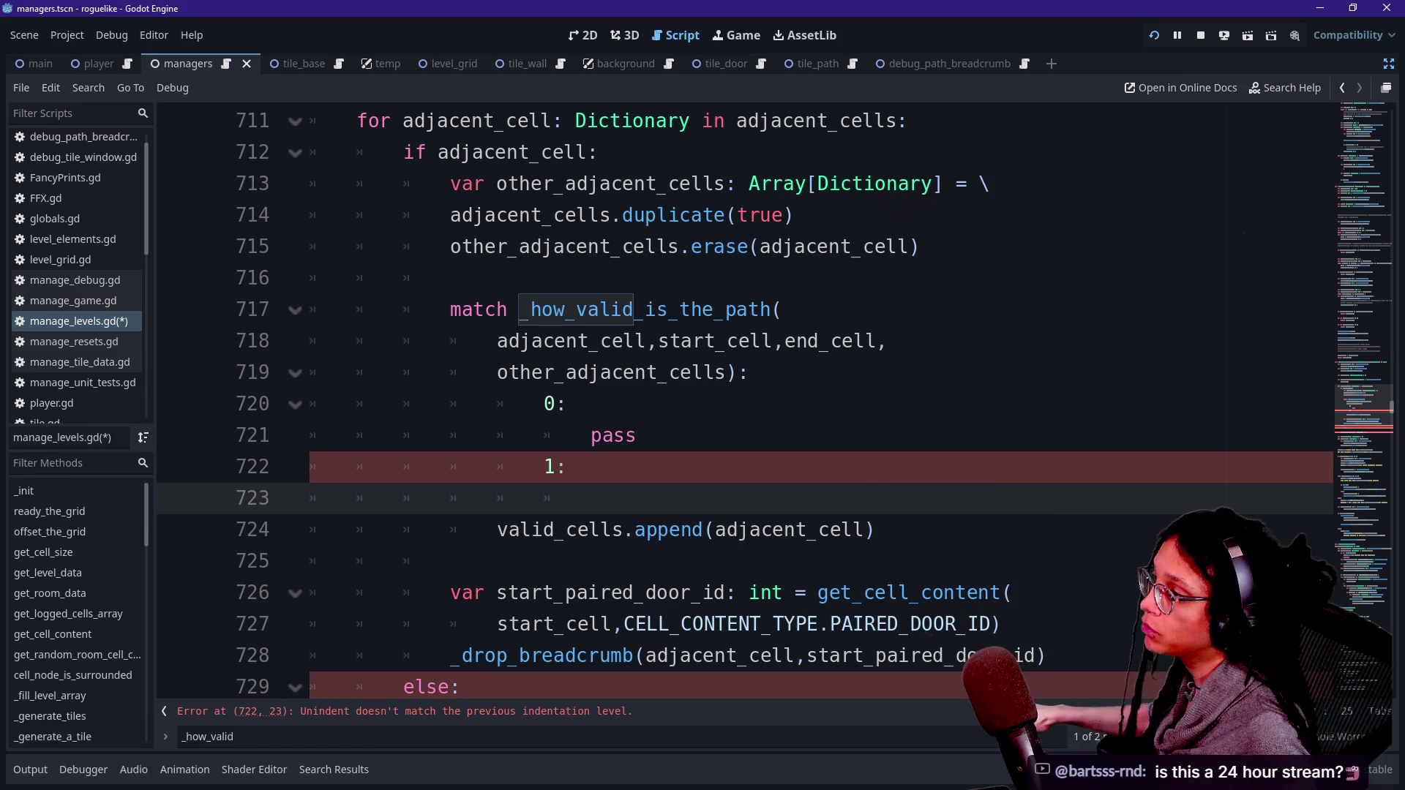
Step: Replace the match keyword with 'var priority: int =' so the _how_valid_is_the_path result is stored
{"action": "left_click", "coordinate": [450, 277]}
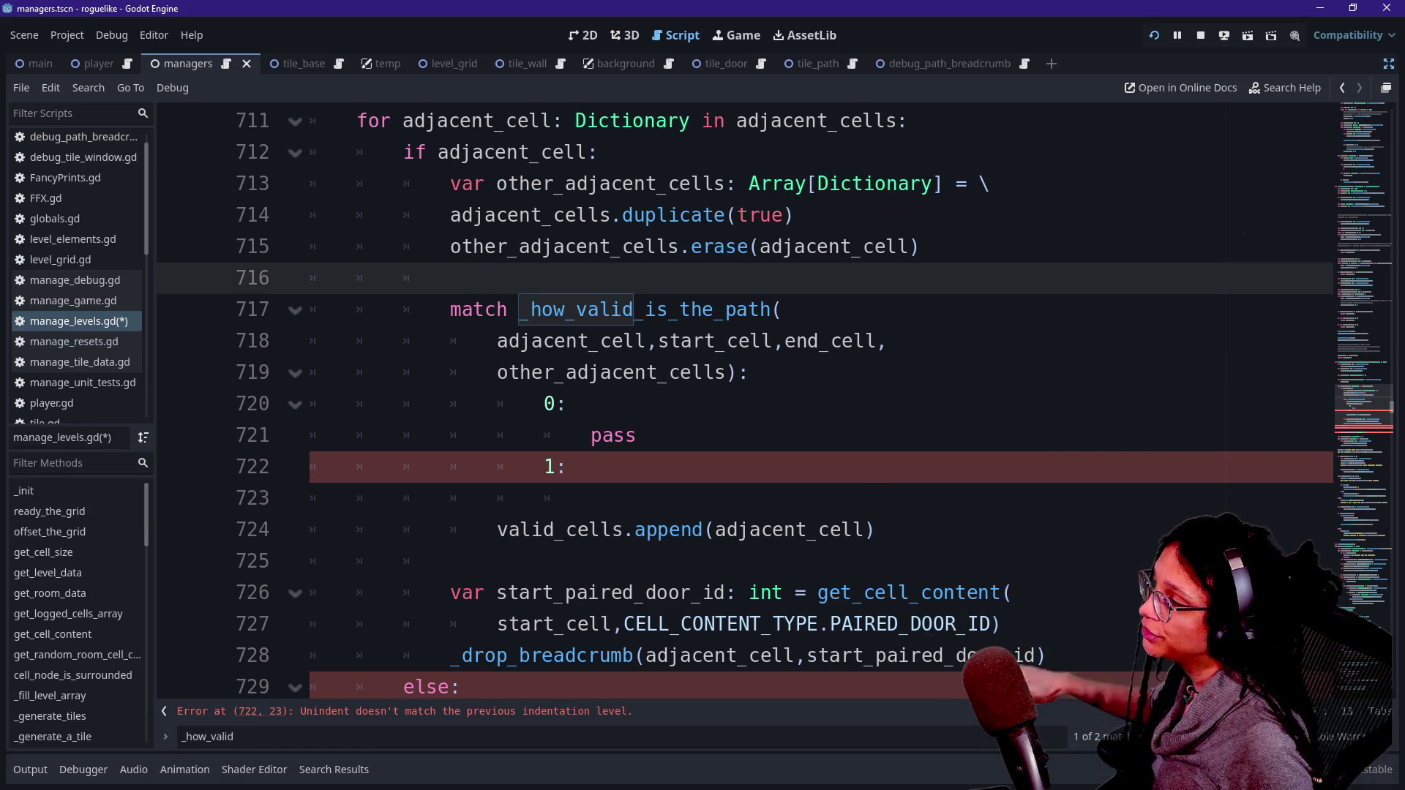
{"action": "mouse_move", "coordinate": [680, 343]}
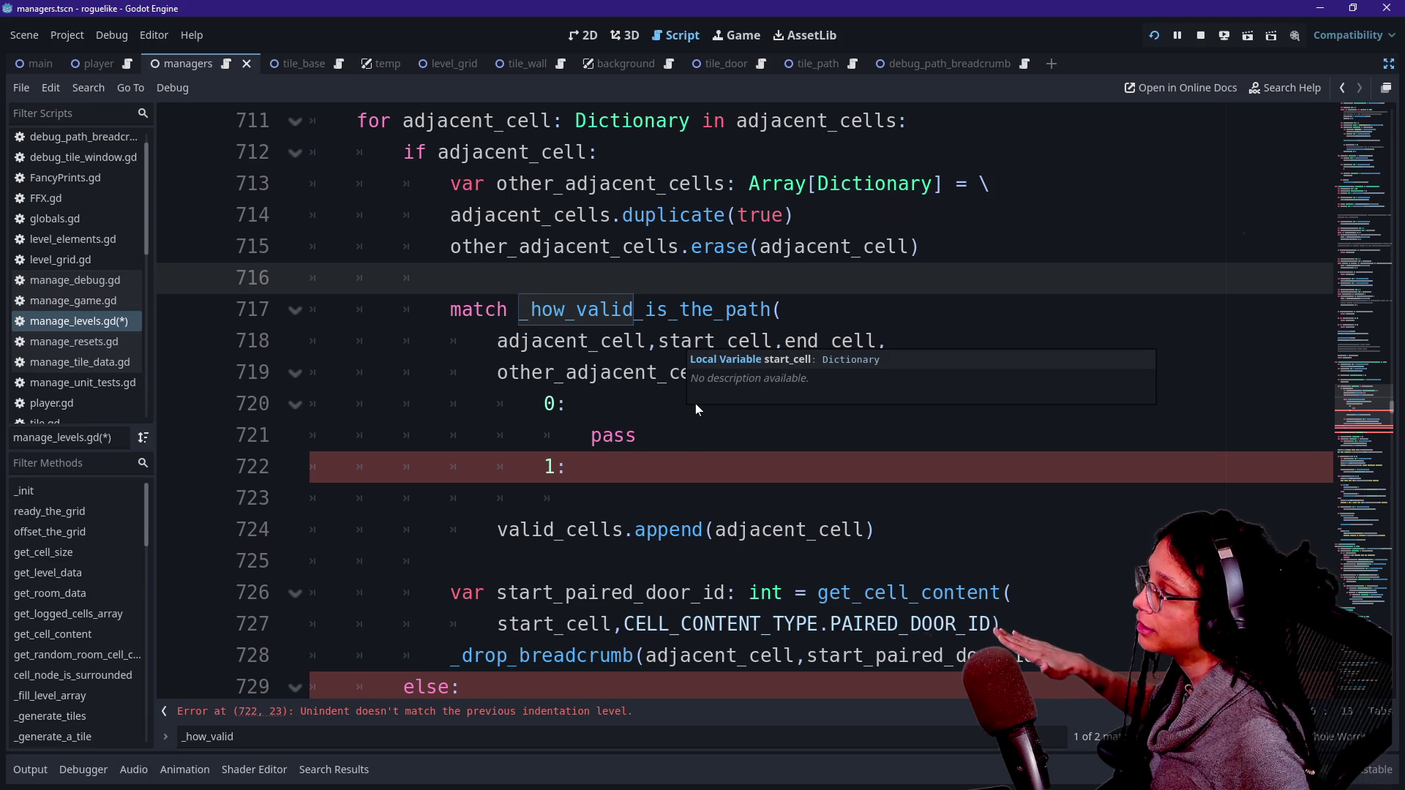
{"action": "left_click", "coordinate": [695, 436]}
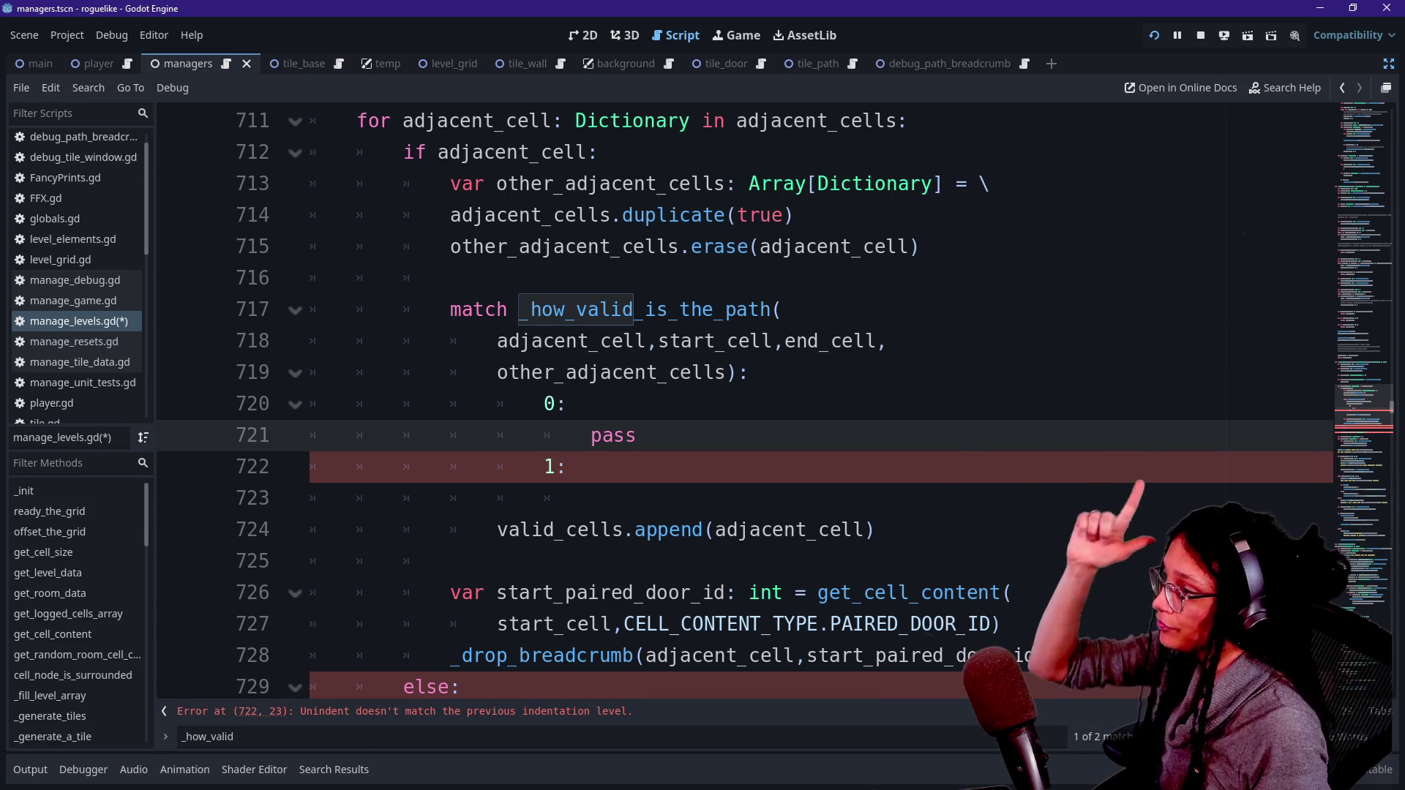
{"action": "double_click", "coordinate": [478, 309]}
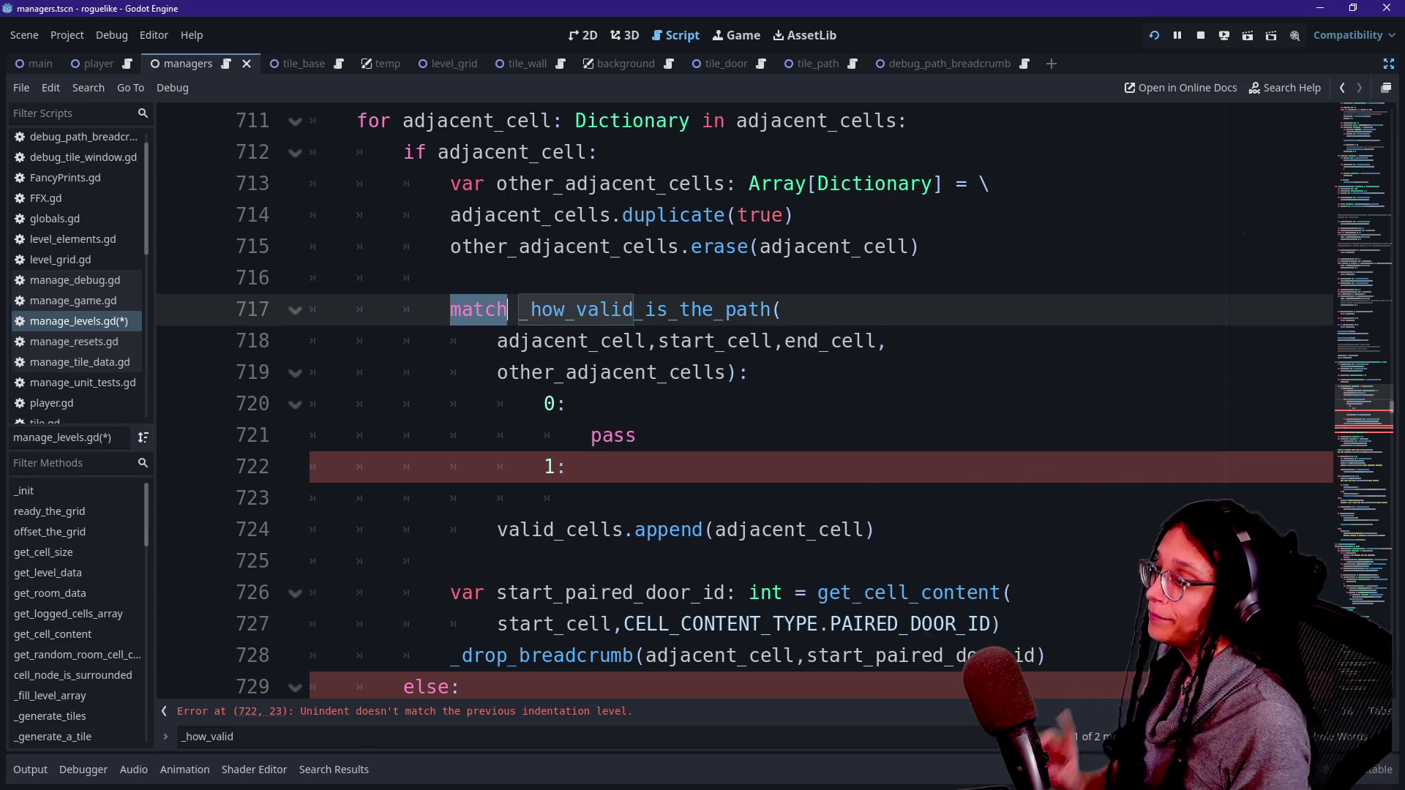
{"action": "key", "text": "Up"}
{"action": "key", "text": "Return"}
{"action": "type", "text": "var "}
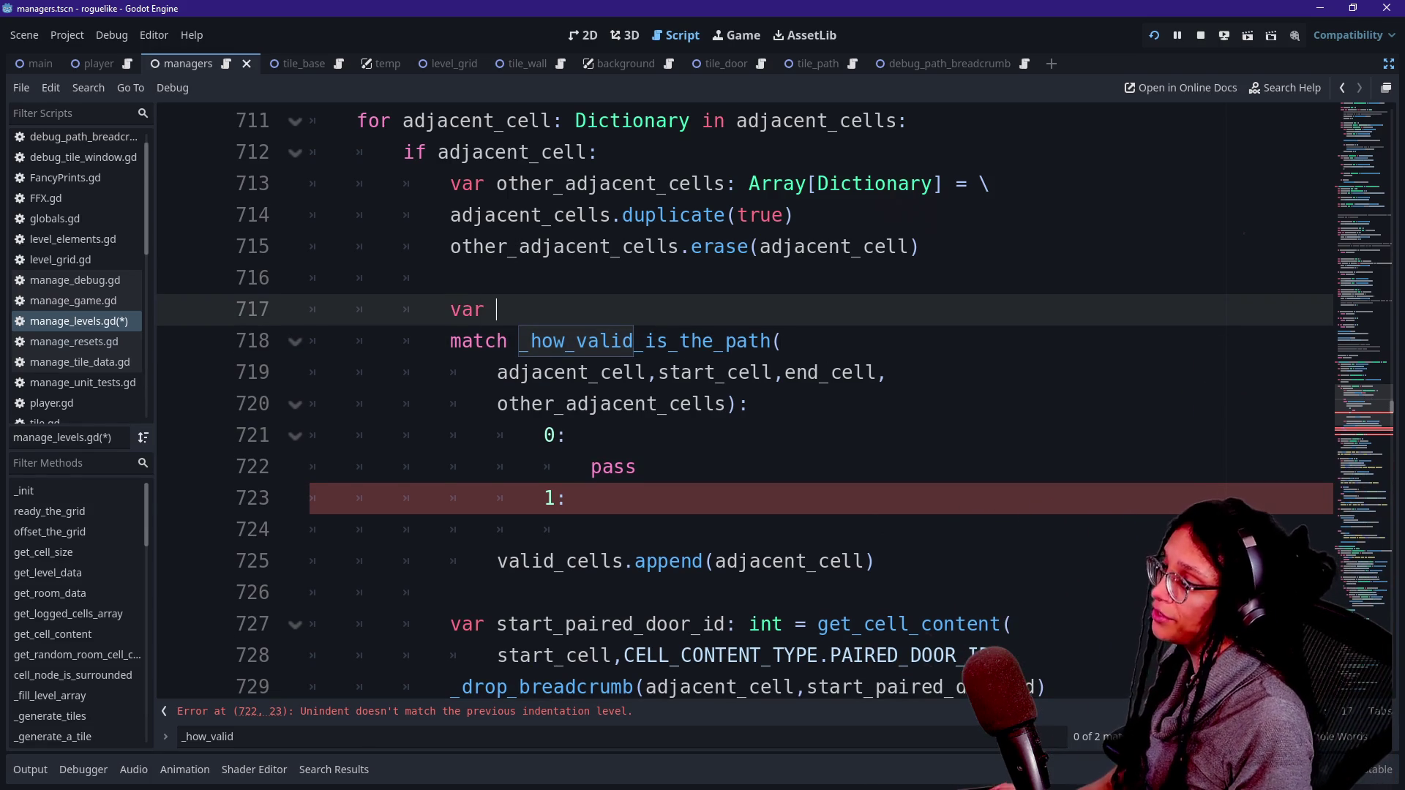
{"action": "type", "text": "prior"}
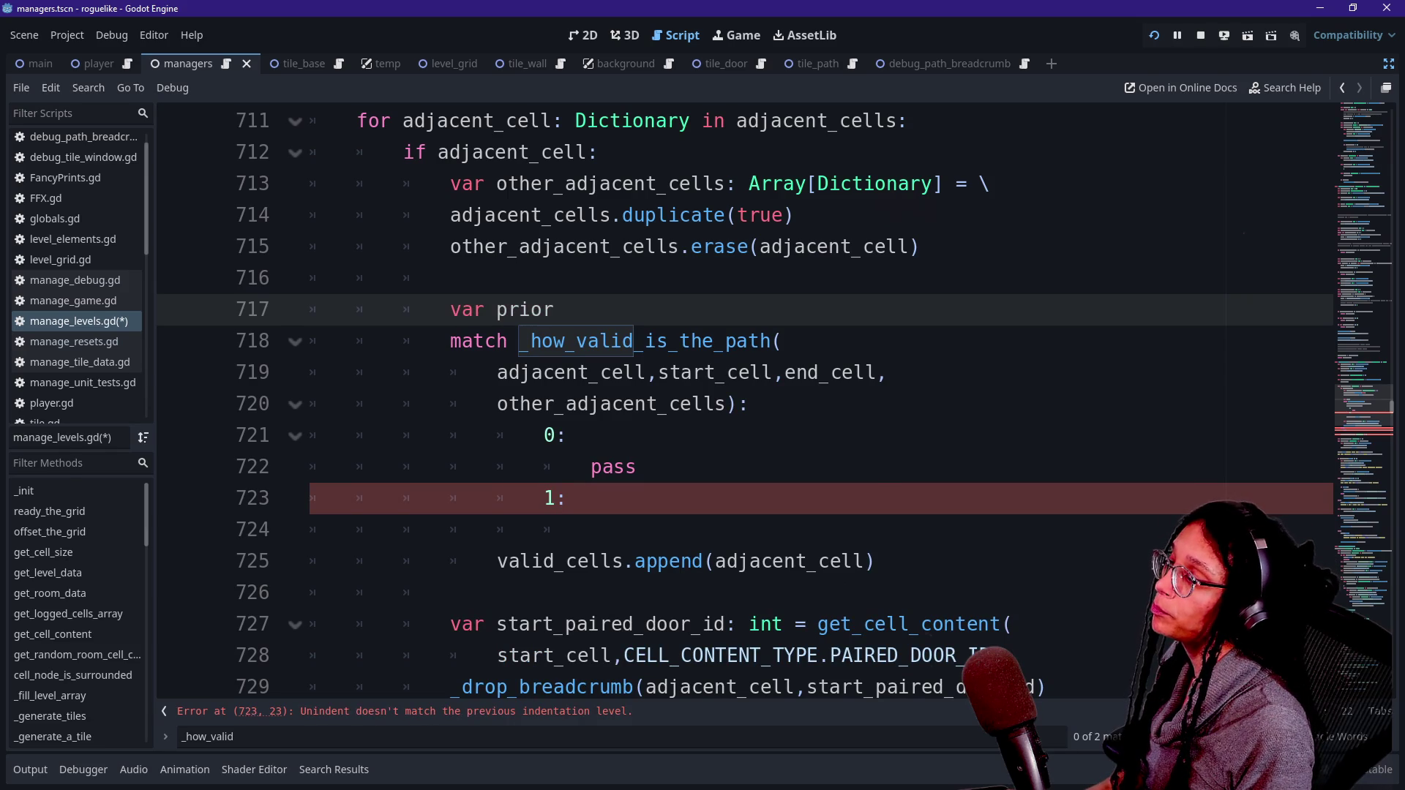
{"action": "type", "text": "ity: "}
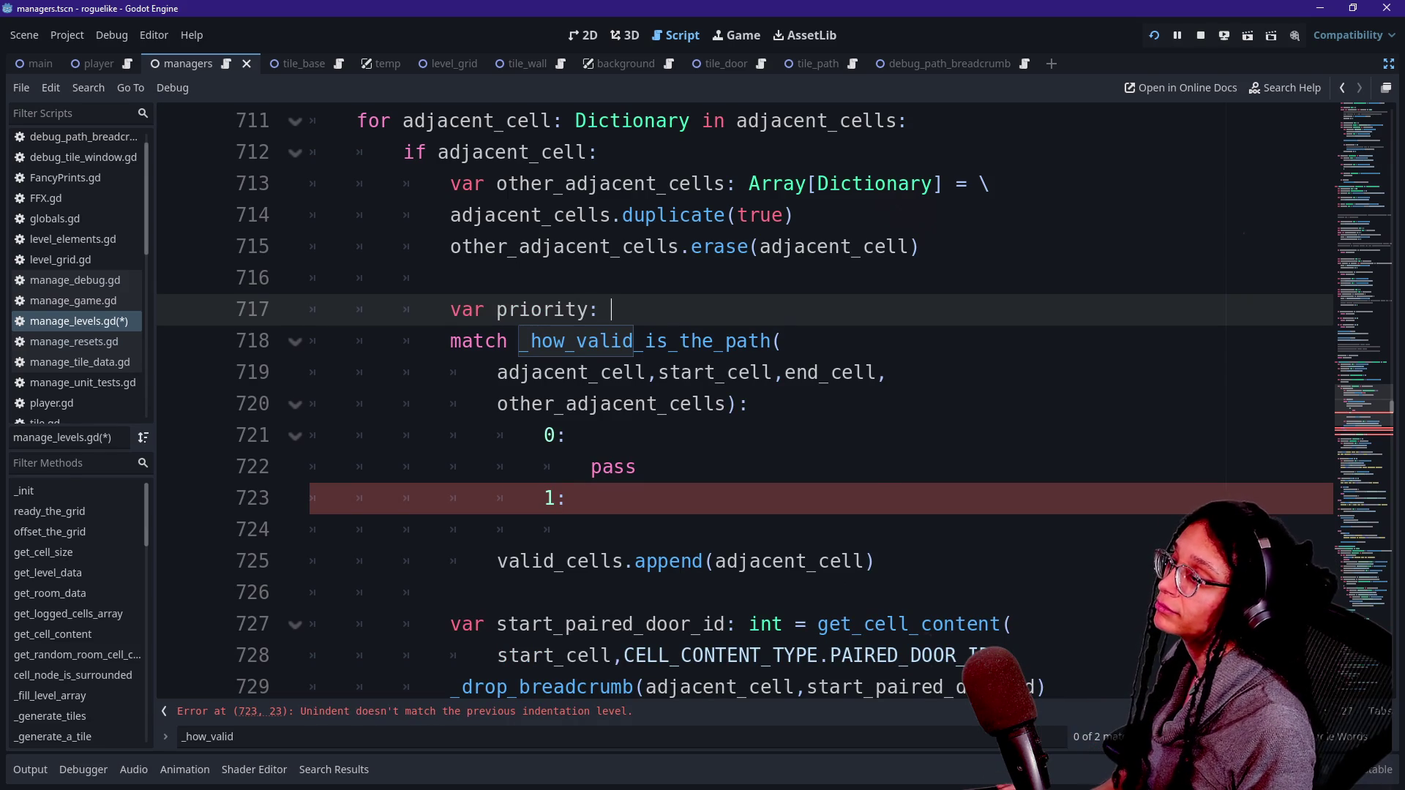
{"action": "type", "text": "int ="}
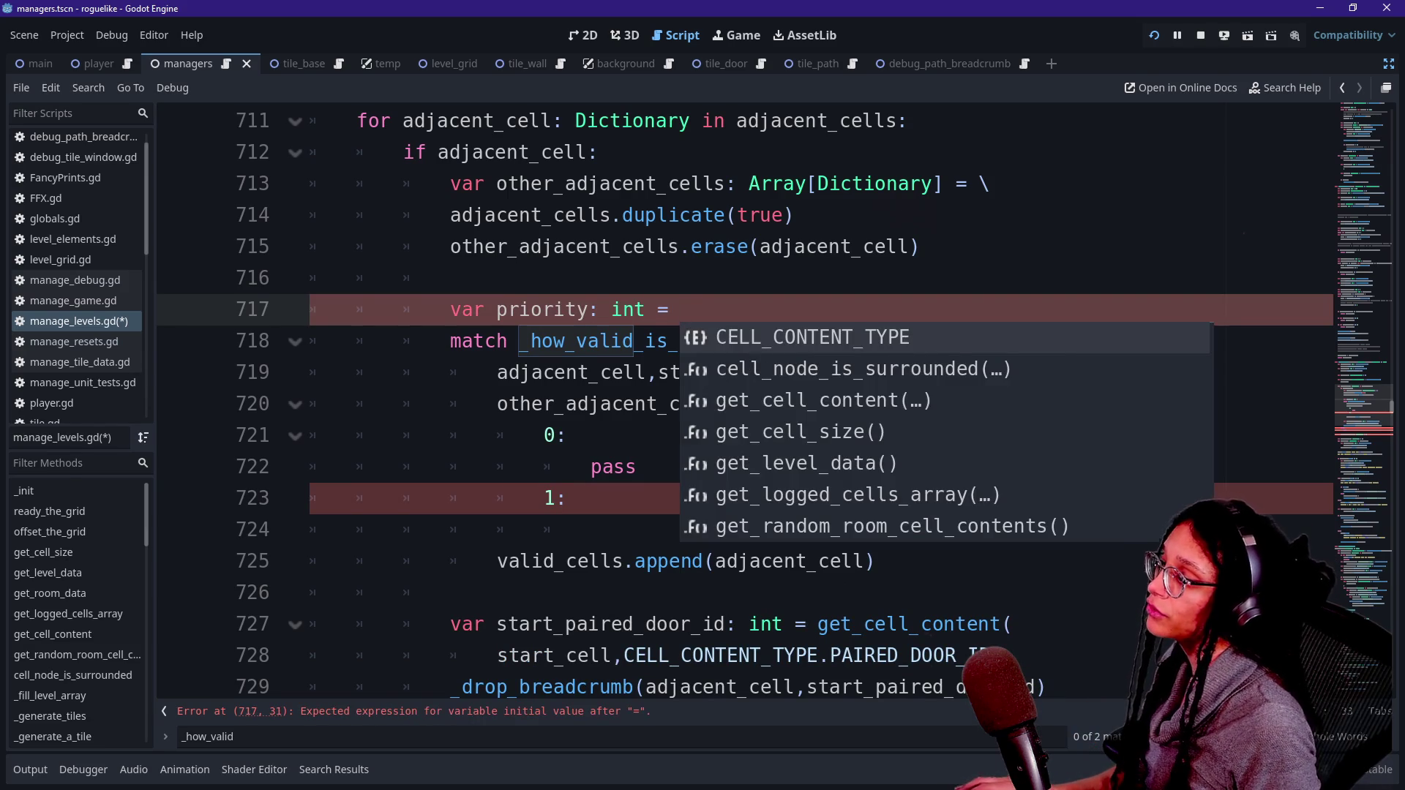
{"action": "key", "text": "BackSpace"}
{"action": "type", "text": "-_how_valid_is_the_path("}
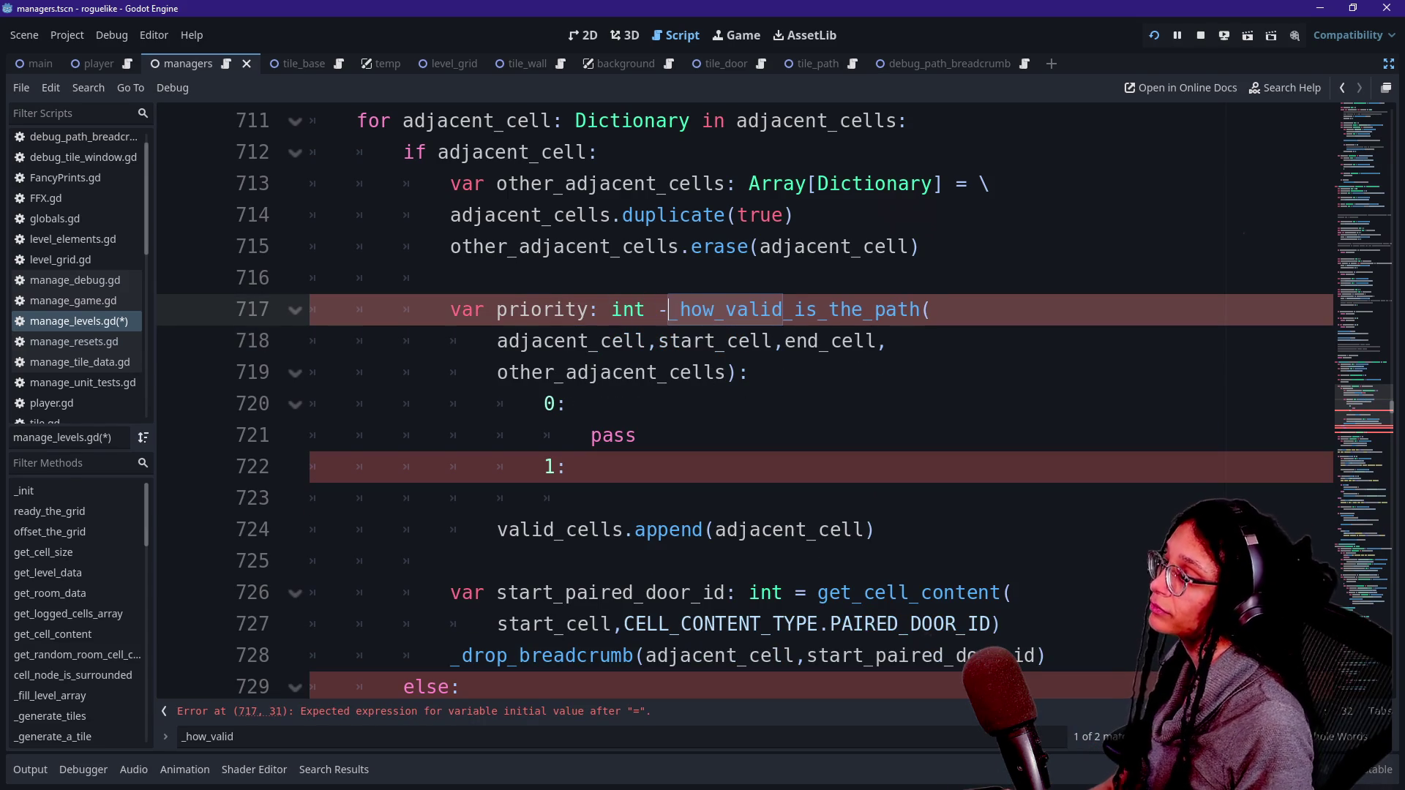
{"action": "key", "text": "BackSpace"}
{"action": "type", "text": "="}
Step: Delete the leftover 0/1 match branches and add 'if priority == 1:' above valid_cells.append
{"action": "left_click", "coordinate": [449, 277]}
{"action": "left_click", "coordinate": [567, 404]}
{"action": "mouse_move", "coordinate": [600, 341]}
{"action": "left_mouse_down"}
{"action": "mouse_move", "coordinate": [635, 372]}
{"action": "mouse_move", "coordinate": [703, 372]}
{"action": "left_mouse_up"}
{"action": "key", "text": "shift+Tab"}
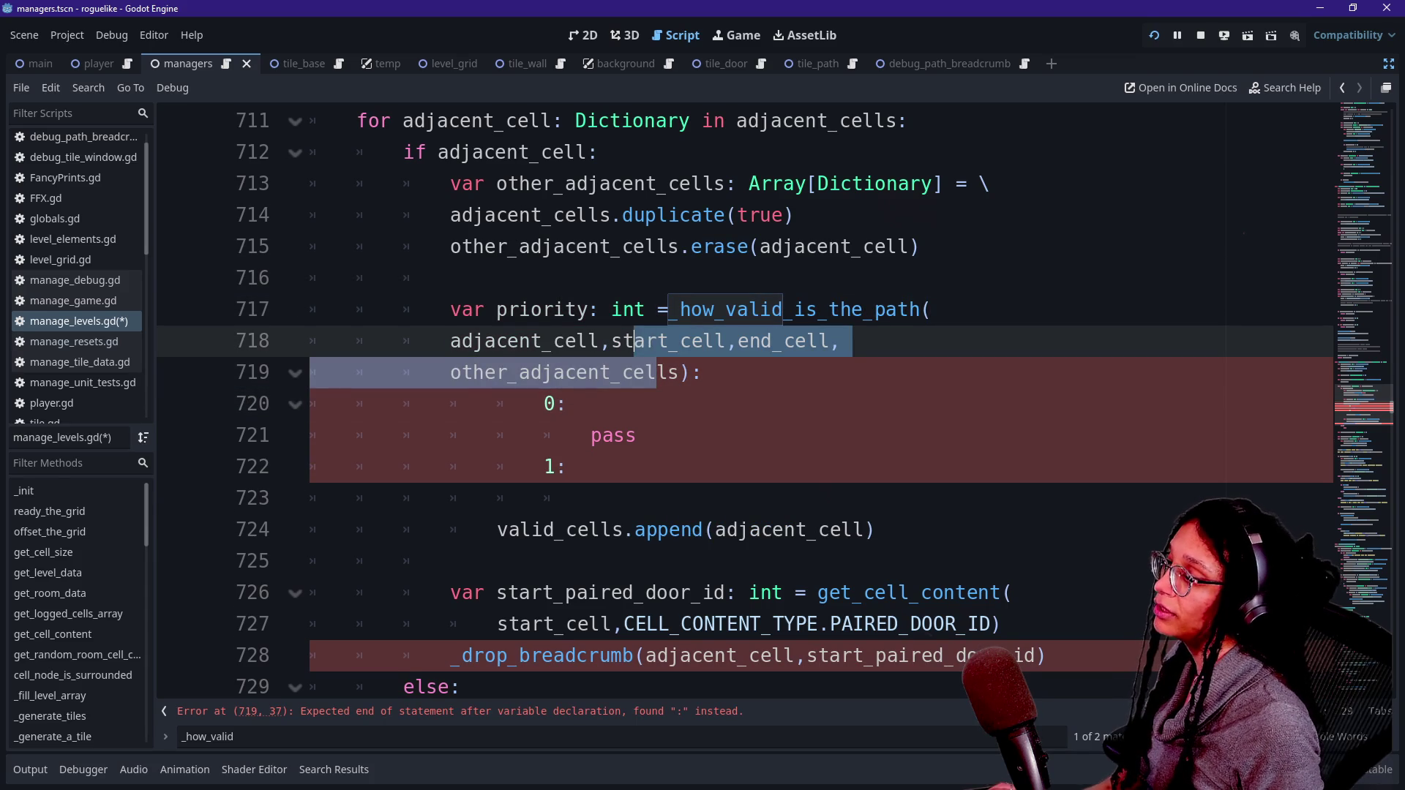
{"action": "key", "text": "Tab"}
{"action": "left_click", "coordinate": [578, 404]}
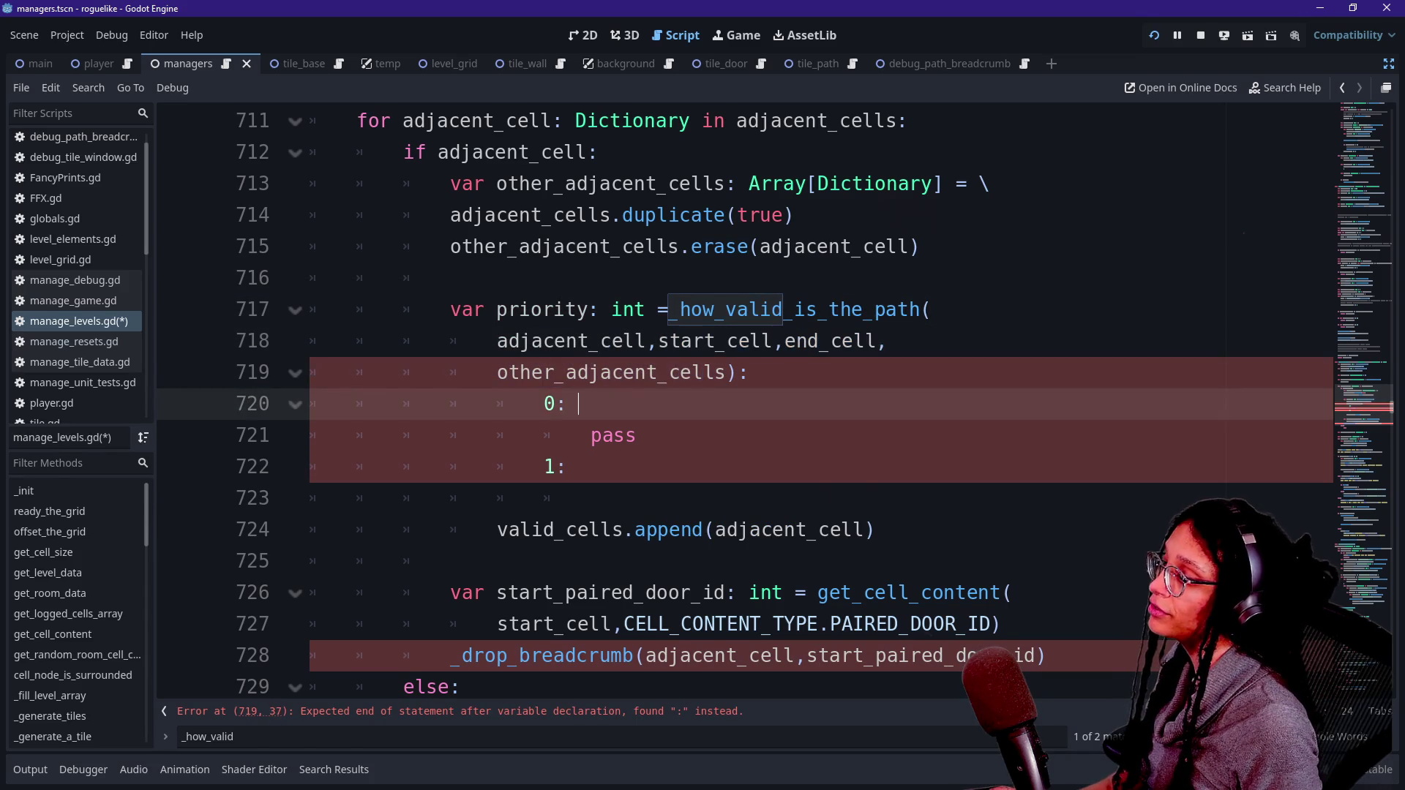
{"action": "left_click_drag", "start_coordinate": [567, 467], "coordinate": [754, 373]}
{"action": "key", "text": "BackSpace"}
{"action": "key", "text": "BackSpace"}
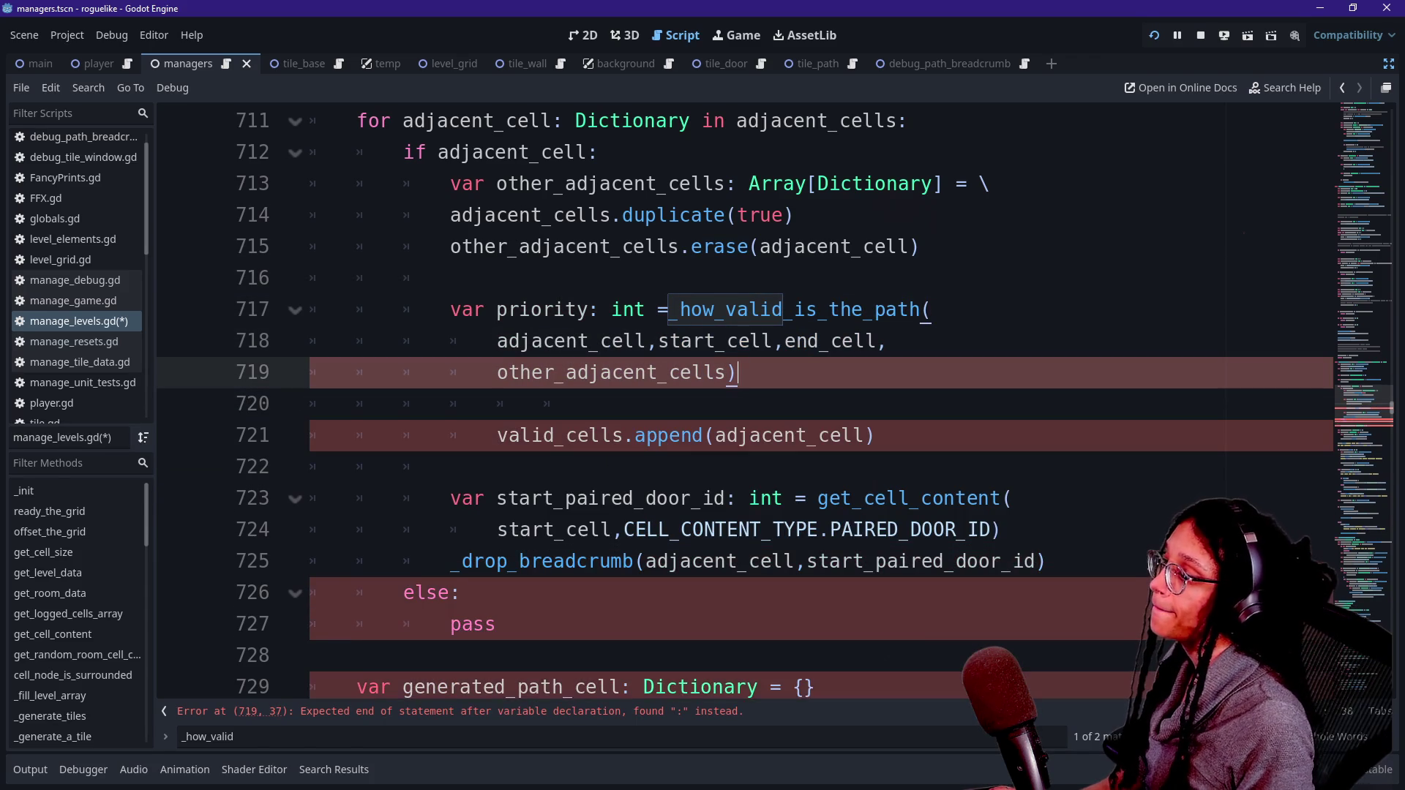
{"action": "key", "text": "Return"}
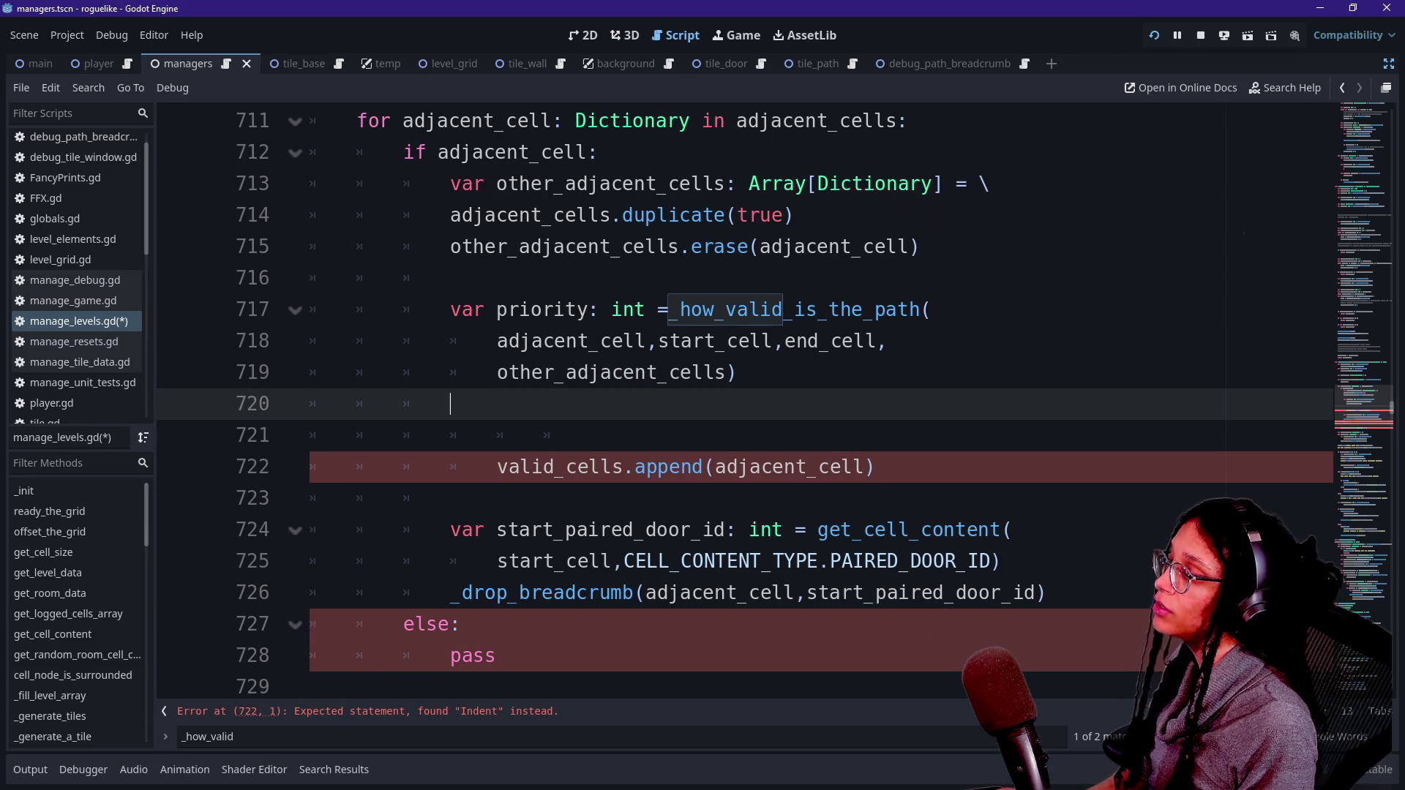
{"action": "key", "text": "Return"}
{"action": "type", "text": "if"}
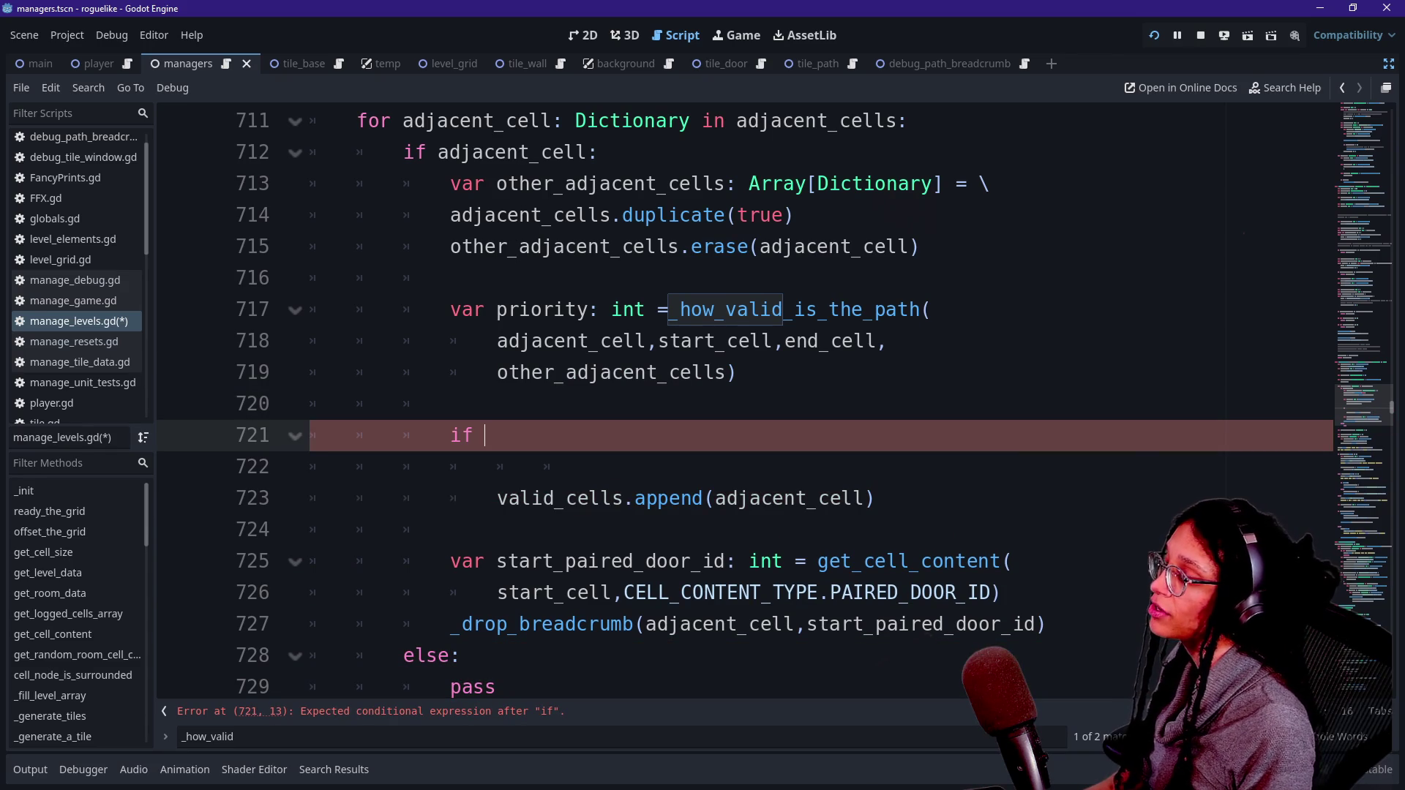
{"action": "type", "text": " priority "}
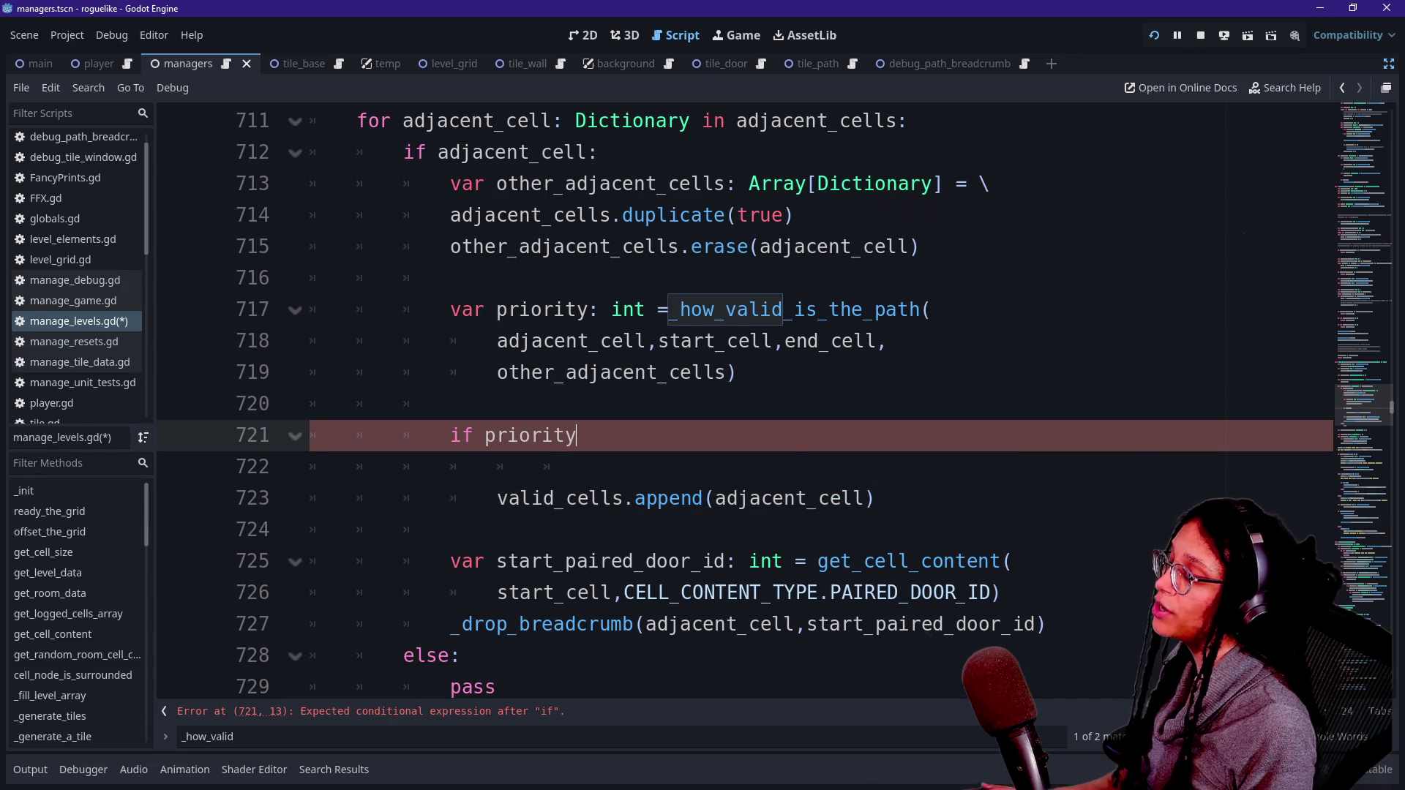
{"action": "type", "text": "== 1"}
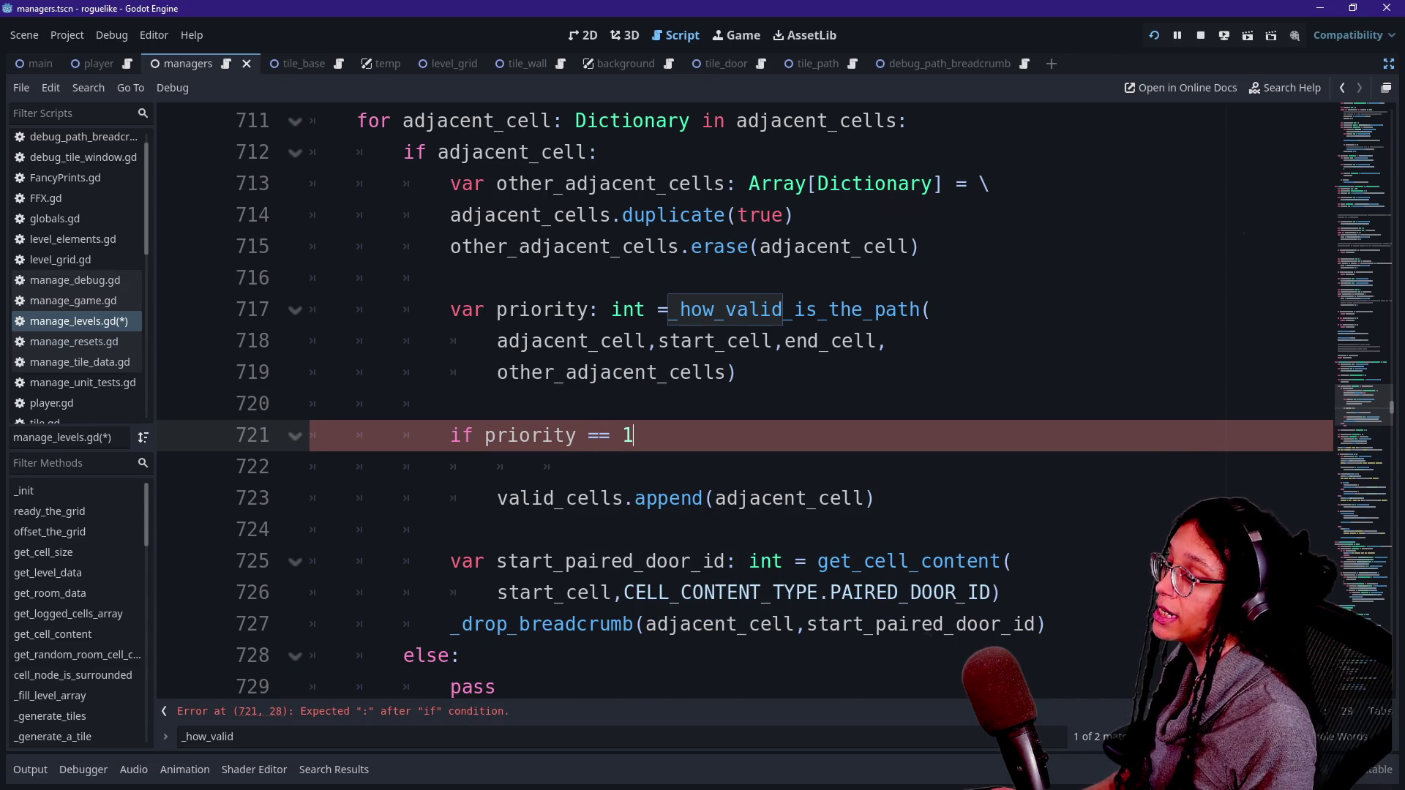
{"action": "type", "text": ":"}
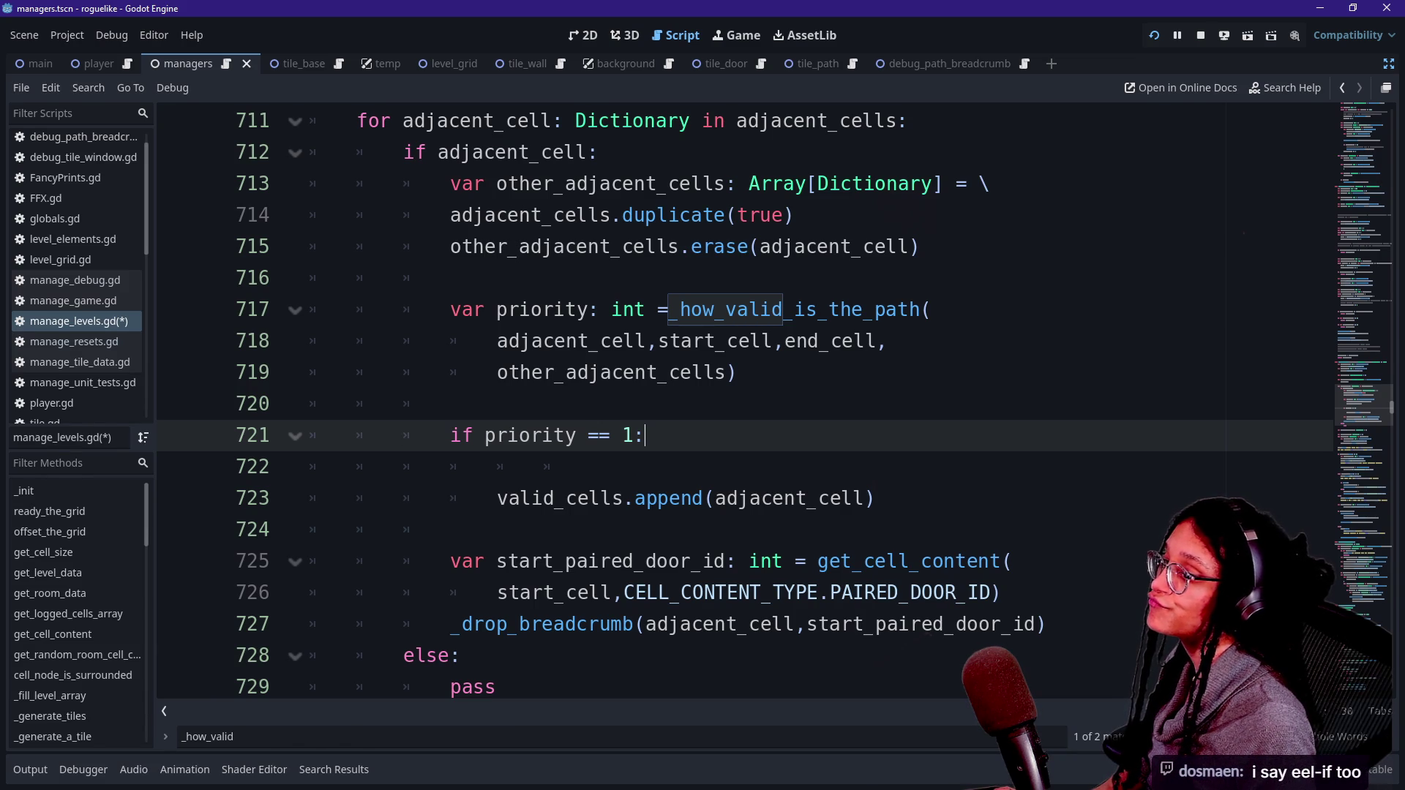
Step: Remove the blank line and retype '1:' so valid_cells.append sits right under 'if priority == 1:'
{"action": "key", "text": "BackSpace"}
{"action": "key", "text": "BackSpace"}
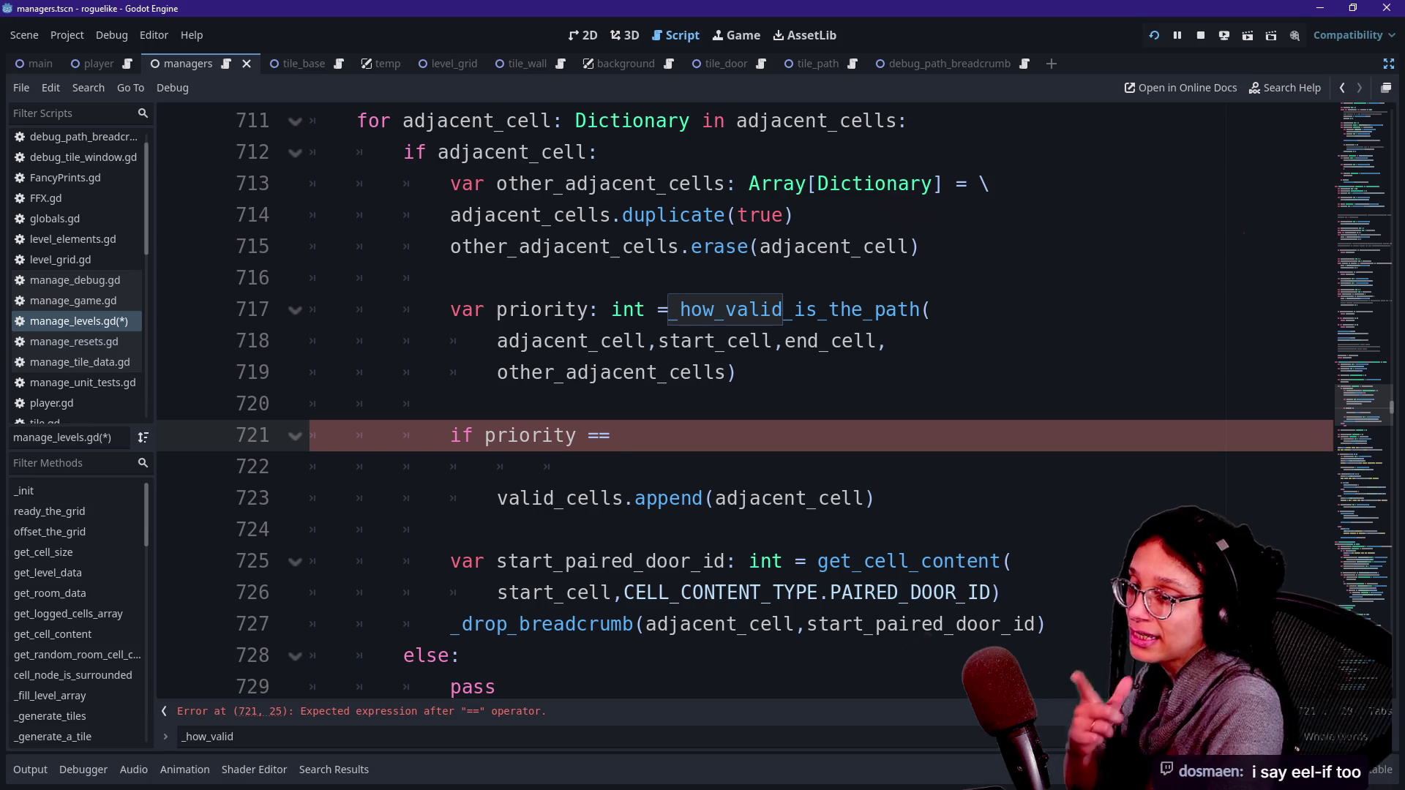
{"action": "key", "text": "Down"}
{"action": "key", "text": "Up"}
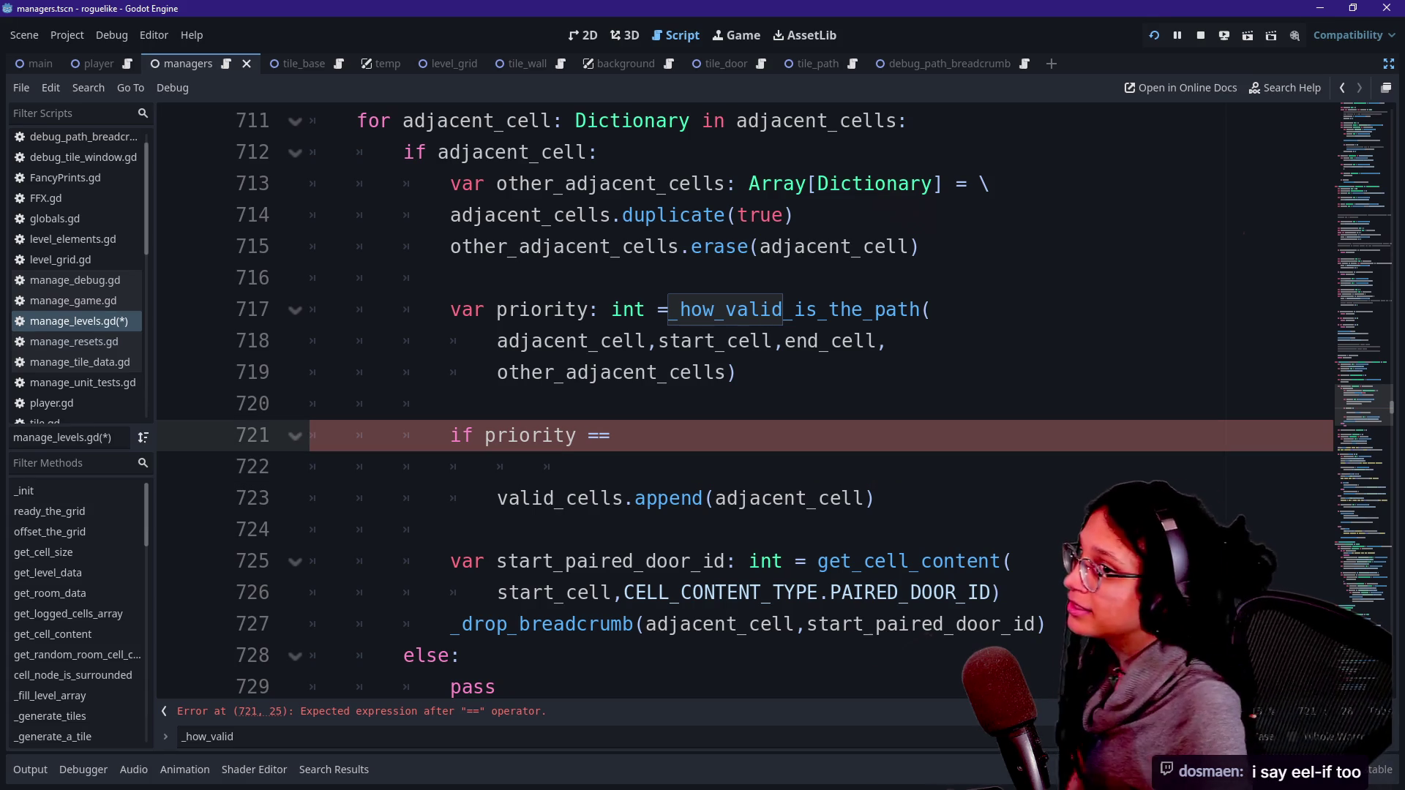
{"action": "key", "text": "Down"}
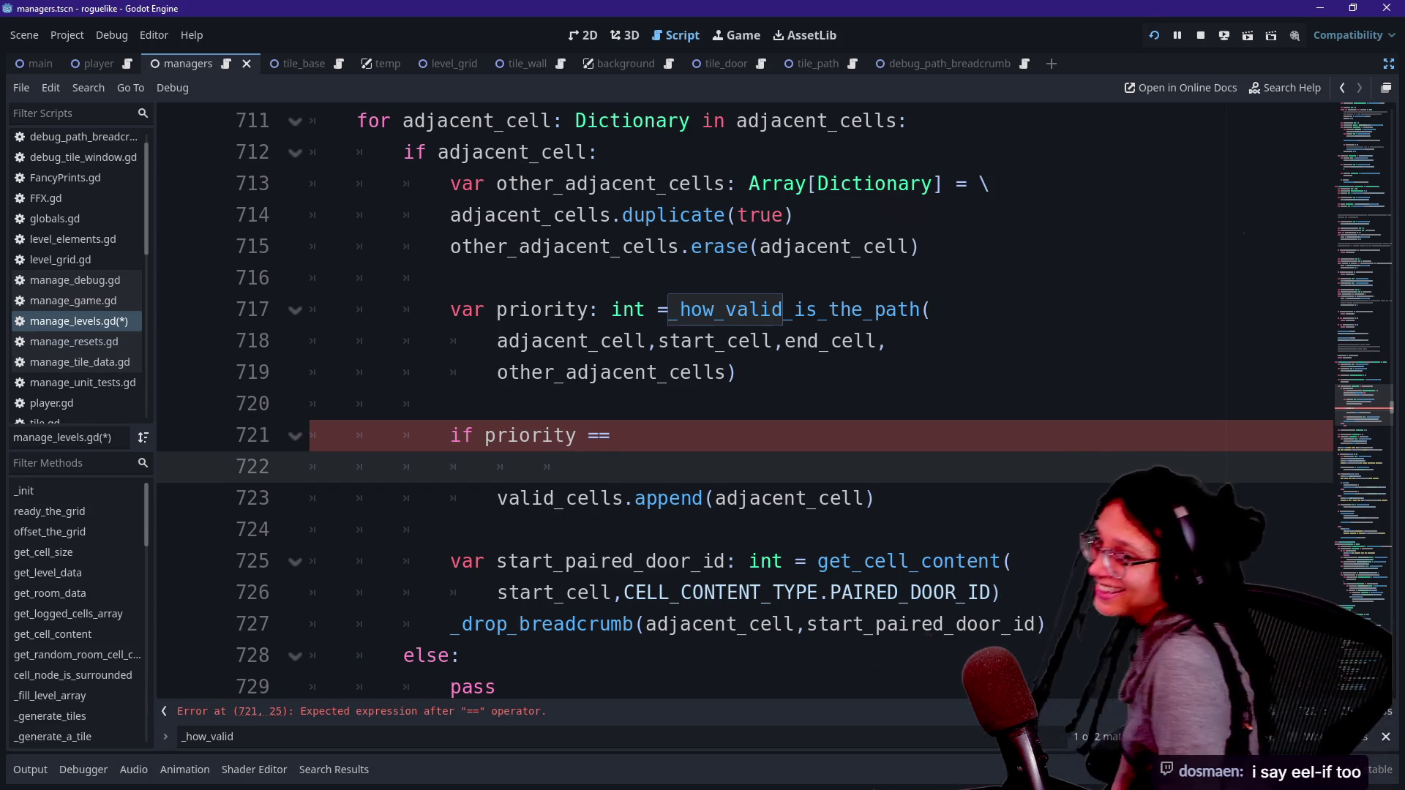
{"action": "key", "text": "BackSpace"}
{"action": "key", "text": "BackSpace"}
{"action": "key", "text": "BackSpace"}
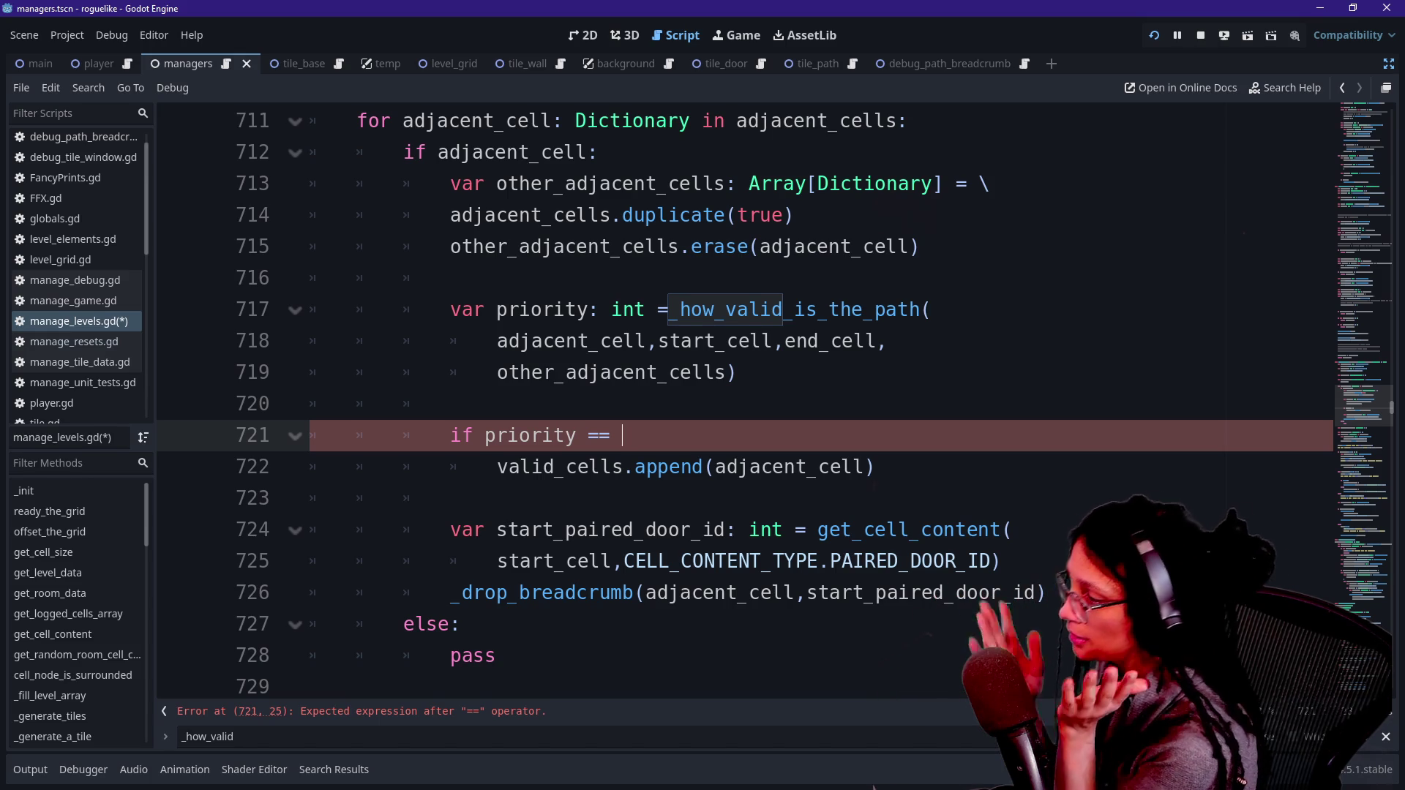
{"action": "type", "text": "`=1"}
{"action": "key", "text": "BackSpace"}
{"action": "key", "text": "BackSpace"}
{"action": "key", "text": "BackSpace"}
{"action": "type", "text": "1"}
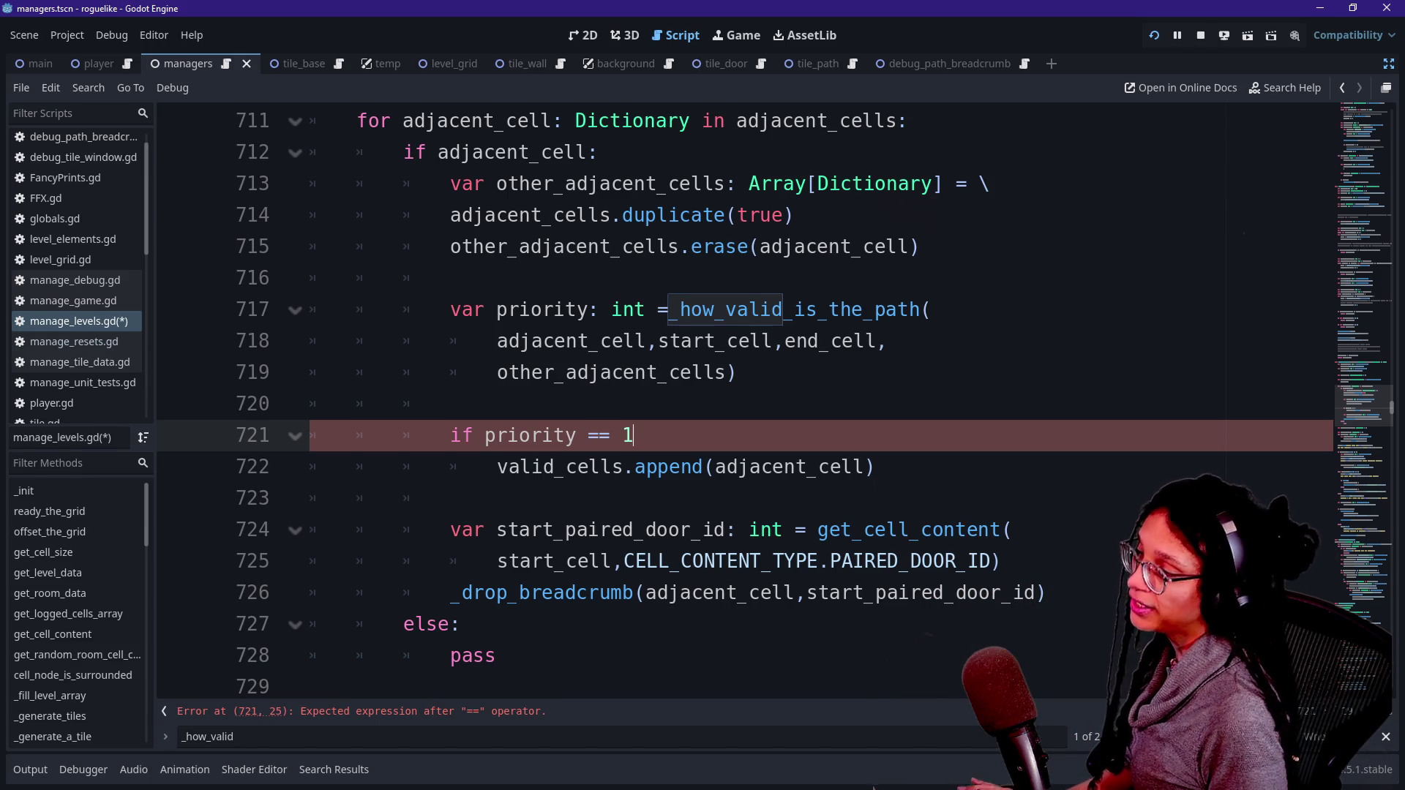
{"action": "type", "text": ":"}
{"action": "left_click", "coordinate": [750, 467]}
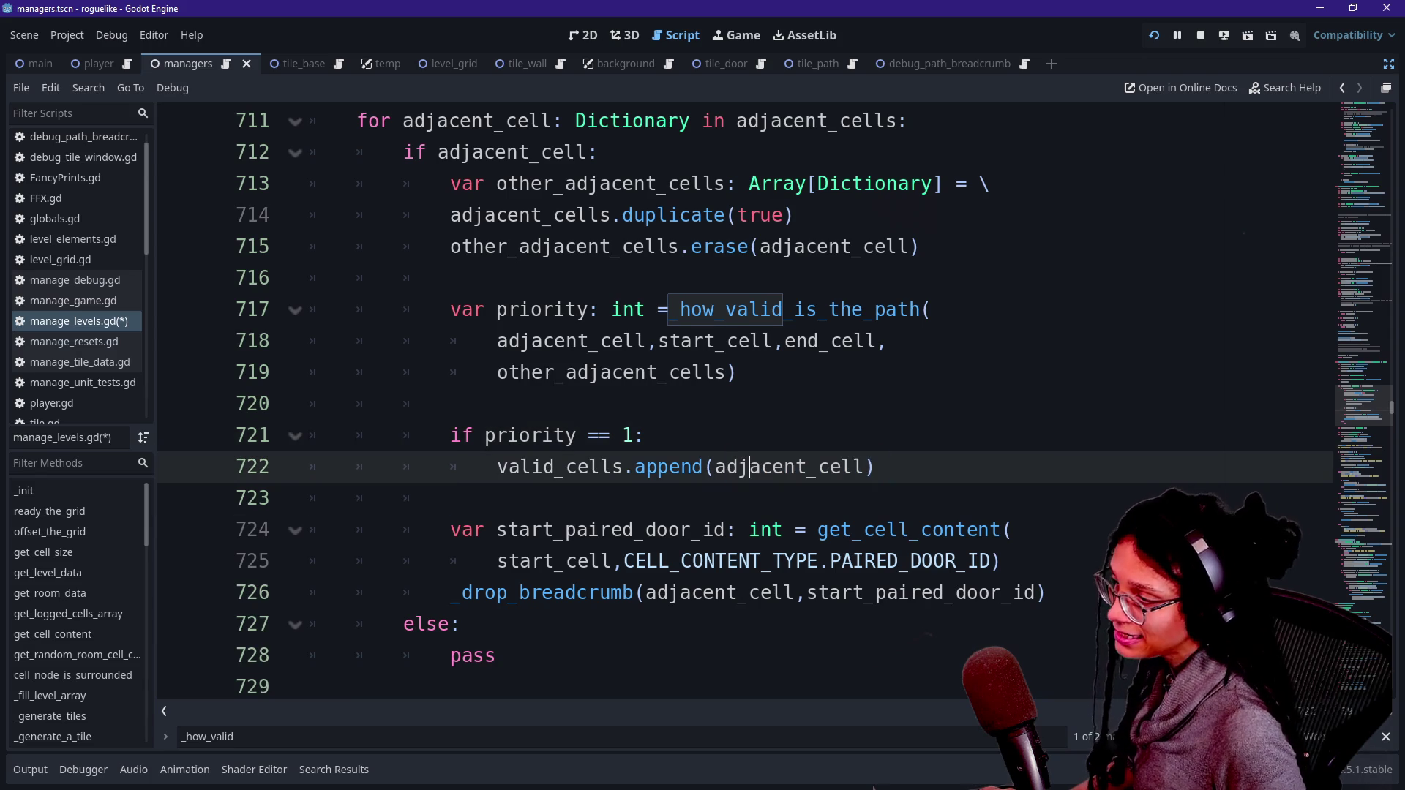
Step: Add 'var priority_cell: Dictionary' after line 719 and open a new line inside 'if priority == 1:'
{"action": "left_click", "coordinate": [737, 372]}
{"action": "key", "text": "Return"}
{"action": "key", "text": "Return"}
{"action": "key", "text": "BackSpace"}
{"action": "type", "text": "var"}
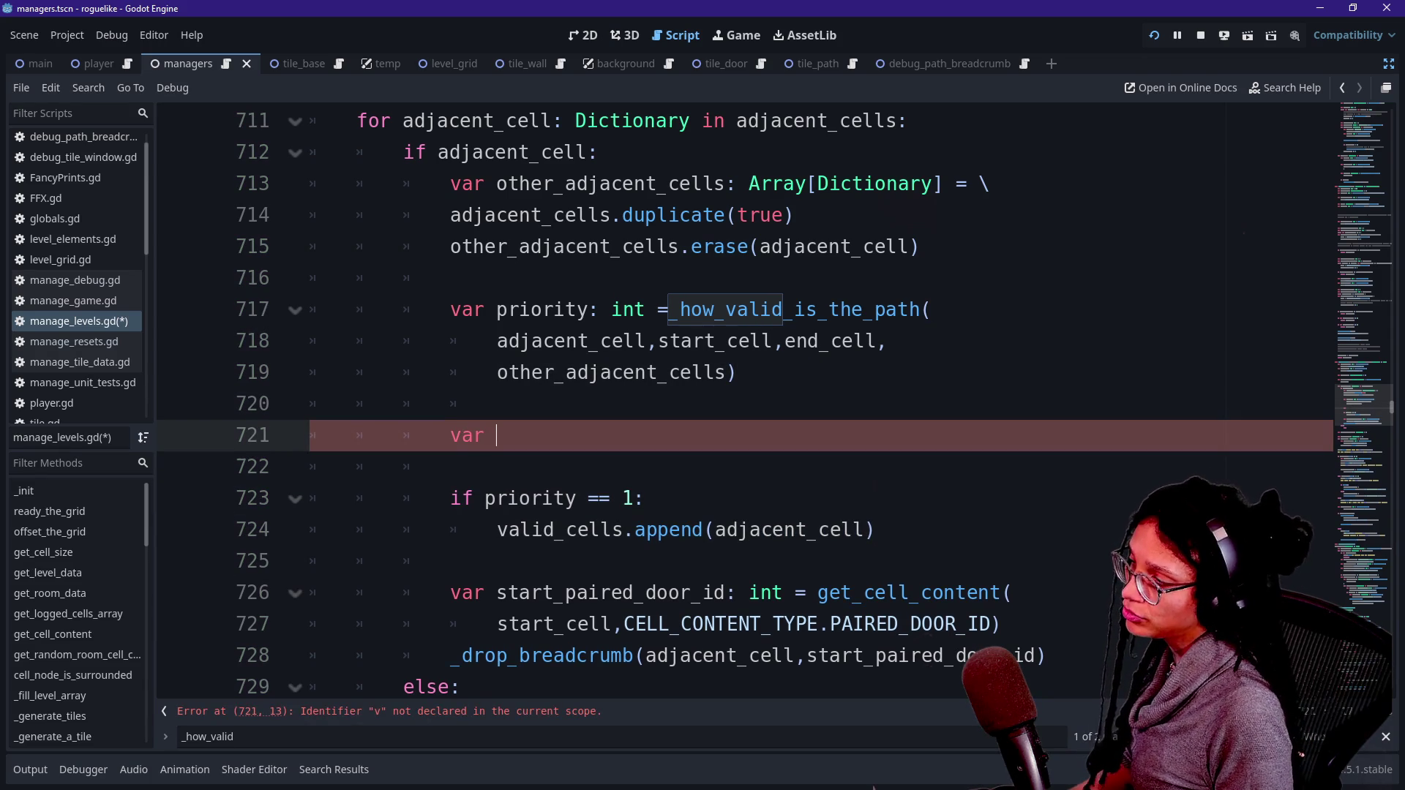
{"action": "type", "text": "va"}
{"action": "key", "text": "BackSpace"}
{"action": "key", "text": "BackSpace"}
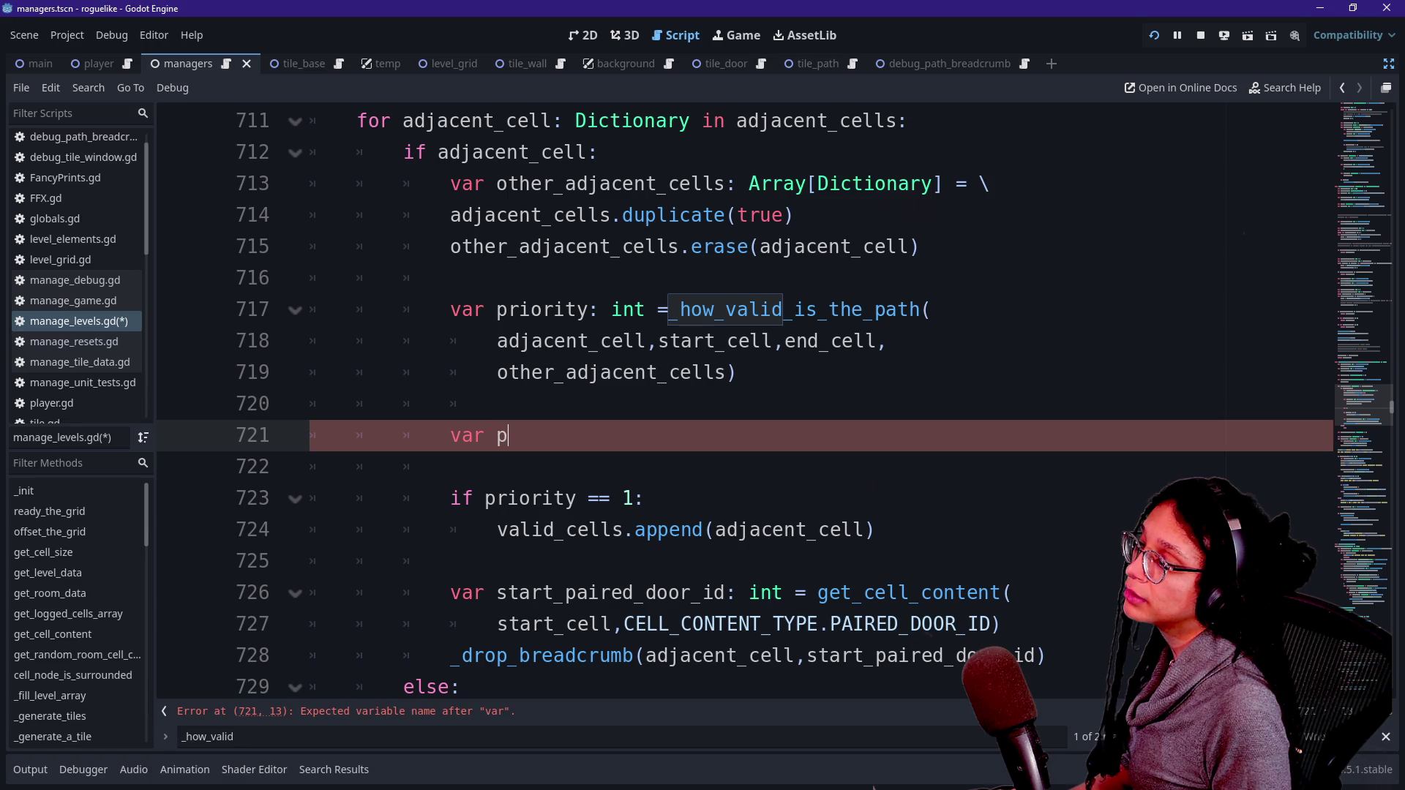
{"action": "type", "text": "riority_cell:"}
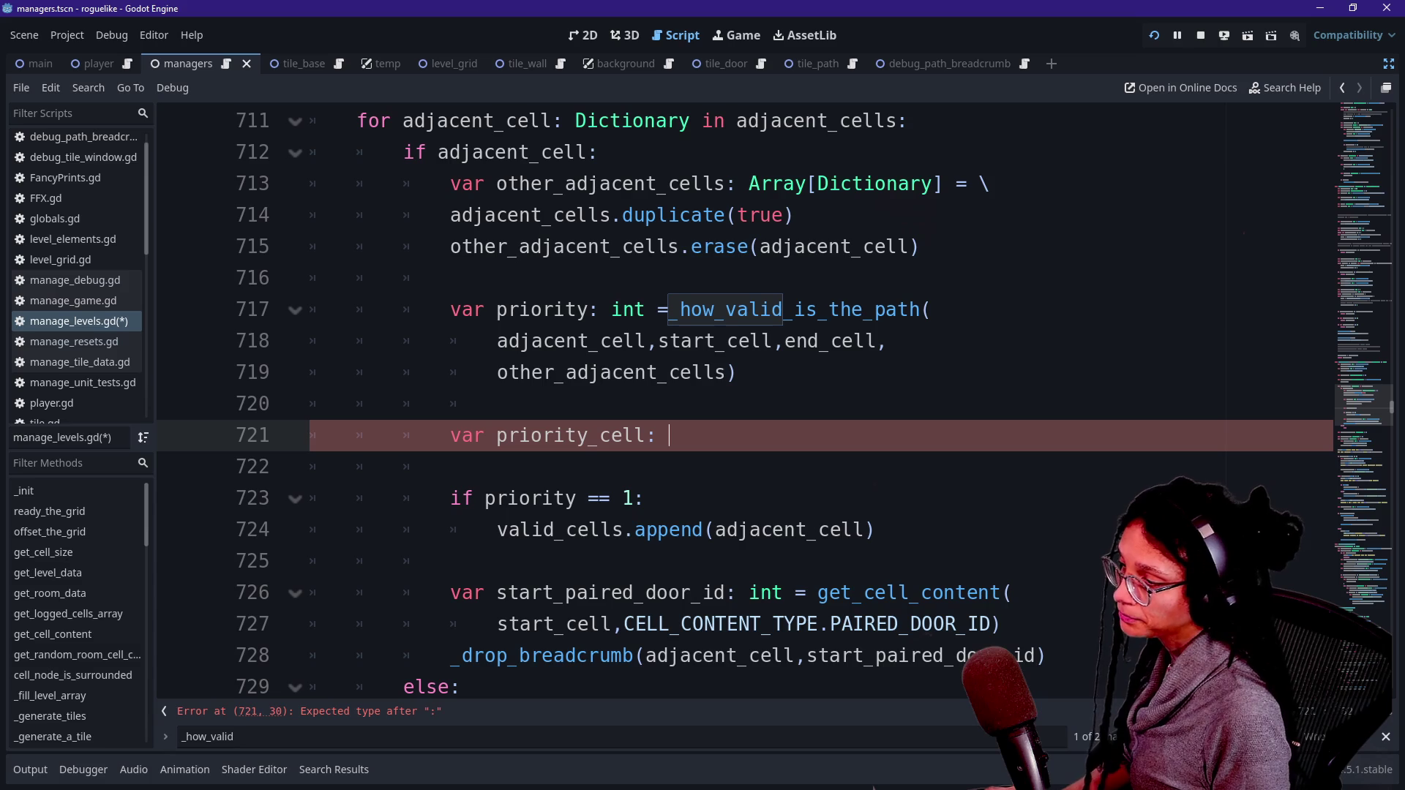
{"action": "type", "text": "D"}
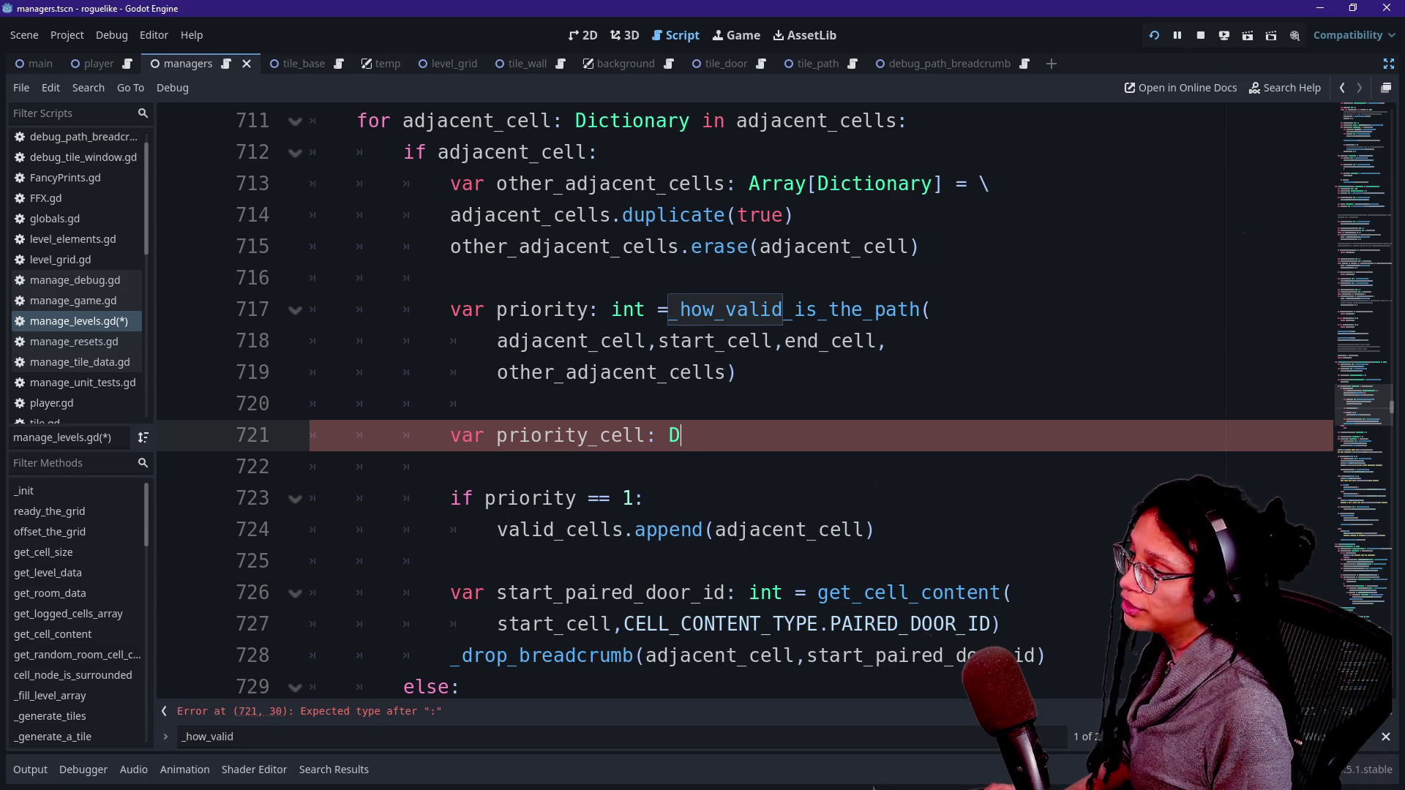
{"action": "type", "text": "ictionary"}
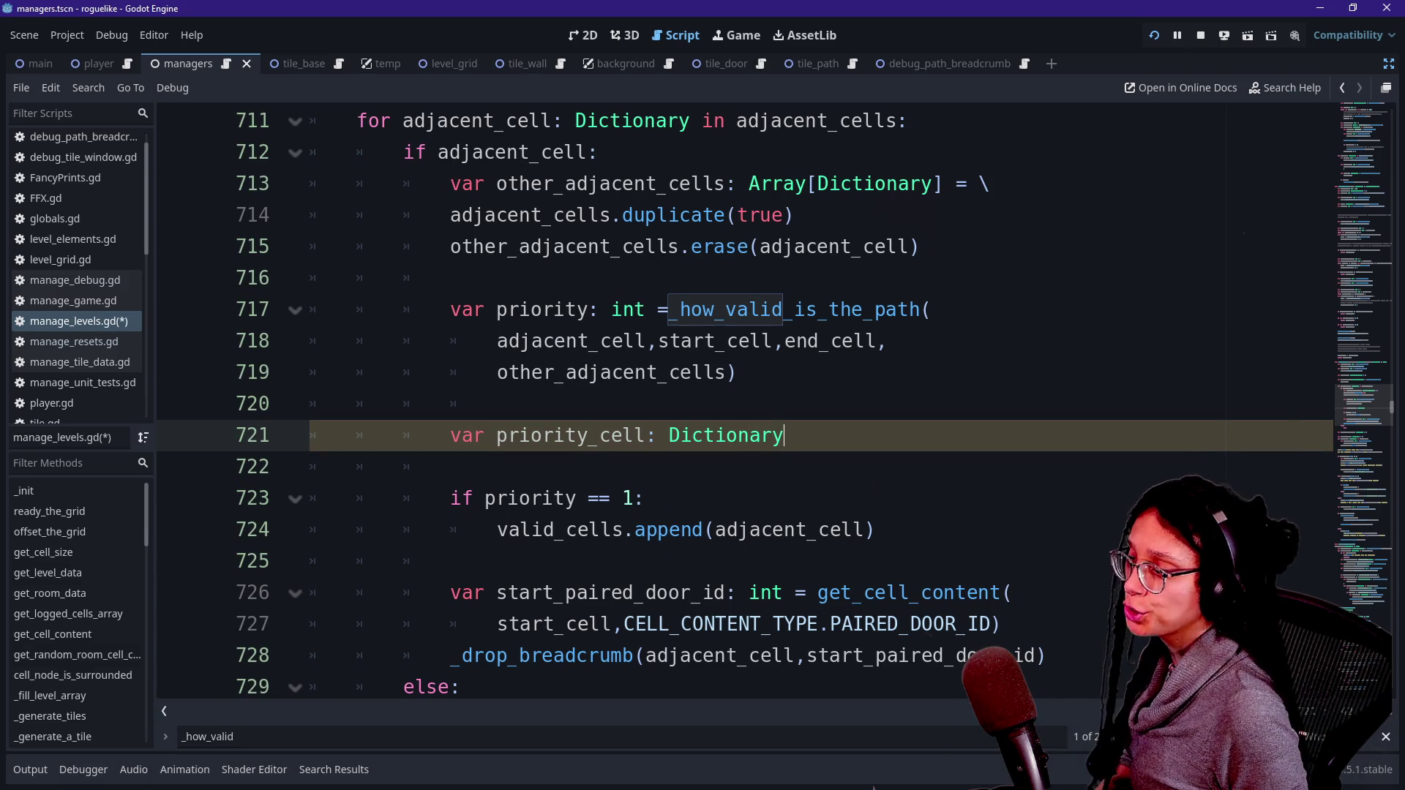
{"action": "key", "text": "Down"}
{"action": "key", "text": "Down"}
{"action": "key", "text": "Down"}
{"action": "key", "text": "Up"}
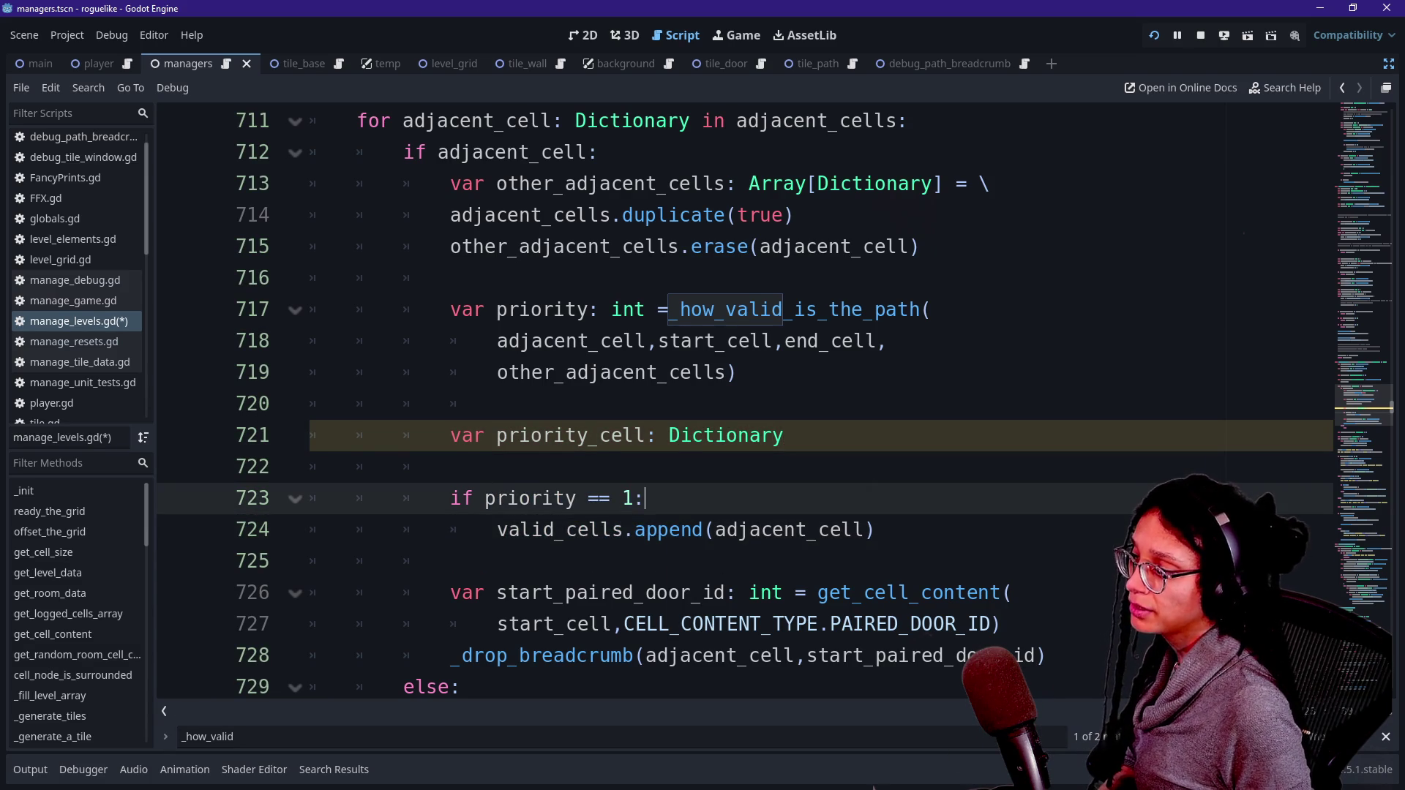
{"action": "key", "text": "Return"}
{"action": "key", "text": "Return"}
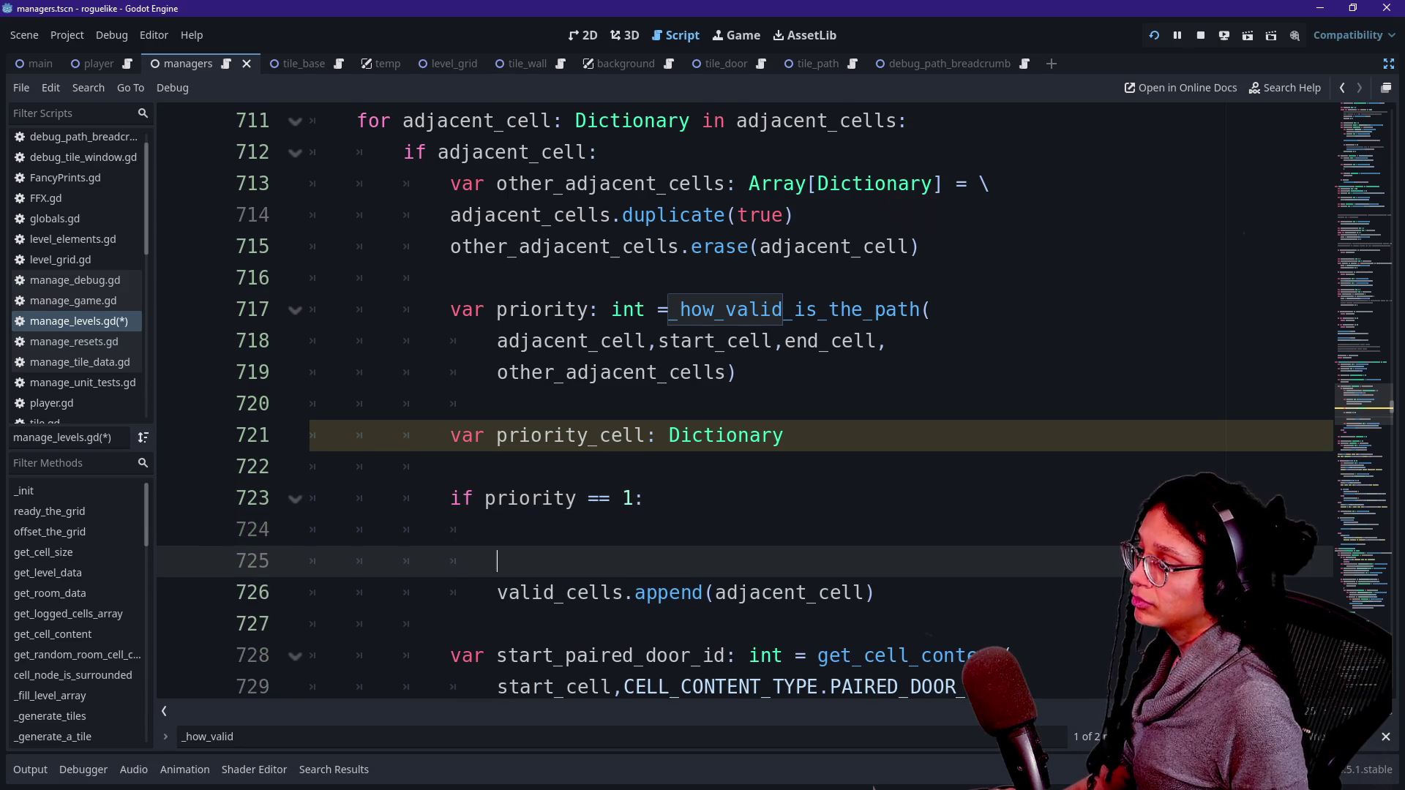
Step: Make the append use priority_cell and guard it with a new 'if prioirty_cell:' check
{"action": "left_click", "coordinate": [498, 593]}
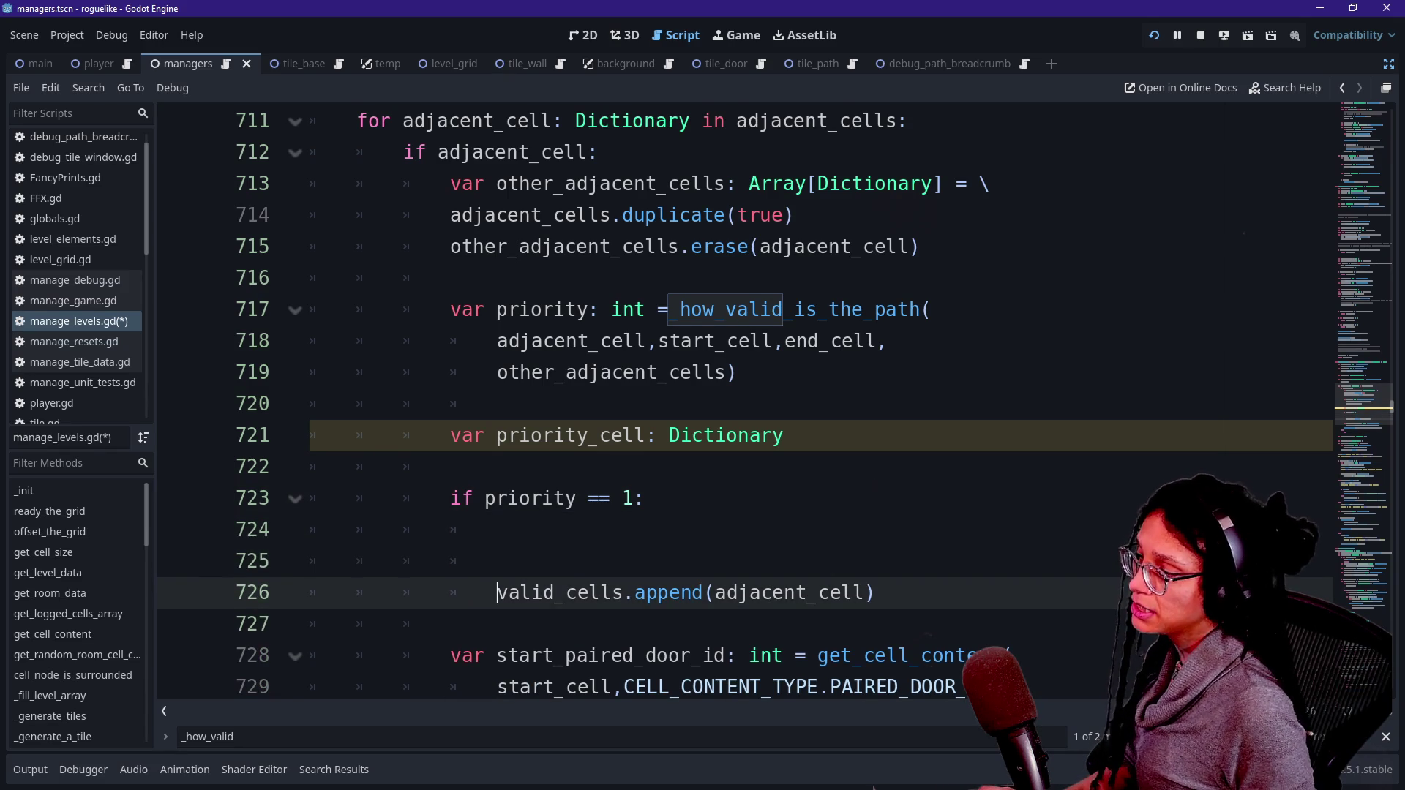
{"action": "key", "text": "BackSpace"}
{"action": "key", "text": "ctrl+BackSpace"}
{"action": "type", "text": "riori"}
{"action": "key", "text": "Return"}
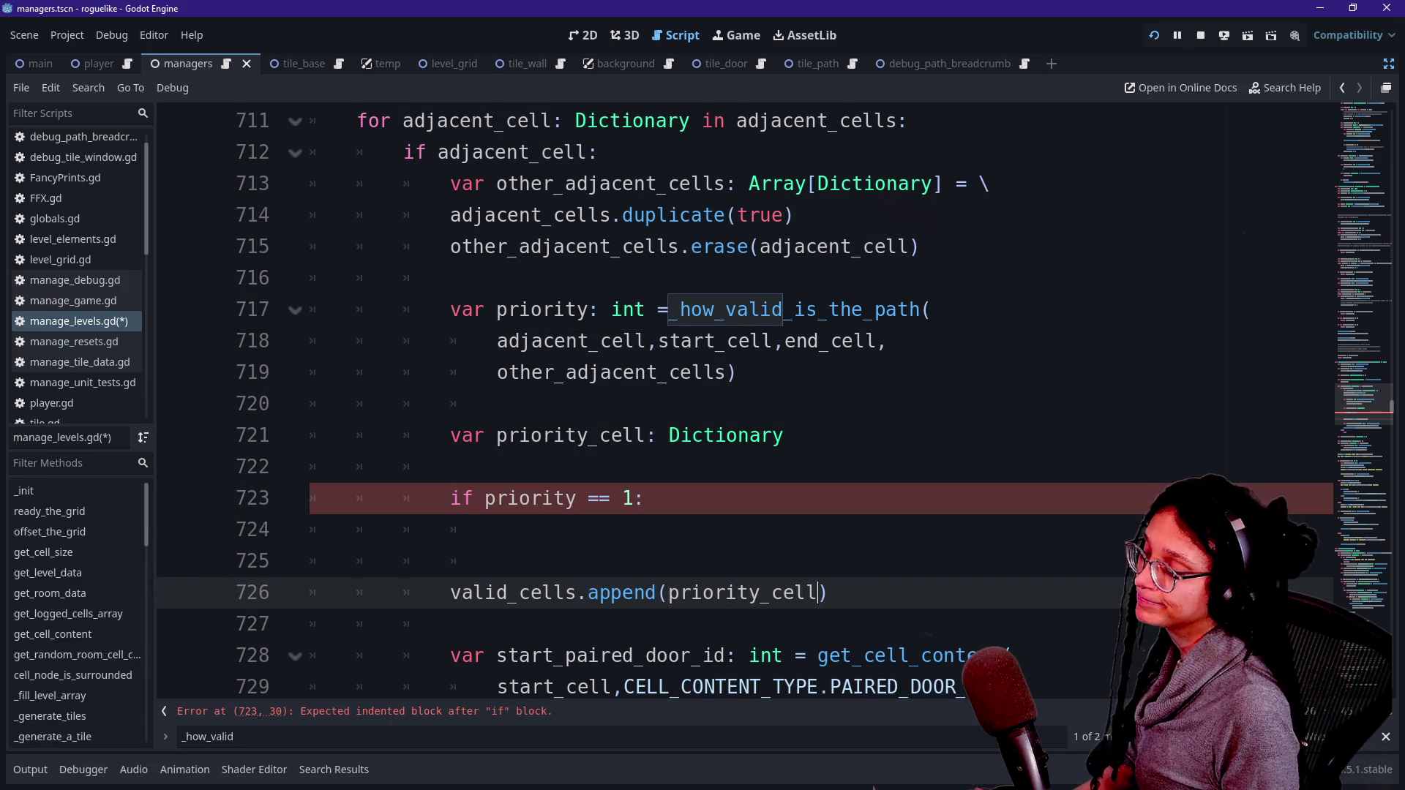
{"action": "left_click", "coordinate": [462, 498]}
{"action": "key", "text": "Down"}
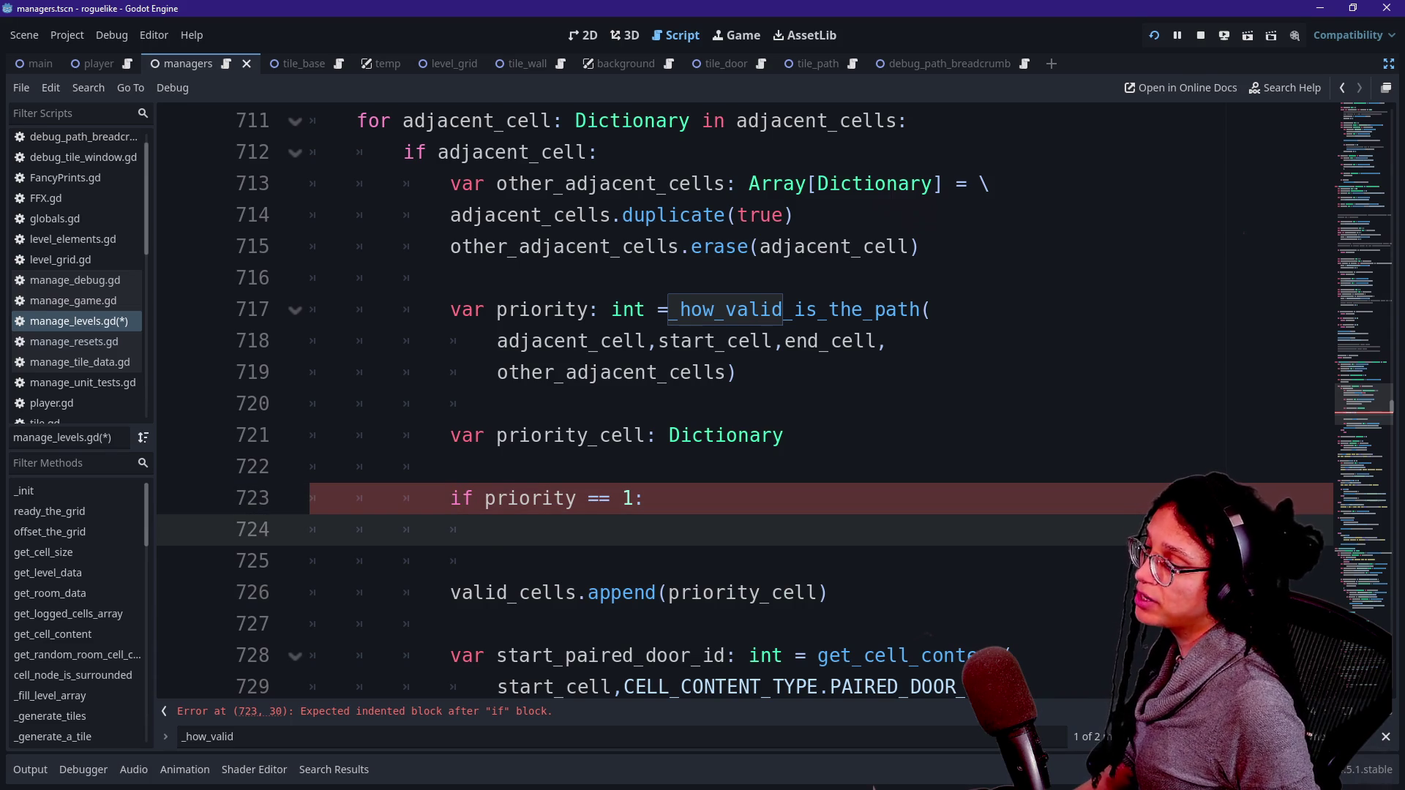
{"action": "key", "text": "Down"}
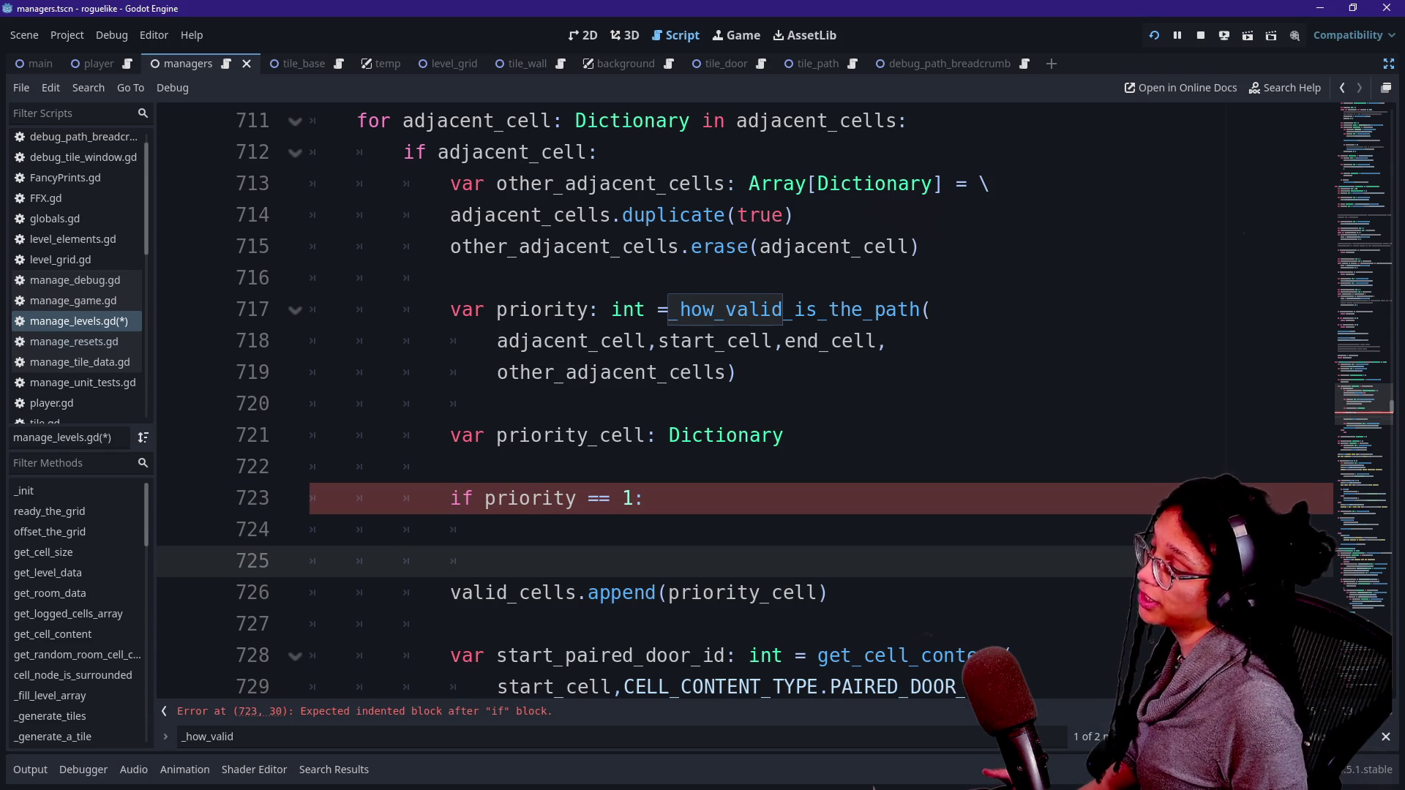
{"action": "key", "text": "Return"}
{"action": "type", "text": "if prioirt"}
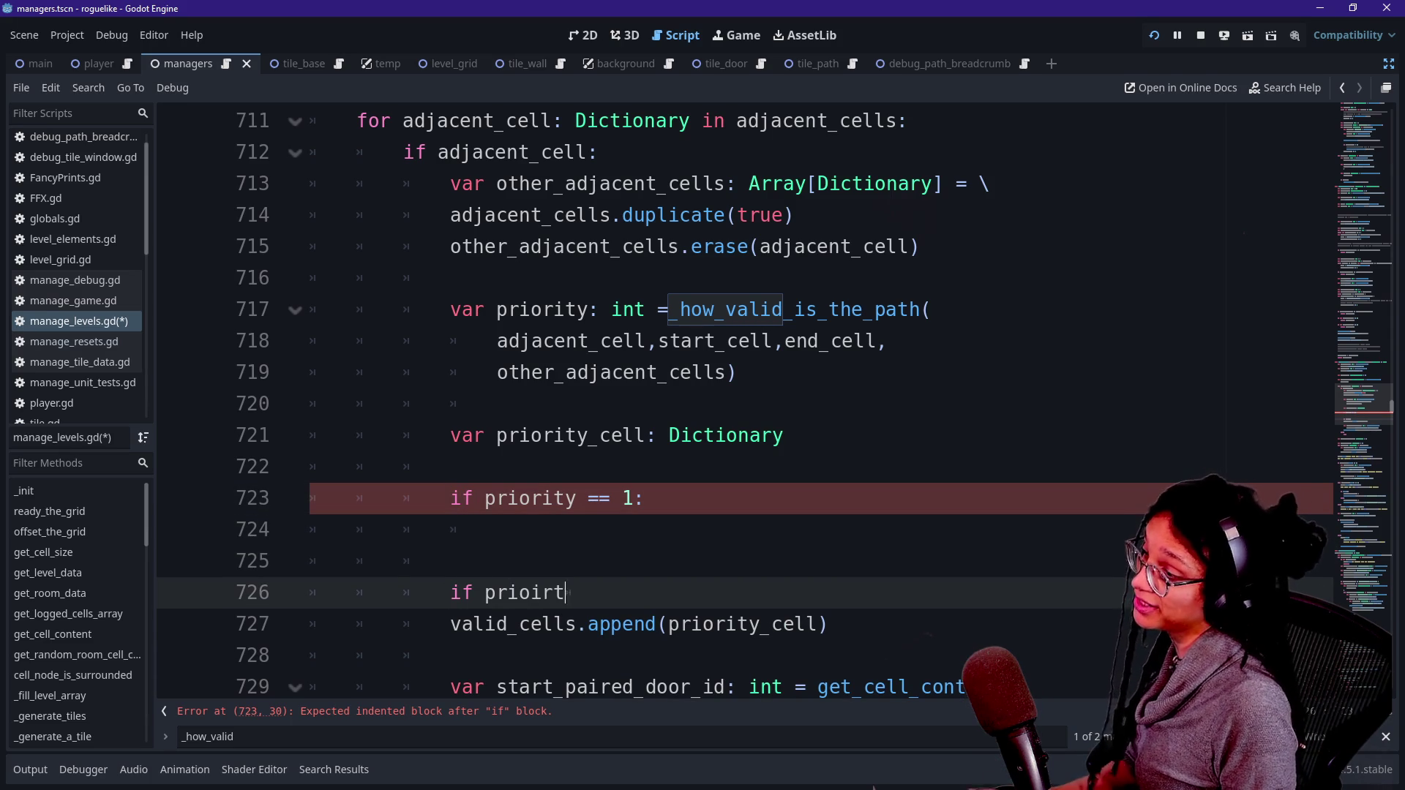
{"action": "type", "text": "y_cell:"}
{"action": "key", "text": "Down"}
{"action": "key", "text": "Home"}
{"action": "key", "text": "Tab"}
Step: Under 'if priority == 1:', assign priority_cell = adjacent_cell using autocomplete
{"action": "key", "text": "Up"}
{"action": "key", "text": "Up"}
{"action": "key", "text": "Up"}
{"action": "key", "text": "Down"}
{"action": "key", "text": "Down"}
{"action": "key", "text": "End"}
{"action": "key", "text": "Up"}
{"action": "key", "text": "Up"}
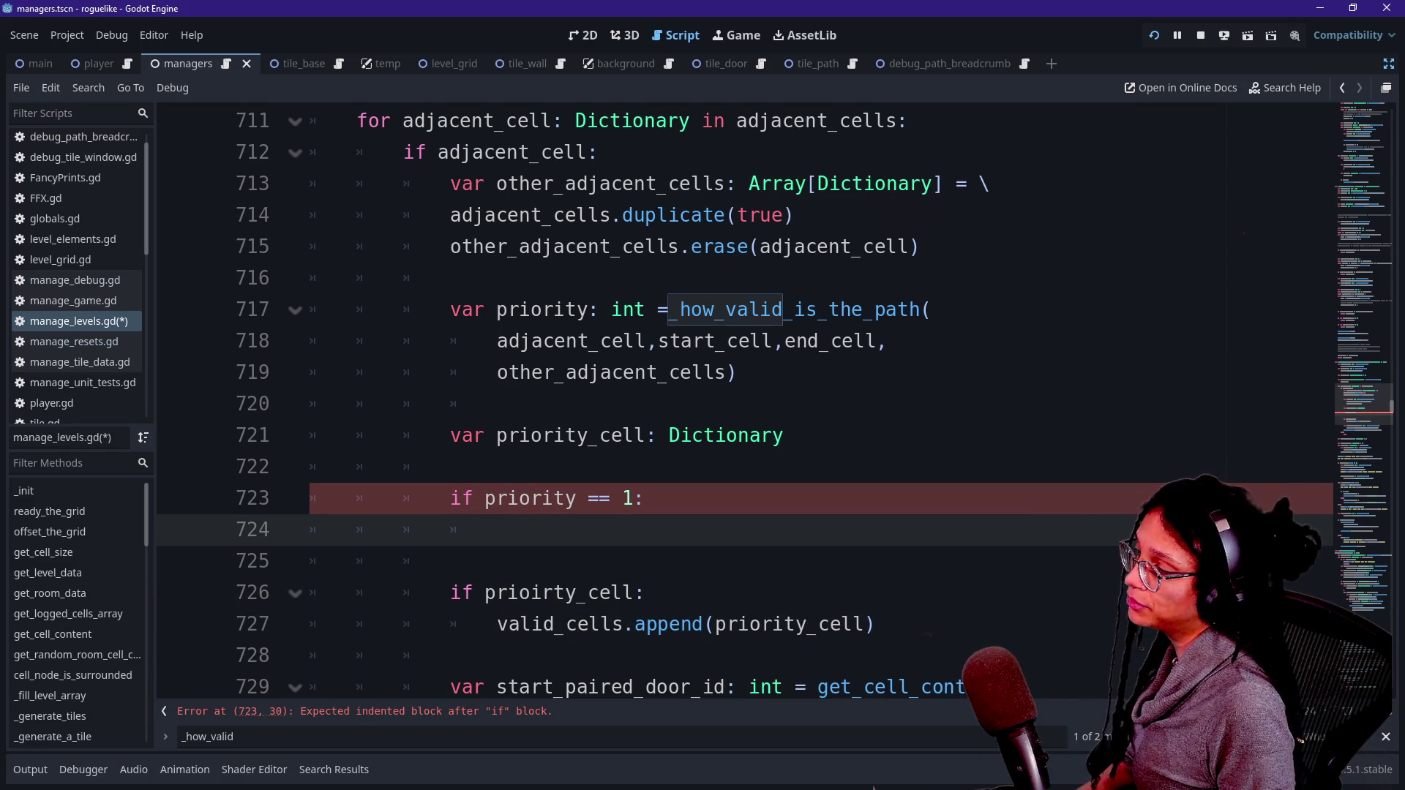
{"action": "key", "text": "Tab"}
{"action": "type", "text": "pr"}
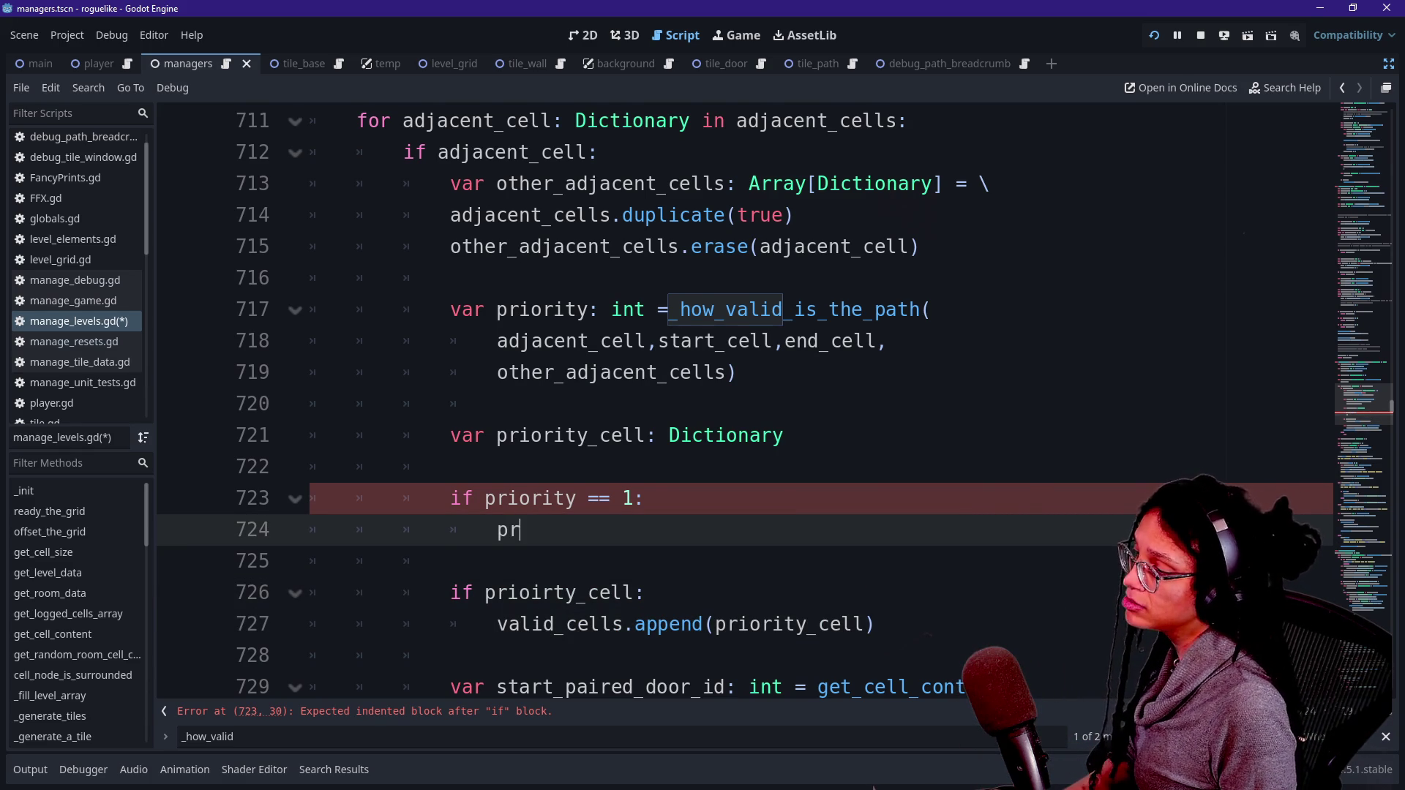
{"action": "key", "text": "Down"}
{"action": "key", "text": "Down"}
{"action": "key", "text": "Down"}
{"action": "key", "text": "Return"}
{"action": "type", "text": "="}
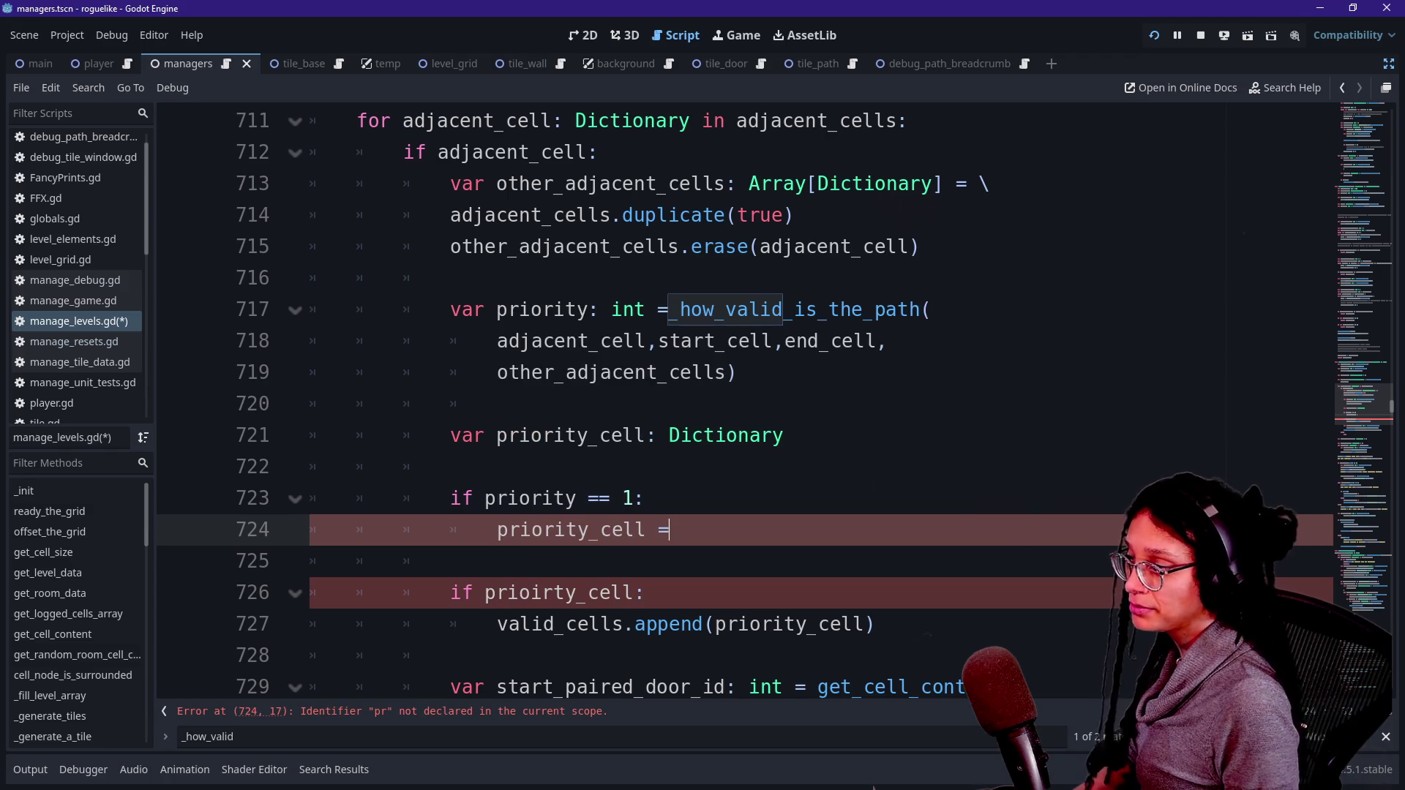
{"action": "key", "text": "ctrl+space"}
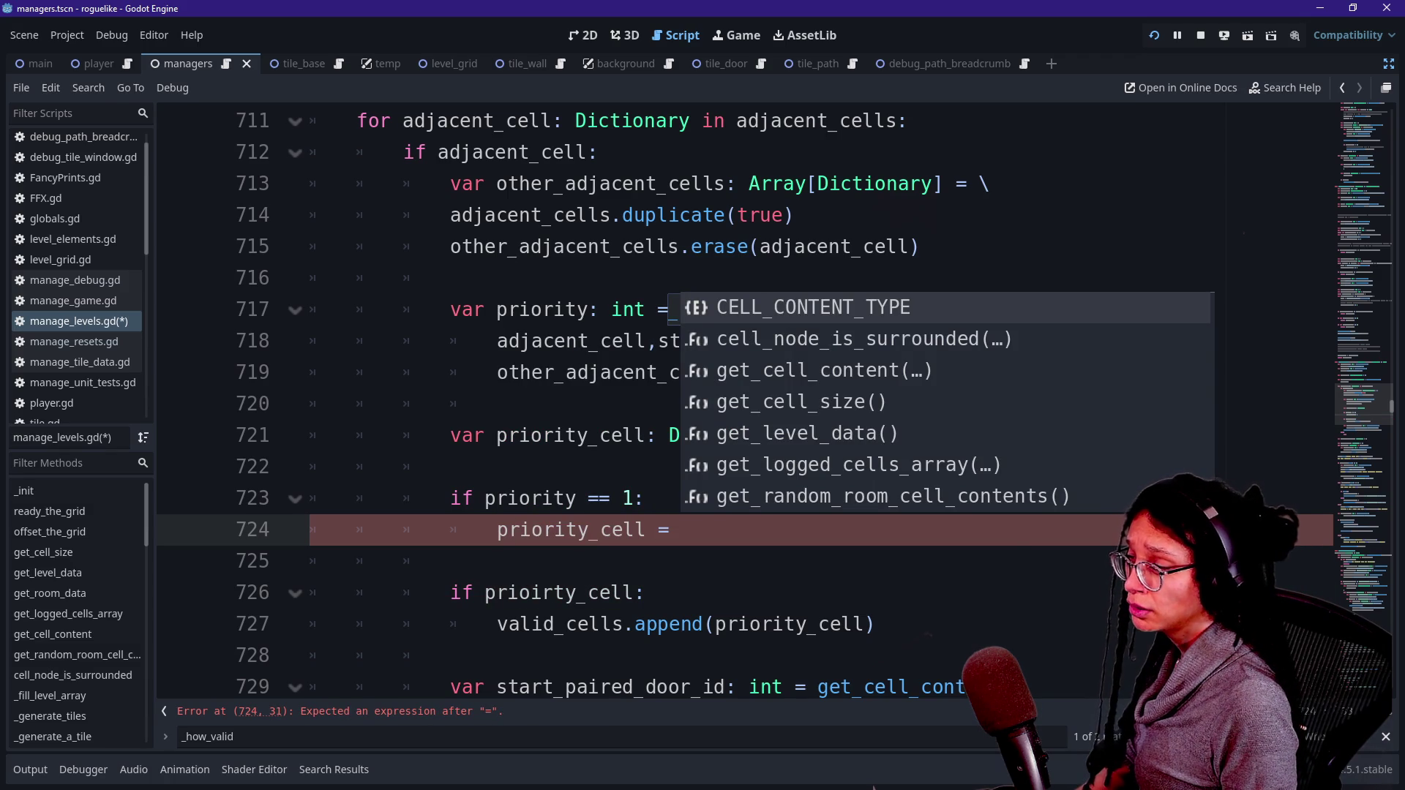
{"action": "type", "text": "adjacent"}
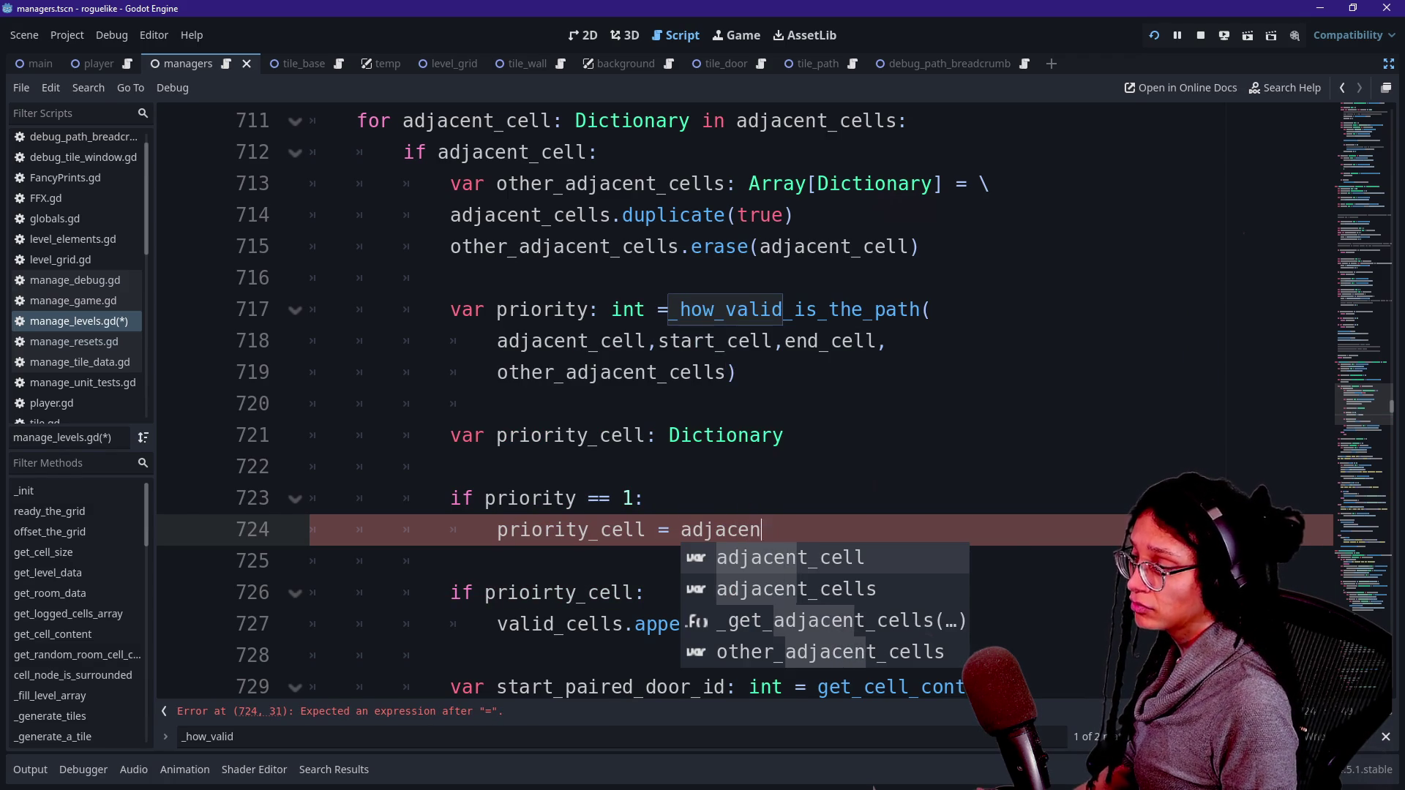
{"action": "key", "text": "Return"}
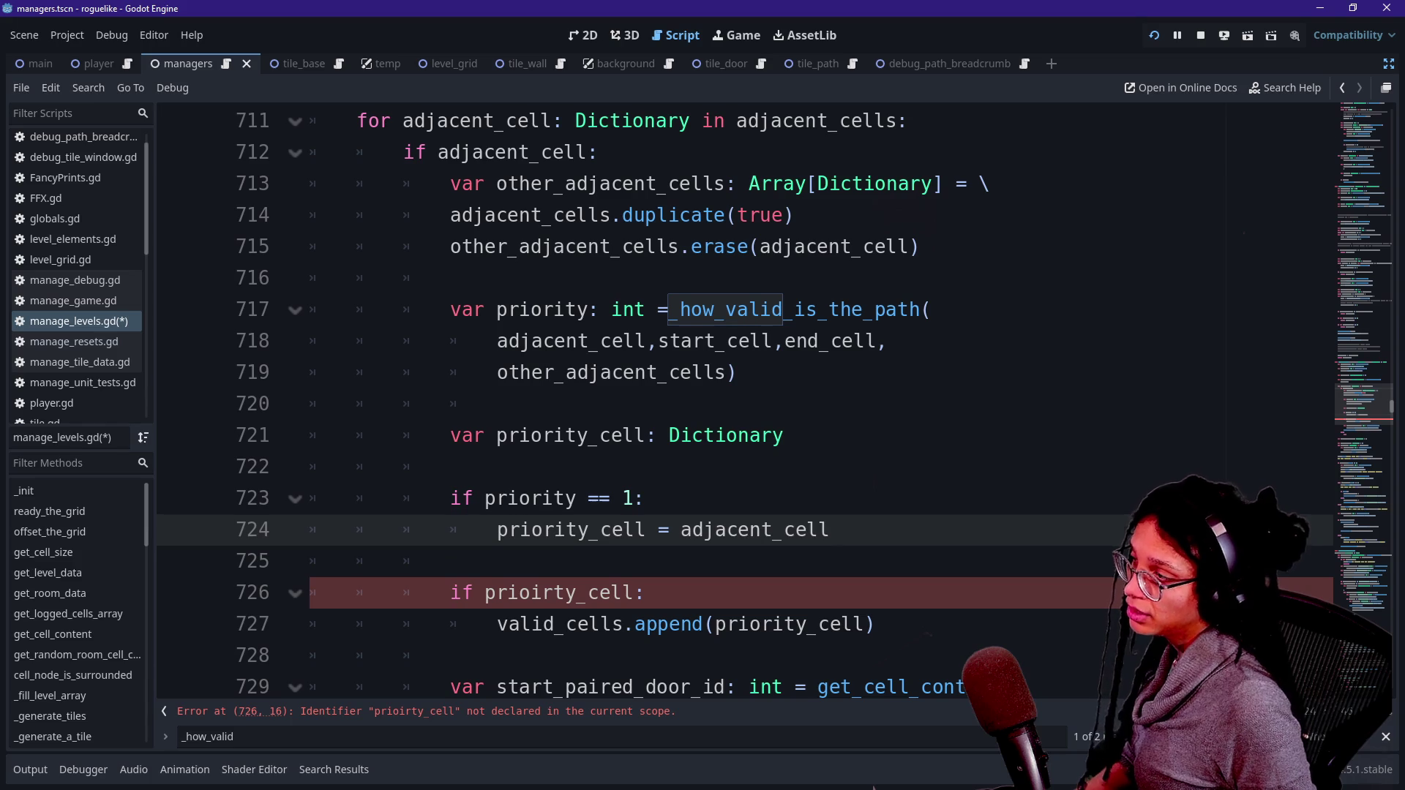
{"action": "left_click", "coordinate": [505, 152]}
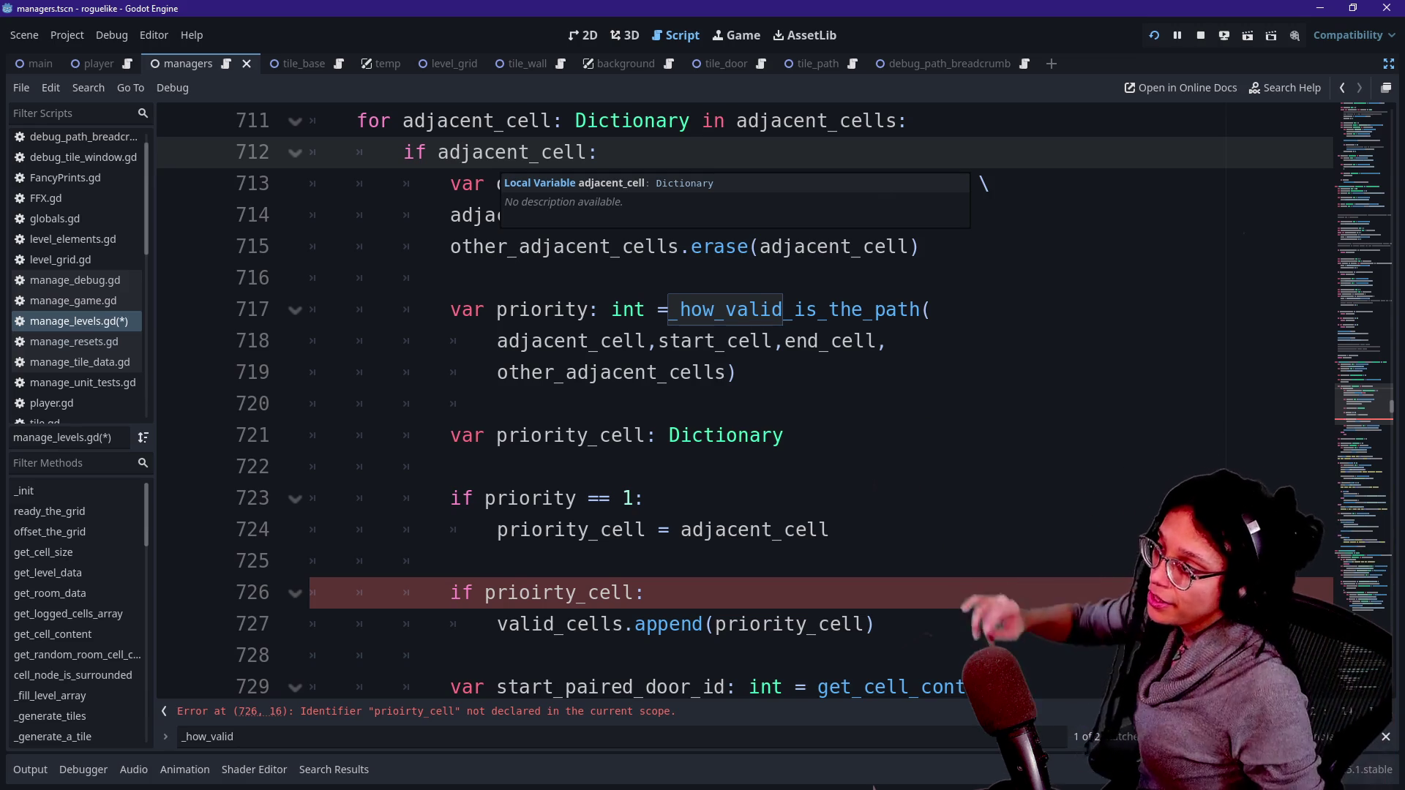
{"action": "left_click", "coordinate": [736, 121]}
{"action": "double_click", "coordinate": [820, 120]}
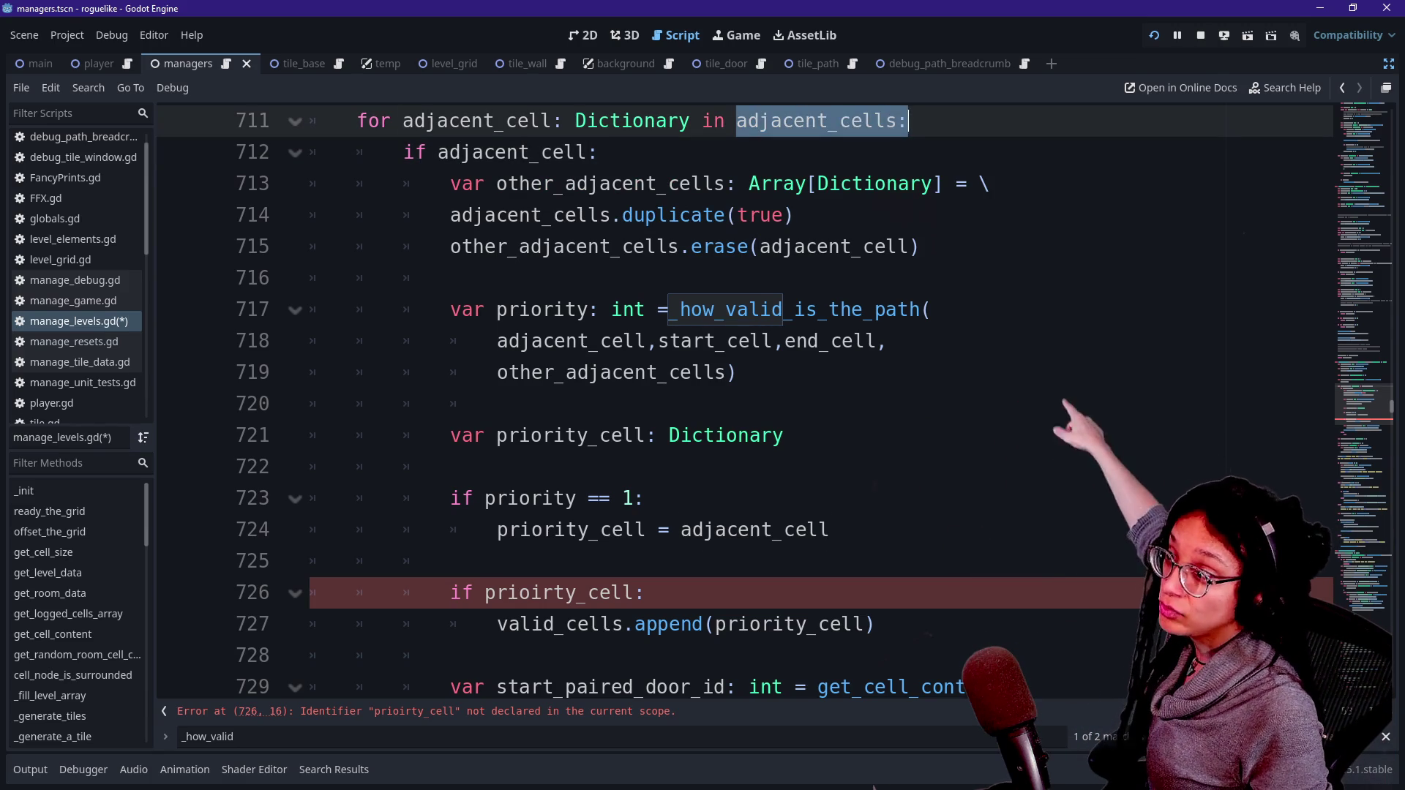
{"action": "mouse_move", "coordinate": [724, 120]}
{"action": "left_mouse_down"}
{"action": "mouse_move", "coordinate": [772, 121]}
{"action": "mouse_move", "coordinate": [600, 153]}
{"action": "left_mouse_up"}
{"action": "left_click", "coordinate": [599, 152]}
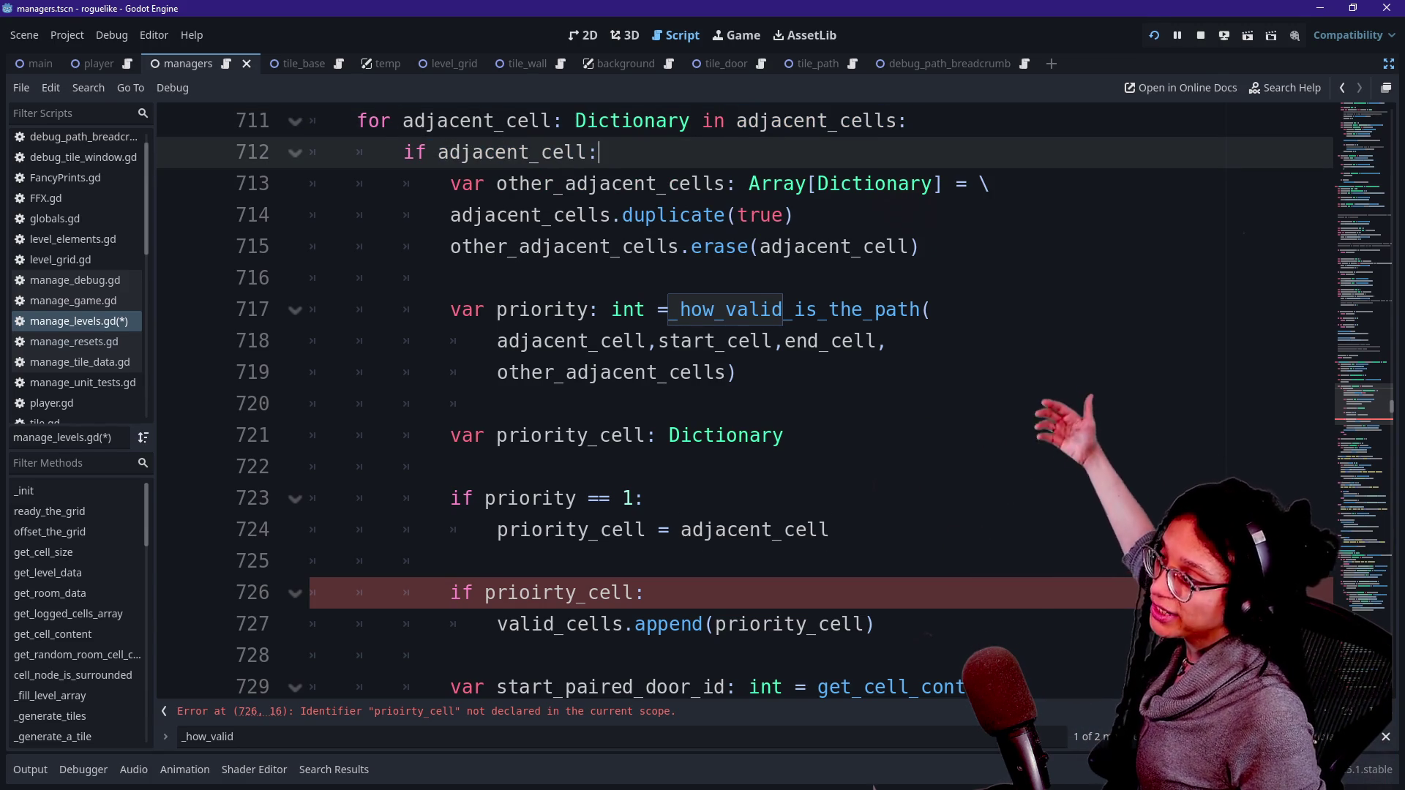
{"action": "left_click", "coordinate": [554, 121]}
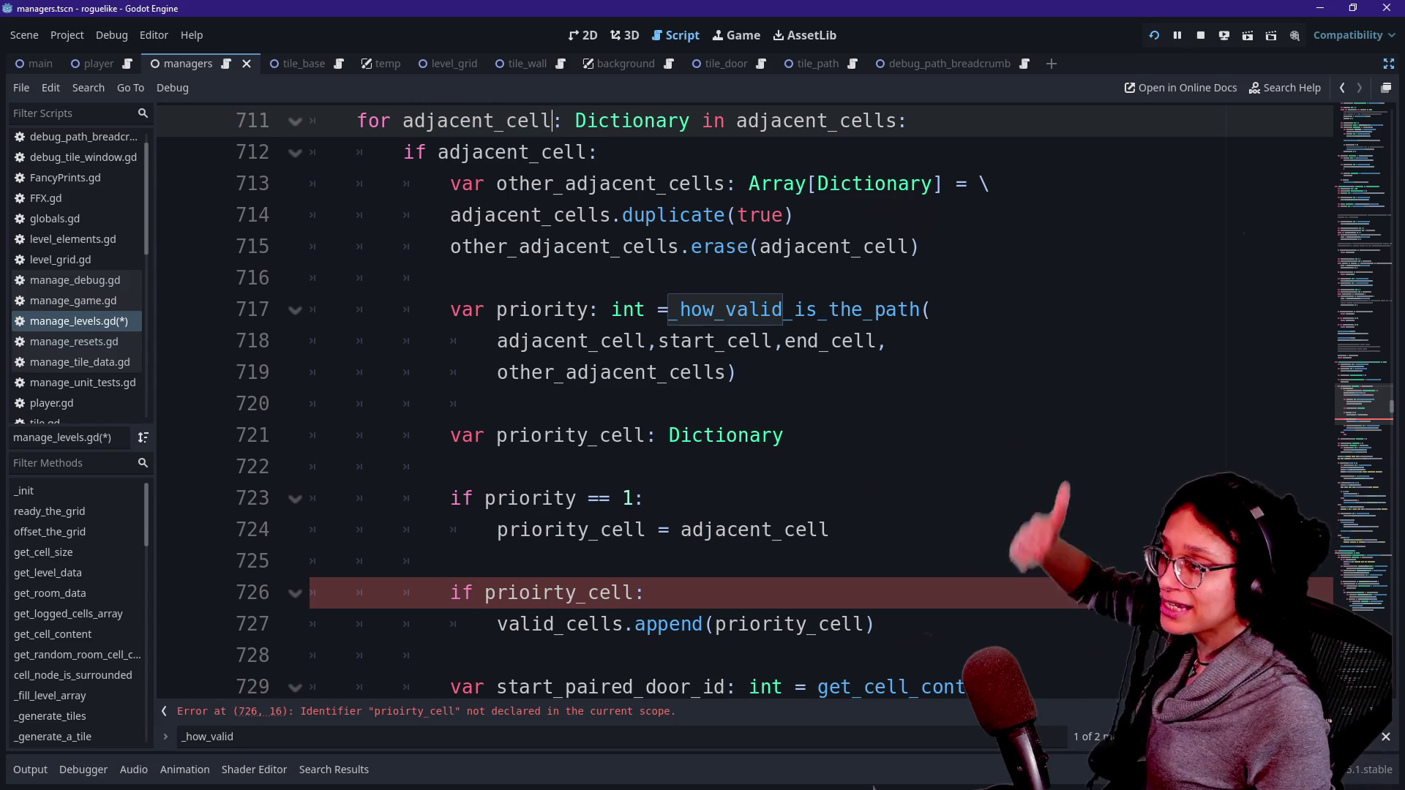
{"action": "left_click", "coordinate": [600, 341]}
{"action": "mouse_move", "coordinate": [600, 341]}
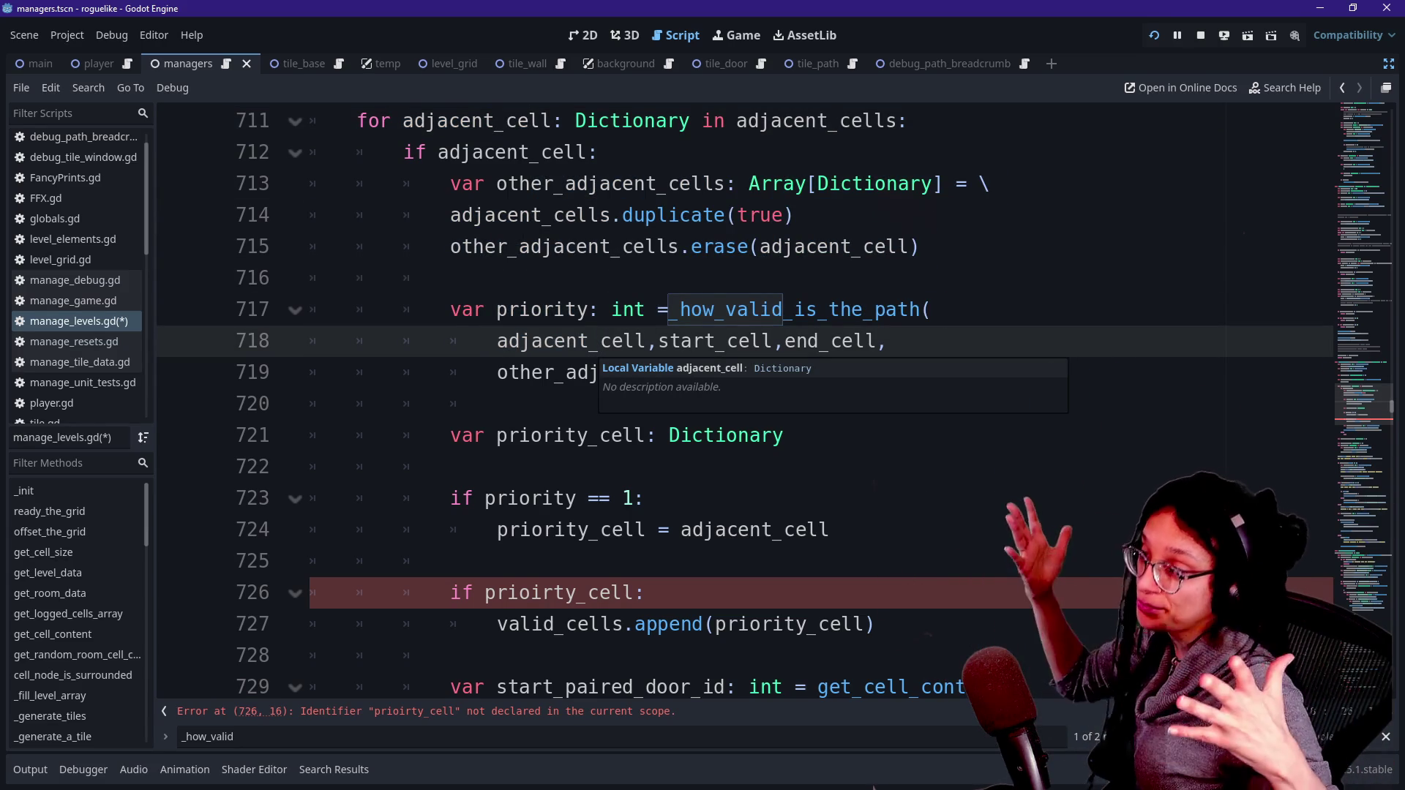
{"action": "key", "text": "Down"}
{"action": "key", "text": "Down"}
{"action": "key", "text": "Down"}
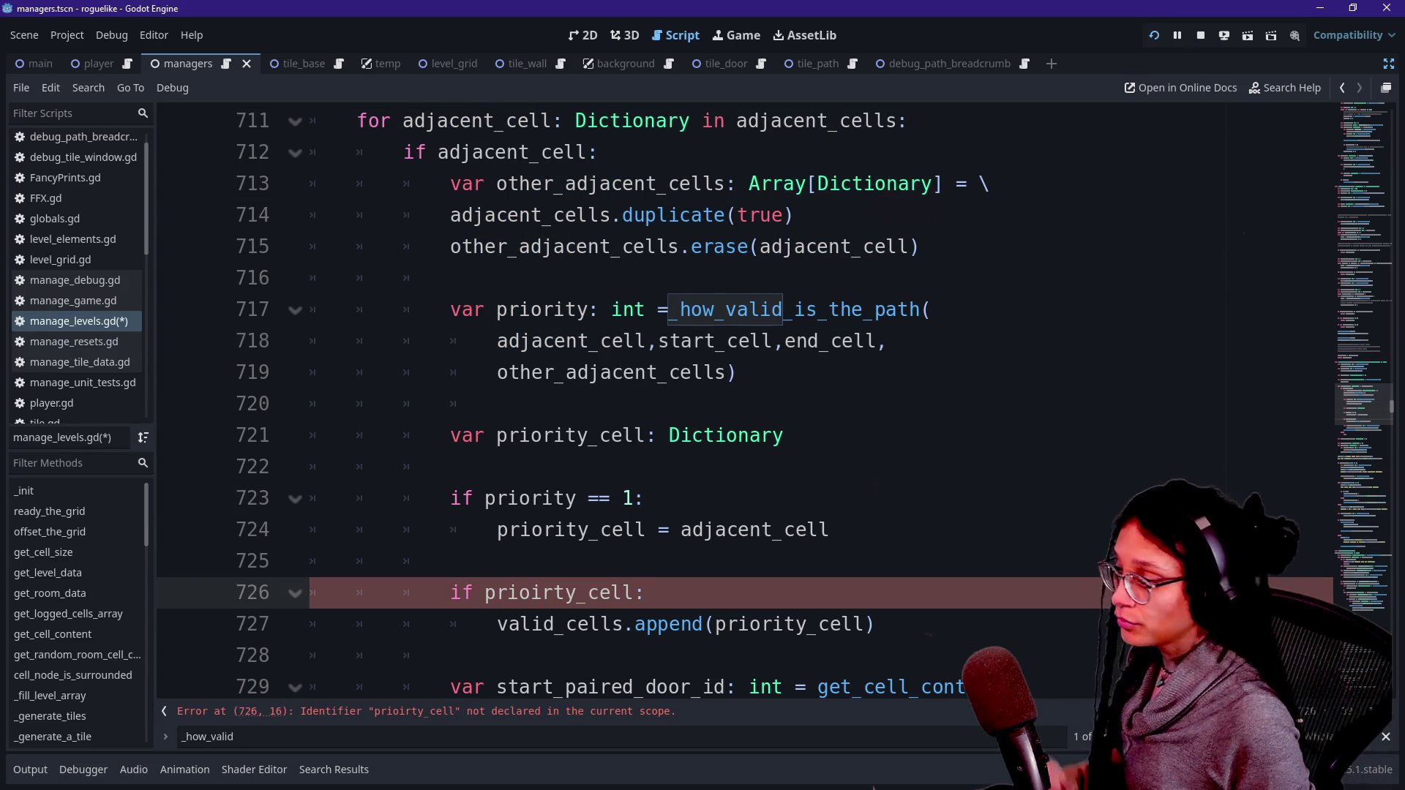
{"action": "double_click", "coordinate": [754, 530]}
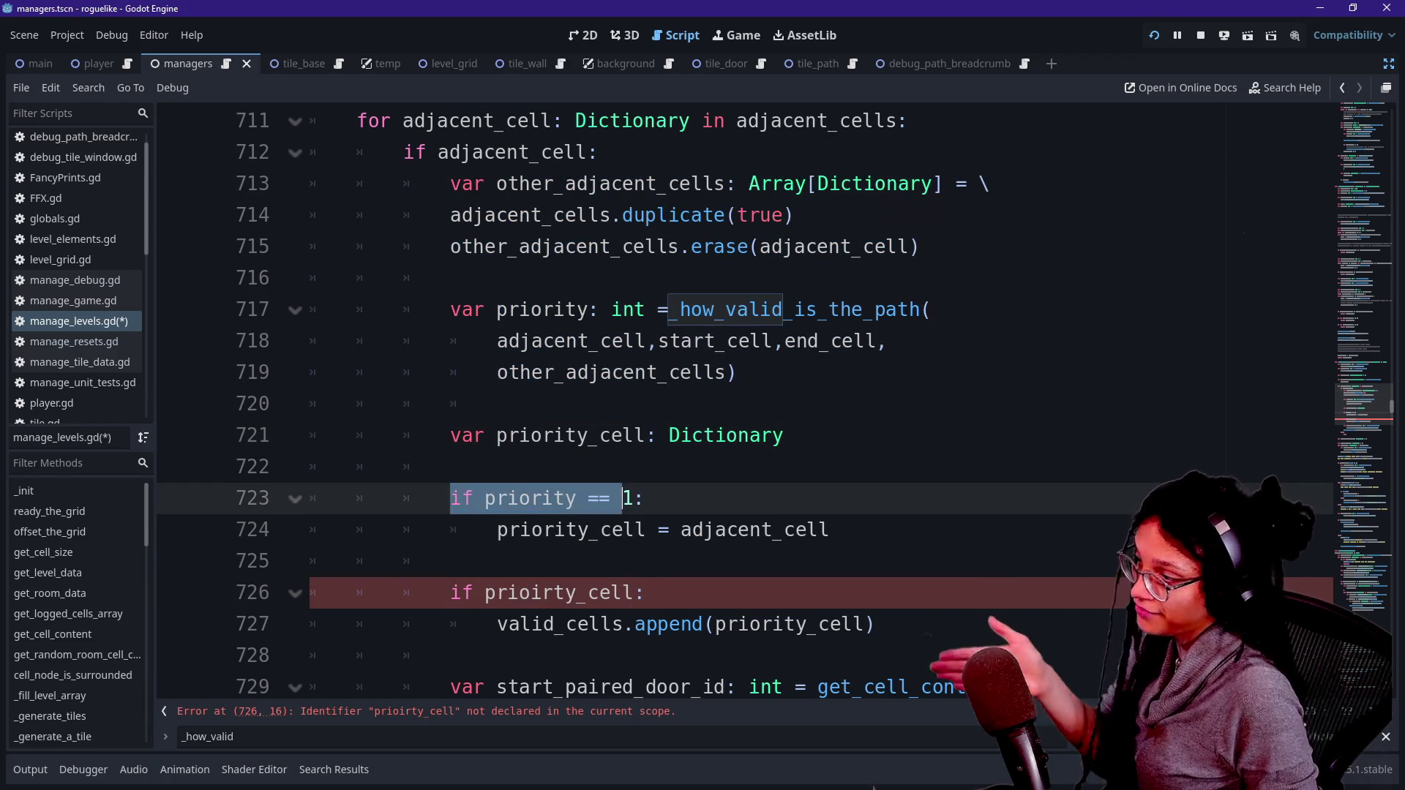
Step: Correct 'prioirty_cell' to 'priority_cell' in the check on line 726
{"action": "left_click", "coordinate": [497, 530]}
{"action": "left_click_drag", "start_coordinate": [599, 592], "coordinate": [450, 656]}
{"action": "left_click", "coordinate": [829, 530]}
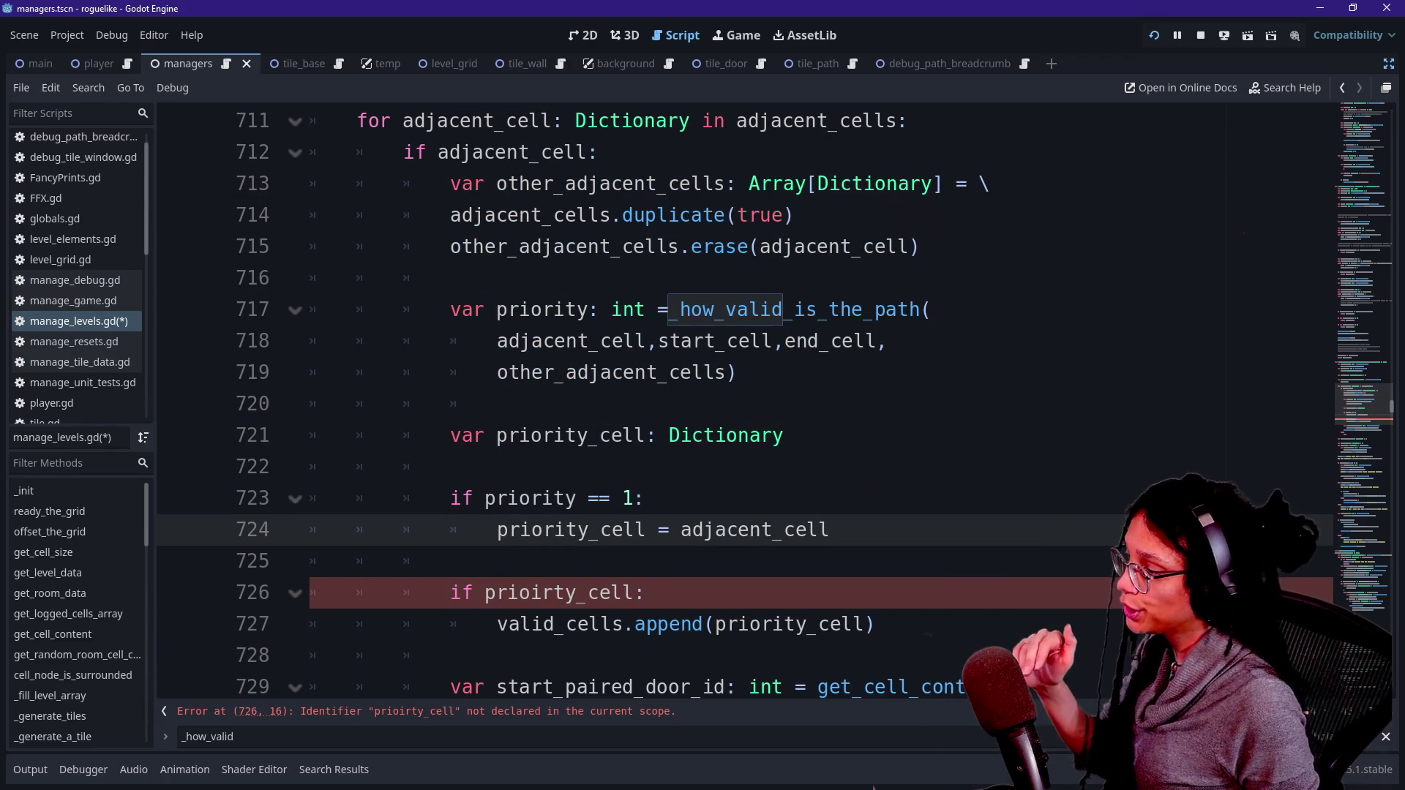
{"action": "left_click", "coordinate": [543, 592]}
{"action": "key", "text": "BackSpace"}
{"action": "key", "text": "Right"}
{"action": "type", "text": "i"}
Step: Add an outdented 'elif priority == 2:' line after the priority_cell assignment
{"action": "left_click", "coordinate": [753, 498]}
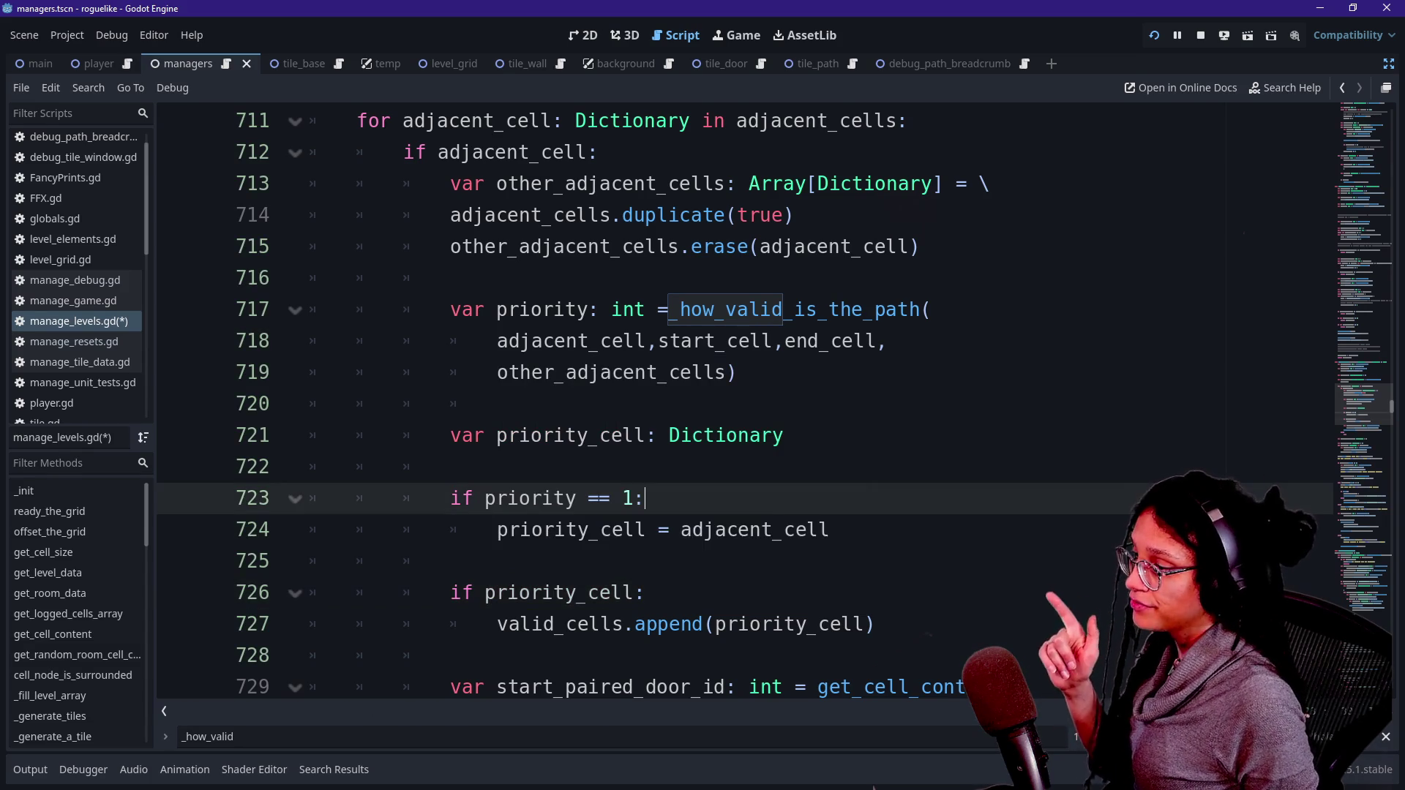
{"action": "left_click", "coordinate": [833, 530]}
{"action": "key", "text": "Return"}
{"action": "key", "text": "BackSpace"}
{"action": "type", "text": "elif"}
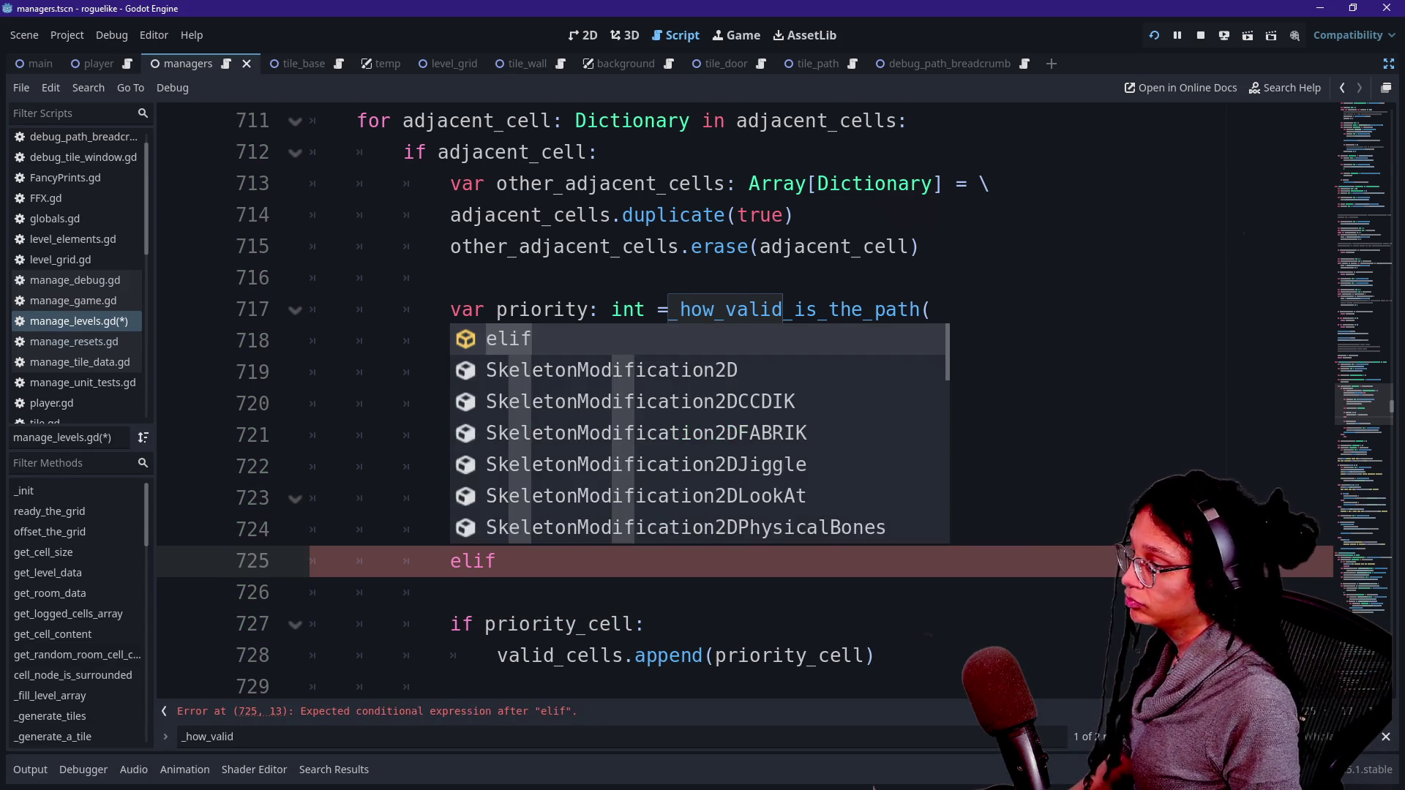
{"action": "type", "text": " prio"}
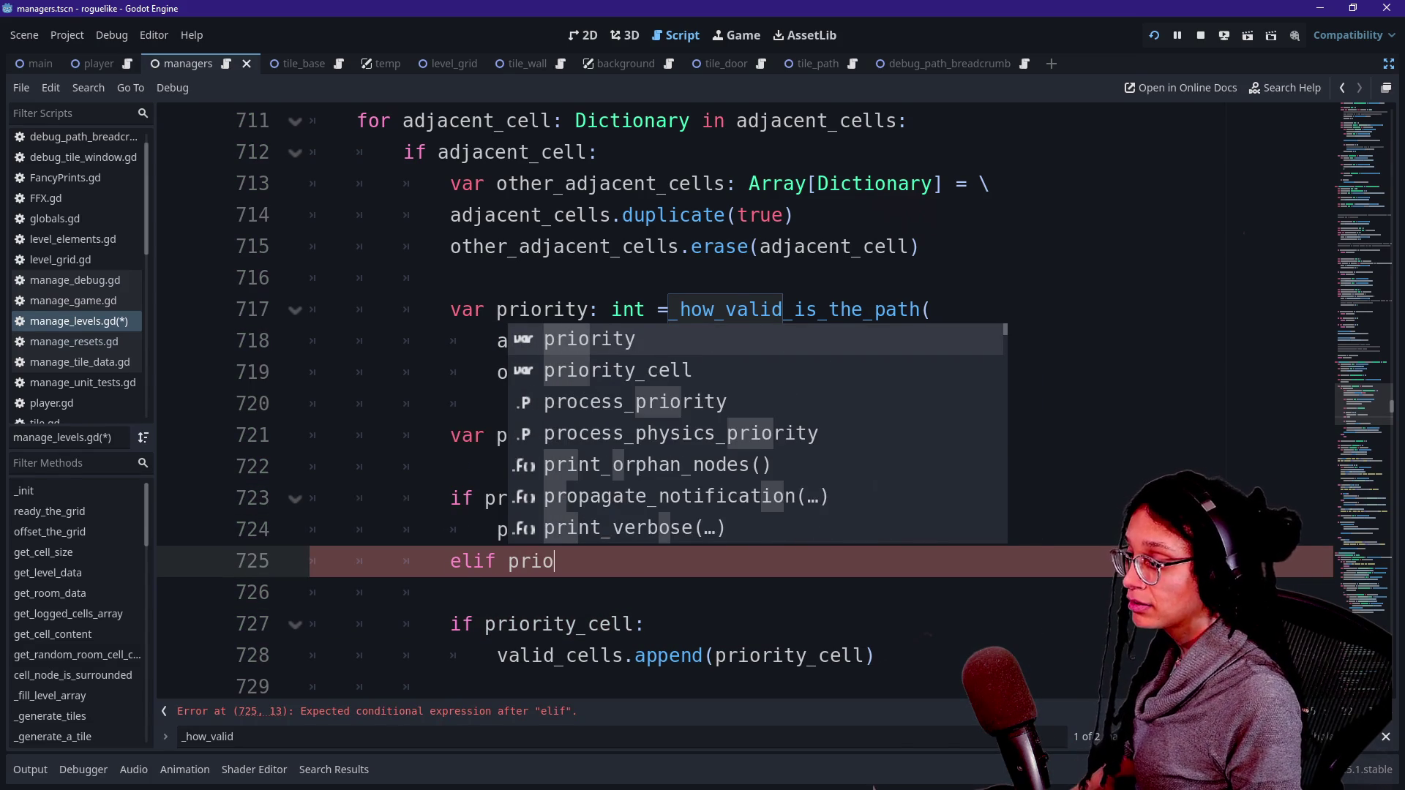
{"action": "type", "text": "rity == 2:"}
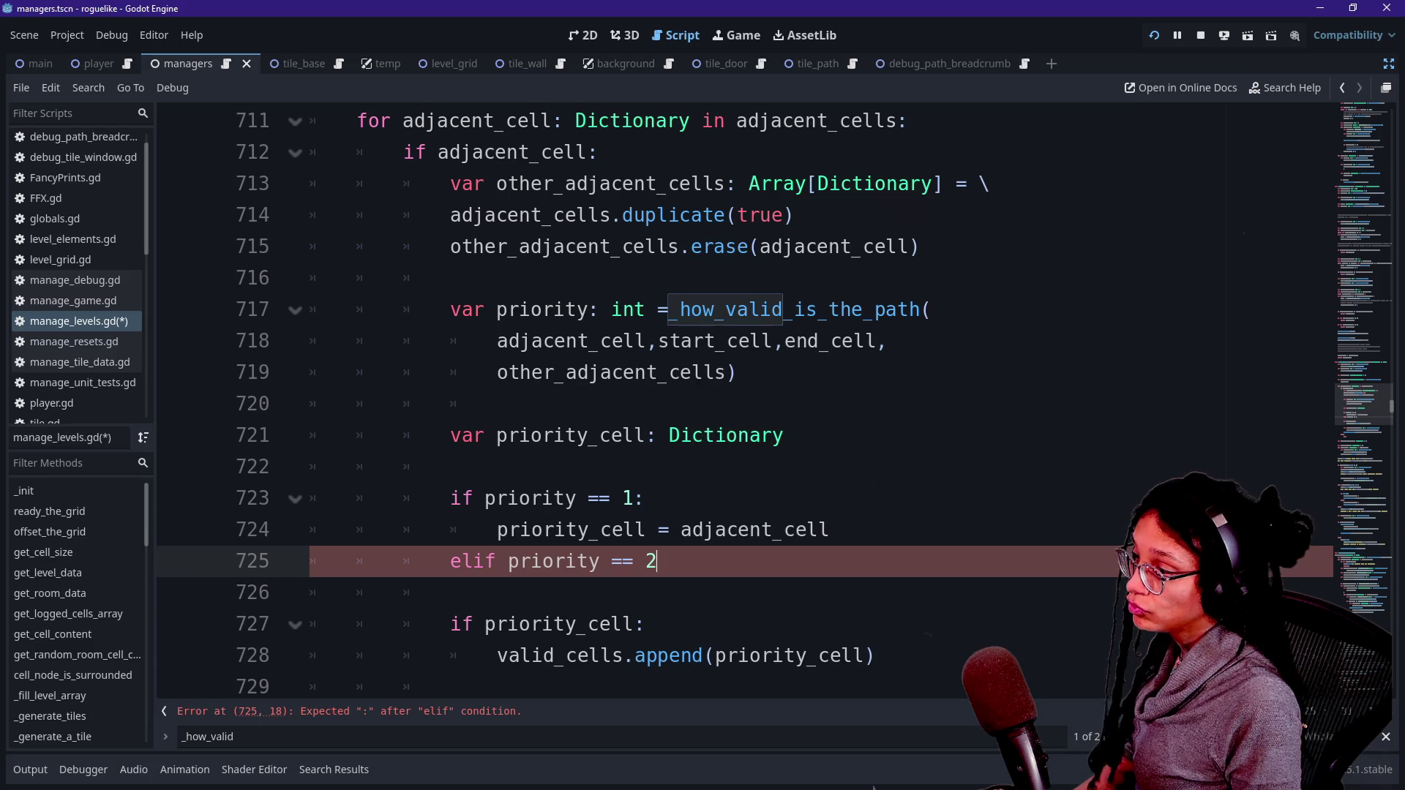
Step: Swap the conditions so the first branch tests priority == 2 and the elif tests priority == 1
{"action": "key", "text": "Return"}
{"action": "scroll", "coordinate": [744, 402], "scroll_direction": "down", "scroll_amount": 1}
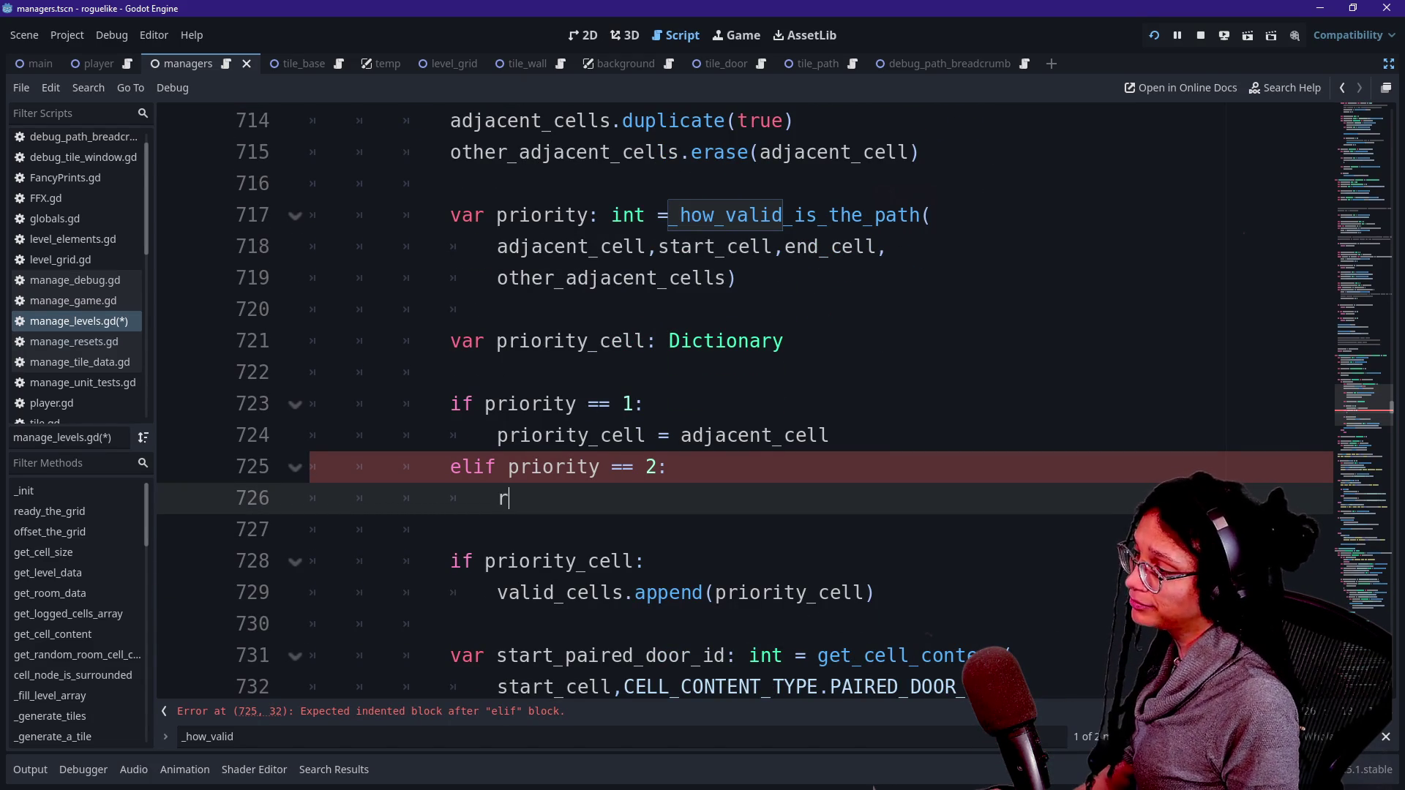
{"action": "key", "text": "BackSpace"}
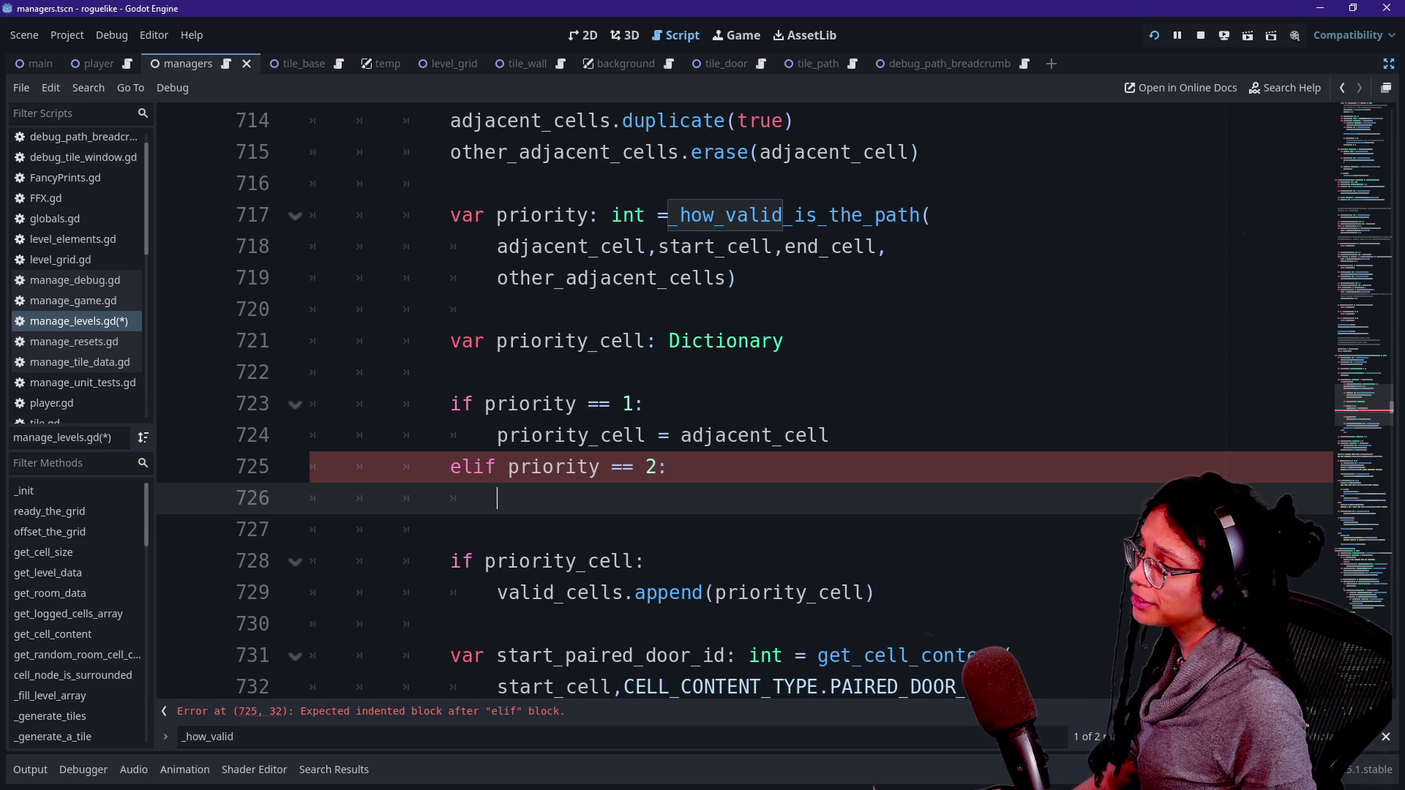
{"action": "left_click", "coordinate": [644, 404]}
{"action": "key", "text": "BackSpace"}
{"action": "type", "text": "2"}
{"action": "key", "text": "Down"}
{"action": "key", "text": "Down"}
{"action": "key", "text": "Delete"}
{"action": "type", "text": "1"}
{"action": "key", "text": "Down"}
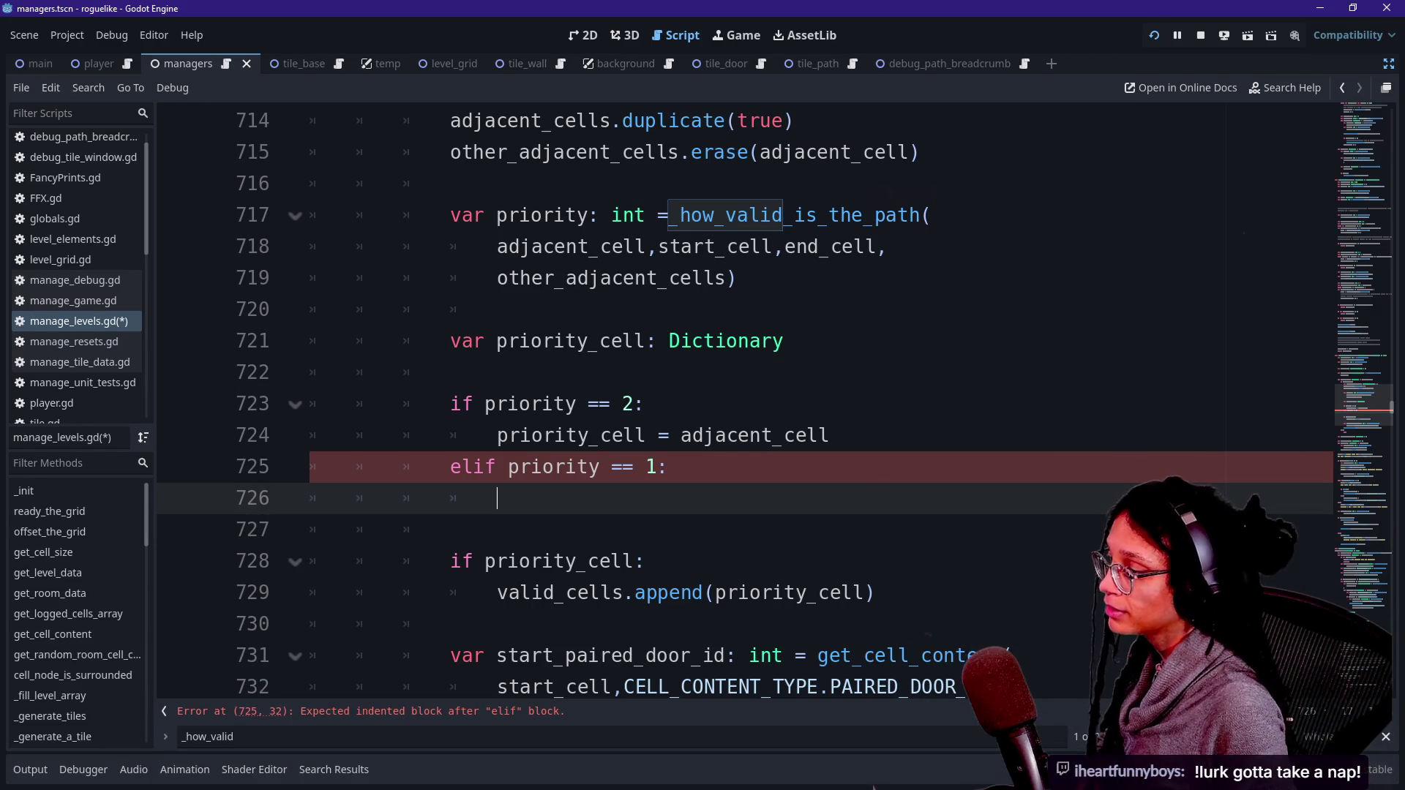
{"action": "double_click", "coordinate": [651, 467]}
{"action": "left_click", "coordinate": [647, 467]}
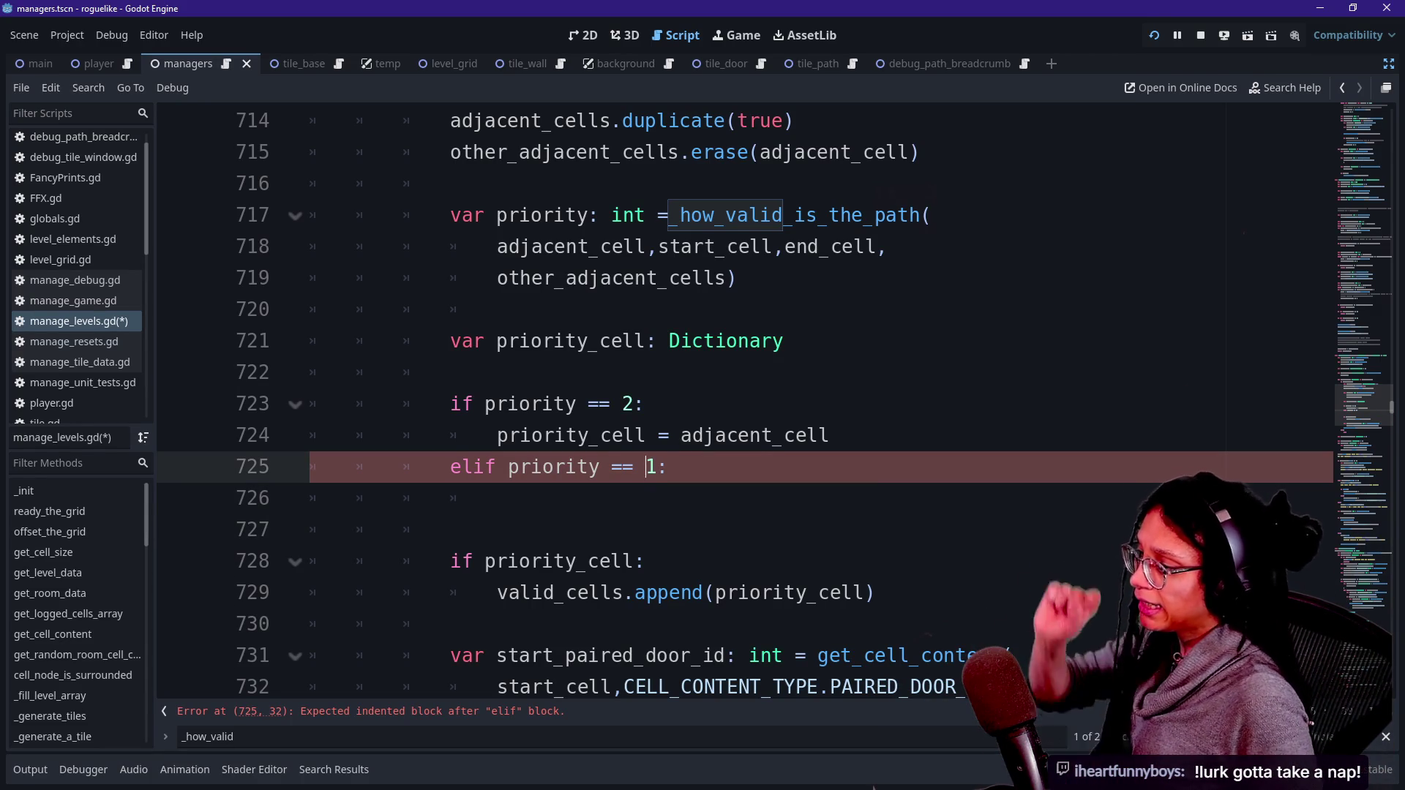
{"action": "left_click", "coordinate": [461, 499]}
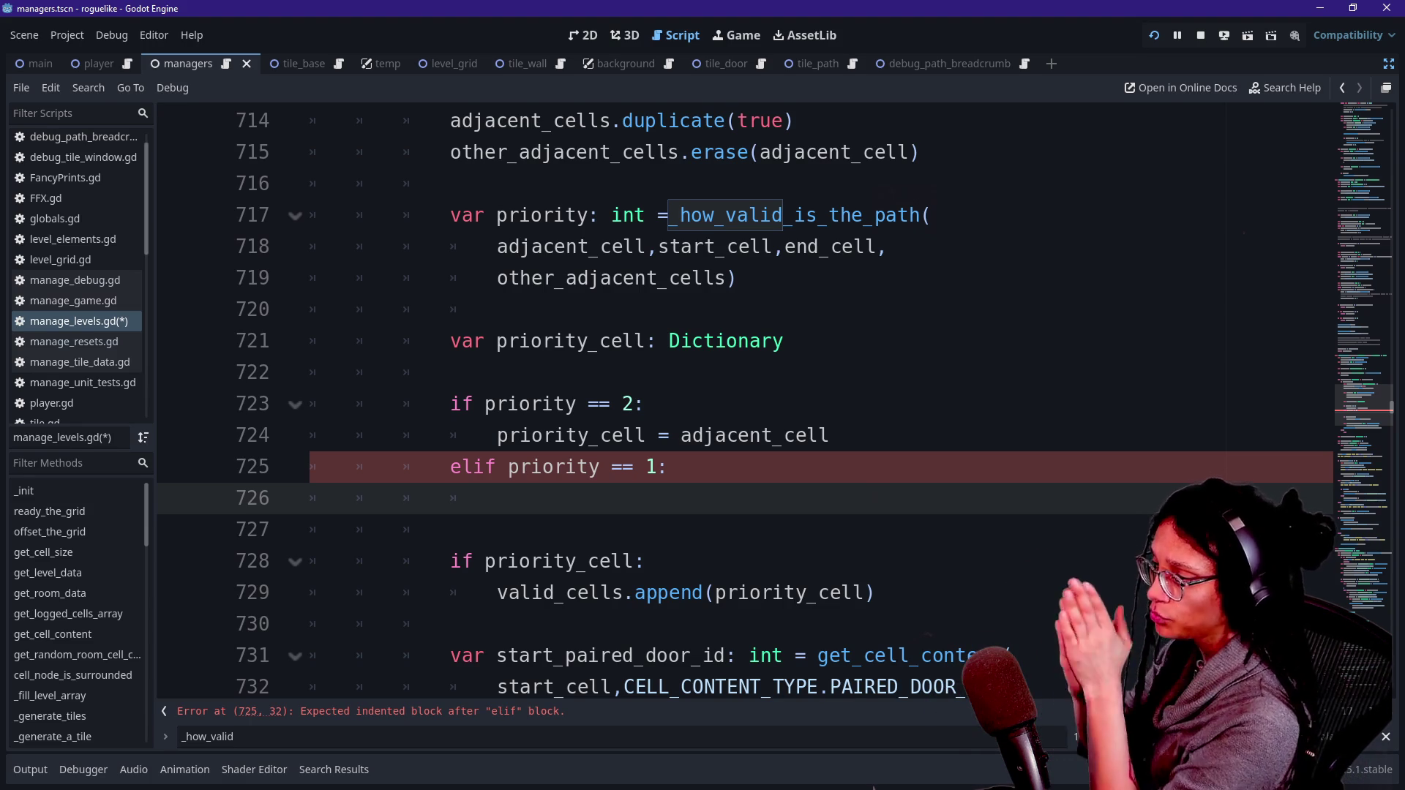
Step: Type 'priority' in the elif priority == 1 body and tidy the blank line before the priority_cell check
{"action": "type", "text": "prio"}
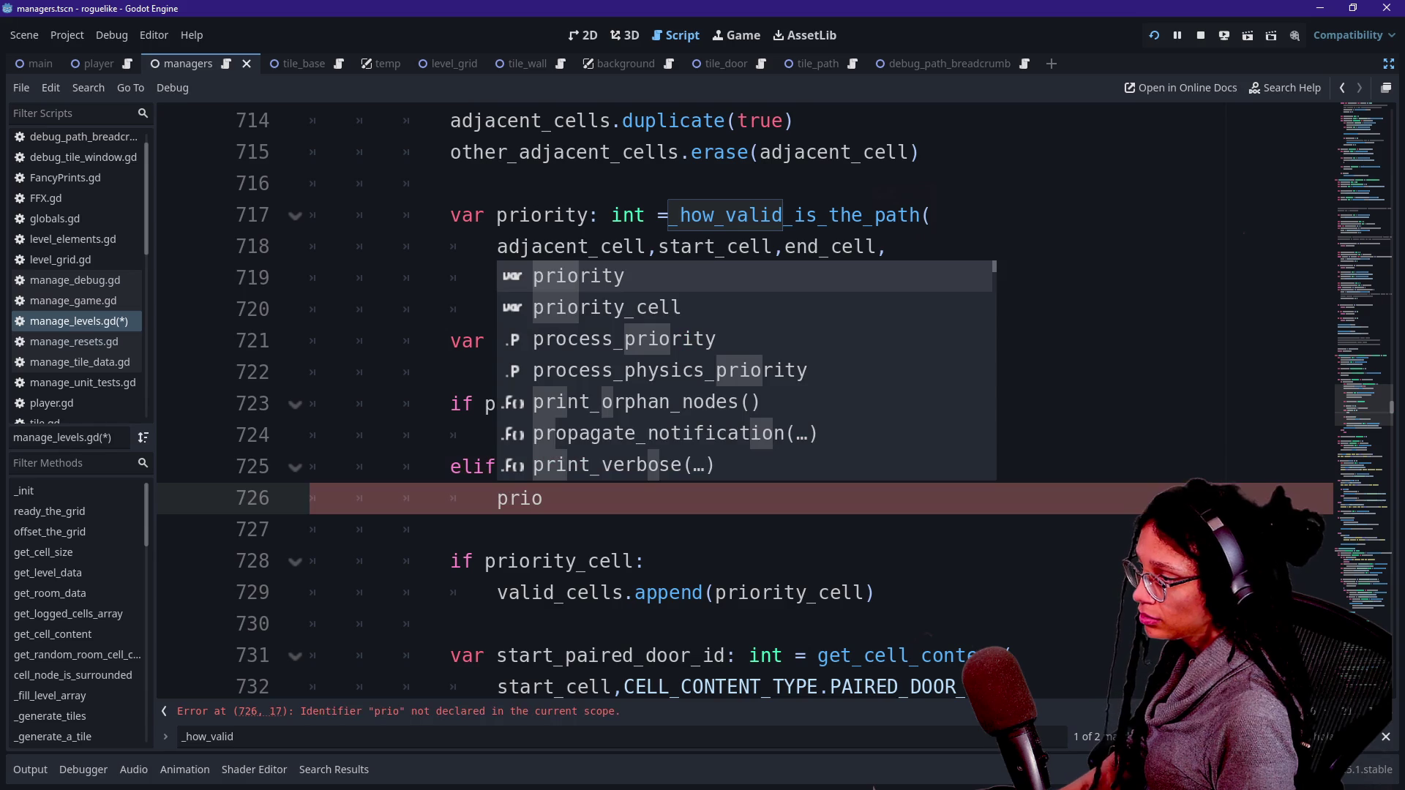
{"action": "type", "text": "rity"}
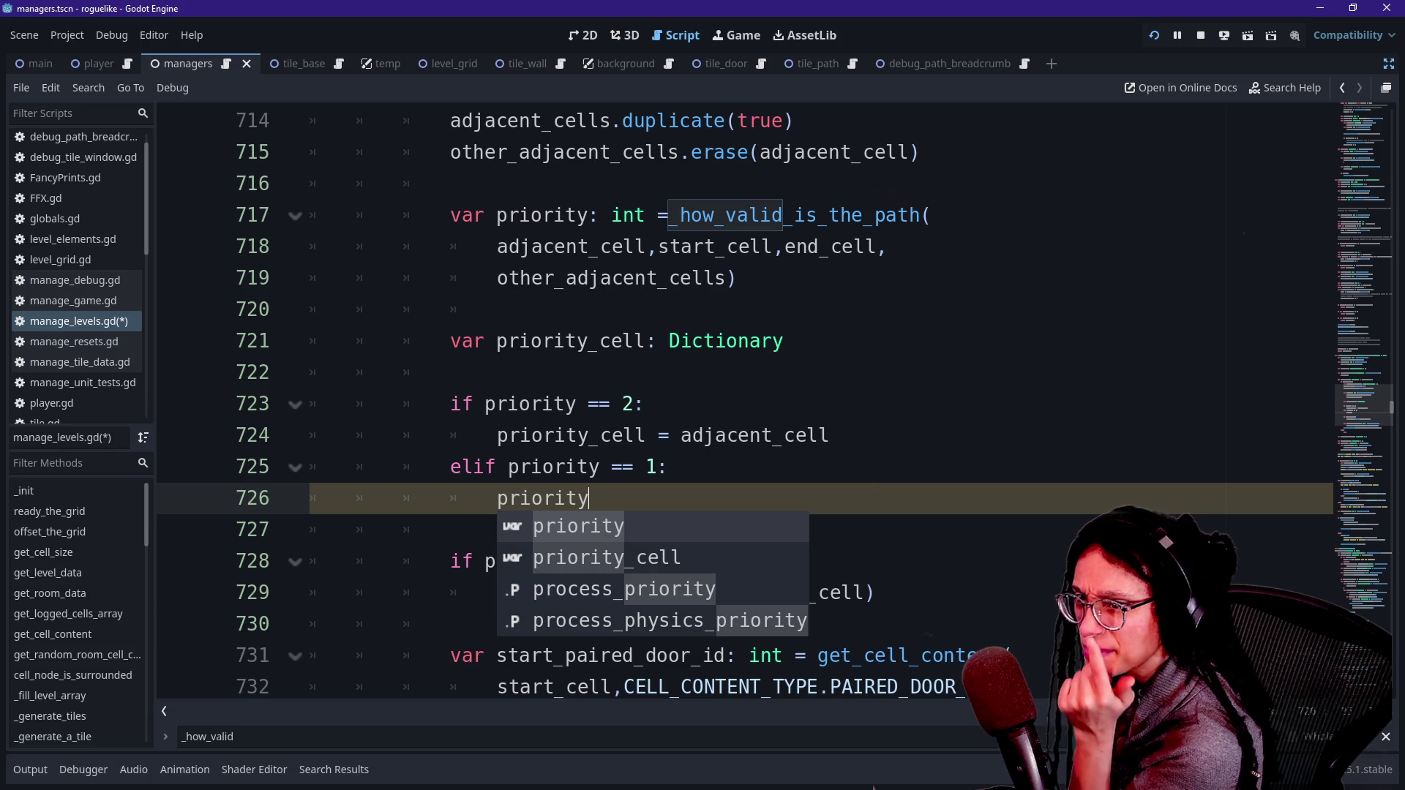
{"action": "key", "text": "Escape"}
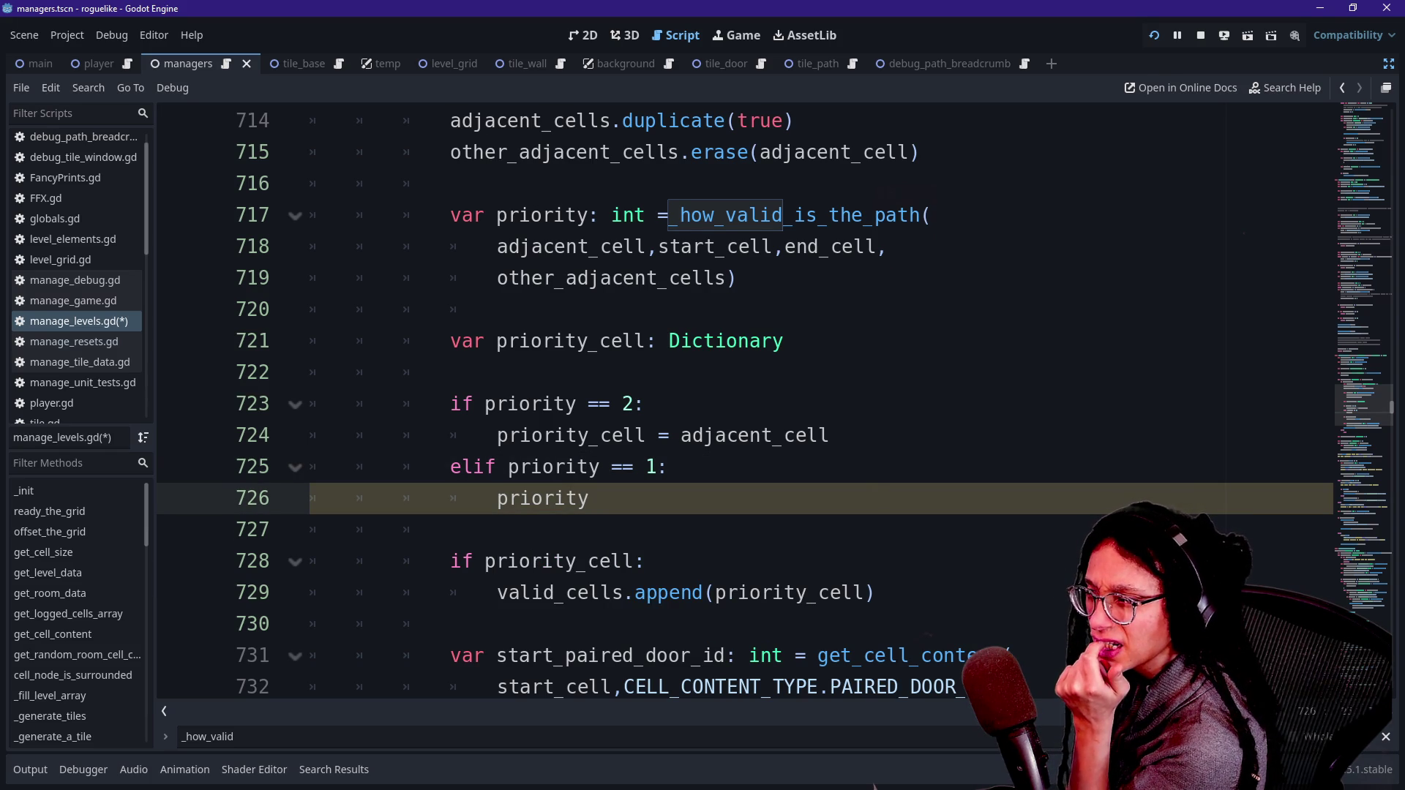
{"action": "left_click", "coordinate": [624, 404]}
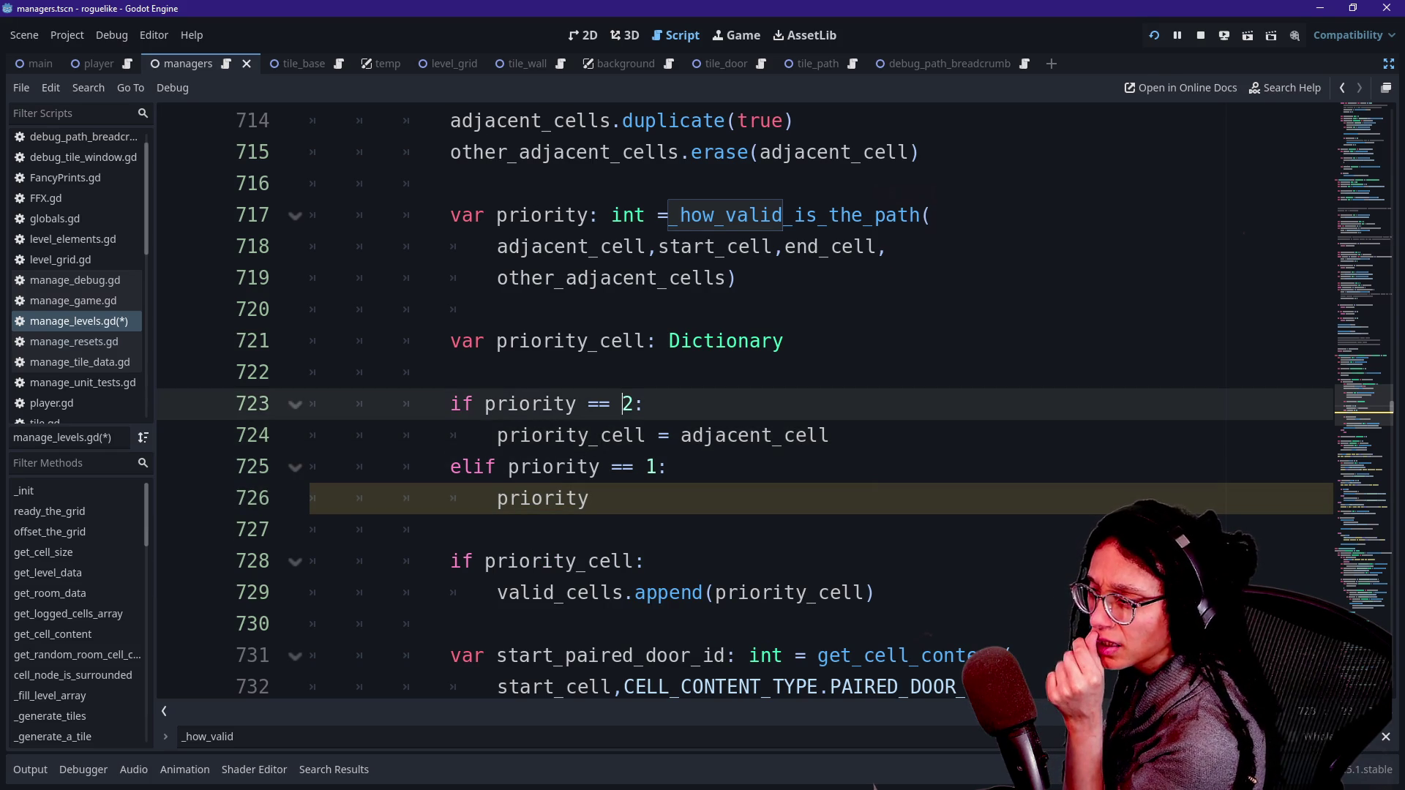
{"action": "left_click", "coordinate": [555, 529]}
{"action": "key", "text": "BackSpace"}
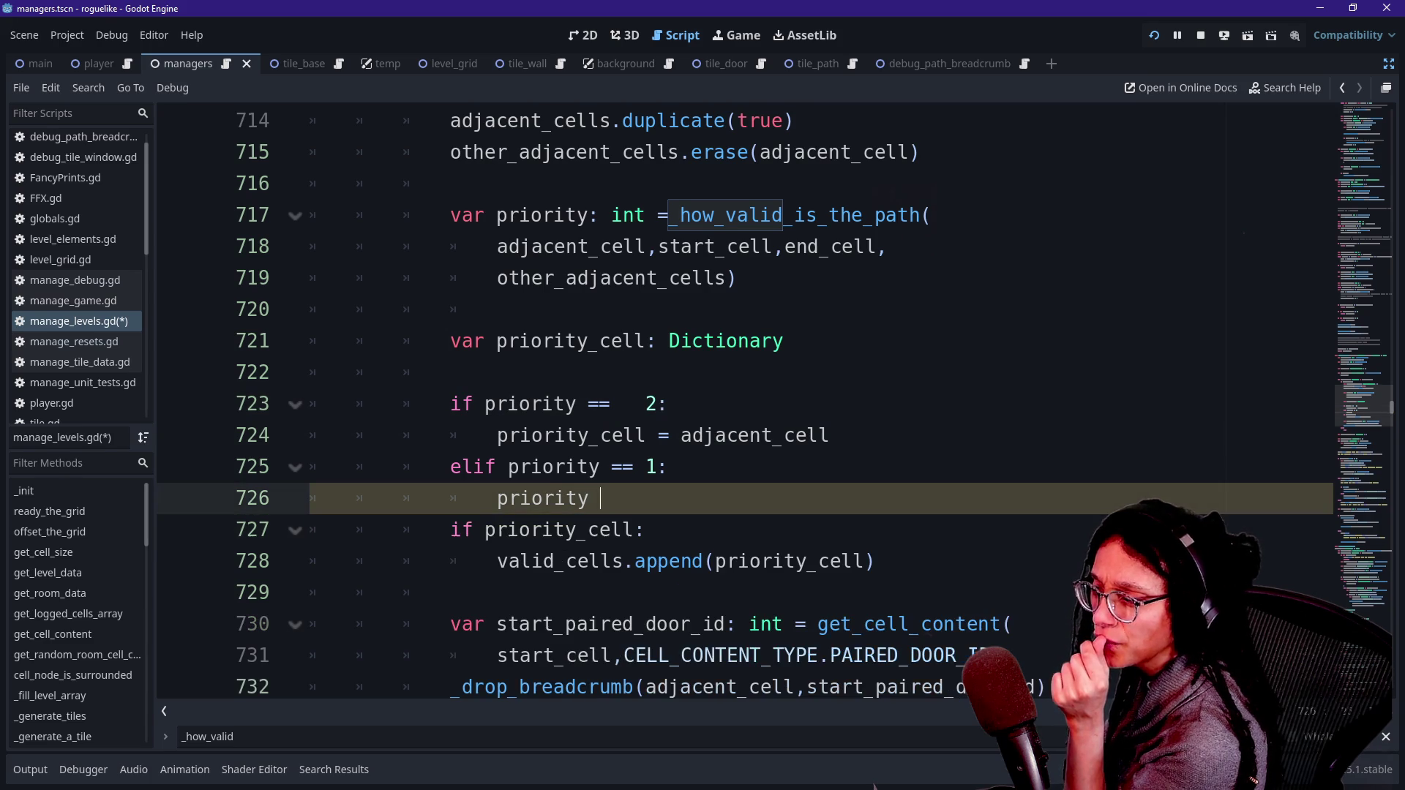
{"action": "key", "text": "Return"}
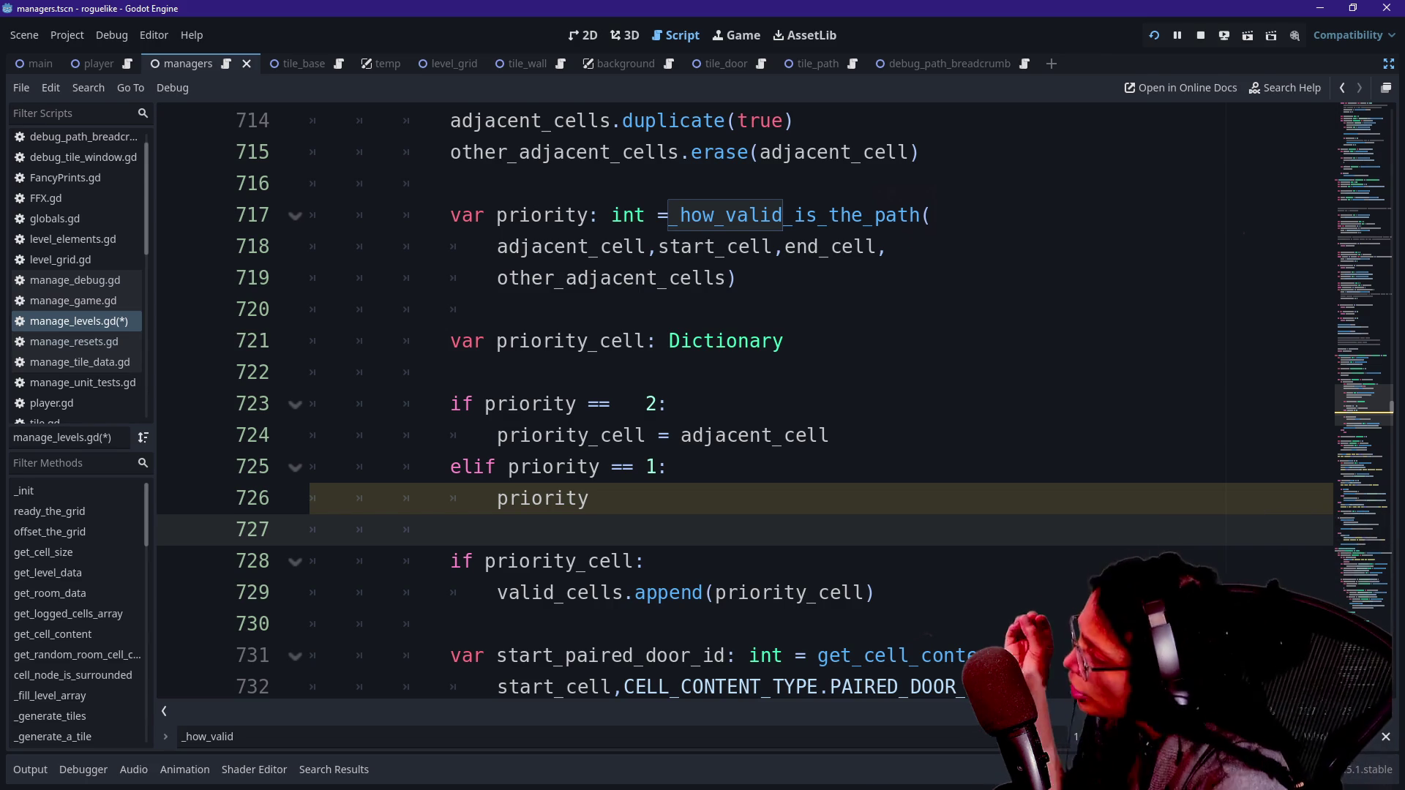
Step: Delete the extra space before the 2 in 'if priority == 2:' on line 723
{"action": "left_click_drag", "start_coordinate": [498, 593], "coordinate": [693, 593]}
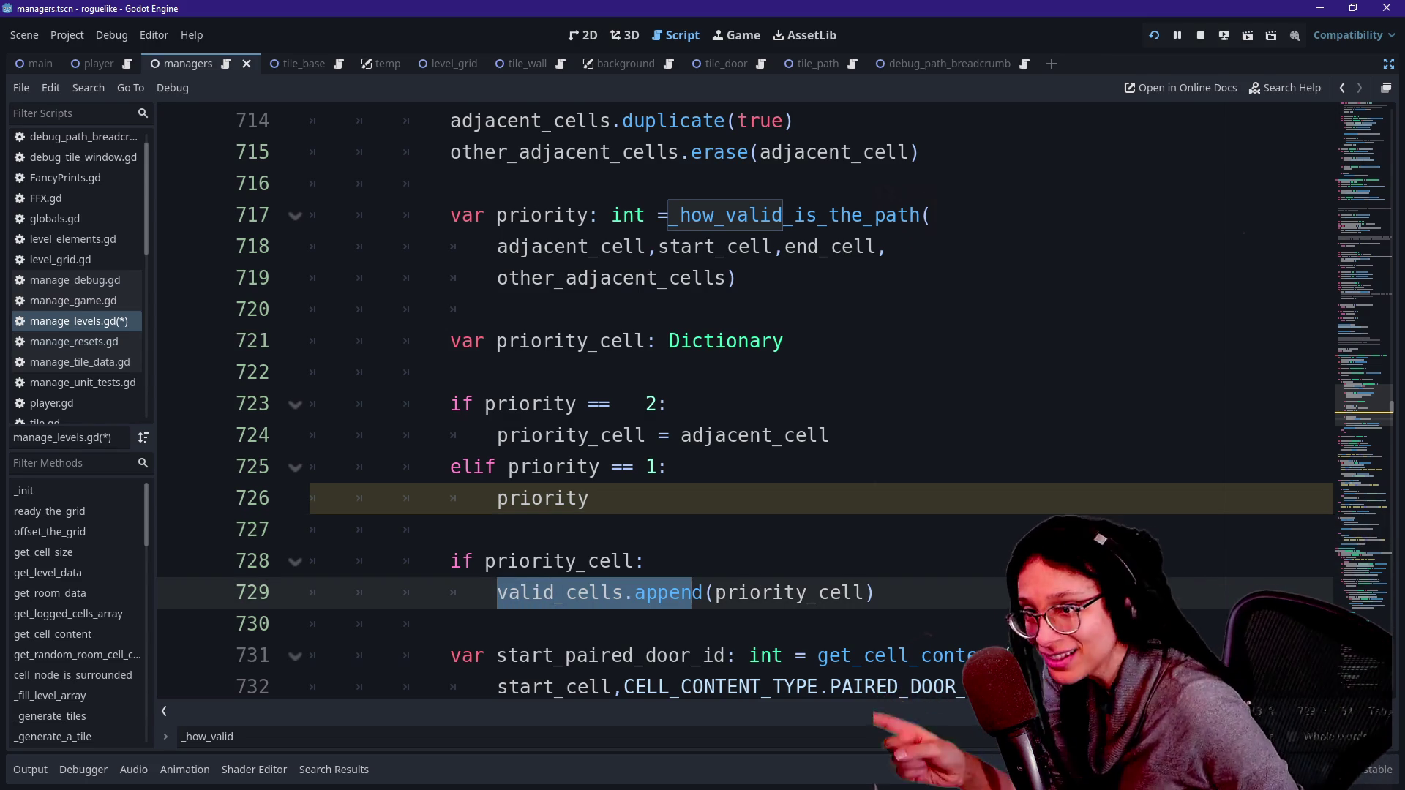
{"action": "left_click", "coordinate": [590, 498]}
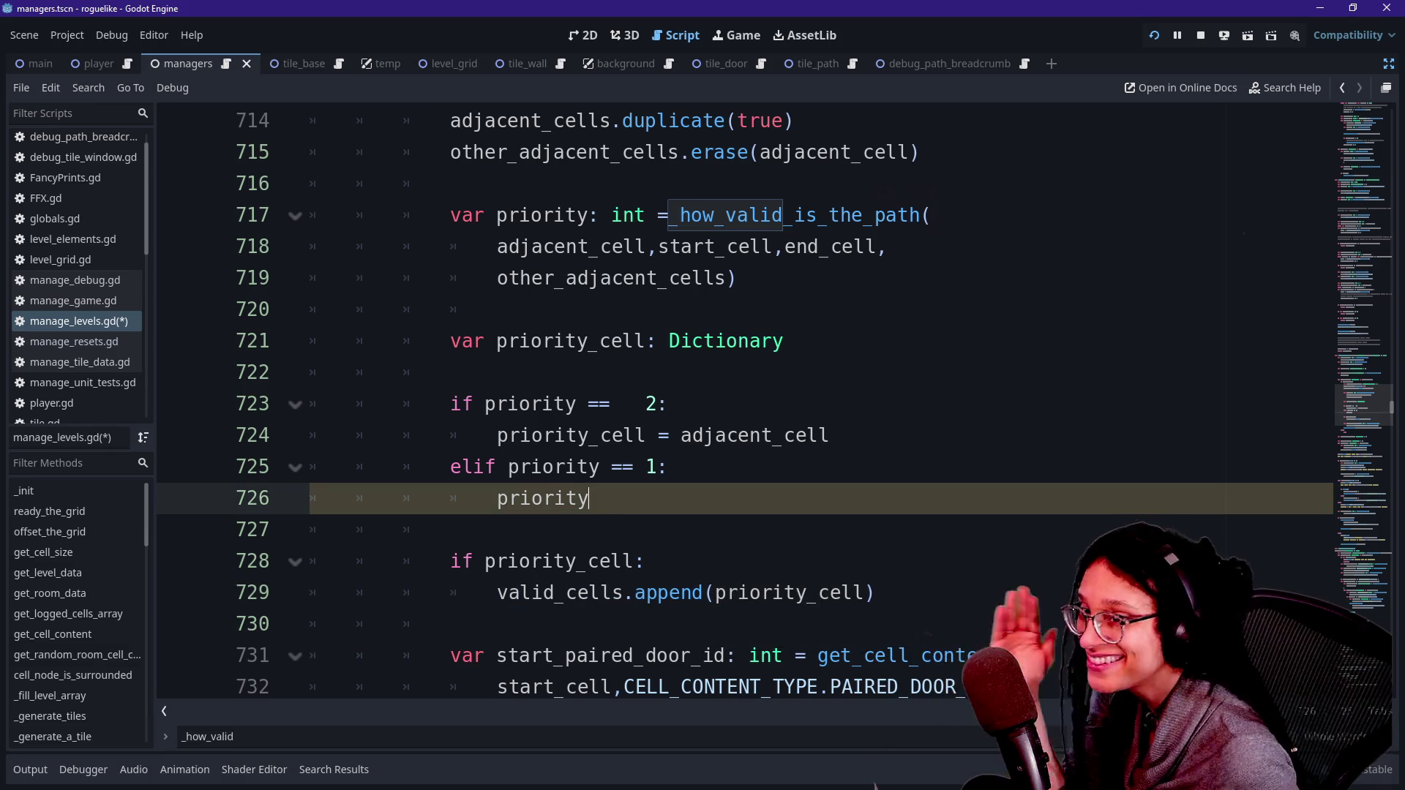
{"action": "left_click_drag", "start_coordinate": [498, 593], "coordinate": [555, 593]}
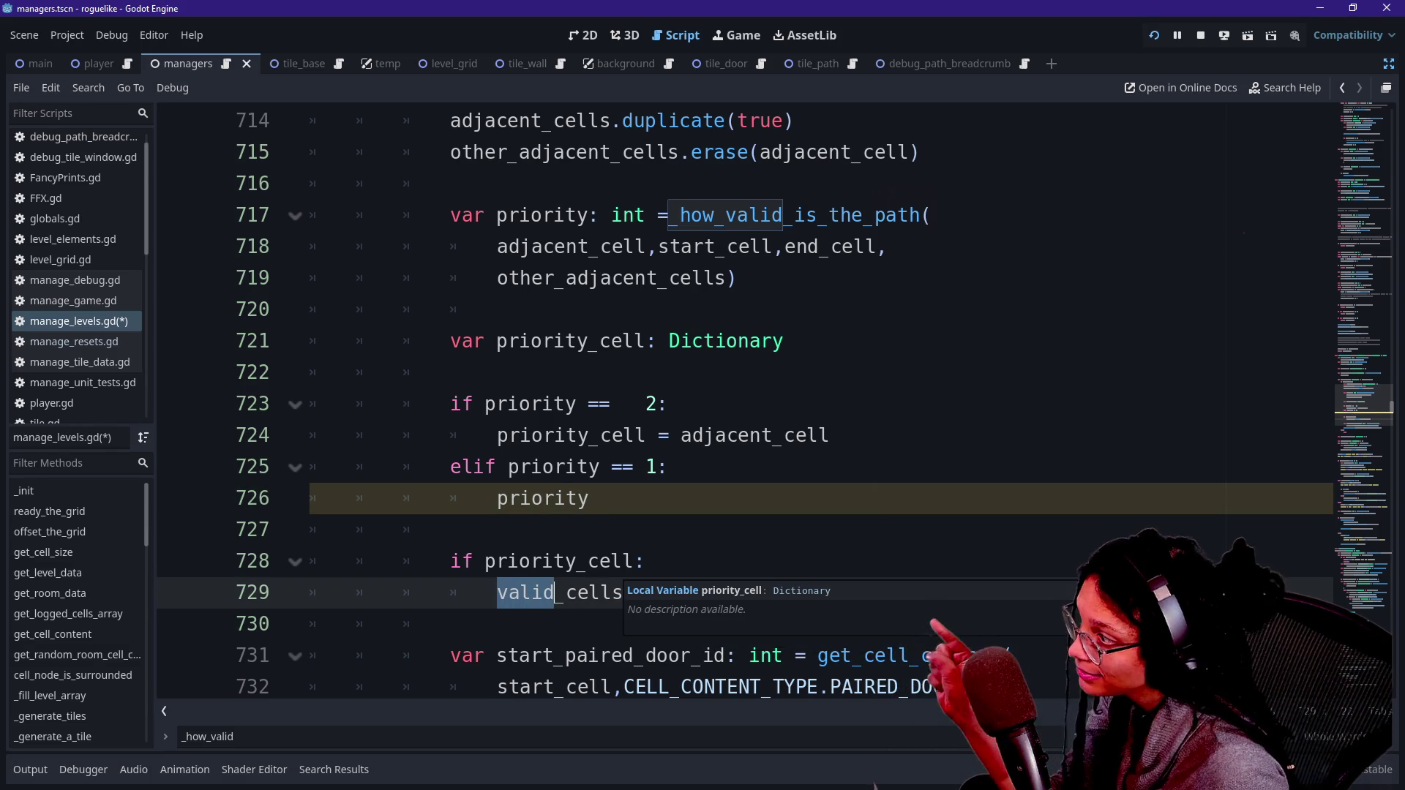
{"action": "left_click", "coordinate": [610, 561]}
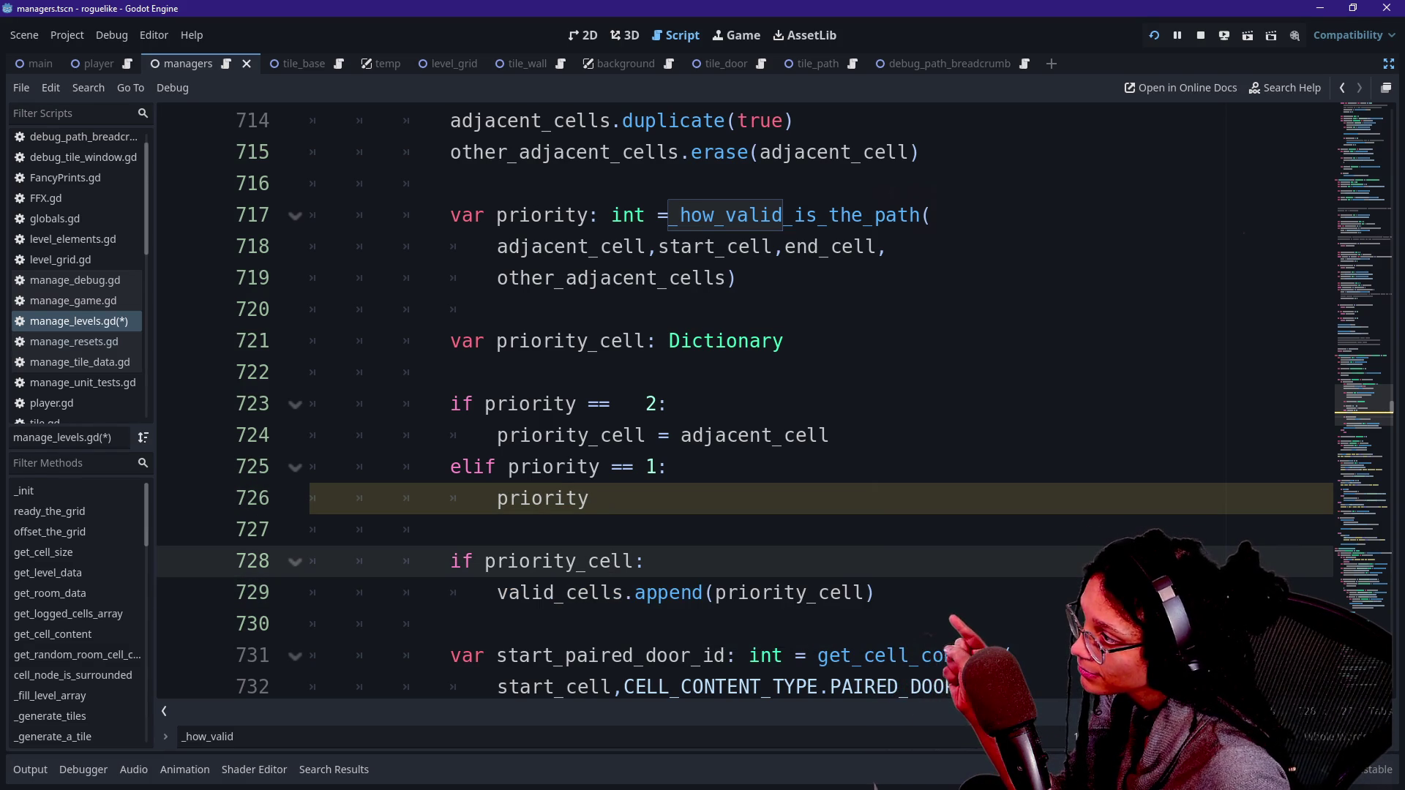
{"action": "mouse_move", "coordinate": [497, 593]}
{"action": "left_mouse_down"}
{"action": "mouse_move", "coordinate": [578, 593]}
{"action": "mouse_move", "coordinate": [555, 593]}
{"action": "left_mouse_up"}
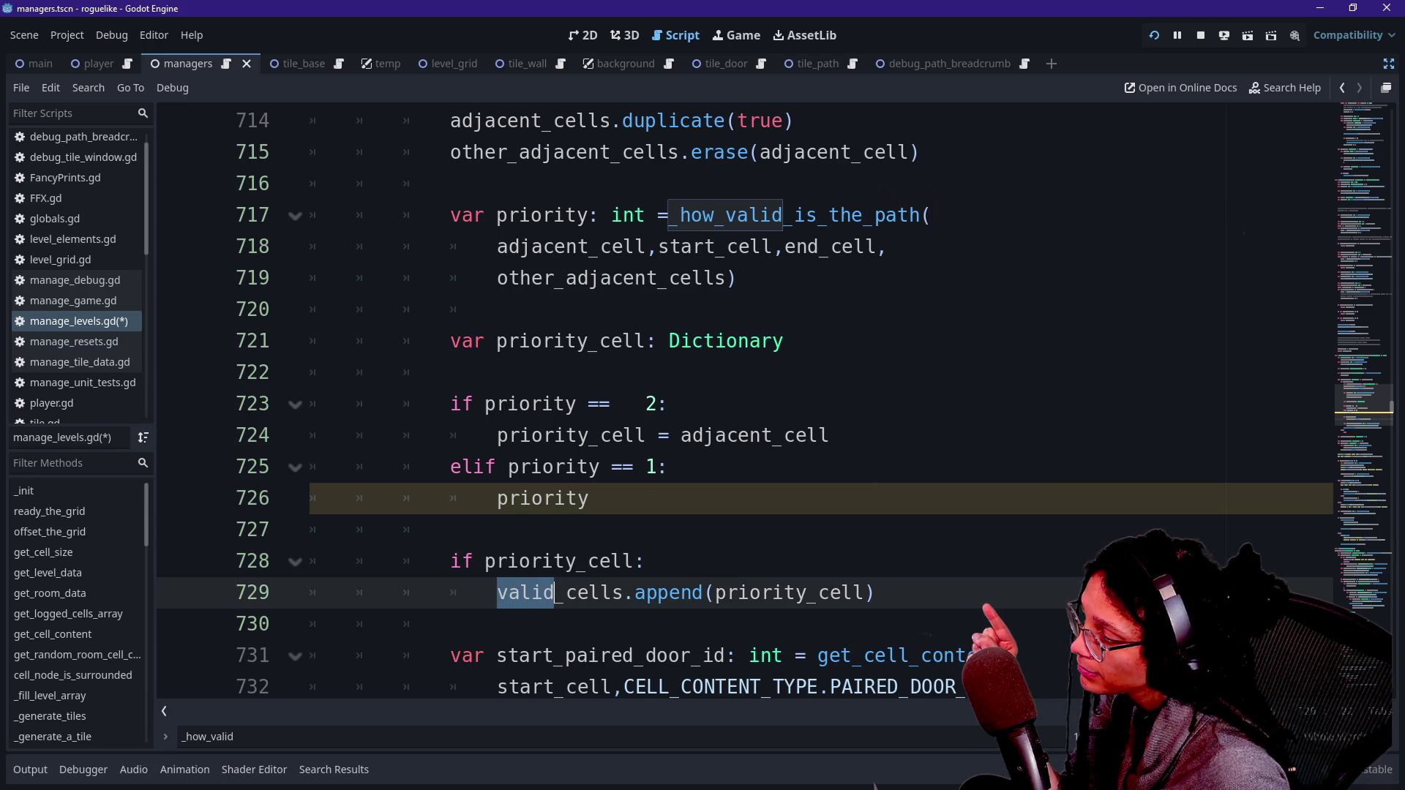
{"action": "left_click", "coordinate": [575, 562]}
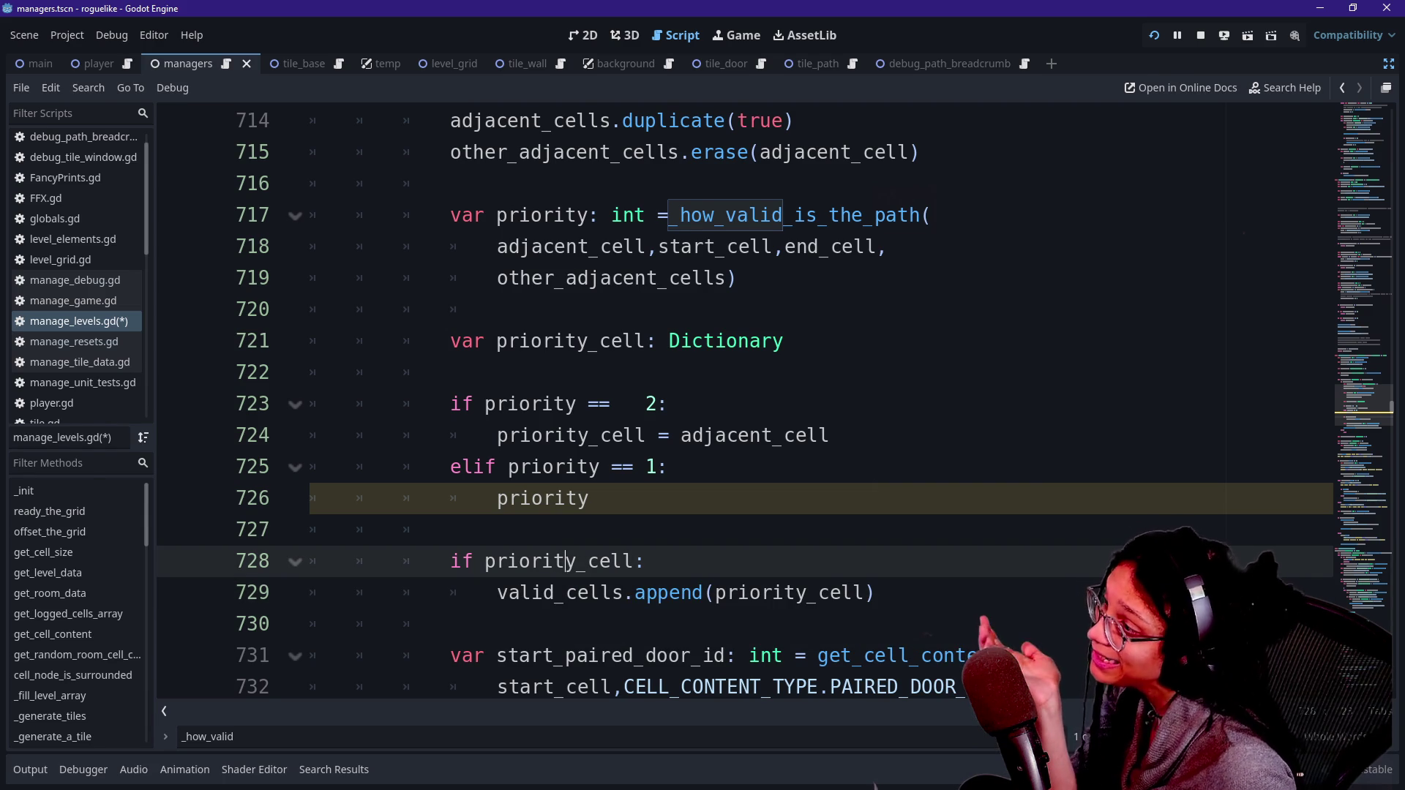
{"action": "left_click", "coordinate": [643, 404]}
{"action": "key", "text": "BackSpace"}
{"action": "key", "text": "BackSpace"}
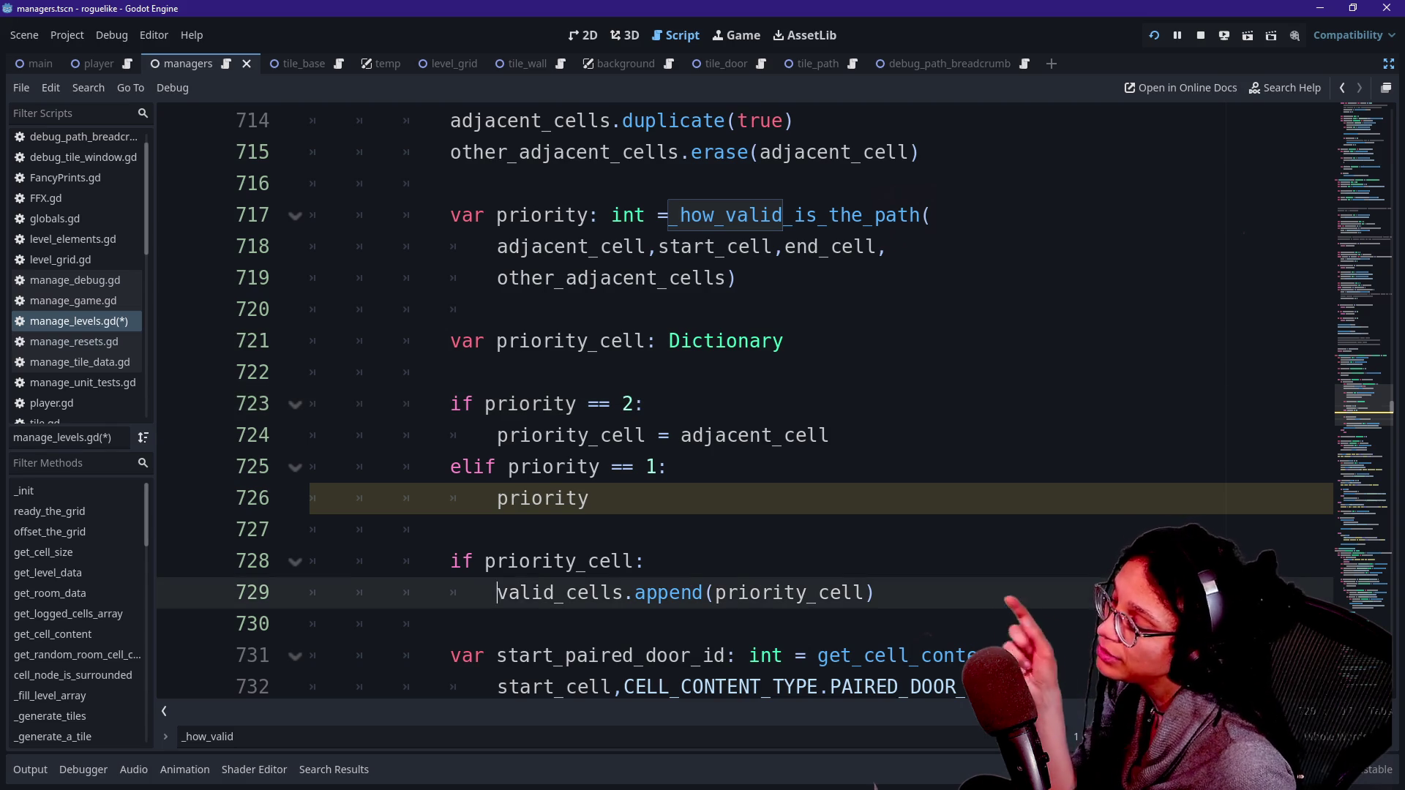
Step: Review the priority_cell declaration, checks and valid_cells.append lines 720–729
{"action": "left_click", "coordinate": [644, 560]}
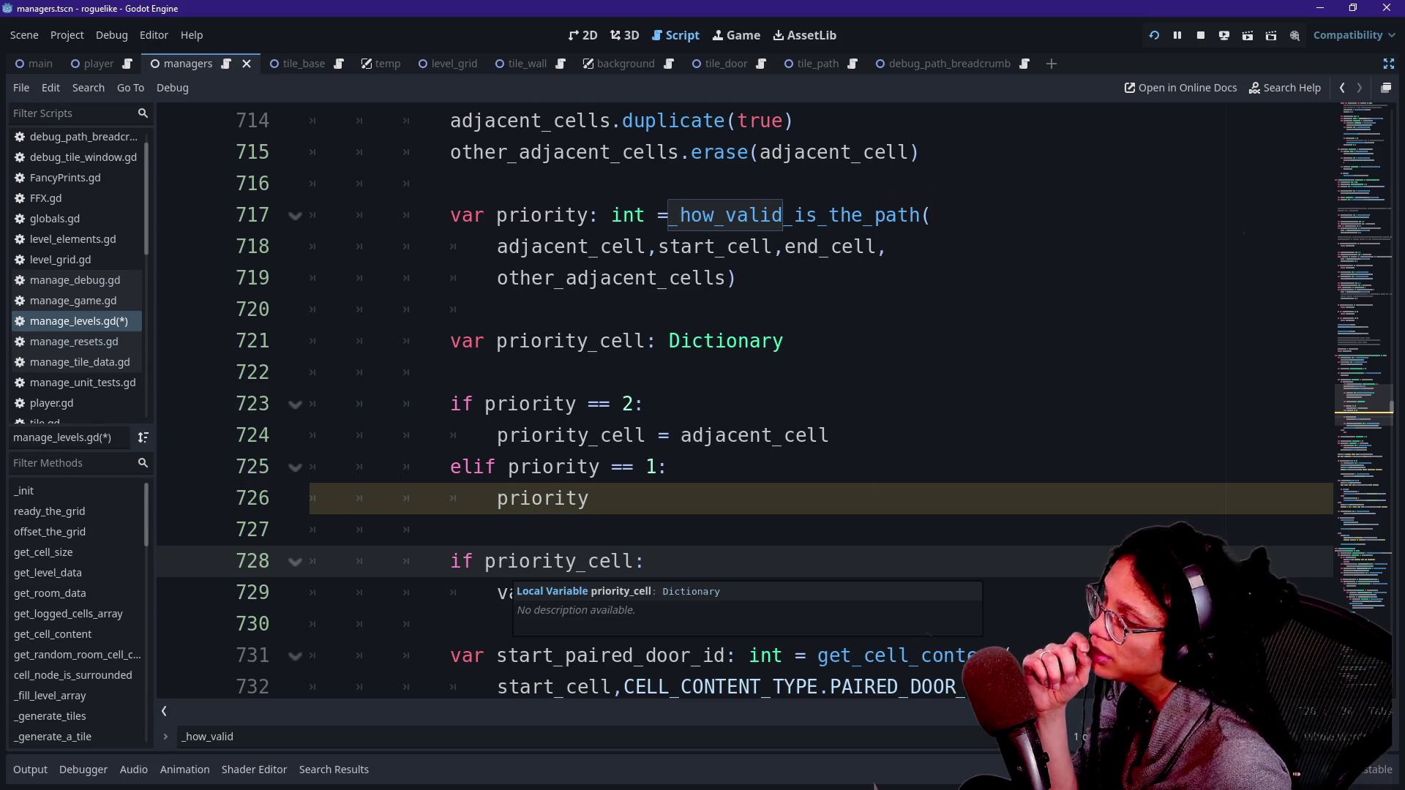
{"action": "left_click", "coordinate": [498, 592]}
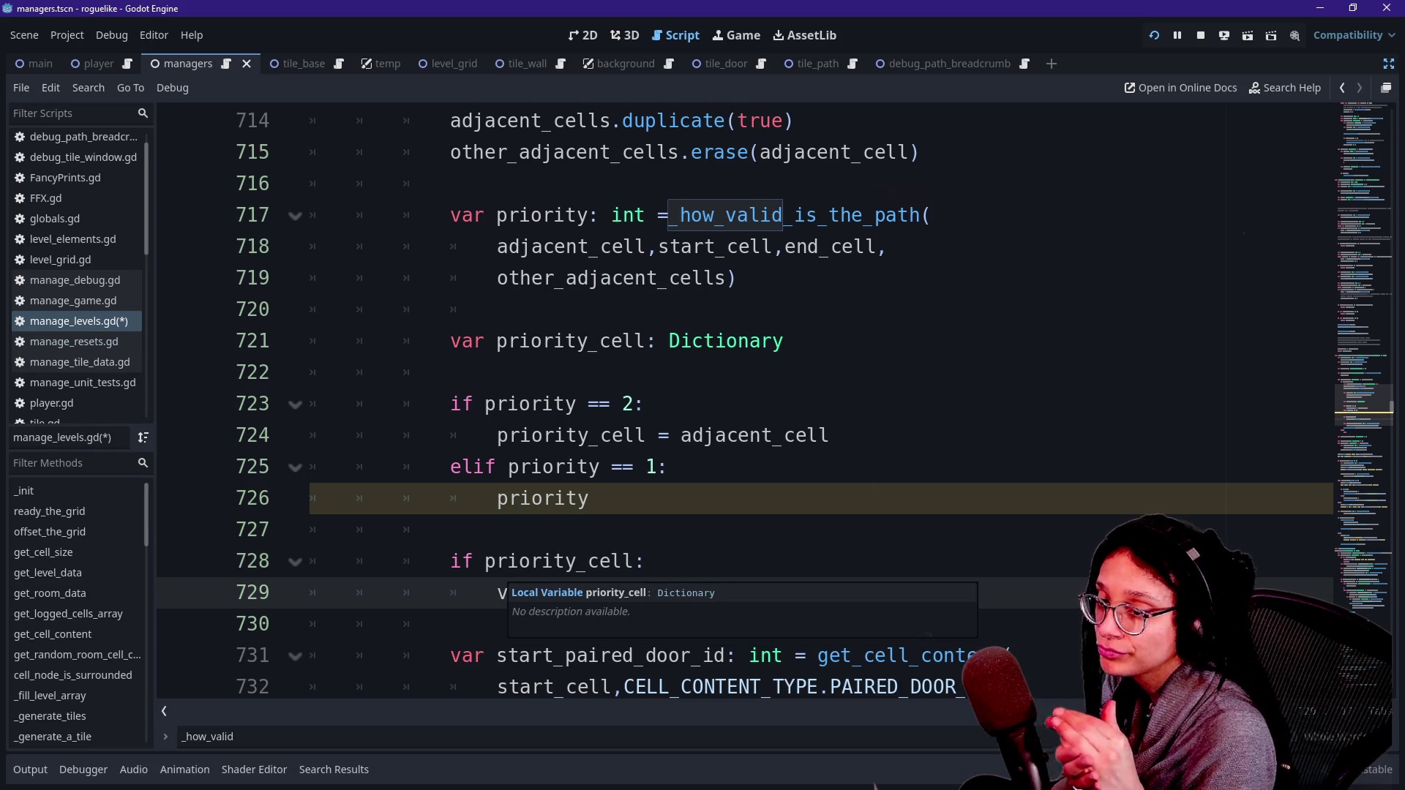
{"action": "key", "text": "Up"}
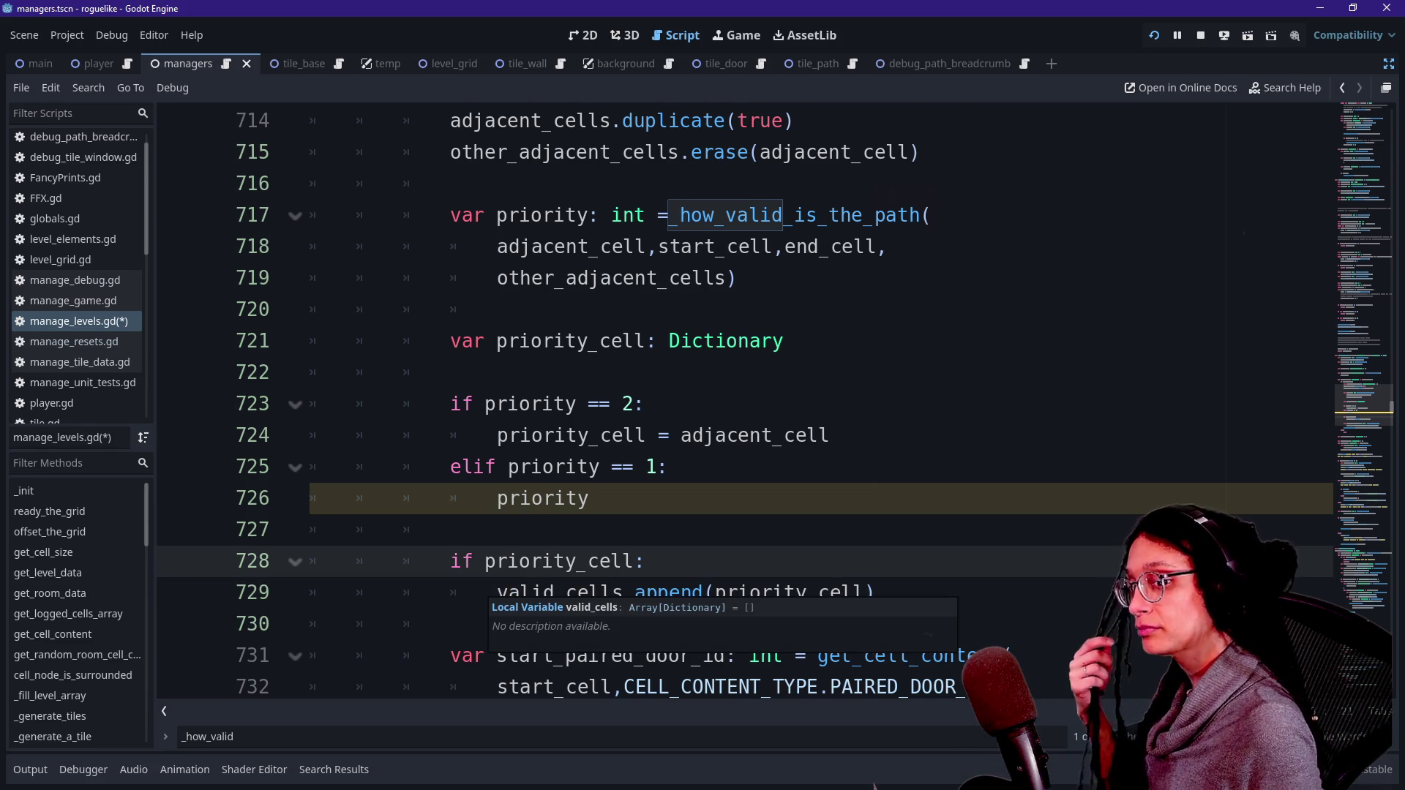
{"action": "key", "text": "Down"}
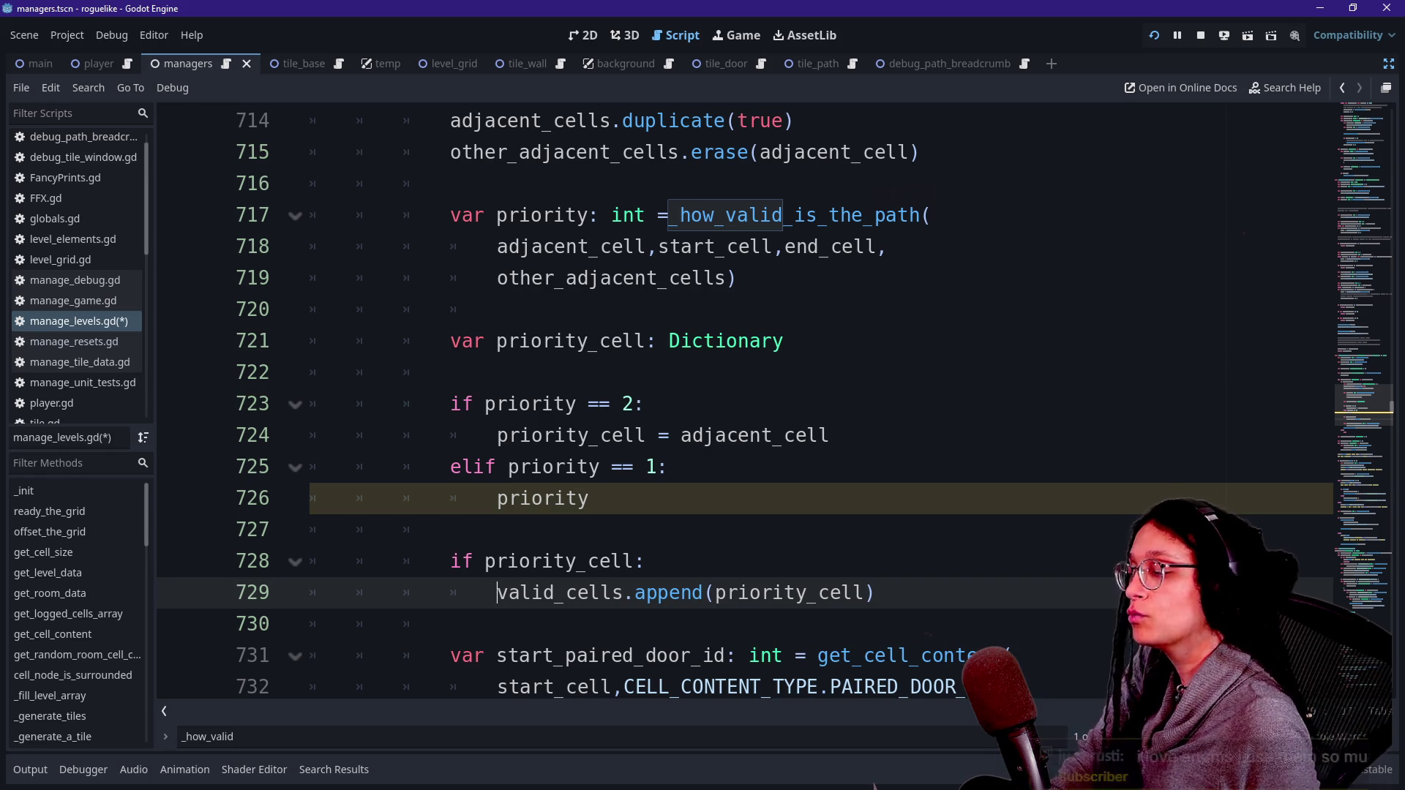
{"action": "key", "text": "Up"}
{"action": "key", "text": "Up"}
{"action": "key", "text": "Up"}
{"action": "key", "text": "Down"}
{"action": "key", "text": "Down"}
{"action": "key", "text": "Up"}
{"action": "key", "text": "Up"}
{"action": "key", "text": "Up"}
{"action": "key", "text": "Up"}
{"action": "key", "text": "Up"}
{"action": "key", "text": "Down"}
{"action": "key", "text": "Up"}
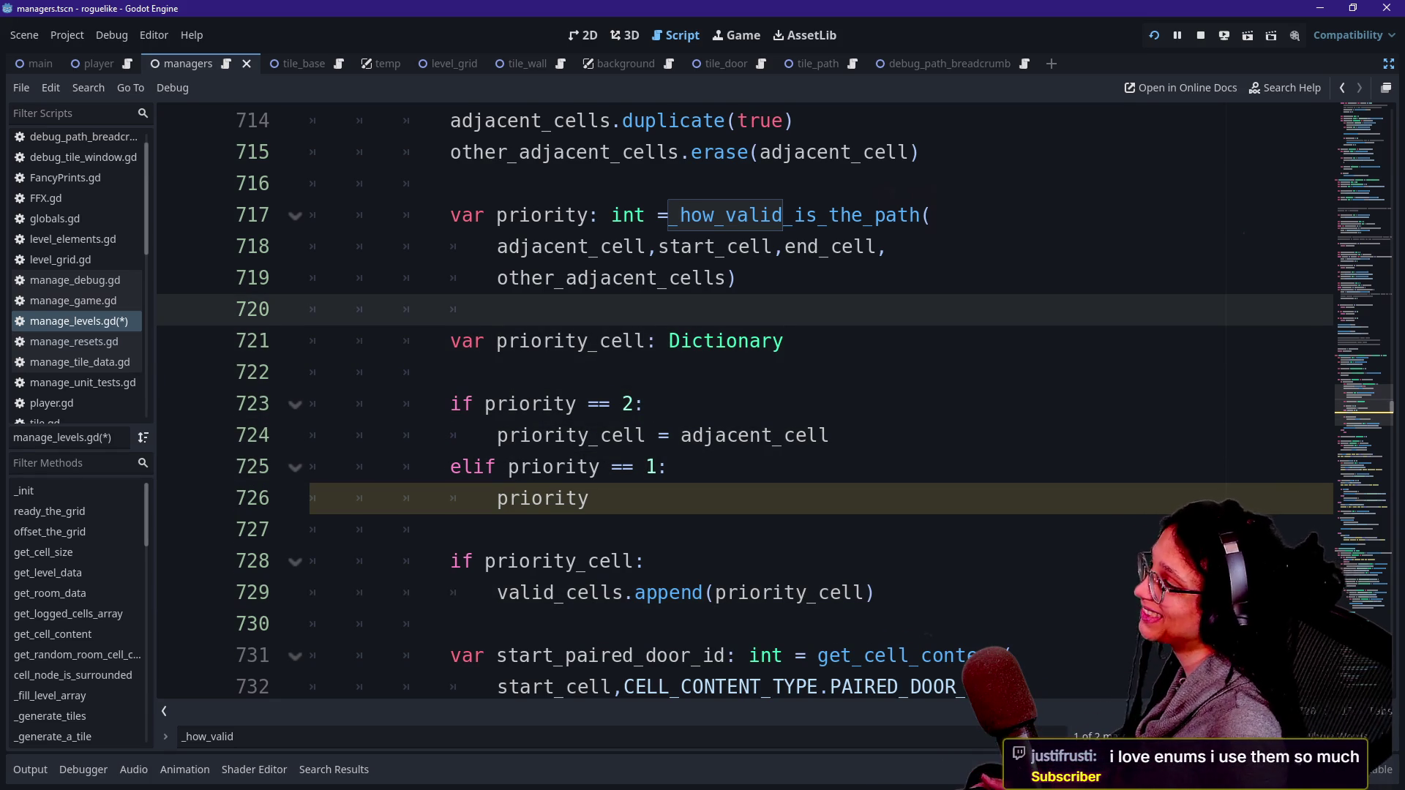
{"action": "left_click", "coordinate": [646, 341]}
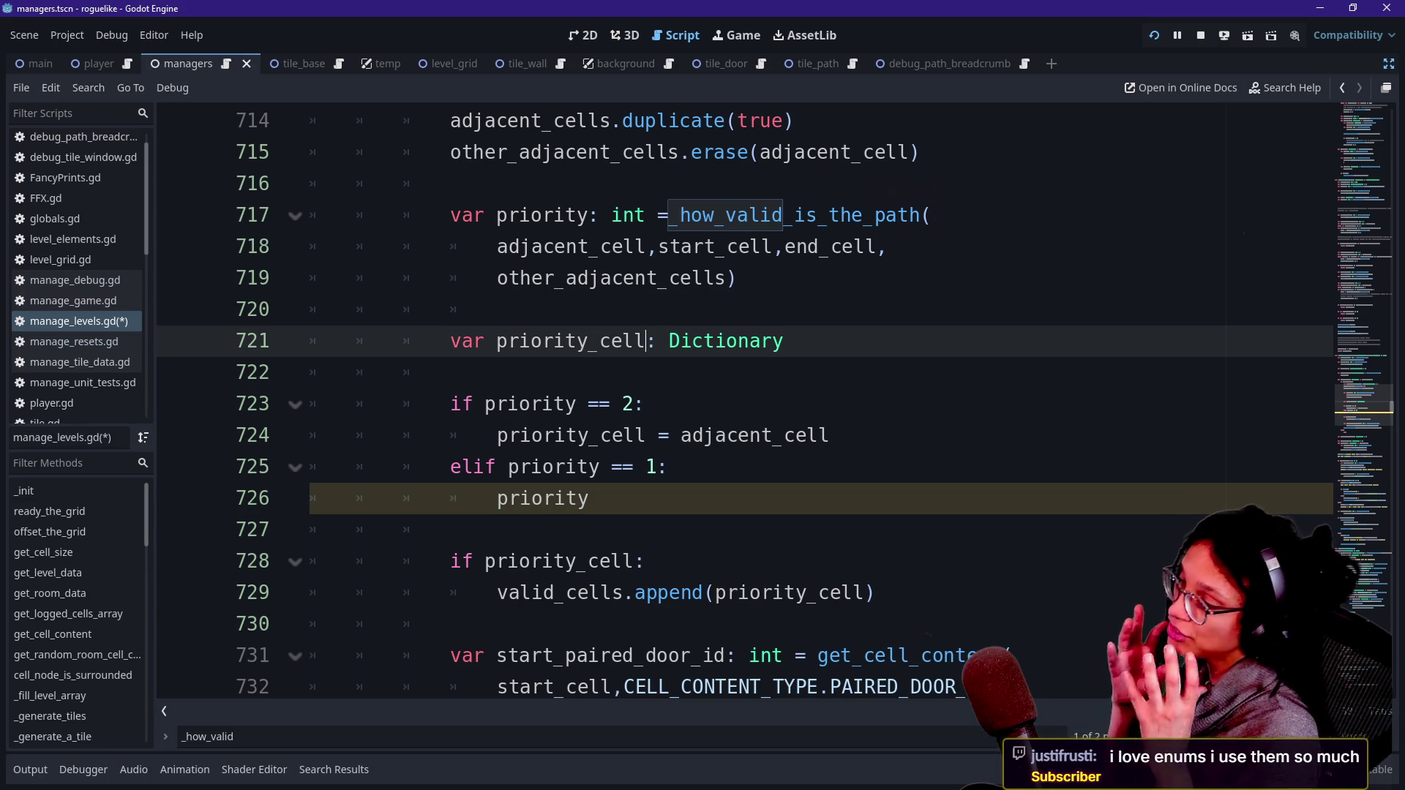
{"action": "scroll", "coordinate": [775, 400], "scroll_direction": "down", "scroll_amount": 2}
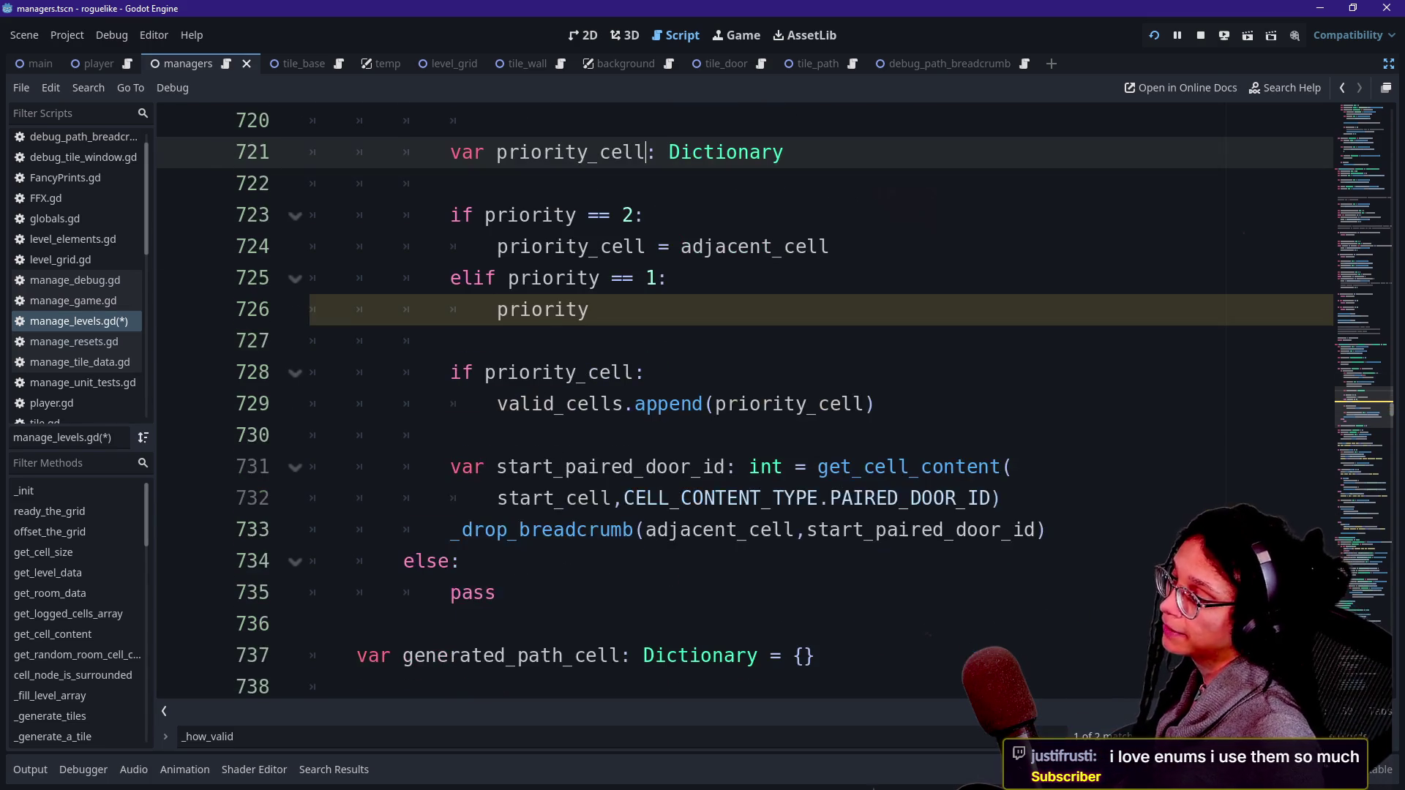
{"action": "left_click_drag", "start_coordinate": [818, 467], "coordinate": [1000, 497]}
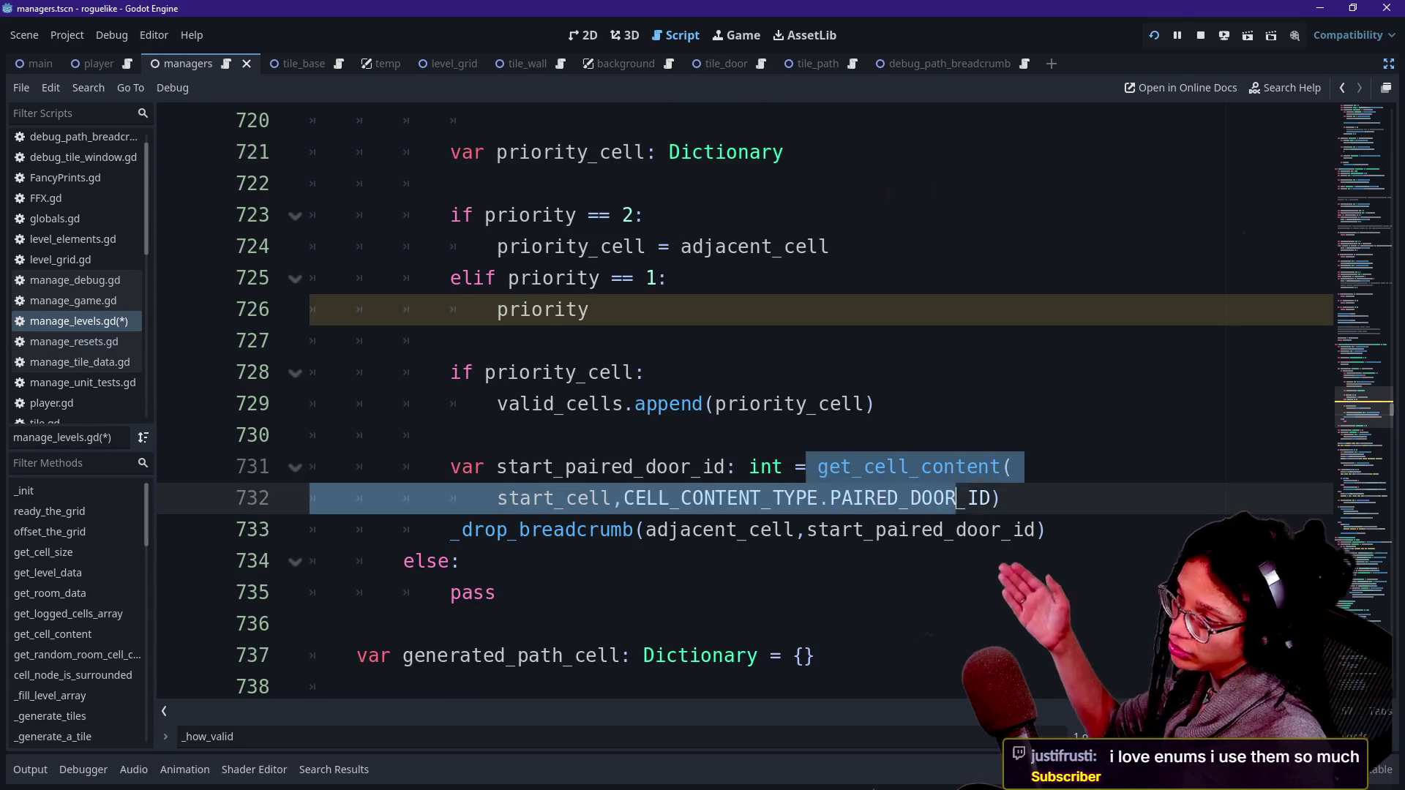
{"action": "left_click", "coordinate": [878, 498]}
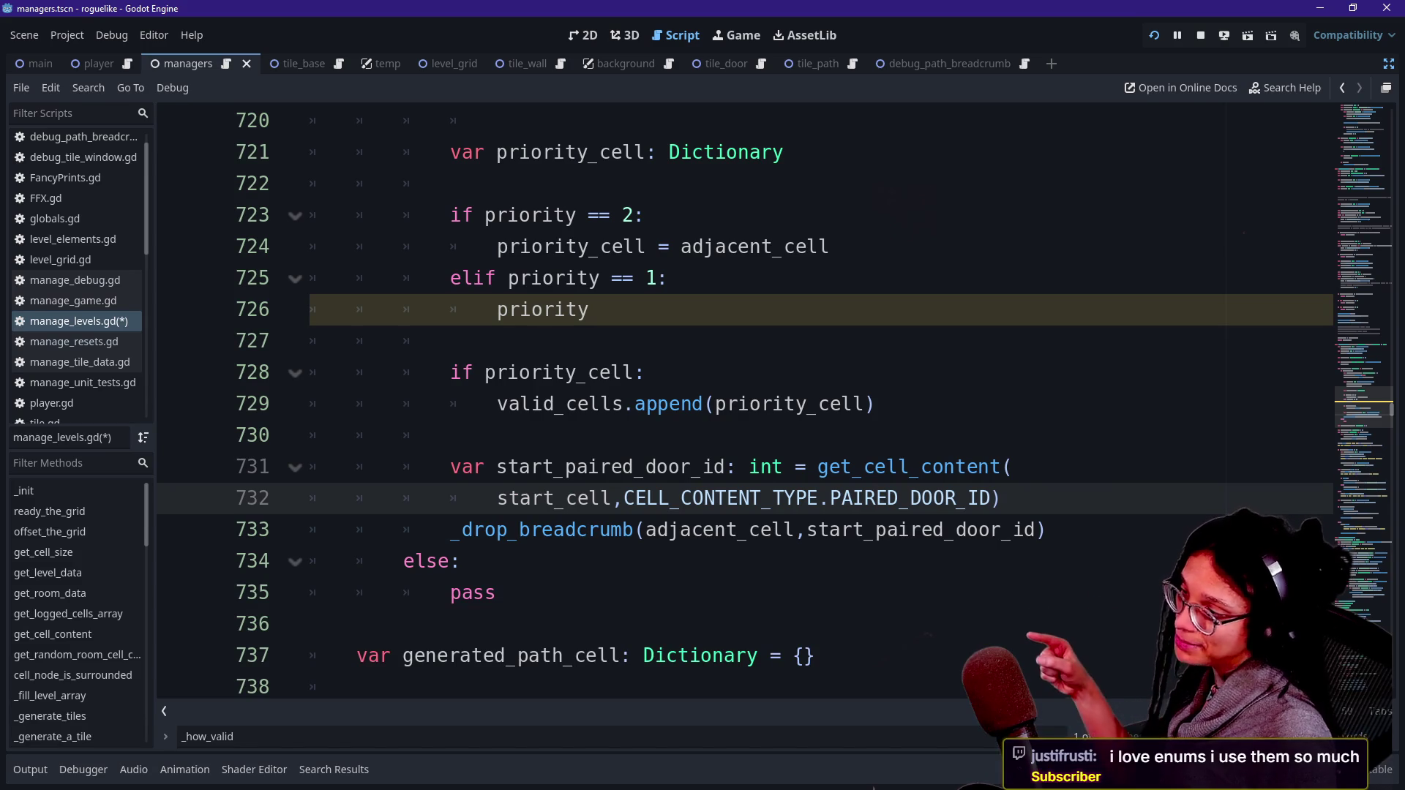
{"action": "left_click_drag", "start_coordinate": [623, 497], "coordinate": [830, 498]}
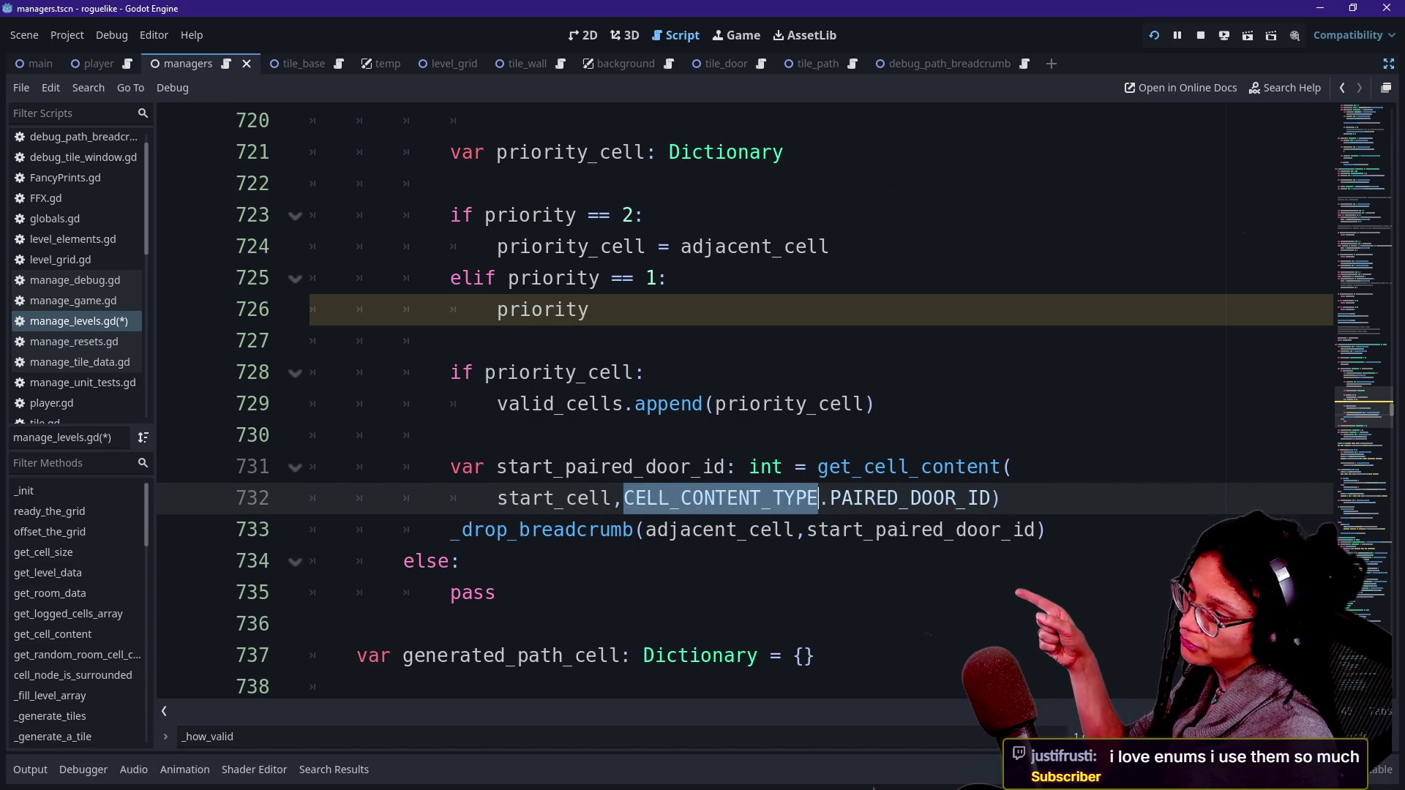
{"action": "left_click", "coordinate": [829, 498]}
{"action": "left_click", "coordinate": [993, 498]}
{"action": "key", "text": "BackSpace"}
{"action": "key", "text": "BackSpace"}
{"action": "key", "text": "BackSpace"}
{"action": "key", "text": "BackSpace"}
{"action": "key", "text": "BackSpace"}
{"action": "key", "text": "BackSpace"}
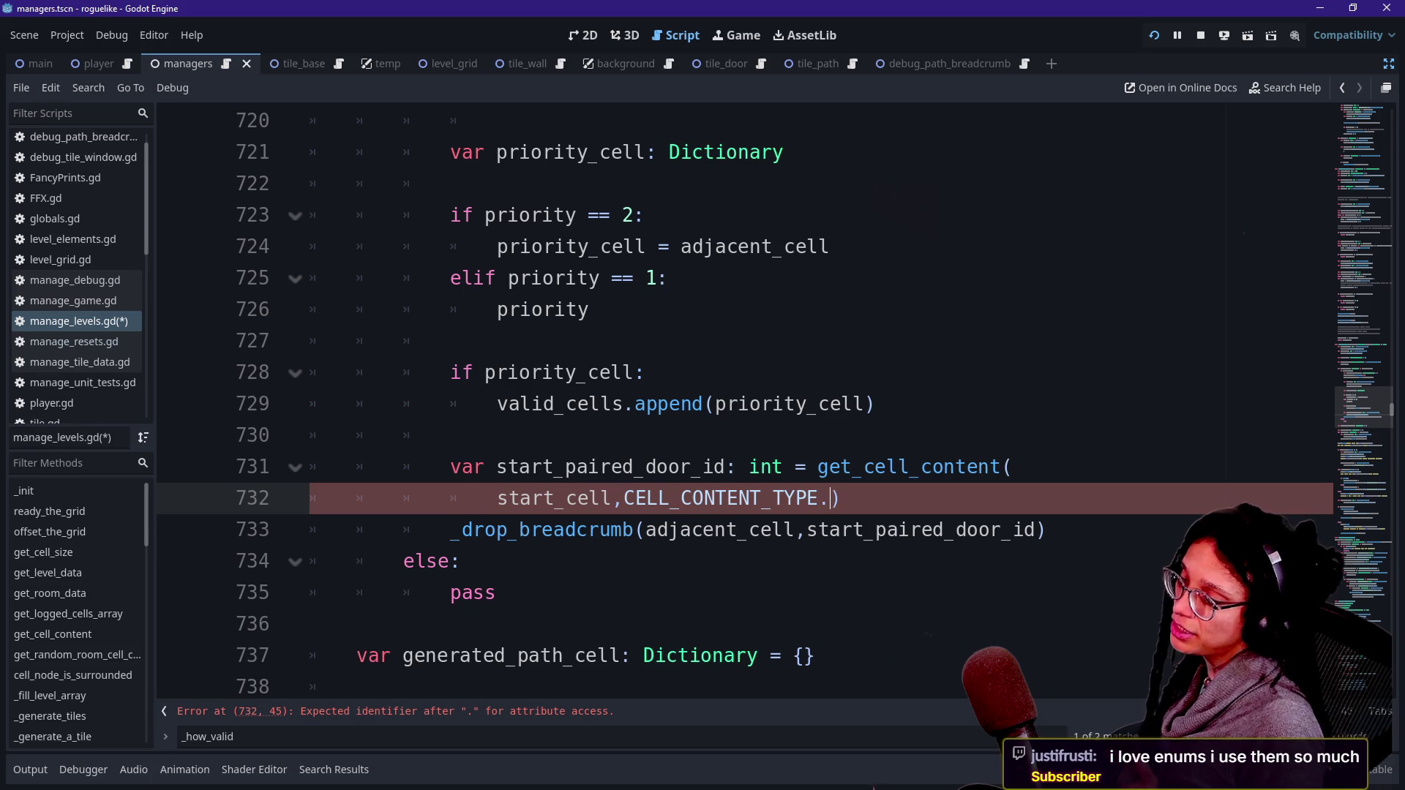
{"action": "key", "text": "ctrl+space"}
{"action": "key", "text": "Down"}
{"action": "key", "text": "Down"}
{"action": "key", "text": "Down"}
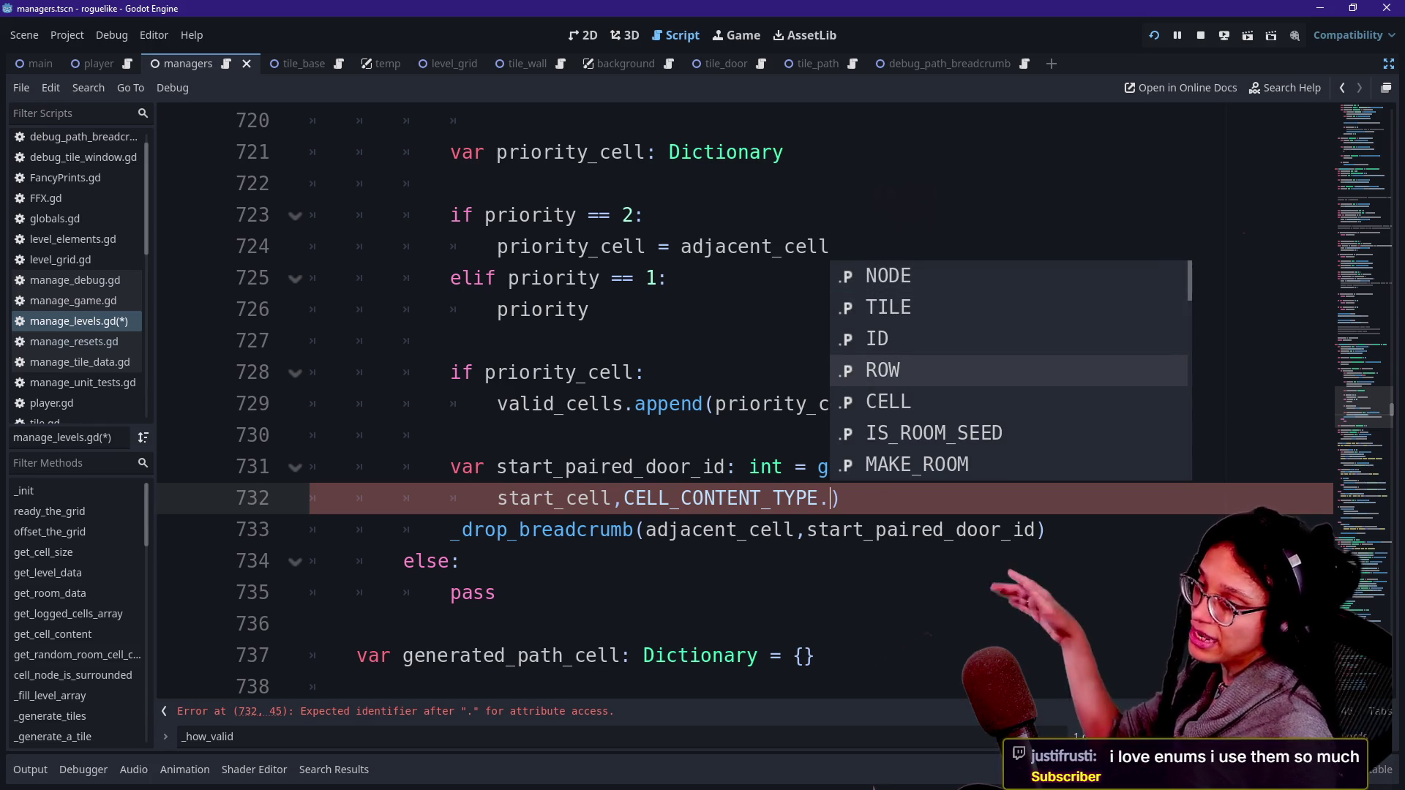
{"action": "key", "text": "Up"}
{"action": "key", "text": "Up"}
{"action": "key", "text": "Up"}
{"action": "key", "text": "Down"}
{"action": "key", "text": "Down"}
{"action": "key", "text": "Down"}
{"action": "key", "text": "Down"}
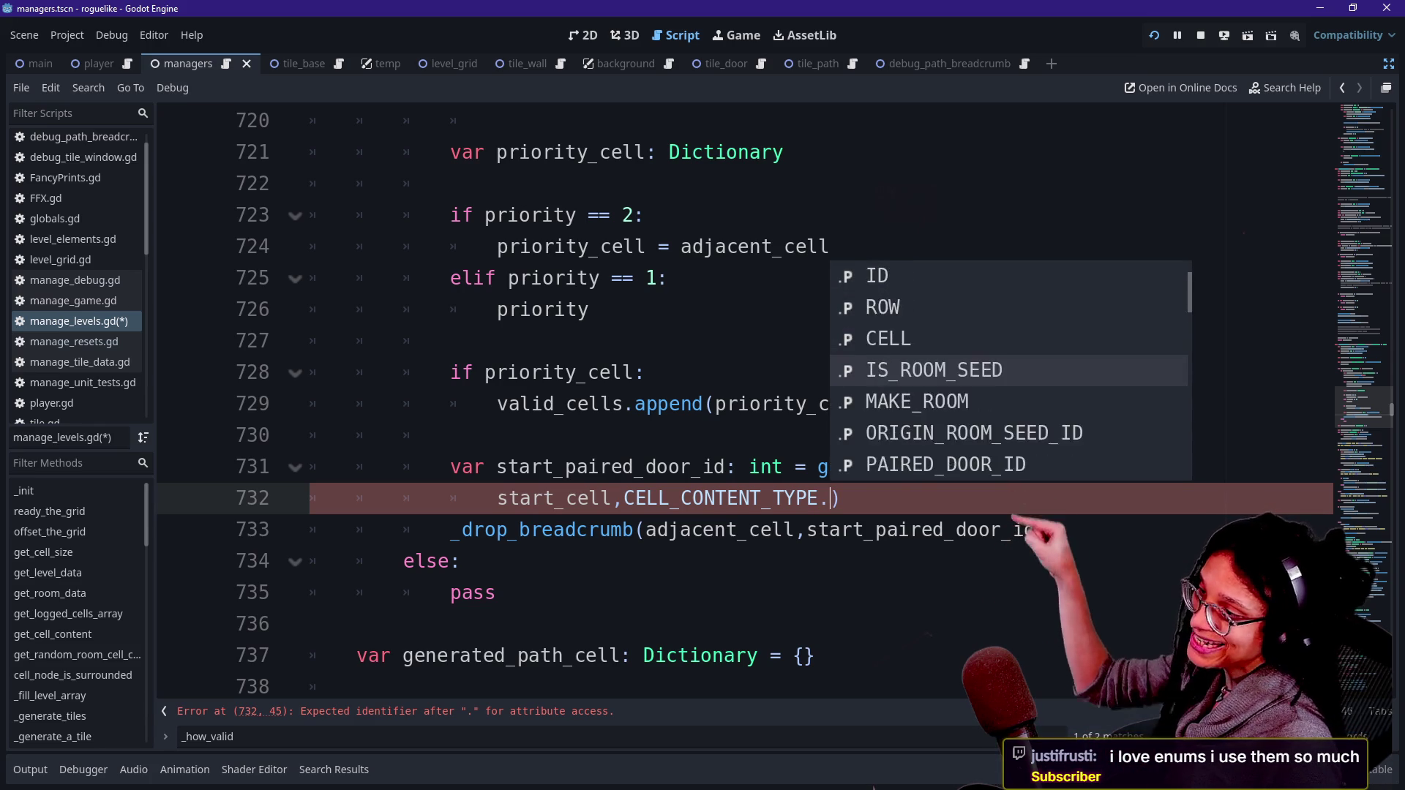
{"action": "key", "text": "Up"}
{"action": "key", "text": "Up"}
{"action": "key", "text": "Up"}
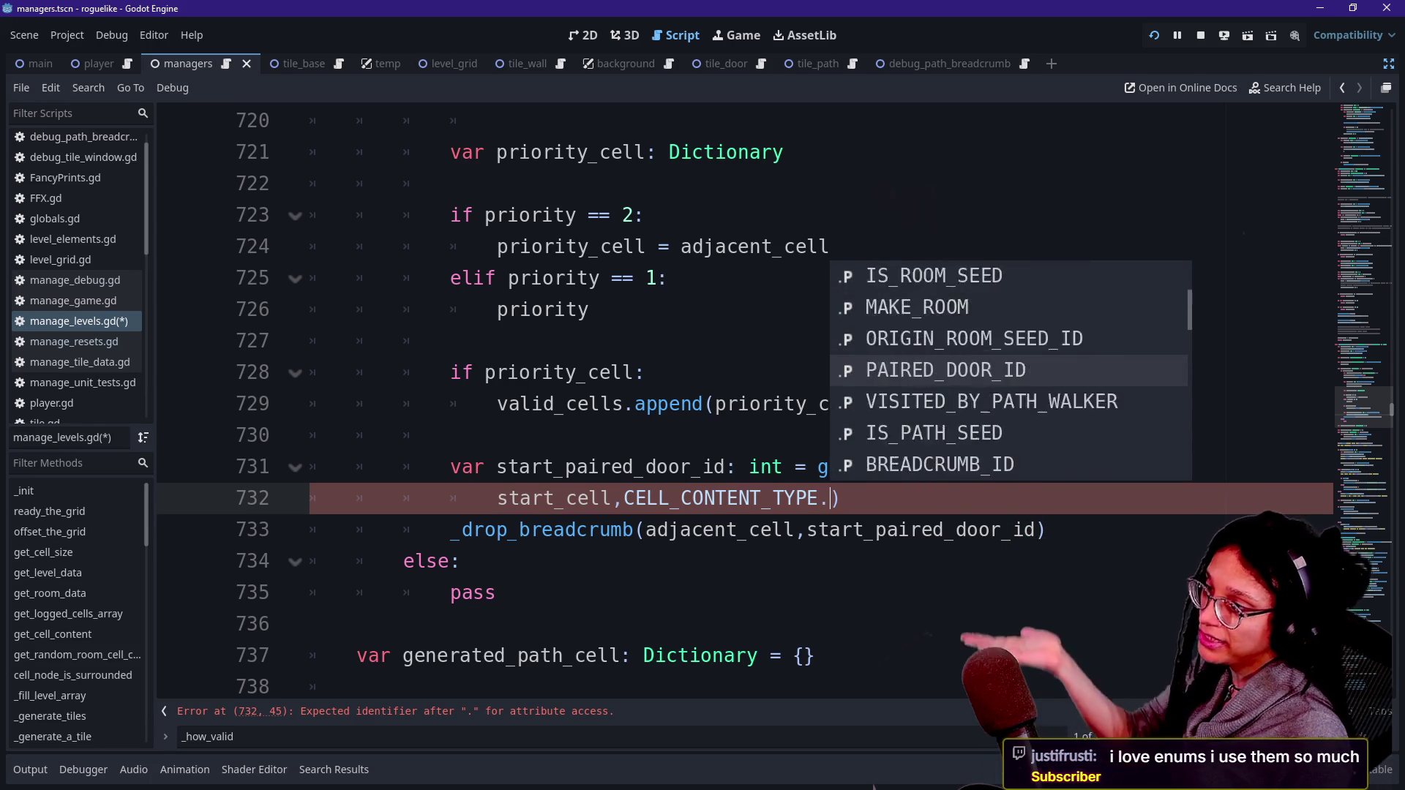
{"action": "key", "text": "Down"}
{"action": "key", "text": "Down"}
{"action": "key", "text": "Down"}
{"action": "key", "text": "Down"}
{"action": "key", "text": "Down"}
{"action": "key", "text": "Down"}
{"action": "key", "text": "Up"}
{"action": "key", "text": "Up"}
{"action": "key", "text": "Up"}
{"action": "key", "text": "Down"}
{"action": "key", "text": "Down"}
{"action": "key", "text": "Down"}
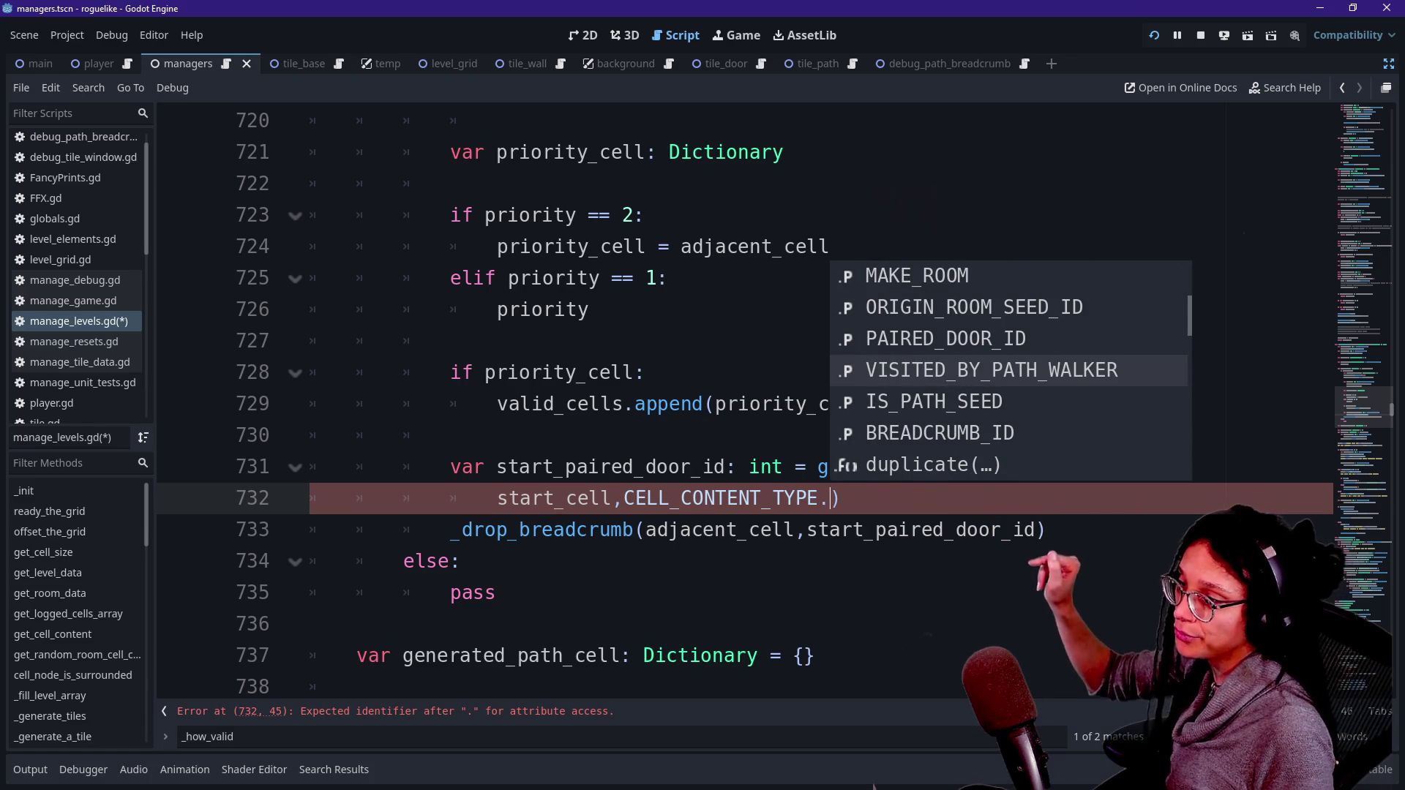
{"action": "key", "text": "Escape"}
{"action": "key", "text": "Escape"}
{"action": "type", "text": ".PAIRED_DOOR_ID"}
{"action": "left_click", "coordinate": [450, 435]}
{"action": "key", "text": "Up"}
{"action": "key", "text": "Up"}
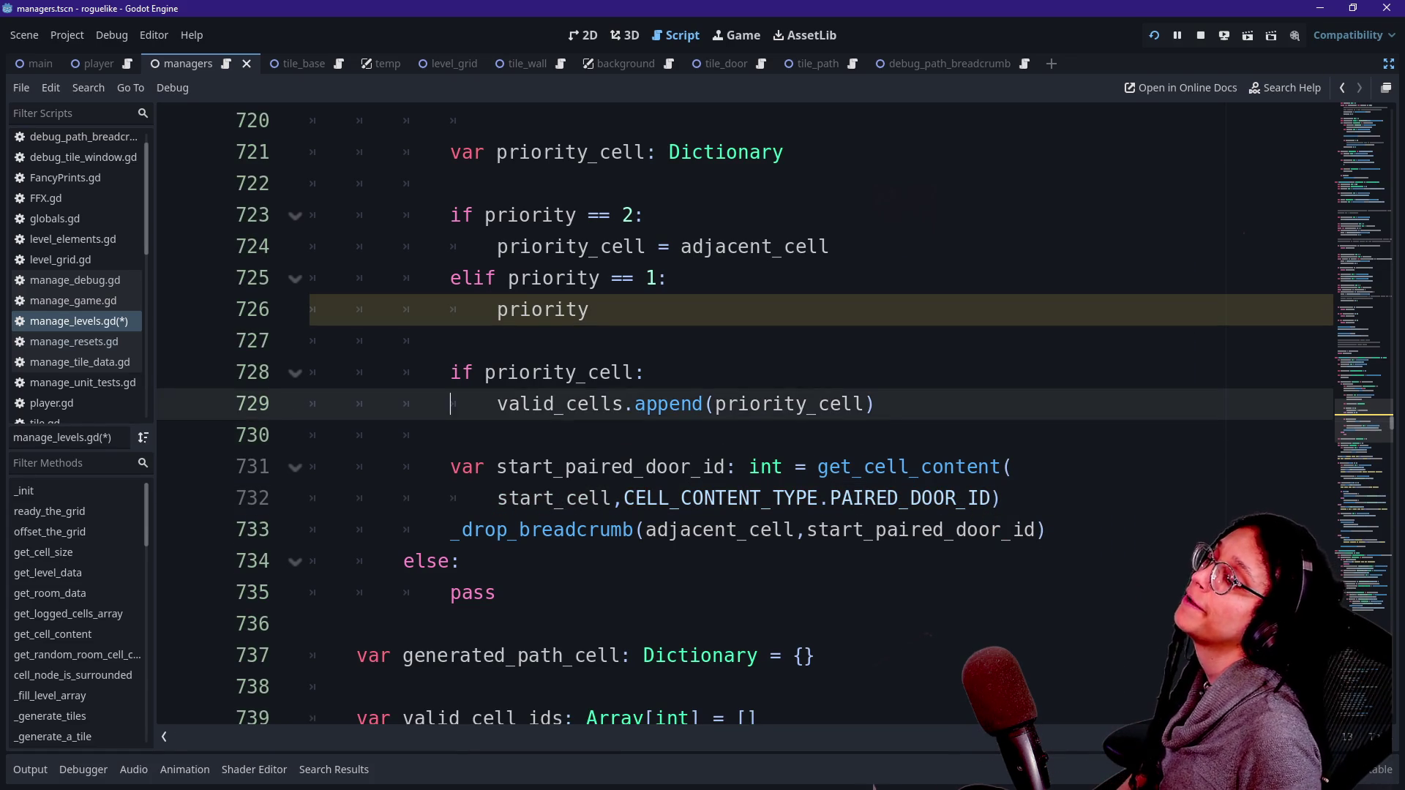
{"action": "left_click_drag", "start_coordinate": [622, 499], "coordinate": [900, 499]}
{"action": "left_click", "coordinate": [904, 498]}
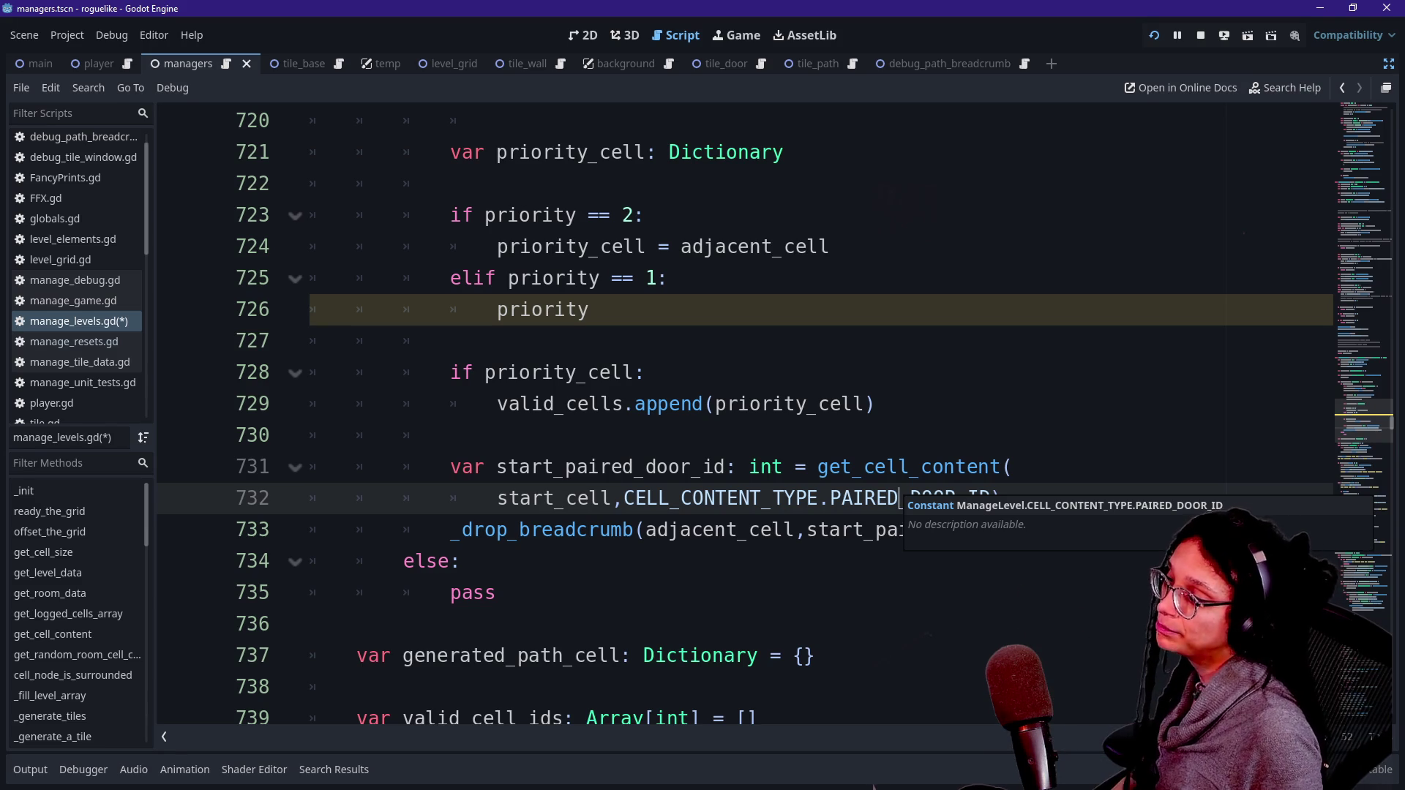
{"action": "left_click_drag", "start_coordinate": [622, 497], "coordinate": [971, 529]}
{"action": "left_click", "coordinate": [974, 529]}
{"action": "left_click_drag", "start_coordinate": [819, 498], "coordinate": [1002, 498]}
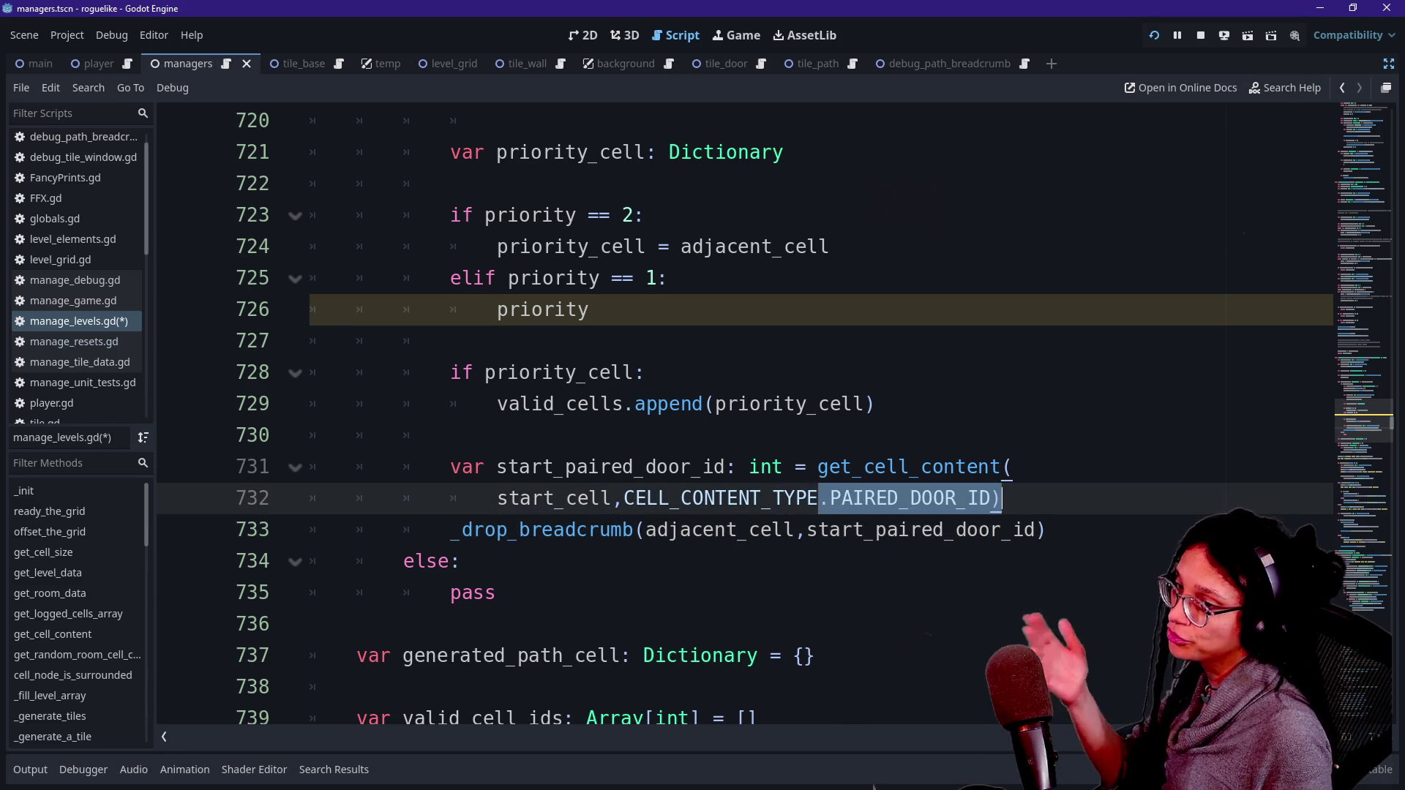
{"action": "key", "text": "Up"}
{"action": "key", "text": "Up"}
{"action": "key", "text": "Up"}
{"action": "key", "text": "Down"}
{"action": "key", "text": "Up"}
{"action": "key", "text": "Up"}
{"action": "key", "text": "Up"}
{"action": "key", "text": "Down"}
{"action": "key", "text": "Down"}
{"action": "key", "text": "Up"}
{"action": "key", "text": "Up"}
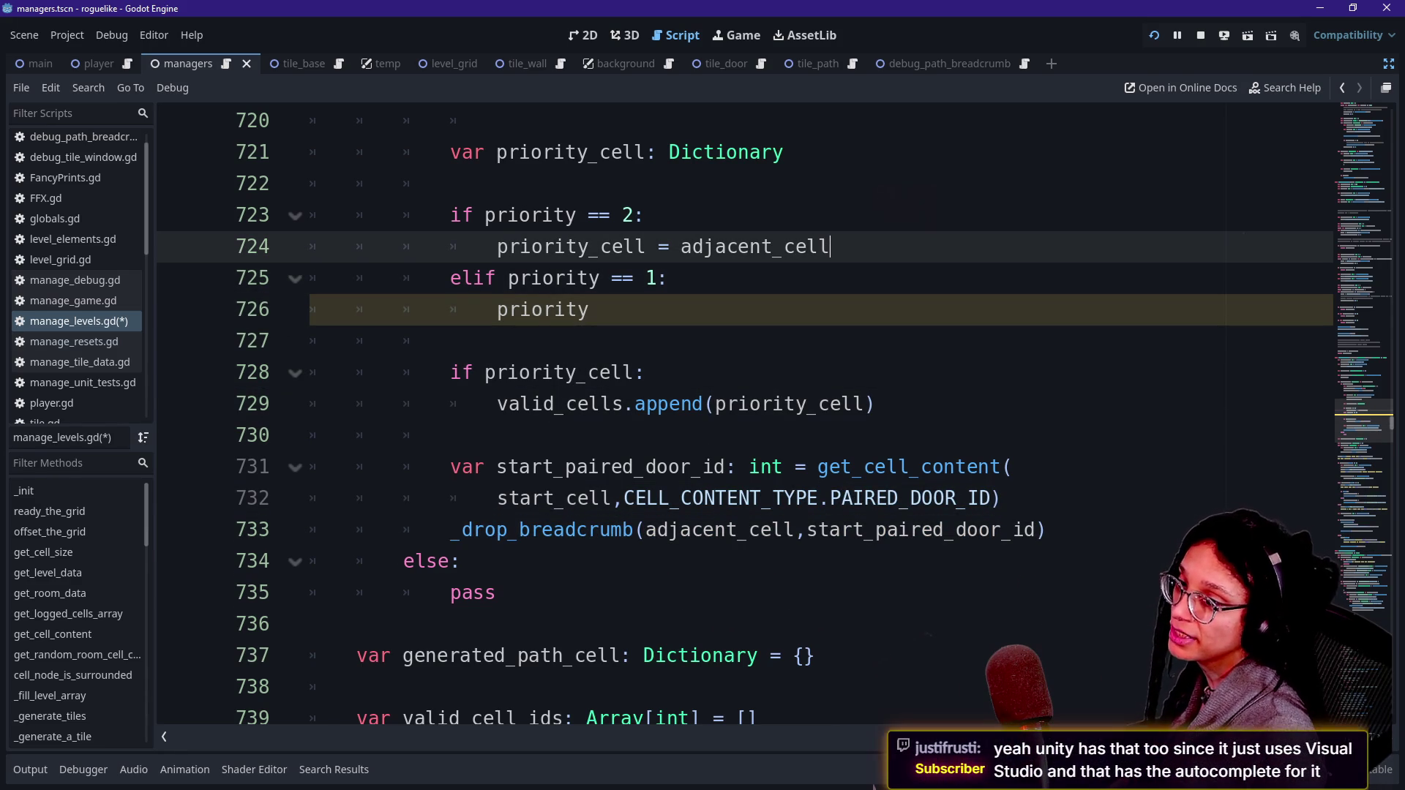
{"action": "key", "text": "Up"}
{"action": "key", "text": "Up"}
{"action": "key", "text": "Up"}
{"action": "key", "text": "Up"}
{"action": "key", "text": "Up"}
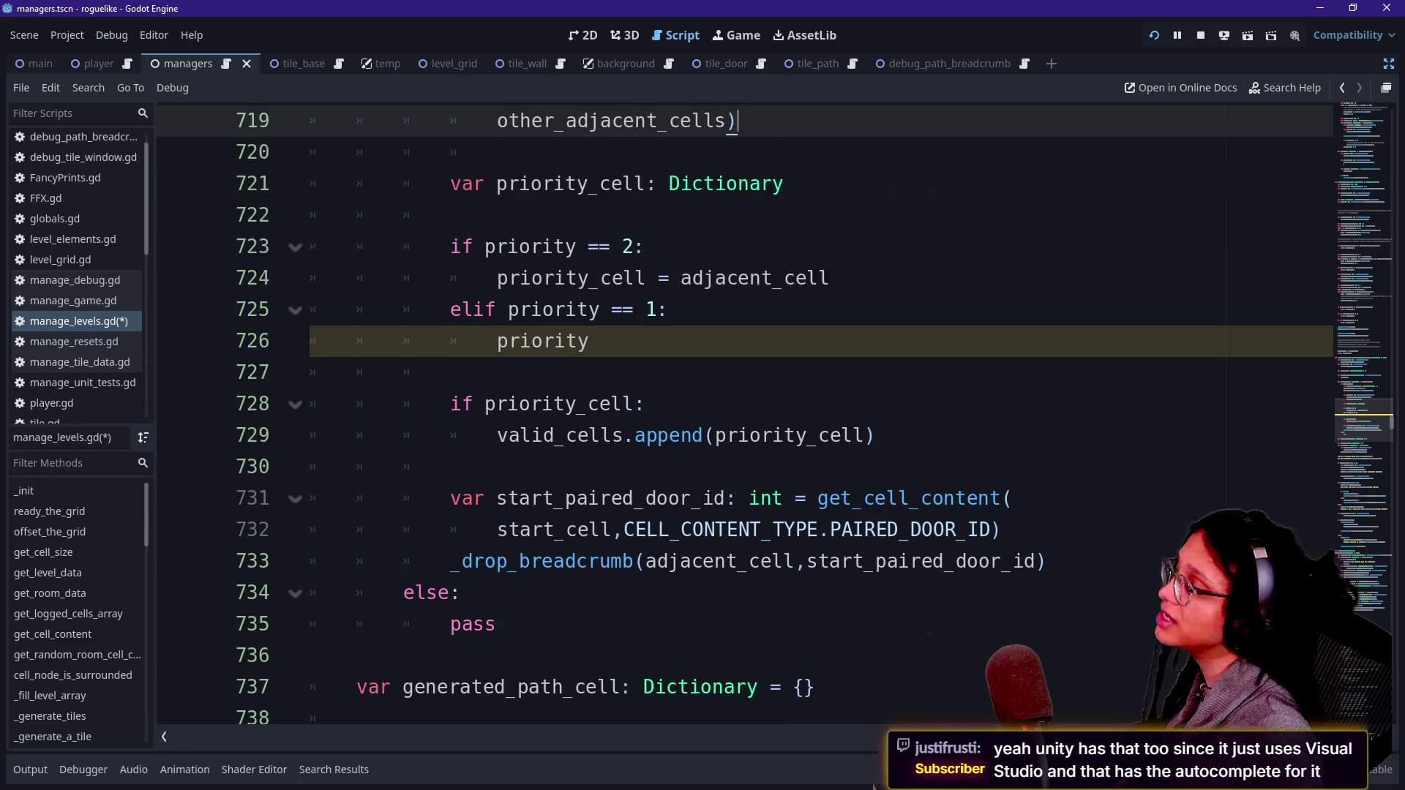
{"action": "key", "text": "Down"}
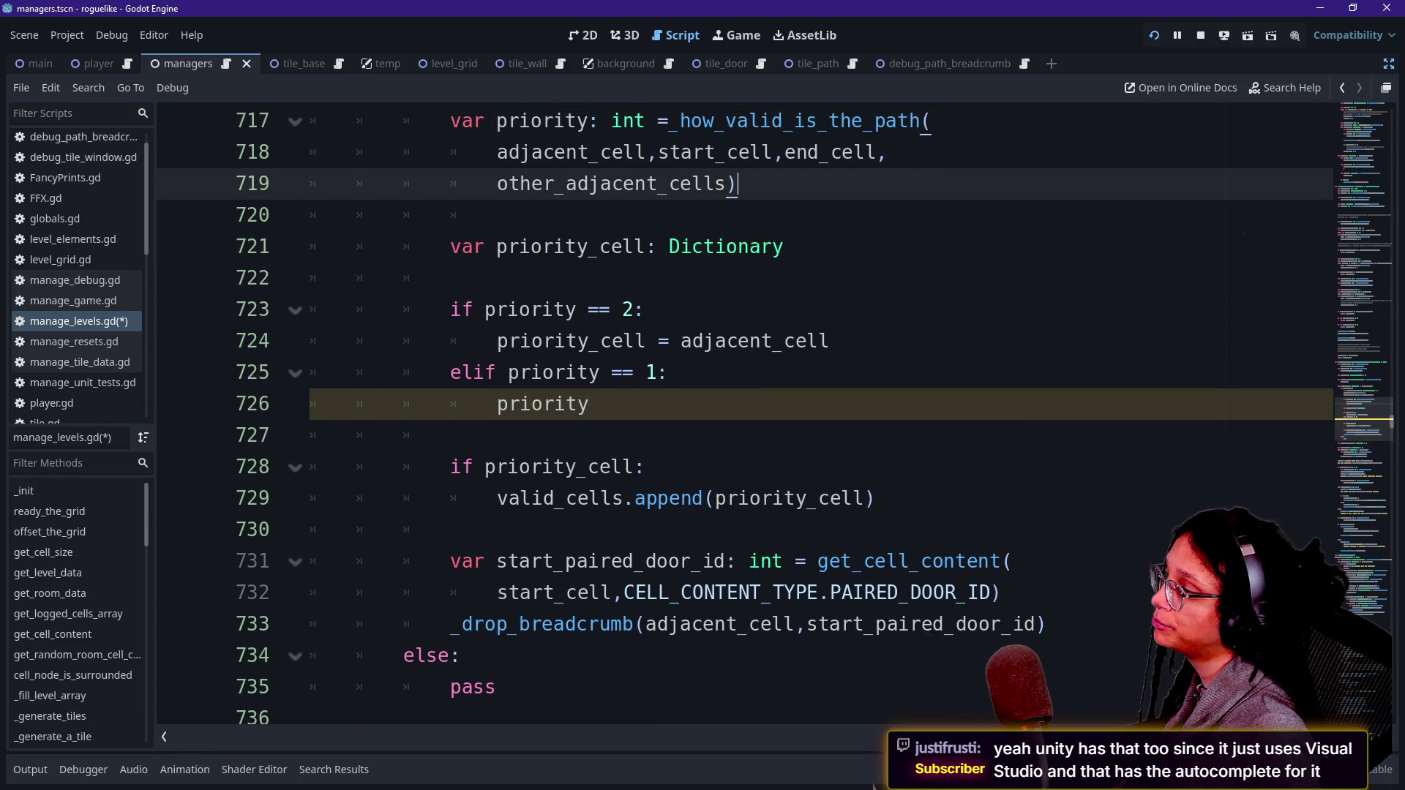
{"action": "mouse_move", "coordinate": [528, 317]}
{"action": "key", "text": "Down"}
{"action": "key", "text": "Down"}
{"action": "key", "text": "Down"}
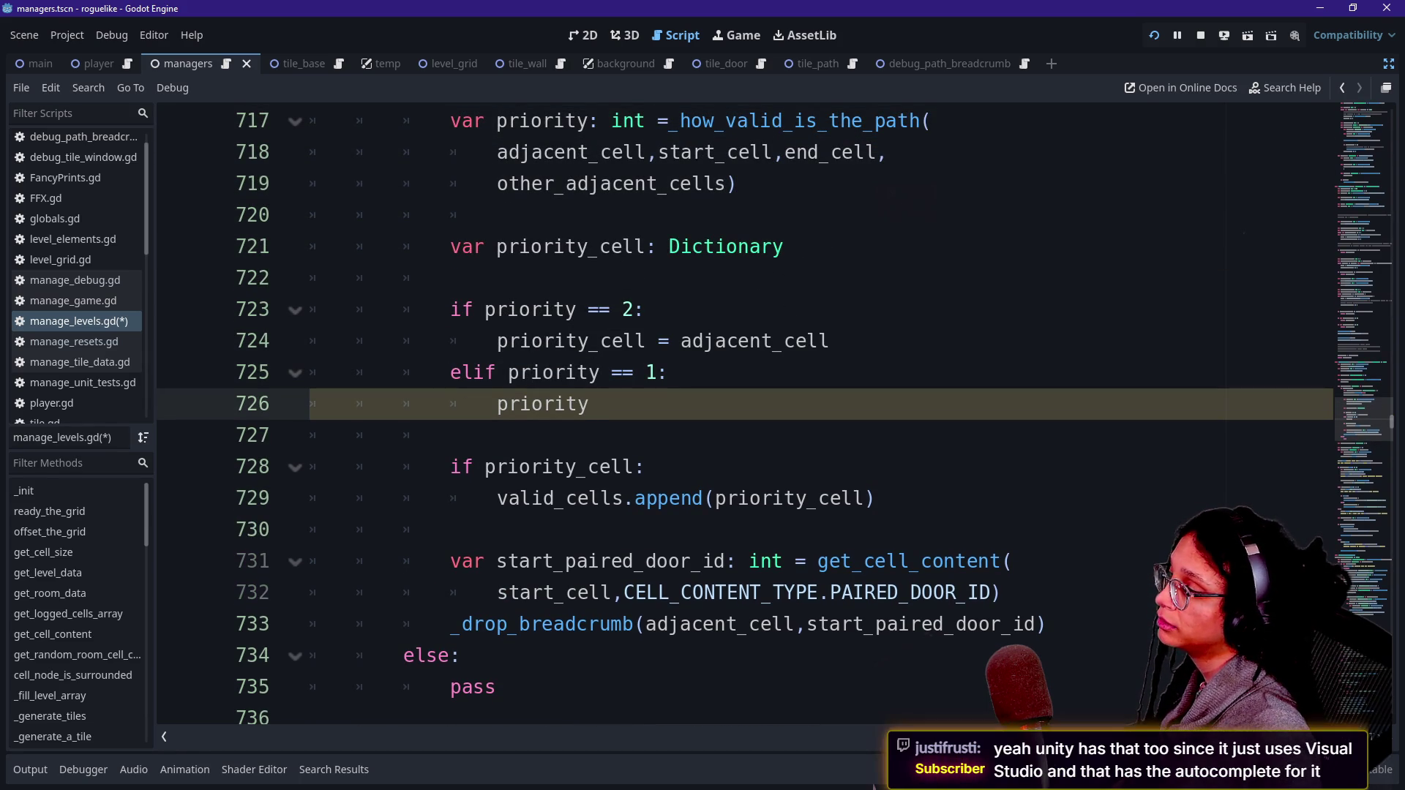
{"action": "scroll", "coordinate": [744, 413], "scroll_direction": "up", "scroll_amount": 1}
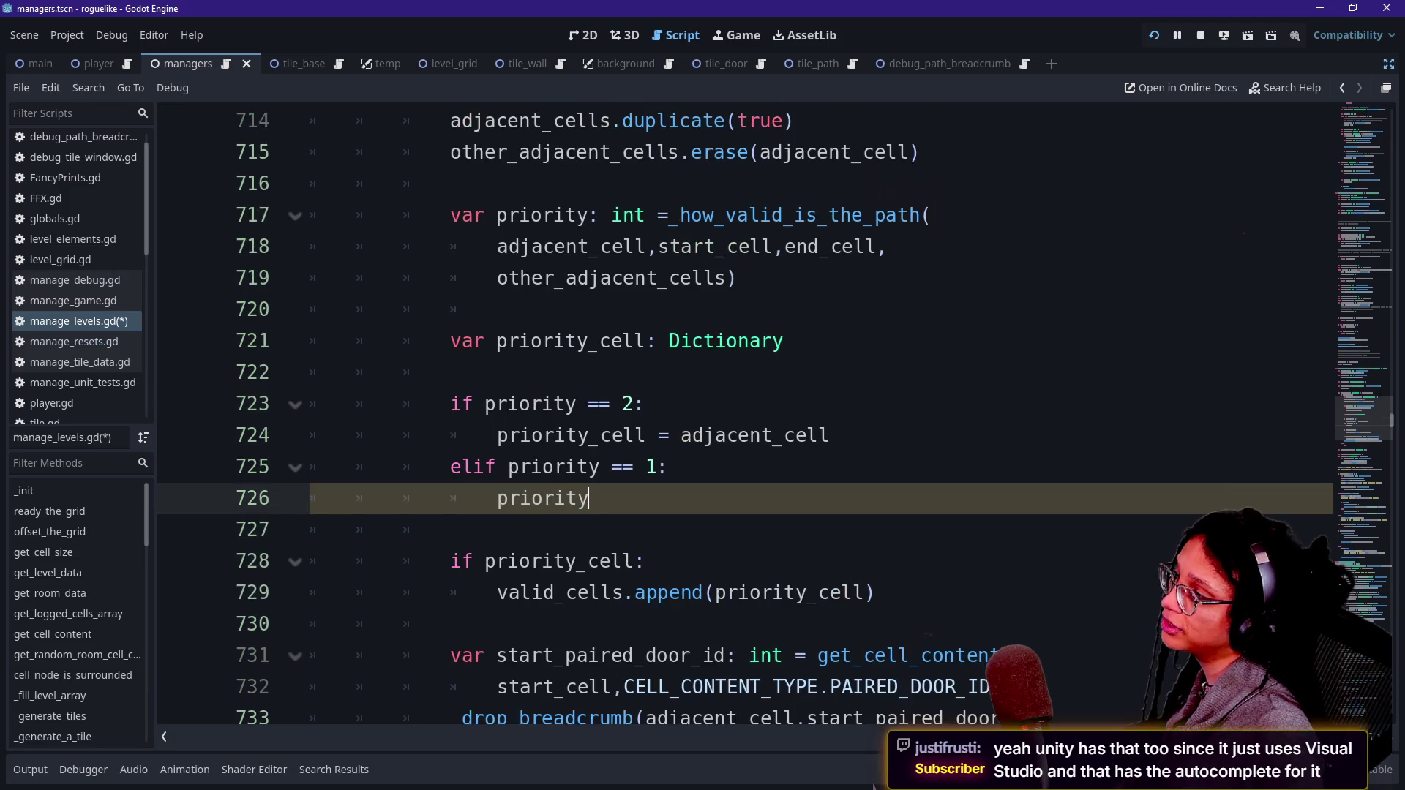
{"action": "scroll", "coordinate": [745, 413], "scroll_direction": "down", "scroll_amount": 4}
{"action": "scroll", "coordinate": [744, 414], "scroll_direction": "down", "scroll_amount": 1}
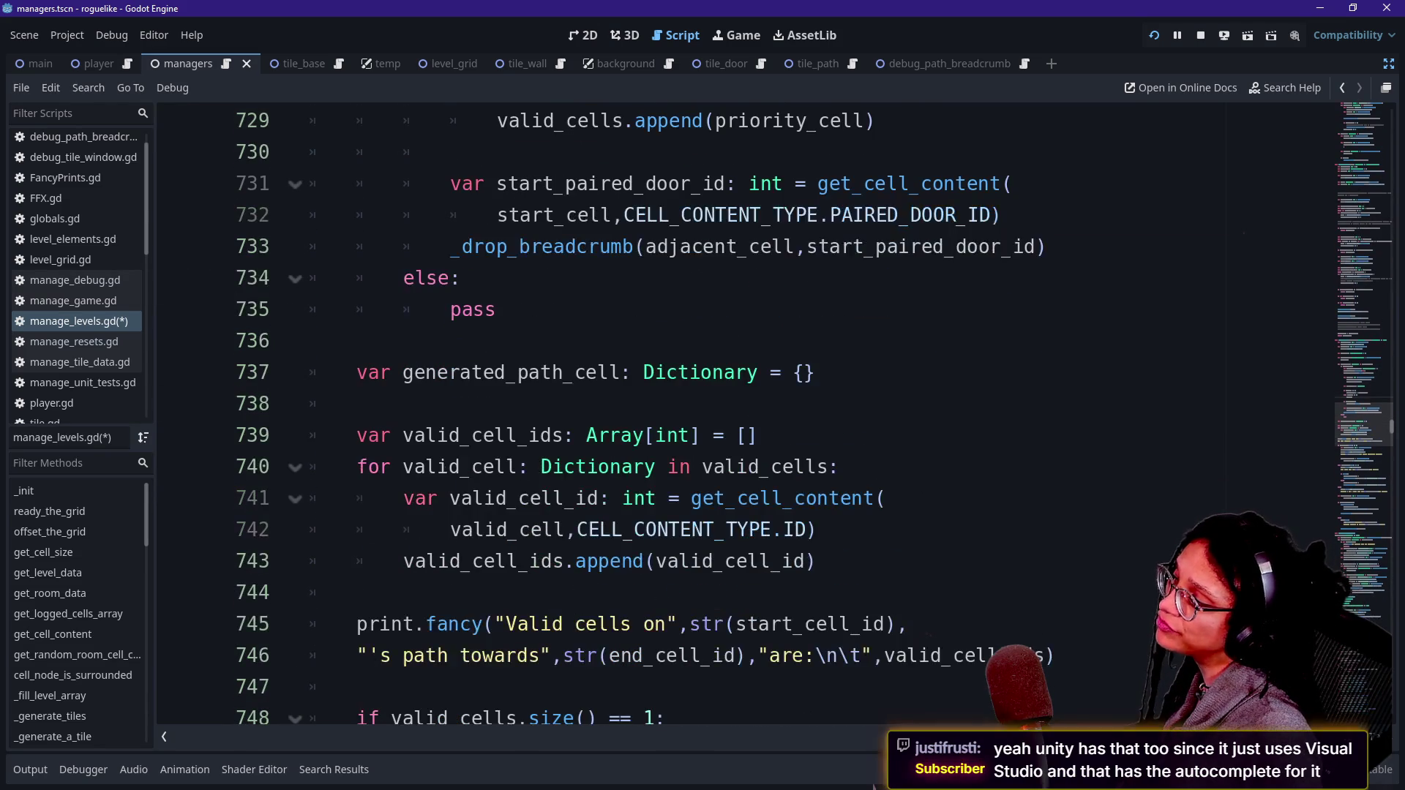
{"action": "left_click", "coordinate": [596, 498]}
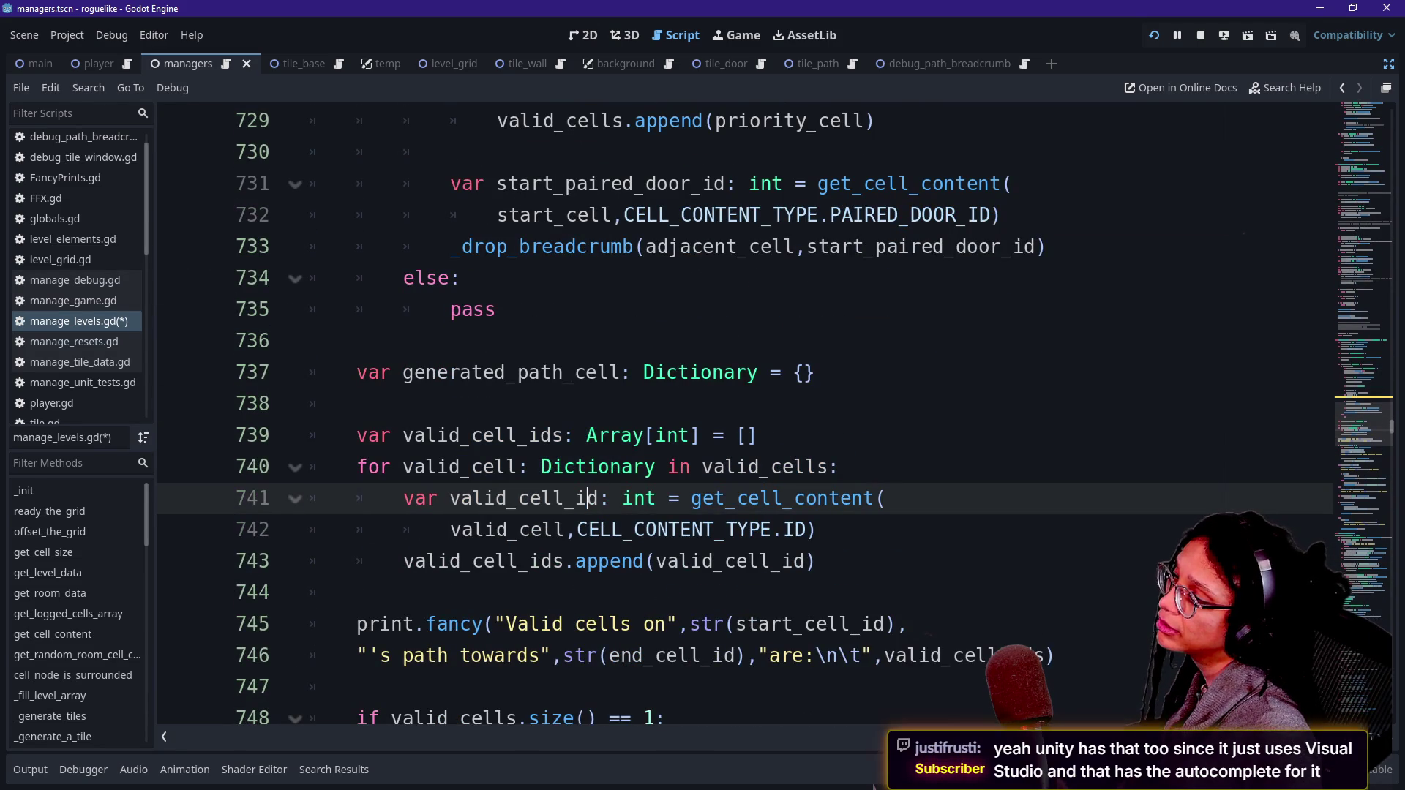
Step: Rename valid_cells to optimal_cells on line 706
{"action": "scroll", "coordinate": [745, 414], "scroll_direction": "down", "scroll_amount": 2}
{"action": "scroll", "coordinate": [744, 414], "scroll_direction": "up", "scroll_amount": 12}
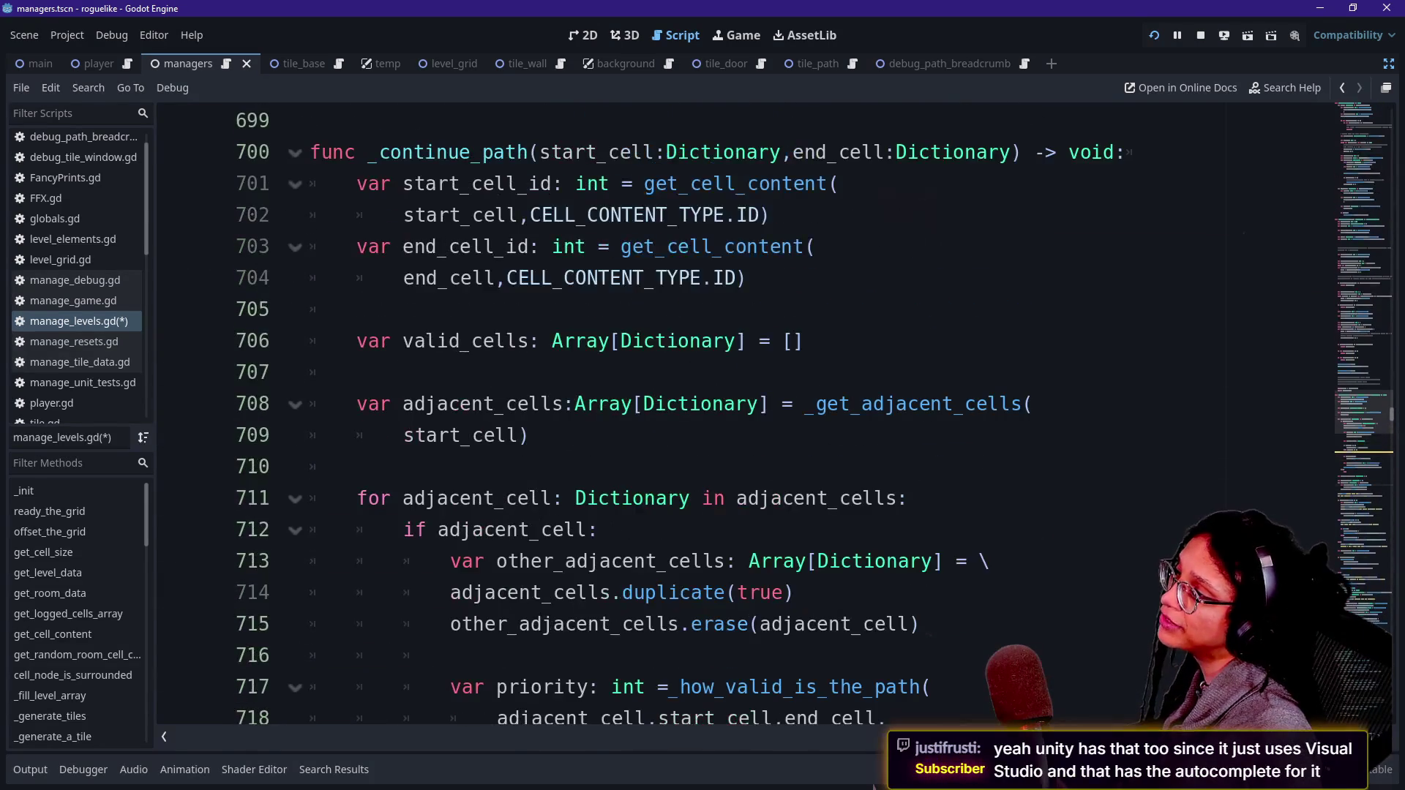
{"action": "mouse_move", "coordinate": [805, 341]}
{"action": "left_mouse_down"}
{"action": "mouse_move", "coordinate": [364, 341]}
{"action": "mouse_move", "coordinate": [459, 341]}
{"action": "left_mouse_up"}
{"action": "left_click", "coordinate": [392, 341]}
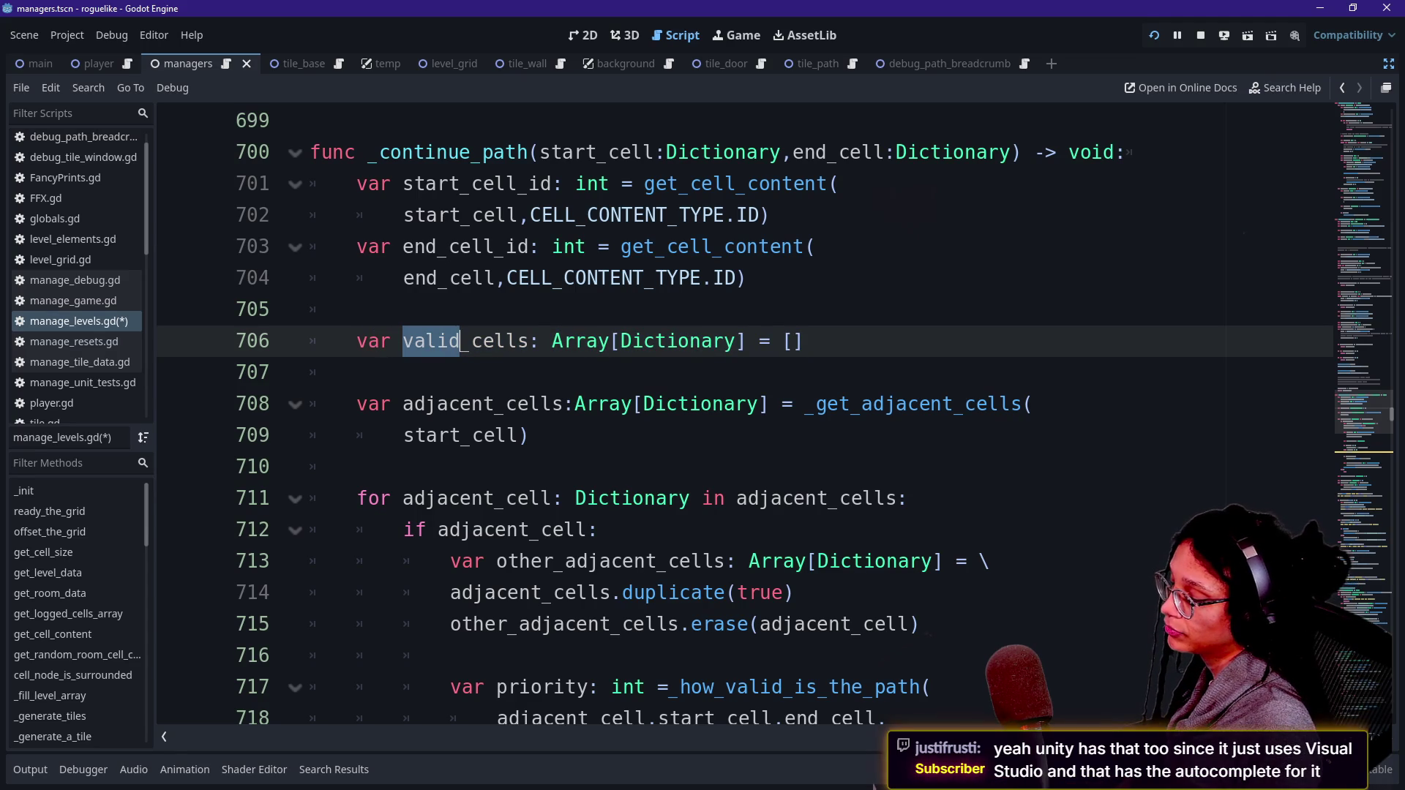
{"action": "type", "text": "optimal"}
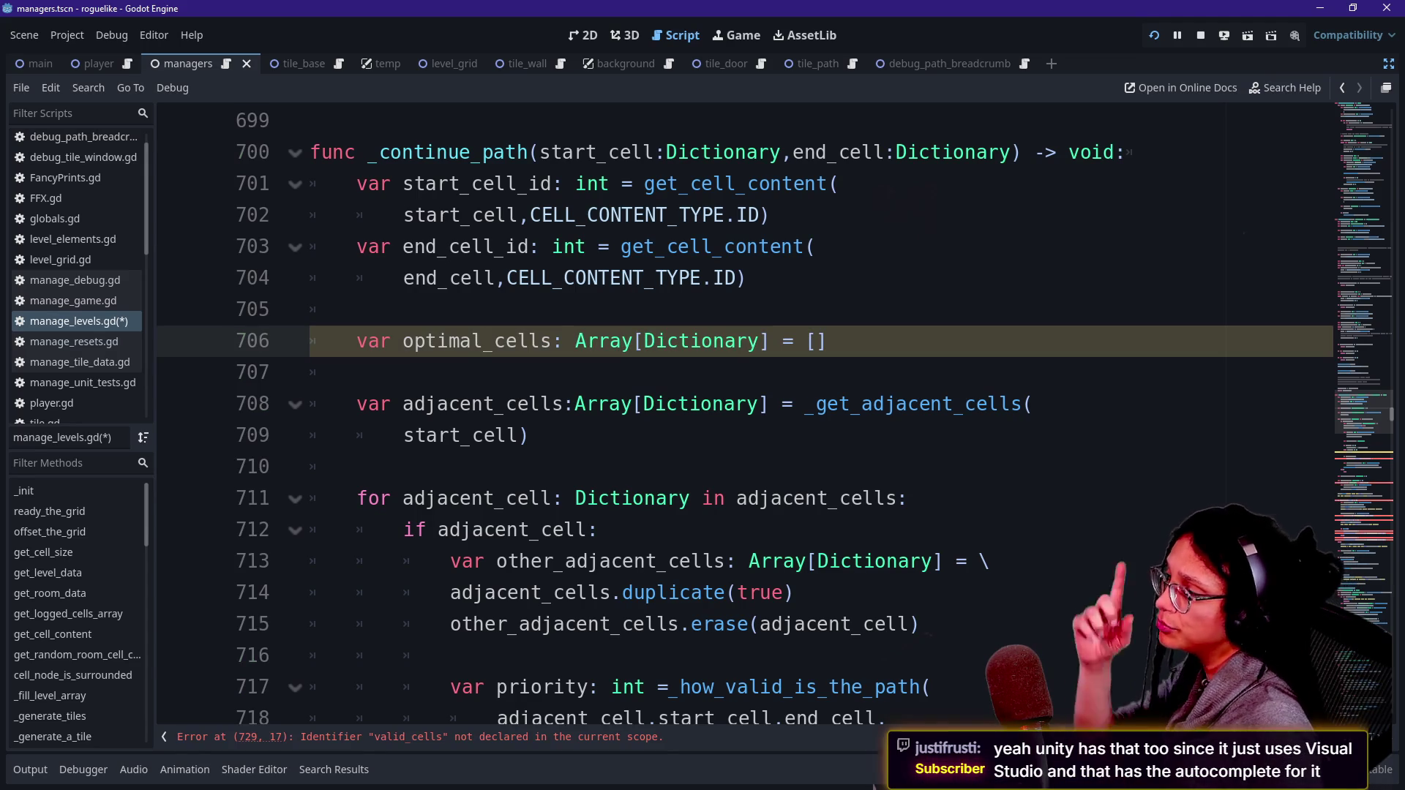
Step: Below it, declare 'var suboptimal_cells: Array[Dictionary] = [' as an empty array
{"action": "key", "text": "End"}
{"action": "key", "text": "Return"}
{"action": "type", "text": "var"}
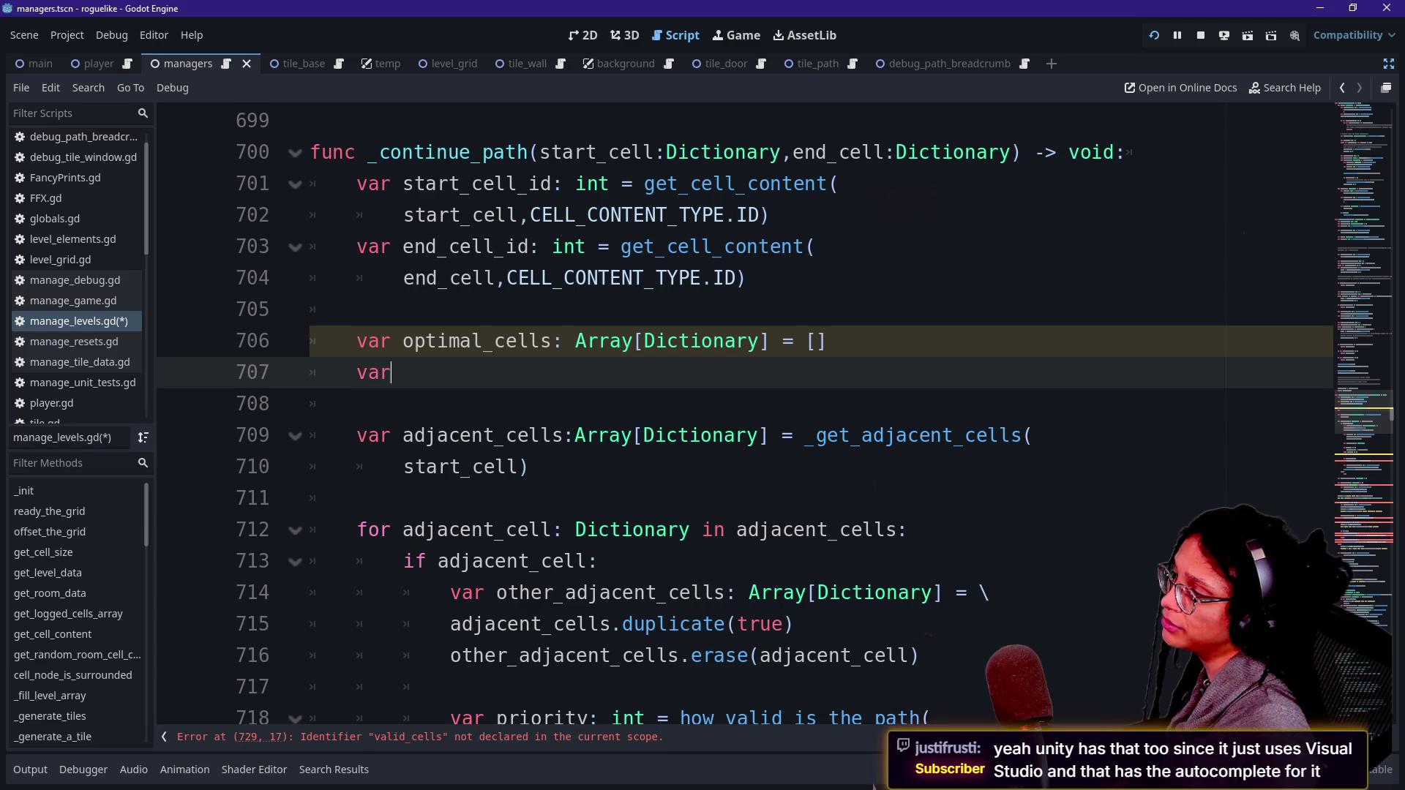
{"action": "type", "text": " suboptimal_ce"}
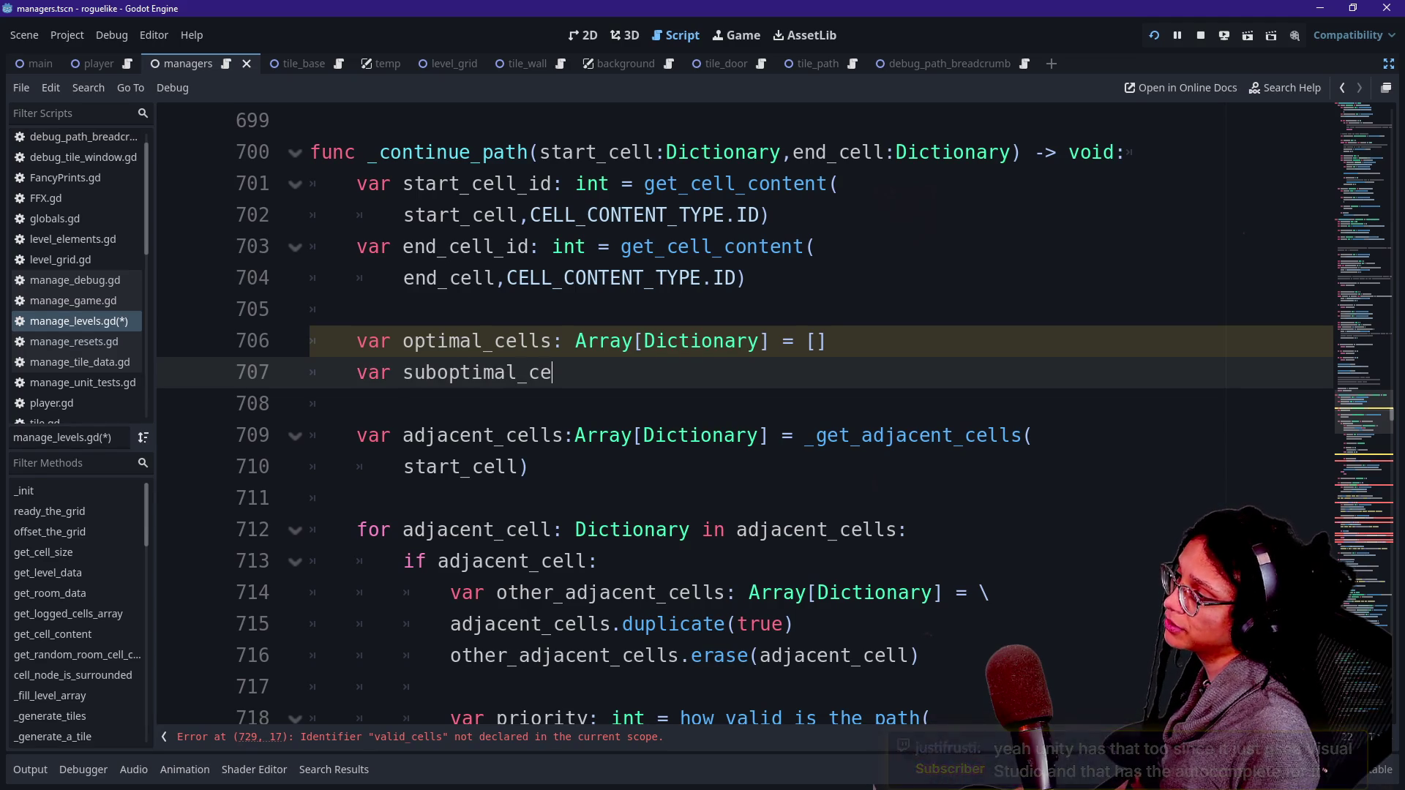
{"action": "type", "text": "llsArrat["}
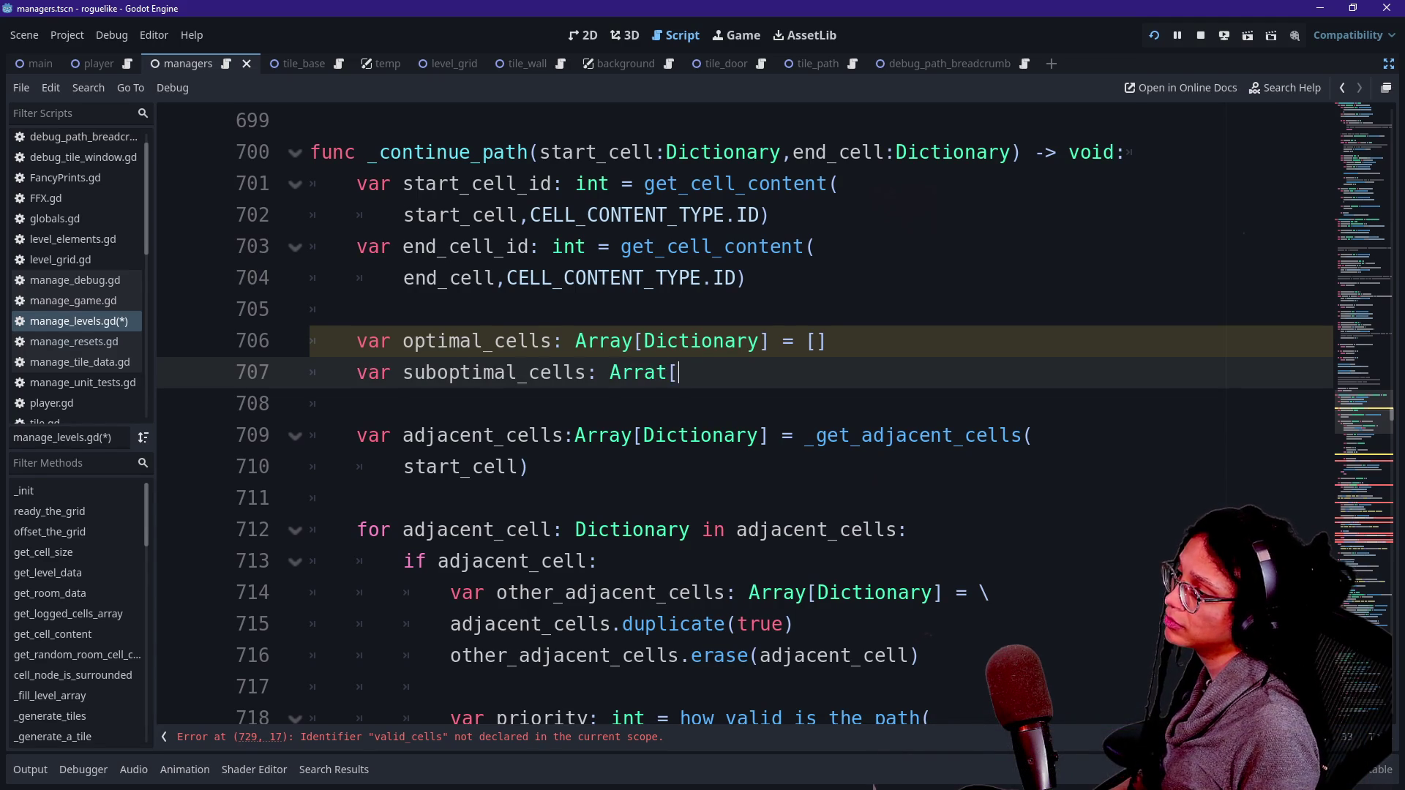
{"action": "key", "text": "BackSpace"}
{"action": "key", "text": "BackSpace"}
{"action": "type", "text": "y[D"}
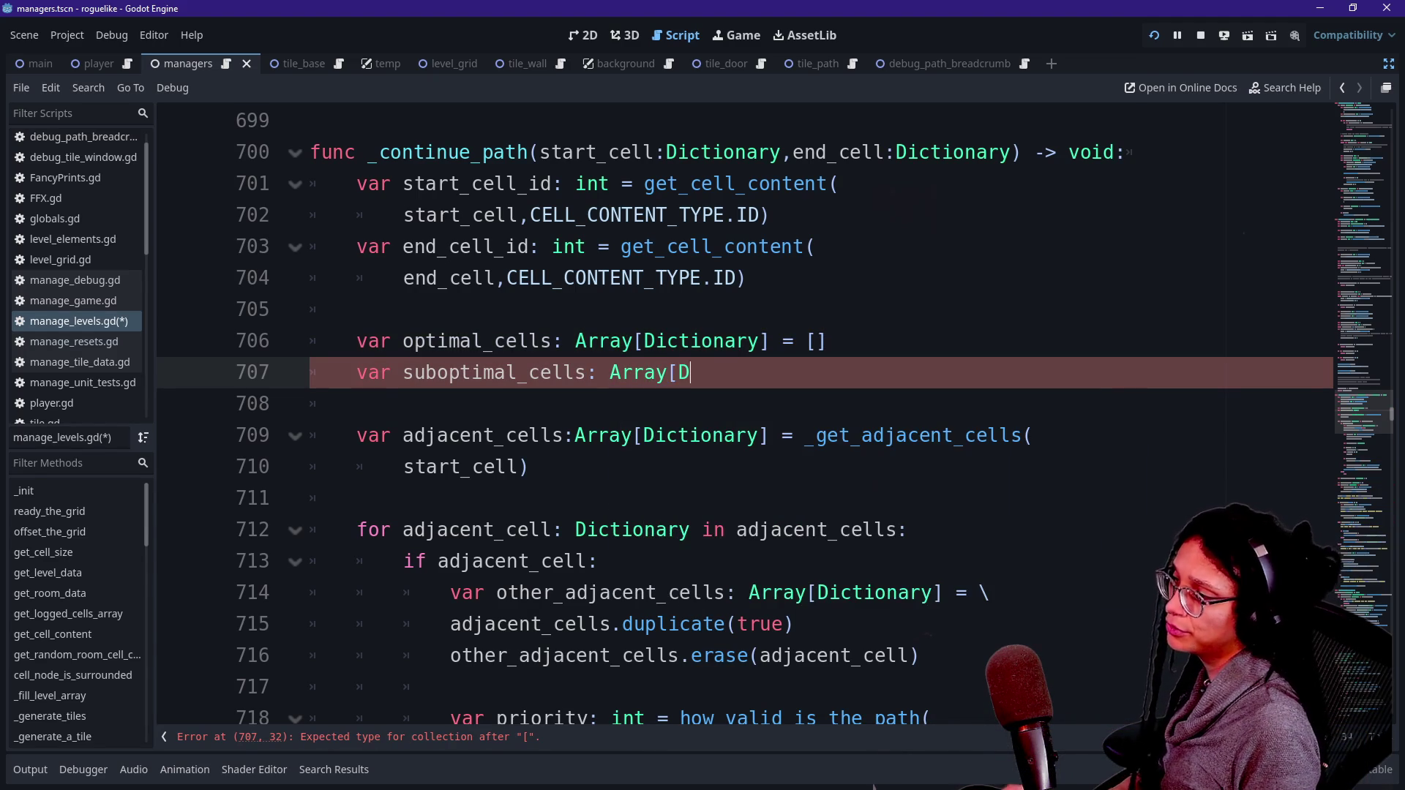
{"action": "type", "text": "ict"}
{"action": "key", "text": "Return"}
{"action": "type", "text": "]"}
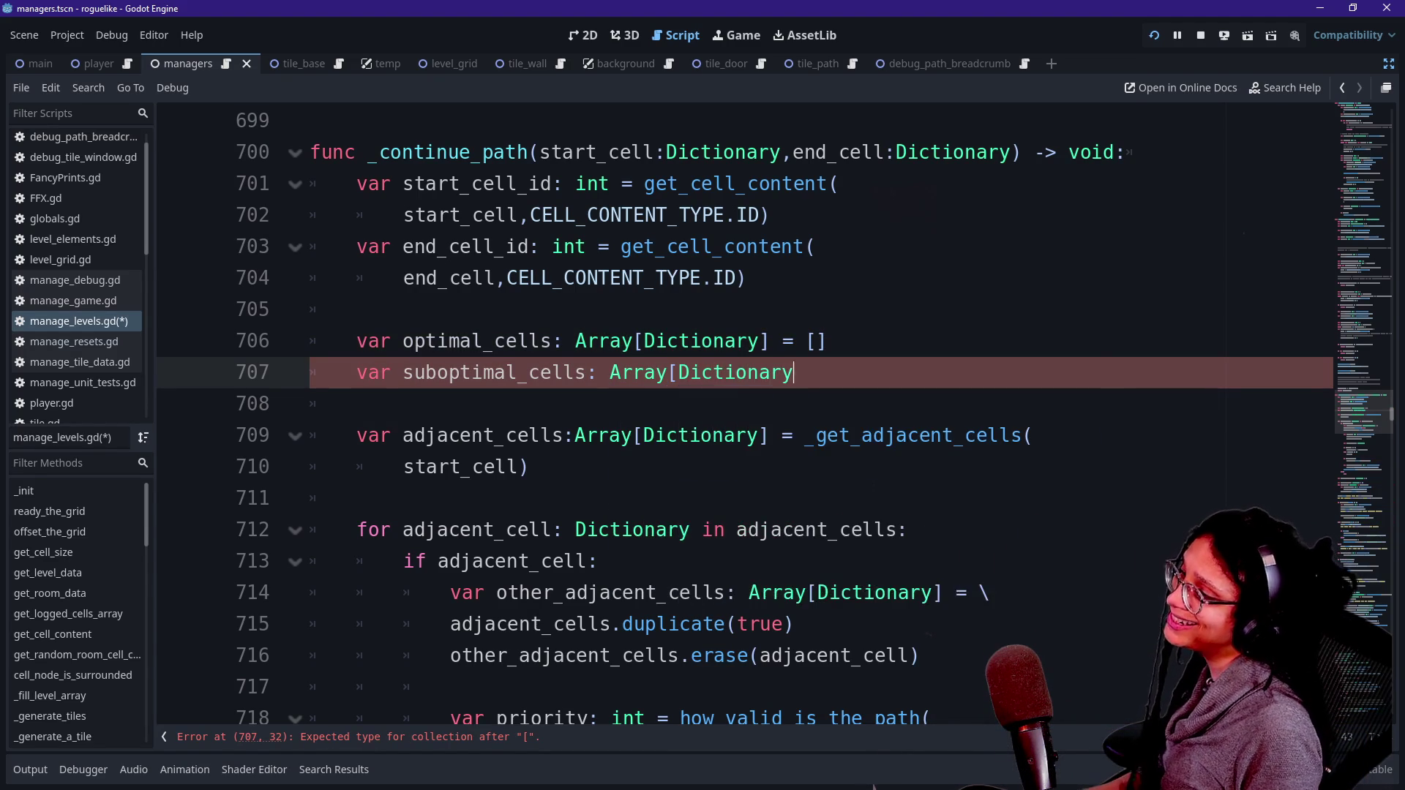
{"action": "type", "text": " = ["}
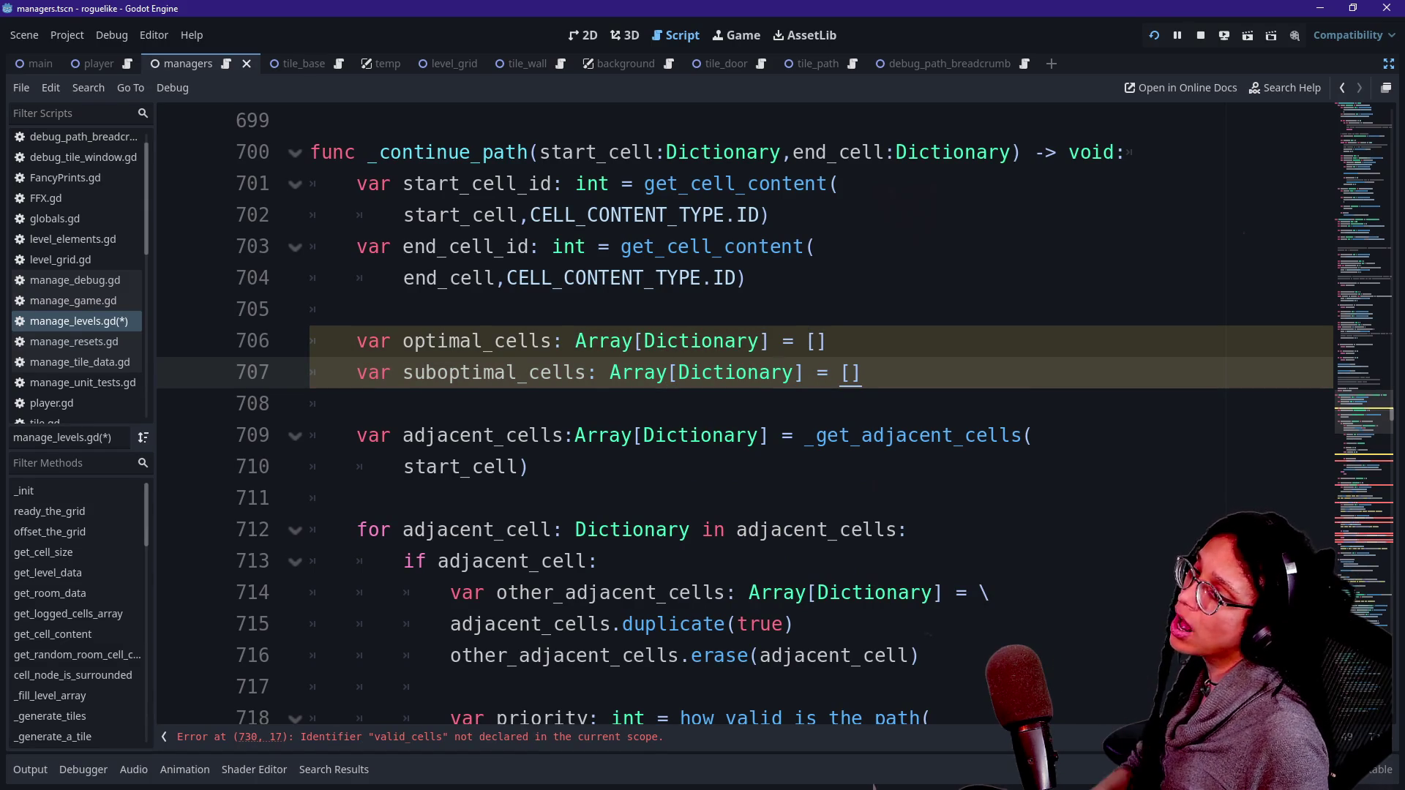
{"action": "mouse_move", "coordinate": [1391, 399]}
{"action": "left_mouse_down"}
{"action": "mouse_move", "coordinate": [1391, 109]}
{"action": "mouse_move", "coordinate": [1391, 123]}
{"action": "left_mouse_up"}
{"action": "scroll", "coordinate": [732, 409], "scroll_direction": "down", "scroll_amount": 5}
{"action": "scroll", "coordinate": [731, 410], "scroll_direction": "down", "scroll_amount": 2}
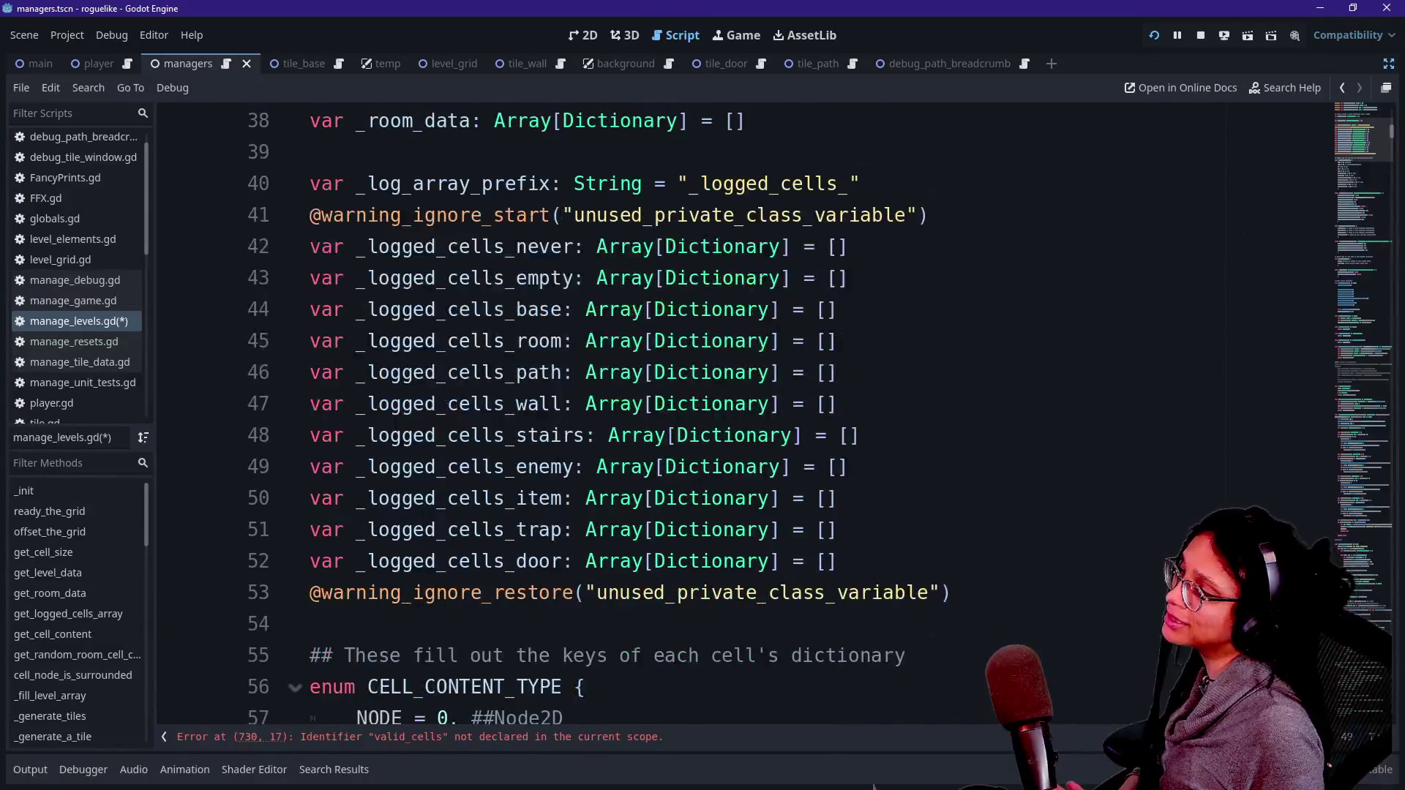
{"action": "key", "text": "Right"}
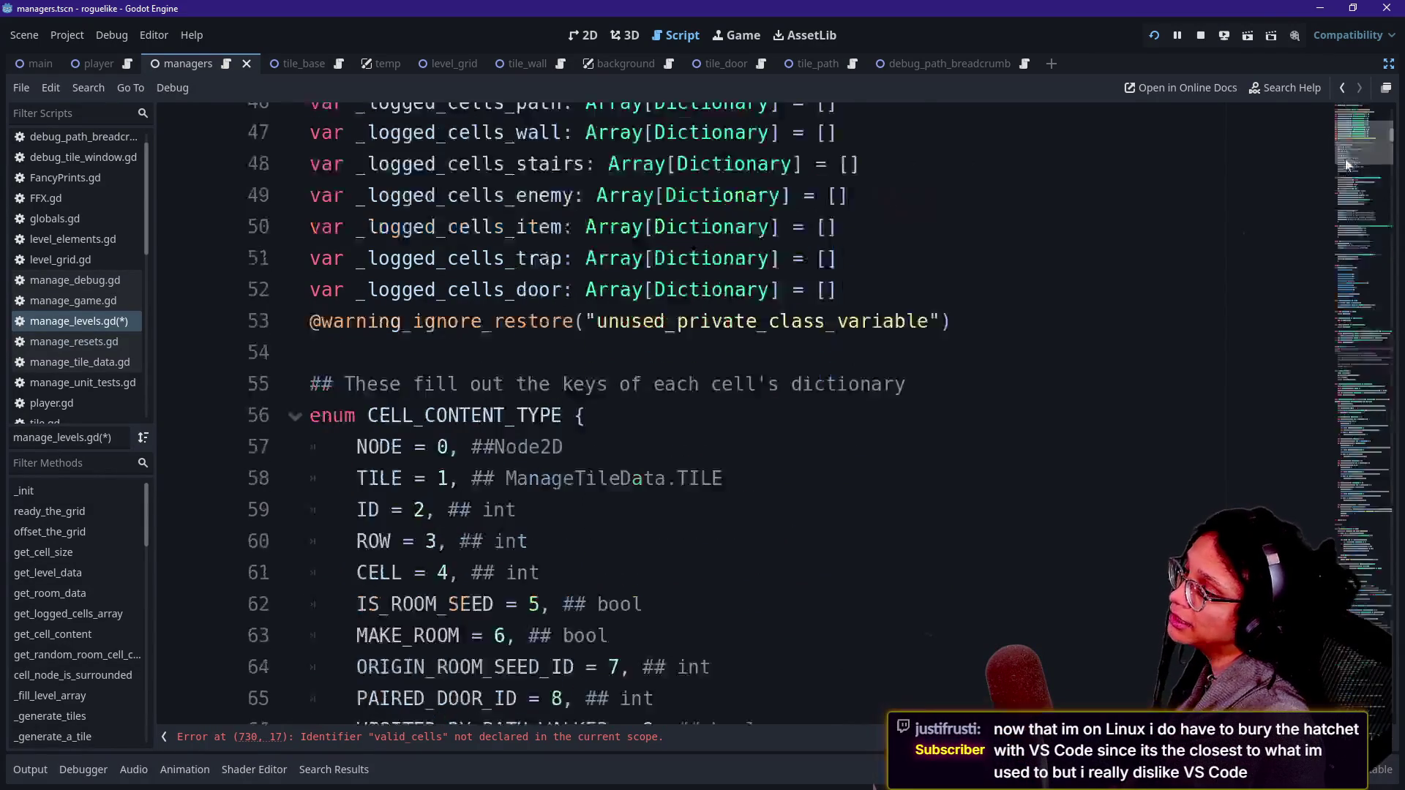
{"action": "left_click", "coordinate": [424, 737]}
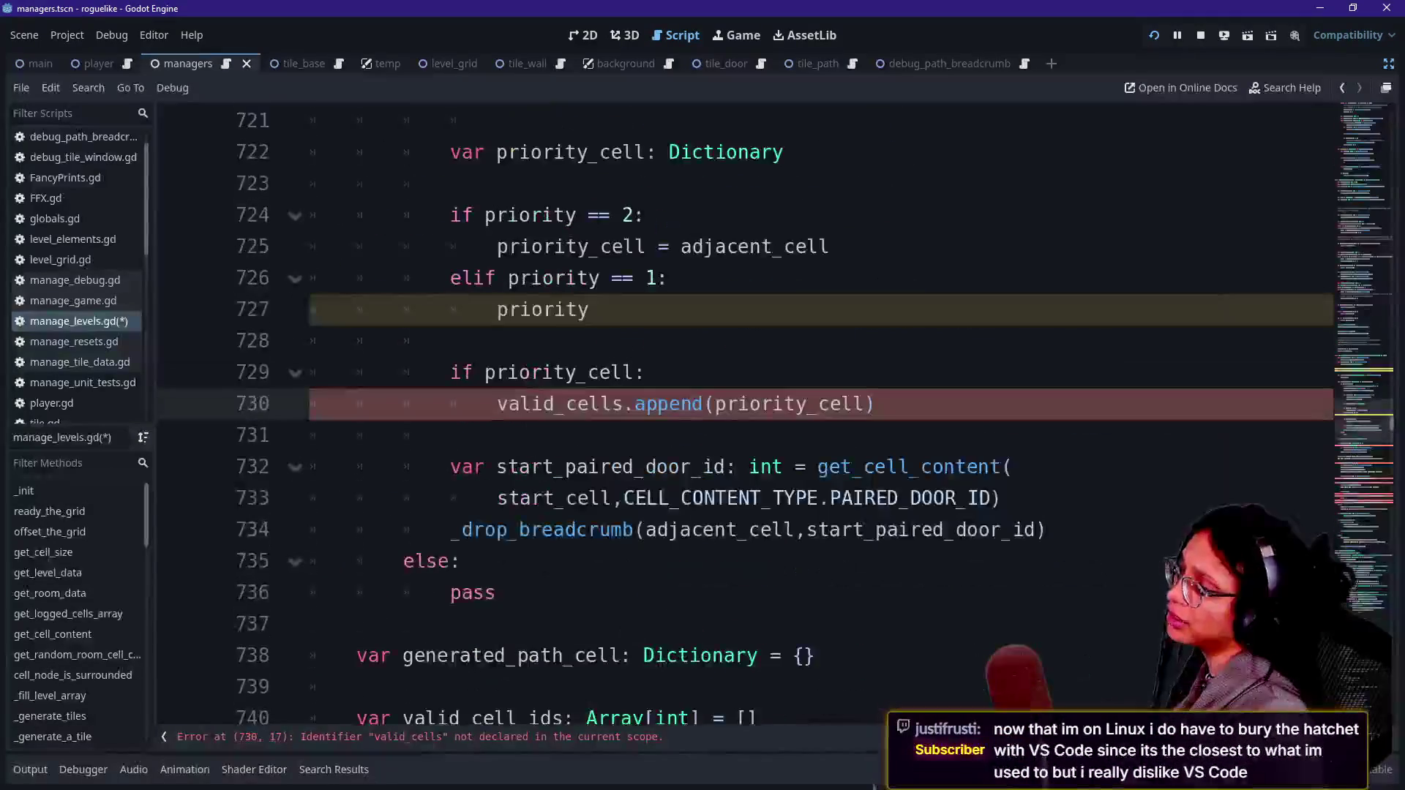
{"action": "scroll", "coordinate": [337, 387], "scroll_direction": "up", "scroll_amount": 5}
{"action": "scroll", "coordinate": [732, 410], "scroll_direction": "up", "scroll_amount": 2}
{"action": "left_click", "coordinate": [530, 436]}
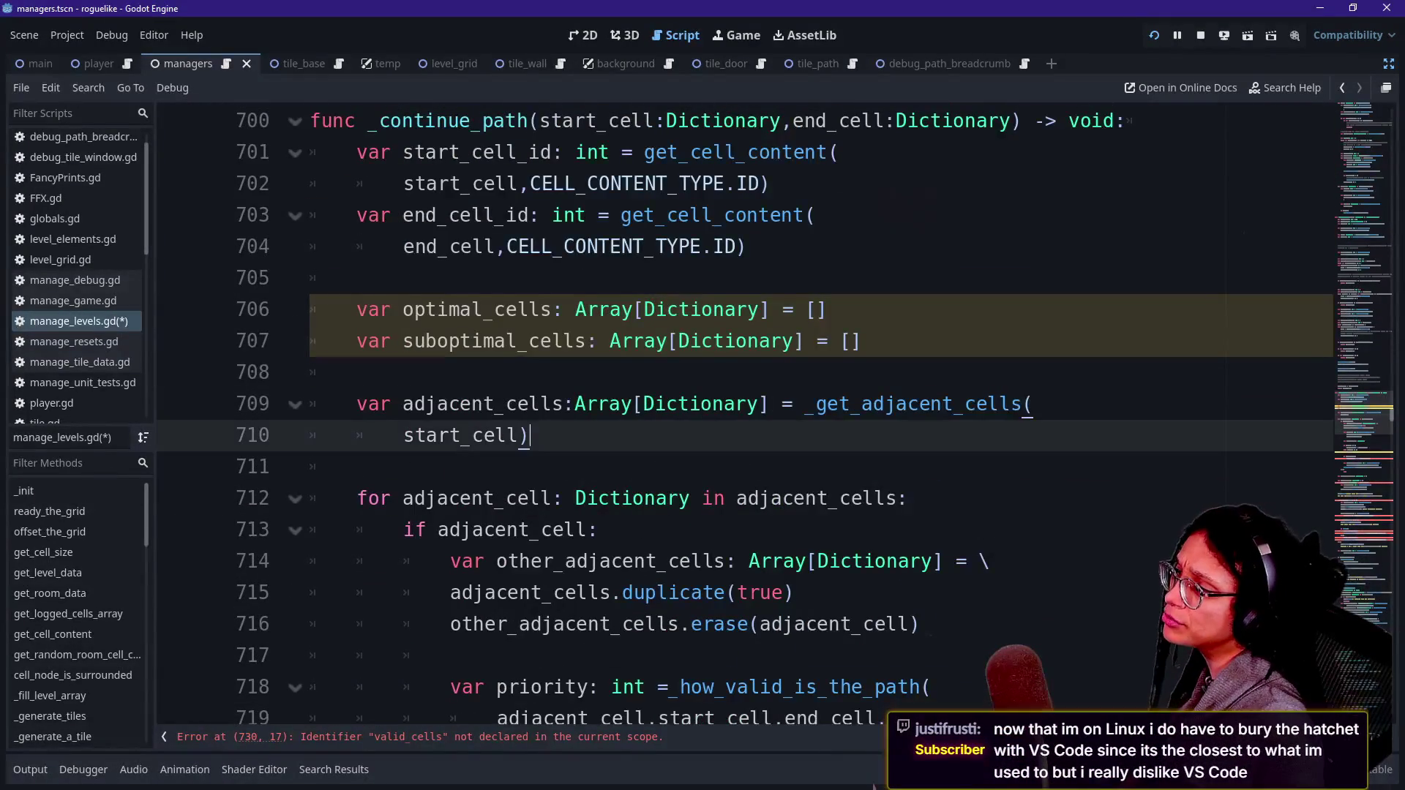
{"action": "left_click", "coordinate": [747, 247]}
{"action": "key", "text": "Return"}
{"action": "key", "text": "Return"}
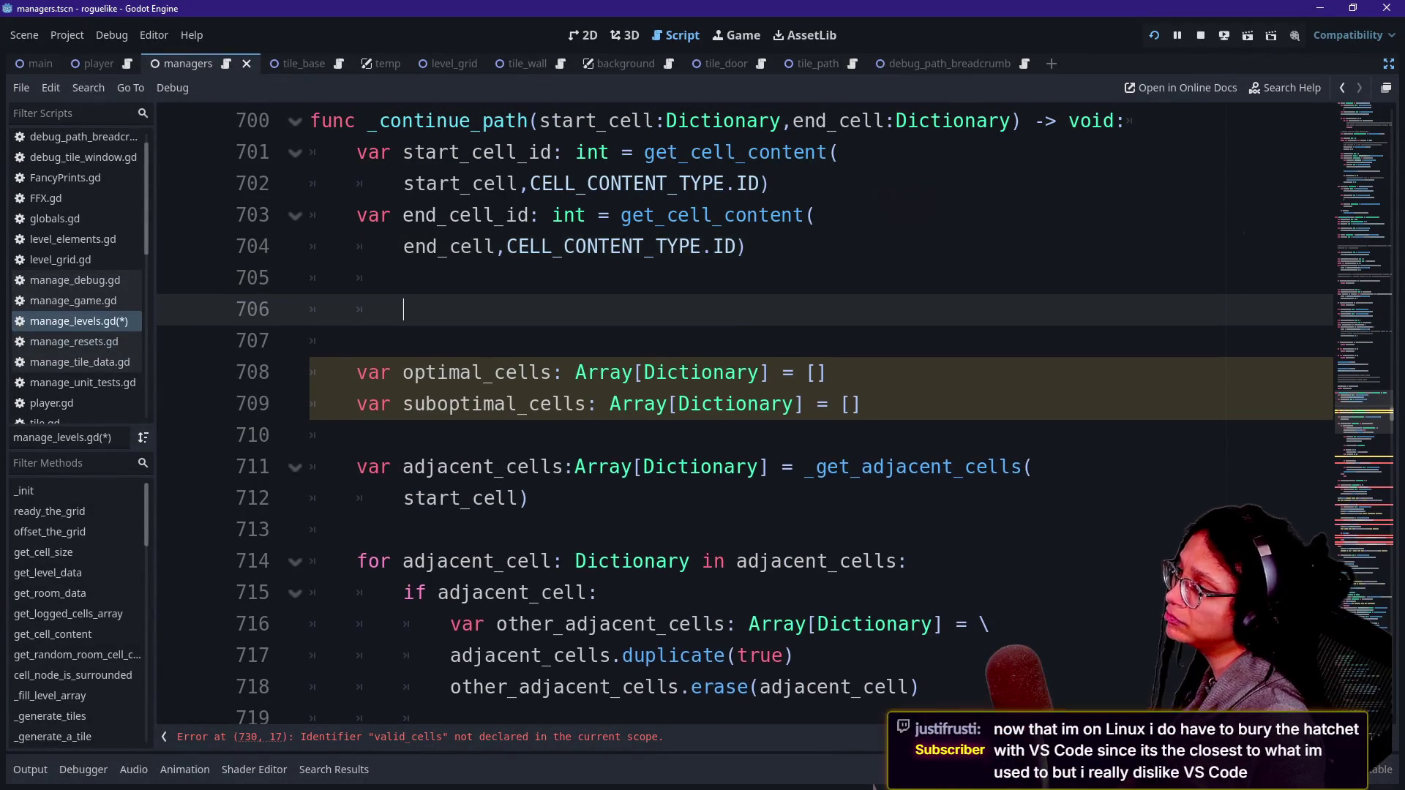
{"action": "type", "text": "va"}
{"action": "key", "text": "BackSpace"}
{"action": "key", "text": "BackSpace"}
{"action": "type", "text": "enum"}
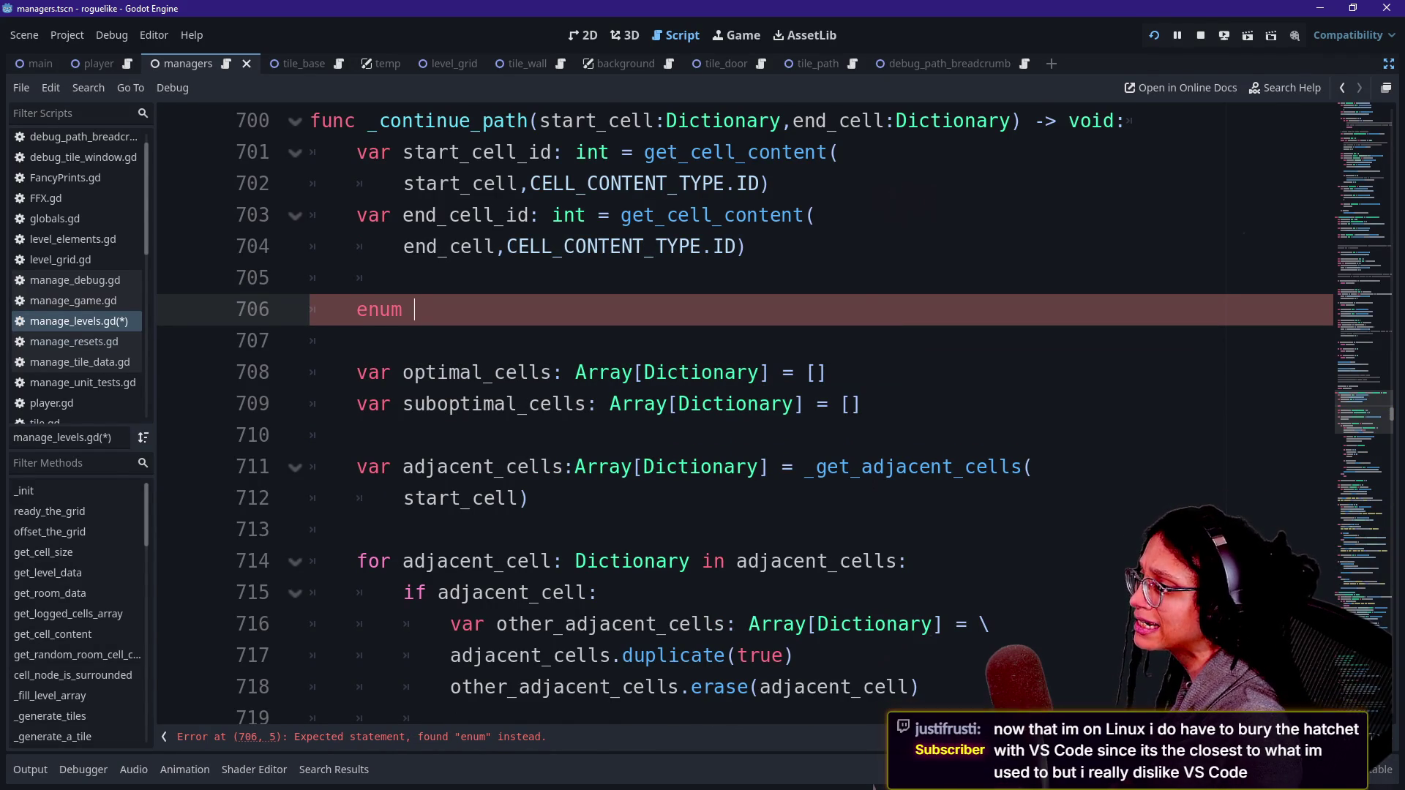
{"action": "type", "text": "OMETHING {"}
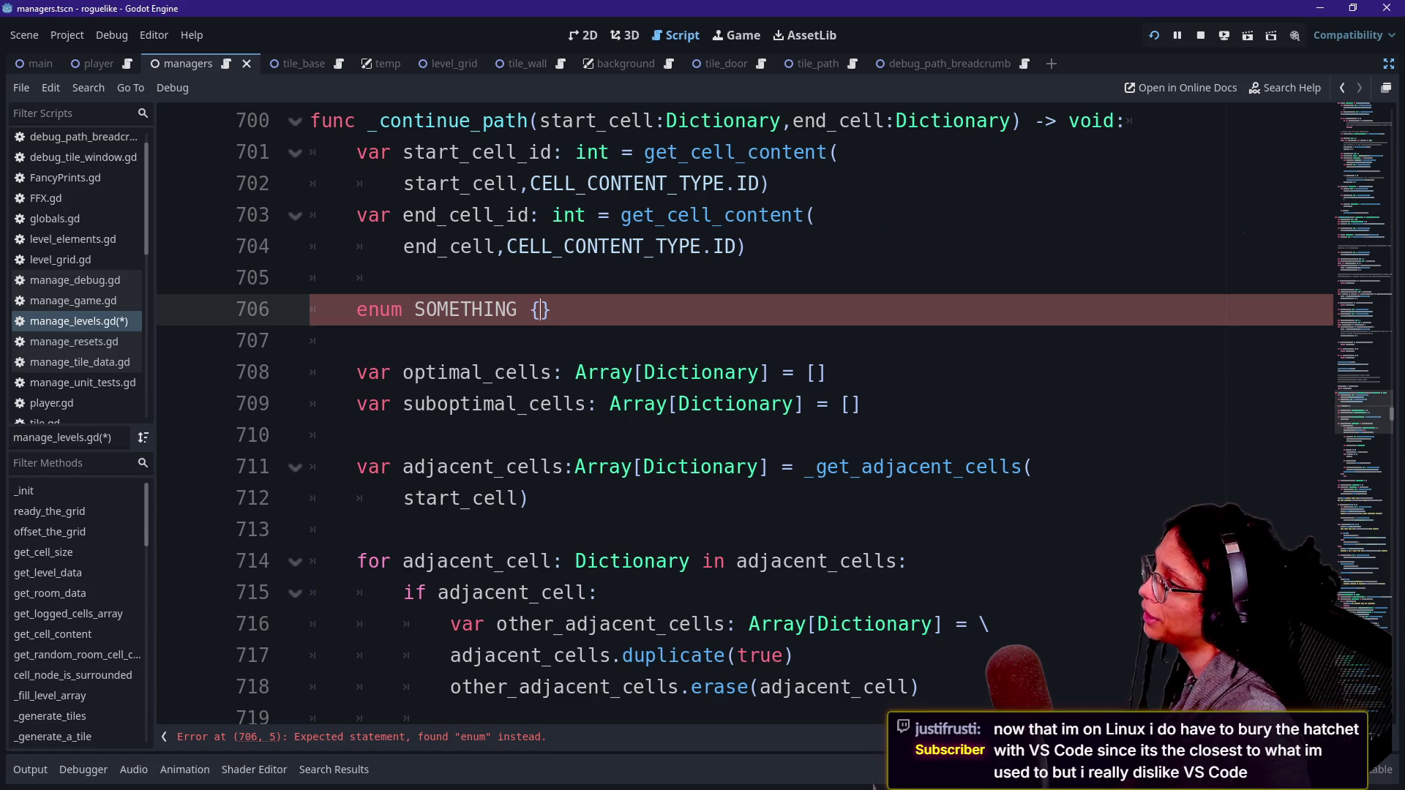
{"action": "key", "text": "shift+Up"}
{"action": "key", "text": "BackSpace"}
{"action": "key", "text": "BackSpace"}
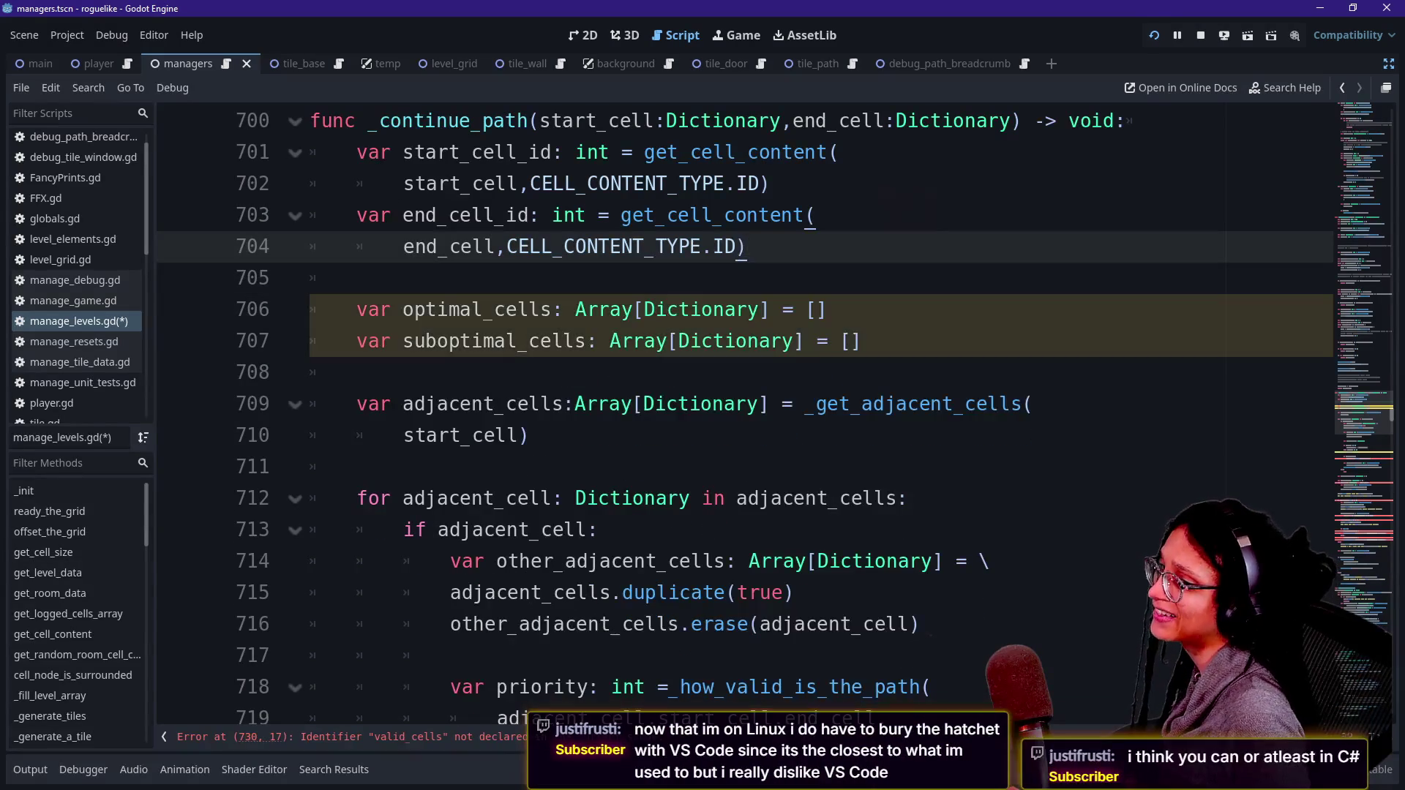
{"action": "key", "text": "Down"}
{"action": "key", "text": "Down"}
{"action": "key", "text": "Down"}
{"action": "key", "text": "Up"}
{"action": "key", "text": "Up"}
{"action": "key", "text": "Up"}
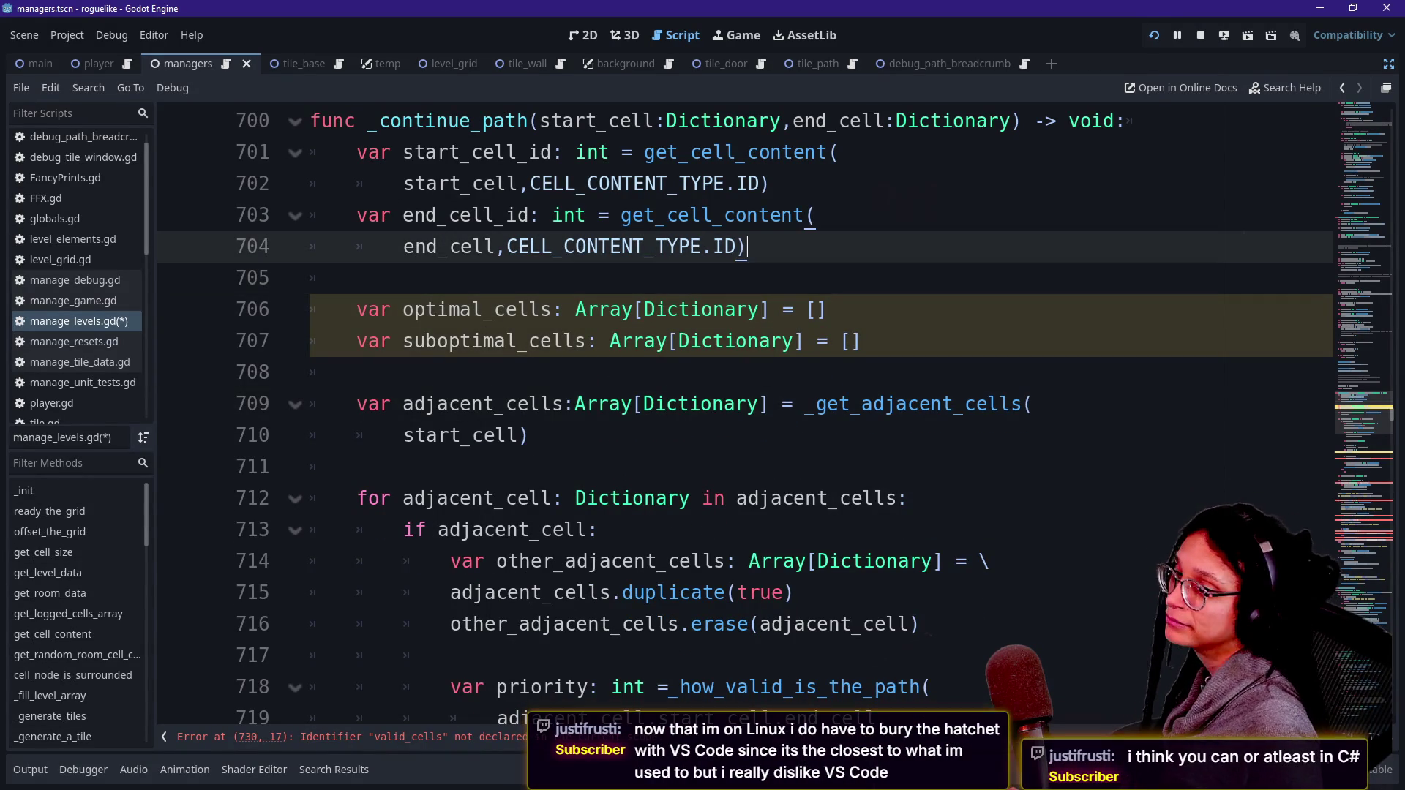
{"action": "mouse_move", "coordinate": [1364, 414]}
{"action": "left_mouse_down"}
{"action": "mouse_move", "coordinate": [1384, 130]}
{"action": "mouse_move", "coordinate": [1380, 103]}
{"action": "mouse_move", "coordinate": [1361, 129]}
{"action": "mouse_move", "coordinate": [1343, 97]}
{"action": "left_mouse_up"}
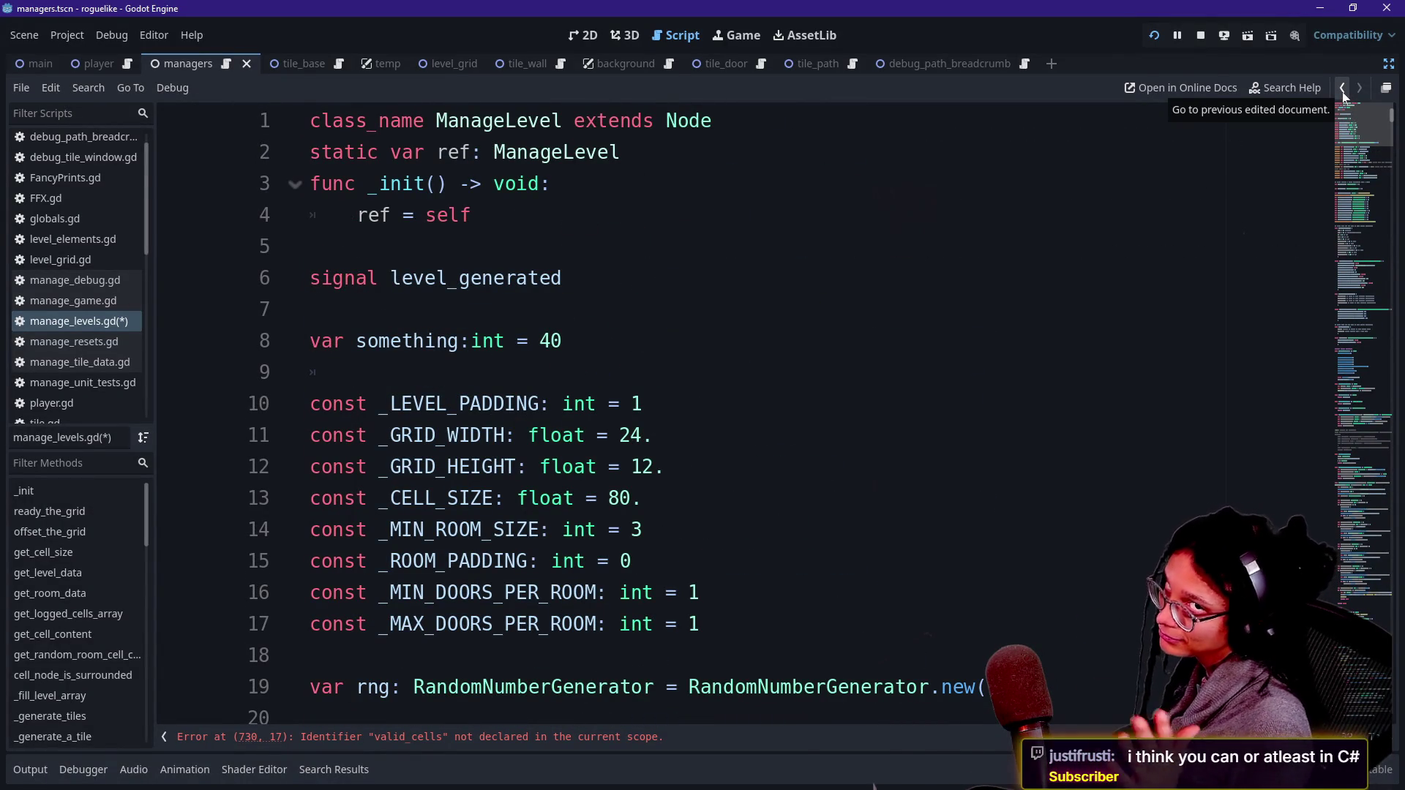
Step: Add an empty enum _PATH_PRIORITY block right after the _ROOM_DATA constant
{"action": "left_click", "coordinate": [1344, 91]}
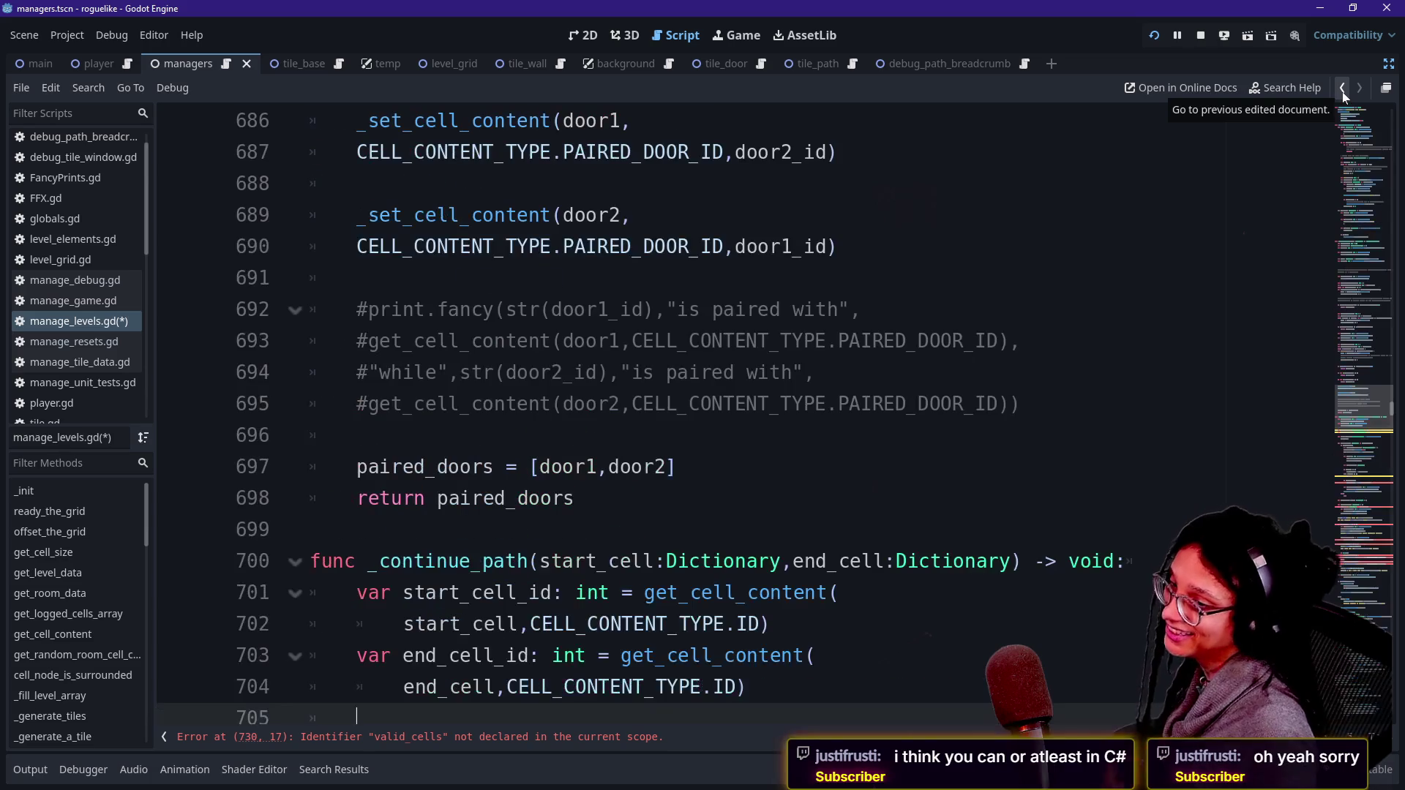
{"action": "mouse_move", "coordinate": [1366, 383]}
{"action": "left_mouse_down"}
{"action": "mouse_move", "coordinate": [1391, 380]}
{"action": "mouse_move", "coordinate": [1399, 94]}
{"action": "left_mouse_up"}
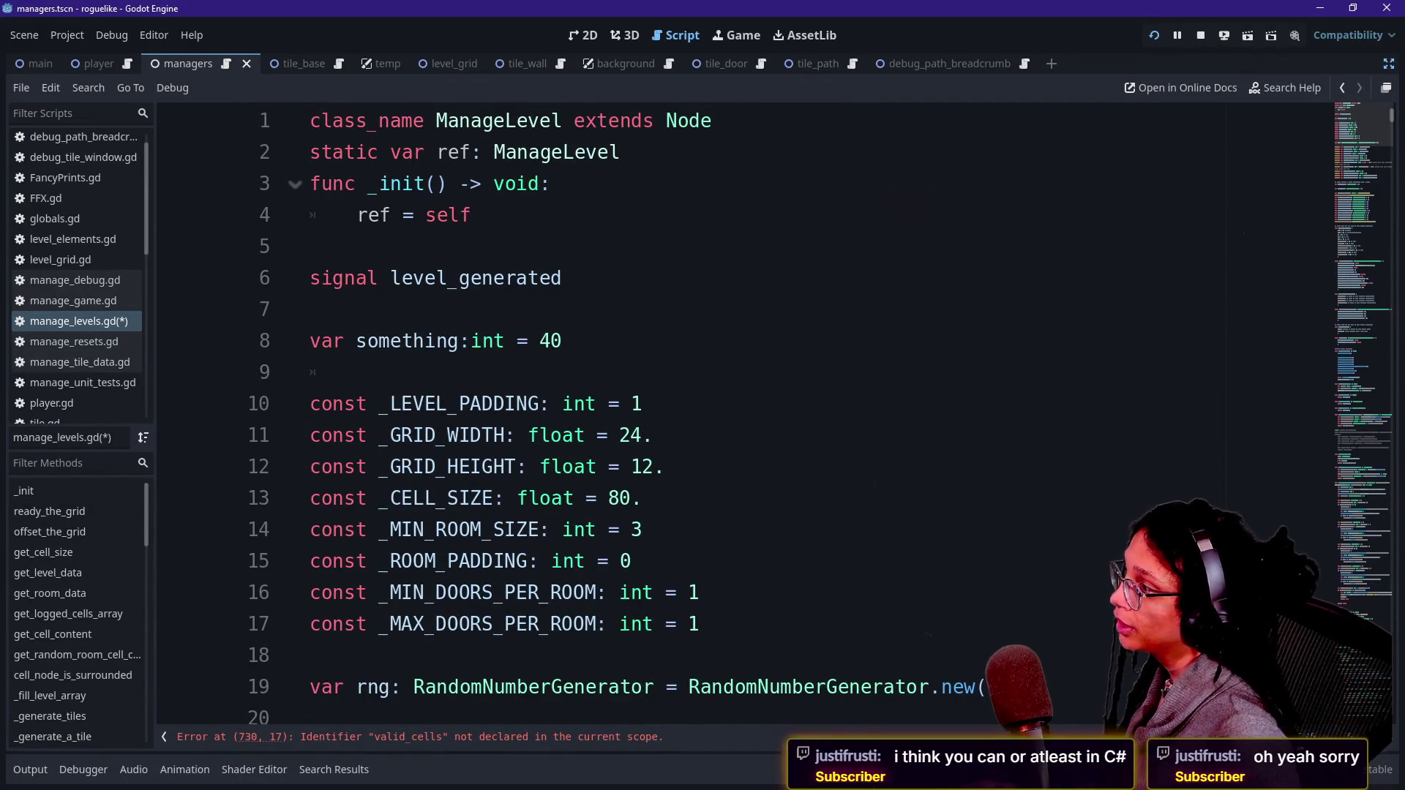
{"action": "scroll", "coordinate": [776, 410], "scroll_direction": "down", "scroll_amount": 10}
{"action": "scroll", "coordinate": [776, 410], "scroll_direction": "down", "scroll_amount": 20}
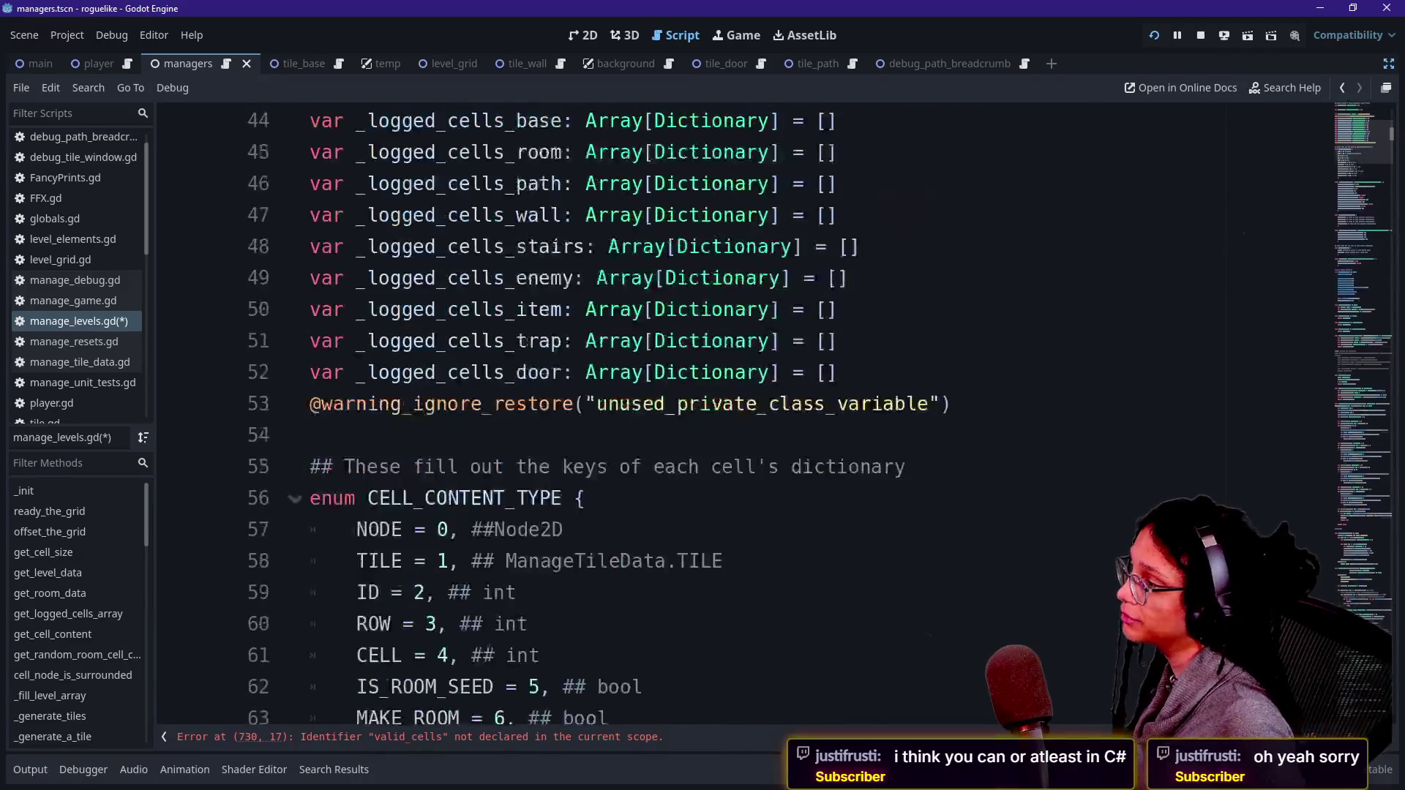
{"action": "scroll", "coordinate": [775, 410], "scroll_direction": "down", "scroll_amount": 2}
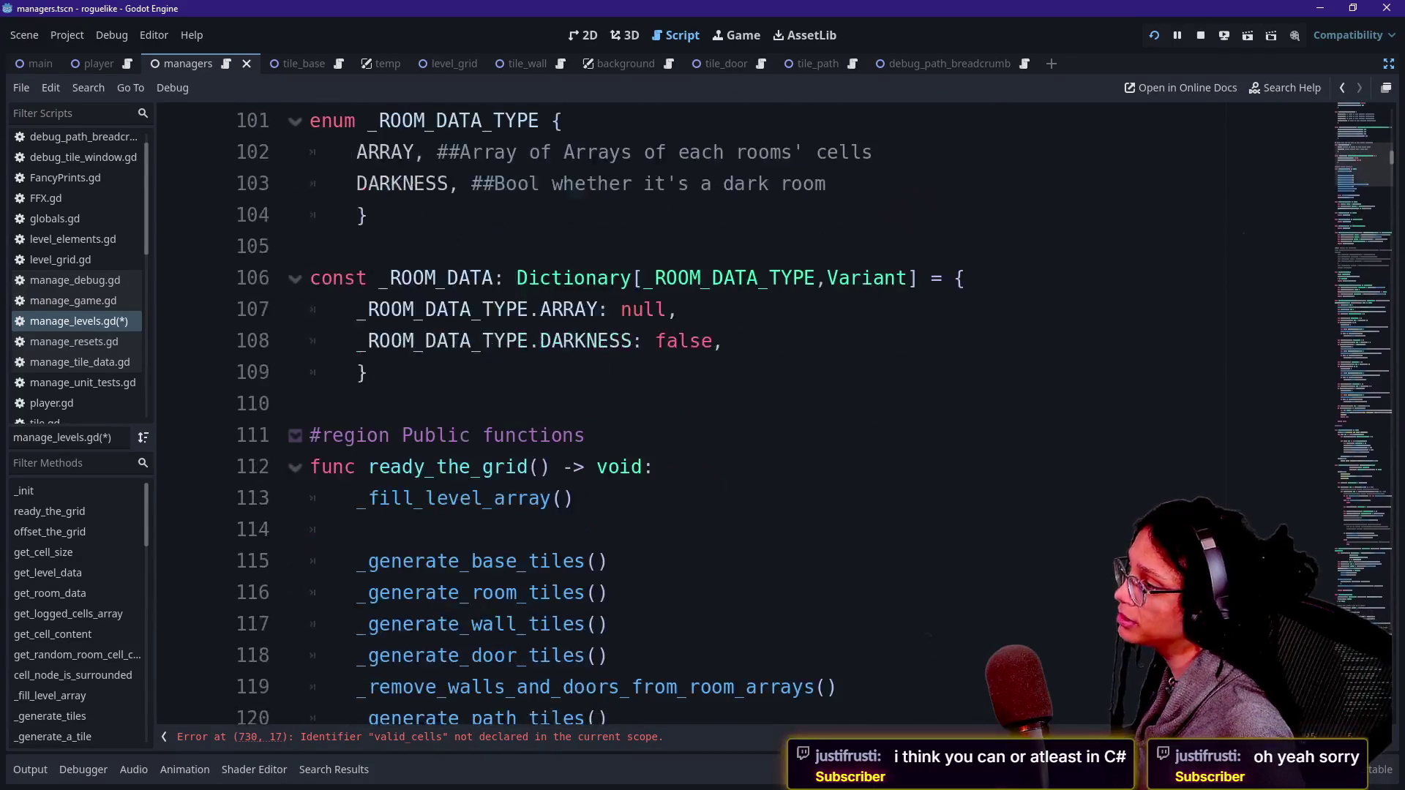
{"action": "left_click", "coordinate": [369, 373]}
{"action": "key", "text": "Return"}
{"action": "key", "text": "Return"}
{"action": "key", "text": "BackSpace"}
{"action": "type", "text": "v"}
{"action": "key", "text": "BackSpace"}
{"action": "type", "text": "enum _"}
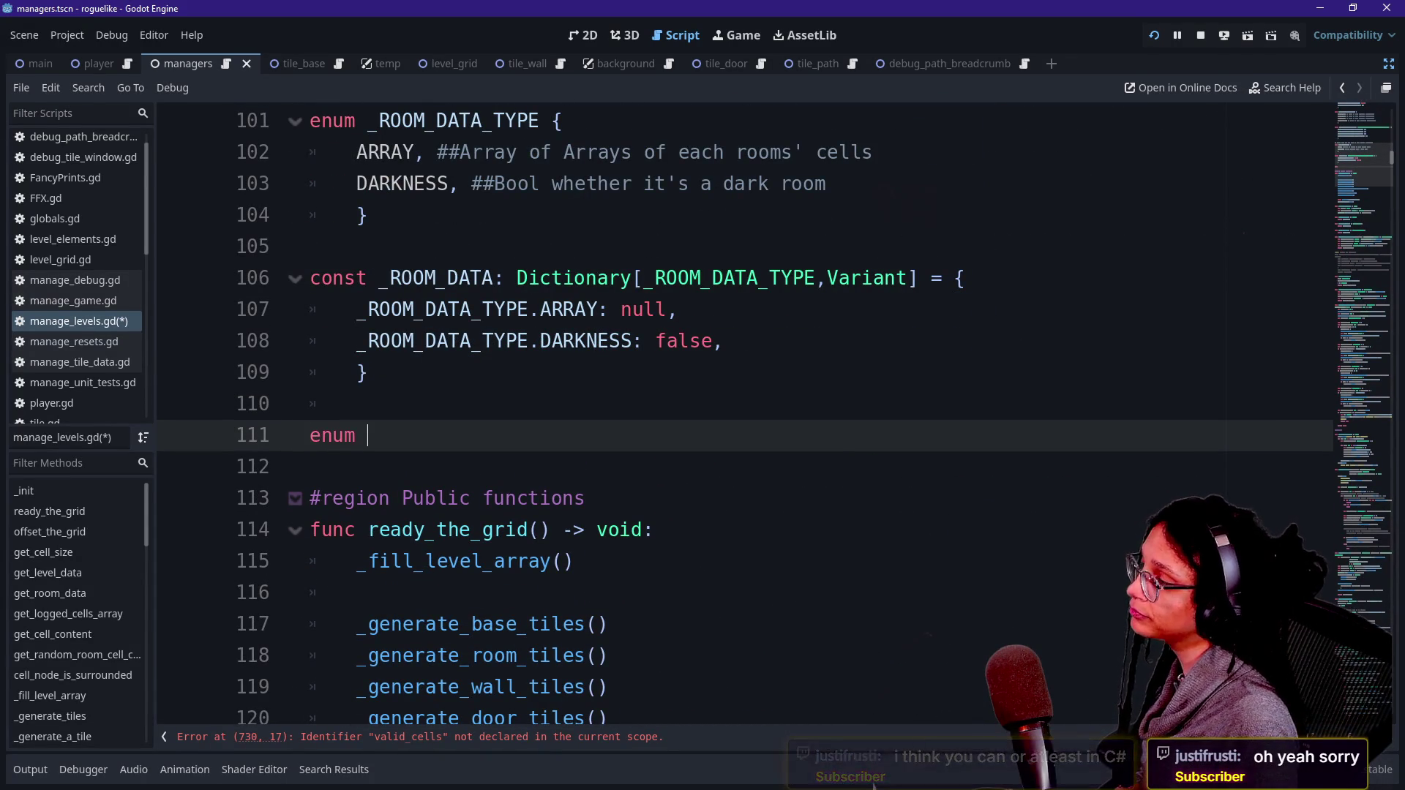
{"action": "type", "text": "PATH"}
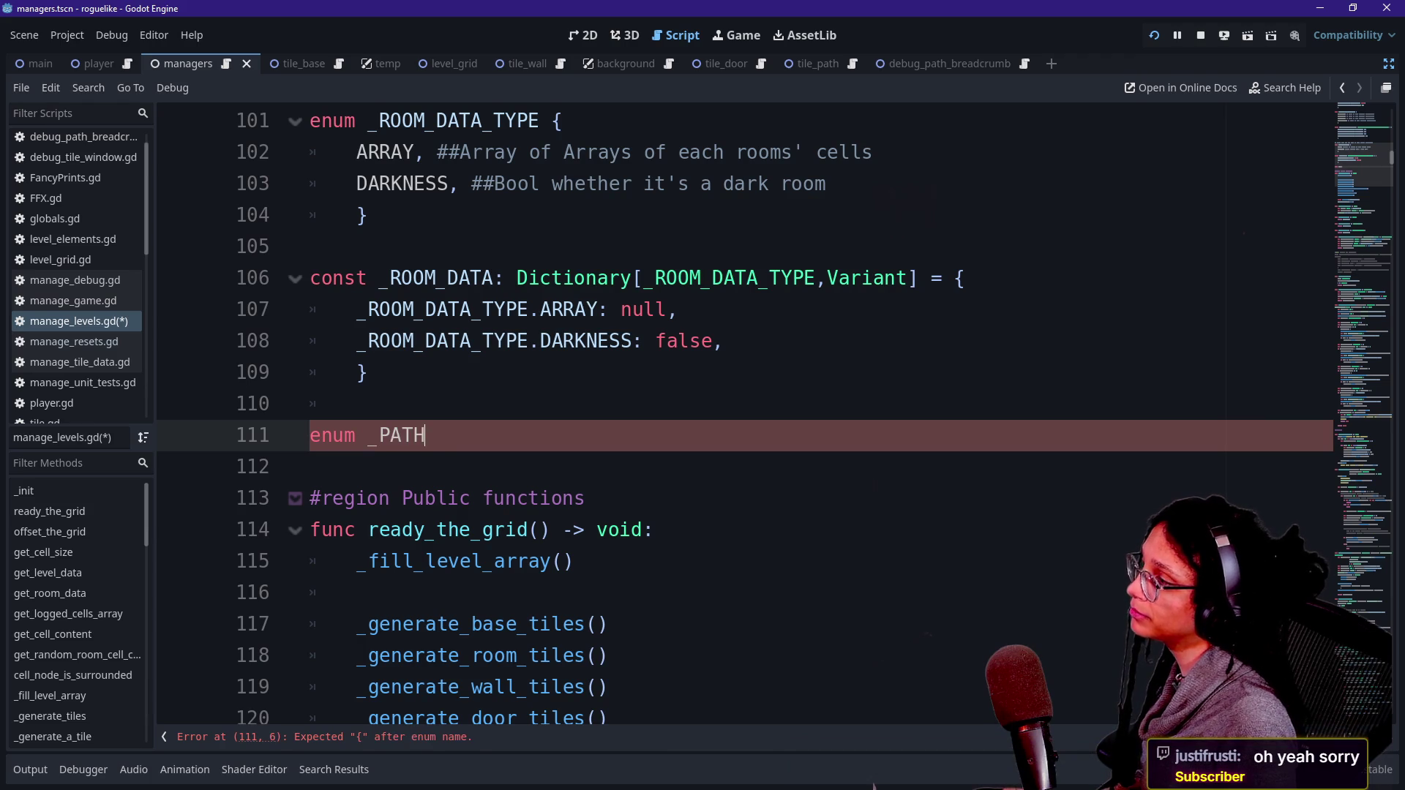
{"action": "type", "text": "_PRIORITY {"}
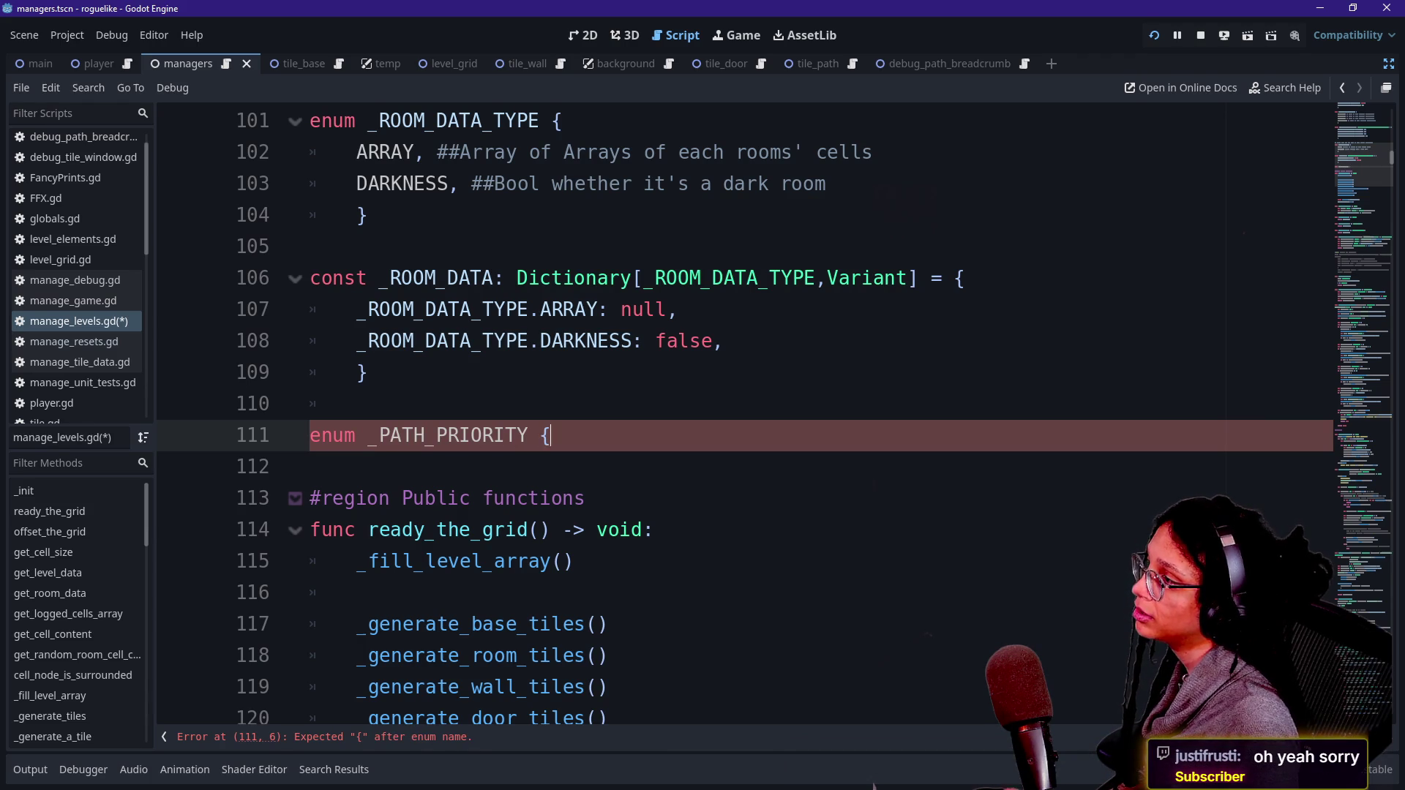
{"action": "key", "text": "Return"}
{"action": "type", "text": "}"}
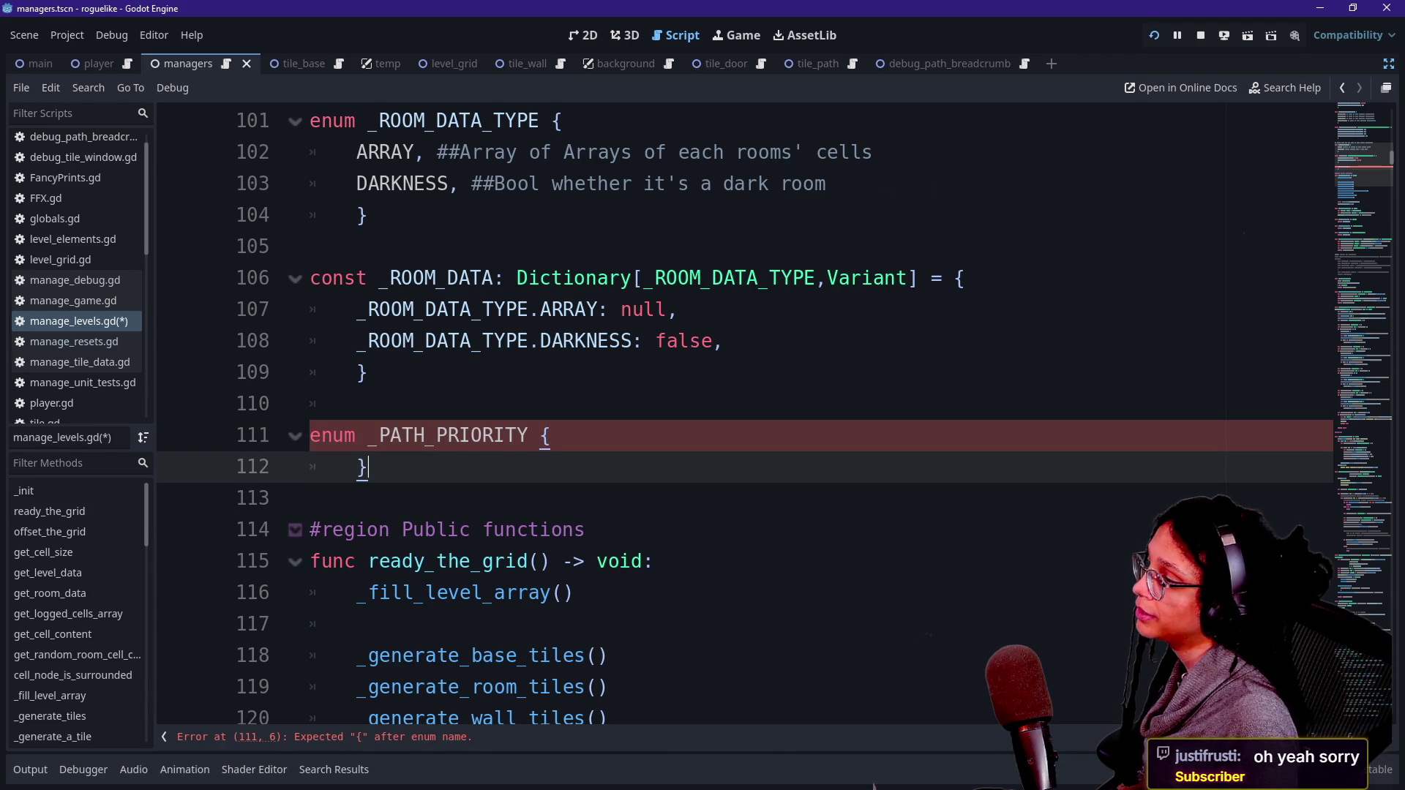
Step: Fill the _PATH_PRIORITY enum with the values OPTIMAL and SUBOPTIMAL
{"action": "key", "text": "Up"}
{"action": "key", "text": "End"}
{"action": "key", "text": "Return"}
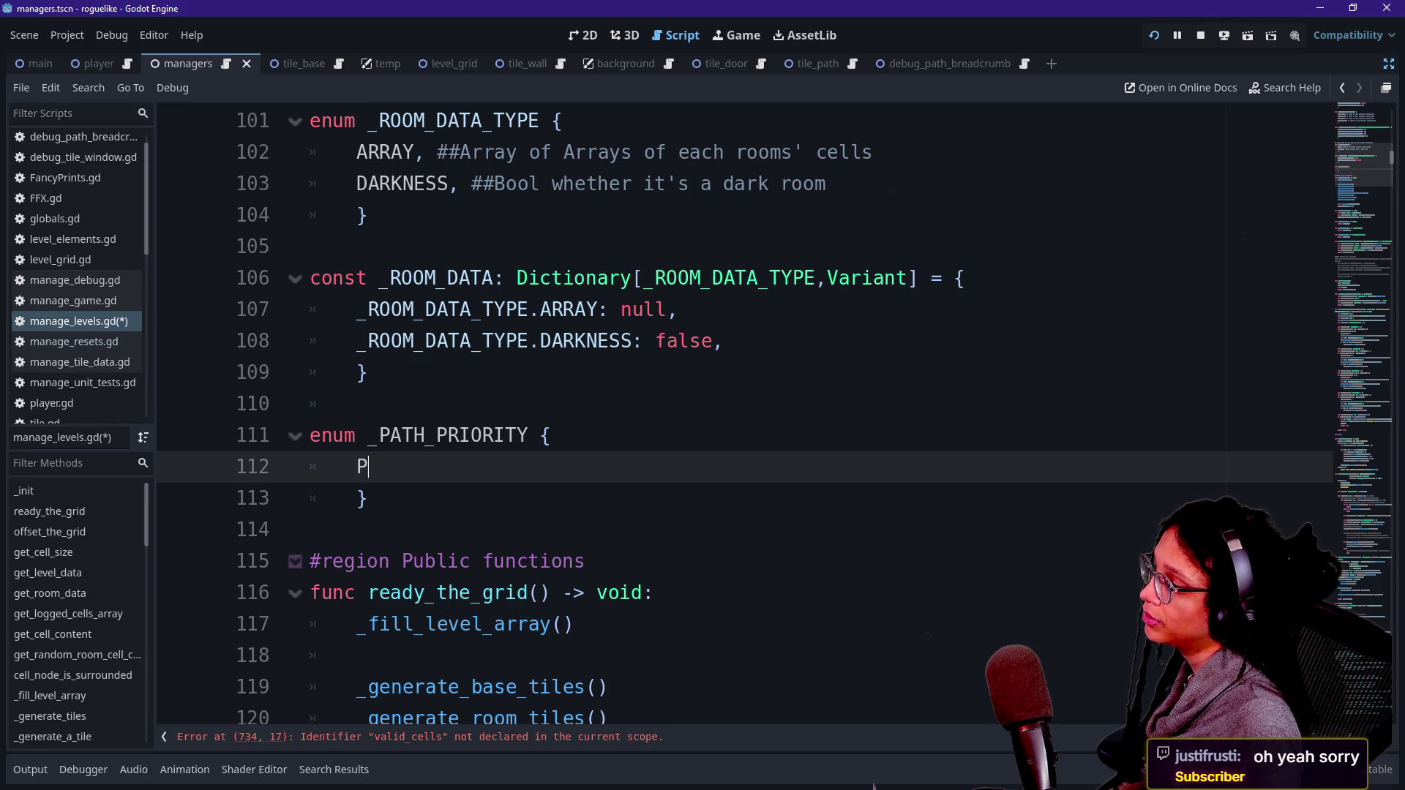
{"action": "key", "text": "BackSpace"}
{"action": "type", "text": "OPTIMAL,"}
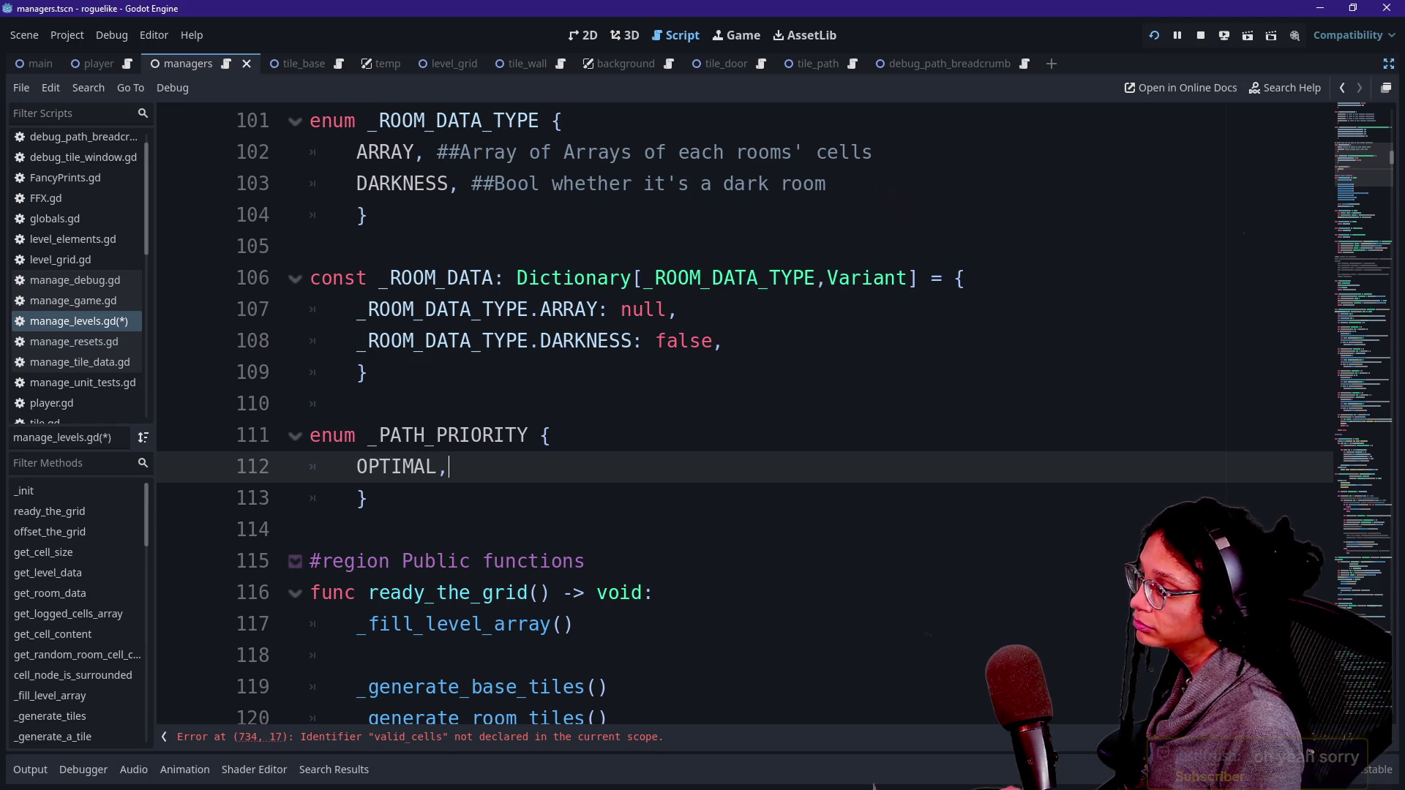
{"action": "key", "text": "Return"}
{"action": "type", "text": "SUBOPTIMAL"}
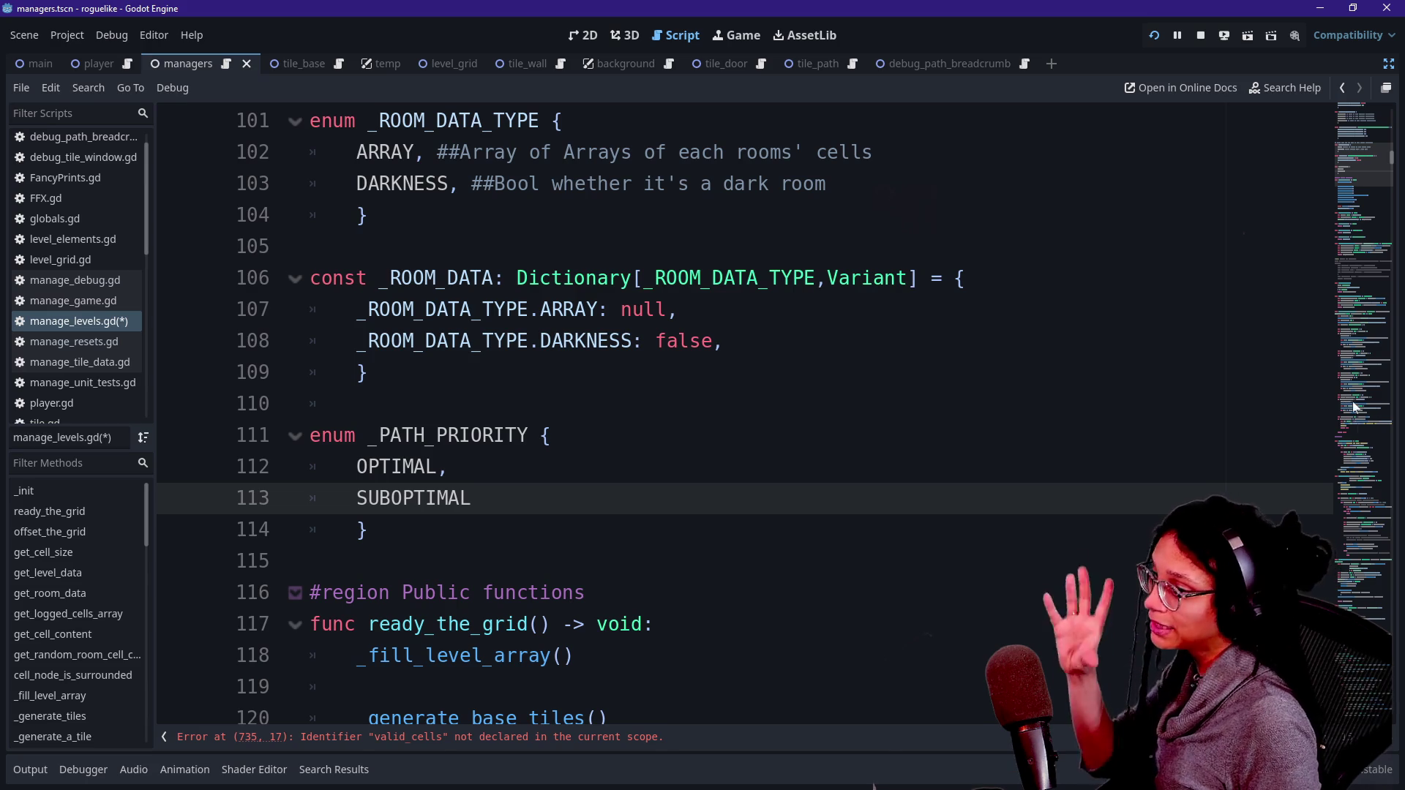
{"action": "left_click", "coordinate": [510, 738]}
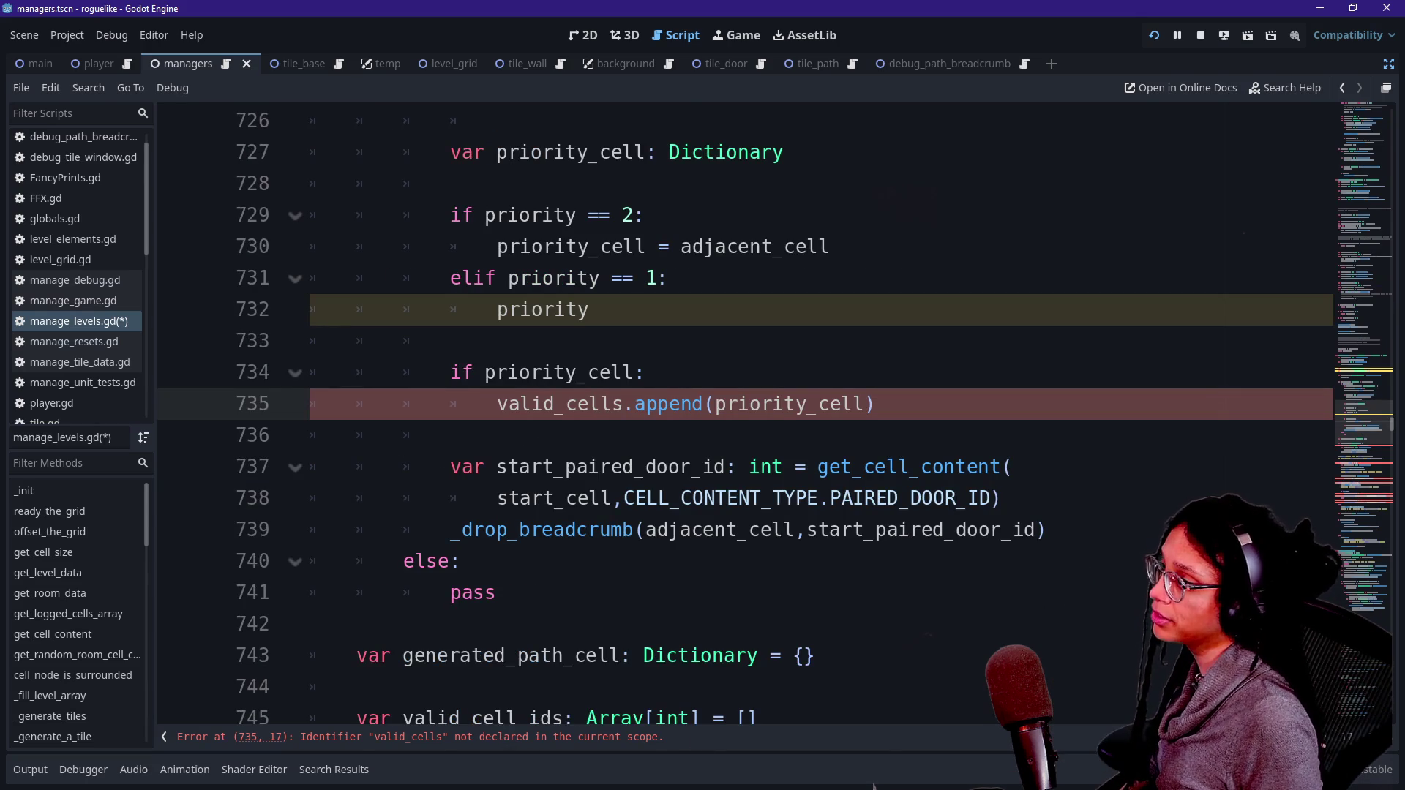
Step: Replace int with _PATH_PRIORITY as the priority variable's type on line 723
{"action": "scroll", "coordinate": [702, 413], "scroll_direction": "up", "scroll_amount": 1}
{"action": "scroll", "coordinate": [702, 413], "scroll_direction": "up", "scroll_amount": 5}
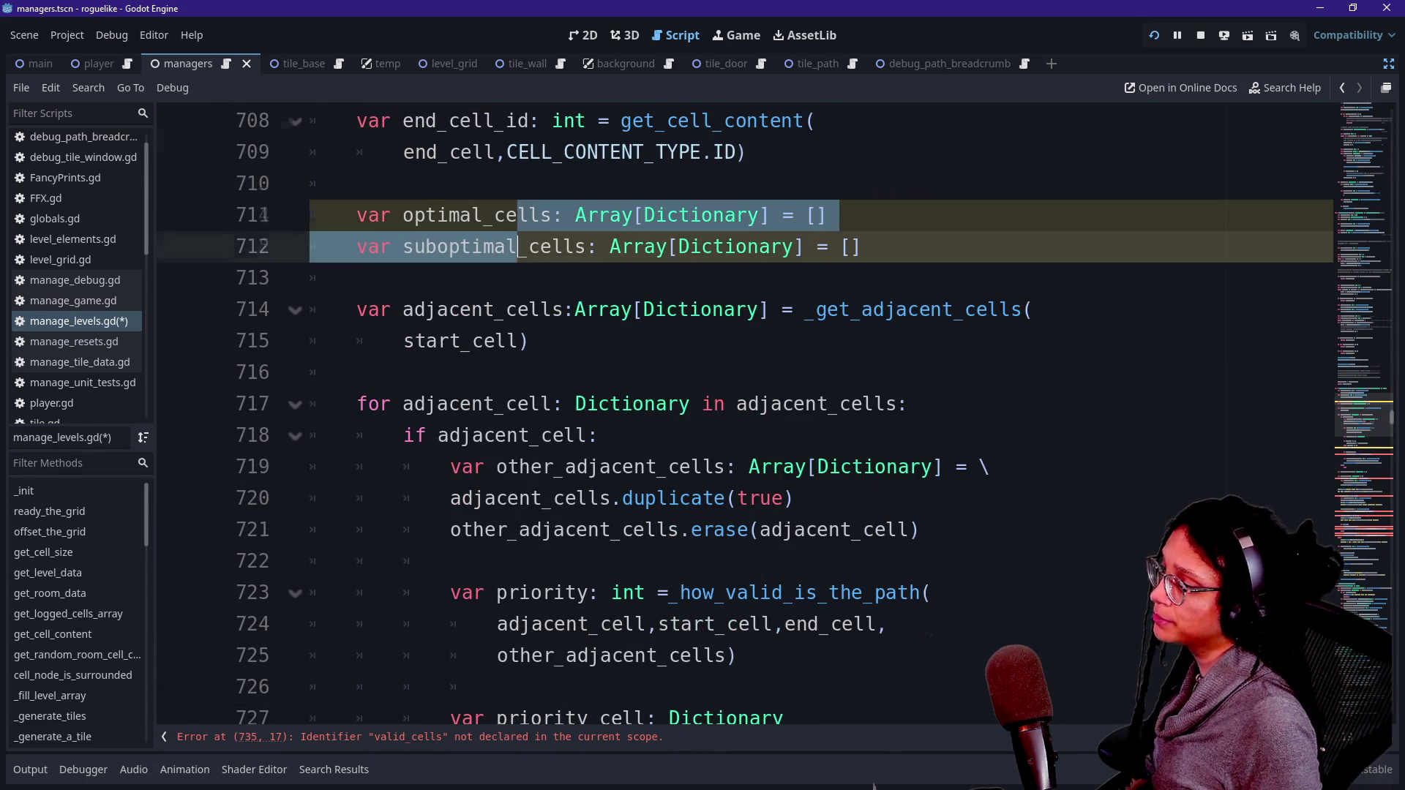
{"action": "scroll", "coordinate": [703, 413], "scroll_direction": "down", "scroll_amount": 12}
{"action": "scroll", "coordinate": [648, 297], "scroll_direction": "down", "scroll_amount": 2}
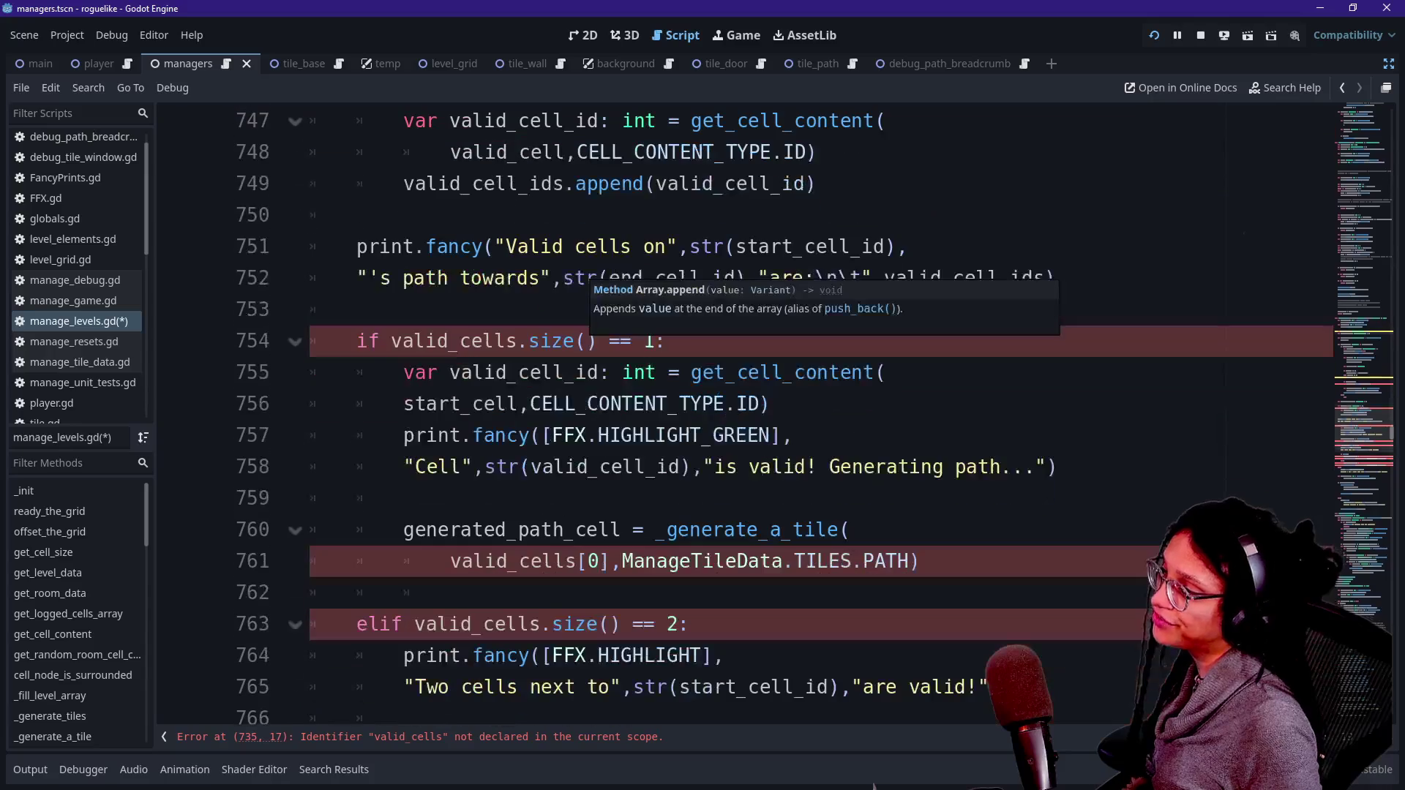
{"action": "scroll", "coordinate": [595, 291], "scroll_direction": "down", "scroll_amount": 6}
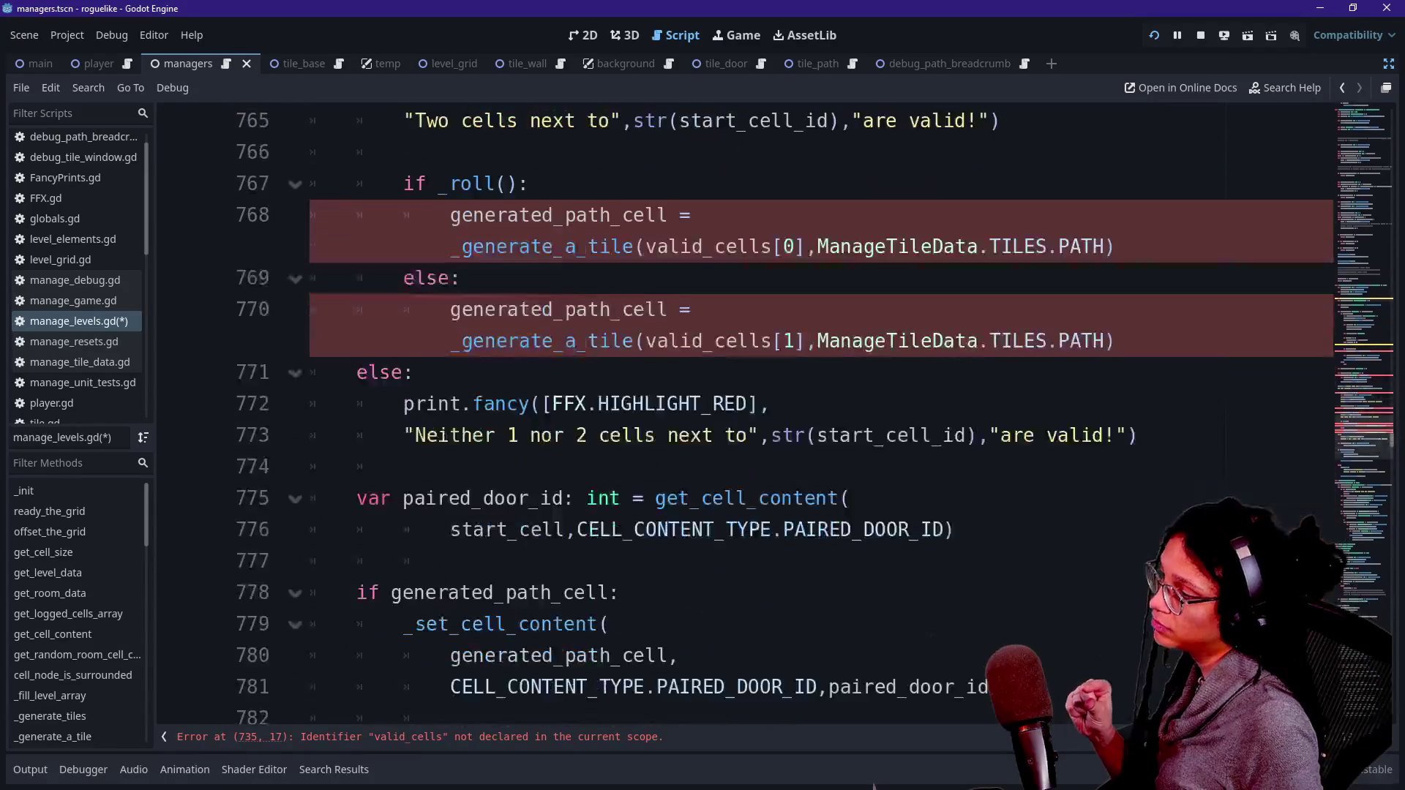
{"action": "scroll", "coordinate": [594, 292], "scroll_direction": "up", "scroll_amount": 2}
{"action": "scroll", "coordinate": [703, 414], "scroll_direction": "up", "scroll_amount": 20}
{"action": "scroll", "coordinate": [702, 414], "scroll_direction": "down", "scroll_amount": 8}
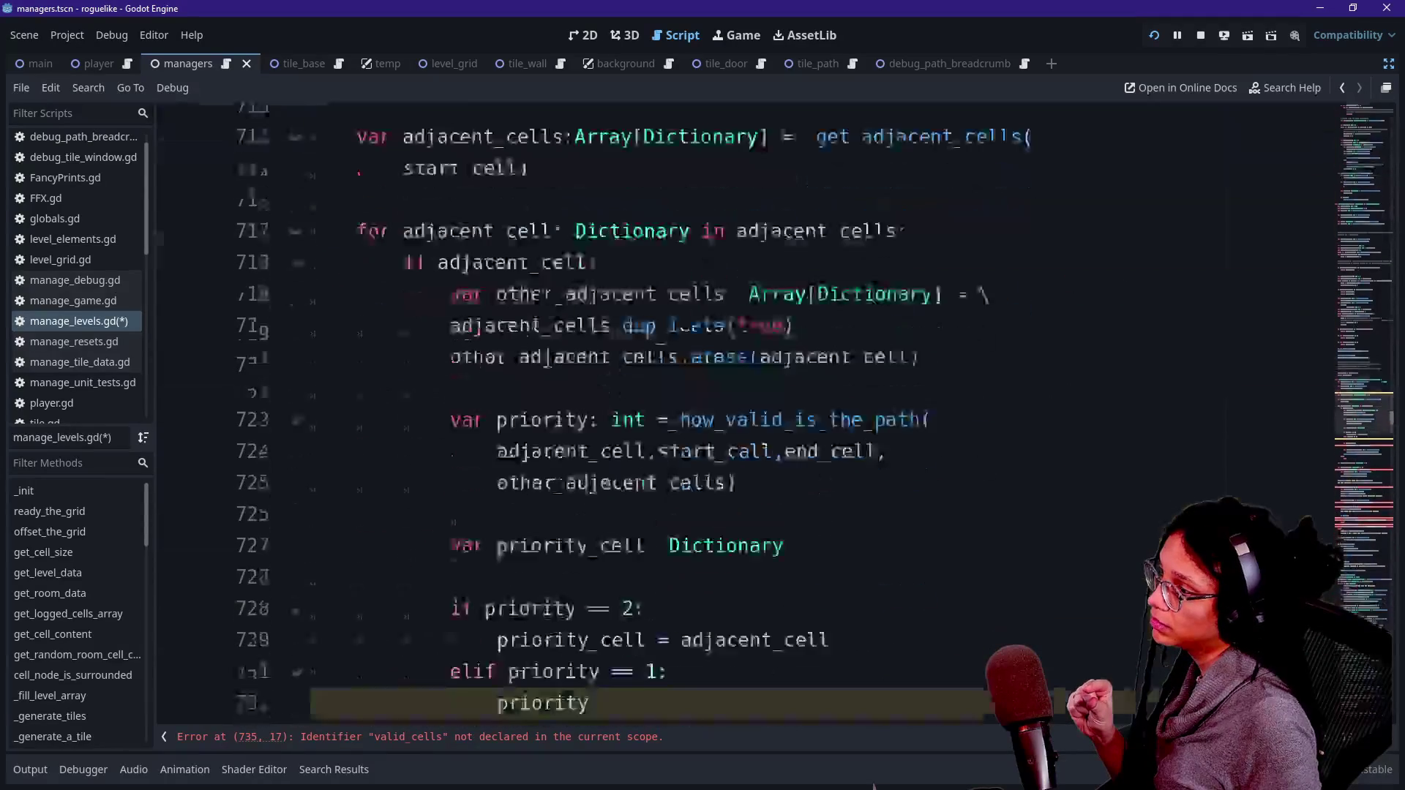
{"action": "scroll", "coordinate": [731, 366], "scroll_direction": "up", "scroll_amount": 1}
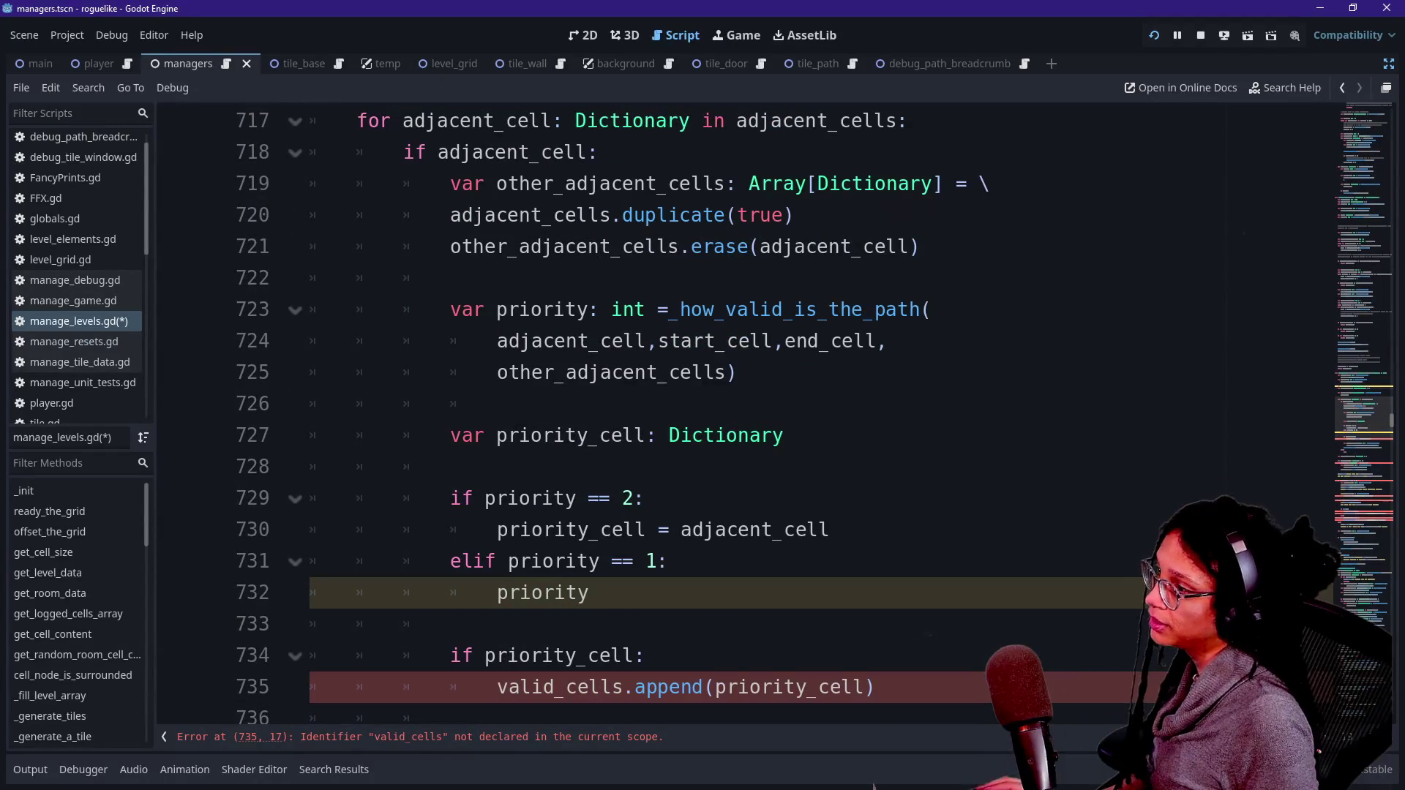
{"action": "double_click", "coordinate": [627, 315]}
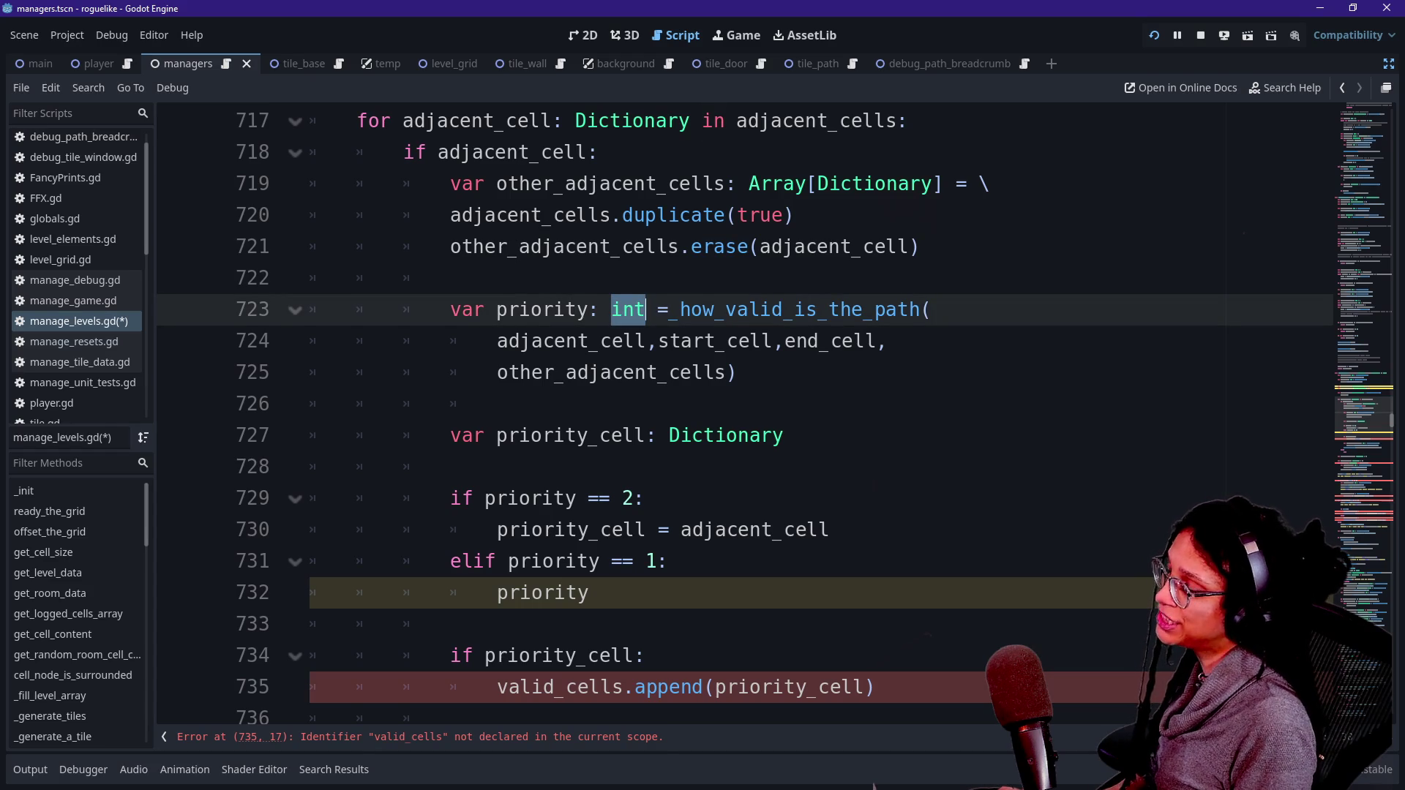
{"action": "type", "text": "_"}
{"action": "key", "text": "Return"}
Step: Change the return type in the _how_valid_is_the_path definition from int to _PATH_PRIORITY
{"action": "left_click", "coordinate": [847, 313], "text": "ctrl"}
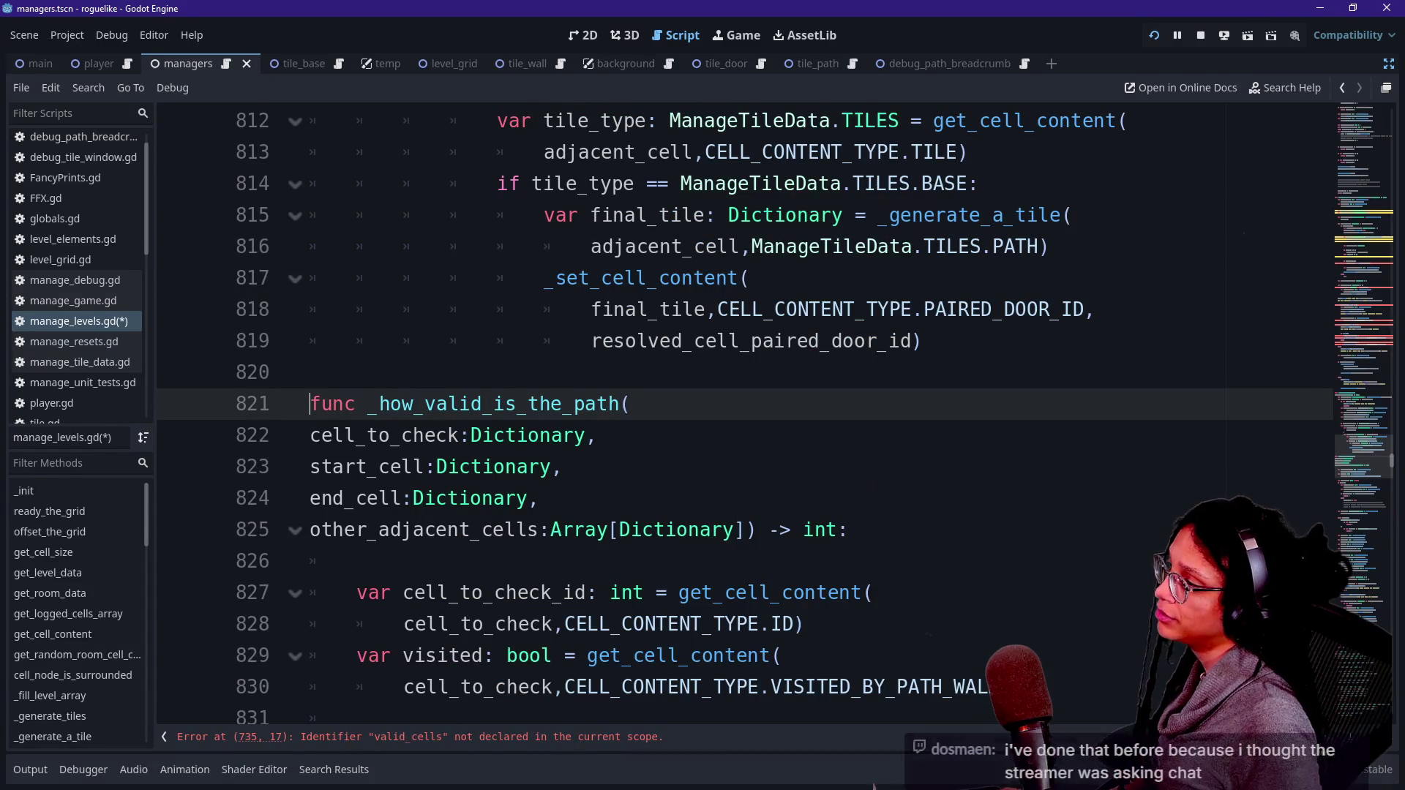
{"action": "double_click", "coordinate": [819, 529]}
{"action": "type", "text": "_PATH_PRIO"}
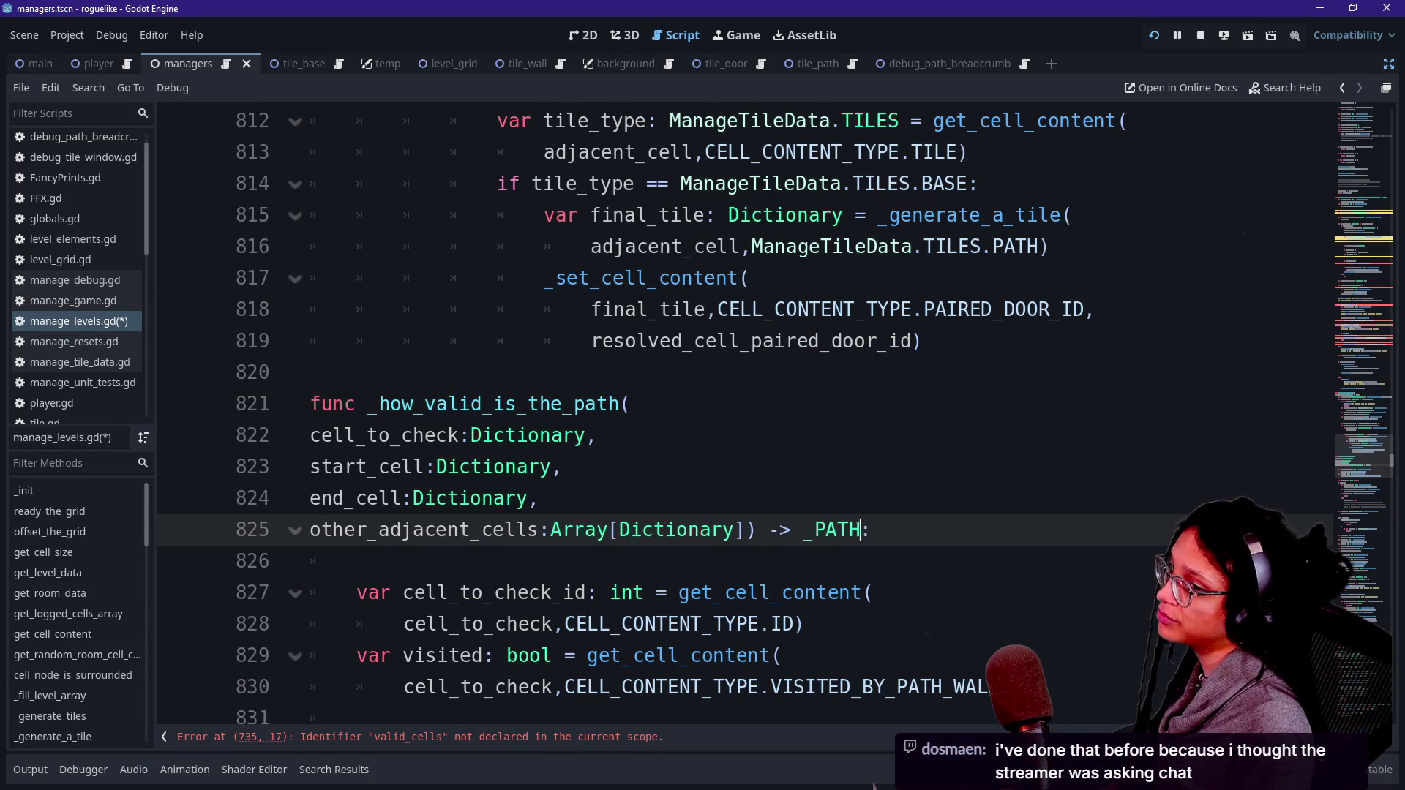
{"action": "key", "text": "Return"}
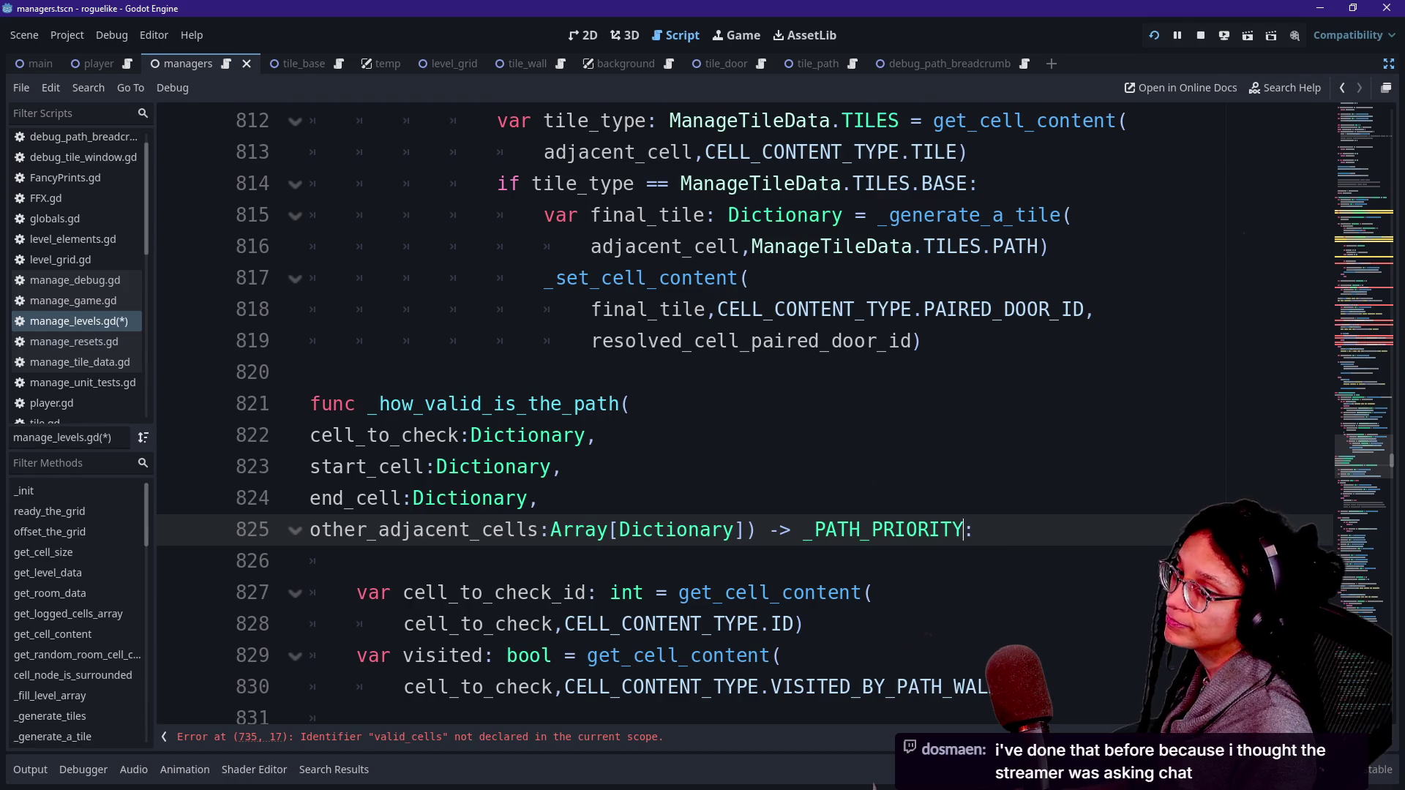
{"action": "key", "text": "Up"}
{"action": "key", "text": "Down"}
{"action": "key", "text": "Down"}
{"action": "key", "text": "Down"}
{"action": "key", "text": "Down"}
{"action": "key", "text": "Up"}
{"action": "key", "text": "Up"}
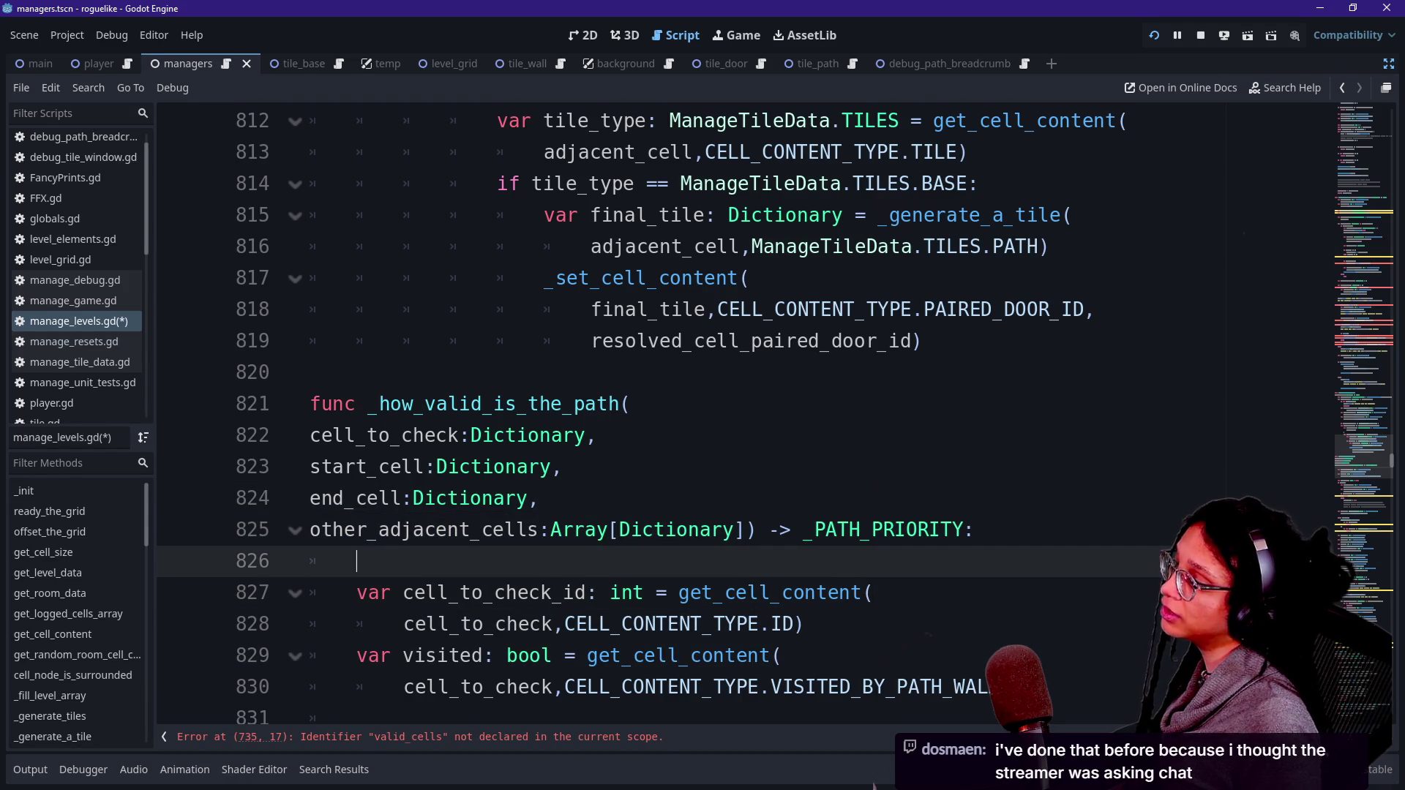
{"action": "key", "text": "Down"}
{"action": "key", "text": "Down"}
{"action": "key", "text": "Down"}
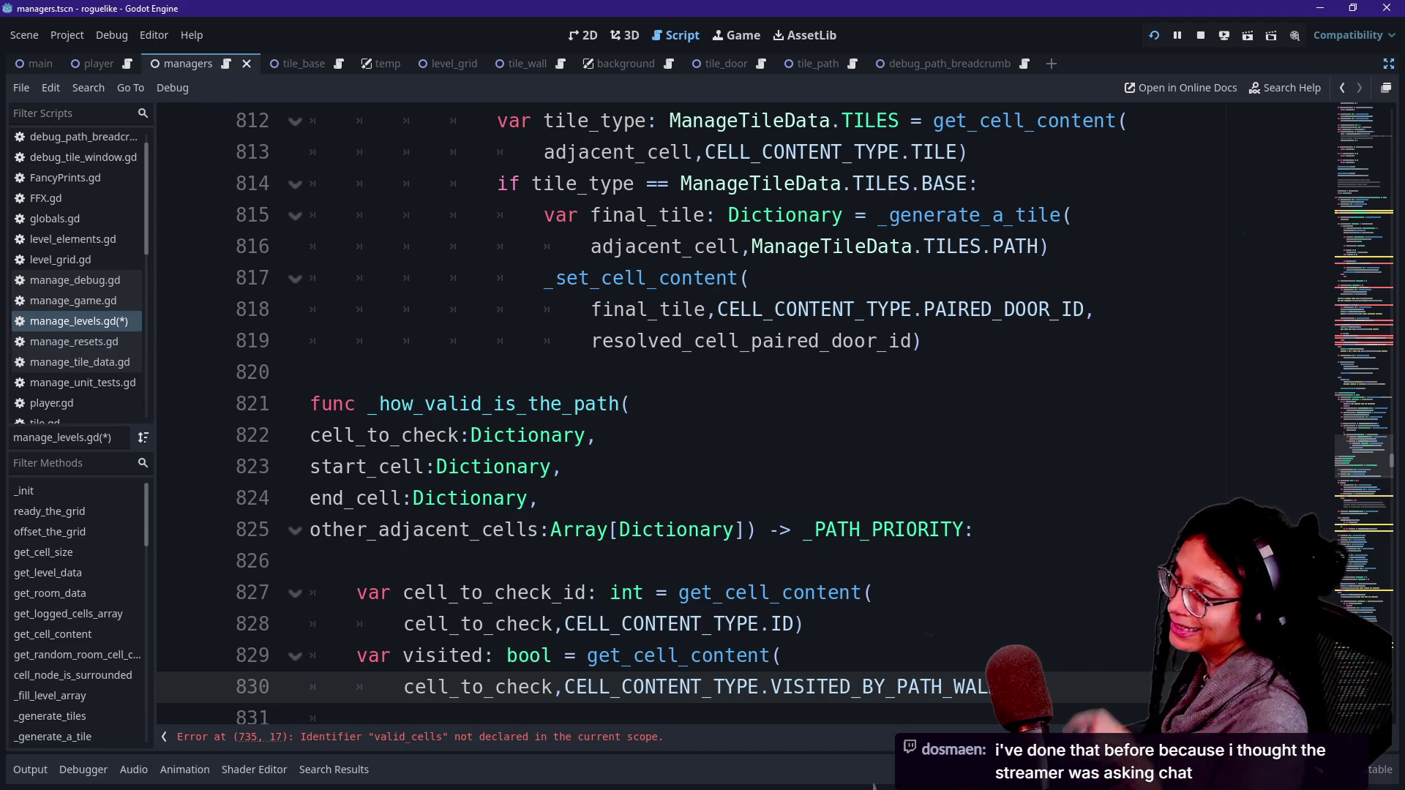
{"action": "key", "text": "Down"}
{"action": "key", "text": "Down"}
{"action": "key", "text": "Down"}
{"action": "key", "text": "Down"}
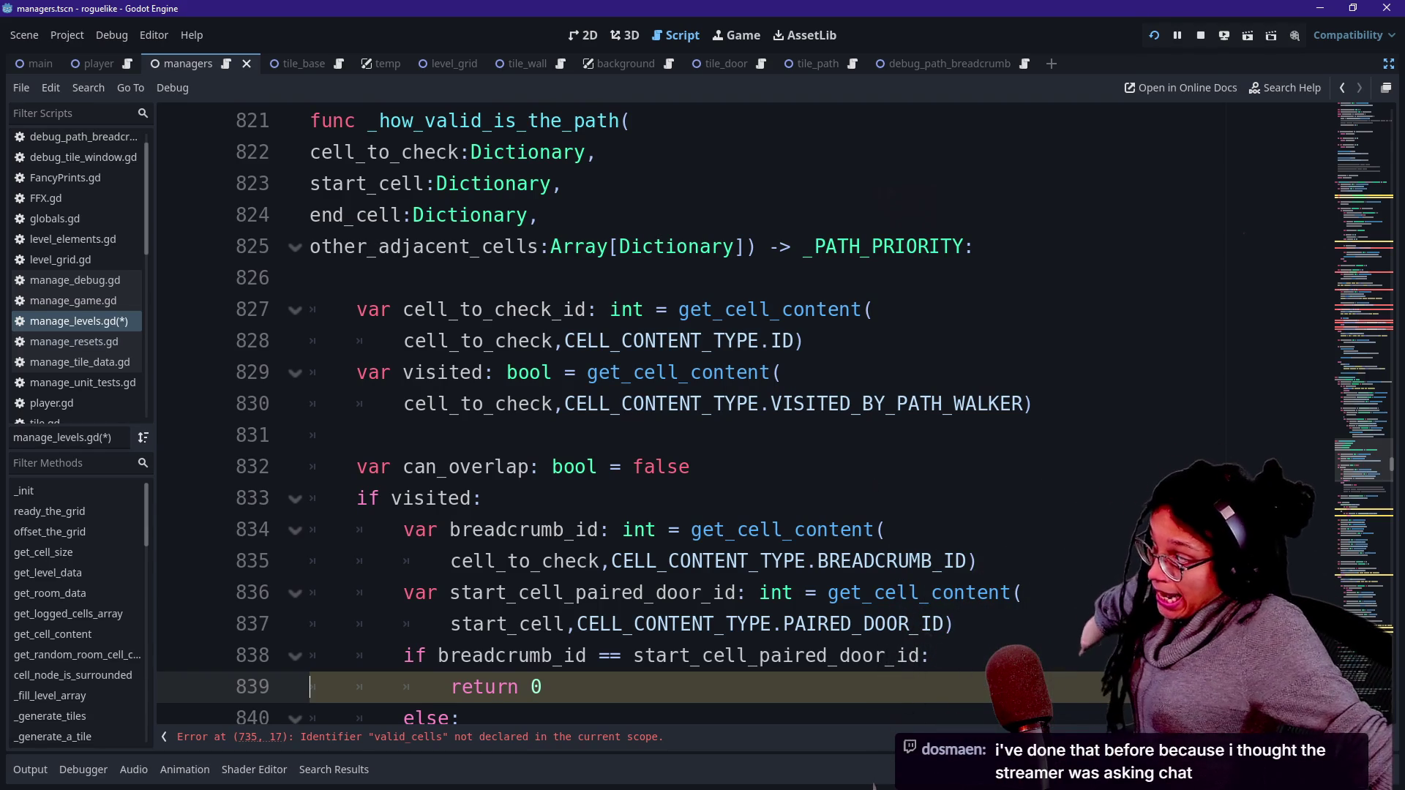
{"action": "left_click", "coordinate": [933, 590]}
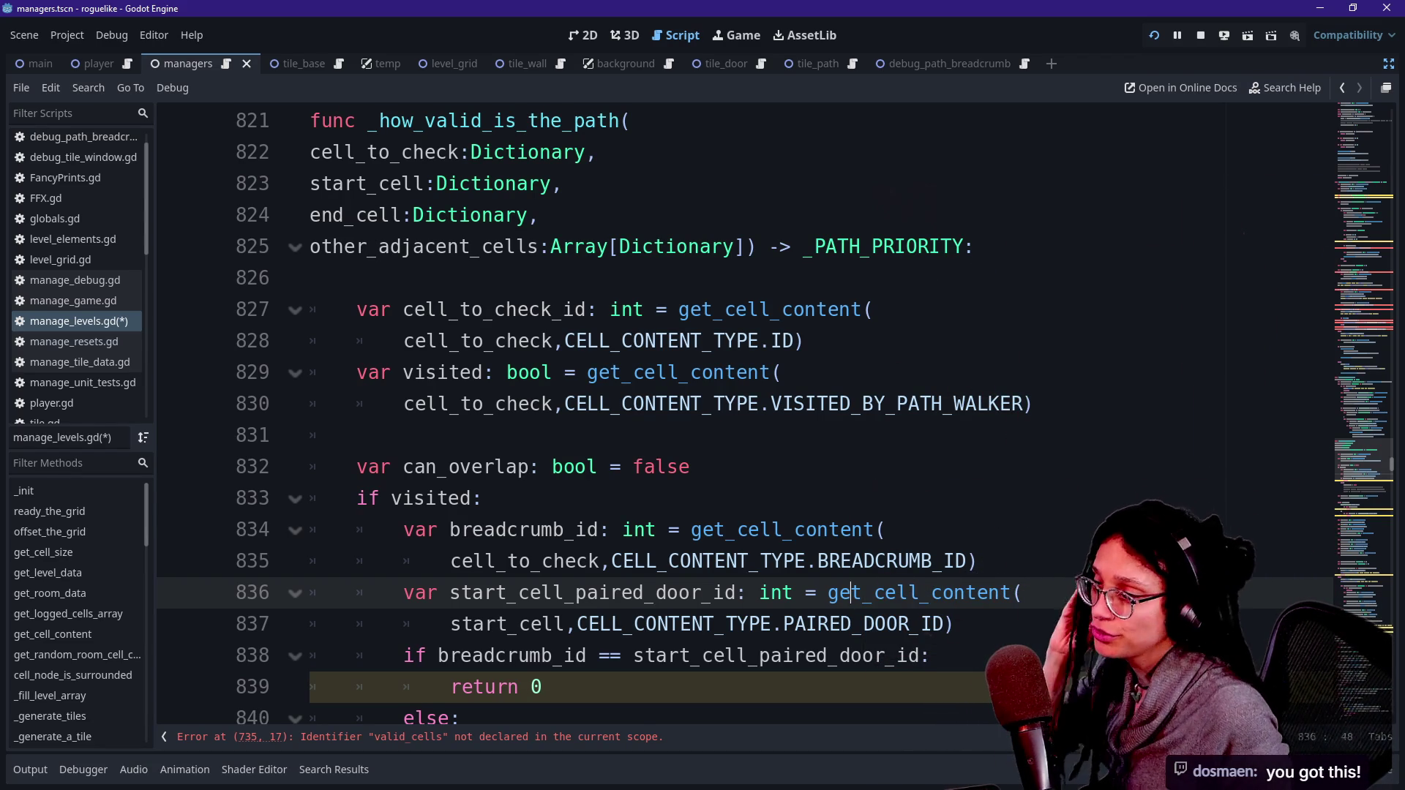
Step: Replace the 0 in 'return 0' on line 839 with '_PATH_PRIORITY.'
{"action": "scroll", "coordinate": [732, 403], "scroll_direction": "down", "scroll_amount": 1}
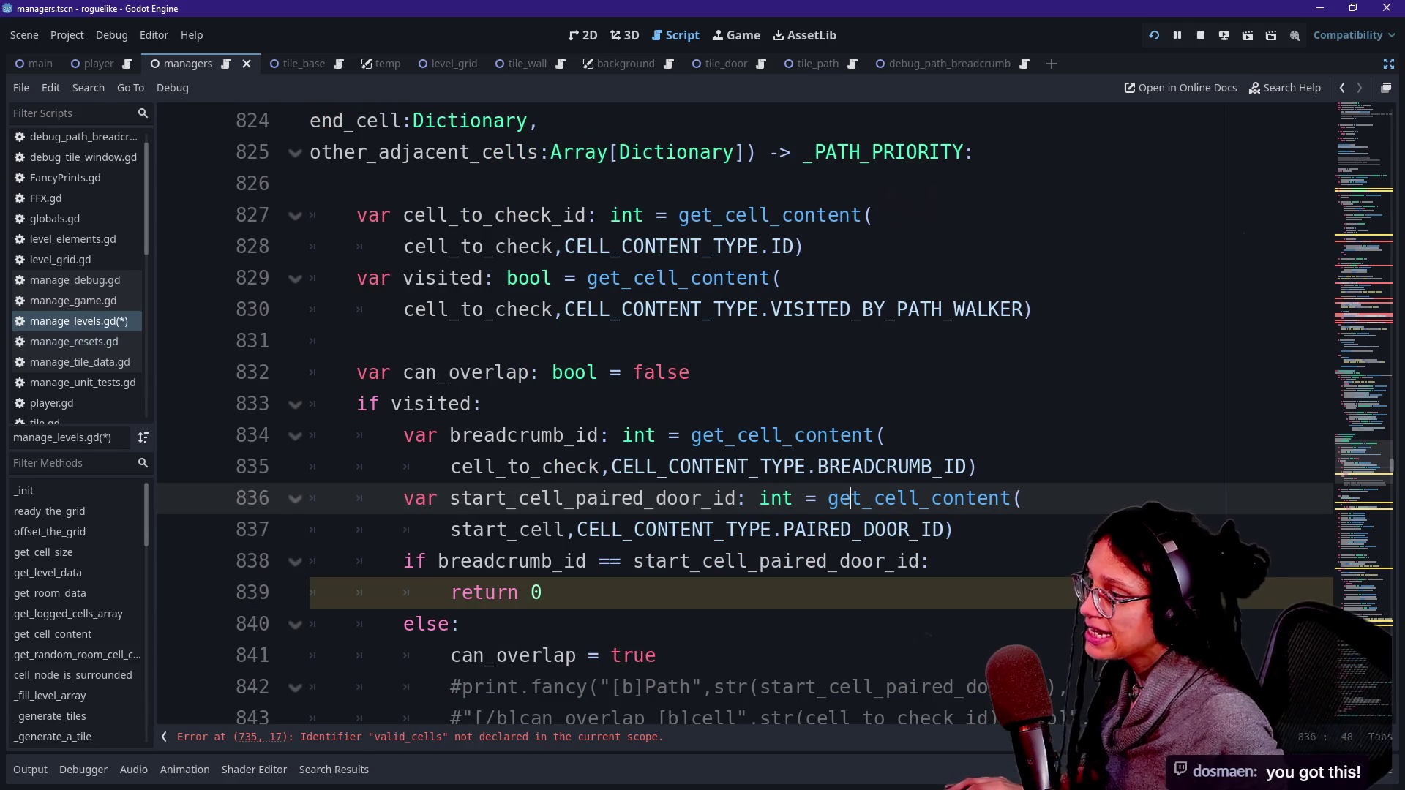
{"action": "left_click", "coordinate": [540, 592]}
{"action": "key", "text": "BackSpace"}
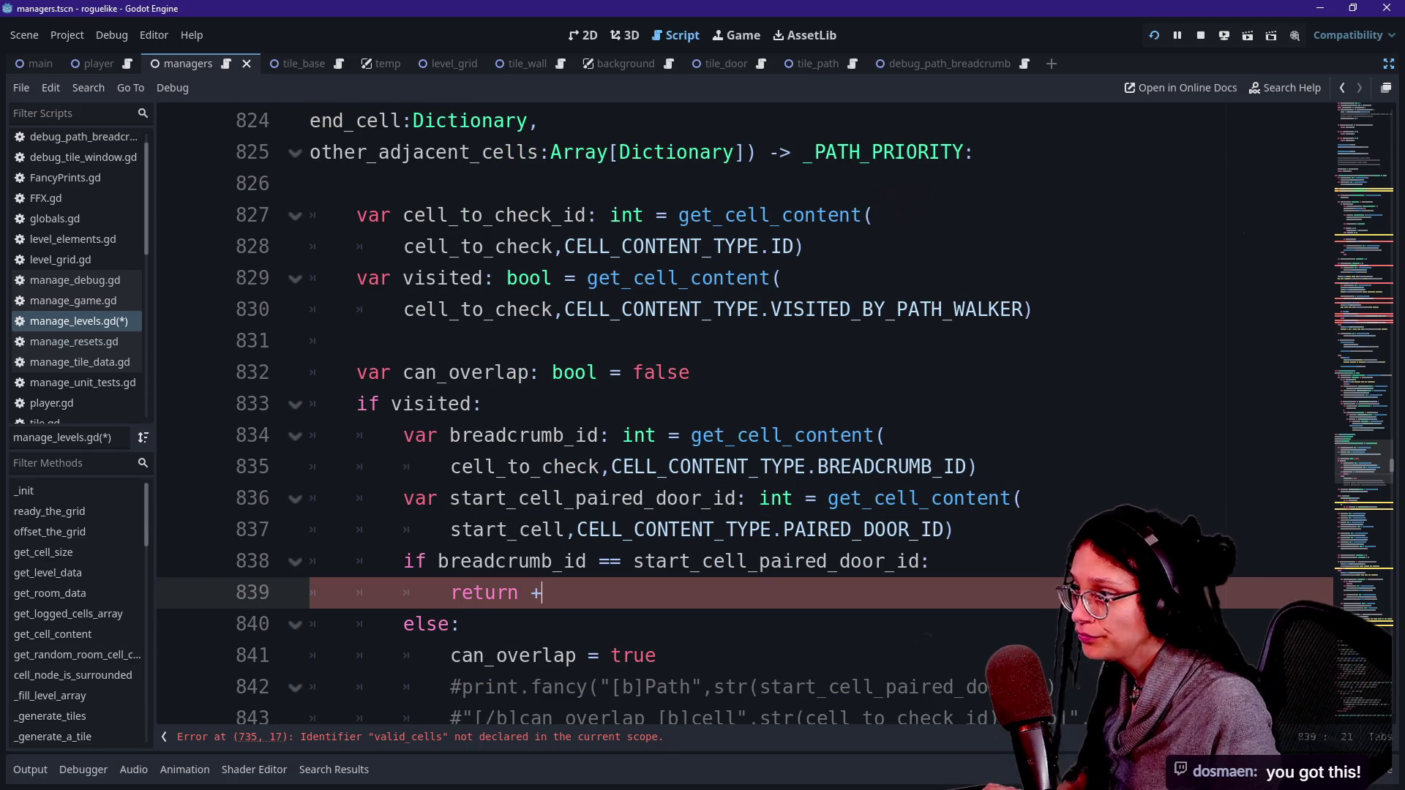
{"action": "type", "text": "PA"}
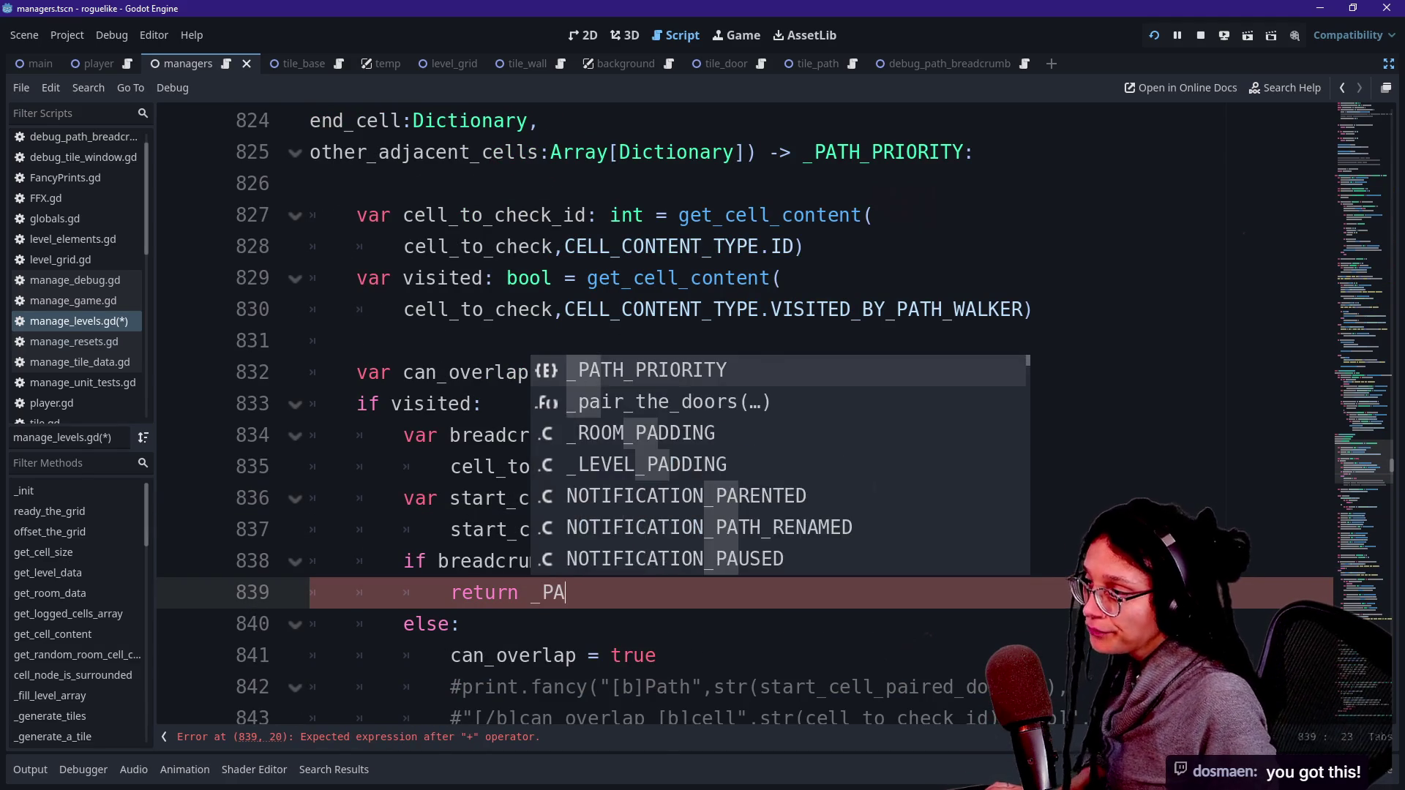
{"action": "key", "text": "Return"}
{"action": "type", "text": "."}
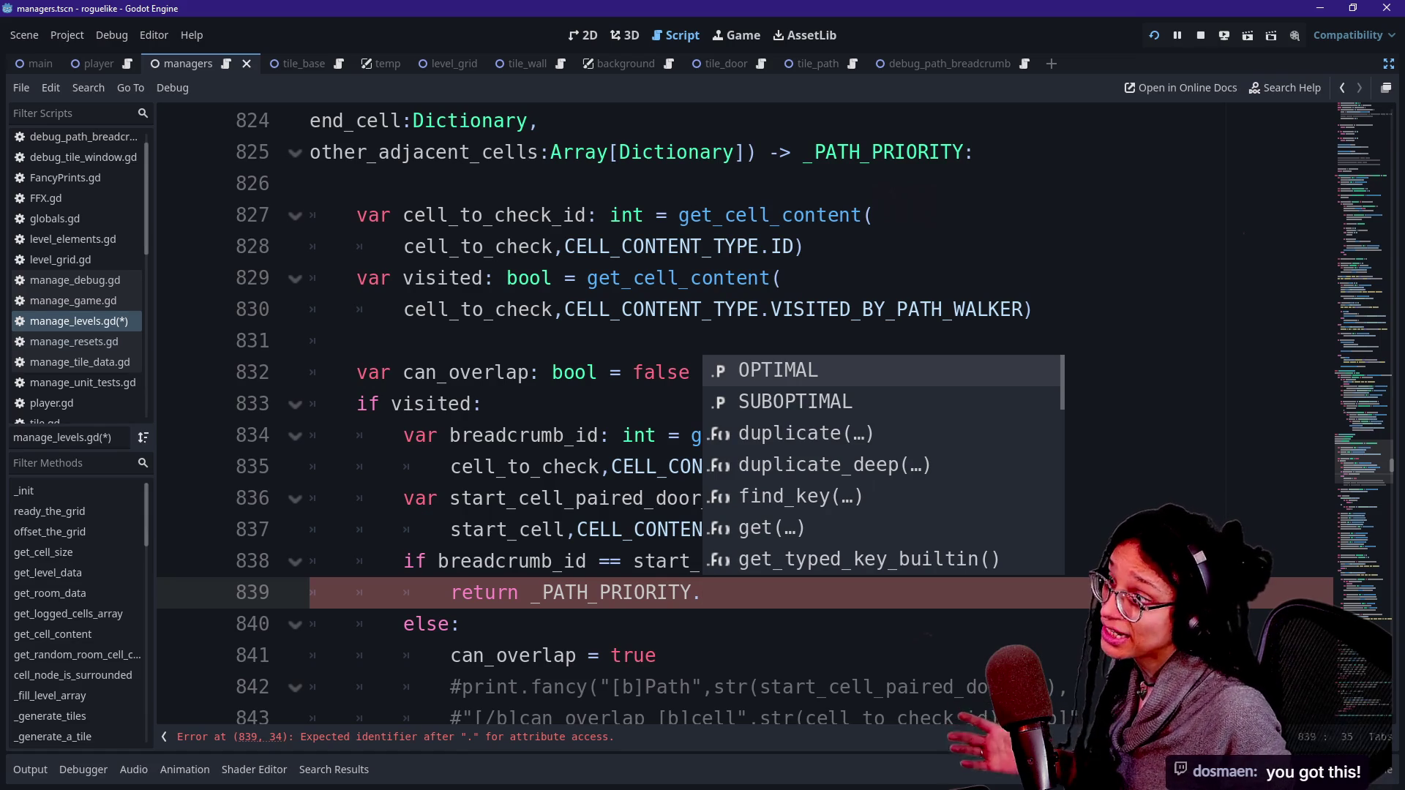
Step: Move OPTIMAL below SUBOPTIMAL in the _PATH_PRIORITY enum
{"action": "left_click_drag", "start_coordinate": [1350, 501], "coordinate": [1361, 110]}
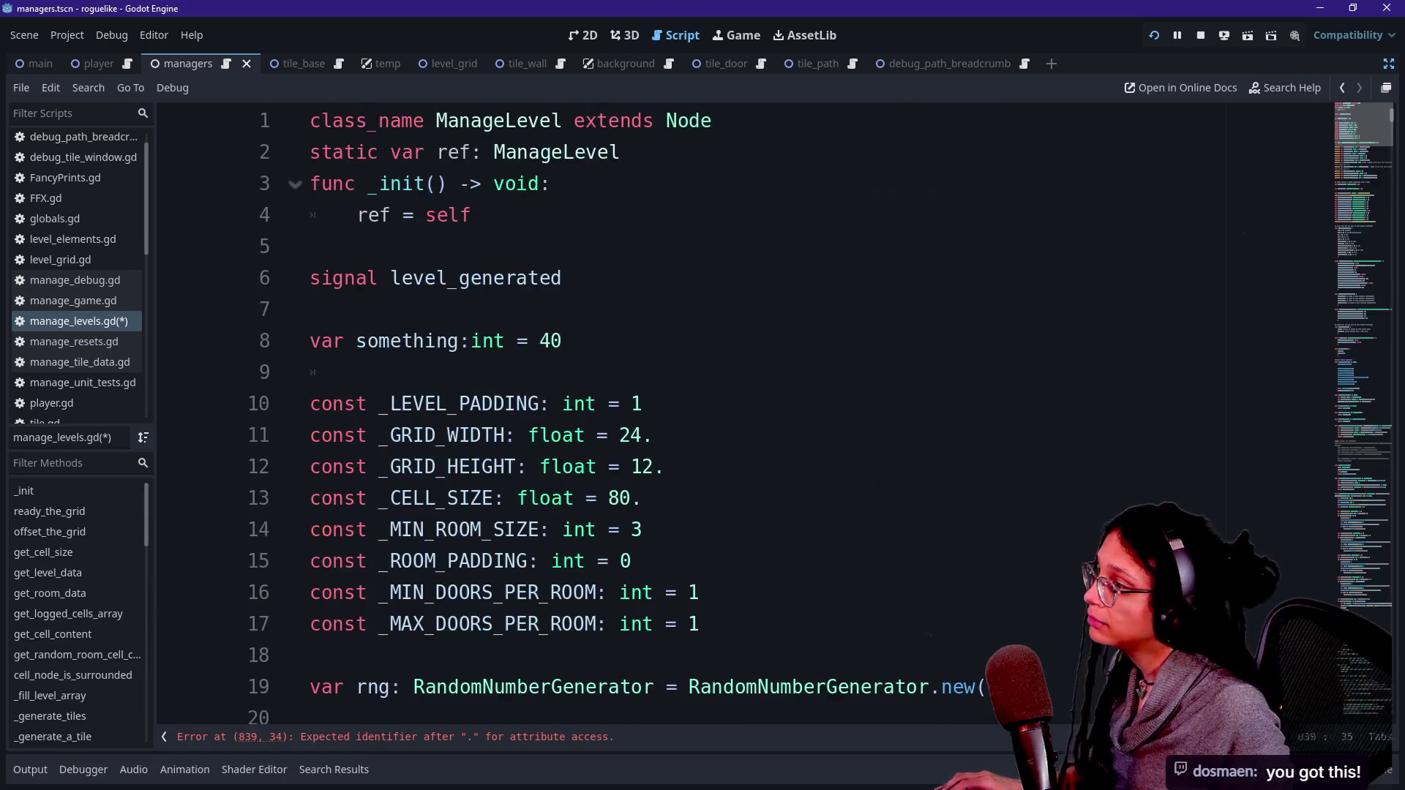
{"action": "scroll", "coordinate": [747, 410], "scroll_direction": "down", "scroll_amount": 15}
{"action": "scroll", "coordinate": [746, 410], "scroll_direction": "up", "scroll_amount": 12}
{"action": "scroll", "coordinate": [746, 409], "scroll_direction": "down", "scroll_amount": 4}
{"action": "scroll", "coordinate": [746, 409], "scroll_direction": "down", "scroll_amount": 7}
{"action": "scroll", "coordinate": [747, 409], "scroll_direction": "up", "scroll_amount": 6}
{"action": "scroll", "coordinate": [746, 409], "scroll_direction": "down", "scroll_amount": 13}
{"action": "scroll", "coordinate": [746, 410], "scroll_direction": "down", "scroll_amount": 11}
{"action": "scroll", "coordinate": [746, 410], "scroll_direction": "up", "scroll_amount": 3}
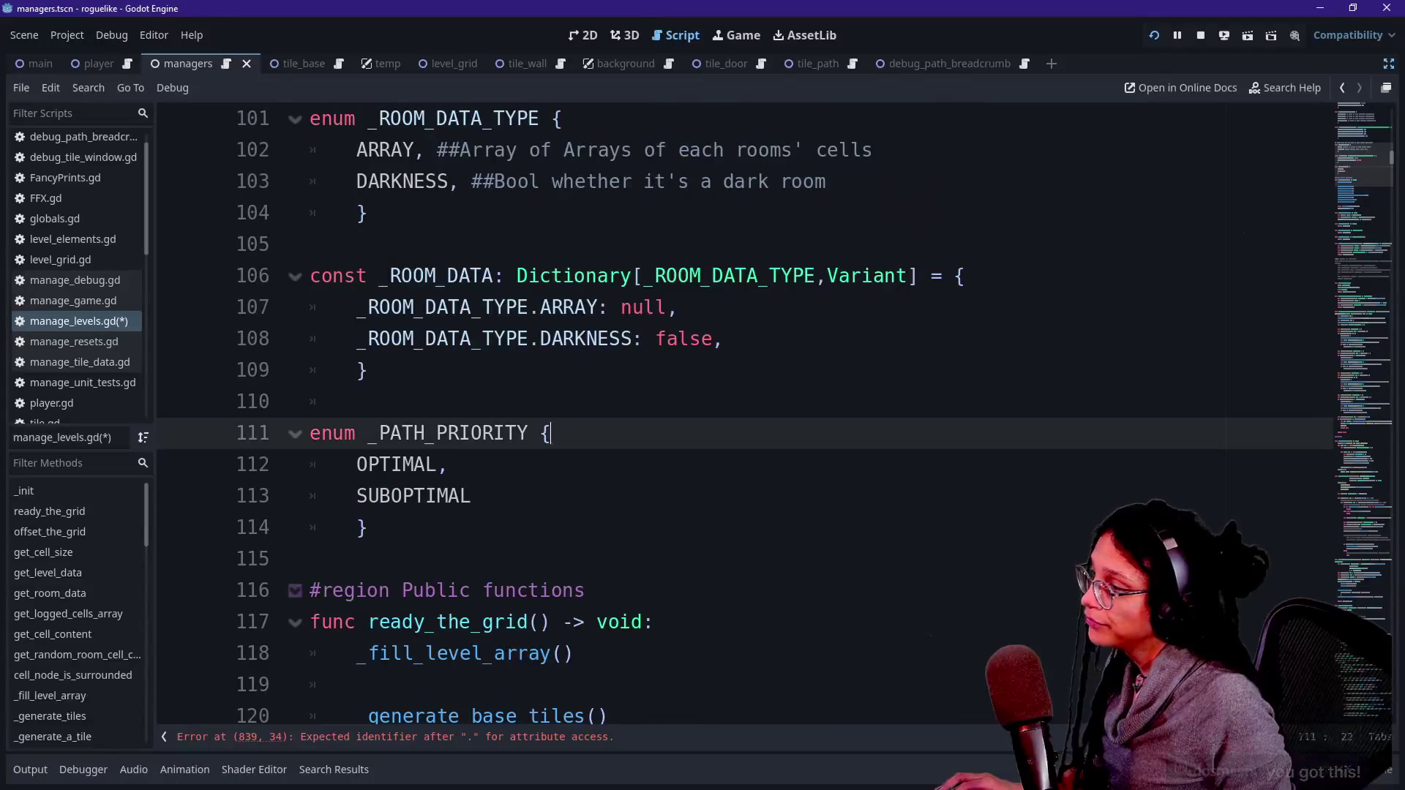
{"action": "left_click", "coordinate": [551, 432]}
{"action": "key", "text": "Return"}
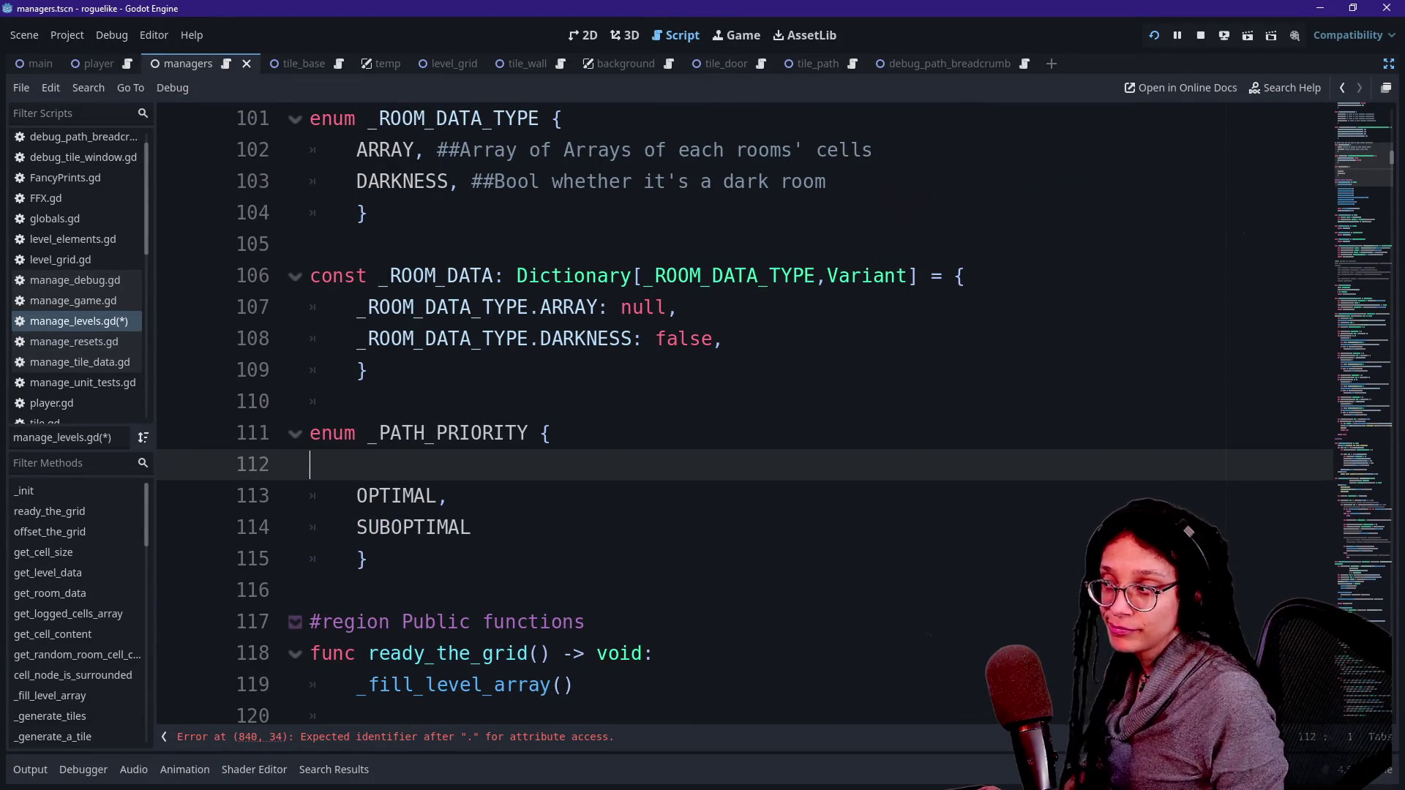
{"action": "key", "text": "BackSpace"}
{"action": "key", "text": "Down"}
{"action": "key", "text": "ctrl+BackSpace"}
{"action": "key", "text": "ctrl+BackSpace"}
{"action": "key", "text": "ctrl+BackSpace"}
{"action": "key", "text": "Down"}
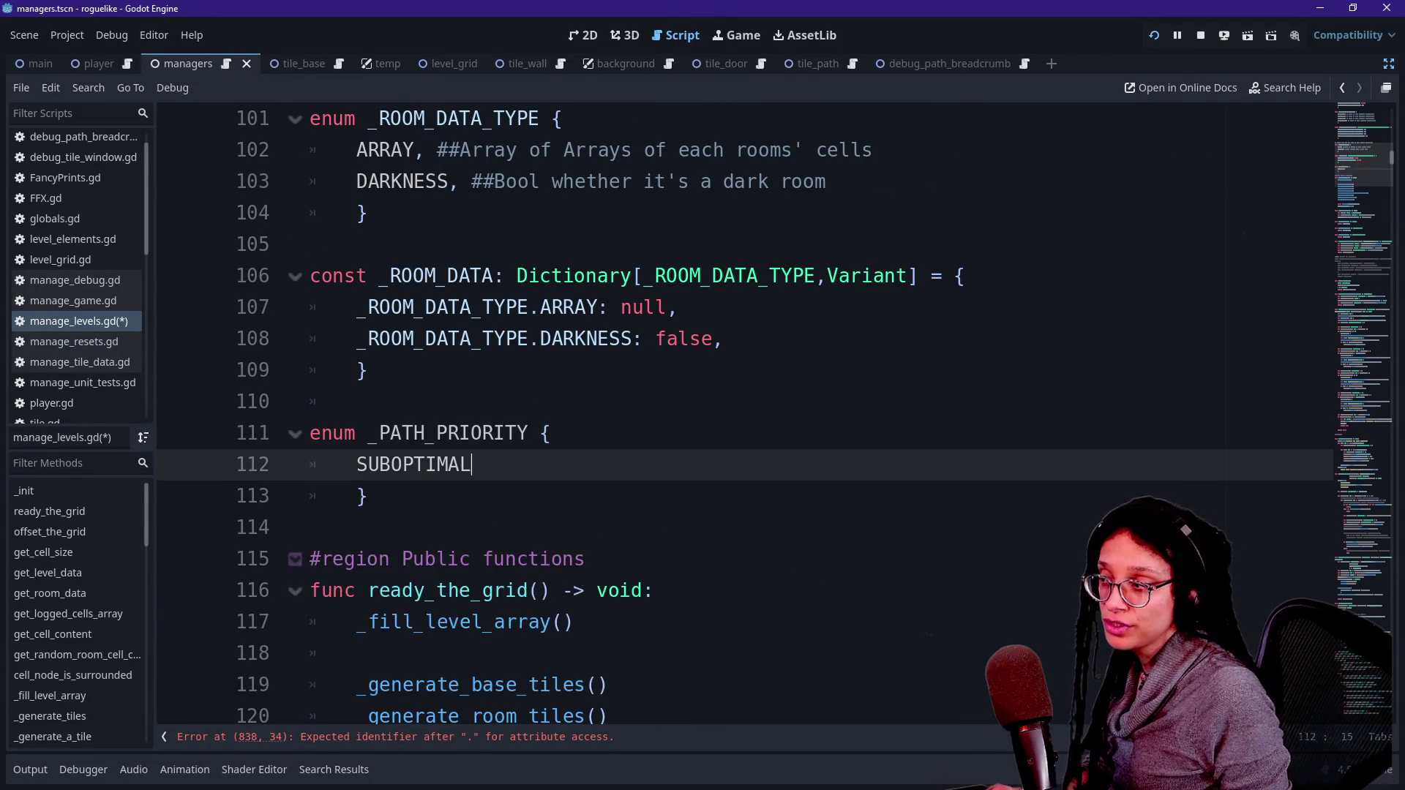
{"action": "key", "text": "ctrl+z"}
{"action": "type", "text": ",."}
{"action": "type", "text": "OPTIMAL,"}
Step: Add REJECT as the first entry of the _PATH_PRIORITY enum
{"action": "left_click", "coordinate": [550, 433]}
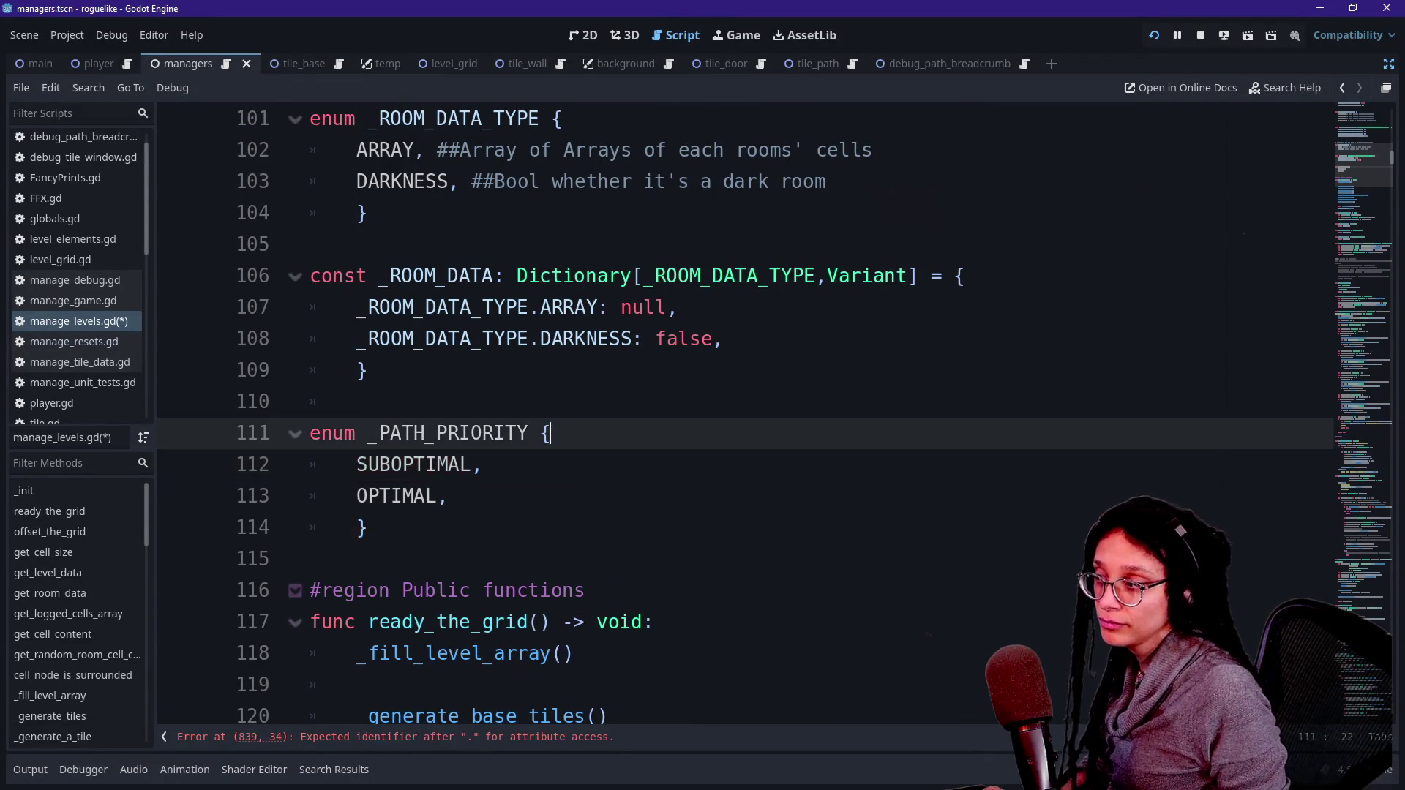
{"action": "key", "text": "Return"}
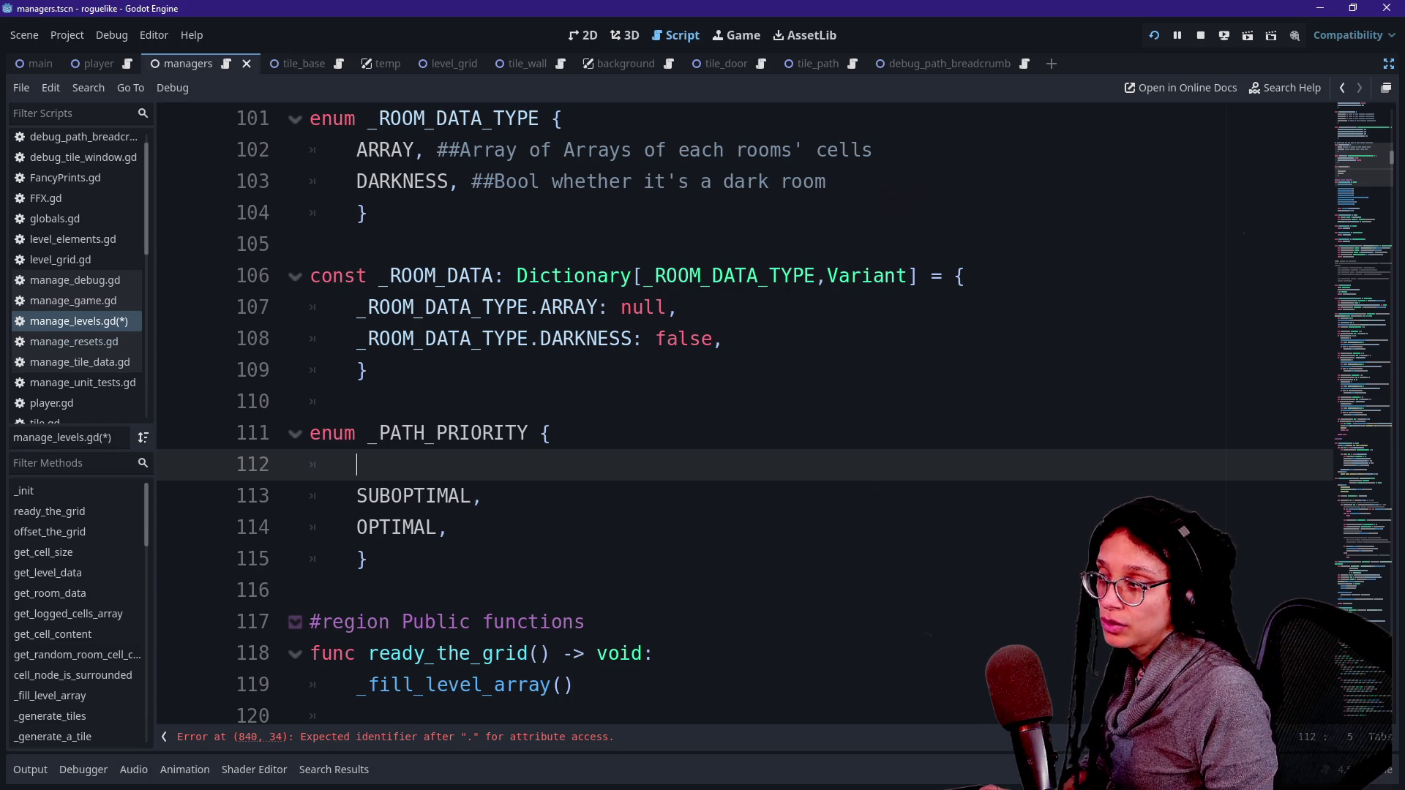
{"action": "type", "text": "LOWEST,"}
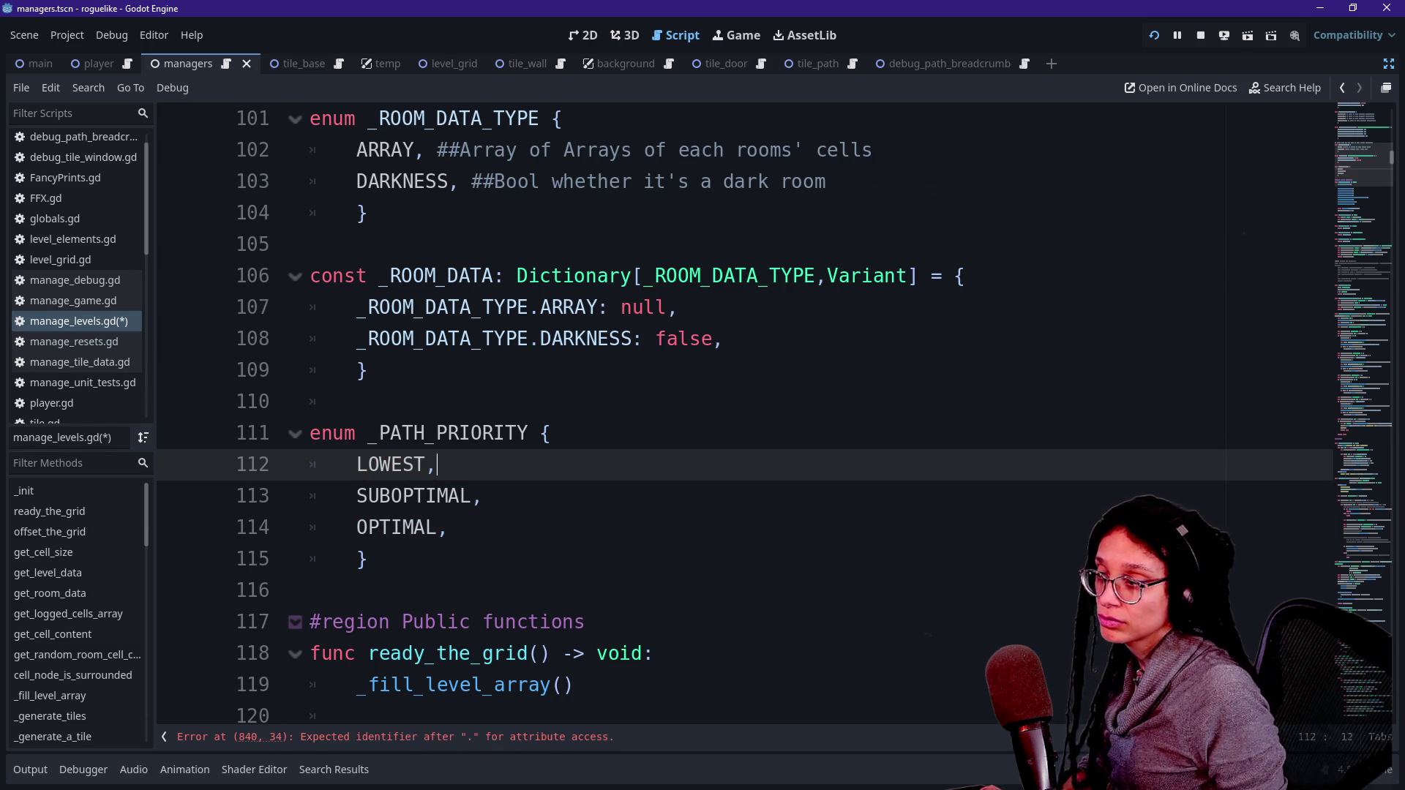
{"action": "key", "text": "BackSpace"}
{"action": "key", "text": "BackSpace"}
{"action": "key", "text": "BackSpace"}
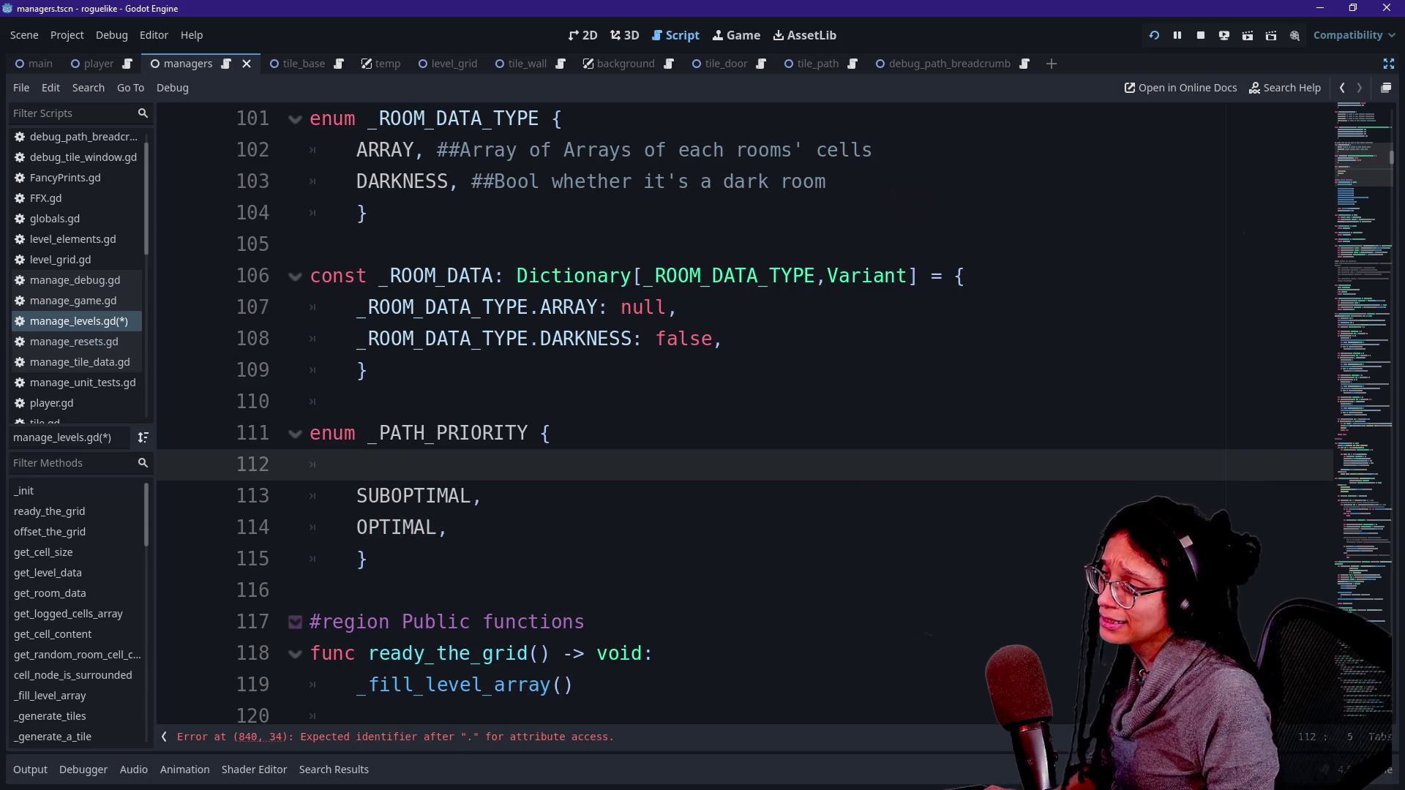
{"action": "type", "text": "REJECT,"}
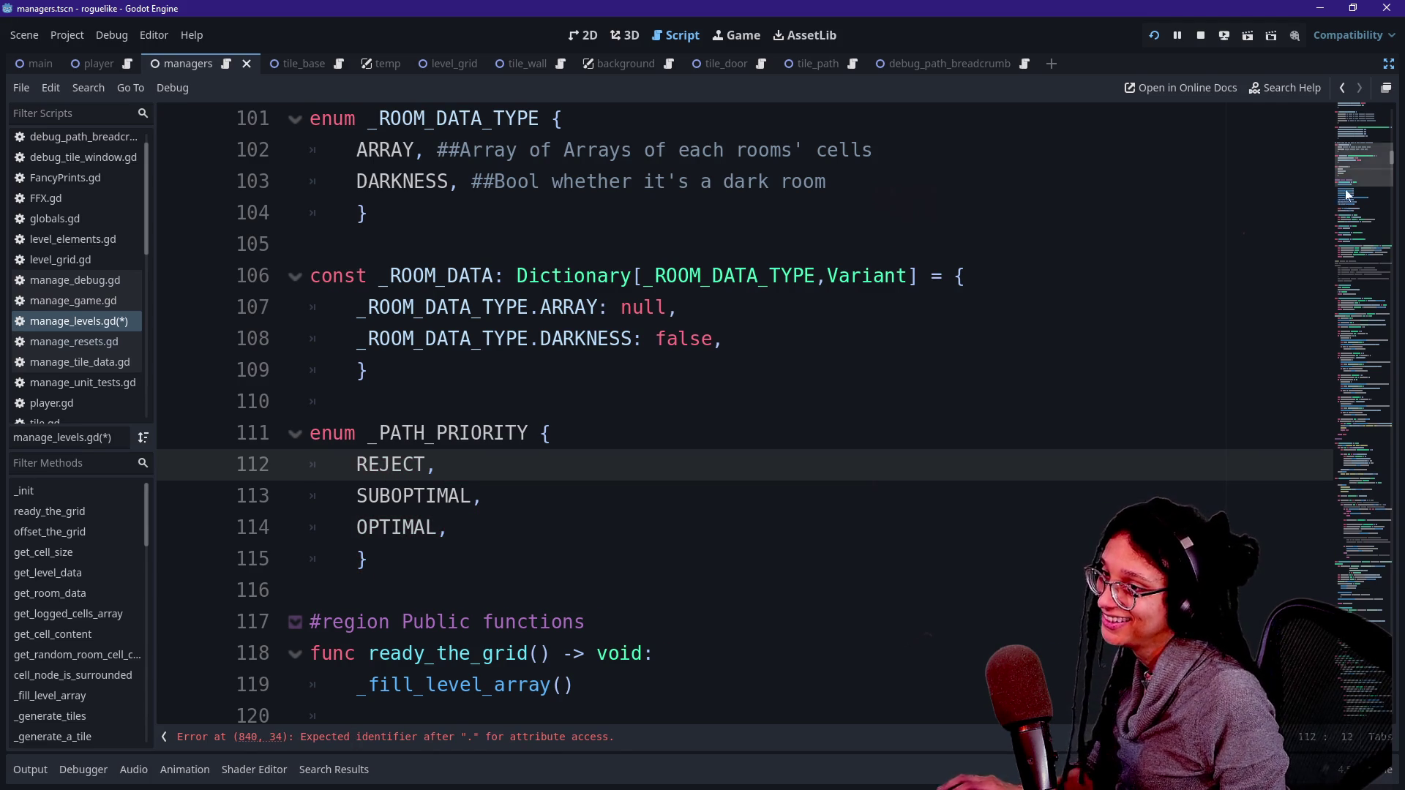
{"action": "scroll", "coordinate": [1347, 198], "scroll_direction": "down", "scroll_amount": 3}
{"action": "scroll", "coordinate": [1347, 198], "scroll_direction": "up", "scroll_amount": 3}
{"action": "key", "text": "Up"}
{"action": "key", "text": "End"}
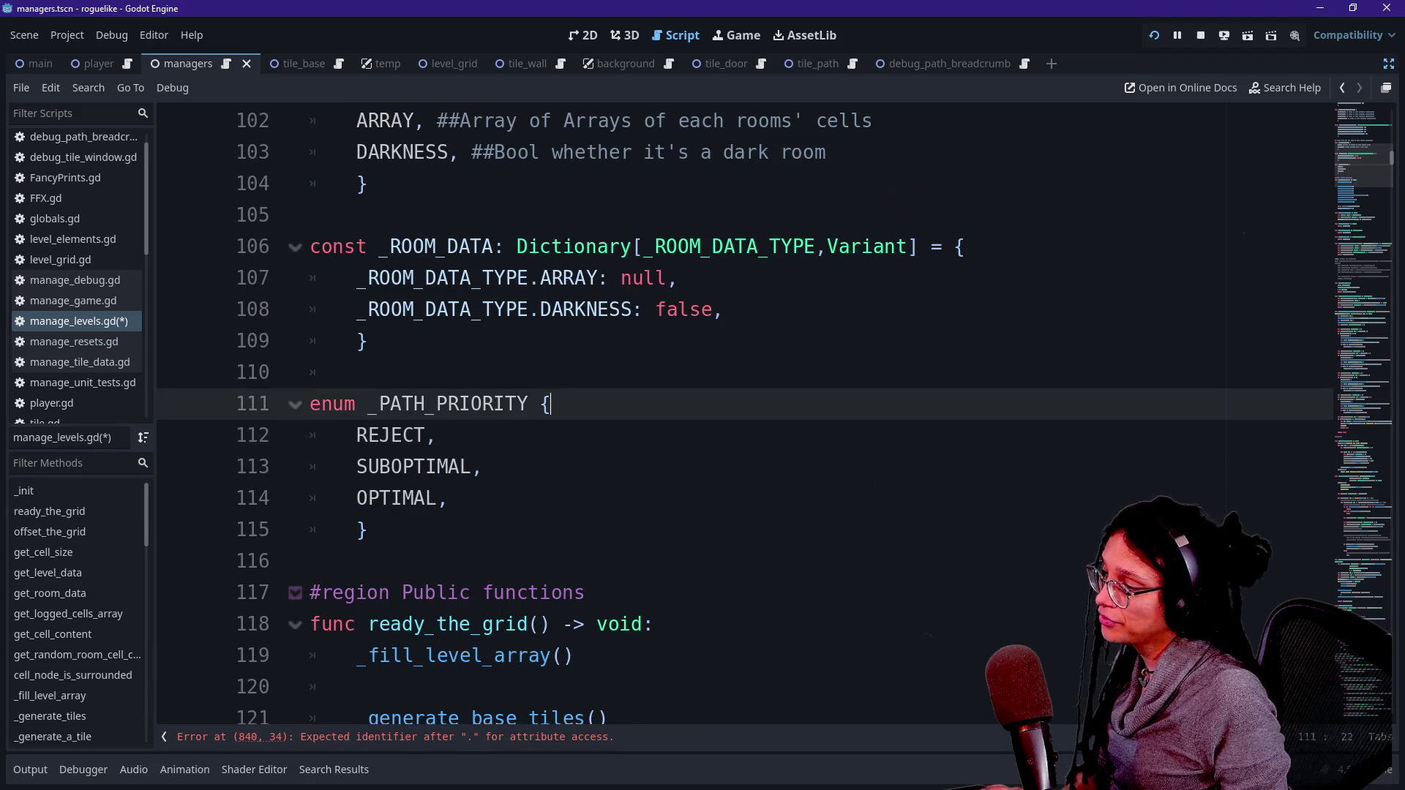
Step: Complete _PATH_PRIORITY.REJECT on line 840 and use it for the returns on lines 853 and 856
{"action": "left_click", "coordinate": [514, 739]}
{"action": "type", "text": "EJECT"}
{"action": "left_click", "coordinate": [508, 466]}
{"action": "left_click_drag", "start_coordinate": [772, 403], "coordinate": [451, 404]}
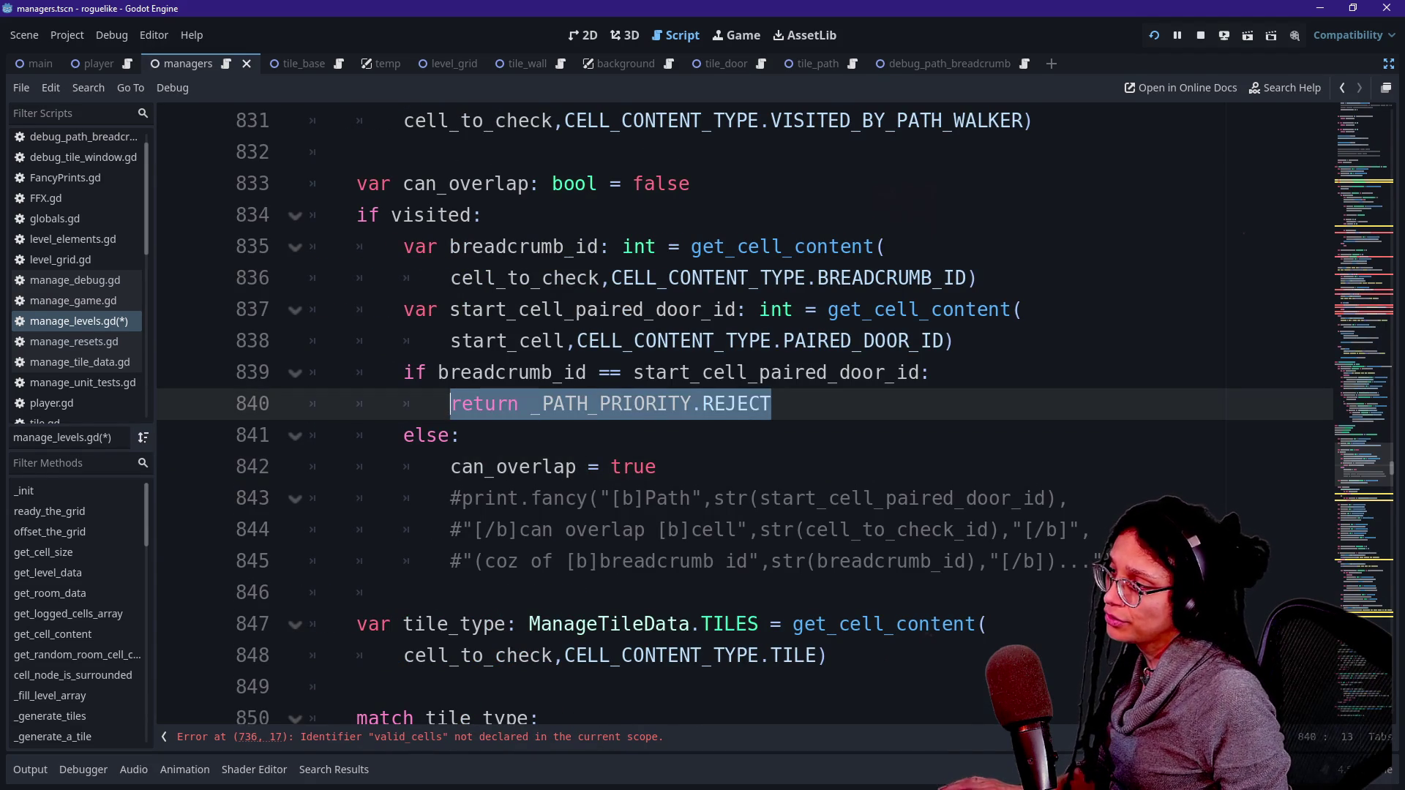
{"action": "scroll", "coordinate": [732, 410], "scroll_direction": "down", "scroll_amount": 3}
{"action": "left_click", "coordinate": [589, 529]}
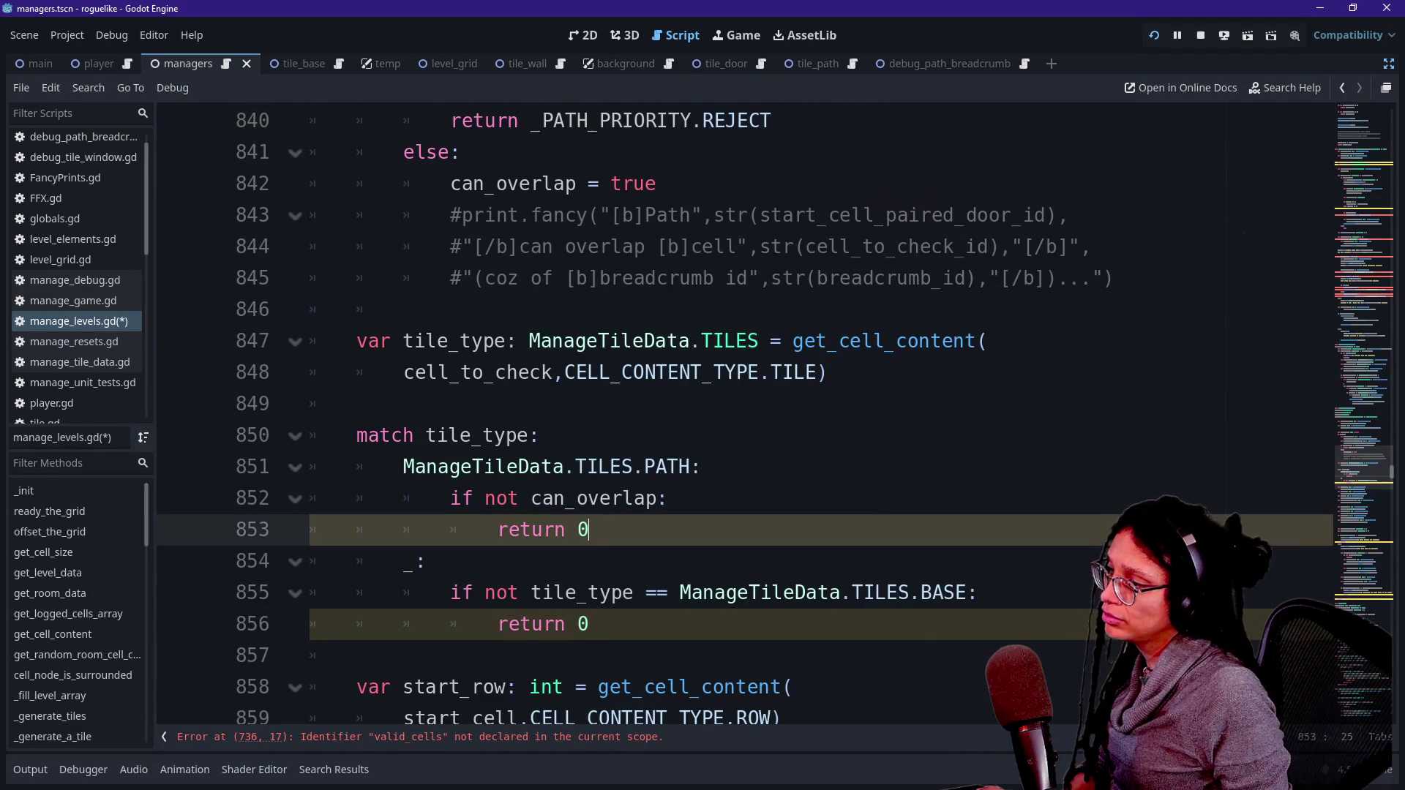
{"action": "left_click_drag", "start_coordinate": [772, 120], "coordinate": [532, 120]}
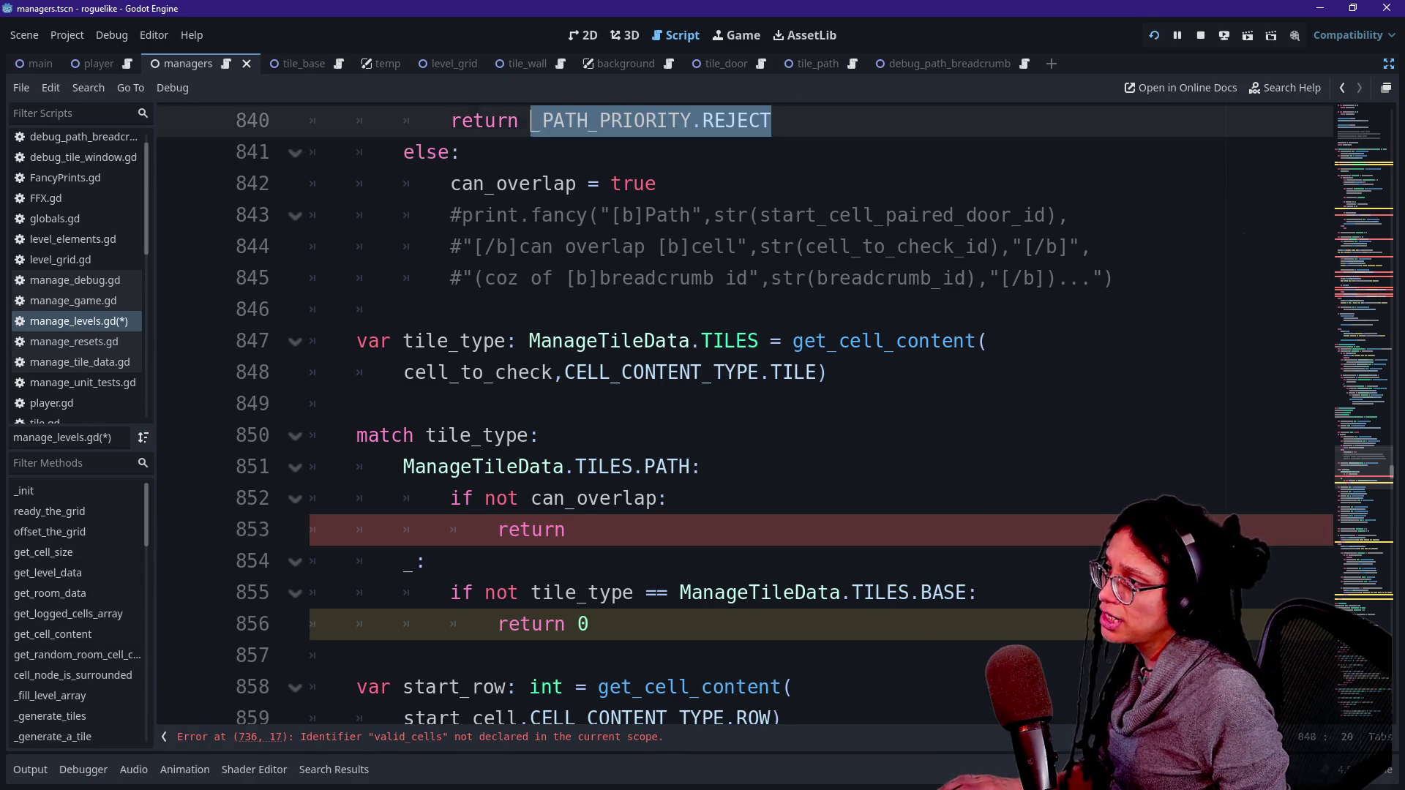
{"action": "key", "text": "ctrl+c"}
{"action": "left_click", "coordinate": [586, 529]}
{"action": "key", "text": "ctrl+v"}
{"action": "left_click", "coordinate": [590, 624]}
{"action": "key", "text": "BackSpace"}
{"action": "key", "text": "ctrl+v"}
Step: Change 'return 2' on line 883 to return _PATH_PRIORITY.OPTIMAL
{"action": "scroll", "coordinate": [732, 410], "scroll_direction": "down", "scroll_amount": 6}
{"action": "scroll", "coordinate": [732, 410], "scroll_direction": "down", "scroll_amount": 5}
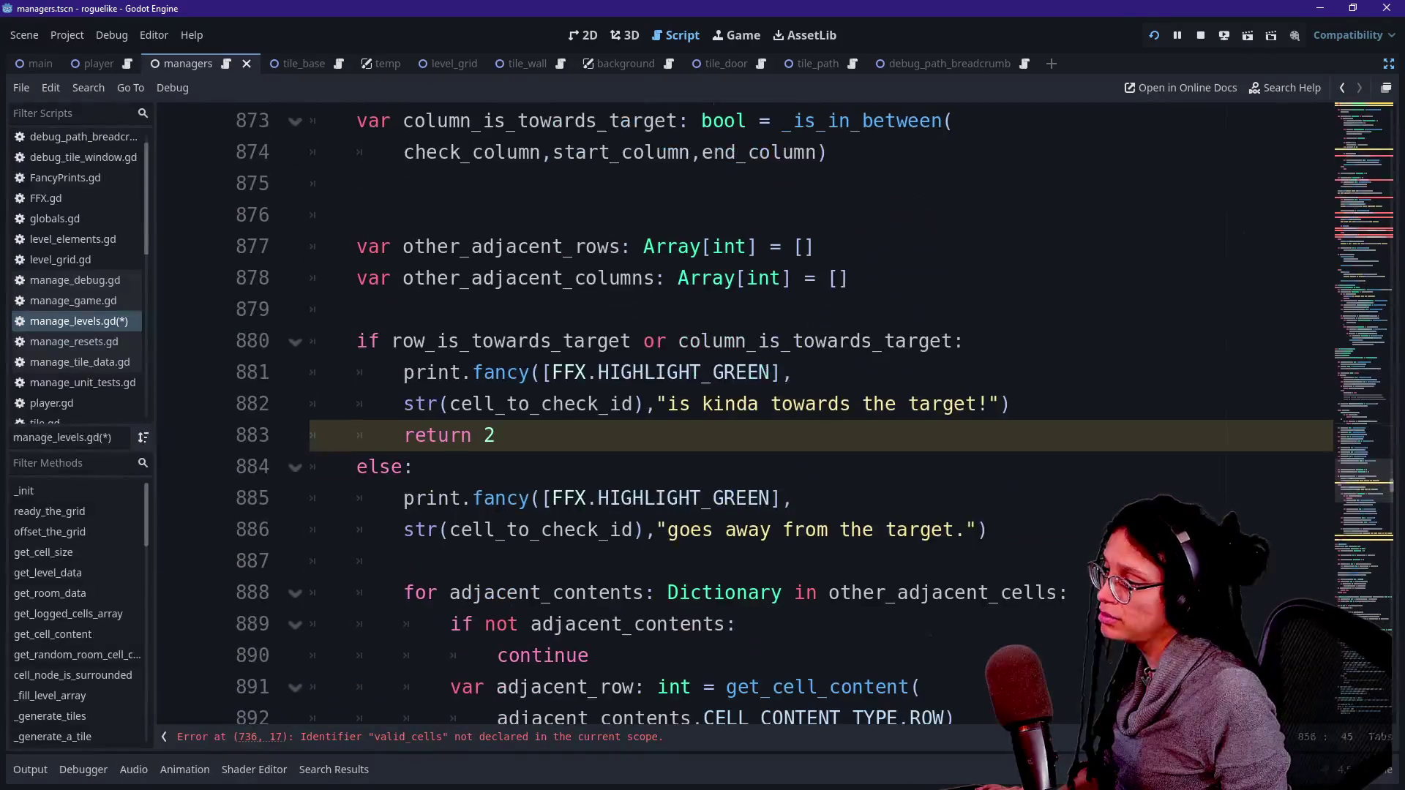
{"action": "left_click", "coordinate": [497, 434]}
{"action": "key", "text": "BackSpace"}
{"action": "key", "text": "ctrl+v"}
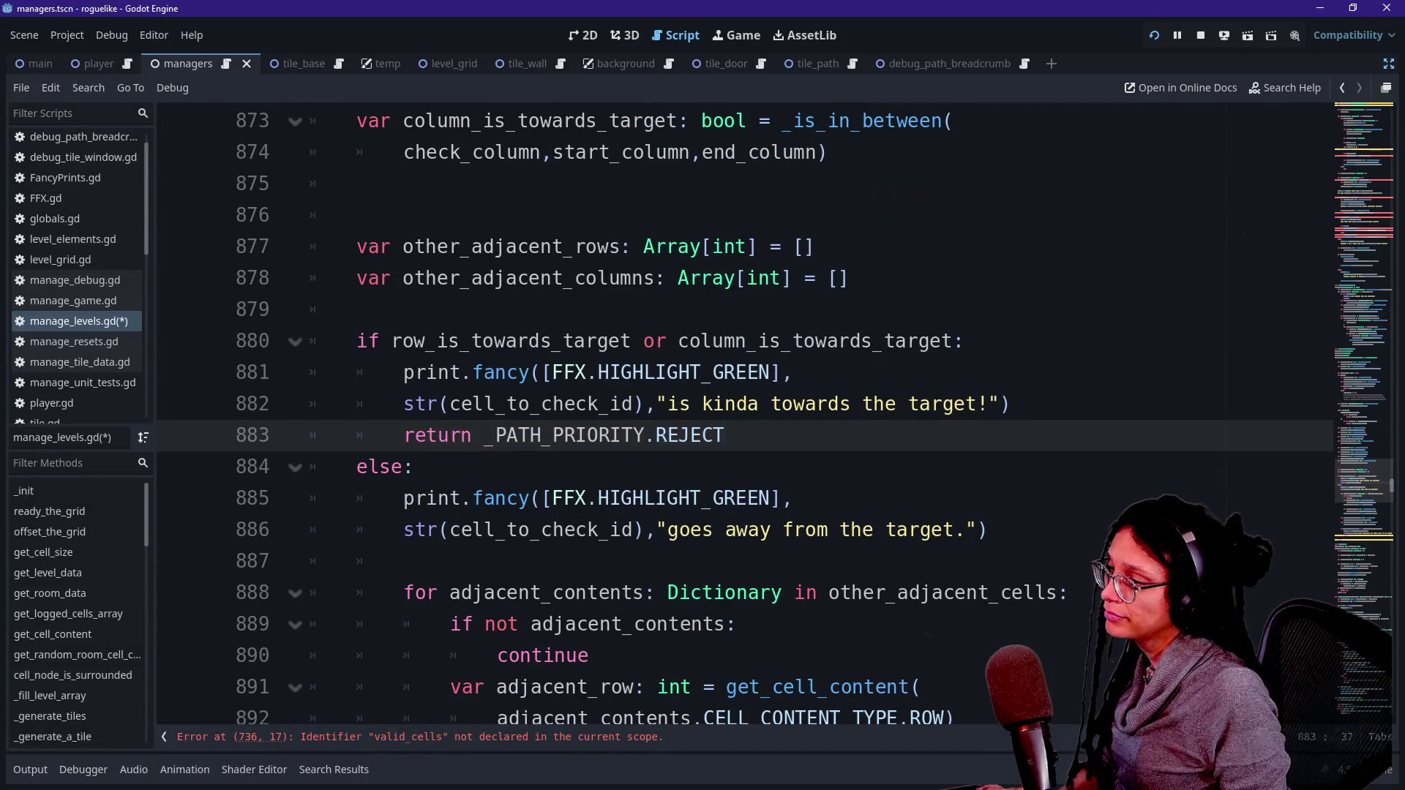
{"action": "key", "text": "BackSpace"}
{"action": "key", "text": "BackSpace"}
{"action": "key", "text": "BackSpace"}
{"action": "type", "text": "0"}
{"action": "type", "text": "IMAL"}
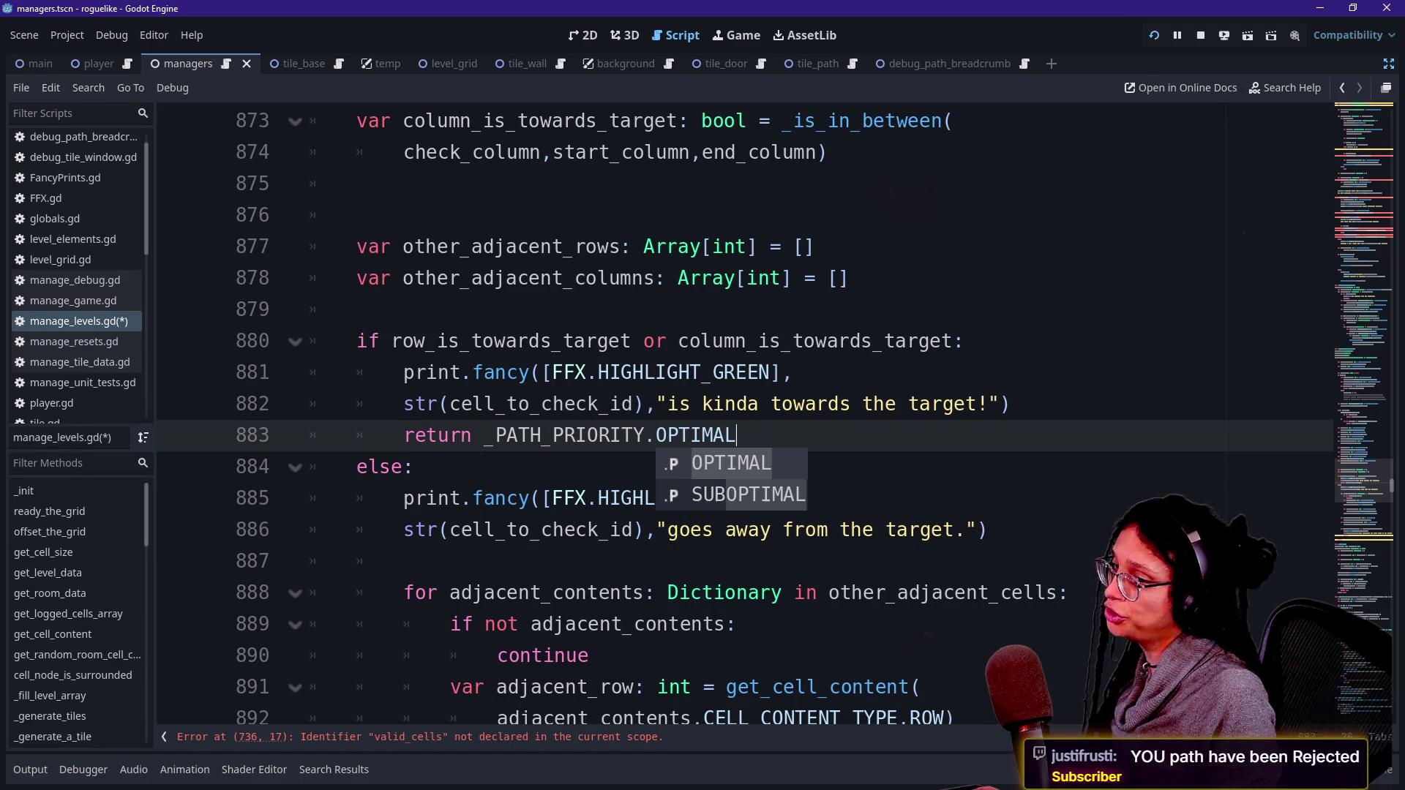
{"action": "left_click", "coordinate": [736, 372]}
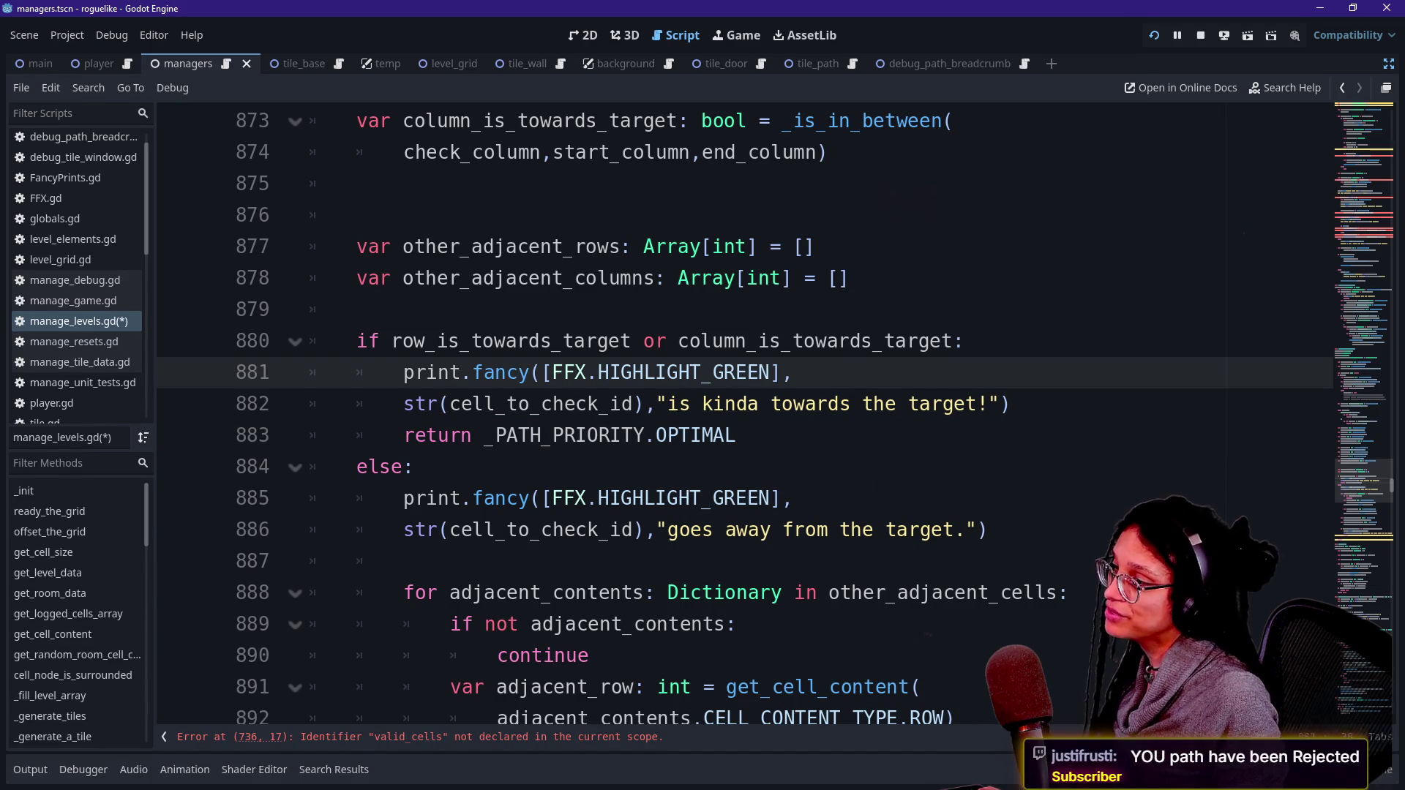
{"action": "left_click", "coordinate": [735, 435]}
Step: Change 'return 1' to return _PATH_PRIORITY.SUBOPTIMAL
{"action": "scroll", "coordinate": [732, 410], "scroll_direction": "down", "scroll_amount": 5}
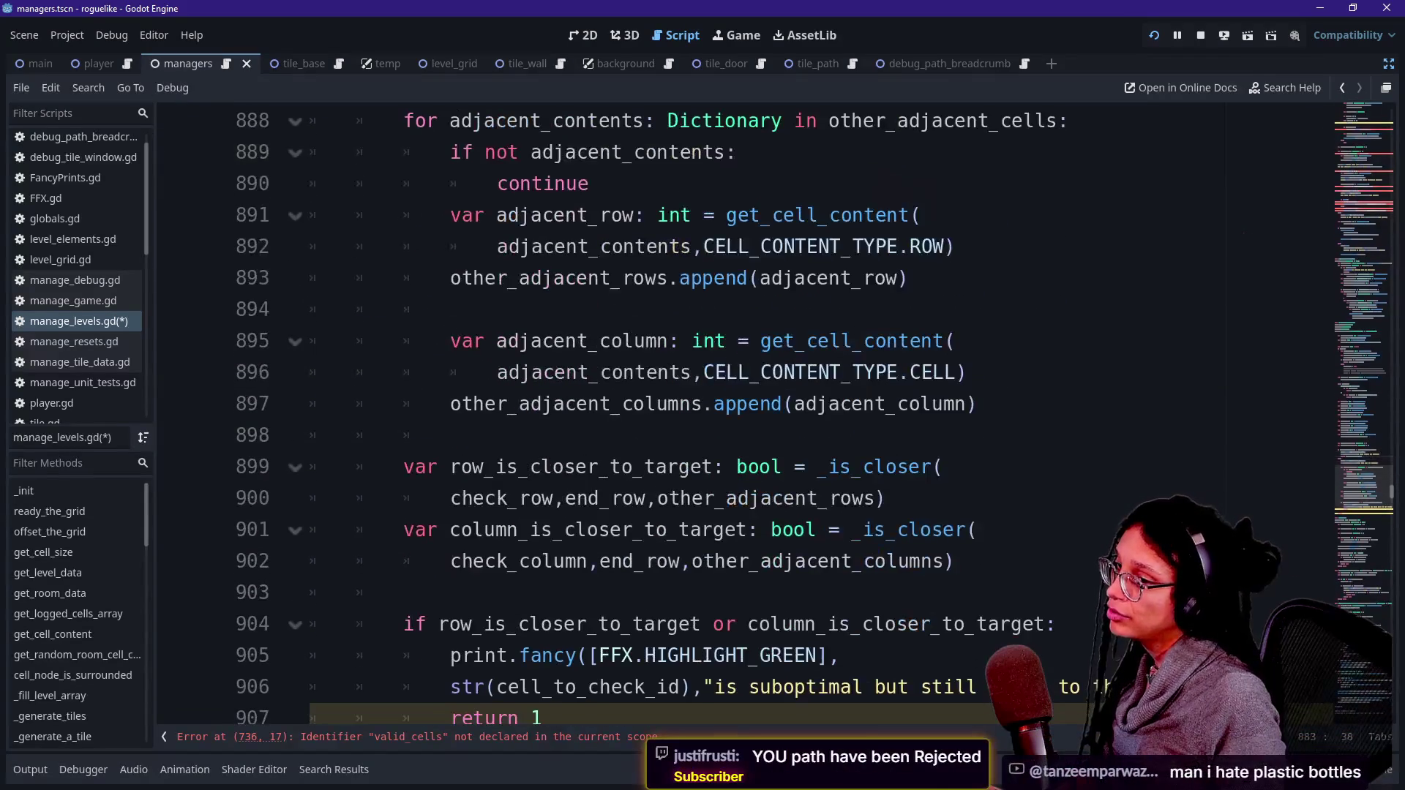
{"action": "scroll", "coordinate": [732, 410], "scroll_direction": "down", "scroll_amount": 1}
{"action": "key", "text": "Down"}
{"action": "key", "text": "Down"}
{"action": "key", "text": "Down"}
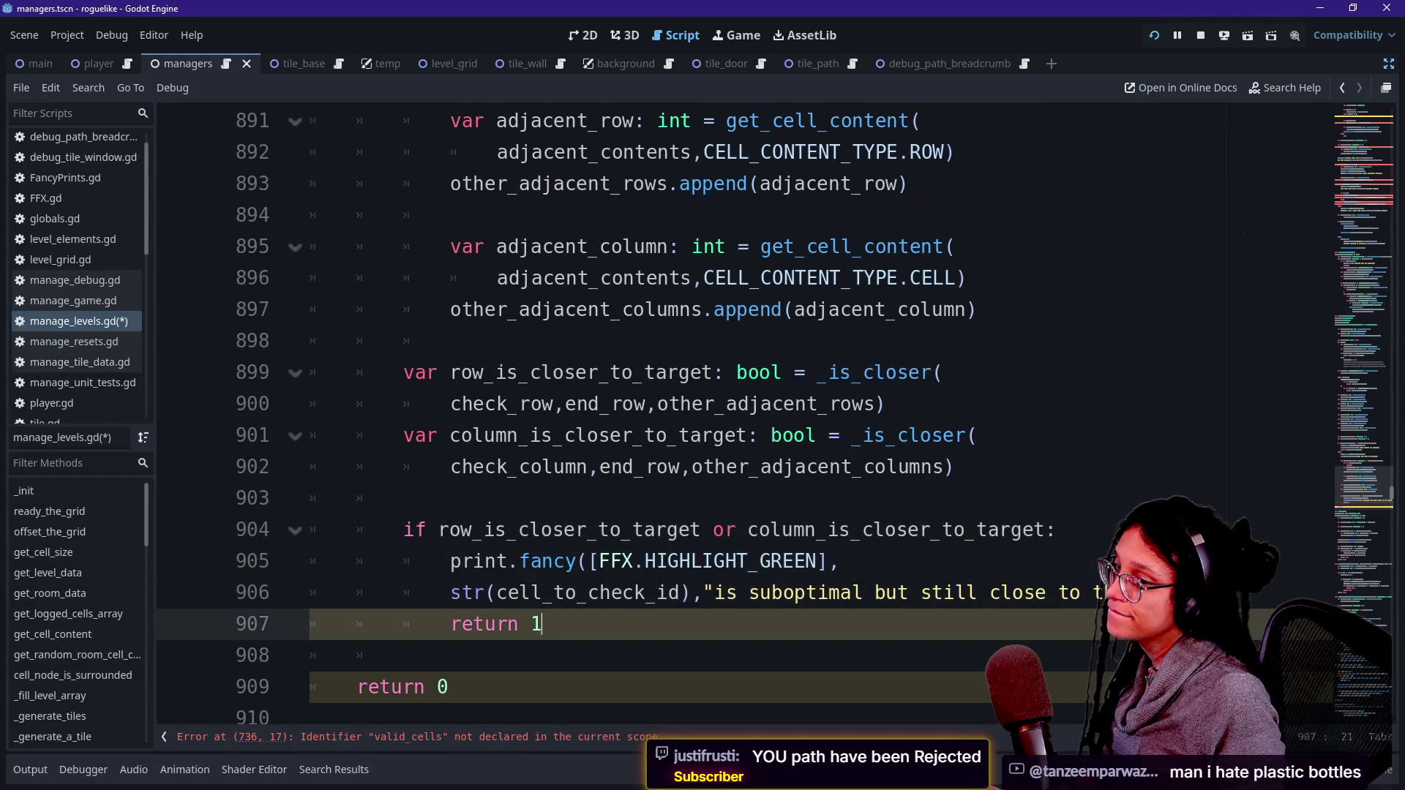
{"action": "key", "text": "Up"}
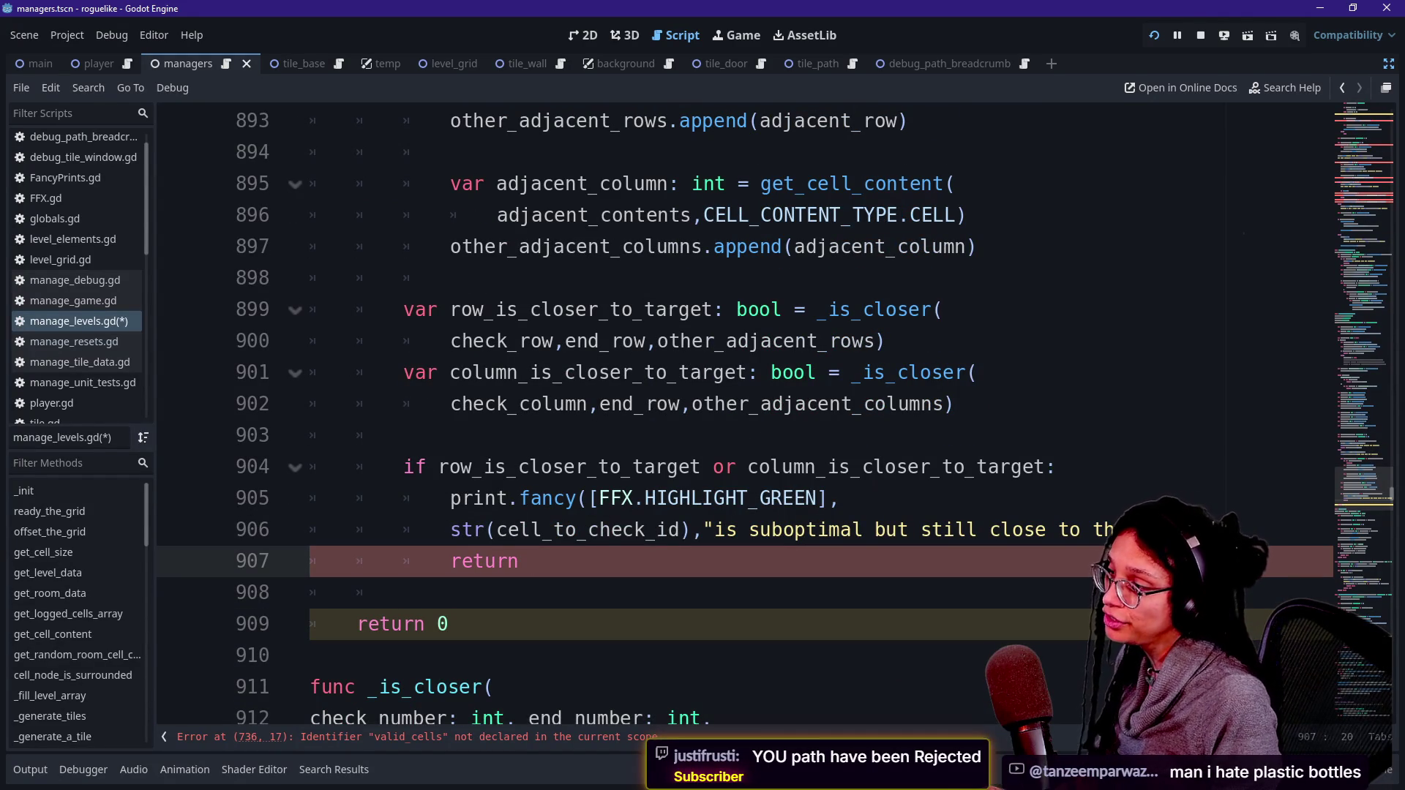
{"action": "type", "text": "_PATH_PRIORITY.REJECT"}
{"action": "key", "text": "End"}
{"action": "key", "text": "BackSpace"}
{"action": "key", "text": "BackSpace"}
{"action": "key", "text": "BackSpace"}
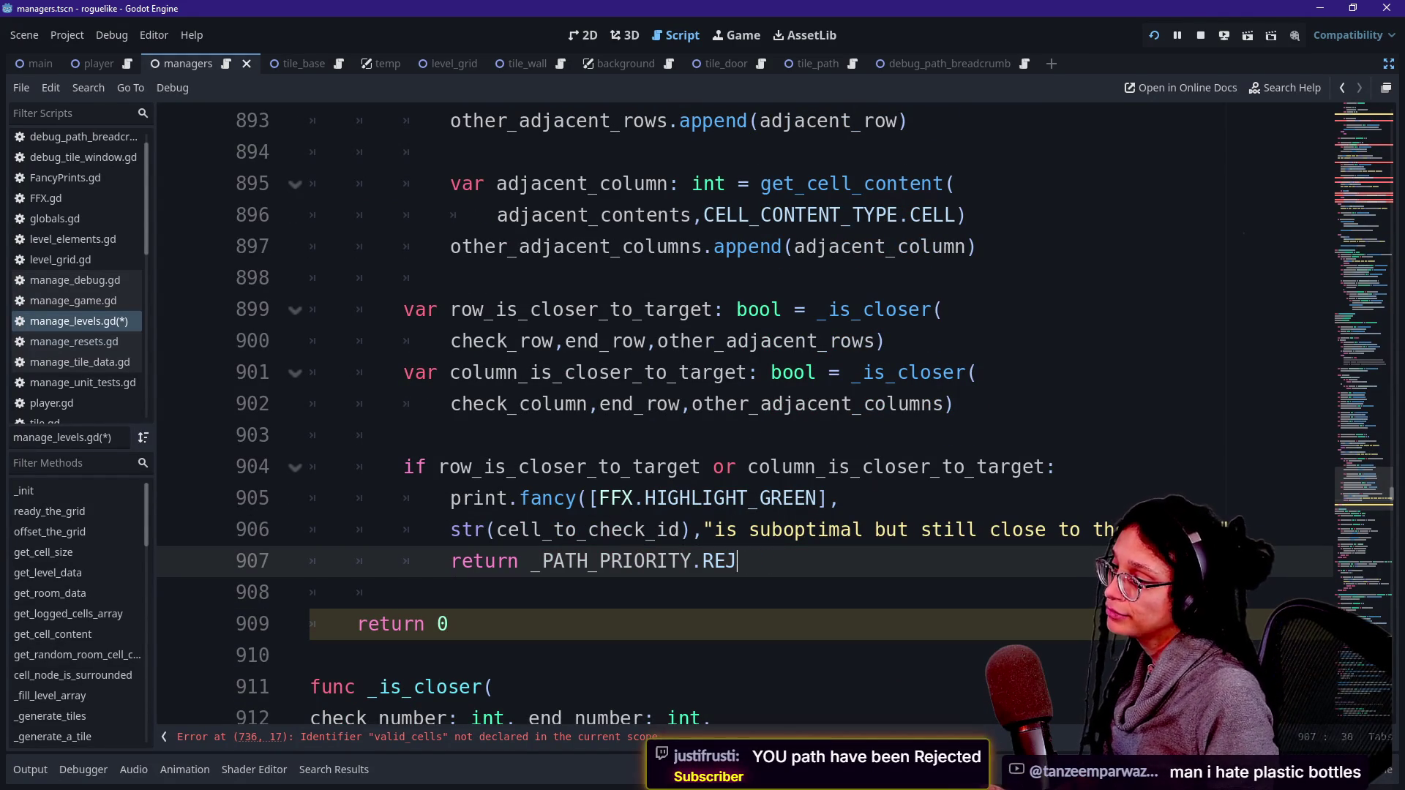
{"action": "type", "text": "UBO"}
{"action": "key", "text": "Return"}
Step: Make the final 'return 0' return _PATH_PRIORITY.REJECT, removing the leftover 0
{"action": "left_click", "coordinate": [311, 656]}
{"action": "left_click", "coordinate": [450, 624]}
{"action": "type", "text": "_PATH_PRIORITY.REJECT"}
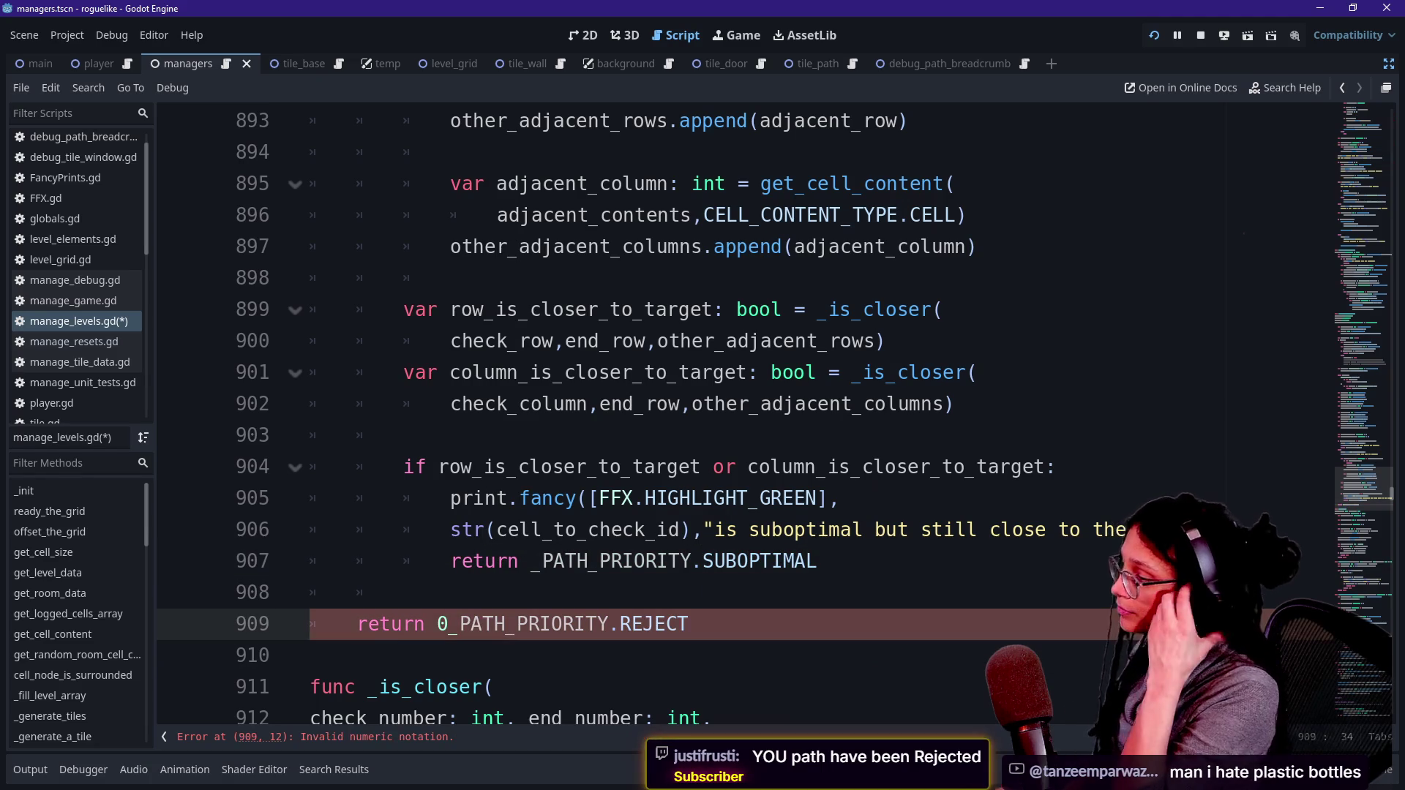
{"action": "double_click", "coordinate": [523, 623]}
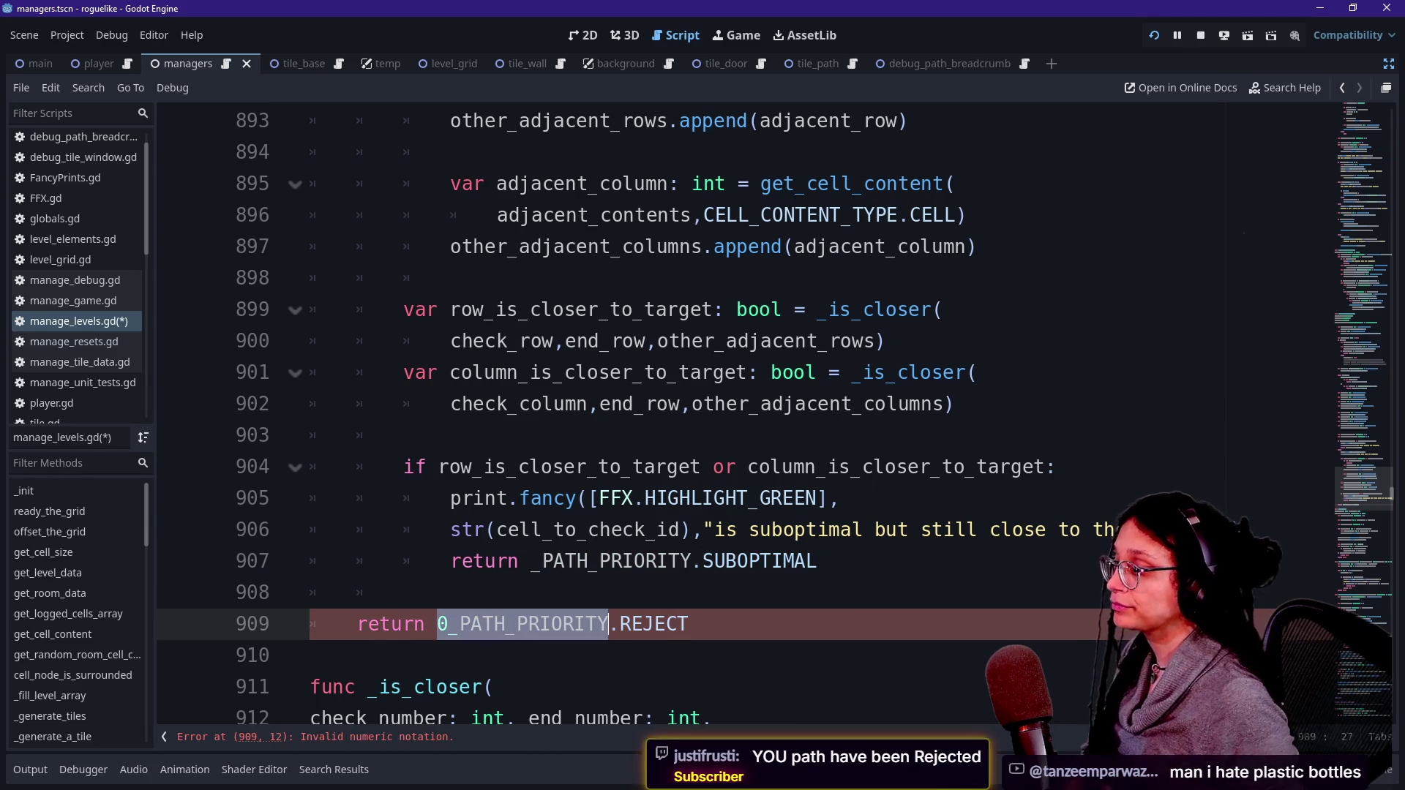
{"action": "left_click", "coordinate": [448, 624]}
{"action": "key", "text": "BackSpace"}
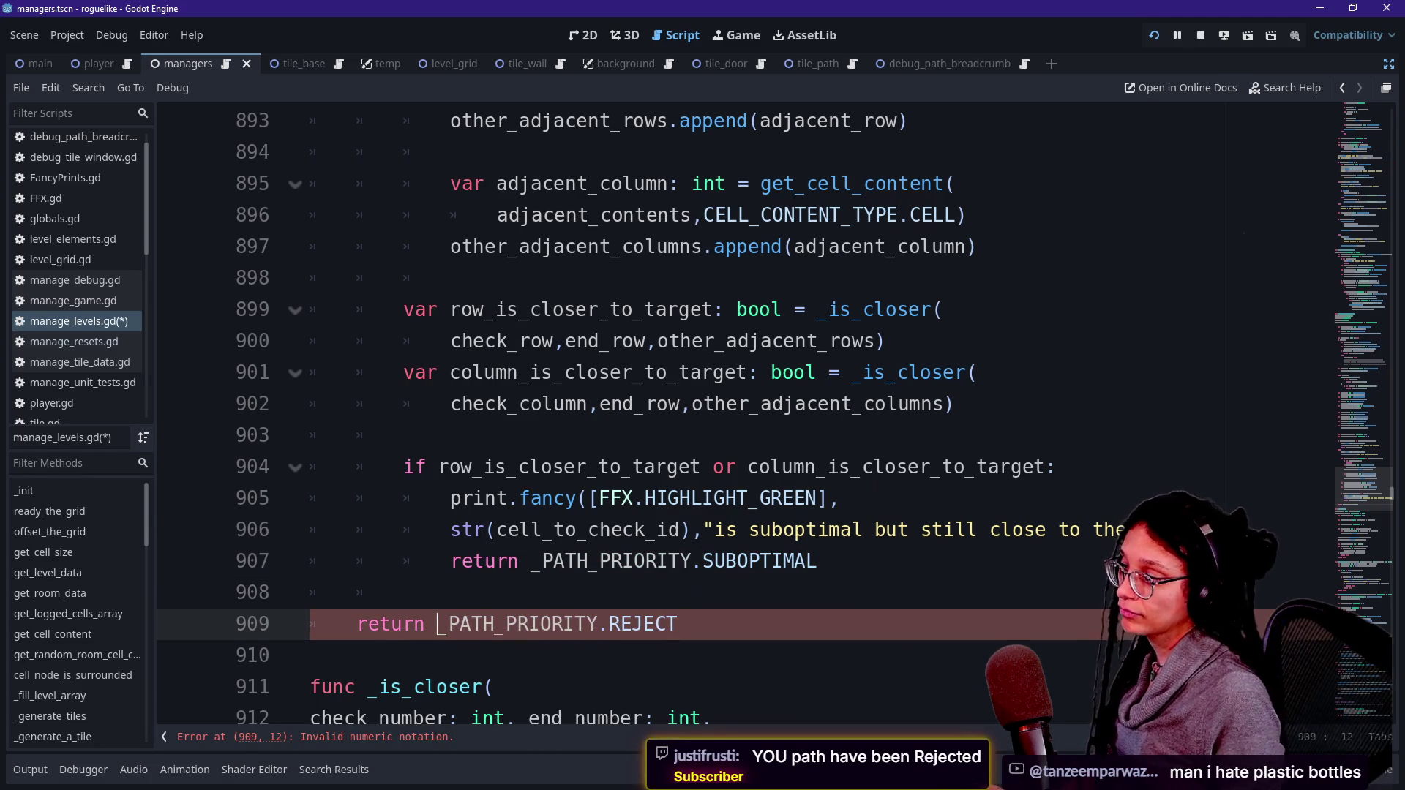
{"action": "left_click", "coordinate": [667, 404]}
{"action": "scroll", "coordinate": [667, 404], "scroll_direction": "up", "scroll_amount": 10}
{"action": "scroll", "coordinate": [732, 410], "scroll_direction": "up", "scroll_amount": 15}
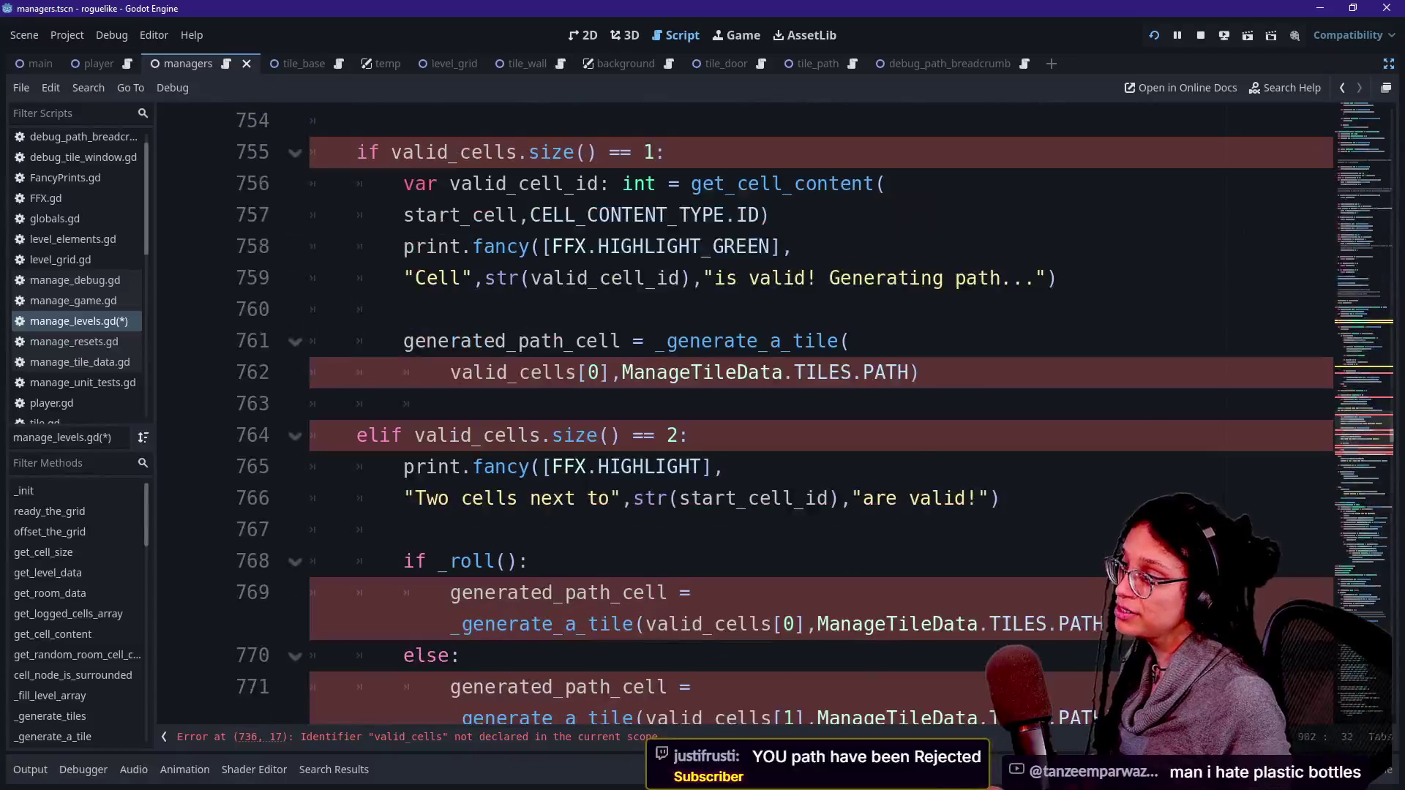
{"action": "scroll", "coordinate": [732, 410], "scroll_direction": "up", "scroll_amount": 3}
{"action": "left_click", "coordinate": [358, 403]}
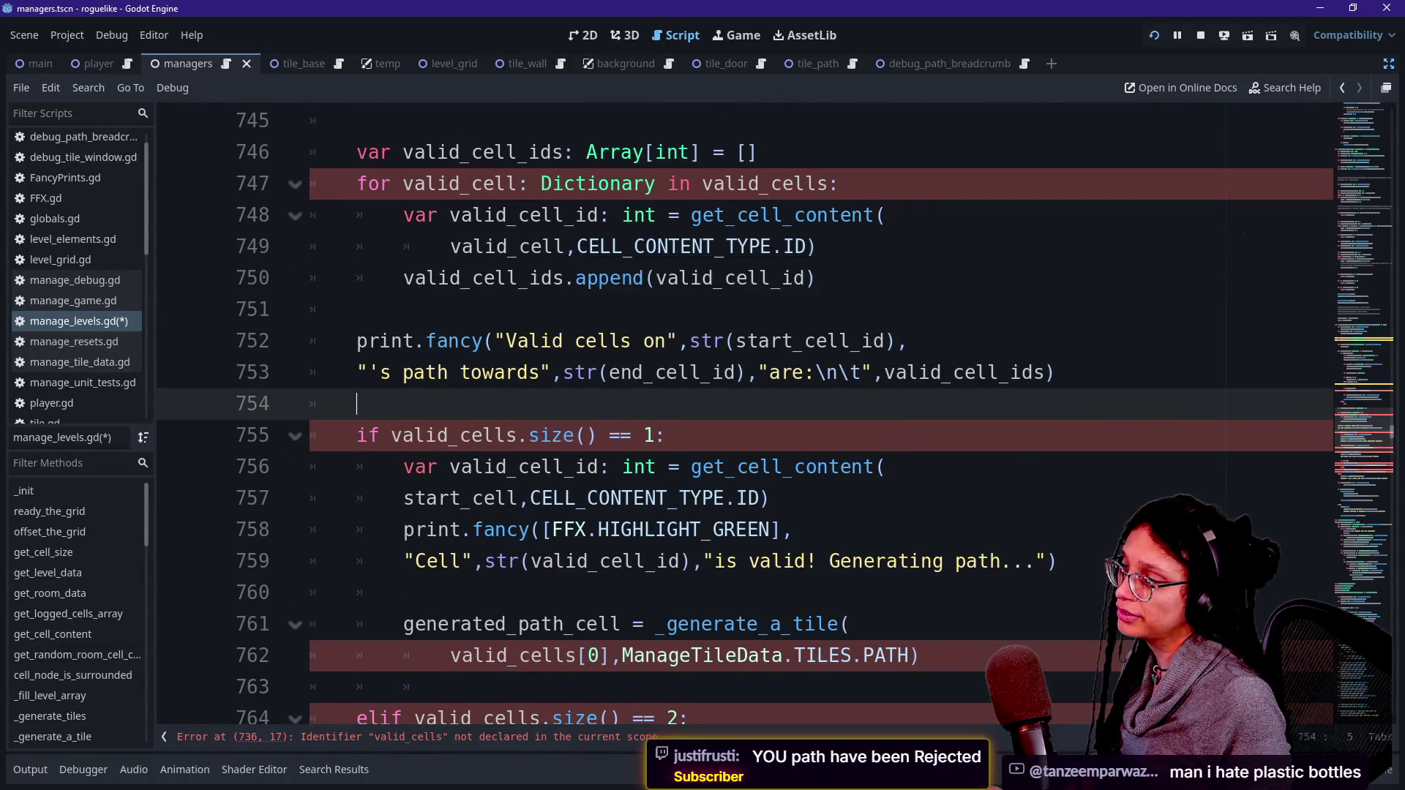
{"action": "scroll", "coordinate": [732, 410], "scroll_direction": "up", "scroll_amount": 1}
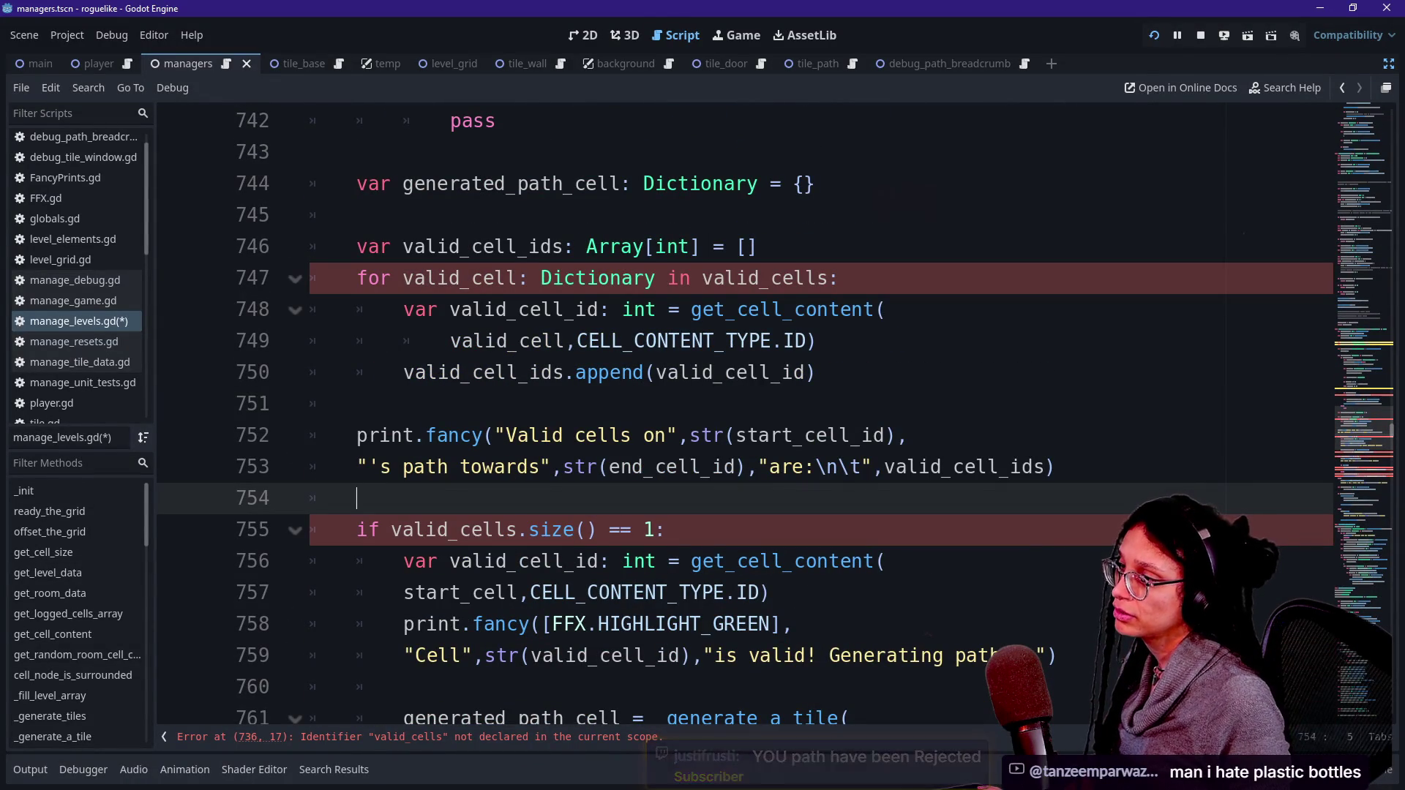
{"action": "scroll", "coordinate": [731, 409], "scroll_direction": "up", "scroll_amount": 12}
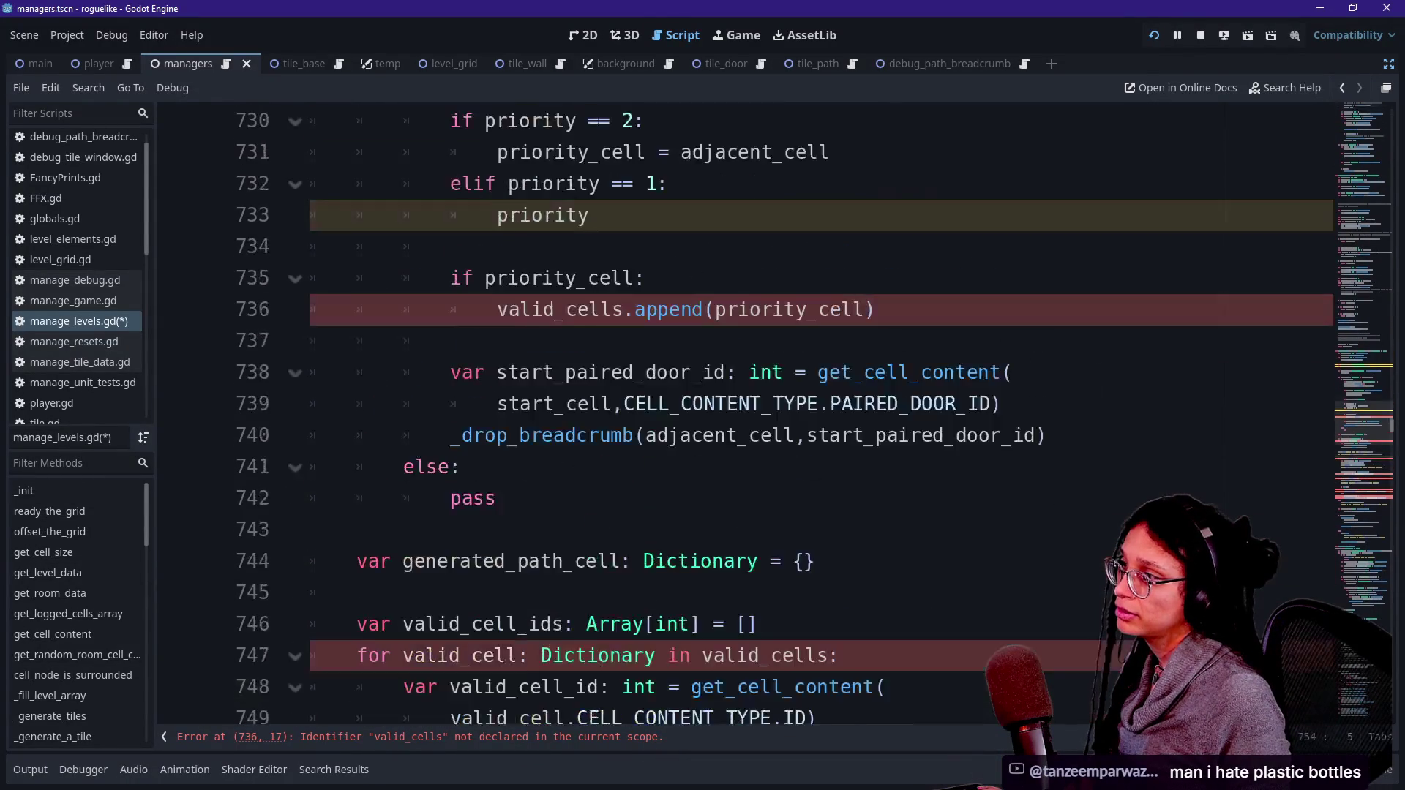
{"action": "scroll", "coordinate": [732, 410], "scroll_direction": "up", "scroll_amount": 1}
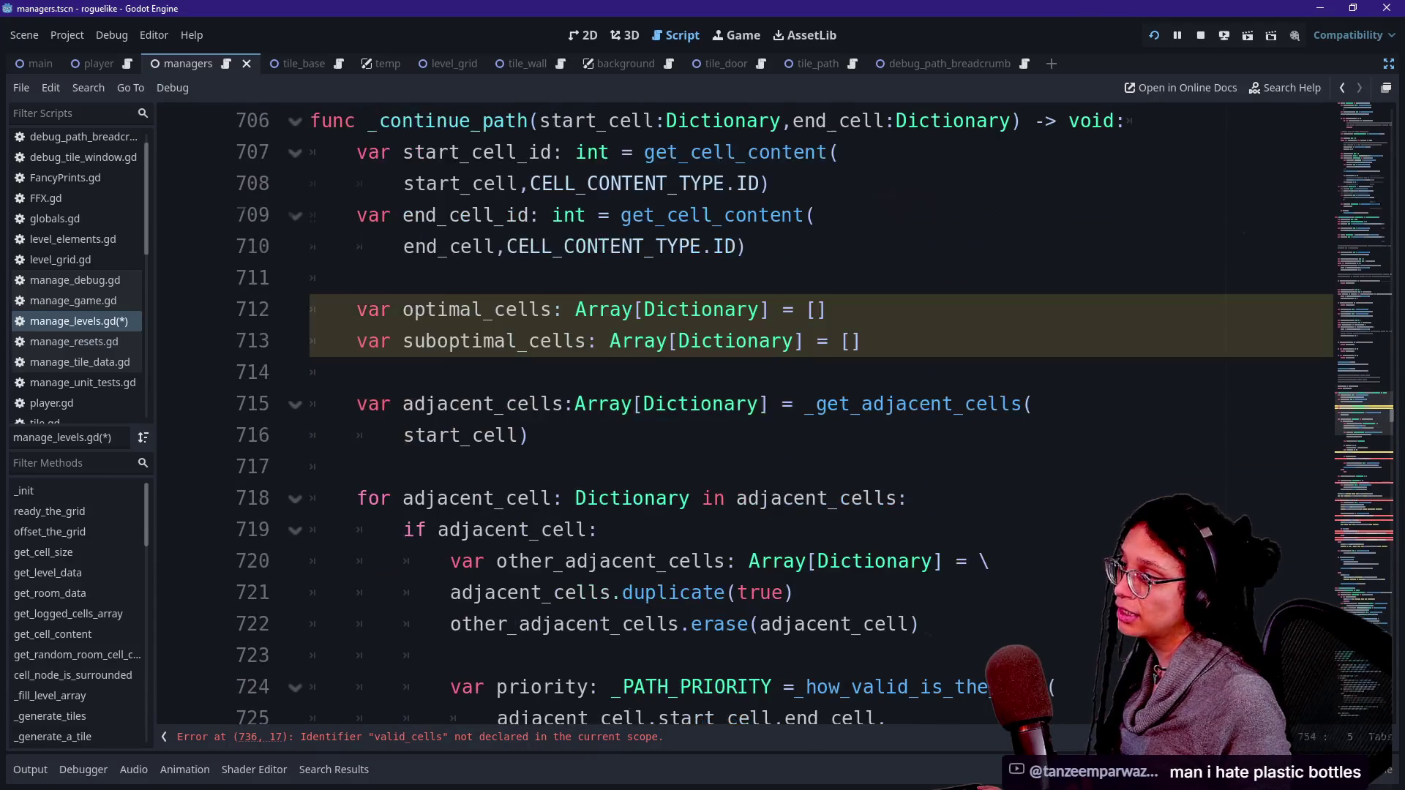
{"action": "scroll", "coordinate": [731, 410], "scroll_direction": "down", "scroll_amount": 1}
{"action": "left_click_drag", "start_coordinate": [459, 309], "coordinate": [585, 309]}
{"action": "left_click", "coordinate": [495, 341]}
{"action": "scroll", "coordinate": [494, 341], "scroll_direction": "down", "scroll_amount": 6}
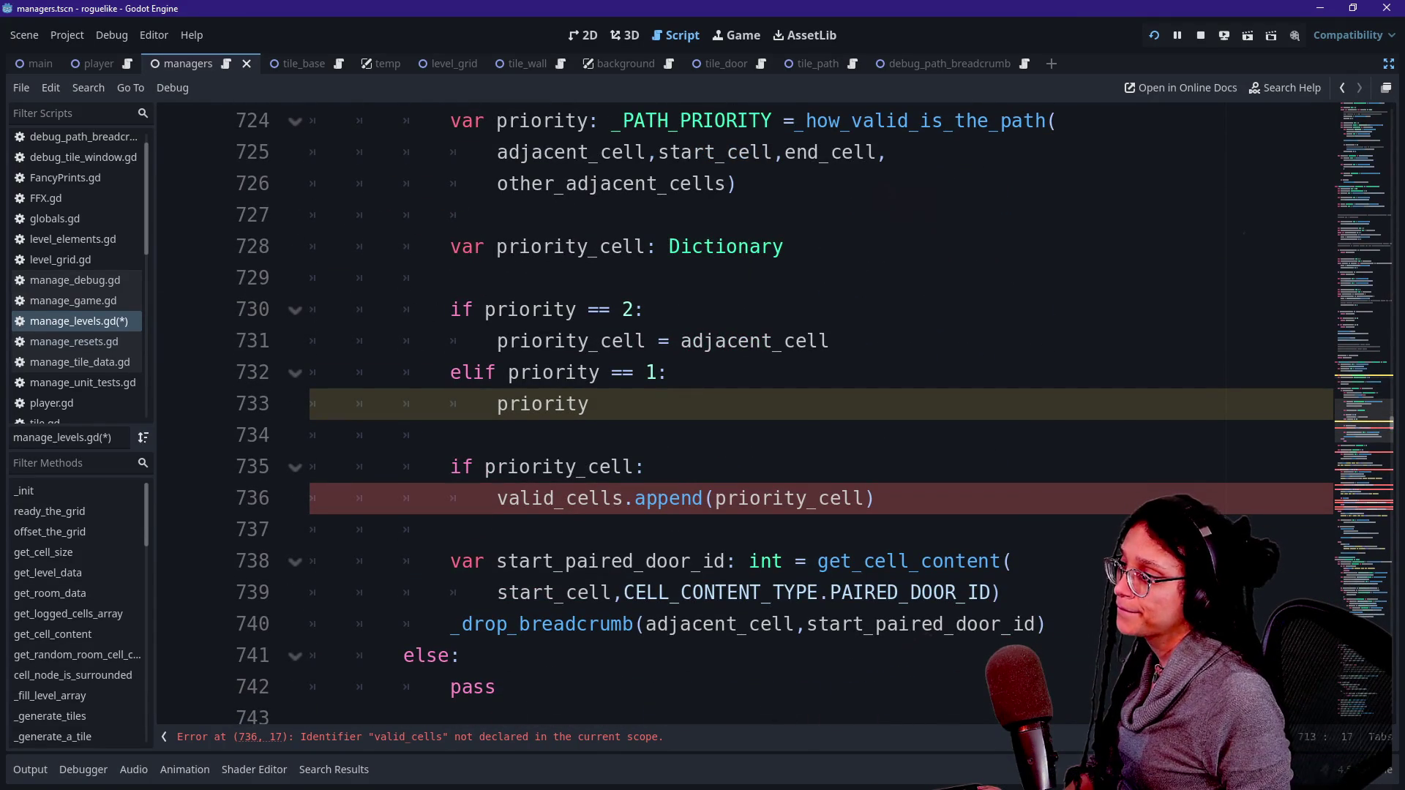
{"action": "scroll", "coordinate": [512, 341], "scroll_direction": "up", "scroll_amount": 2}
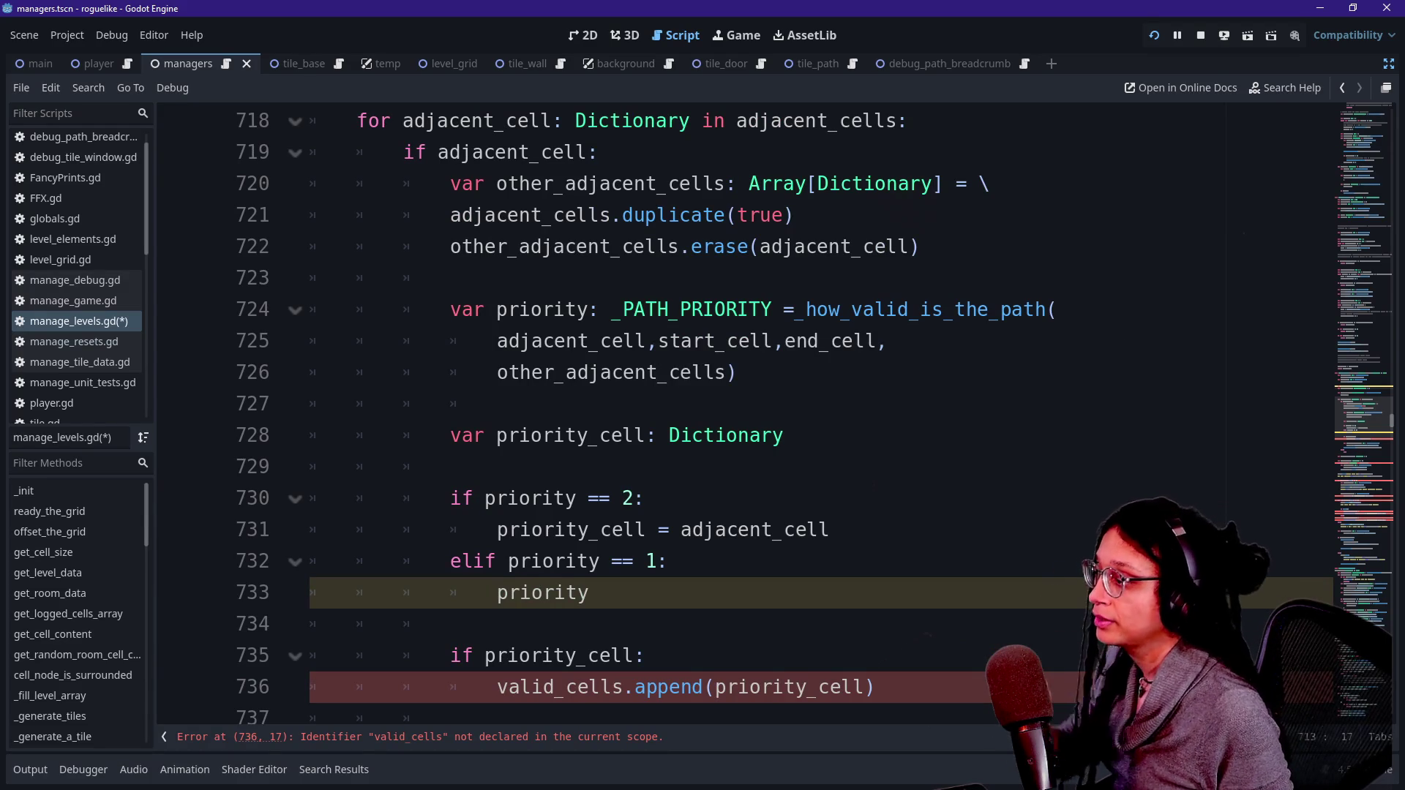
{"action": "left_click", "coordinate": [643, 498]}
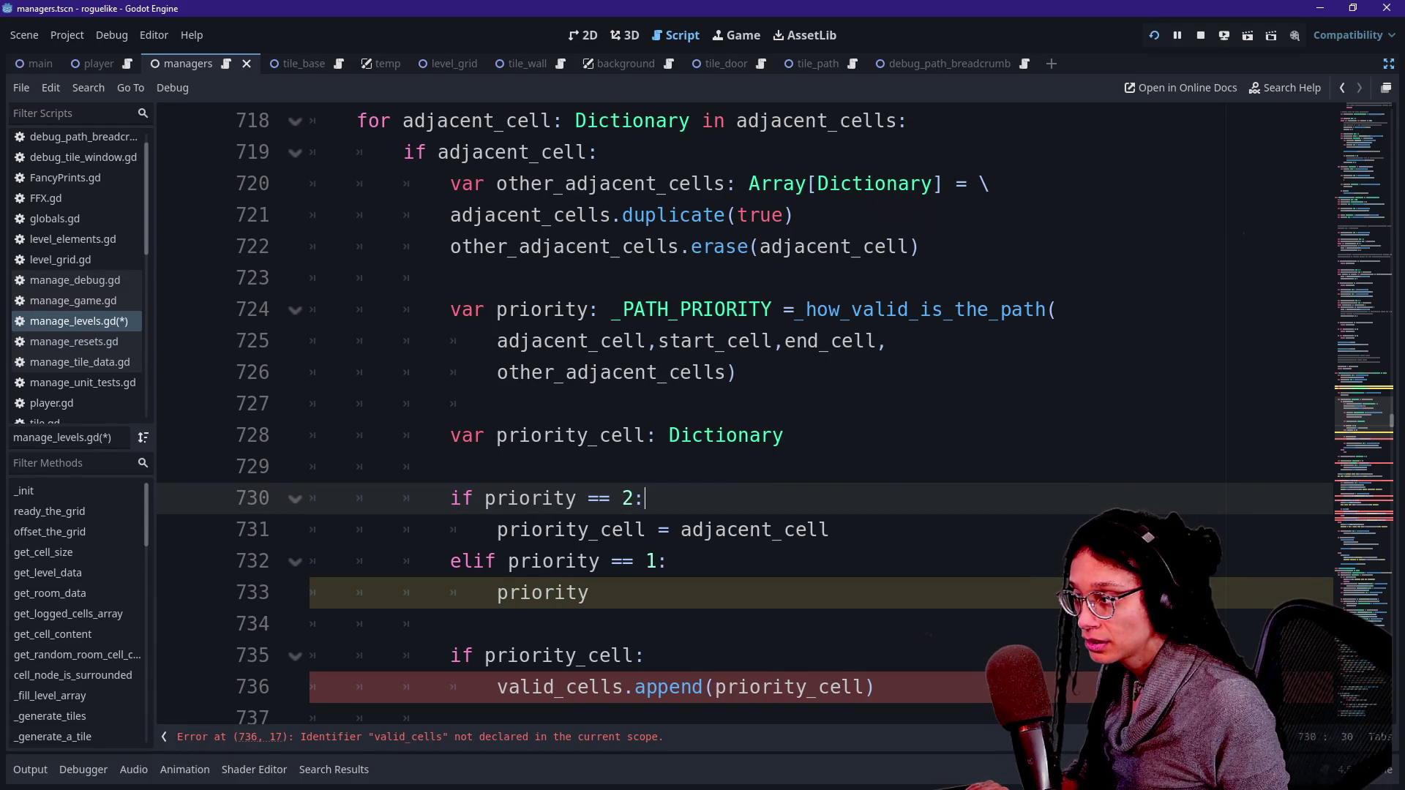
Step: Replace the 'if priority == 2' line with 'match priority:' and a '_PATH_PRIORITY.OPTIMAL:' case
{"action": "key", "text": "shift+Home"}
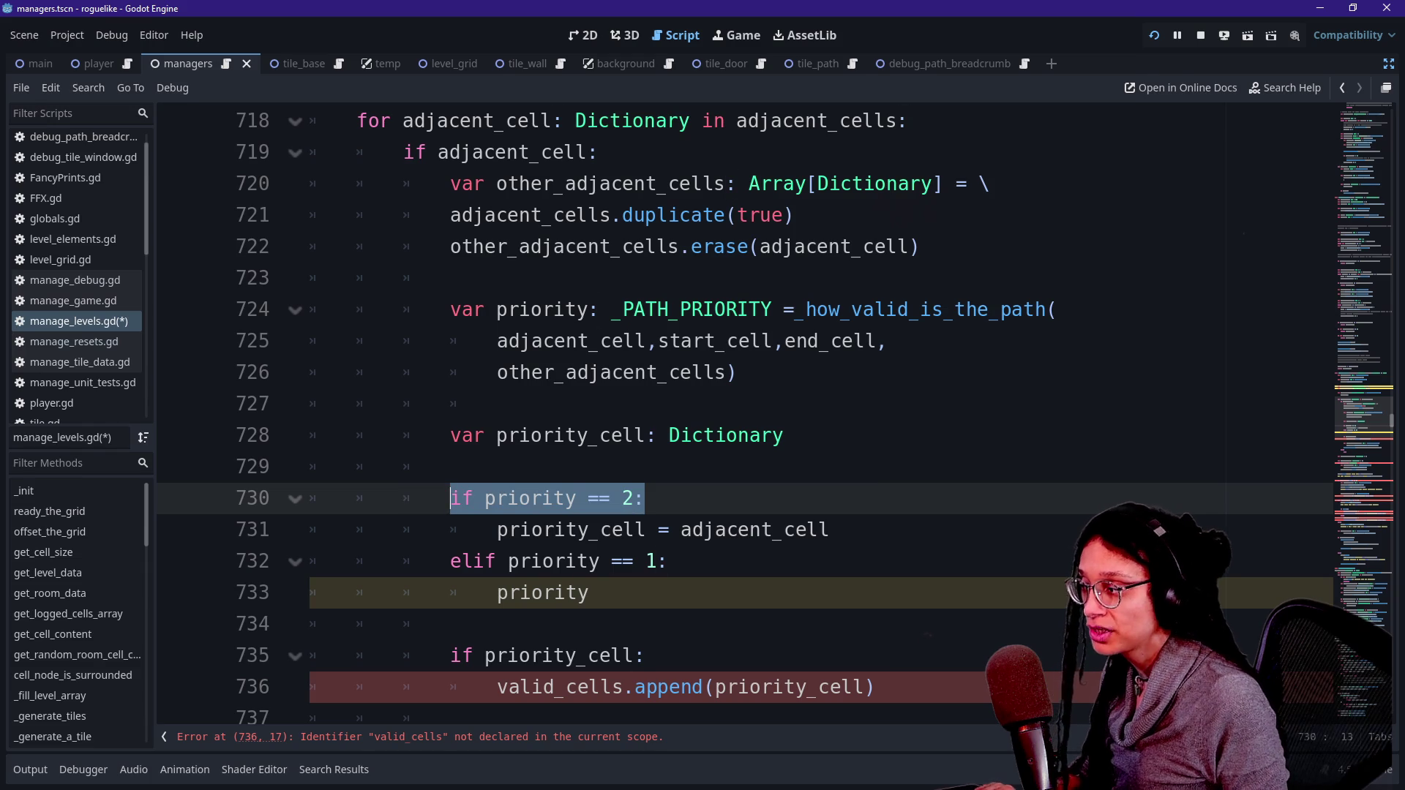
{"action": "type", "text": "match priority:"}
{"action": "key", "text": "Return"}
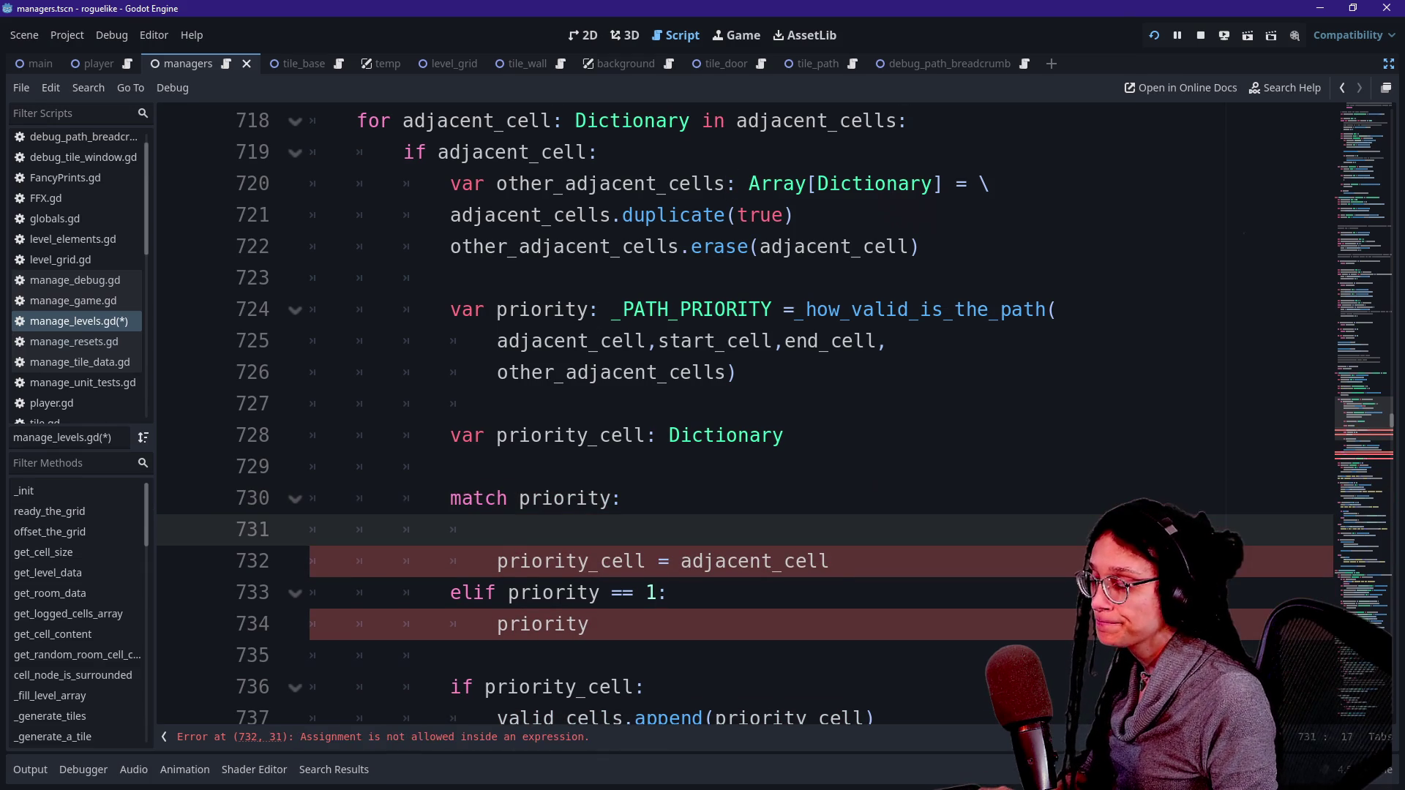
{"action": "type", "text": "_PAT"}
{"action": "key", "text": "Return"}
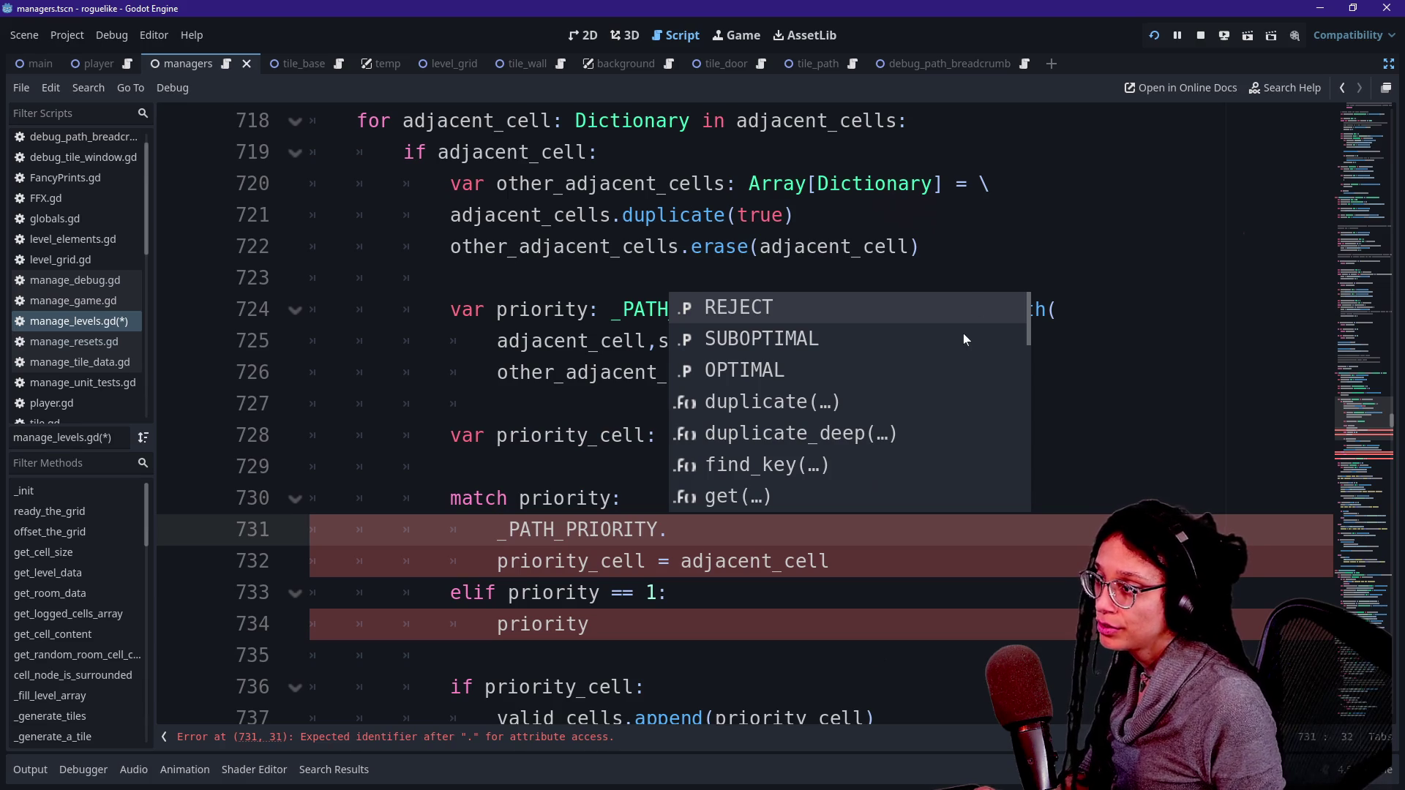
{"action": "left_click", "coordinate": [963, 340]}
{"action": "key", "text": "Down"}
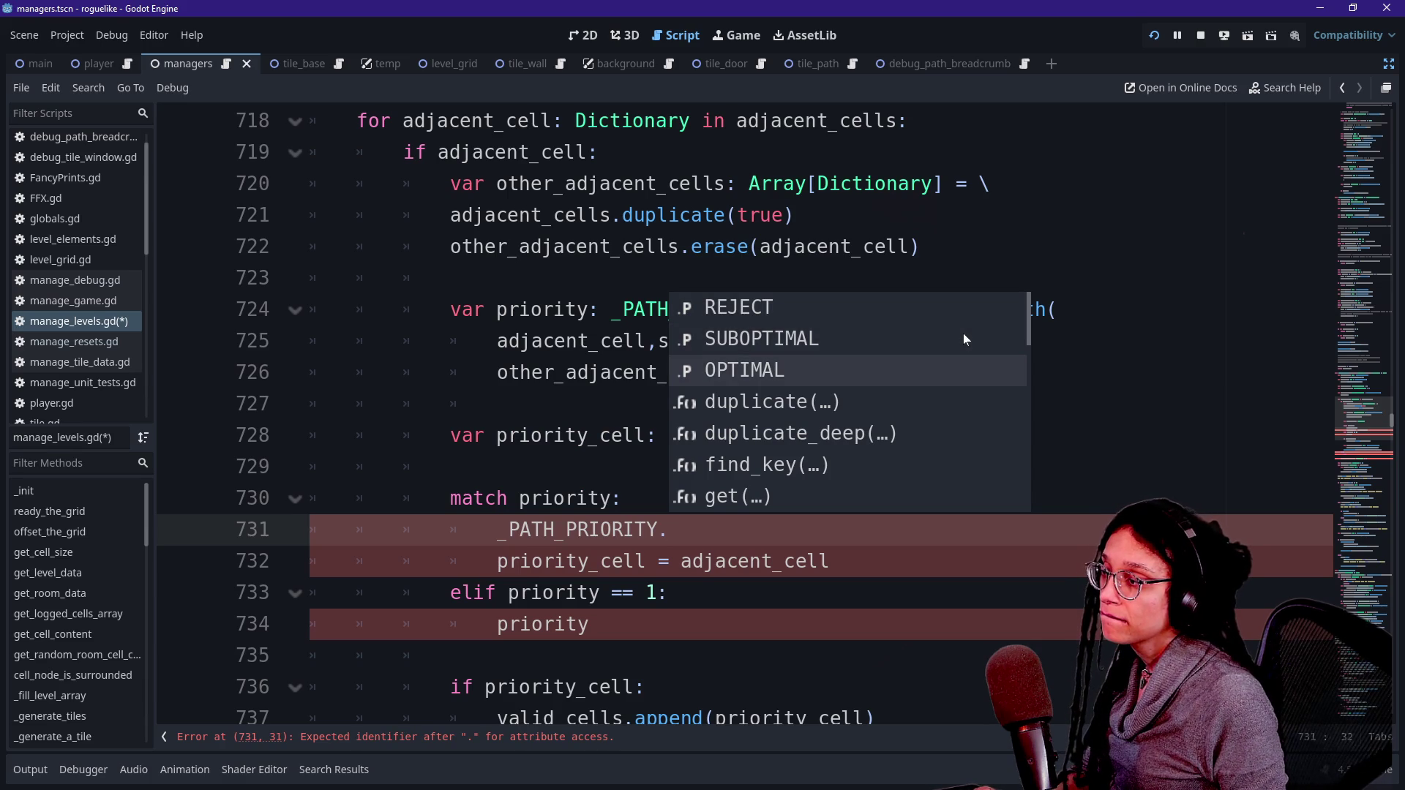
{"action": "key", "text": "Return"}
{"action": "type", "text": "::"}
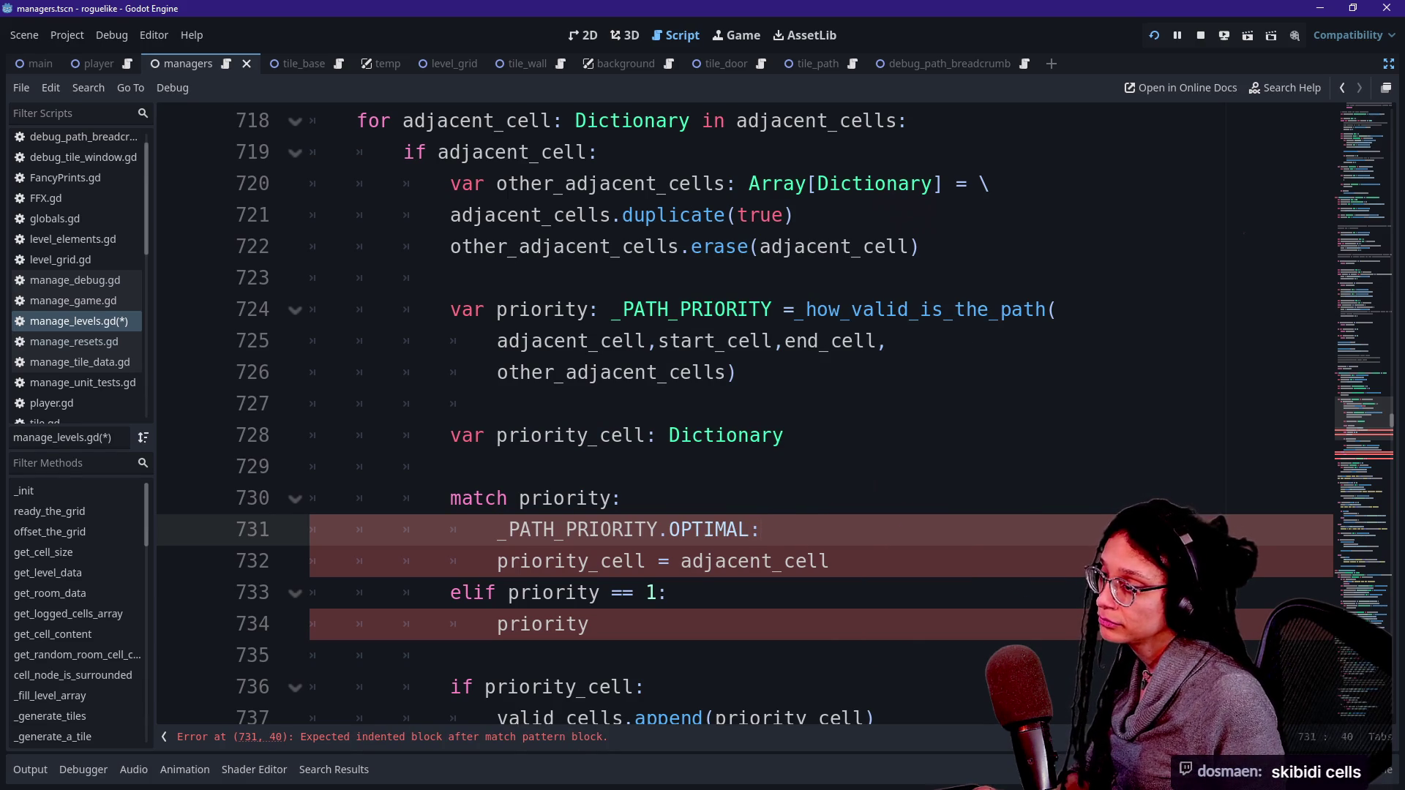
Step: Under the OPTIMAL case, replace the old priority_cell assignment with 'optimal_cells.append'
{"action": "key", "text": "Down"}
{"action": "key", "text": "Home"}
{"action": "key", "text": "Tab"}
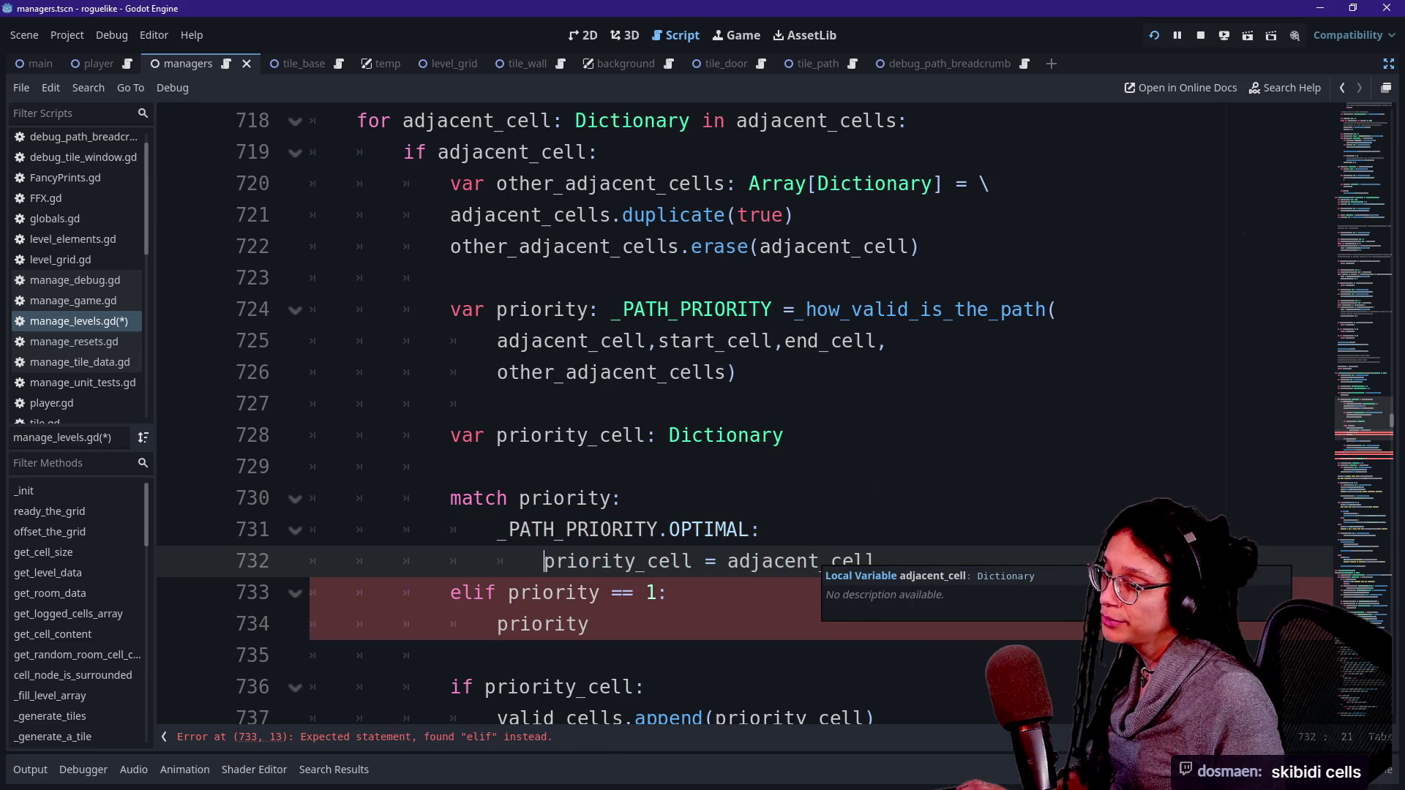
{"action": "left_click", "coordinate": [818, 562]}
{"action": "key", "text": "Home"}
{"action": "key", "text": "shift+End"}
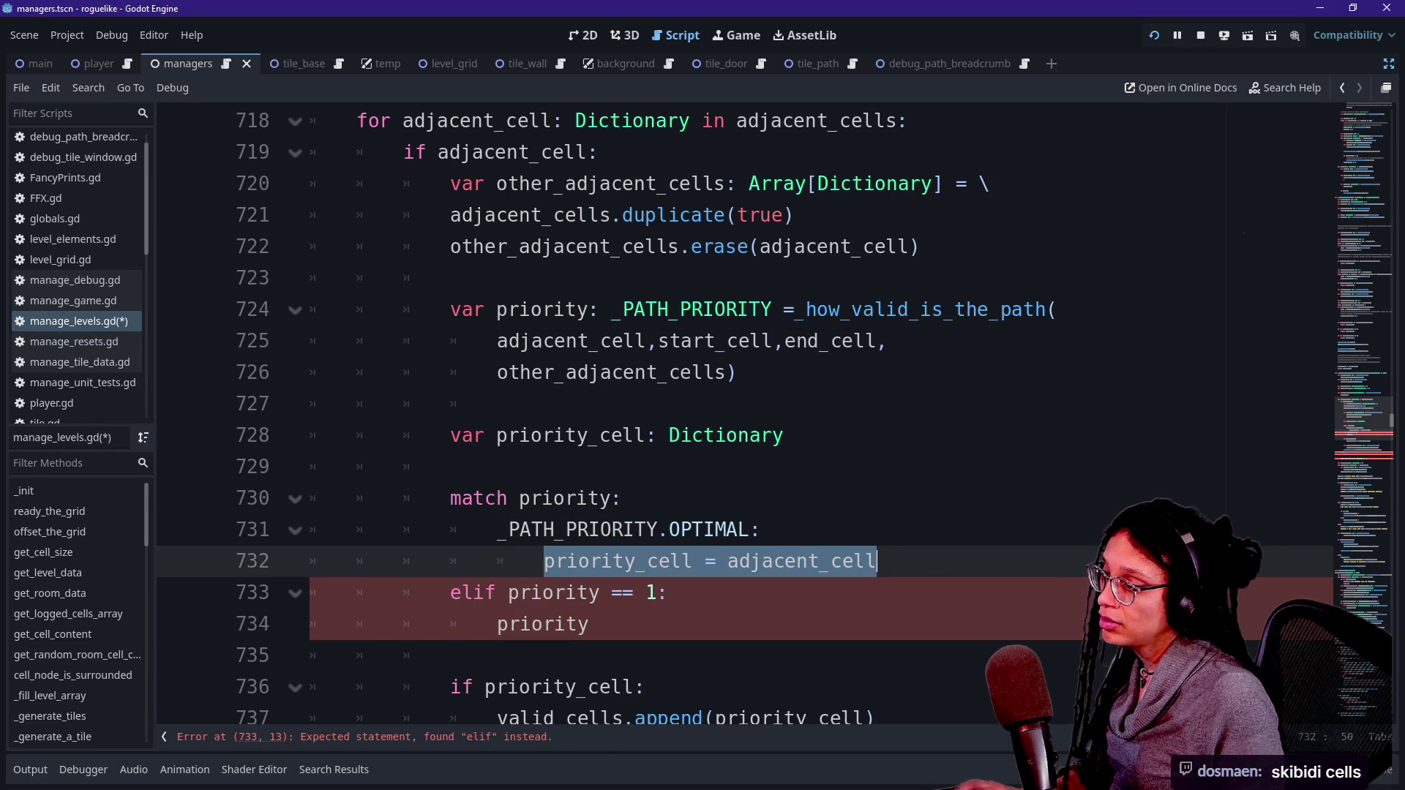
{"action": "key", "text": "BackSpace"}
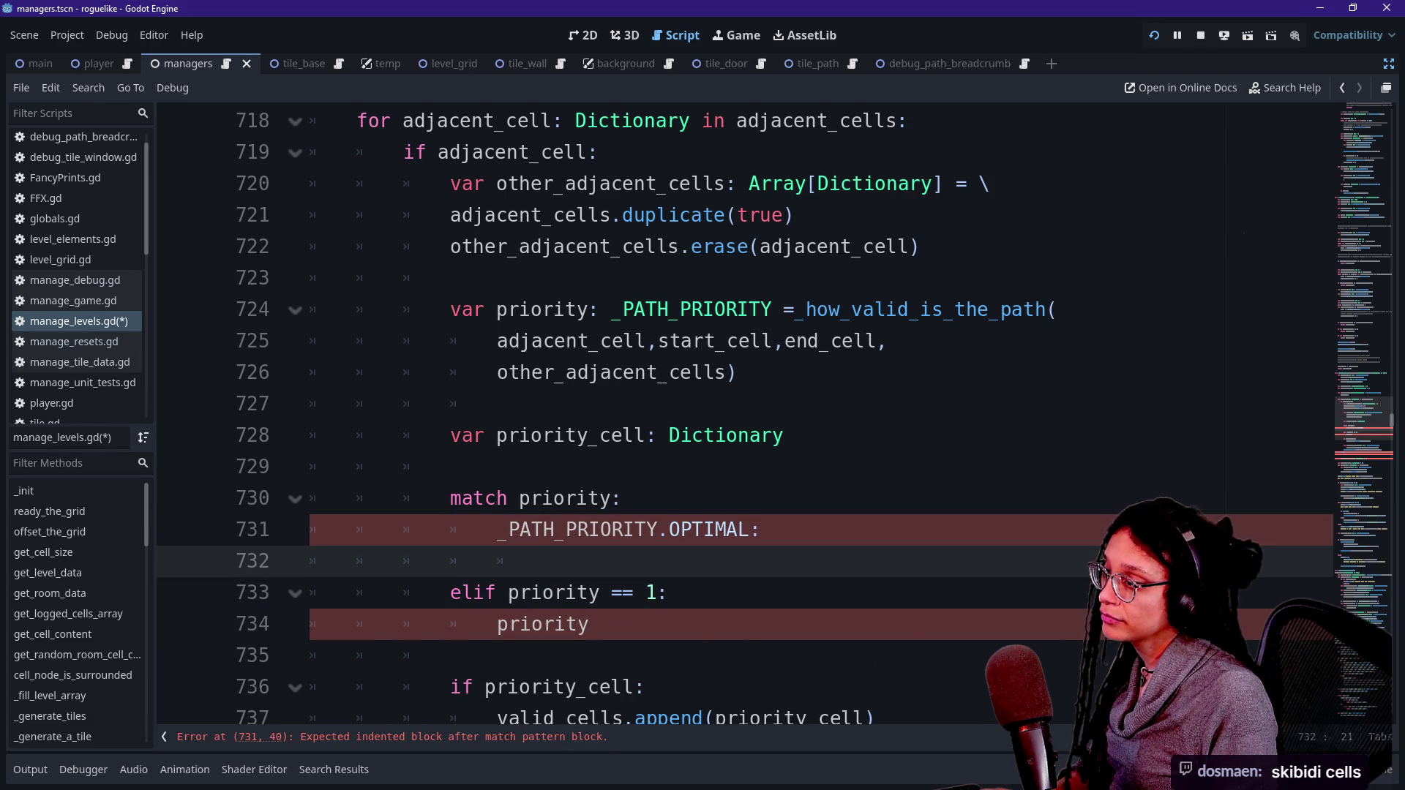
{"action": "type", "text": "priority."}
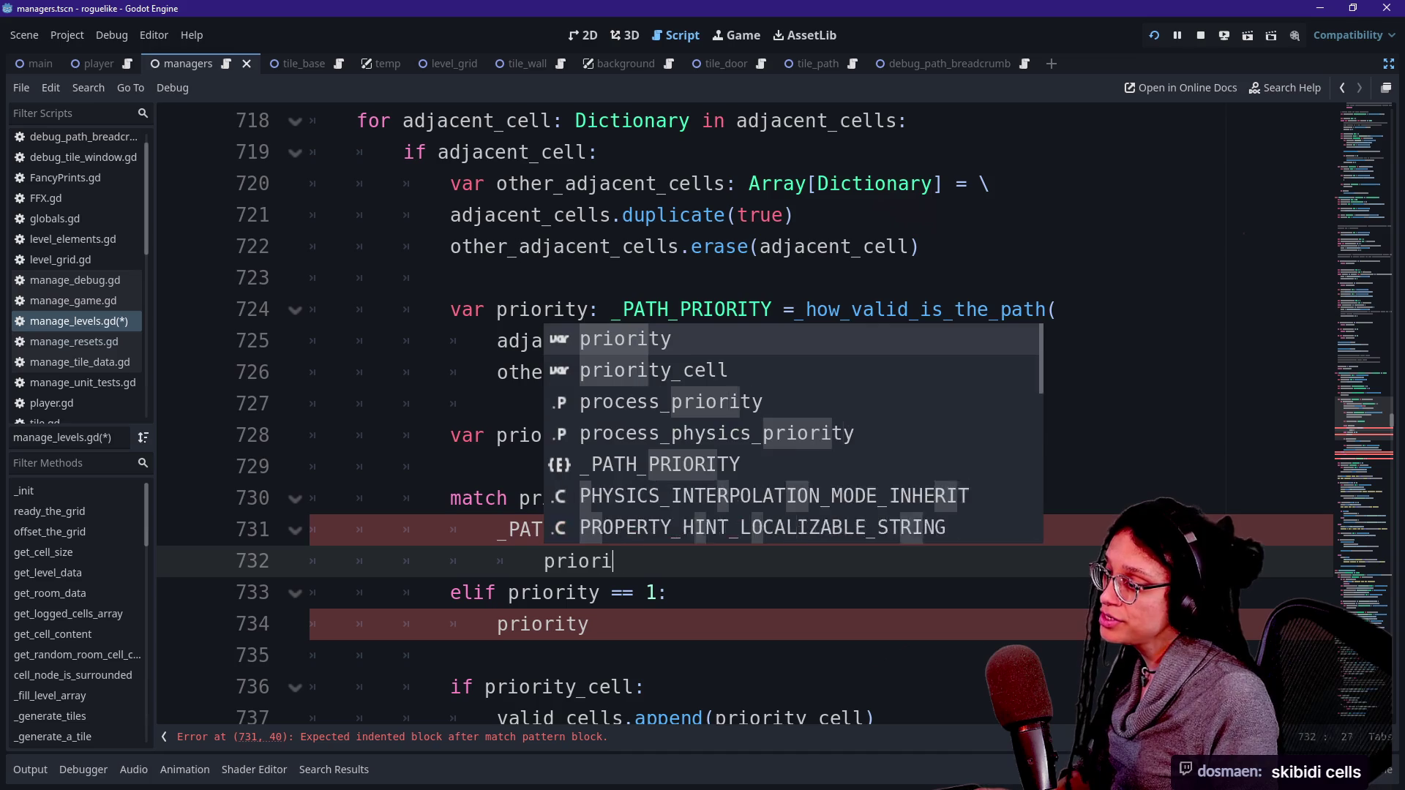
{"action": "key", "text": "Escape"}
{"action": "key", "text": "BackSpace"}
{"action": "key", "text": "BackSpace"}
{"action": "key", "text": "BackSpace"}
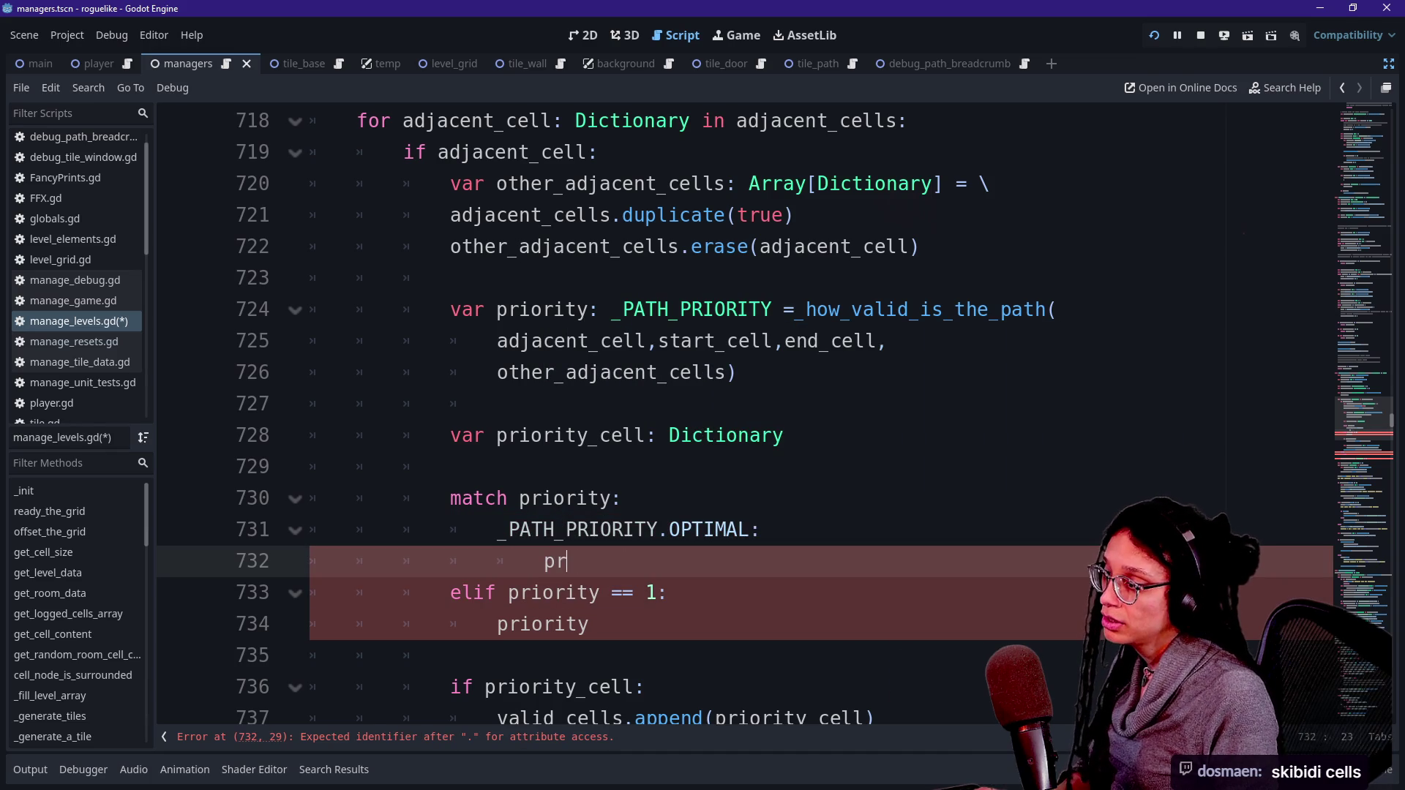
{"action": "type", "text": "op"}
{"action": "key", "text": "Return"}
{"action": "type", "text": "."}
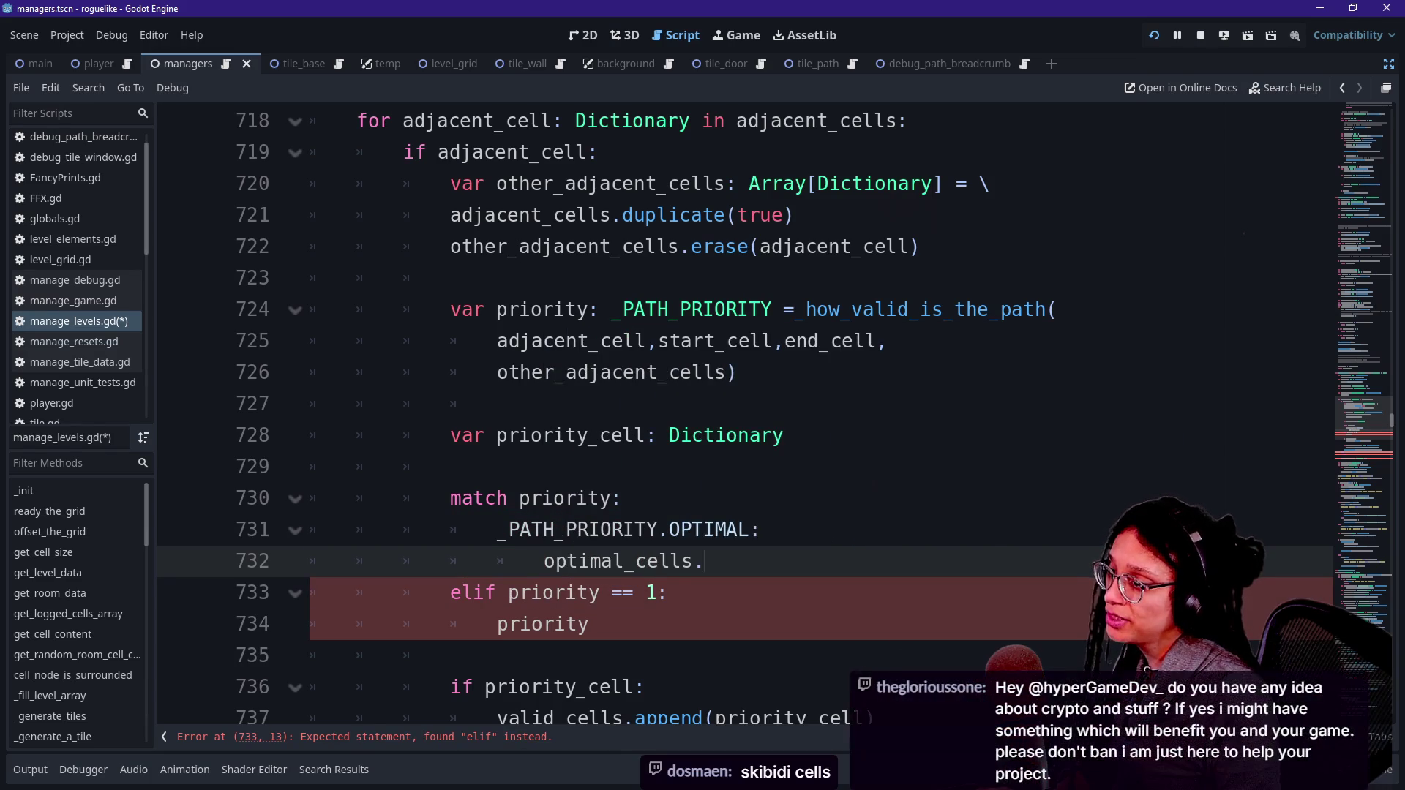
{"action": "type", "text": "append"}
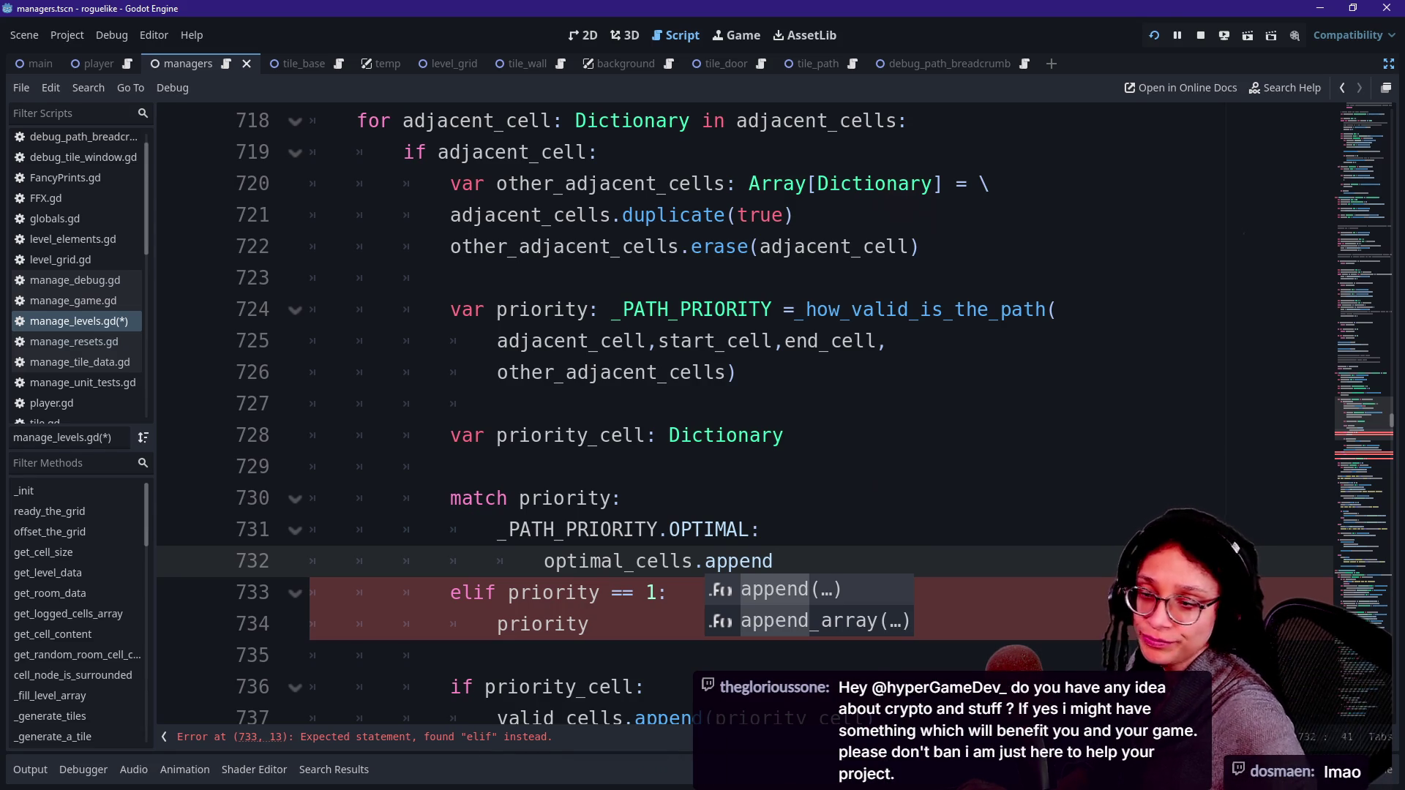
Step: Complete the call as 'optimal_cells.append(adjacent_cell)'
{"action": "left_click", "coordinate": [622, 499]}
{"action": "left_click", "coordinate": [668, 592]}
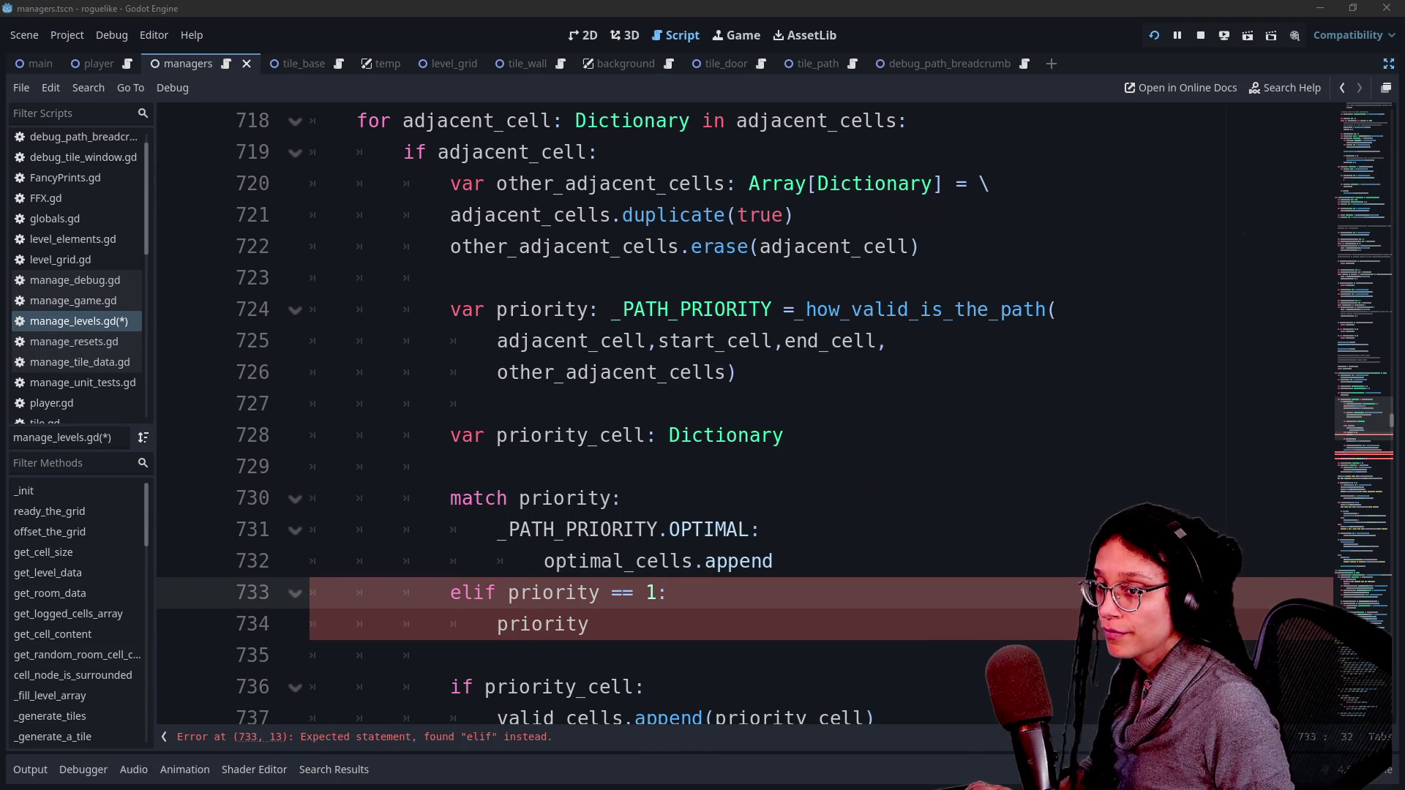
{"action": "left_click", "coordinate": [567, 561]}
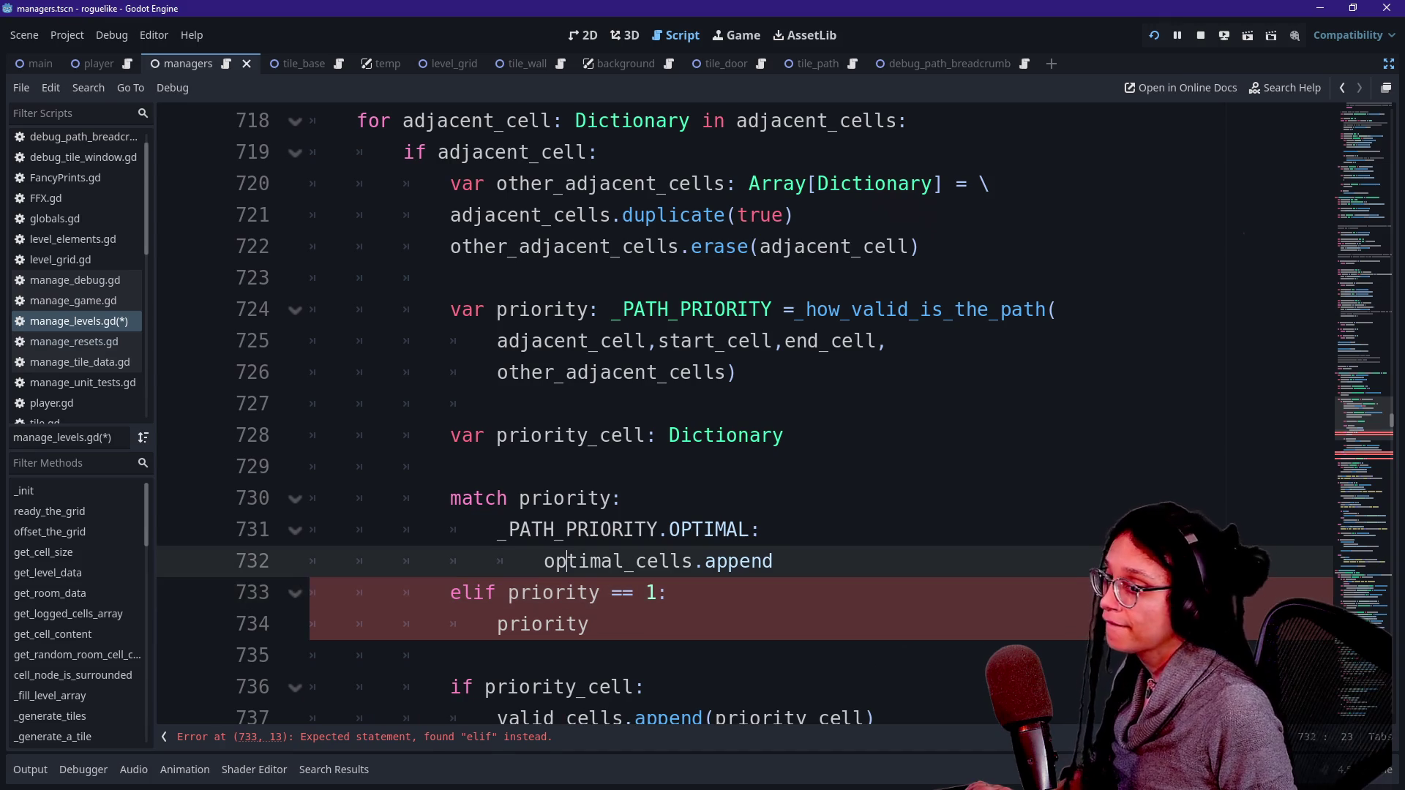
{"action": "key", "text": "Down"}
{"action": "key", "text": "Down"}
{"action": "key", "text": "Down"}
{"action": "key", "text": "Up"}
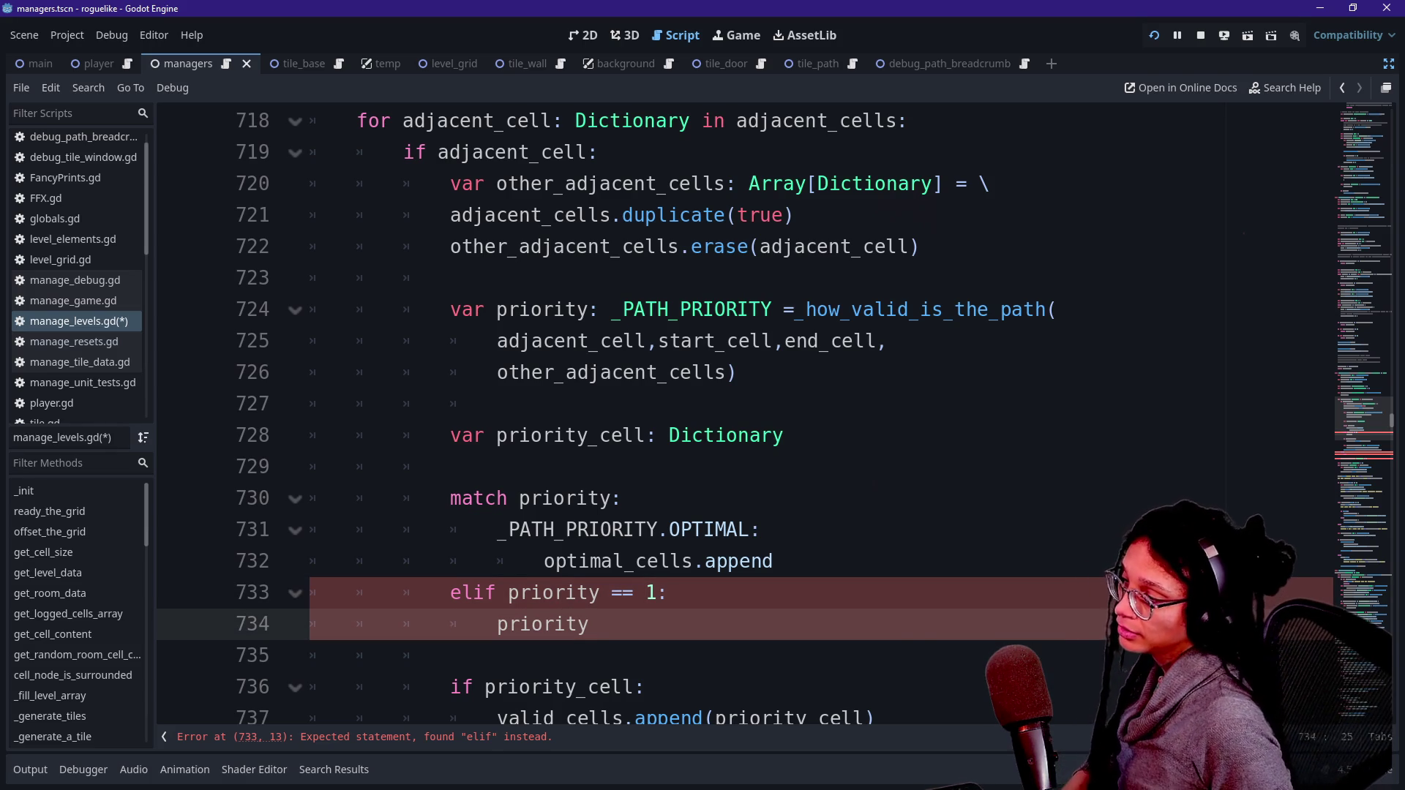
{"action": "left_click", "coordinate": [774, 562]}
{"action": "type", "text": "("}
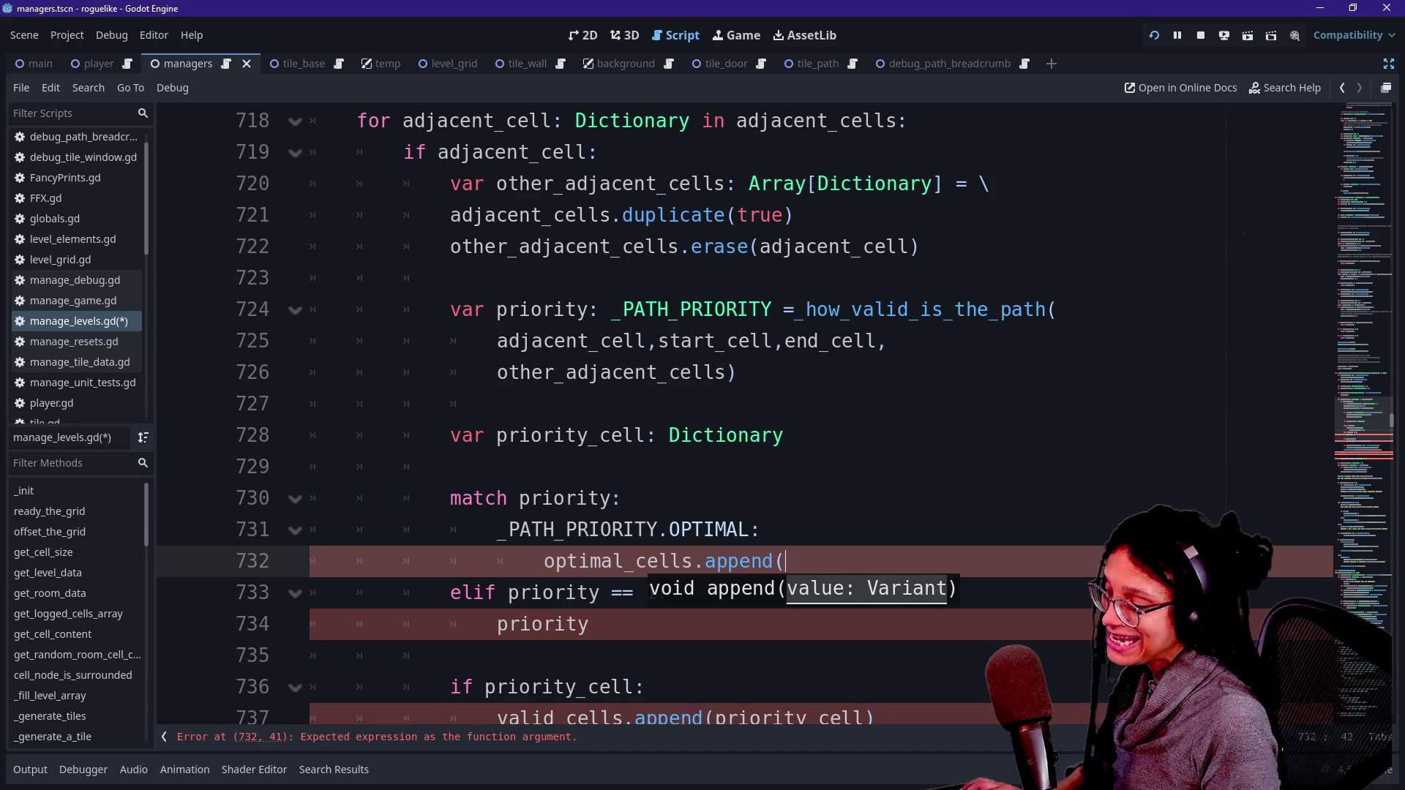
{"action": "type", "text": "priority)"}
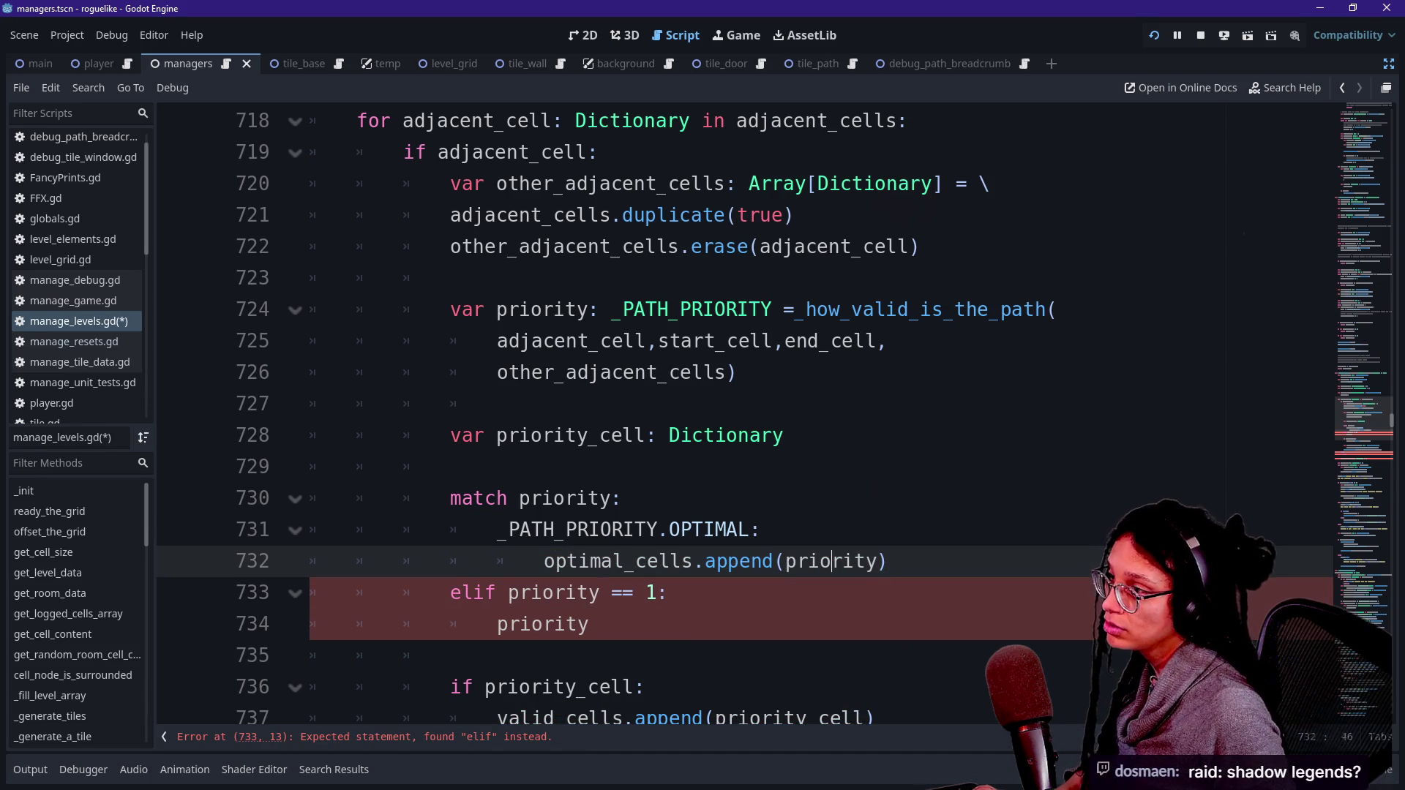
{"action": "double_click", "coordinate": [830, 561]}
{"action": "key", "text": "BackSpace"}
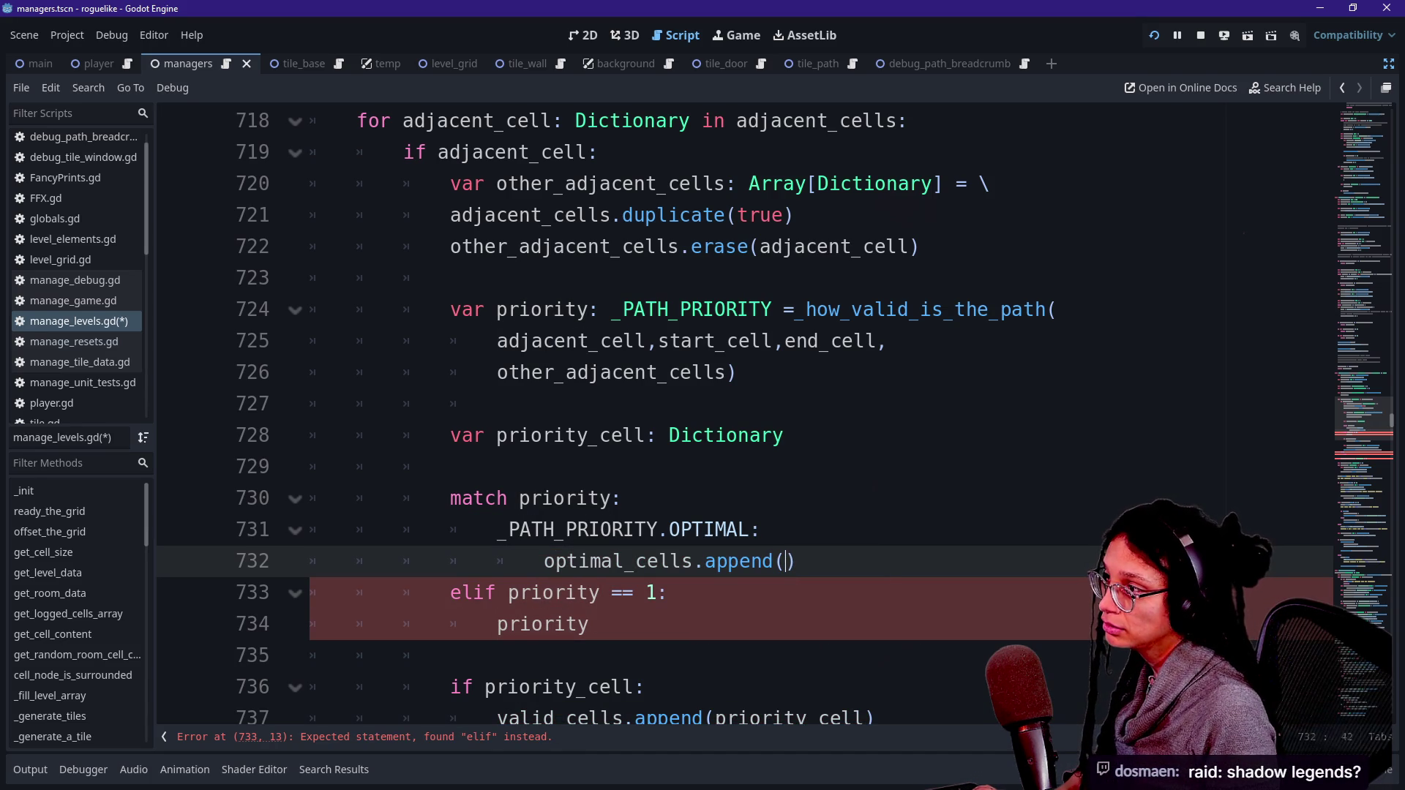
{"action": "type", "text": "adjacent_cell"}
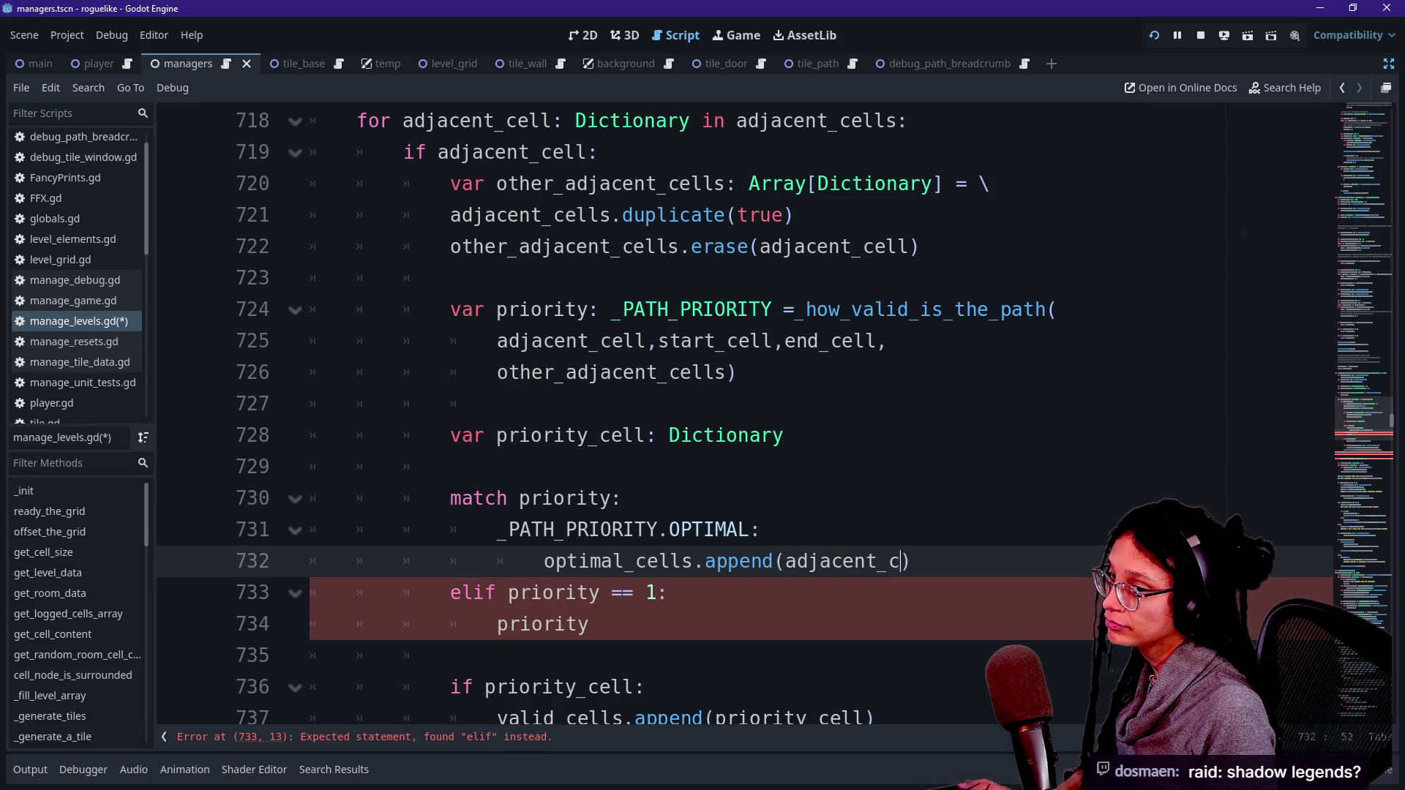
Step: Replace the 'elif priority == 1' line with a '_PATH_PRIORITY.SUBOPTIMAL:' case
{"action": "left_click", "coordinate": [670, 435]}
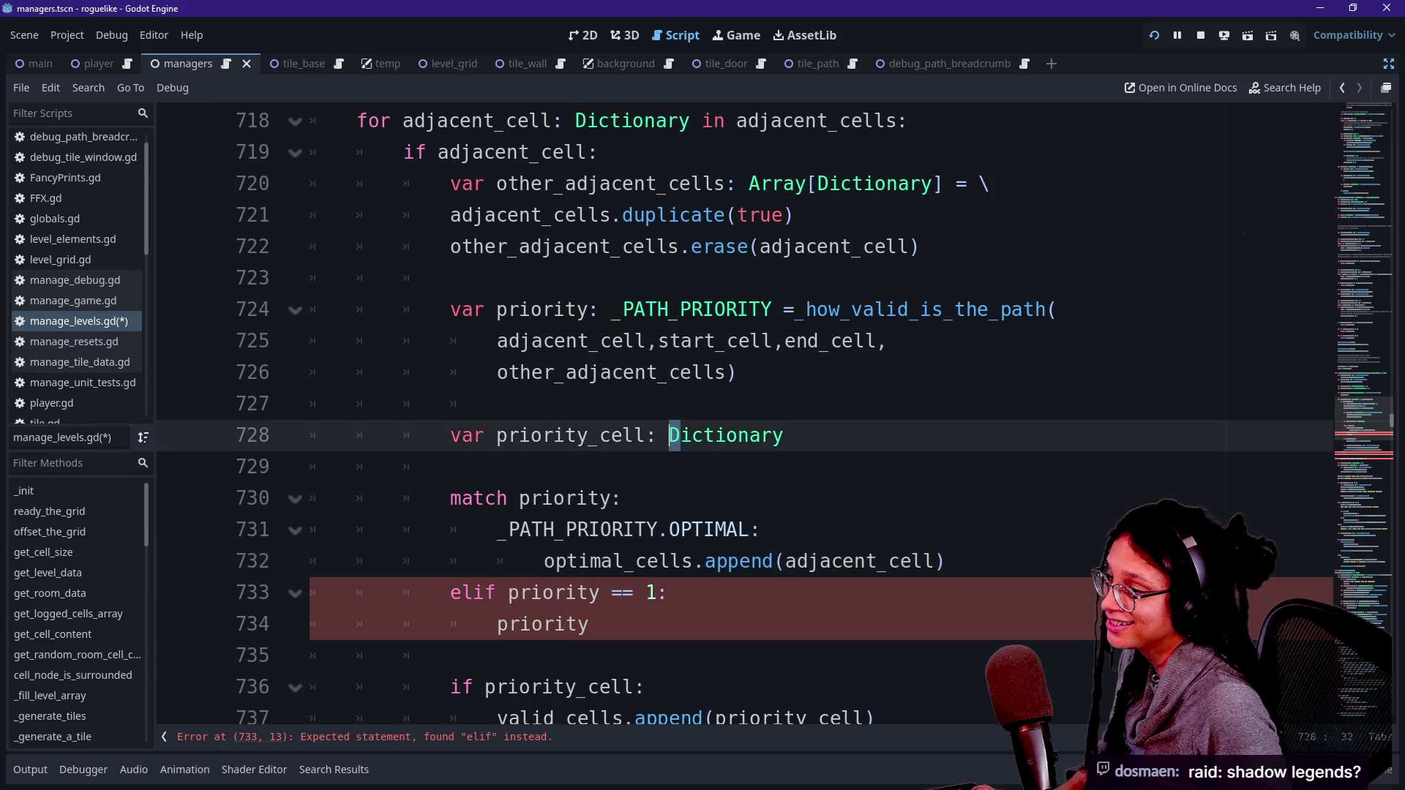
{"action": "scroll", "coordinate": [684, 466], "scroll_direction": "down", "scroll_amount": 1}
{"action": "key", "text": "Down"}
{"action": "key", "text": "Down"}
{"action": "key", "text": "Down"}
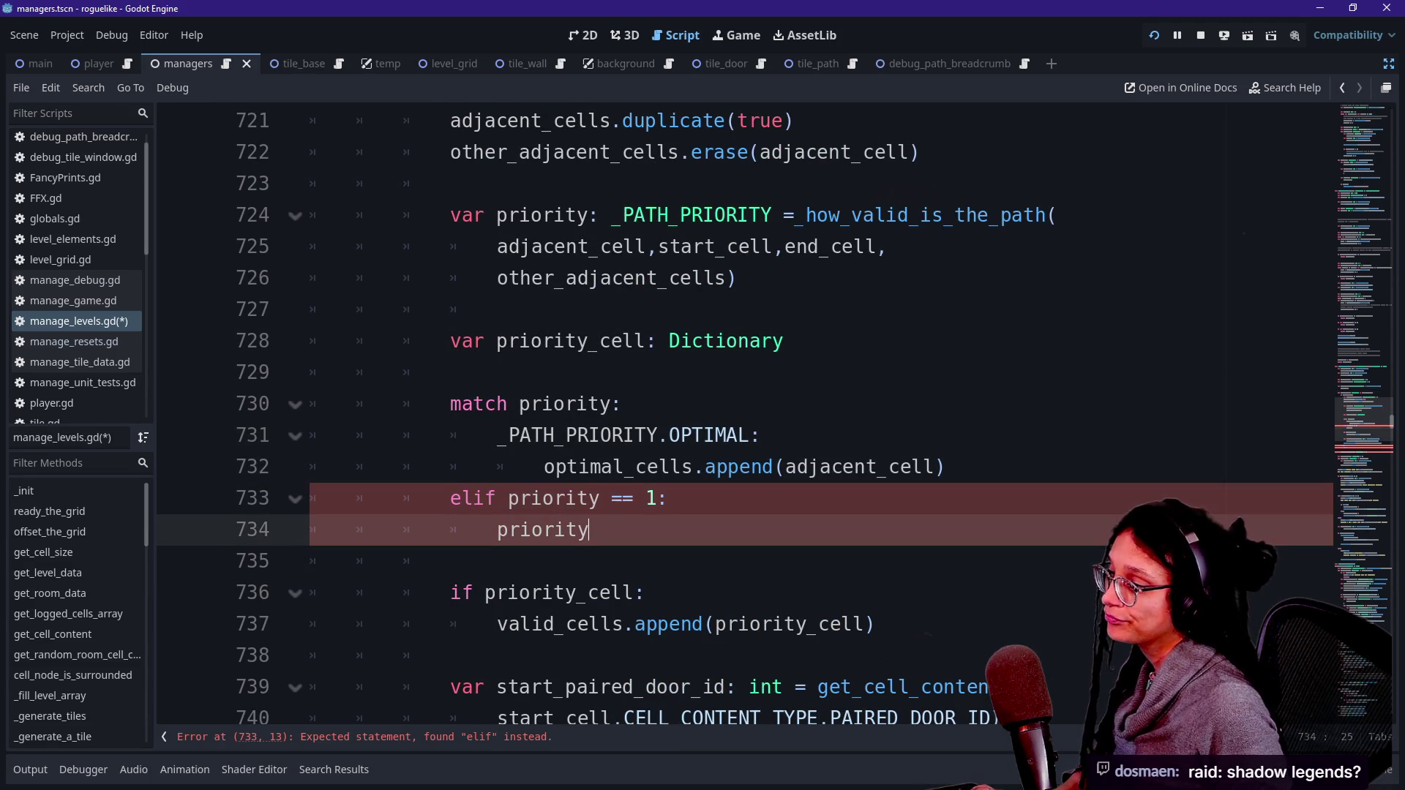
{"action": "key", "text": "Up"}
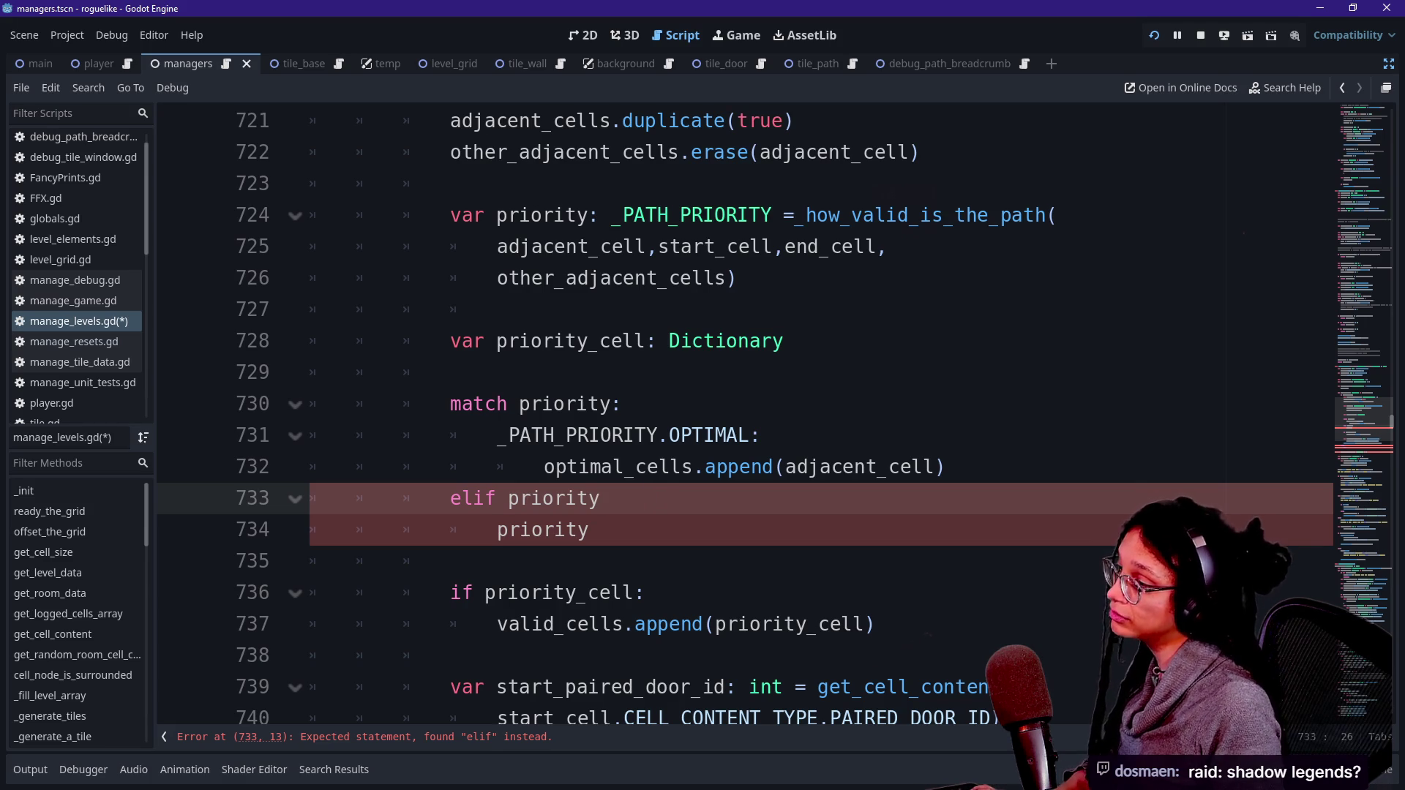
{"action": "key", "text": "BackSpace"}
{"action": "key", "text": "BackSpace"}
{"action": "key", "text": "BackSpace"}
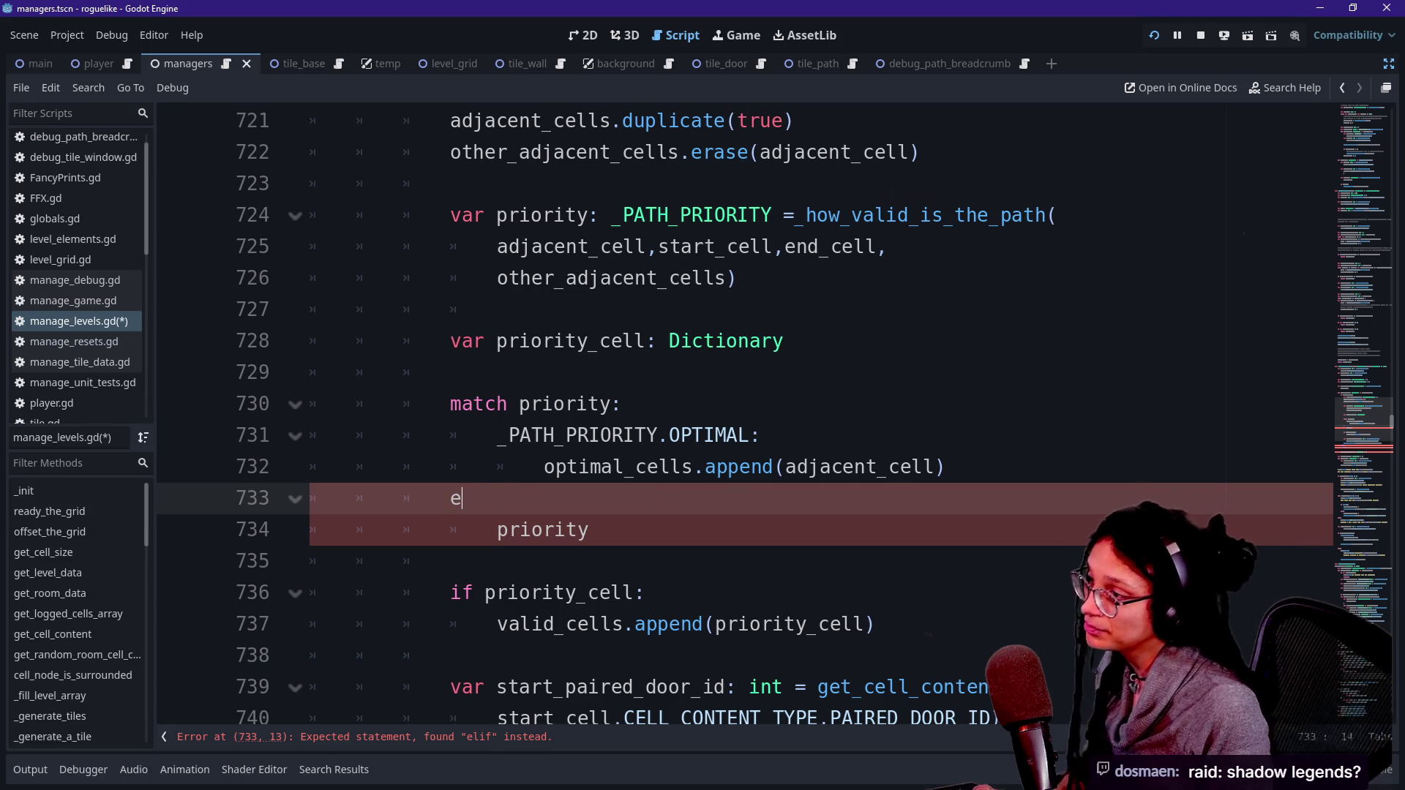
{"action": "key", "text": "BackSpace"}
{"action": "key", "text": "BackSpace"}
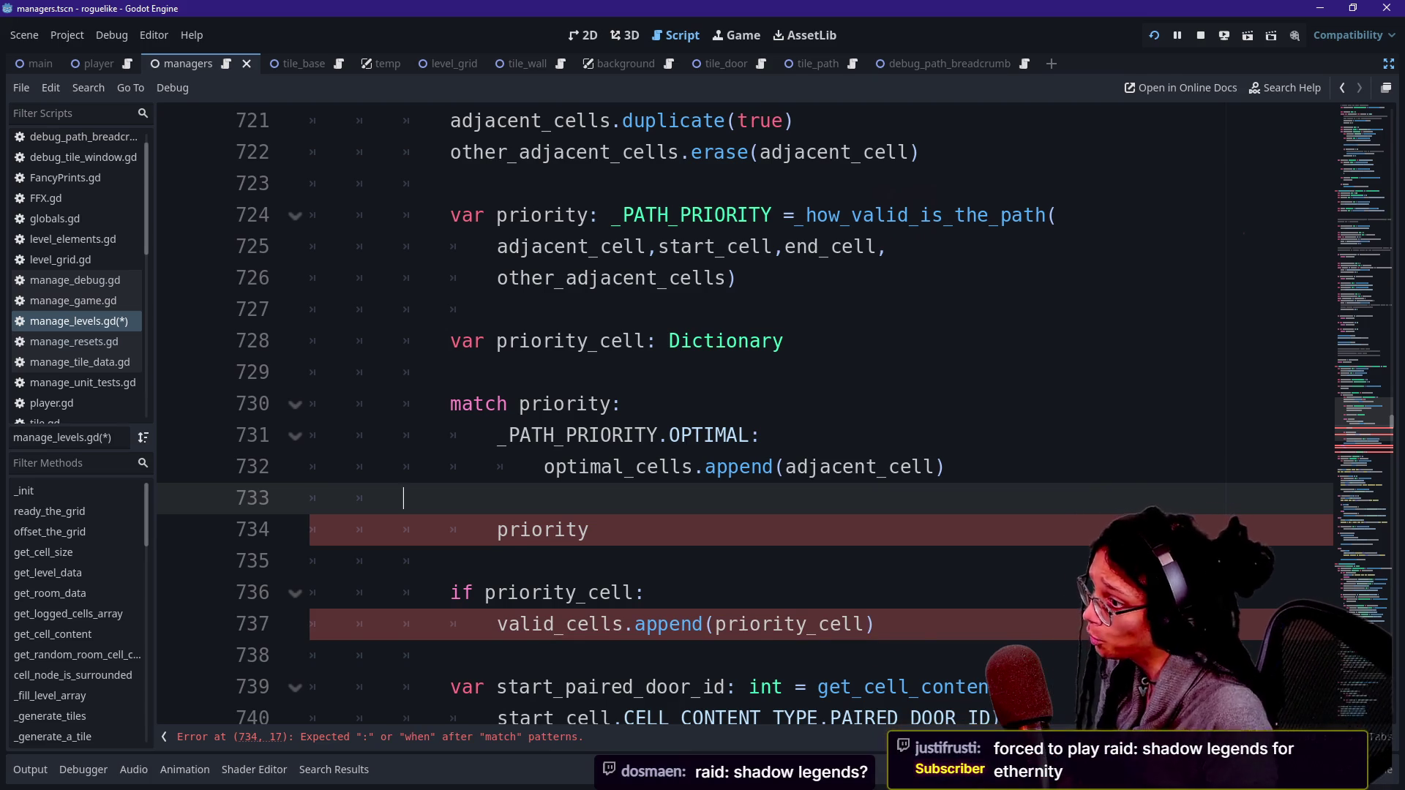
{"action": "key", "text": "BackSpace"}
{"action": "key", "text": "Return"}
{"action": "key", "text": "BackSpace"}
{"action": "type", "text": "_"}
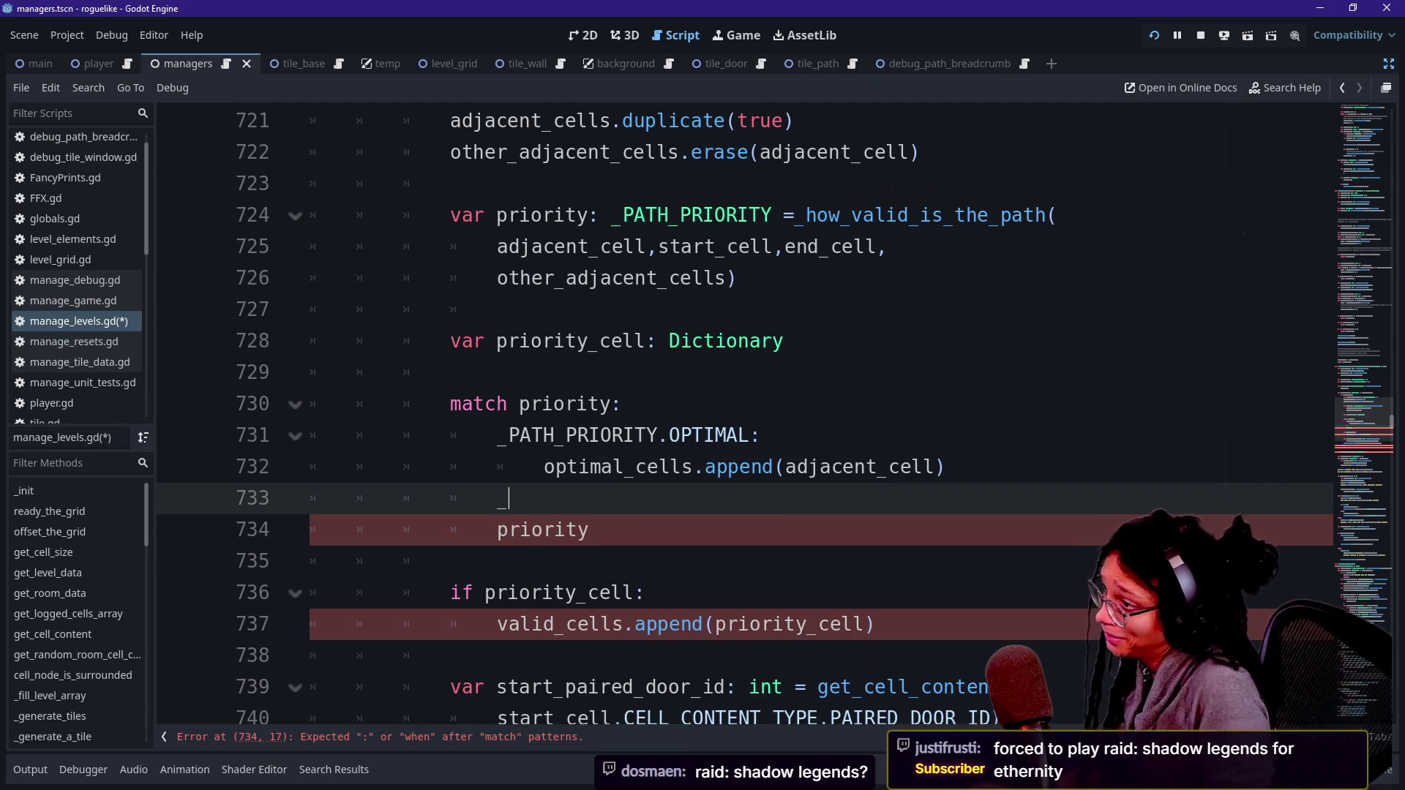
{"action": "type", "text": "PATH_PRIOR"}
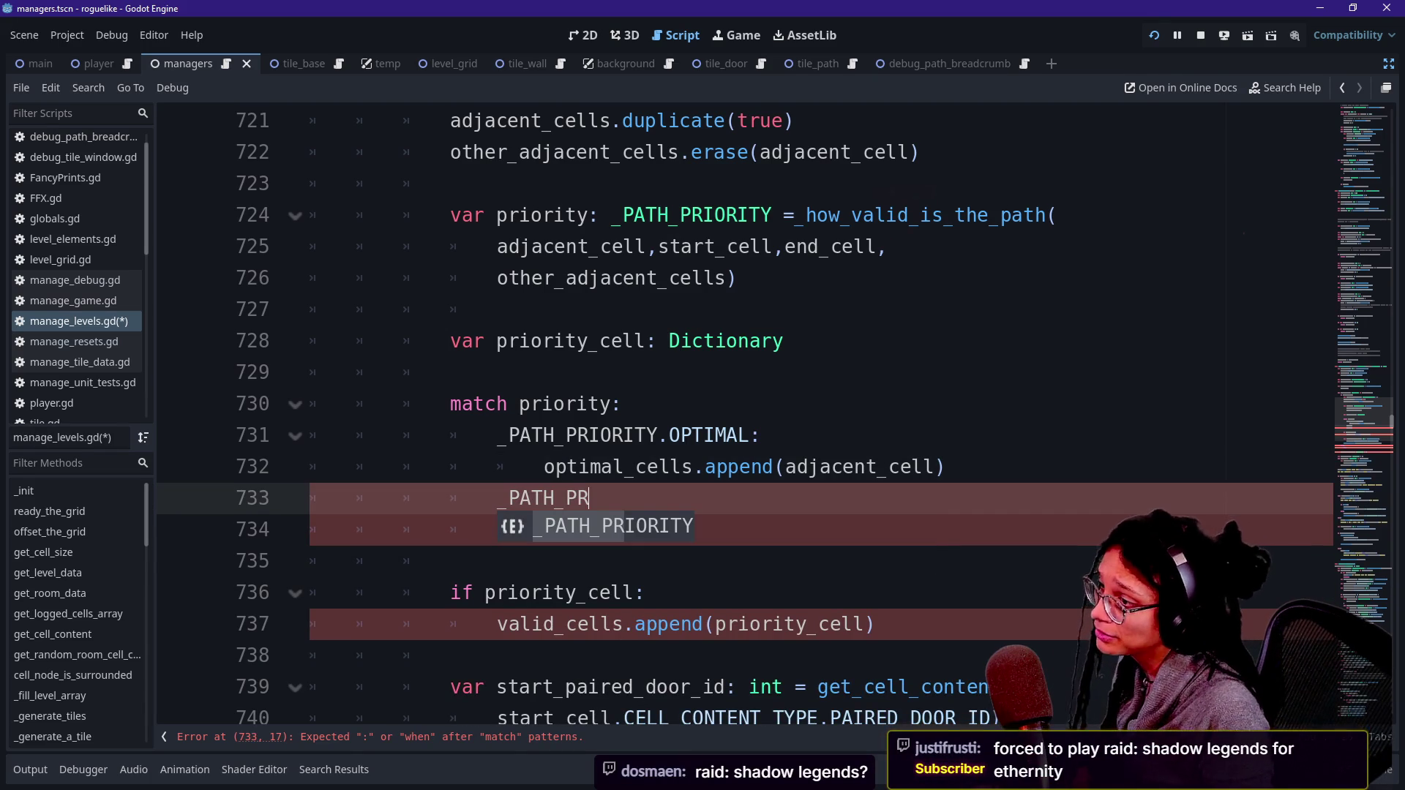
{"action": "key", "text": "Return"}
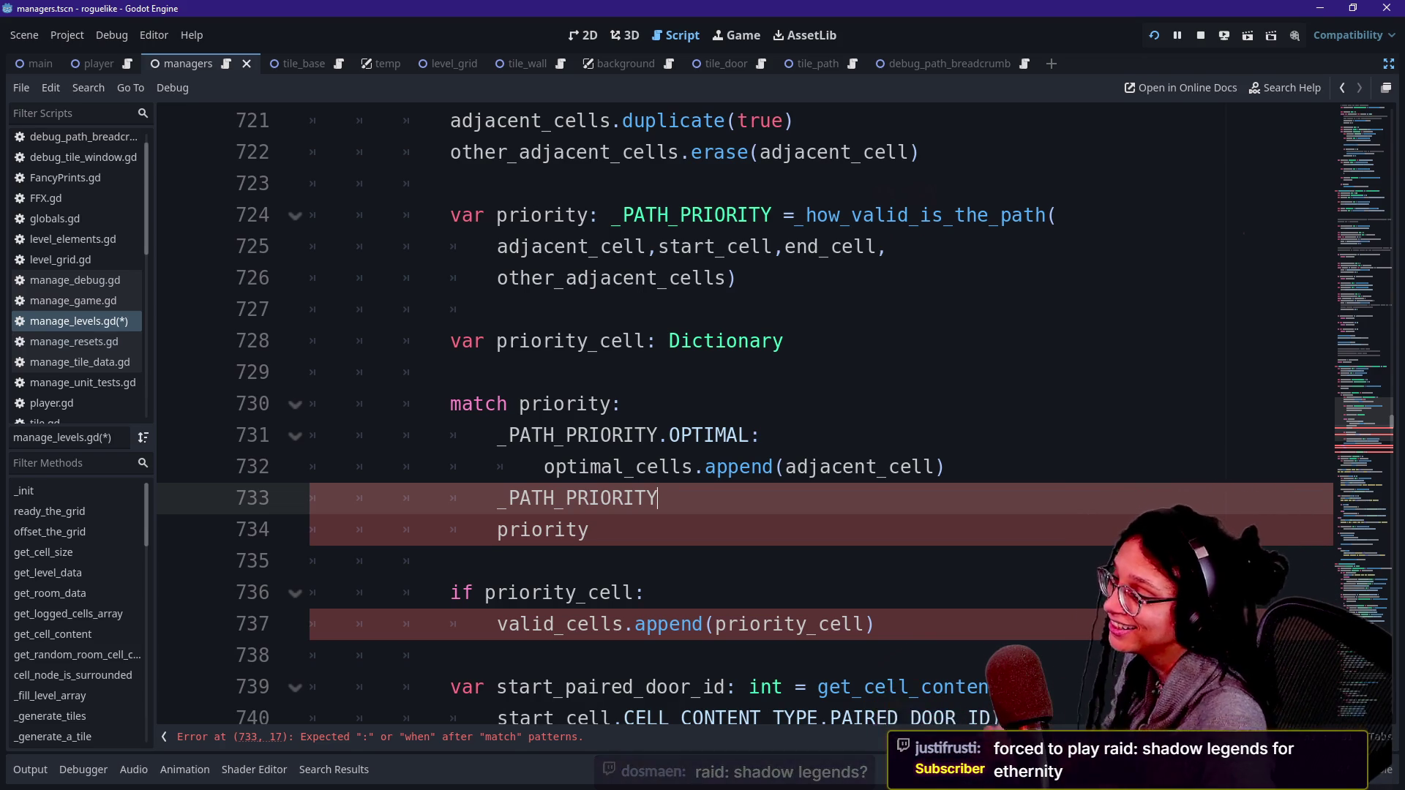
{"action": "type", "text": ".SUBOP"}
{"action": "key", "text": "Return"}
{"action": "type", "text": ":"}
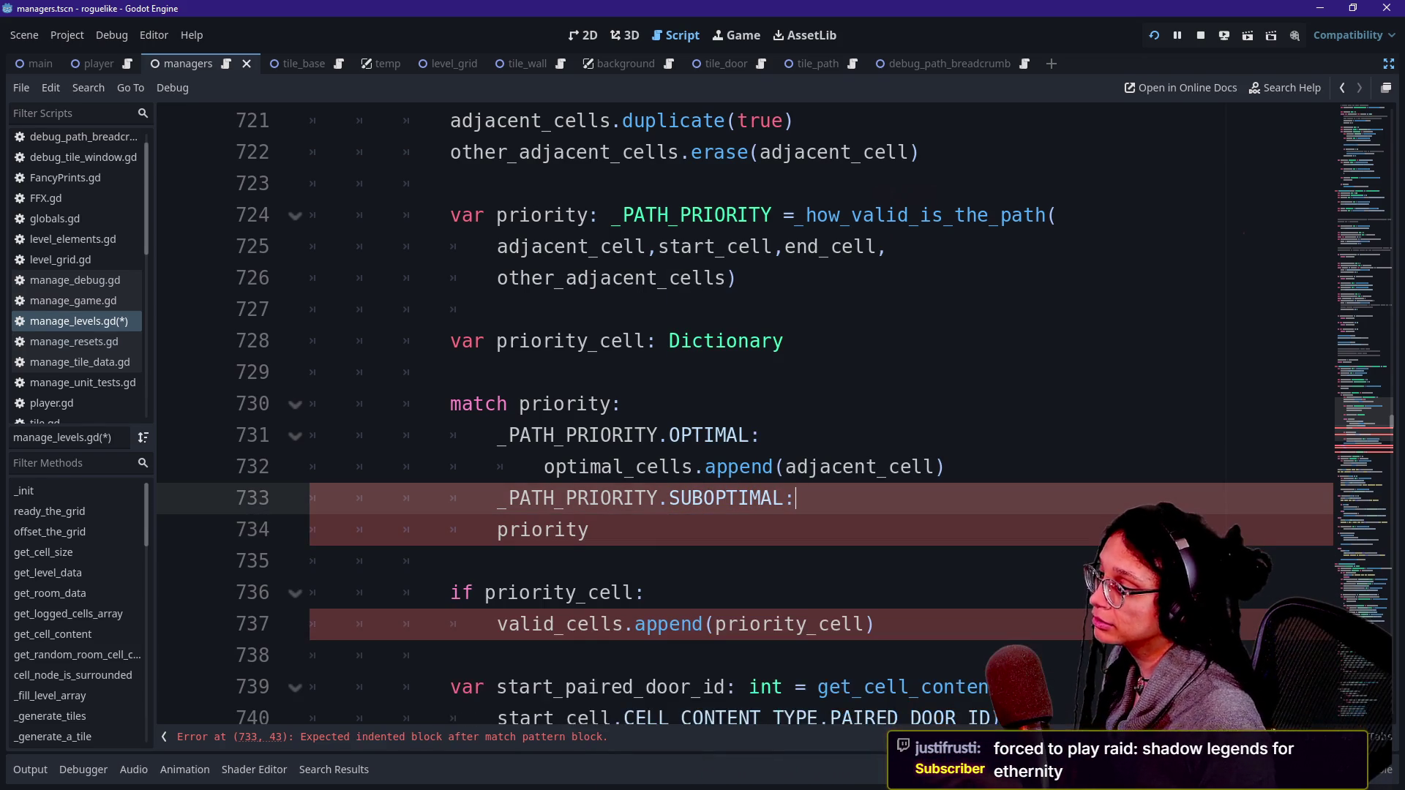
Step: Delete the stray priority line and copy the optimal_cells append line under SUBOPTIMAL
{"action": "key", "text": "Down"}
{"action": "key", "text": "ctrl+shift+k"}
{"action": "key", "text": "Up"}
{"action": "key", "text": "shift+Up"}
{"action": "key", "text": "ctrl+c"}
{"action": "key", "text": "Down"}
{"action": "key", "text": "Down"}
{"action": "key", "text": "ctrl+v"}
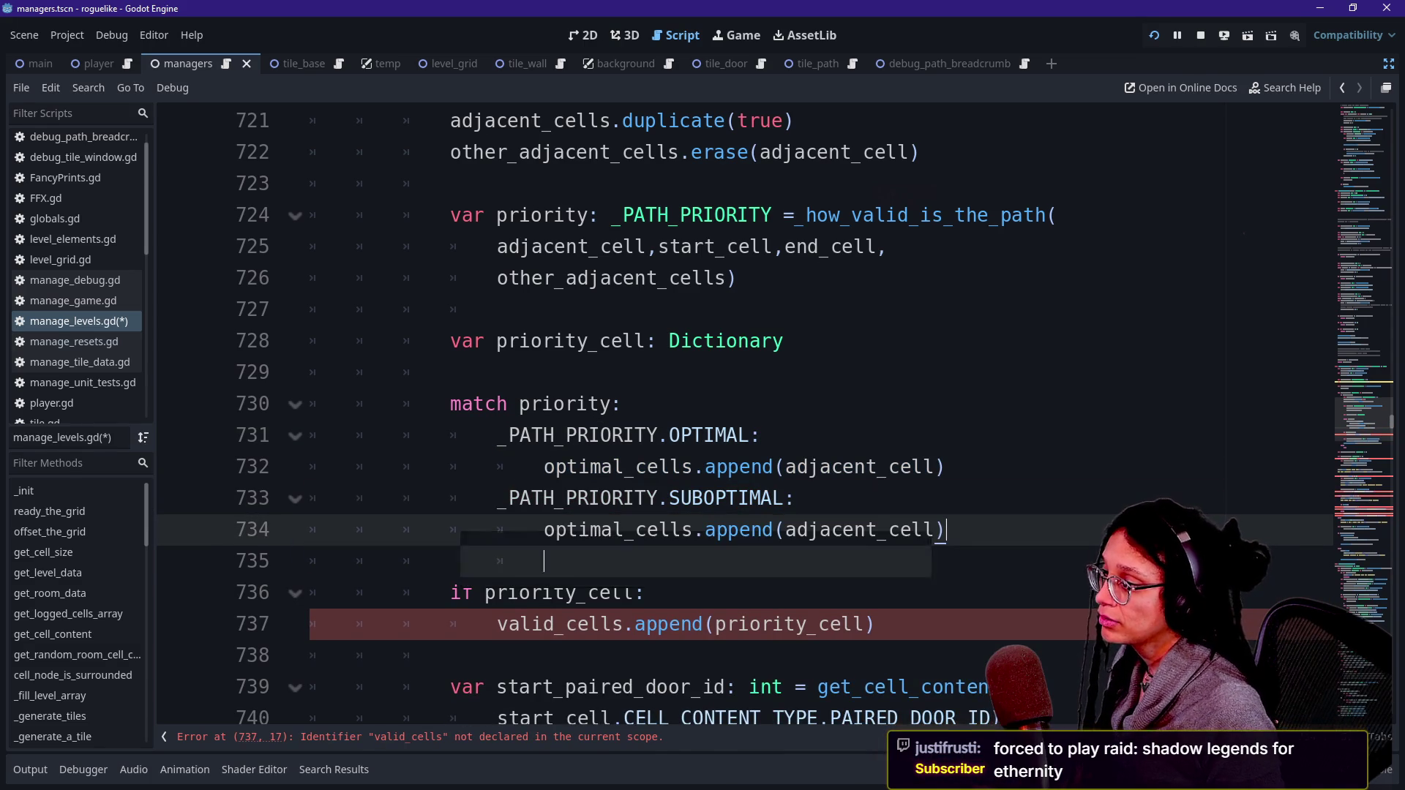
Step: Add a default '_: pass' case to the match
{"action": "key", "text": "Return"}
{"action": "key", "text": "BackSpace"}
{"action": "type", "text": "_:"}
{"action": "key", "text": "Return"}
{"action": "type", "text": "pass"}
Step: Select the 'var priority_cell: Dictionary' declaration line
{"action": "left_click", "coordinate": [621, 403]}
{"action": "scroll", "coordinate": [732, 410], "scroll_direction": "down", "scroll_amount": 2}
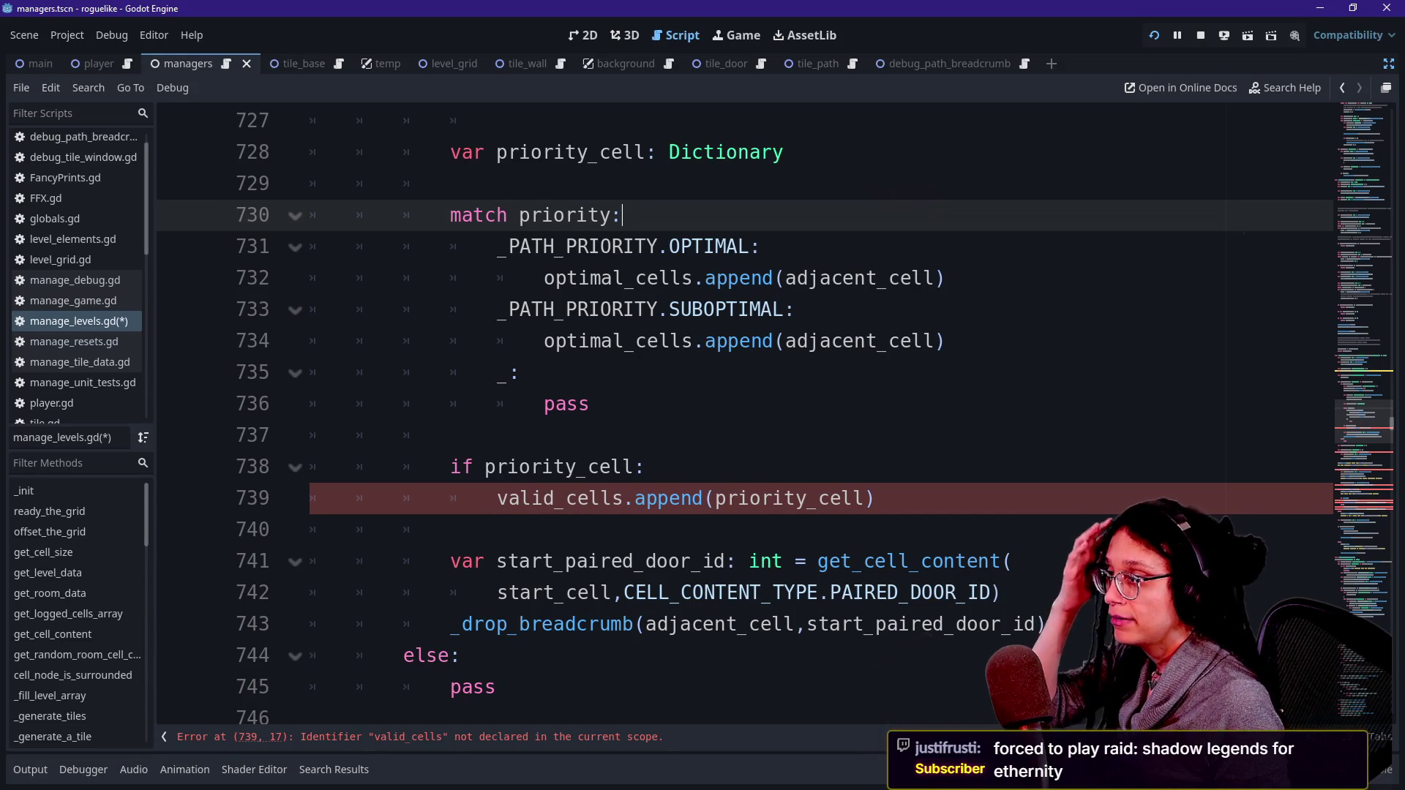
{"action": "scroll", "coordinate": [732, 409], "scroll_direction": "up", "scroll_amount": 1}
{"action": "key", "text": "Up"}
{"action": "key", "text": "Up"}
{"action": "key", "text": "shift+Up"}
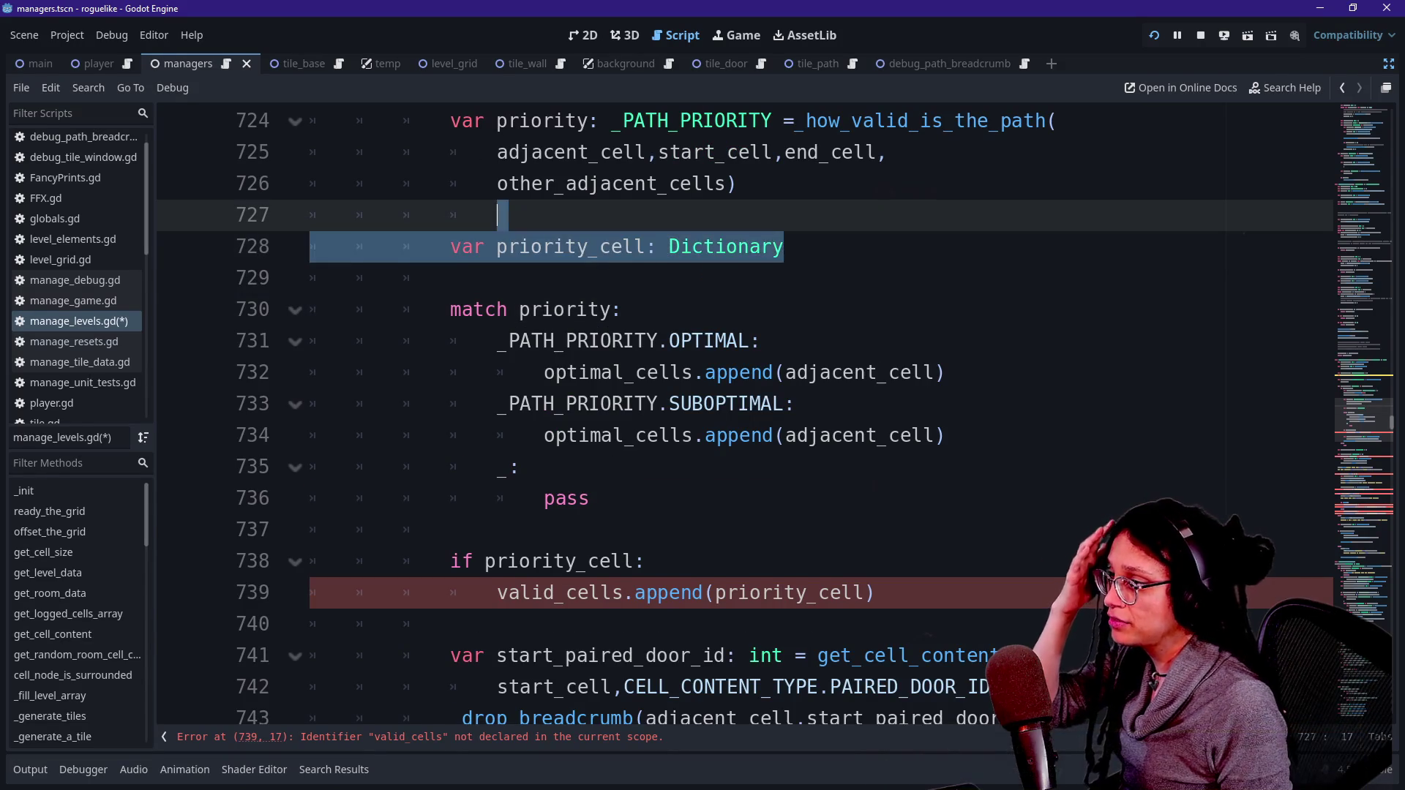
Step: Delete the priority_cell declaration and the 'if priority_cell:' condition
{"action": "key", "text": "BackSpace"}
{"action": "key", "text": "BackSpace"}
{"action": "key", "text": "BackSpace"}
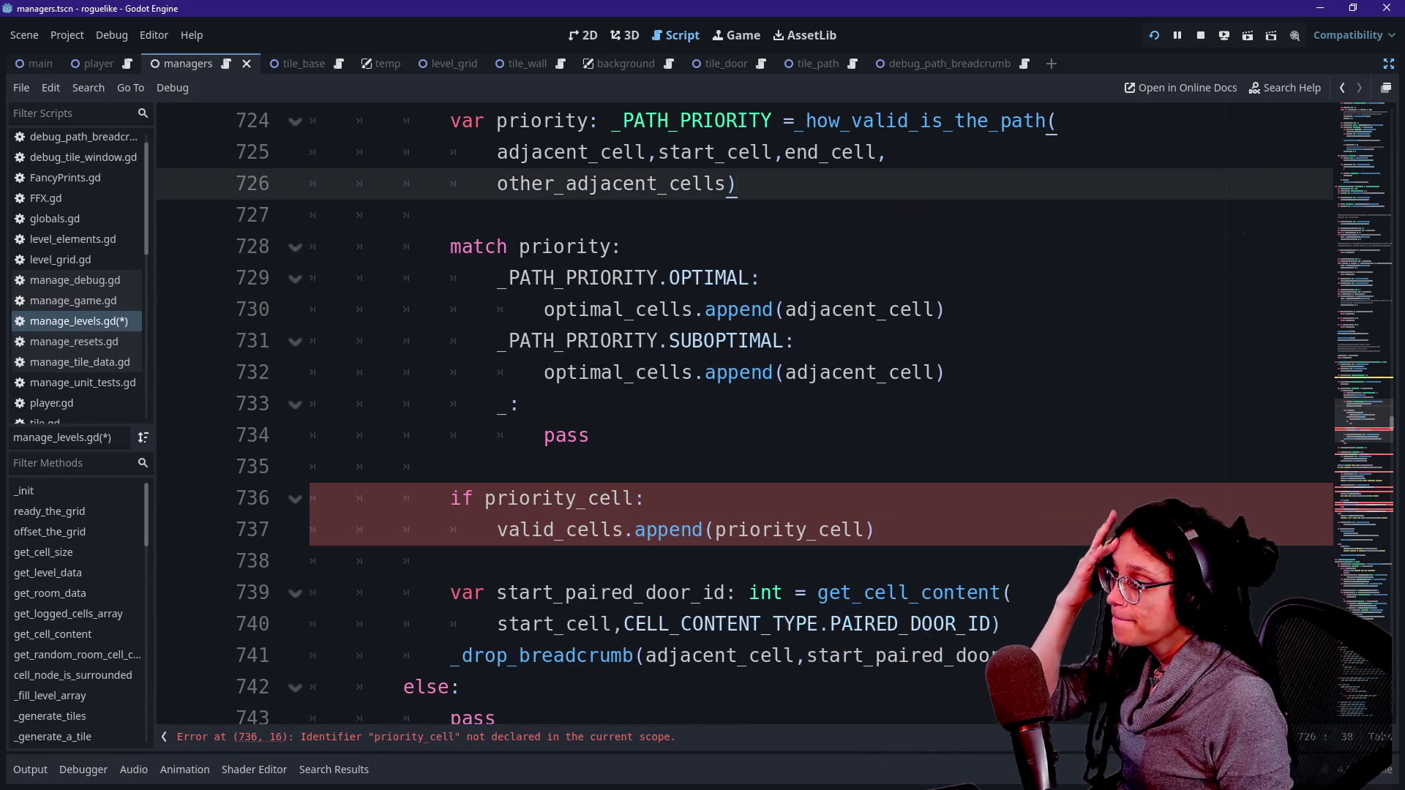
{"action": "left_click", "coordinate": [634, 530]}
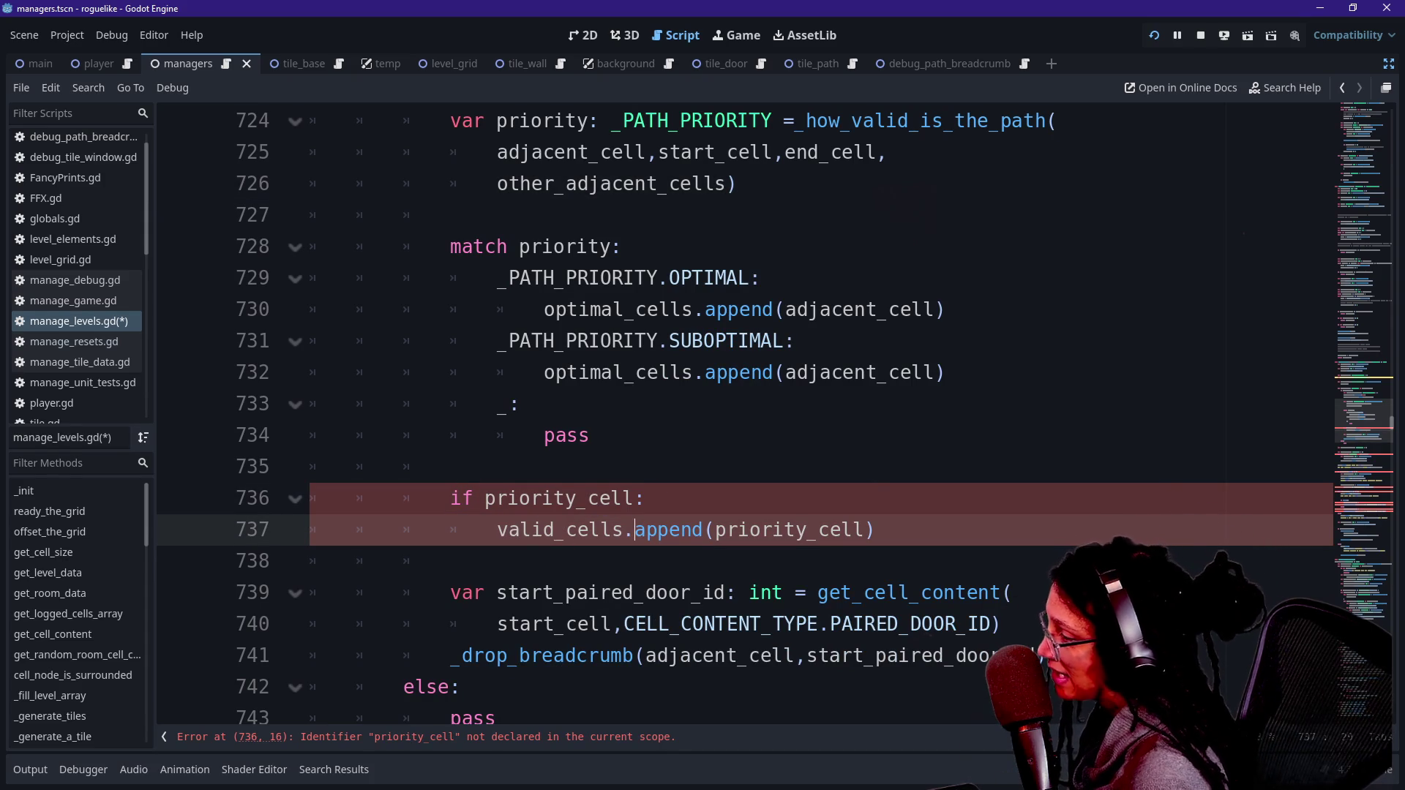
{"action": "left_click_drag", "start_coordinate": [450, 499], "coordinate": [646, 499]}
{"action": "key", "text": "BackSpace"}
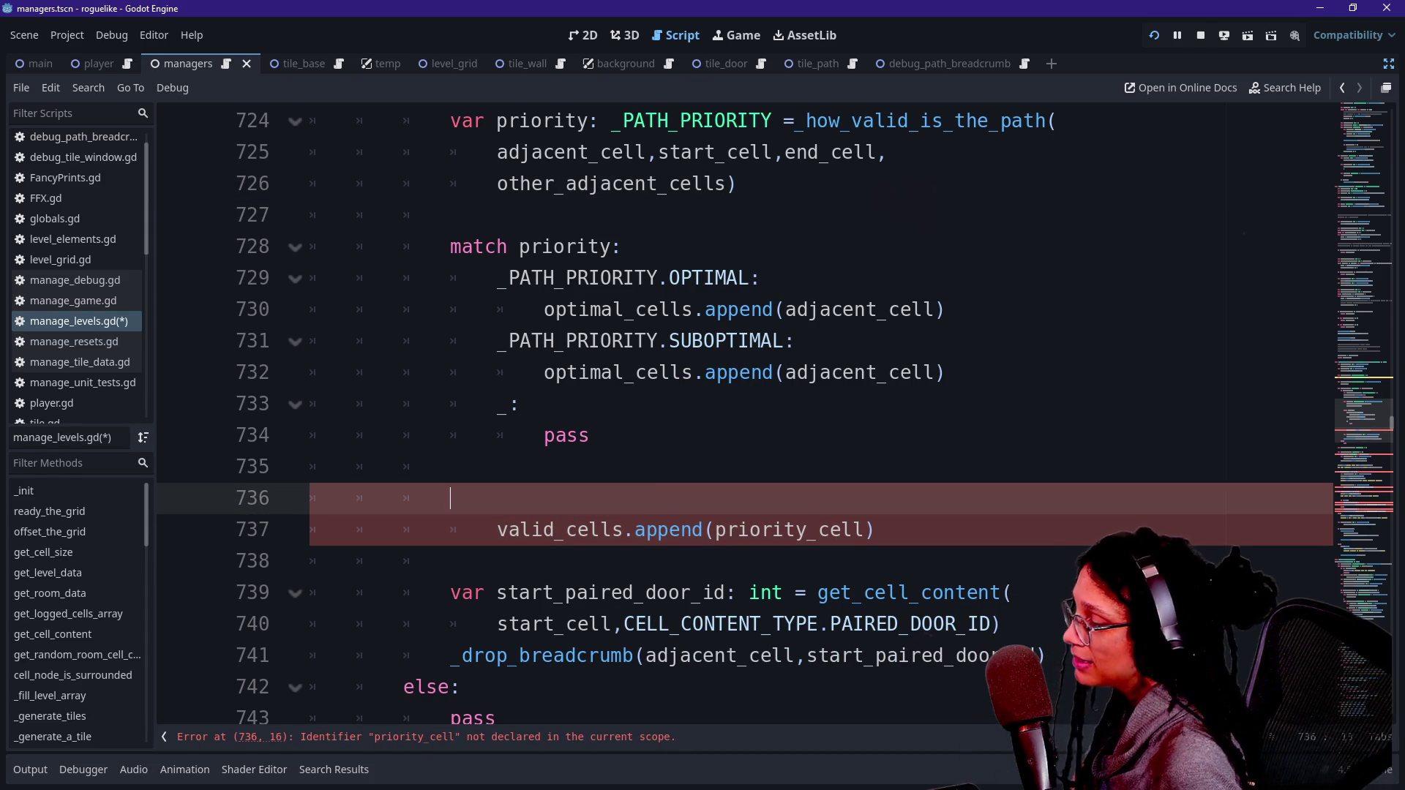
Step: Write 'match valid_cells.size():' with a '_:' case whose body begins 'path'
{"action": "type", "text": "if"}
{"action": "key", "text": "BackSpace"}
{"action": "key", "text": "BackSpace"}
{"action": "key", "text": "BackSpace"}
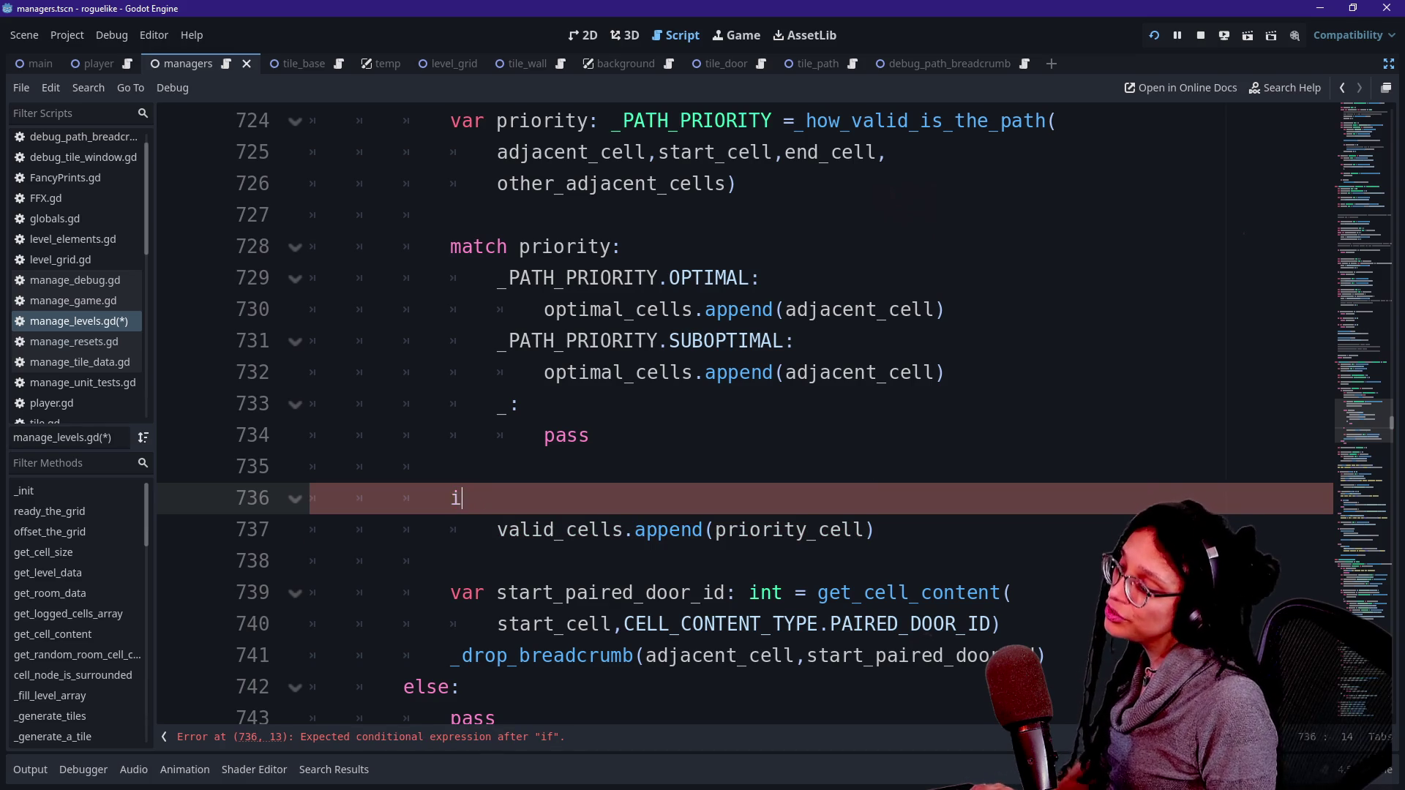
{"action": "type", "text": "match valid_cells.size():"}
{"action": "key", "text": "Return"}
{"action": "type", "text": "_:"}
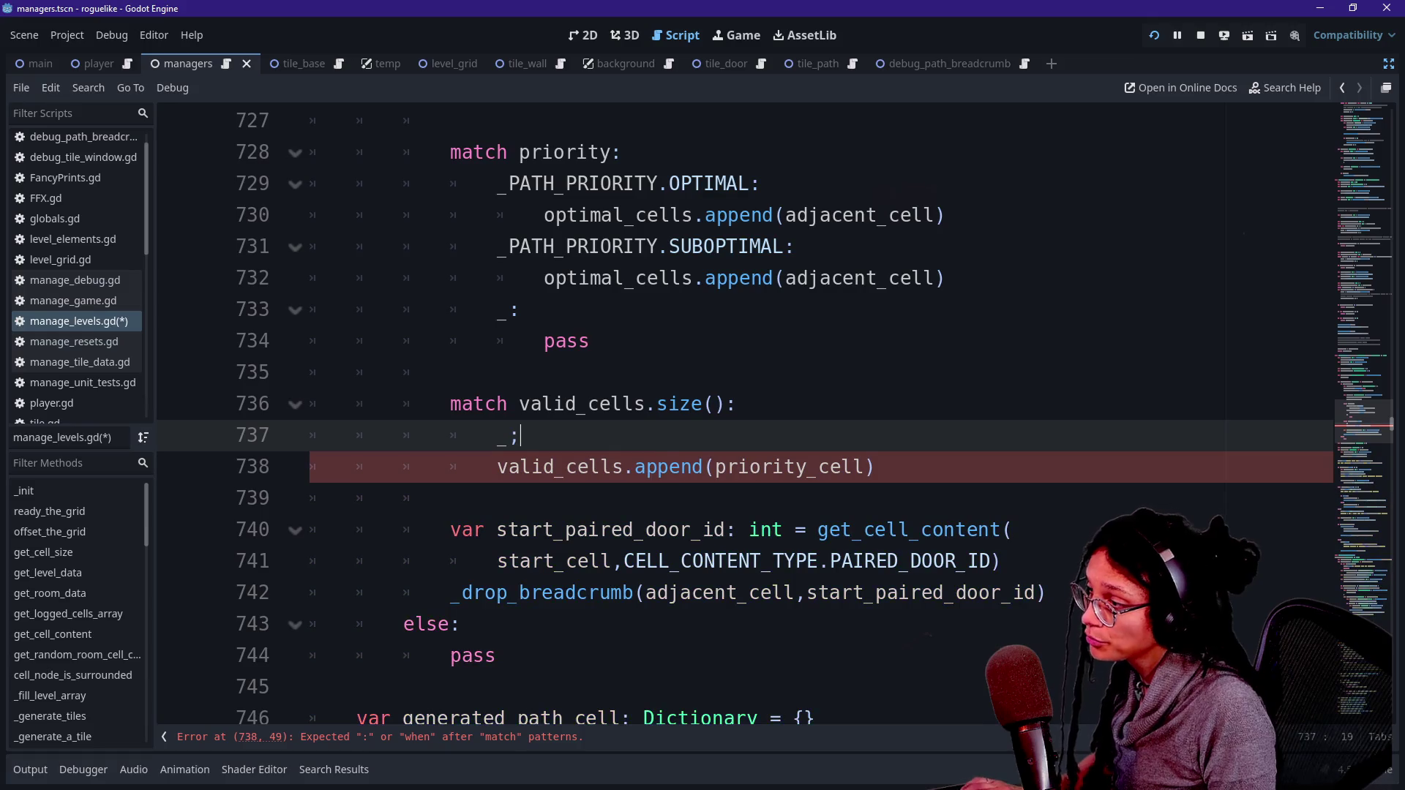
{"action": "key", "text": "Return"}
{"action": "type", "text": "path"}
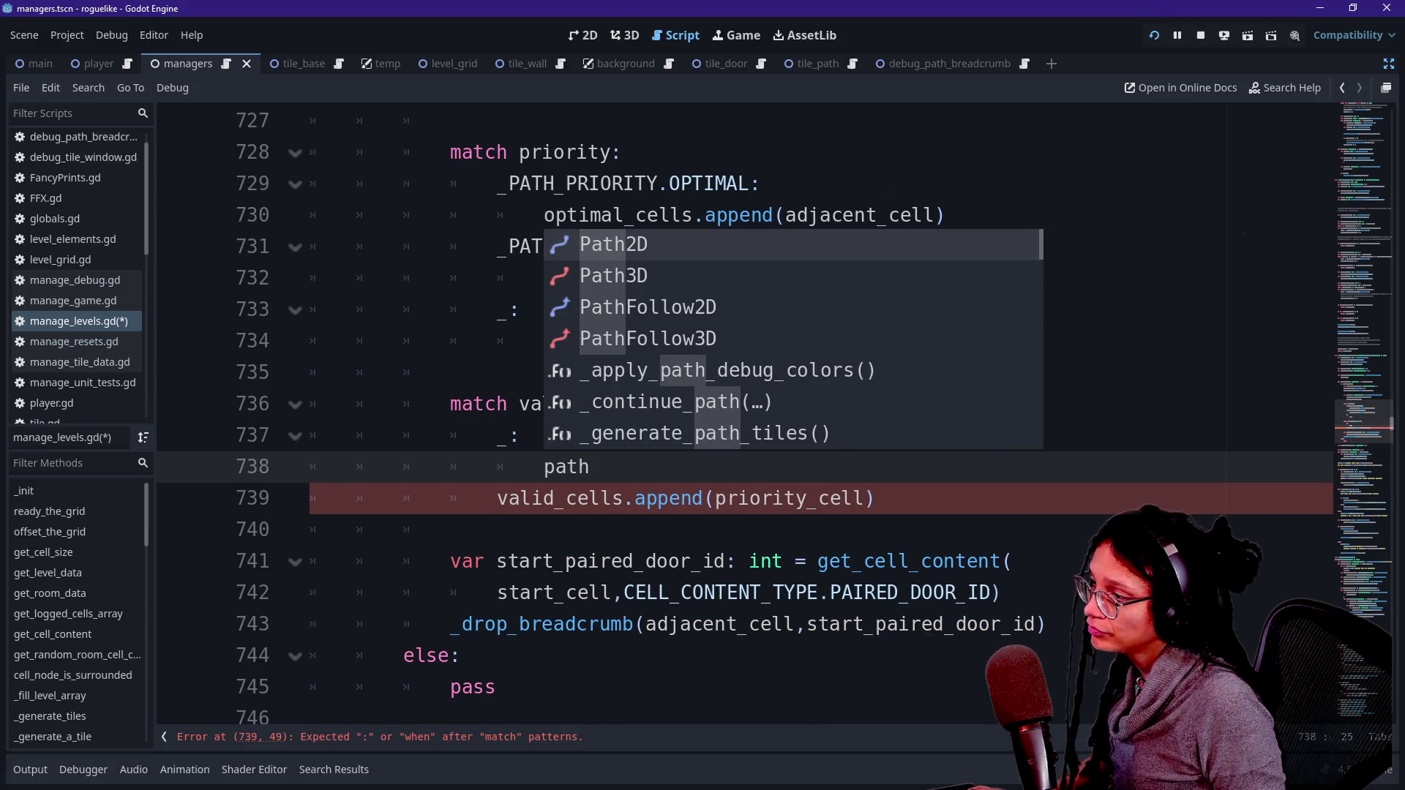
{"action": "scroll", "coordinate": [731, 410], "scroll_direction": "down", "scroll_amount": 12}
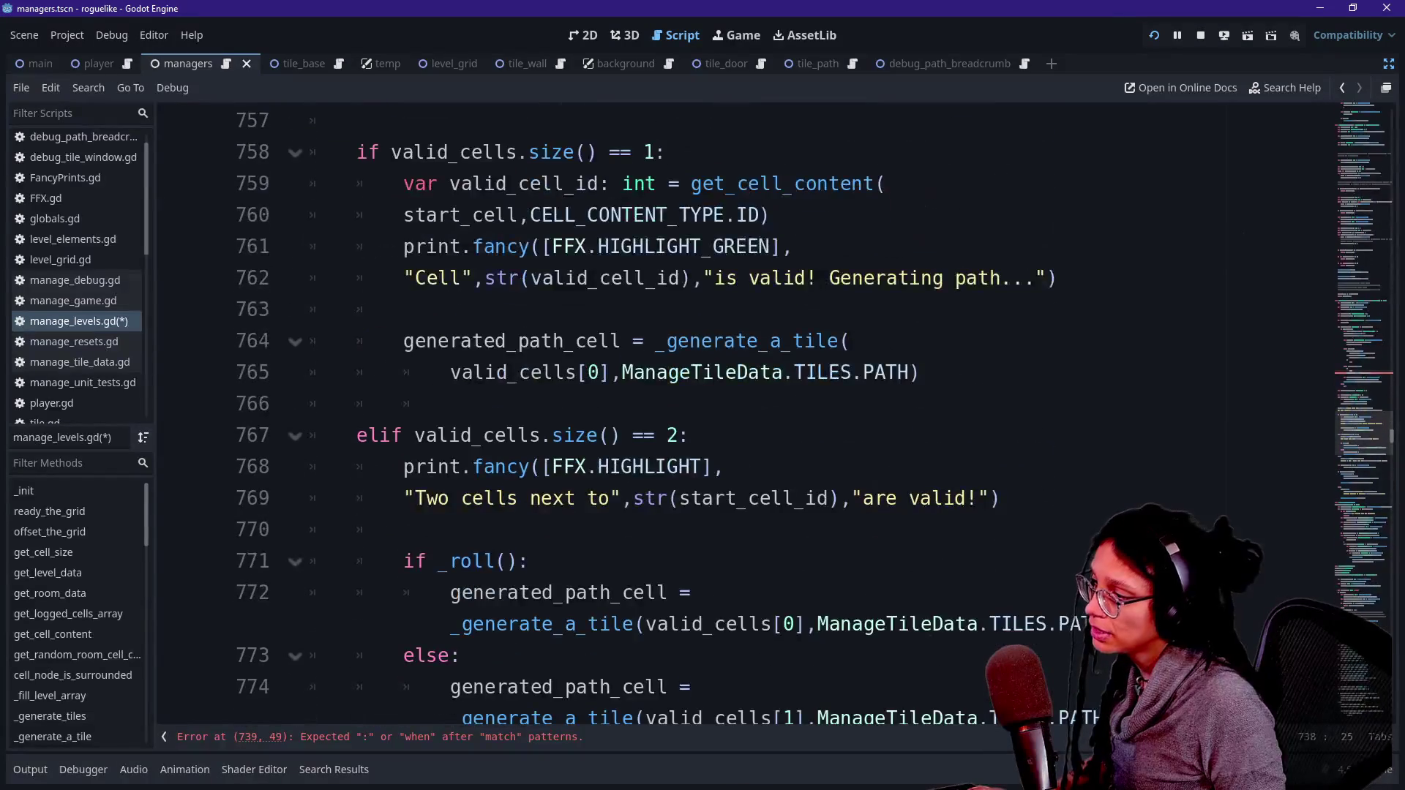
Step: Review the path-generation code, selecting the two-cells branch down to line 776
{"action": "scroll", "coordinate": [732, 409], "scroll_direction": "down", "scroll_amount": 2}
{"action": "scroll", "coordinate": [731, 410], "scroll_direction": "up", "scroll_amount": 1}
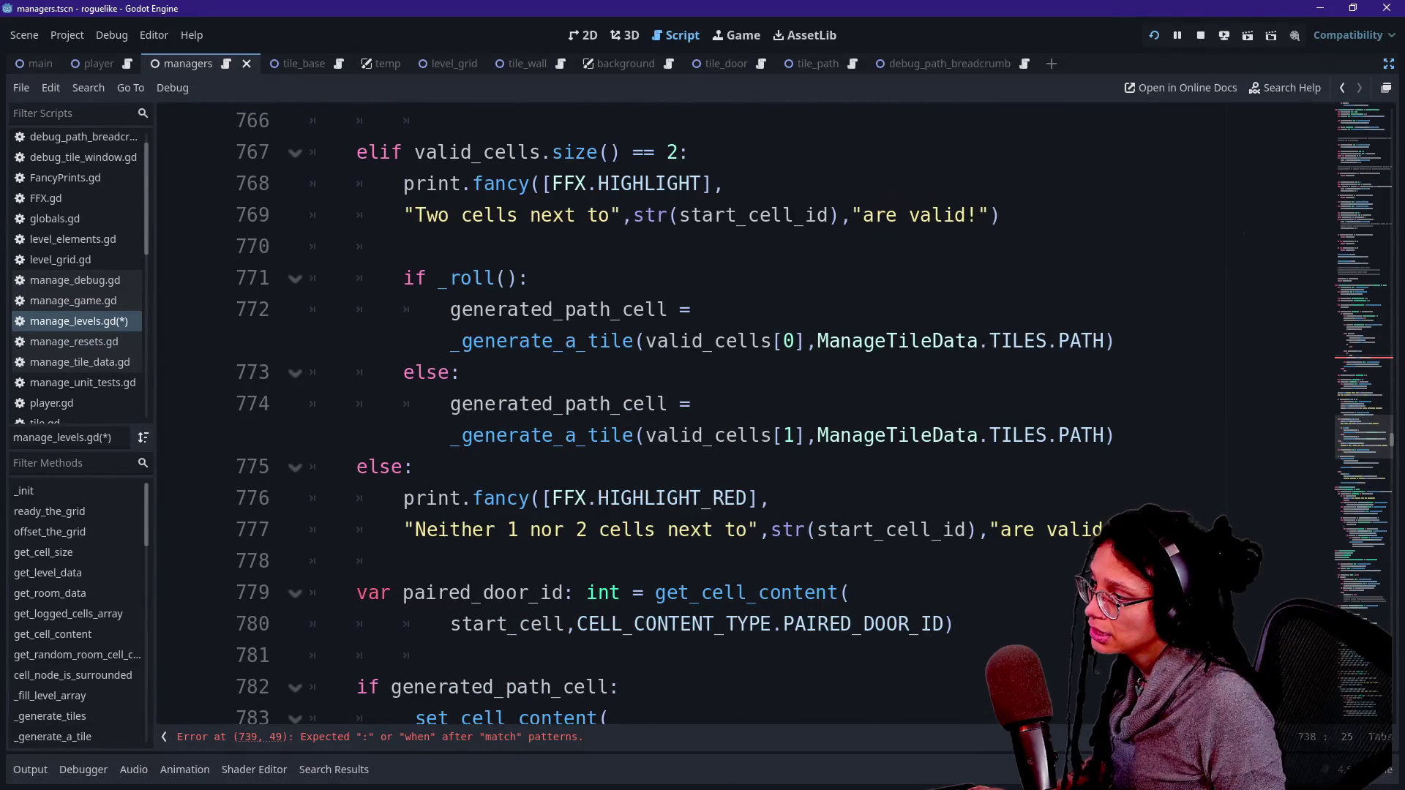
{"action": "scroll", "coordinate": [732, 410], "scroll_direction": "up", "scroll_amount": 3}
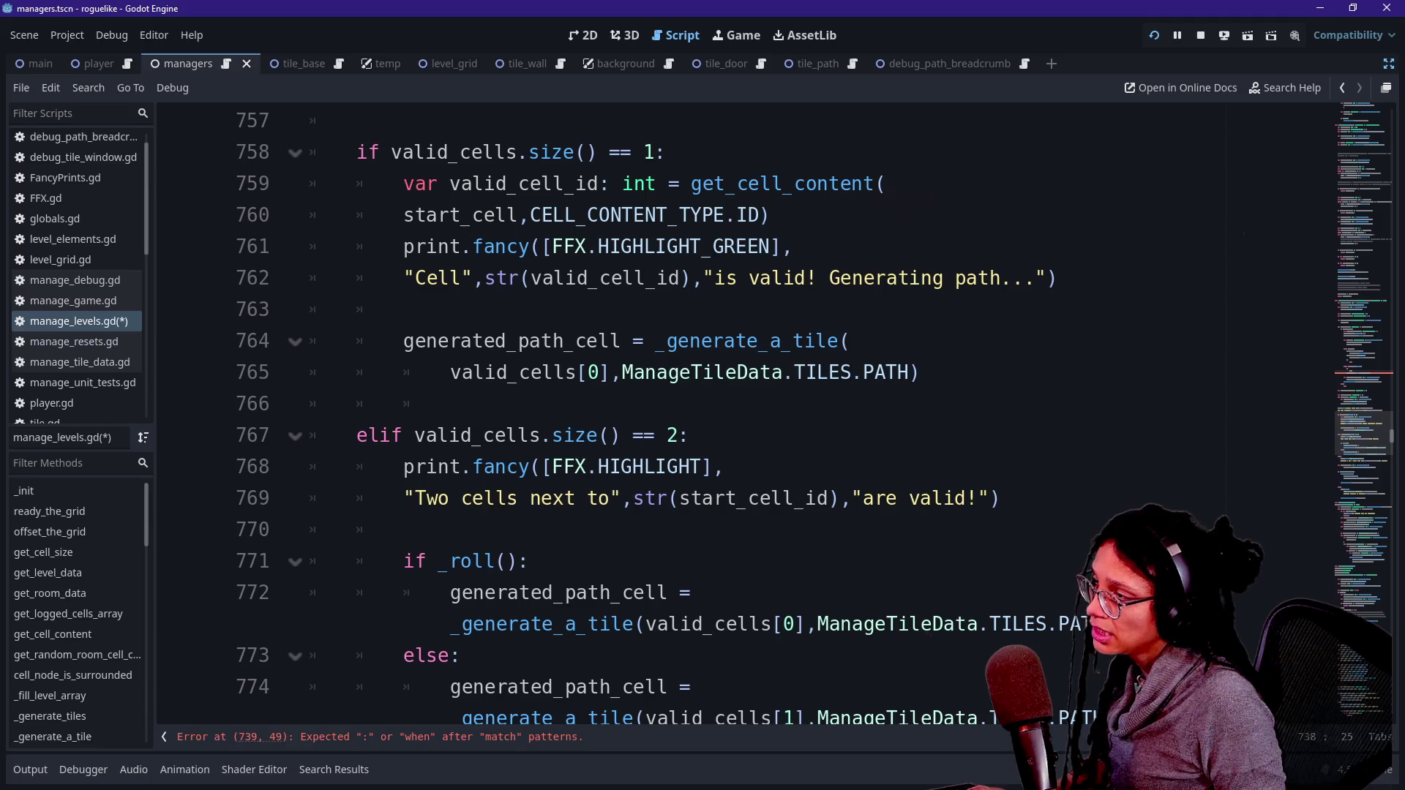
{"action": "left_click_drag", "start_coordinate": [311, 152], "coordinate": [552, 497]}
{"action": "scroll", "coordinate": [553, 498], "scroll_direction": "down", "scroll_amount": 2}
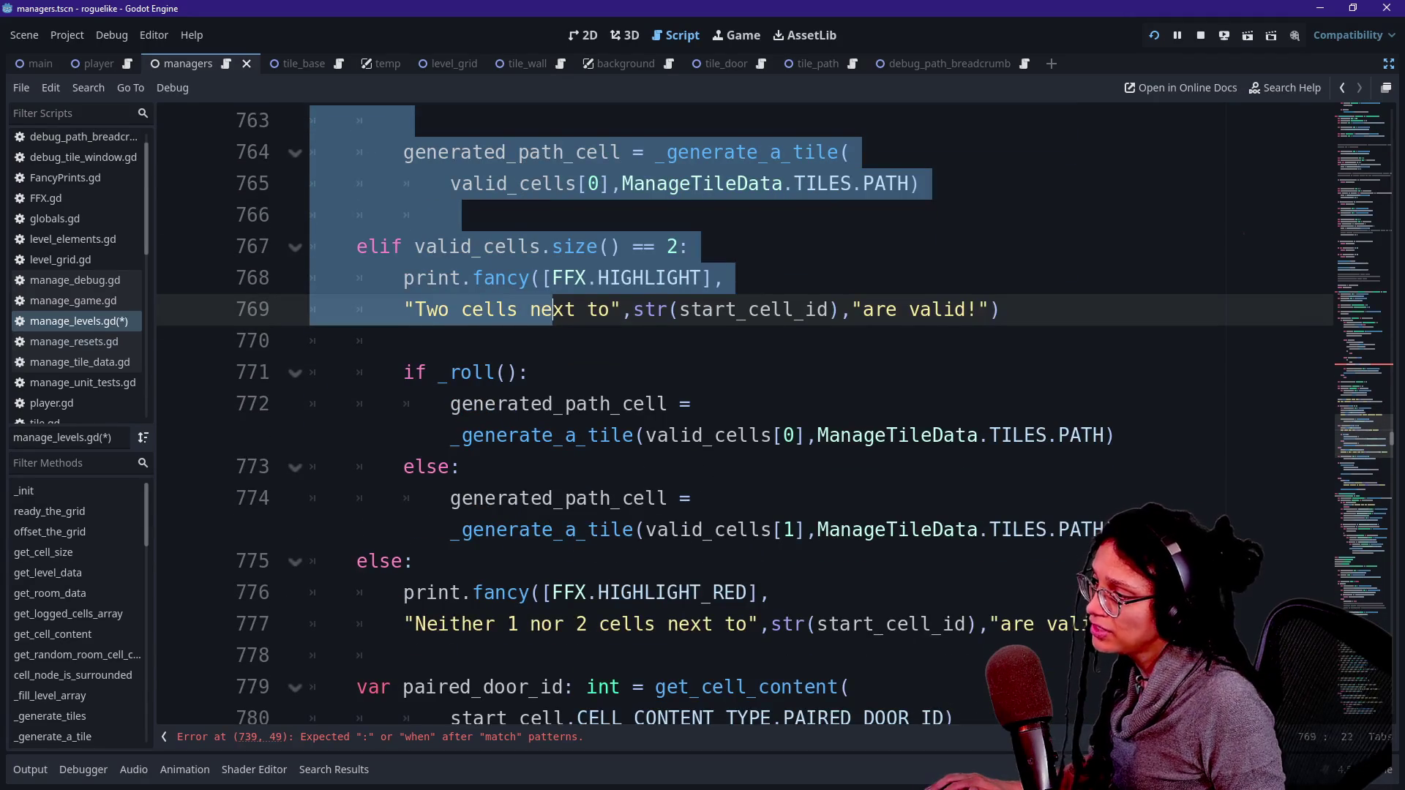
{"action": "scroll", "coordinate": [732, 410], "scroll_direction": "down", "scroll_amount": 3}
{"action": "left_click", "coordinate": [598, 561]}
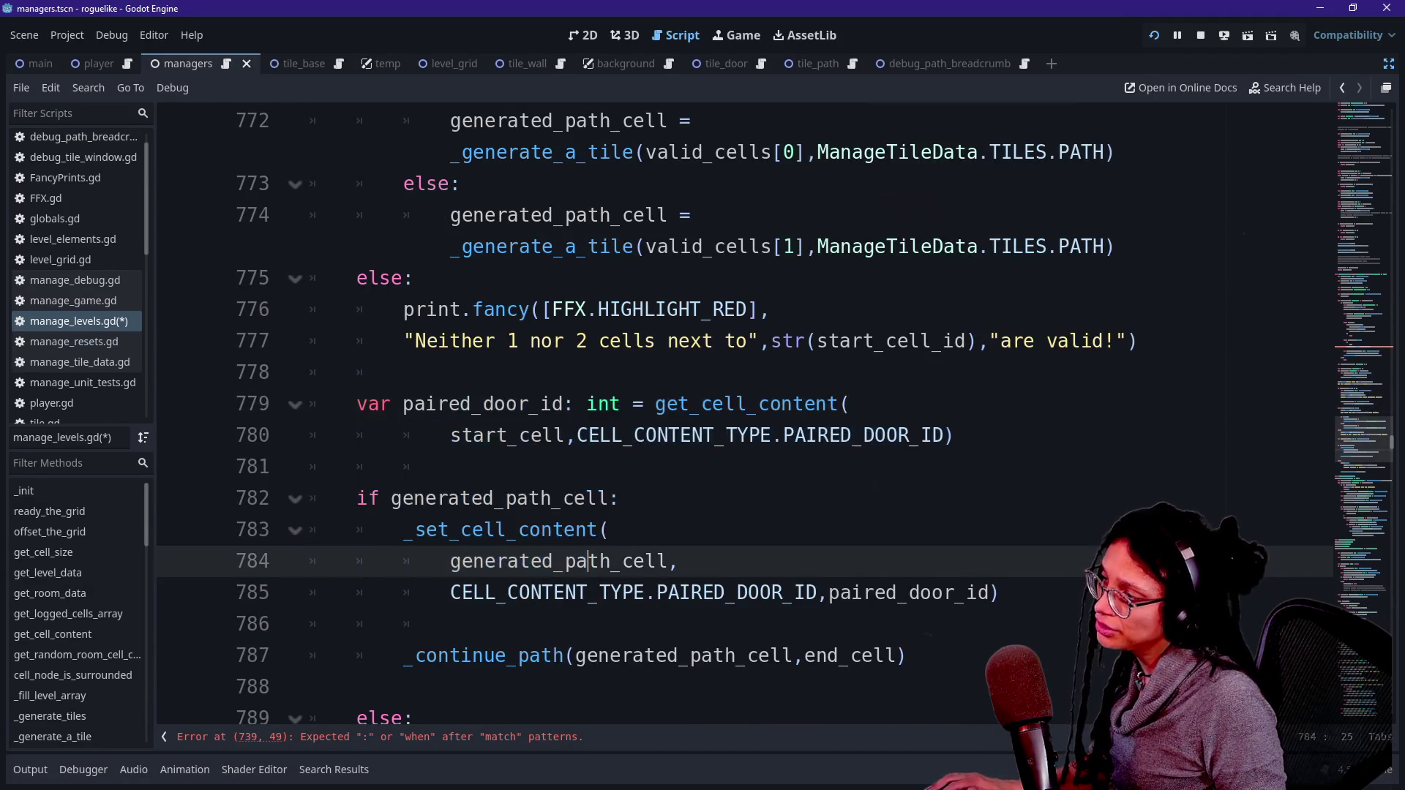
{"action": "scroll", "coordinate": [597, 561], "scroll_direction": "up", "scroll_amount": 3}
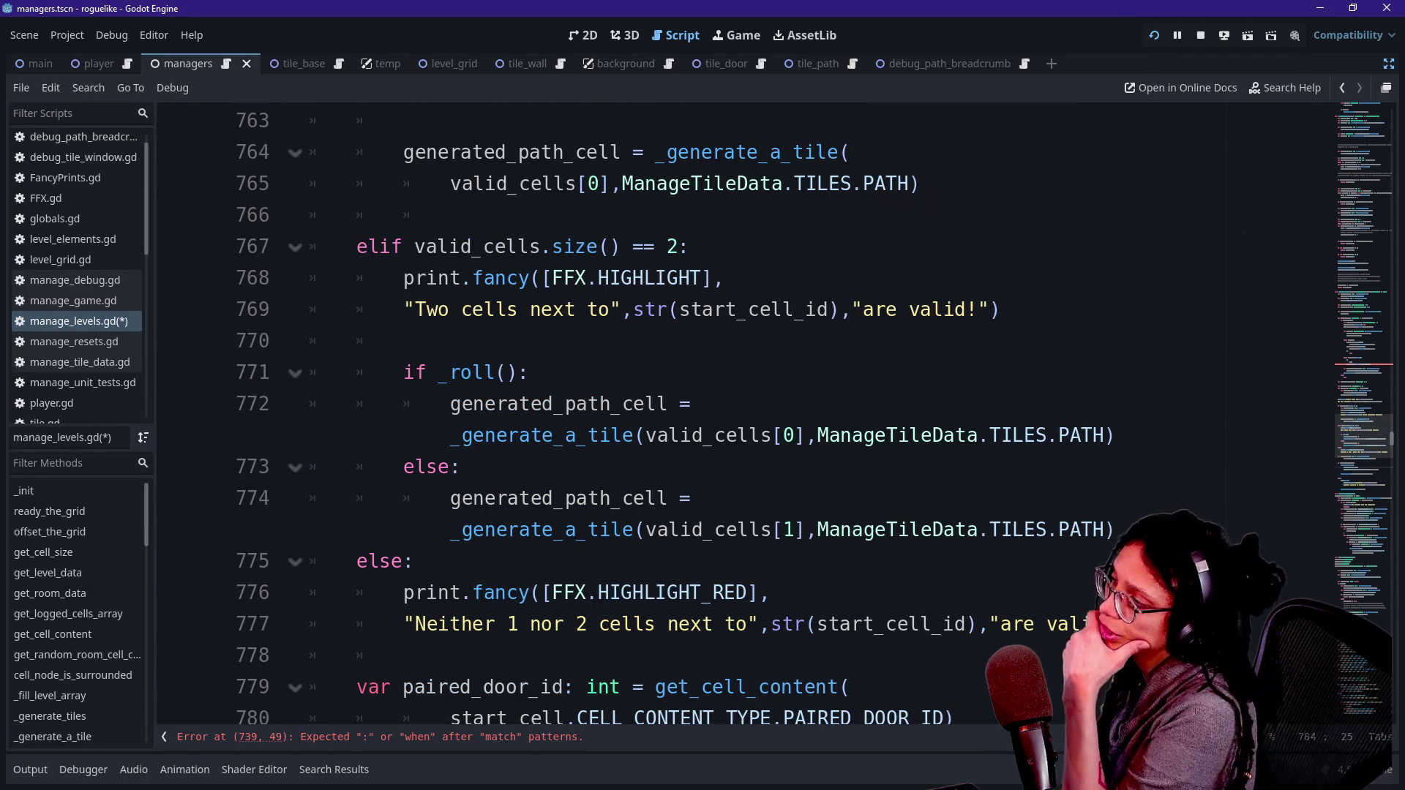
{"action": "mouse_move", "coordinate": [458, 466]}
{"action": "left_mouse_down"}
{"action": "mouse_move", "coordinate": [414, 246]}
{"action": "mouse_move", "coordinate": [439, 466]}
{"action": "left_mouse_up"}
{"action": "mouse_move", "coordinate": [621, 309]}
{"action": "left_mouse_down"}
{"action": "mouse_move", "coordinate": [556, 466]}
{"action": "mouse_move", "coordinate": [644, 592]}
{"action": "left_mouse_up"}
{"action": "left_click", "coordinate": [404, 340]}
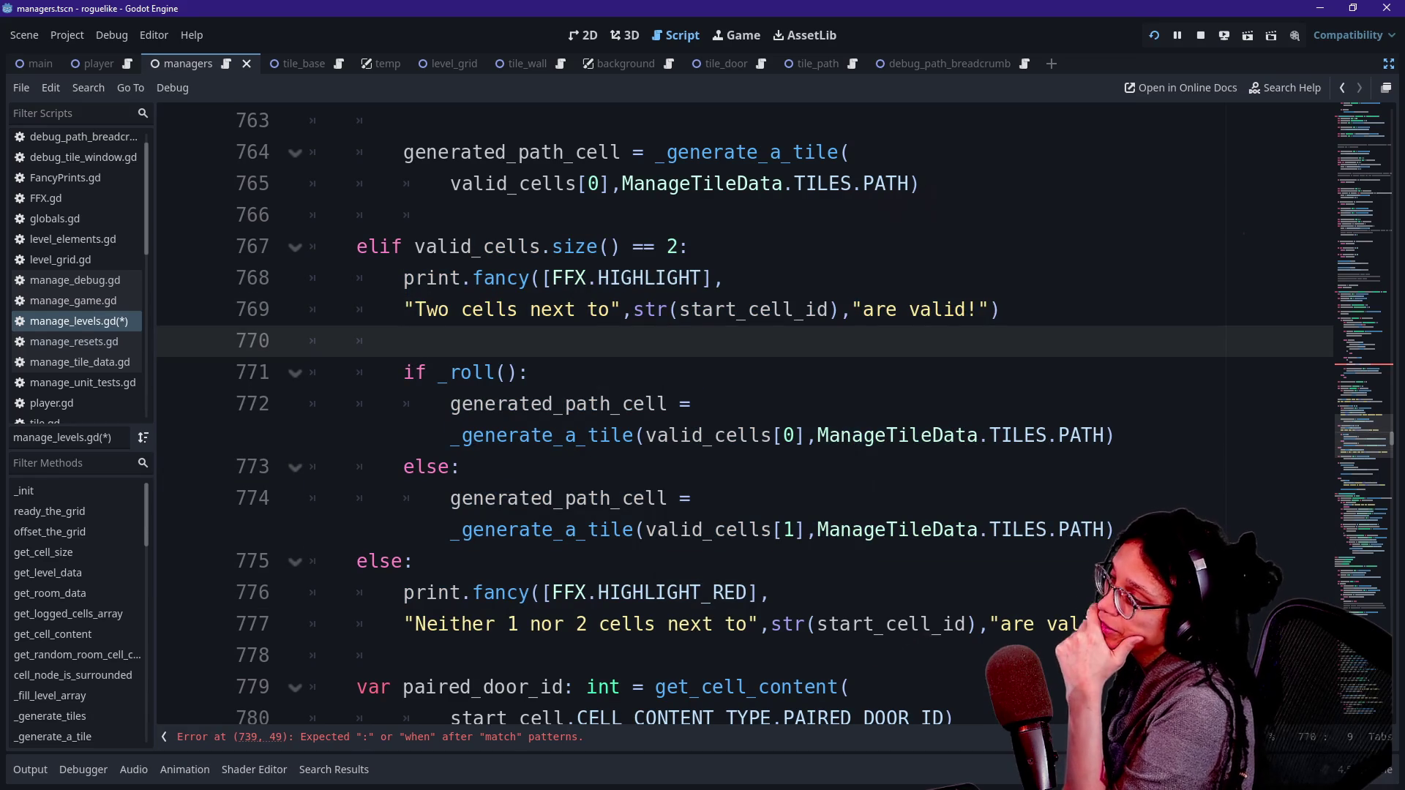
Step: Select the unfinished match valid_cells.size() block
{"action": "scroll", "coordinate": [680, 402], "scroll_direction": "down", "scroll_amount": 2}
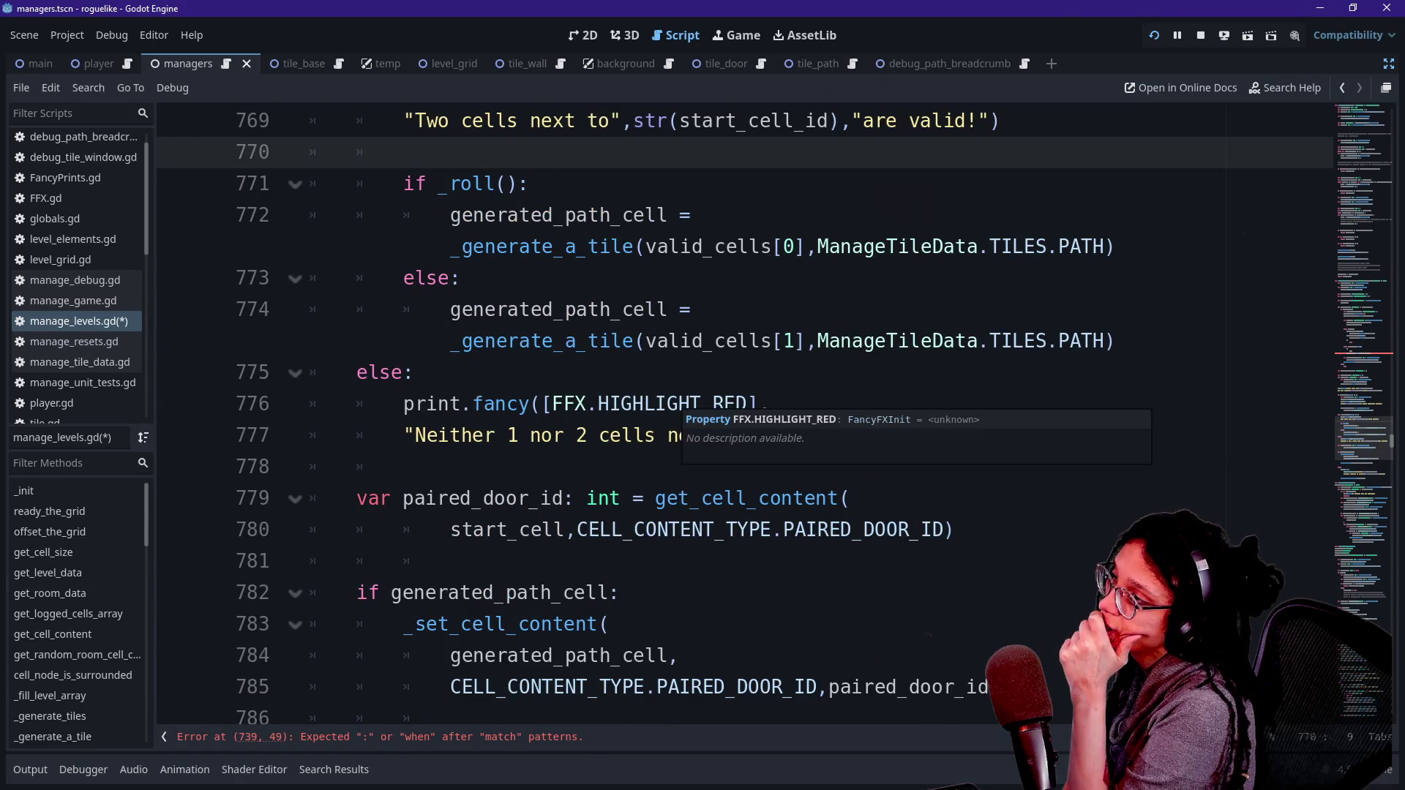
{"action": "scroll", "coordinate": [681, 402], "scroll_direction": "up", "scroll_amount": 3}
{"action": "scroll", "coordinate": [644, 417], "scroll_direction": "up", "scroll_amount": 12}
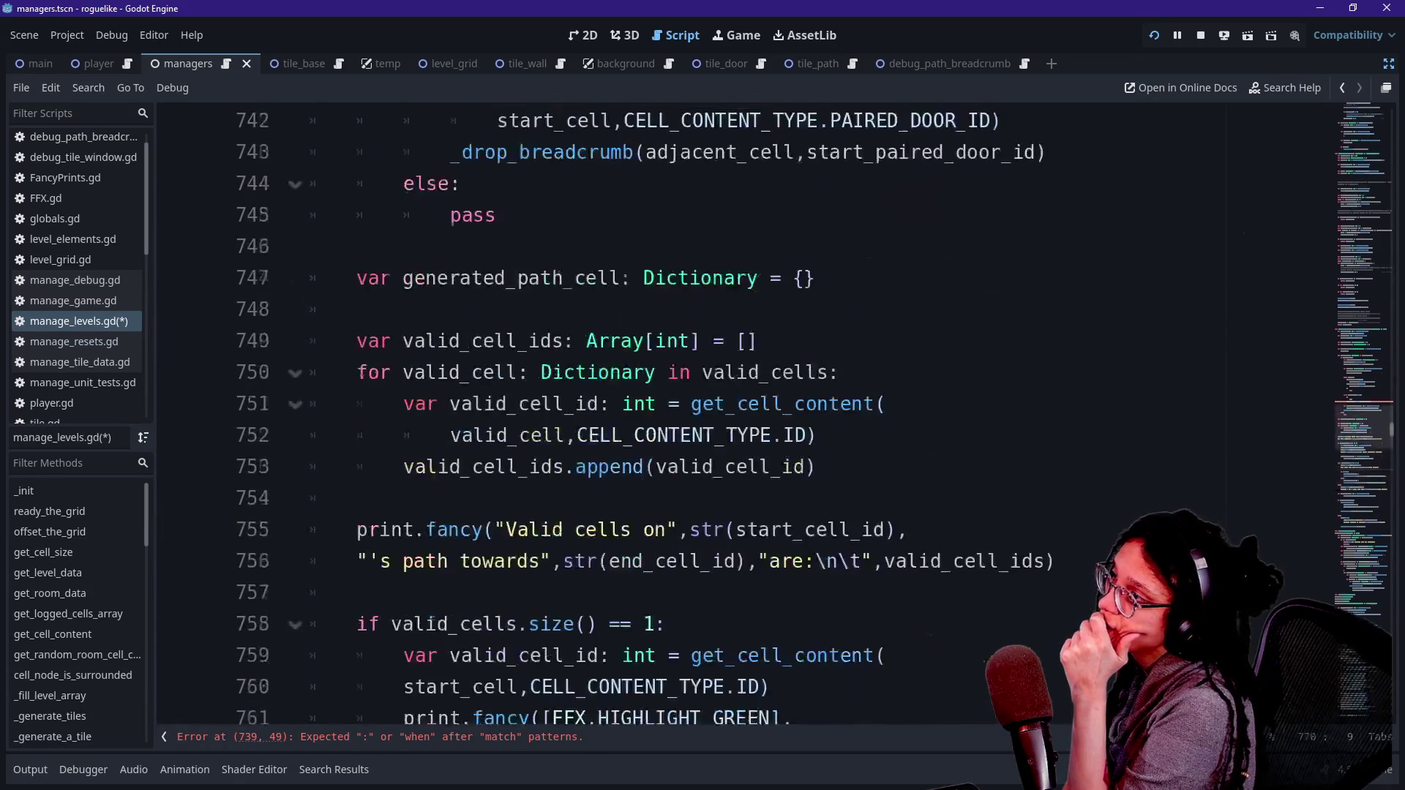
{"action": "scroll", "coordinate": [644, 417], "scroll_direction": "down", "scroll_amount": 3}
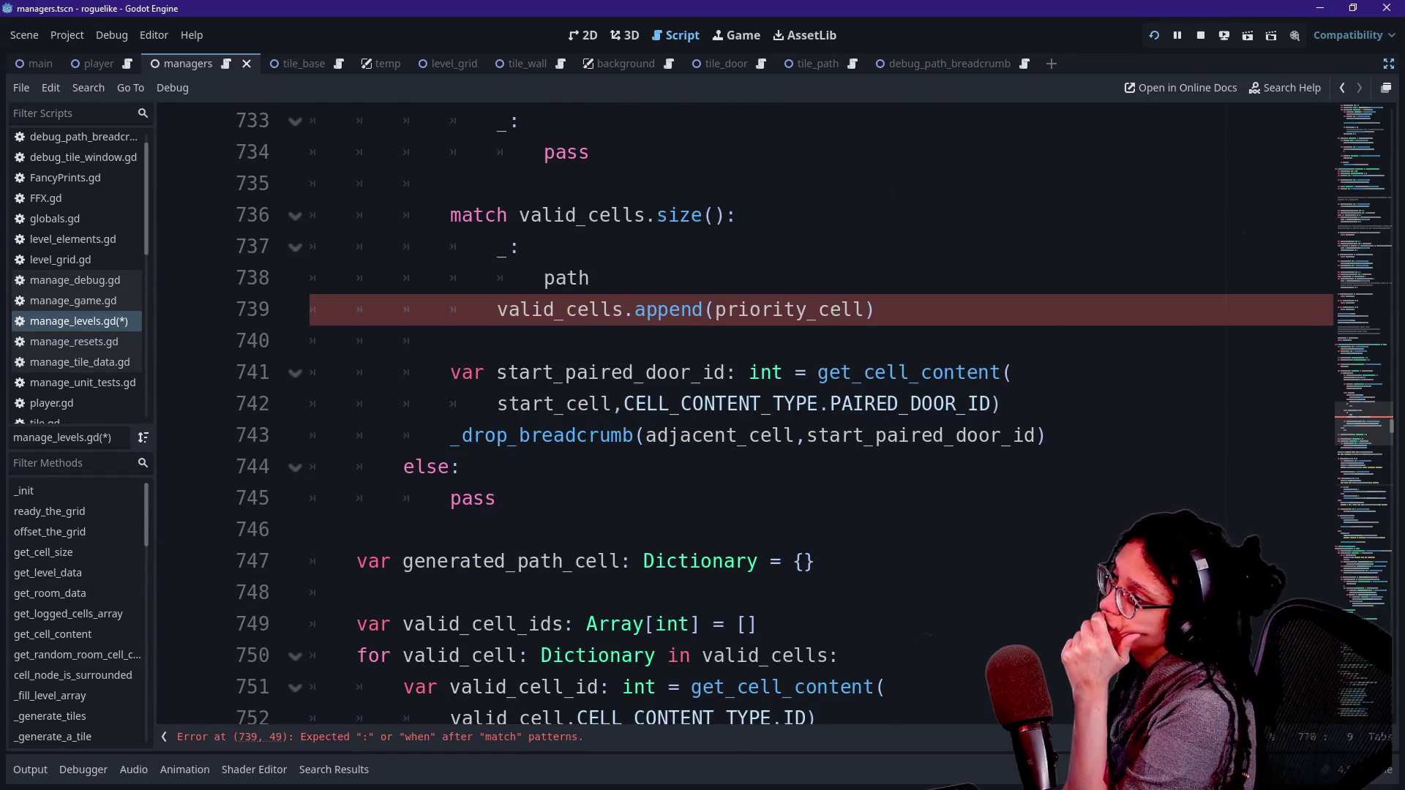
{"action": "scroll", "coordinate": [746, 417], "scroll_direction": "up", "scroll_amount": 1}
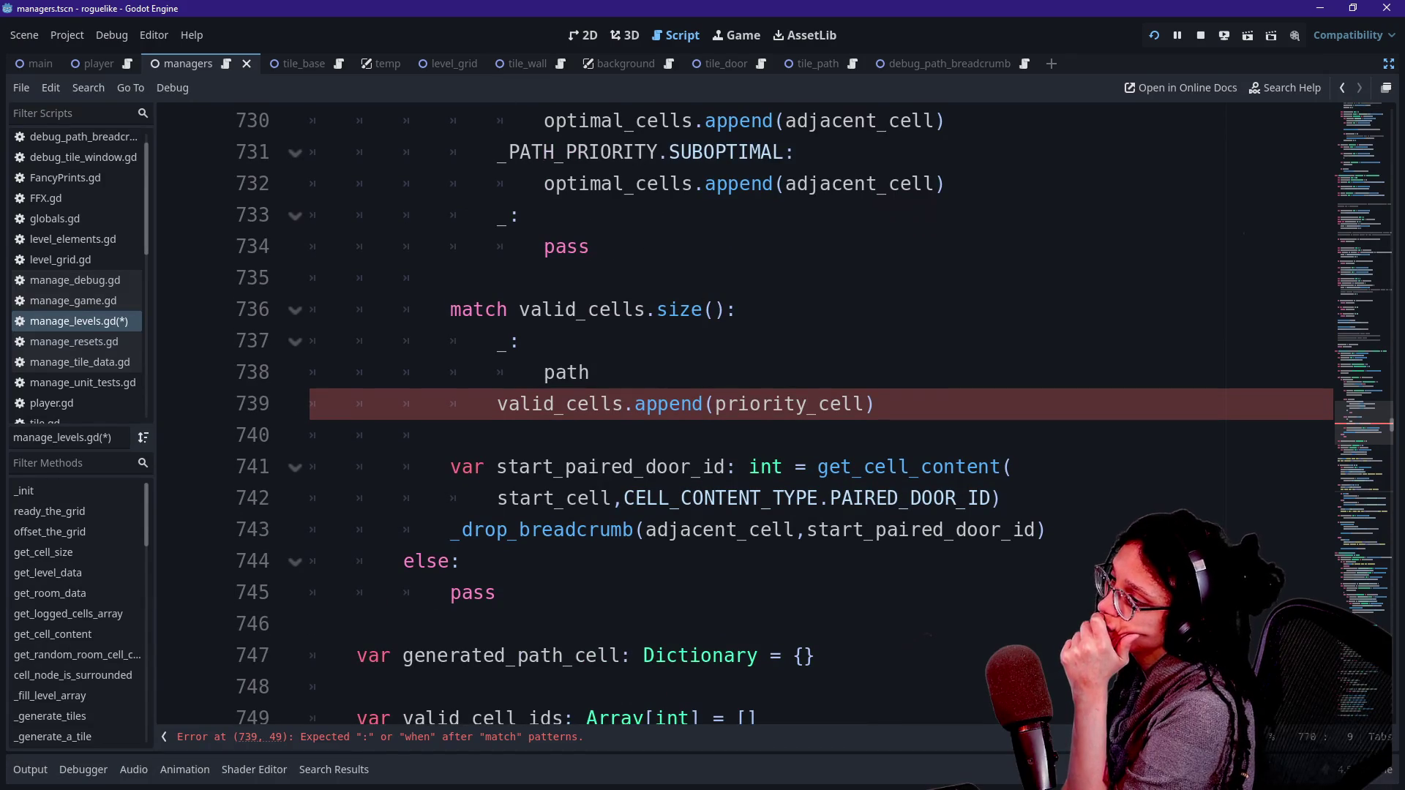
{"action": "left_click_drag", "start_coordinate": [878, 404], "coordinate": [592, 278]}
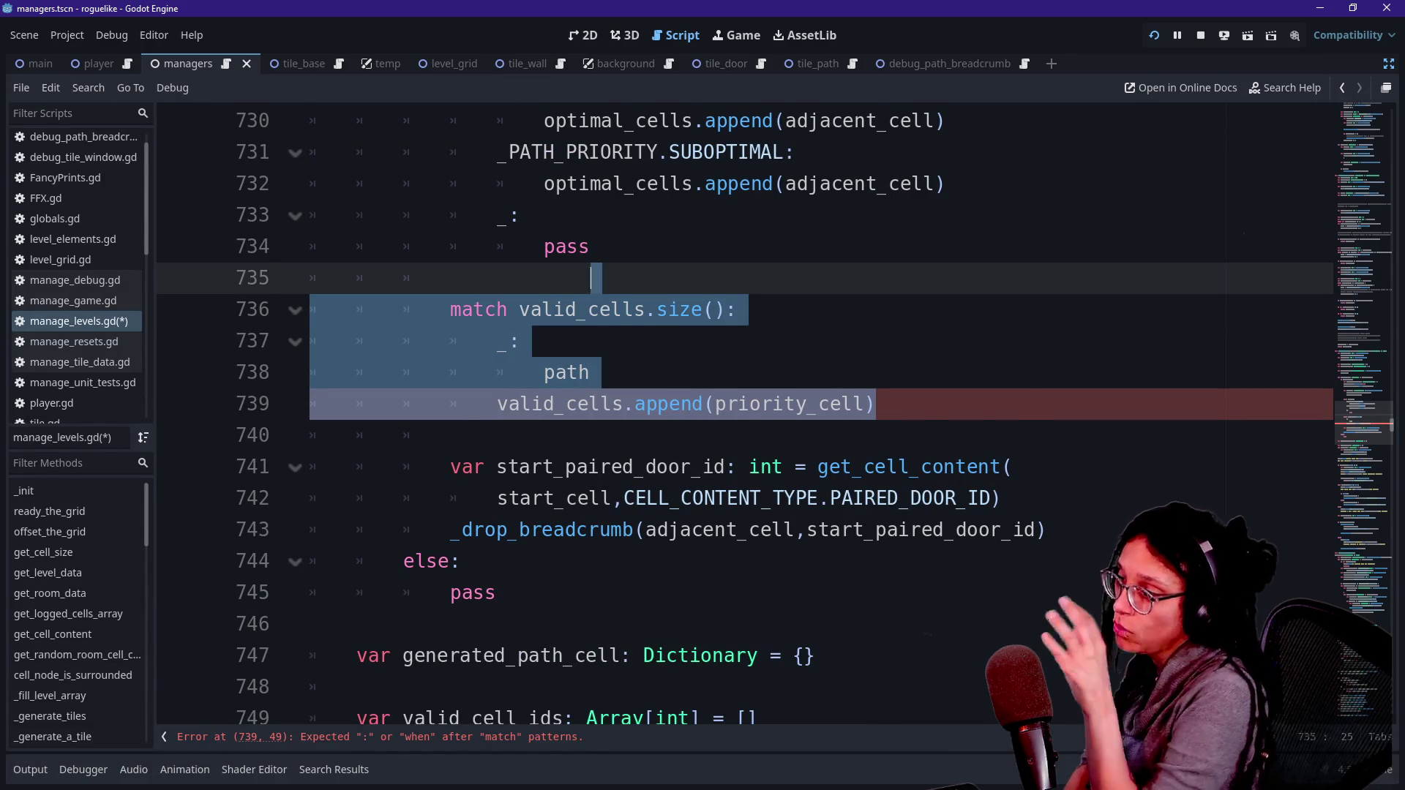
Step: Delete the unfinished match block and the blank line after pass
{"action": "key", "text": "BackSpace"}
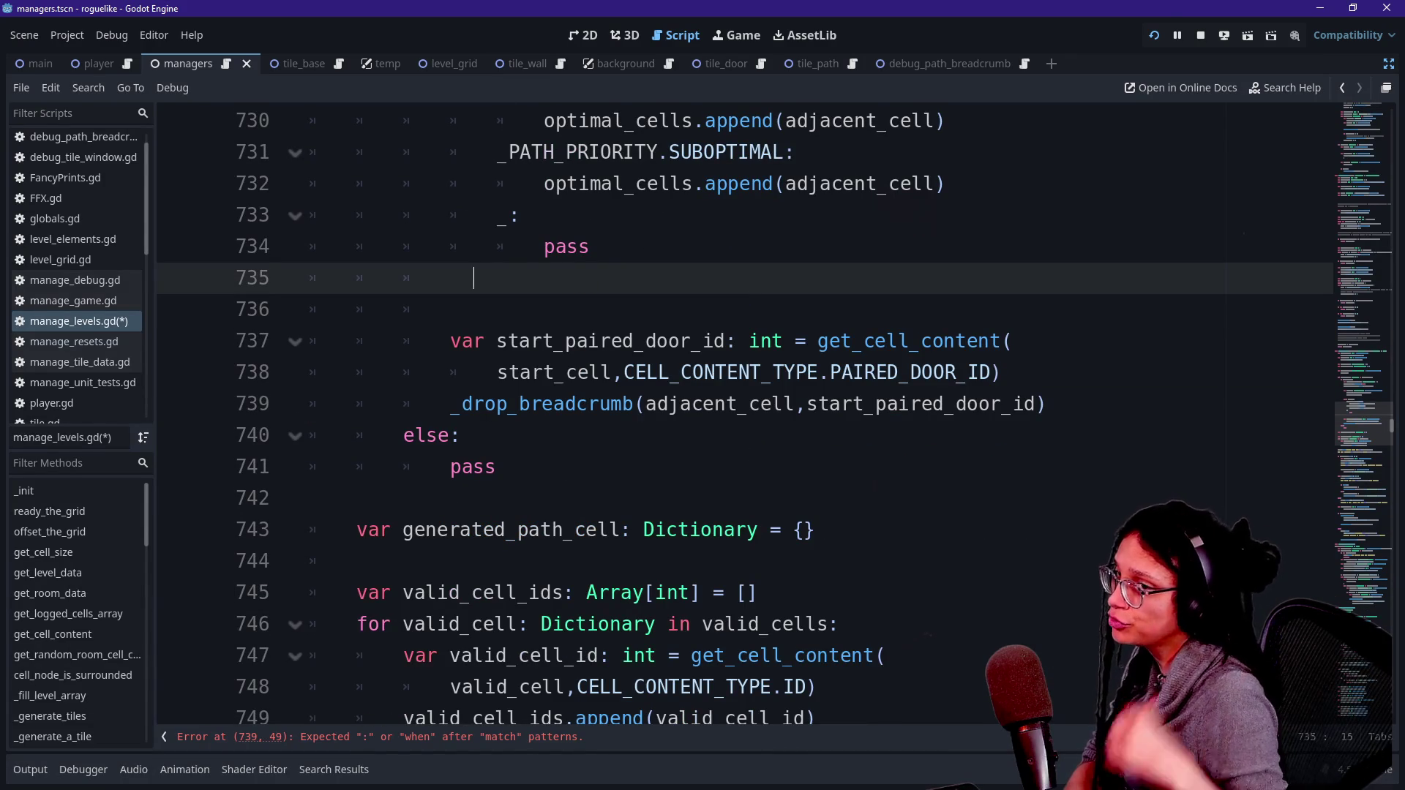
{"action": "key", "text": "BackSpace"}
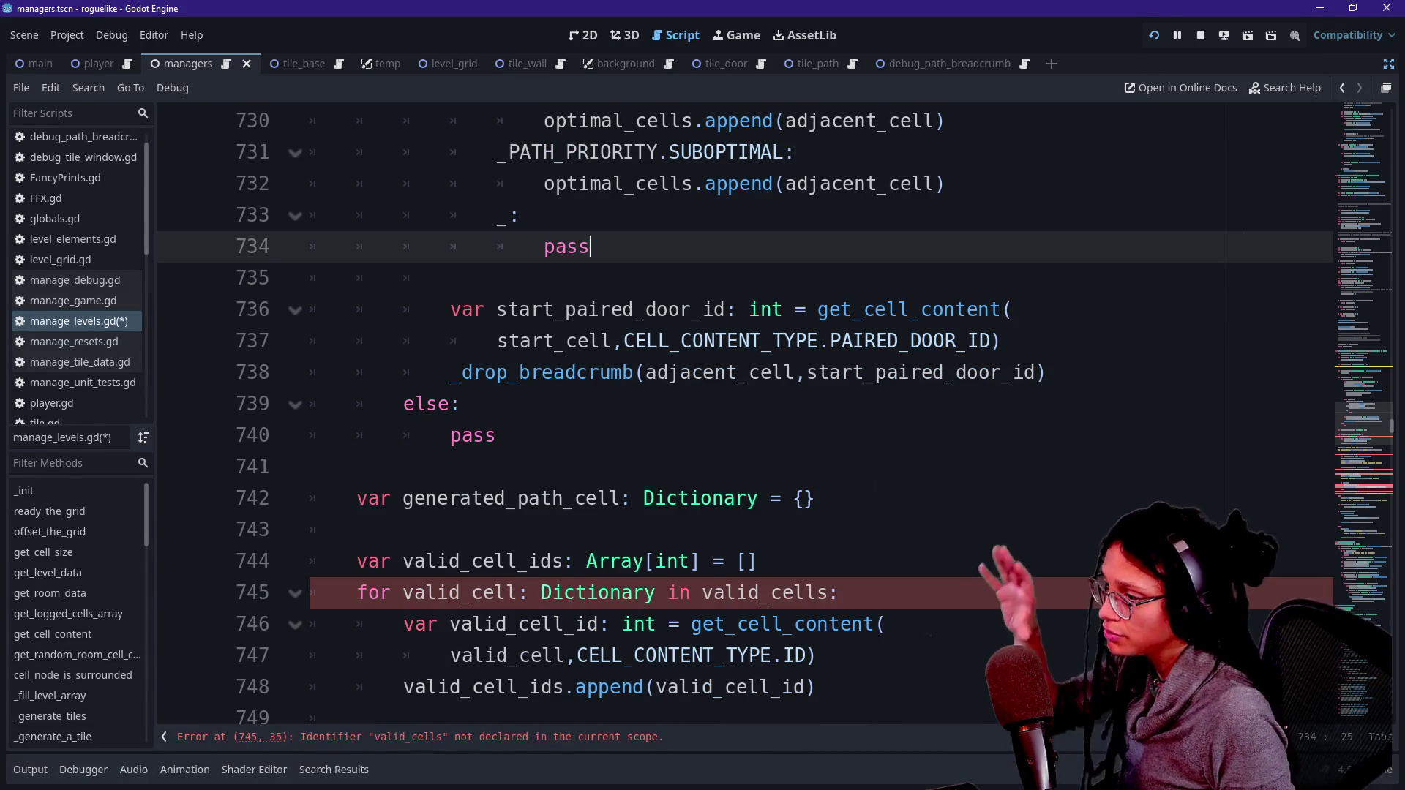
{"action": "scroll", "coordinate": [731, 417], "scroll_direction": "down", "scroll_amount": 2}
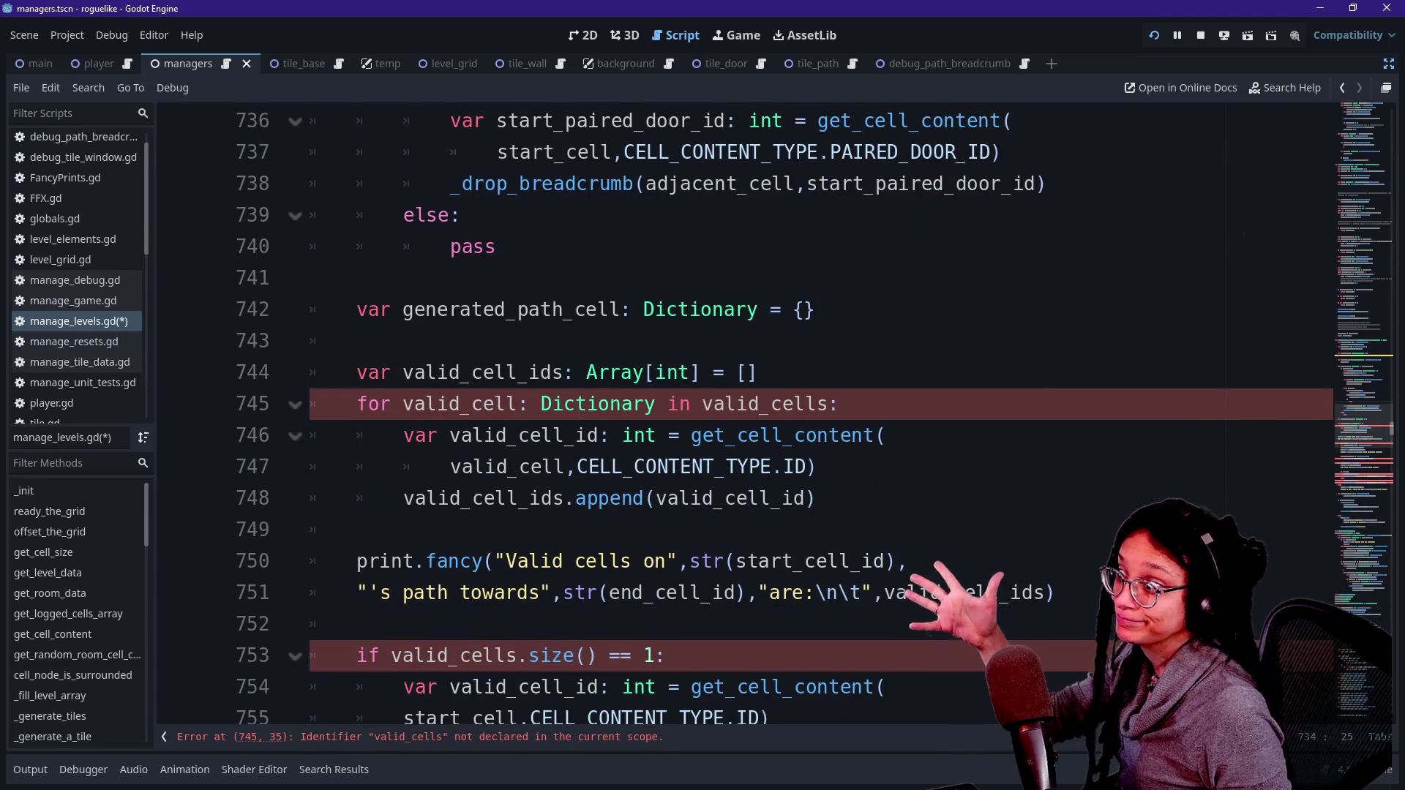
{"action": "scroll", "coordinate": [731, 417], "scroll_direction": "down", "scroll_amount": 1}
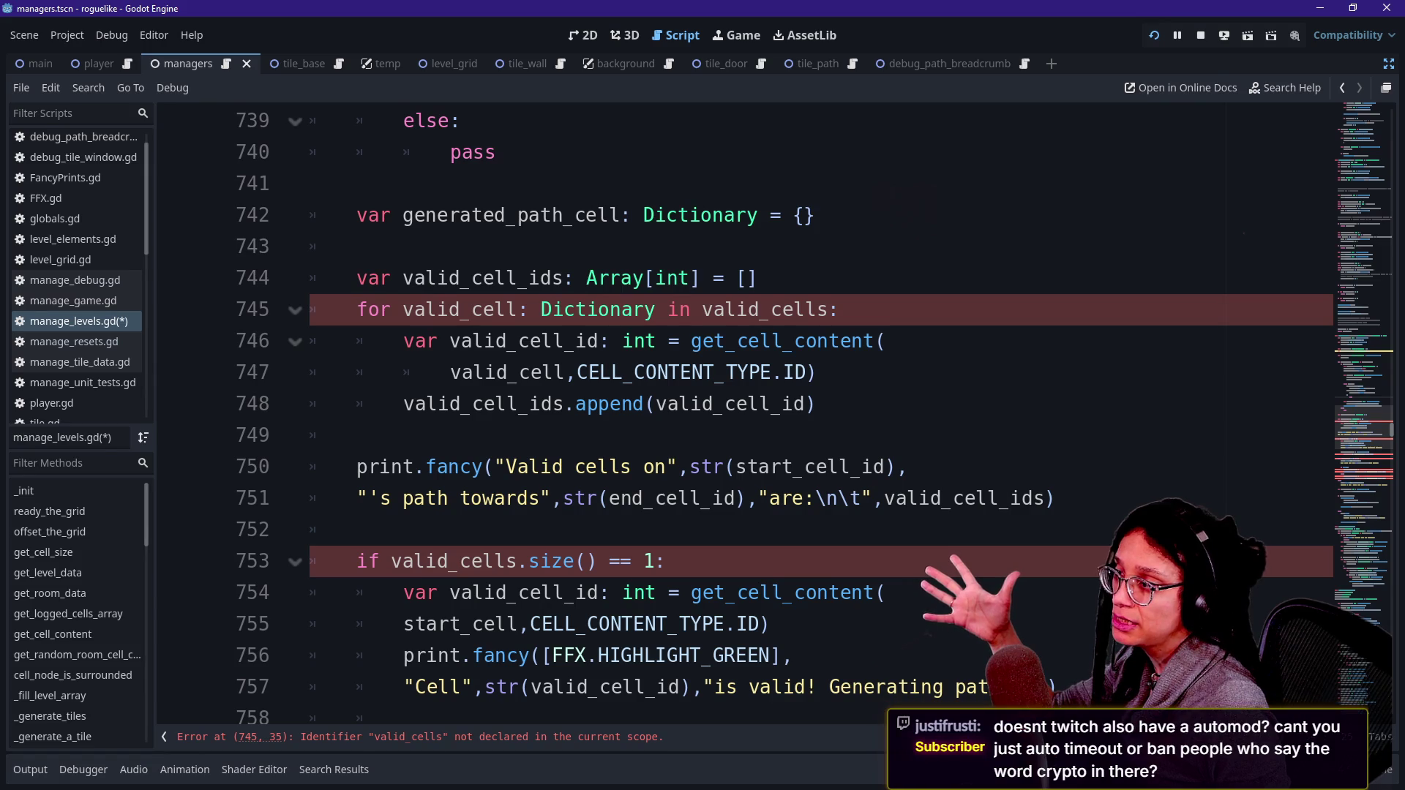
Step: Select the 'valid' prefix in the valid_cell_ids loop and its next occurrences
{"action": "mouse_move", "coordinate": [357, 278]}
{"action": "left_mouse_down"}
{"action": "mouse_move", "coordinate": [1054, 497]}
{"action": "mouse_move", "coordinate": [817, 404]}
{"action": "left_mouse_up"}
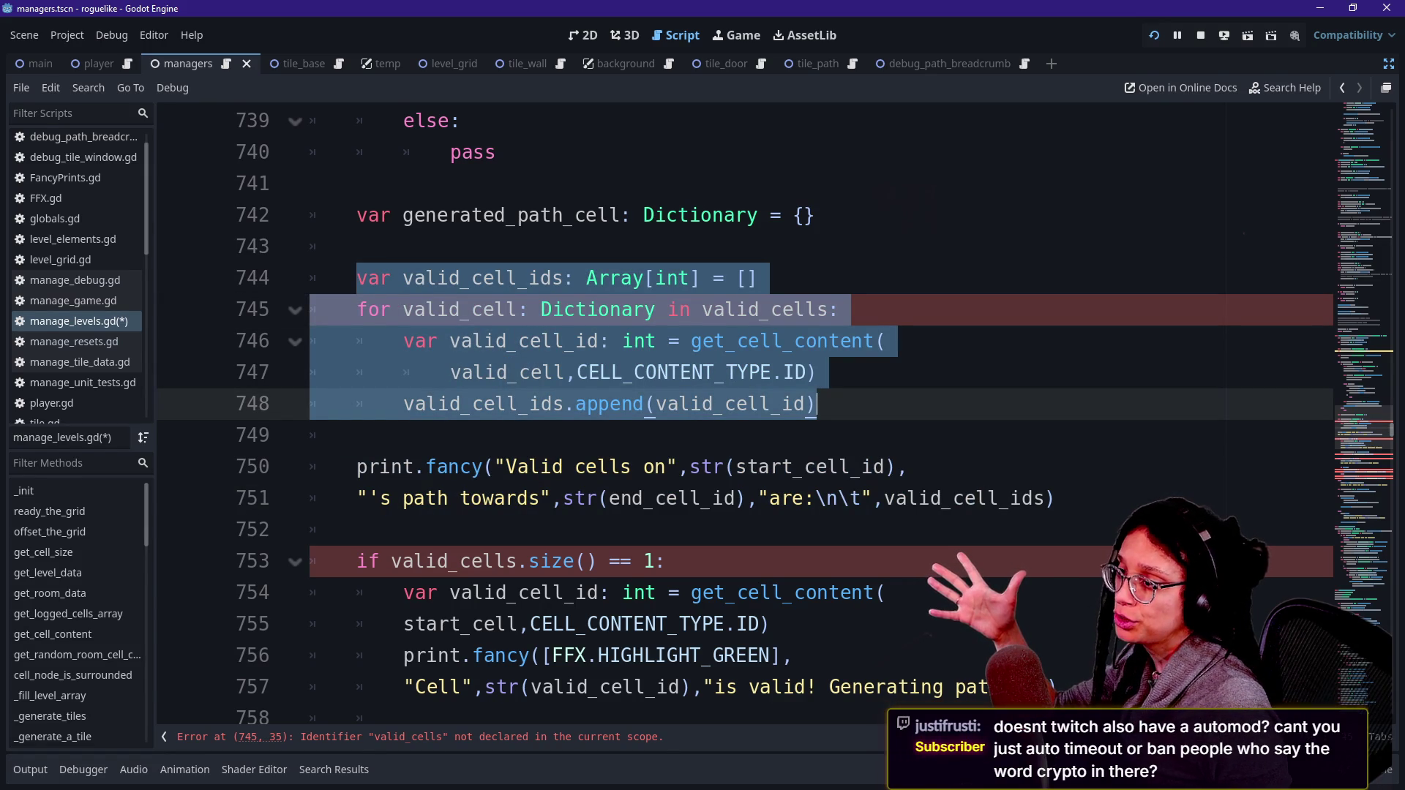
{"action": "mouse_move", "coordinate": [886, 341]}
{"action": "left_mouse_down"}
{"action": "mouse_move", "coordinate": [357, 435]}
{"action": "mouse_move", "coordinate": [356, 529]}
{"action": "left_mouse_up"}
{"action": "left_click", "coordinate": [356, 529]}
{"action": "left_click", "coordinate": [610, 466]}
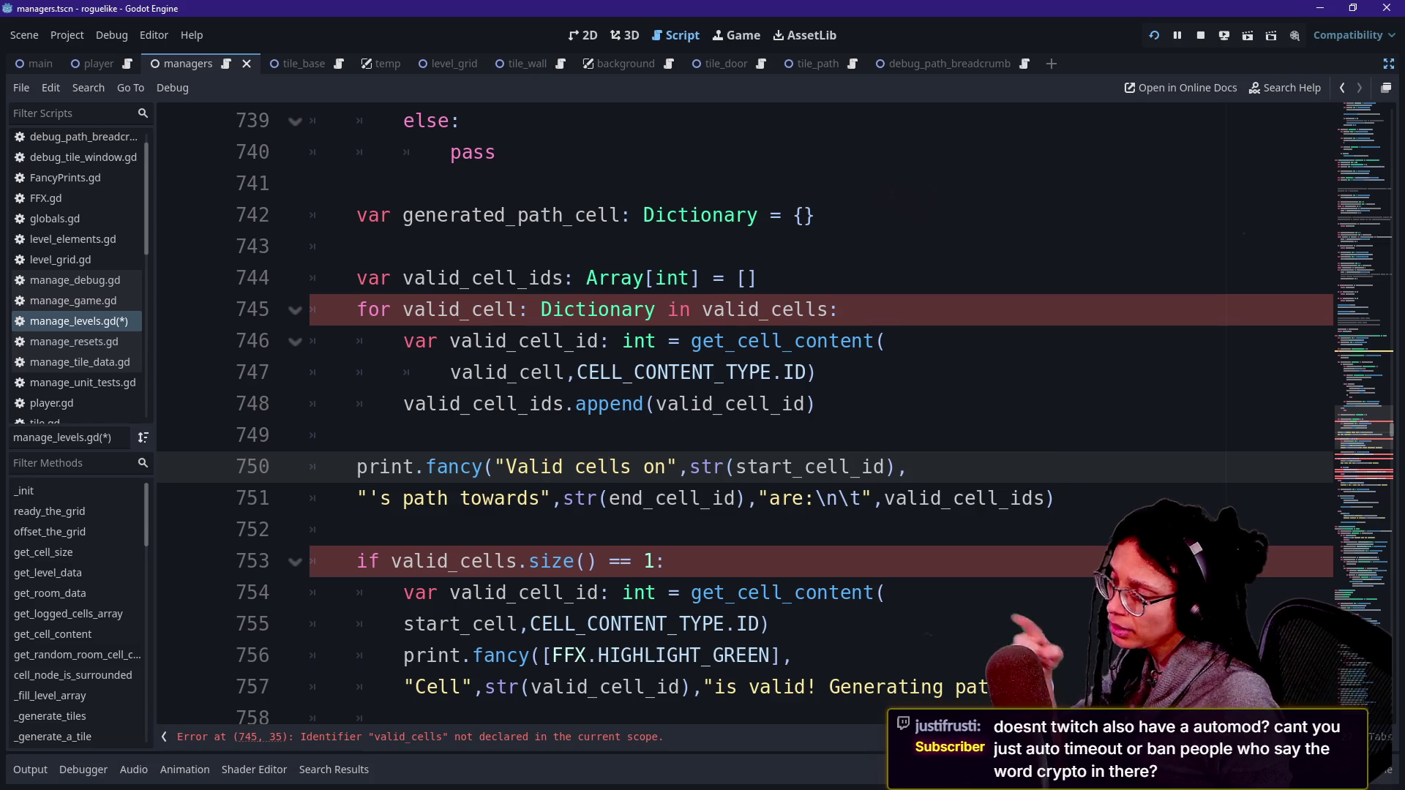
{"action": "mouse_move", "coordinate": [404, 278]}
{"action": "left_mouse_down"}
{"action": "mouse_move", "coordinate": [529, 278]}
{"action": "mouse_move", "coordinate": [459, 278]}
{"action": "left_mouse_up"}
{"action": "key", "text": "ctrl+d"}
{"action": "key", "text": "ctrl+d"}
{"action": "key", "text": "ctrl+d"}
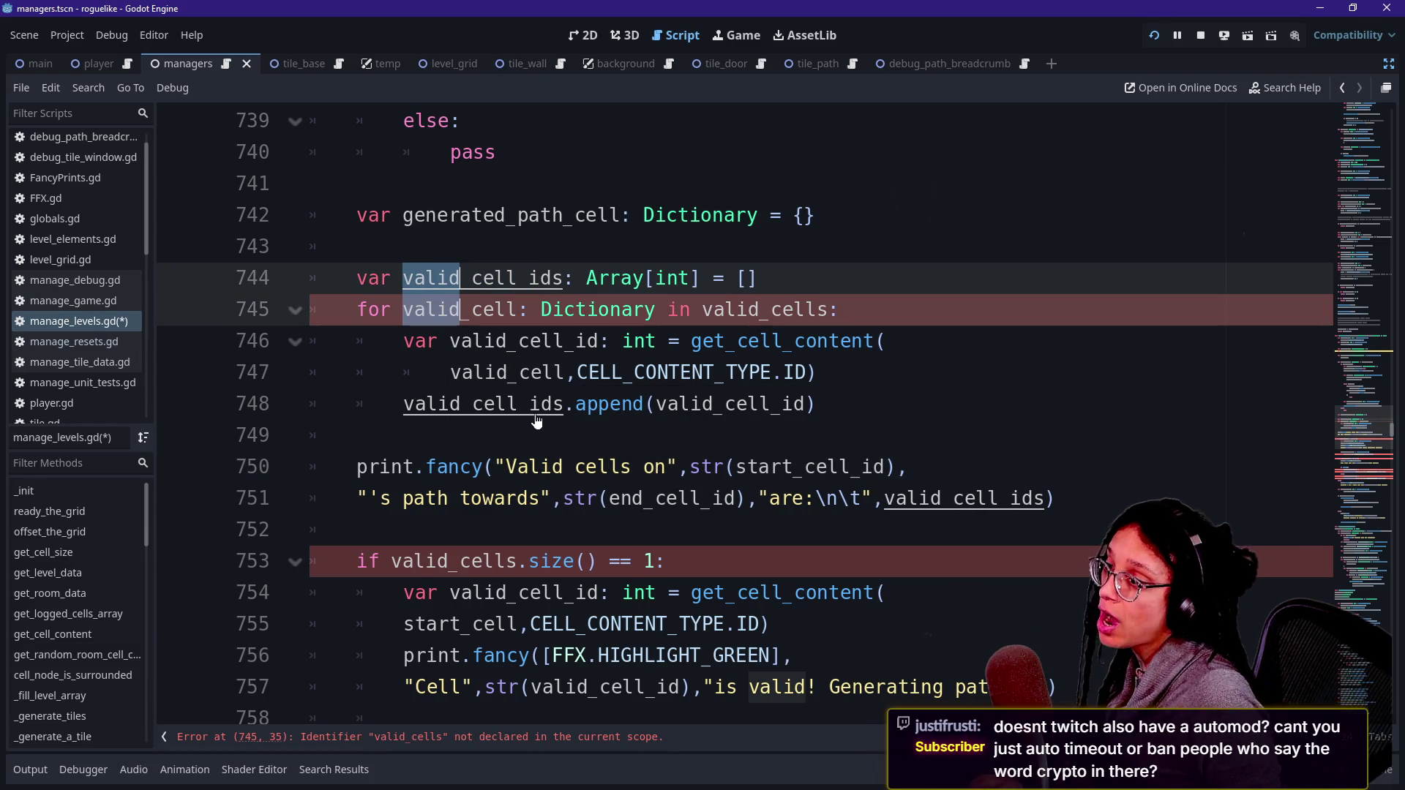
Step: Rename every 'valid' in the cell-id loop to 'optimal'
{"action": "key", "text": "ctrl+d"}
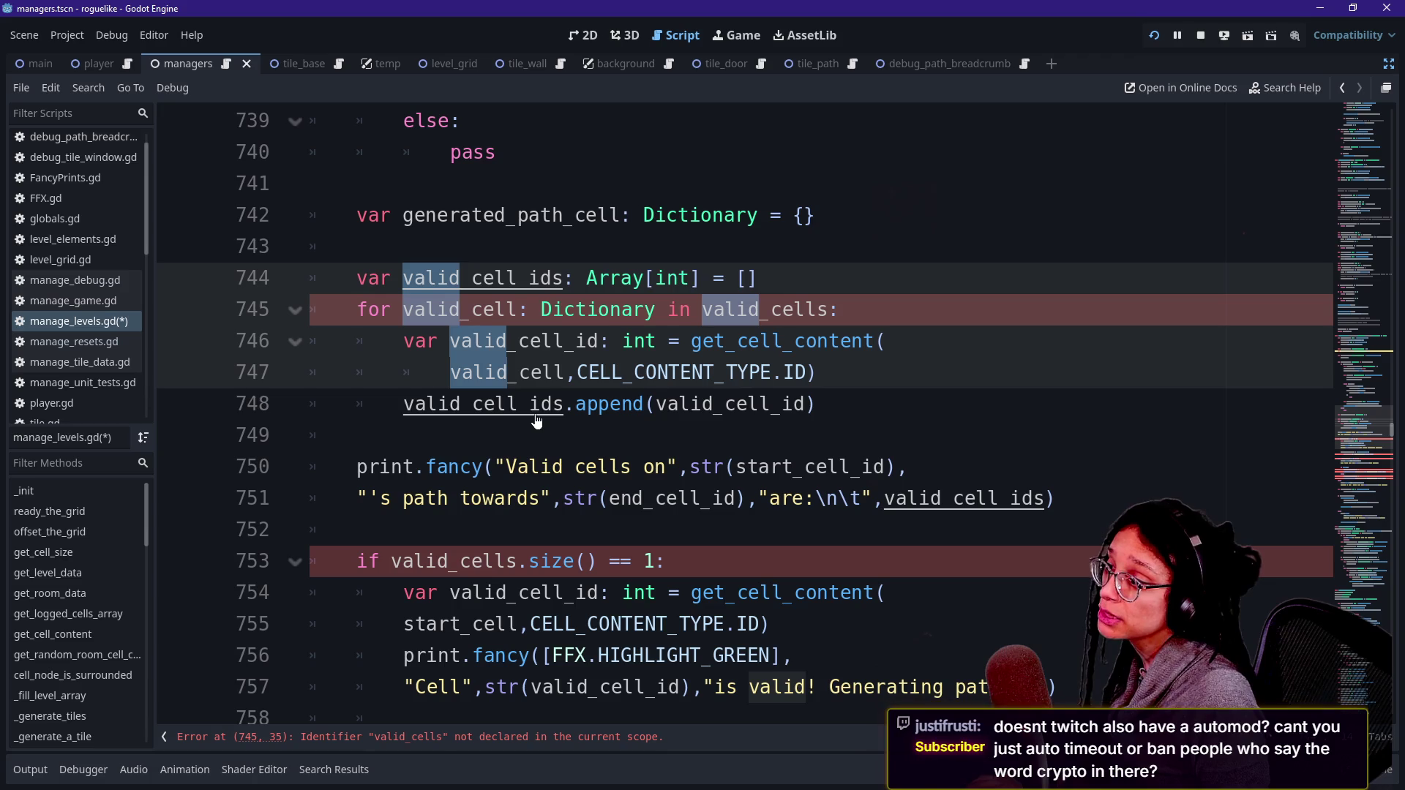
{"action": "key", "text": "ctrl+d"}
{"action": "key", "text": "ctrl+d"}
{"action": "type", "text": "p"}
{"action": "type", "text": "["}
{"action": "key", "text": "BackSpace"}
{"action": "key", "text": "BackSpace"}
{"action": "type", "text": "optimal"}
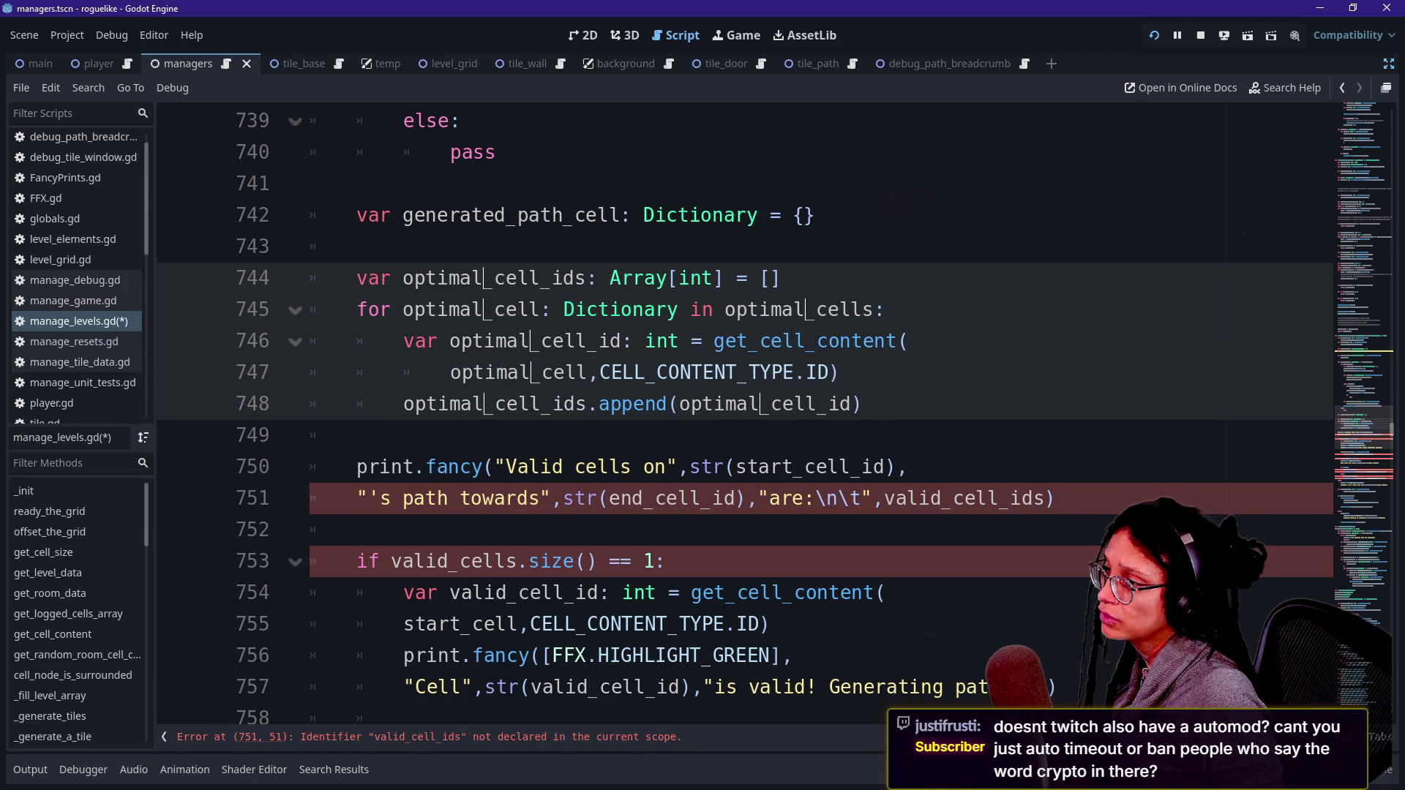
Step: Duplicate the optimal cell-id loop and rename the copy to use 'suboptimal'
{"action": "left_click_drag", "start_coordinate": [863, 404], "coordinate": [887, 246]}
{"action": "key", "text": "ctrl+shift+d"}
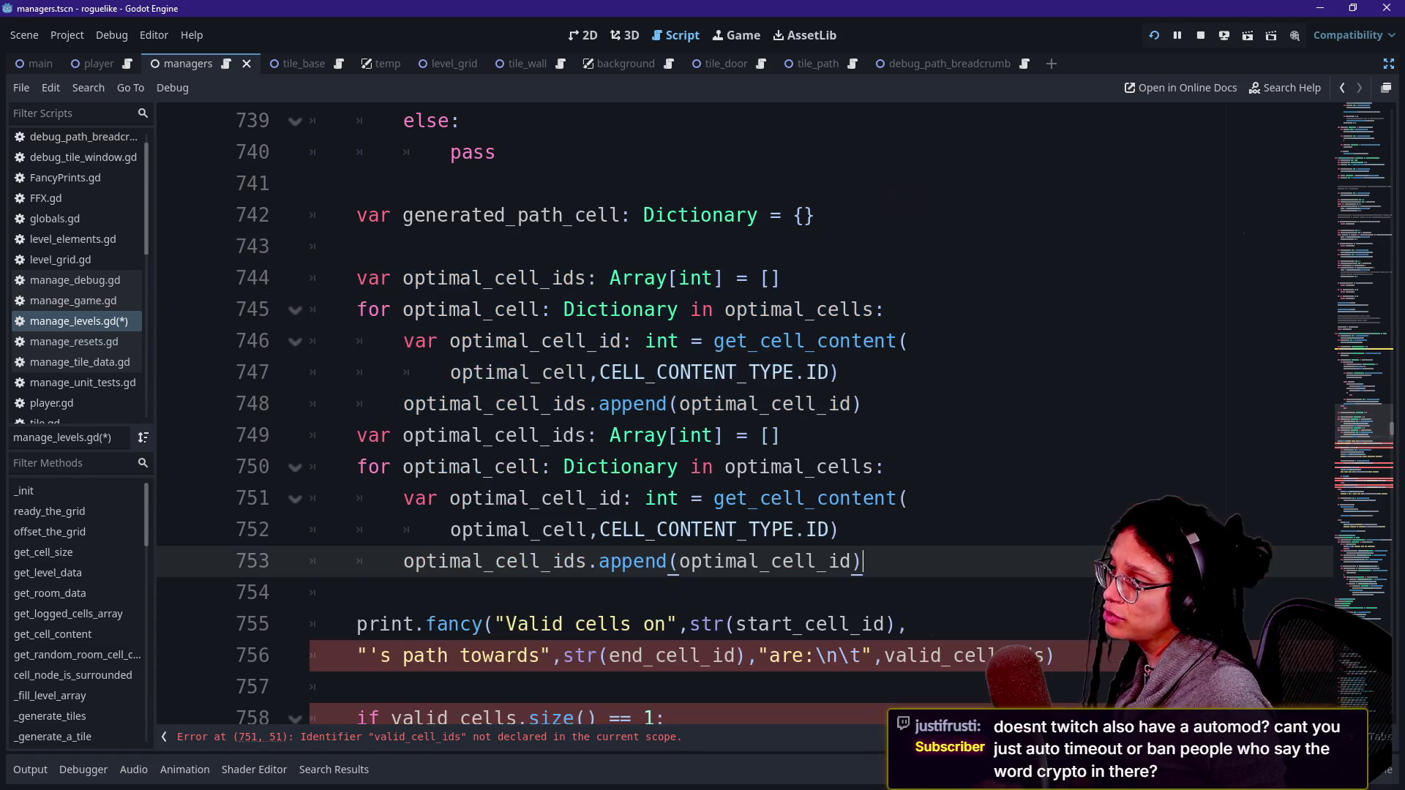
{"action": "left_click", "coordinate": [862, 404]}
{"action": "key", "text": "Return"}
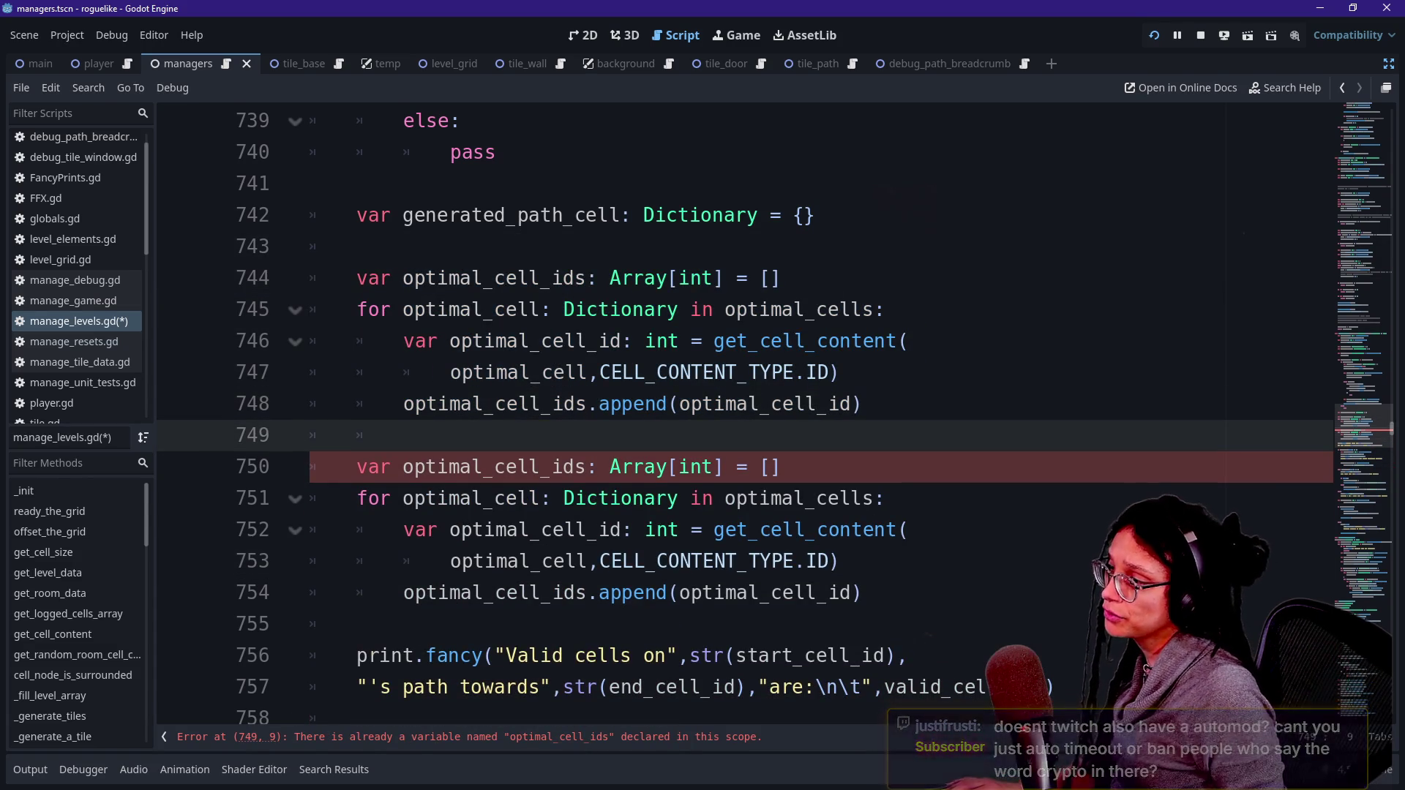
{"action": "left_click", "coordinate": [449, 467]}
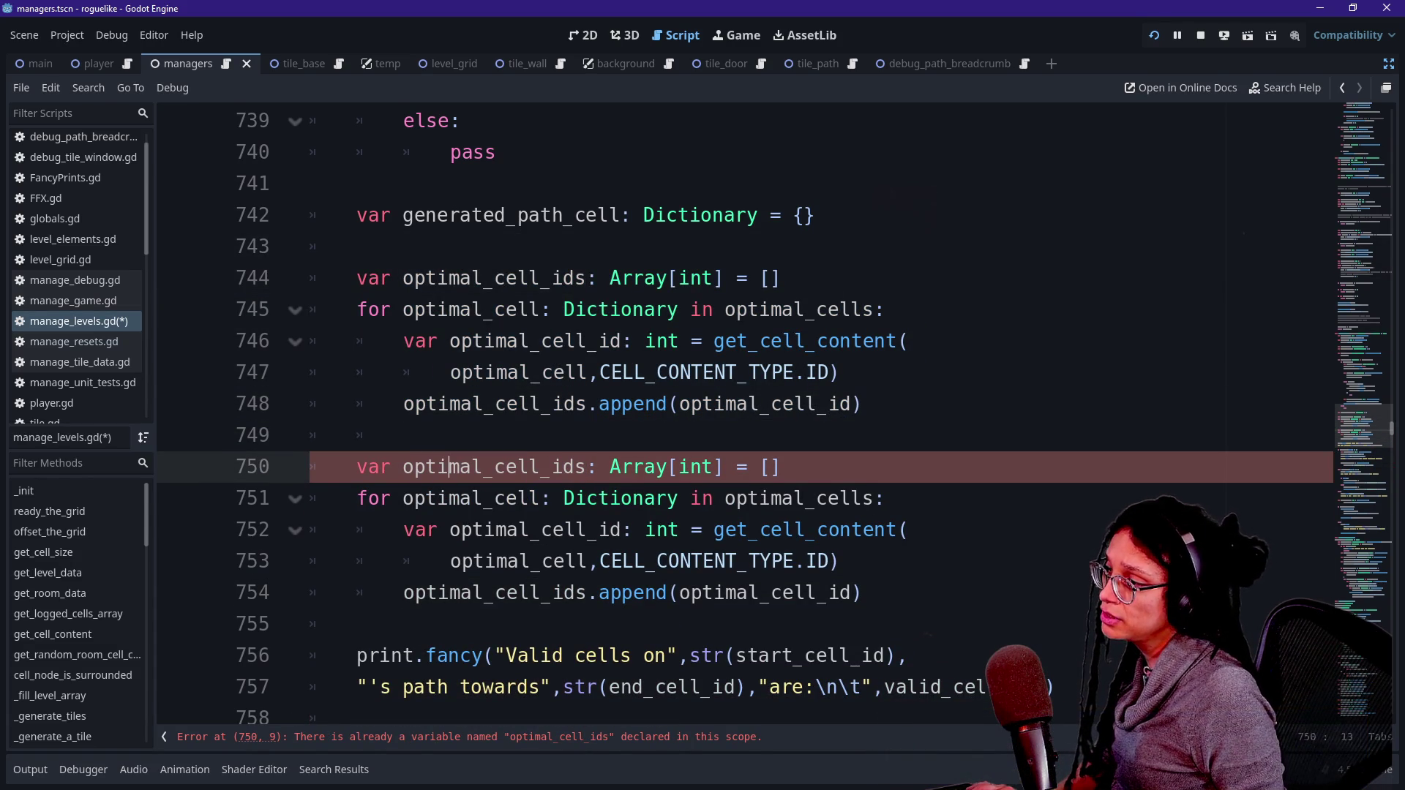
{"action": "left_click_drag", "start_coordinate": [404, 467], "coordinate": [483, 467]}
{"action": "key", "text": "ctrl+d"}
{"action": "key", "text": "ctrl+d"}
{"action": "key", "text": "ctrl+d"}
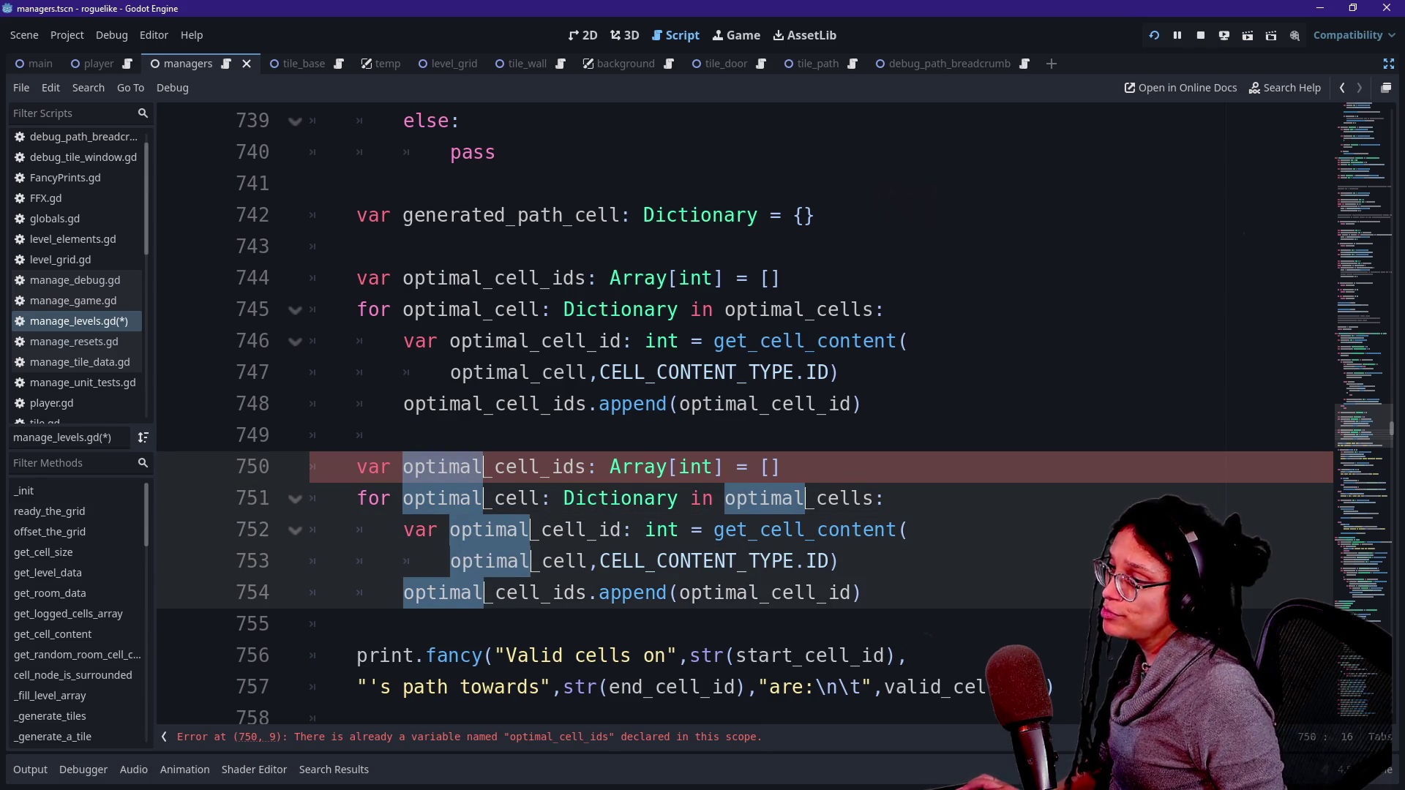
{"action": "type", "text": "suboptimal"}
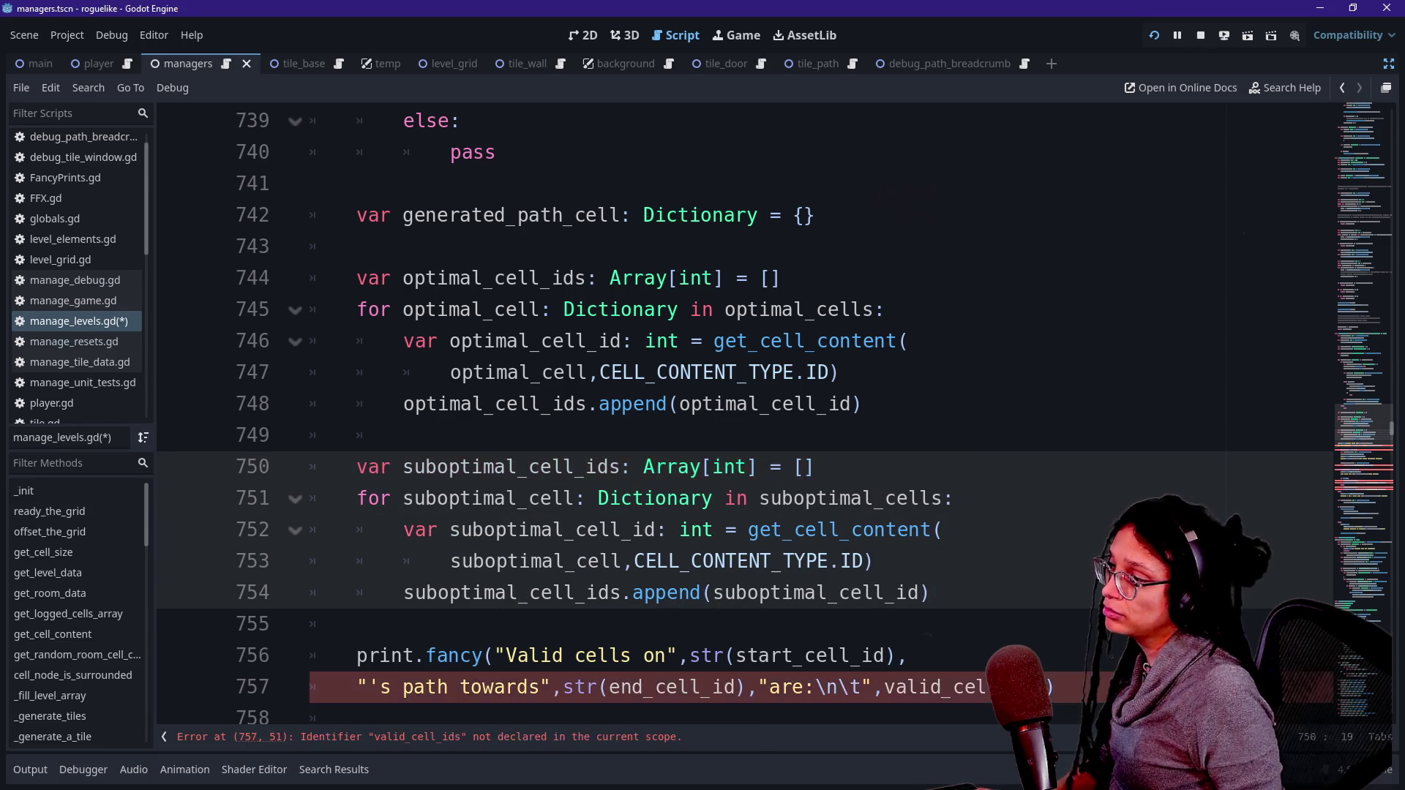
{"action": "scroll", "coordinate": [731, 410], "scroll_direction": "down", "scroll_amount": 1}
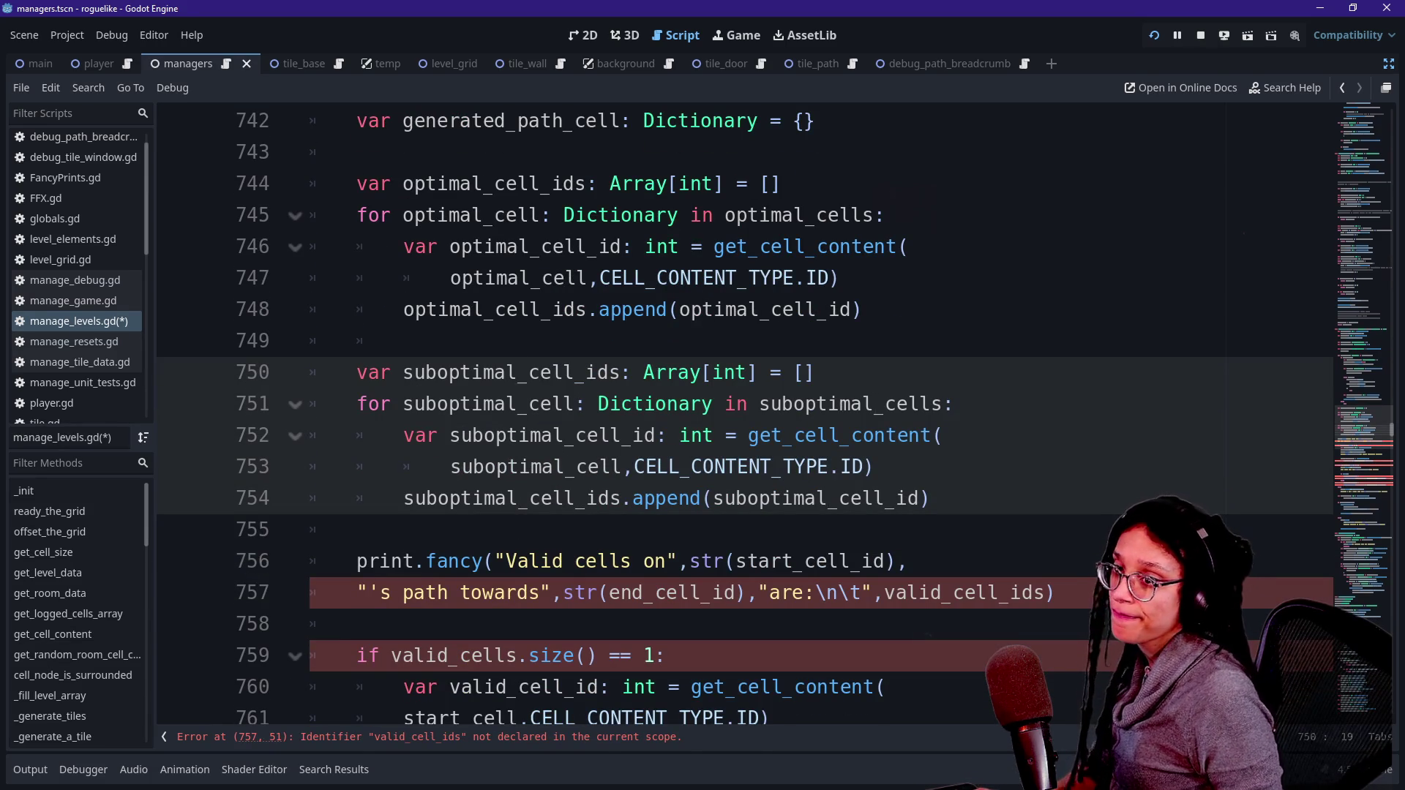
{"action": "mouse_move", "coordinate": [834, 439]}
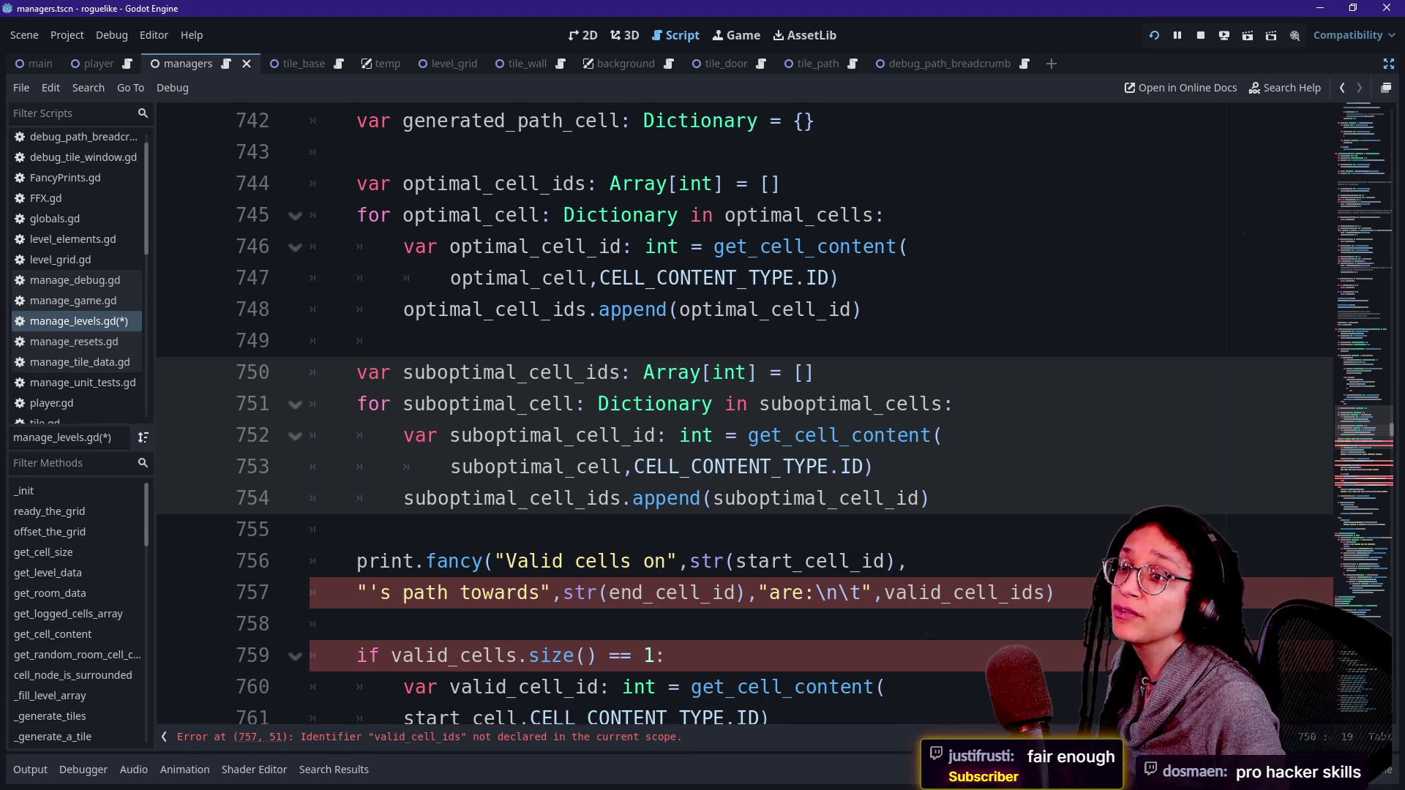
{"action": "key", "text": "alt+Tab"}
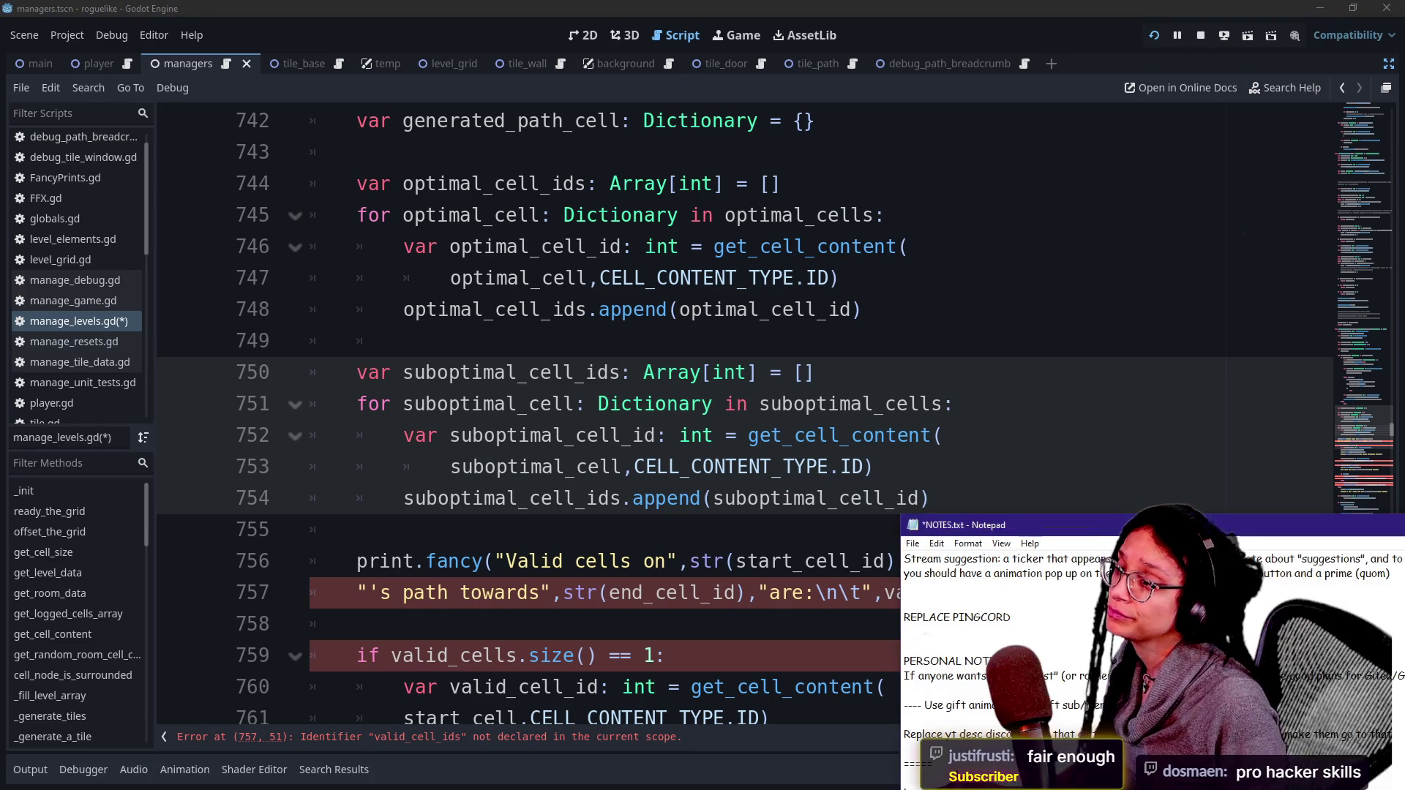
Step: Add the line 'add "crpto" to automod' at the top of NOTES.txt, then return to Godot
{"action": "left_click_drag", "start_coordinate": [1066, 524], "coordinate": [558, 404]}
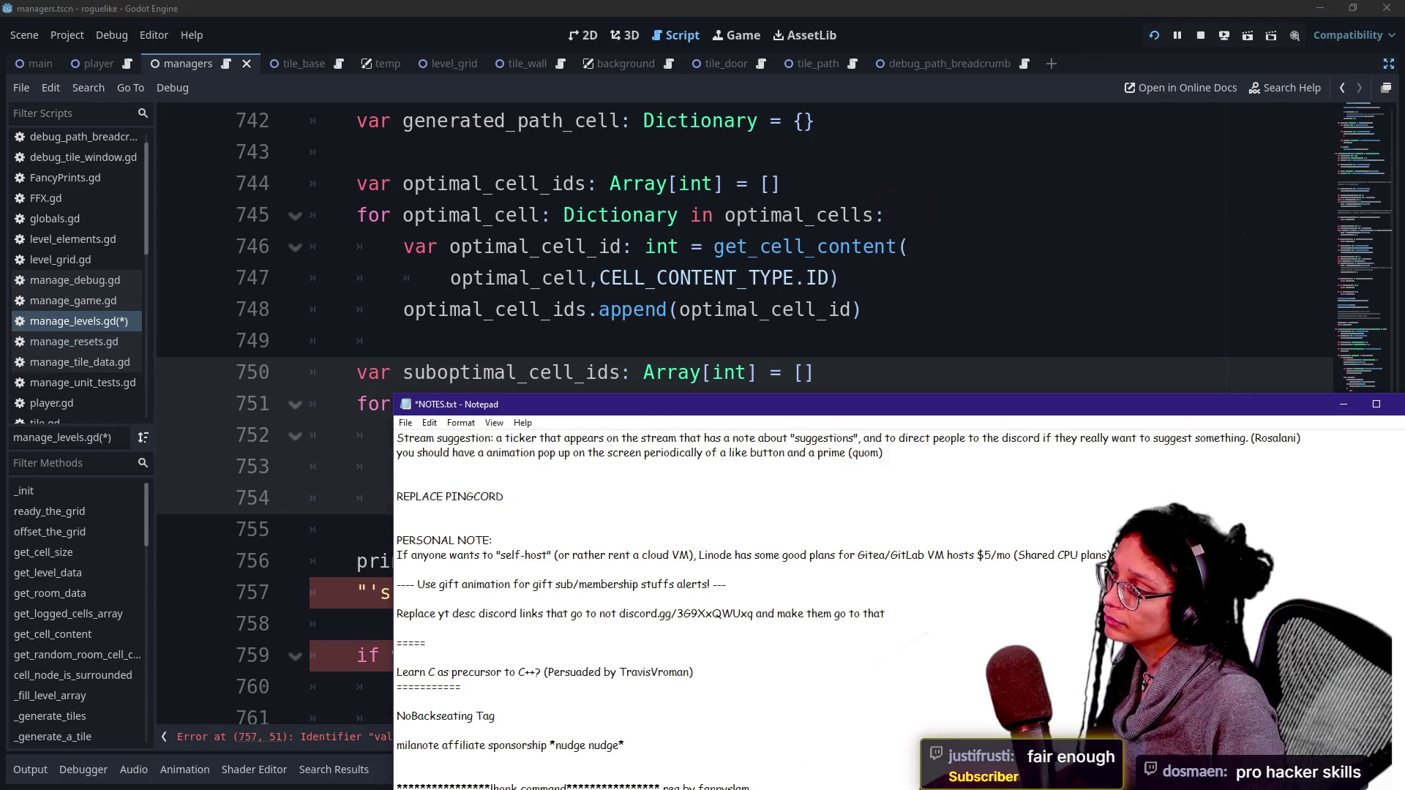
{"action": "key", "text": "Return"}
{"action": "key", "text": "Return"}
{"action": "key", "text": "Up"}
{"action": "key", "text": "Up"}
{"action": "type", "text": "add \"cr"}
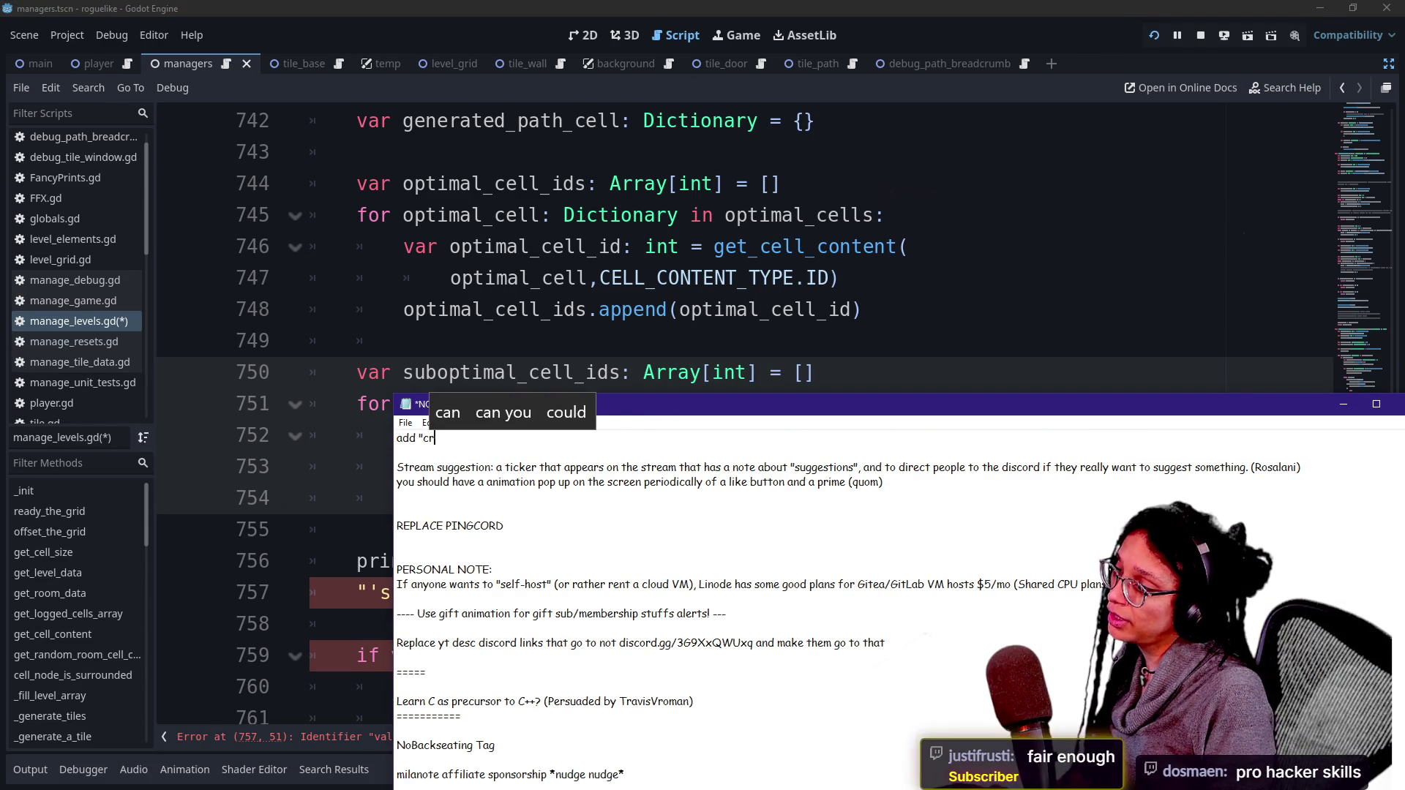
{"action": "key", "text": "BackSpace"}
{"action": "type", "text": "rpto\" to adut"}
{"action": "key", "text": "BackSpace"}
{"action": "key", "text": "BackSpace"}
{"action": "key", "text": "BackSpace"}
{"action": "type", "text": "utomod"}
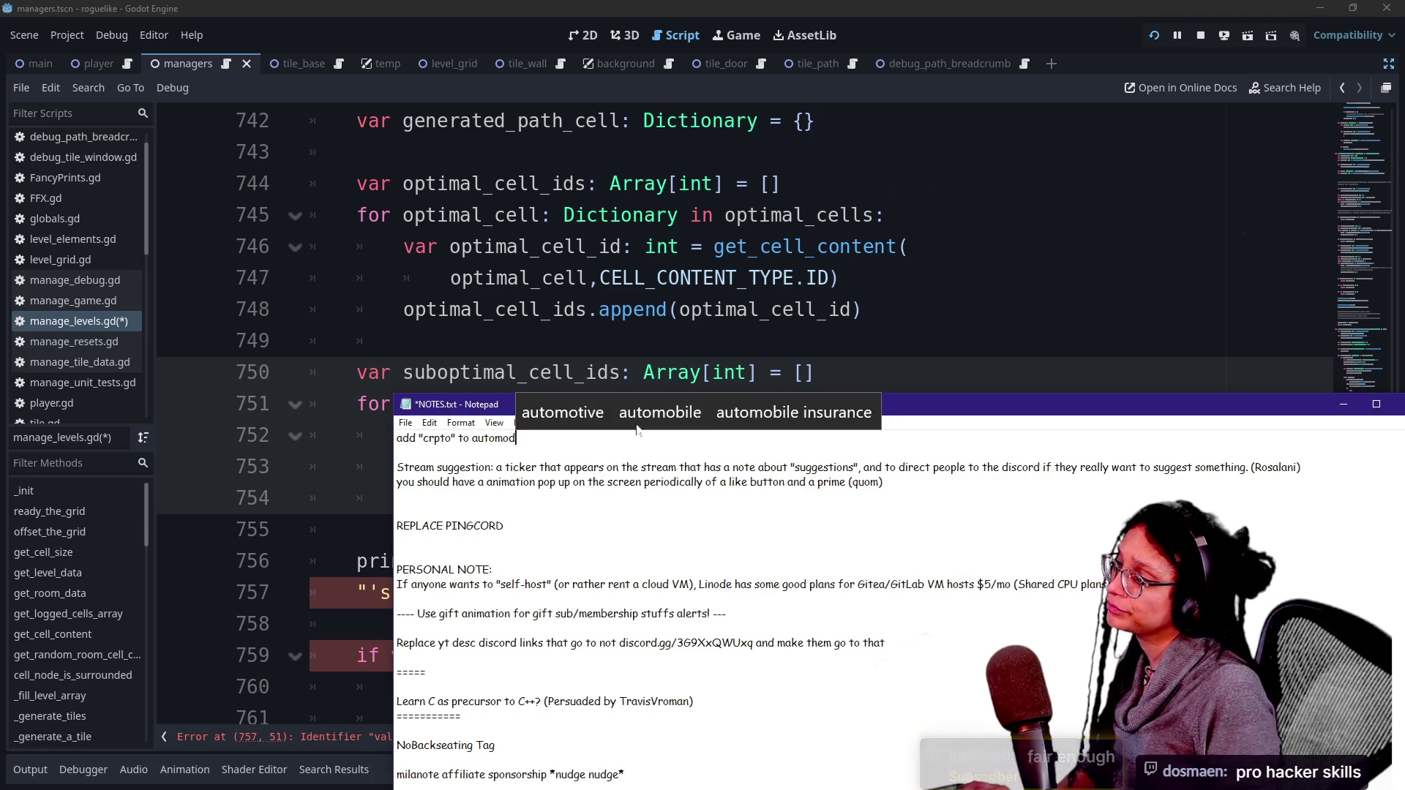
{"action": "left_click", "coordinate": [519, 278]}
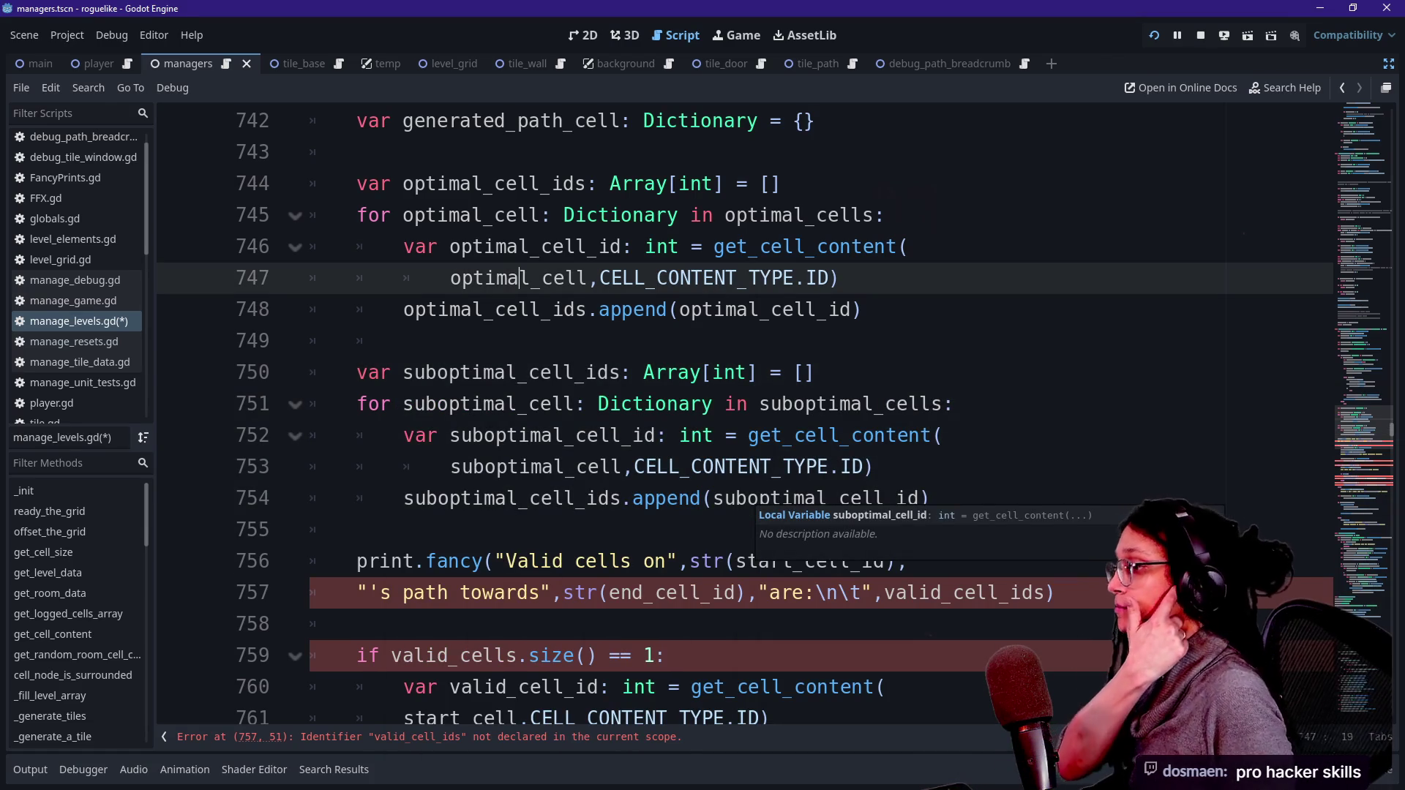
{"action": "scroll", "coordinate": [732, 410], "scroll_direction": "down", "scroll_amount": 4}
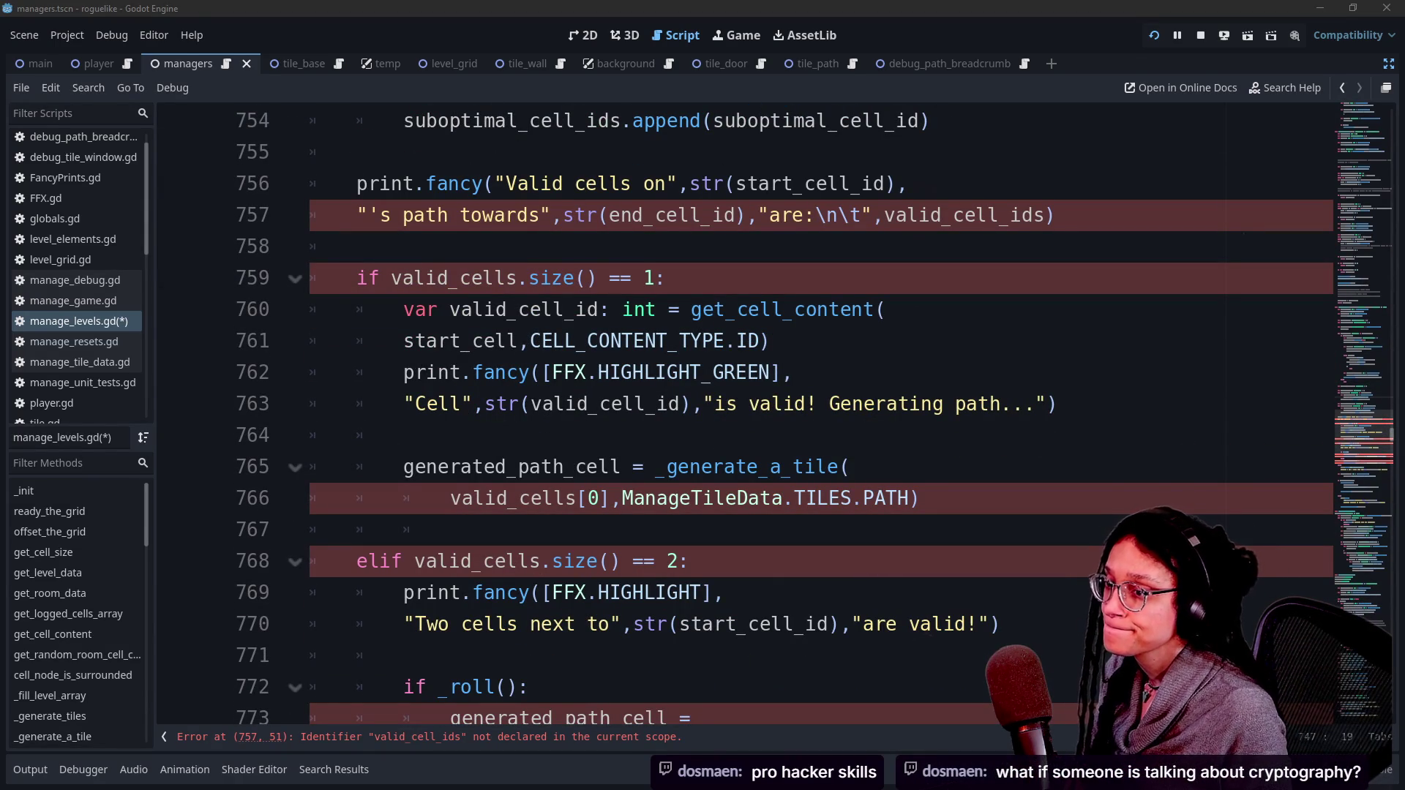
{"action": "left_click", "coordinate": [796, 309]}
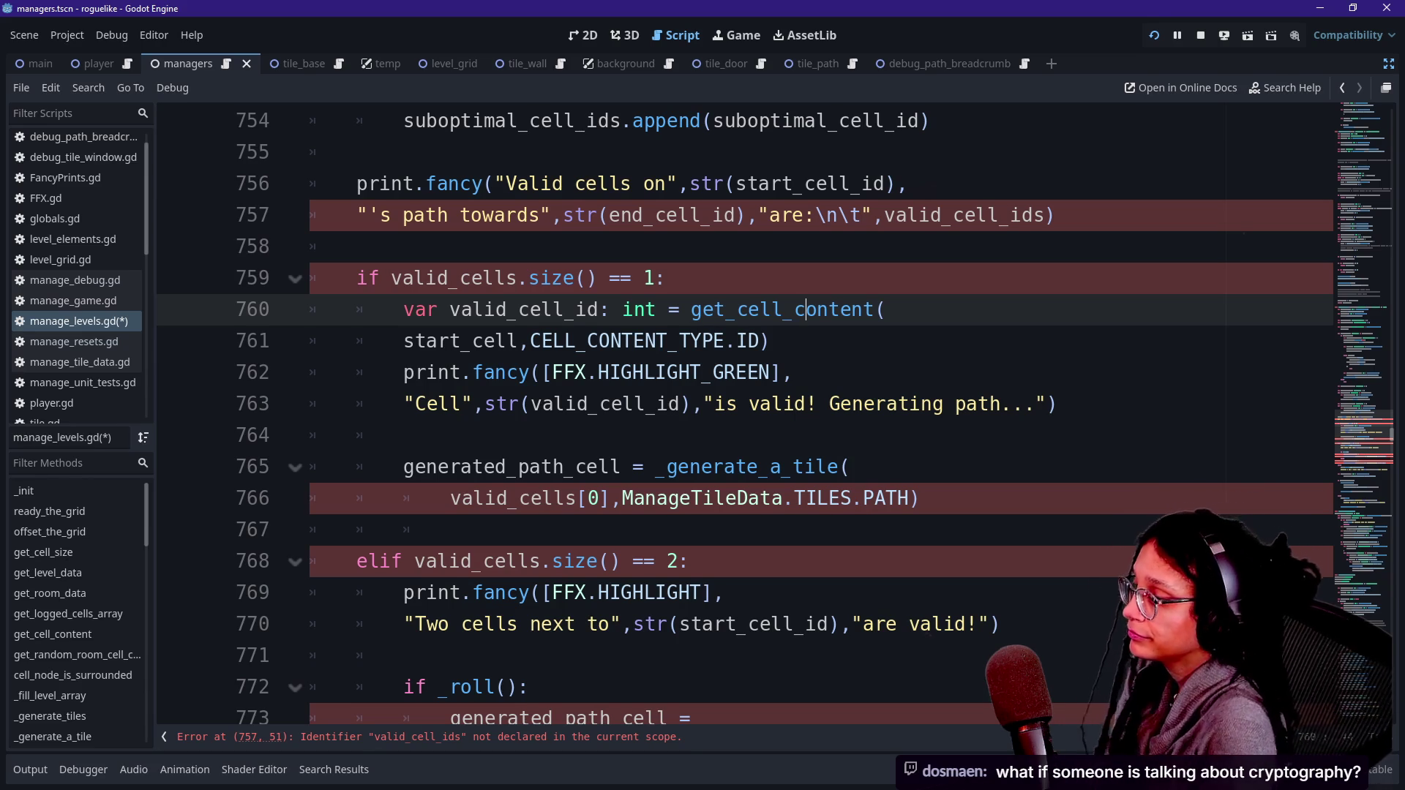
{"action": "key", "text": "Up"}
{"action": "key", "text": "Up"}
{"action": "key", "text": "Up"}
{"action": "key", "text": "Down"}
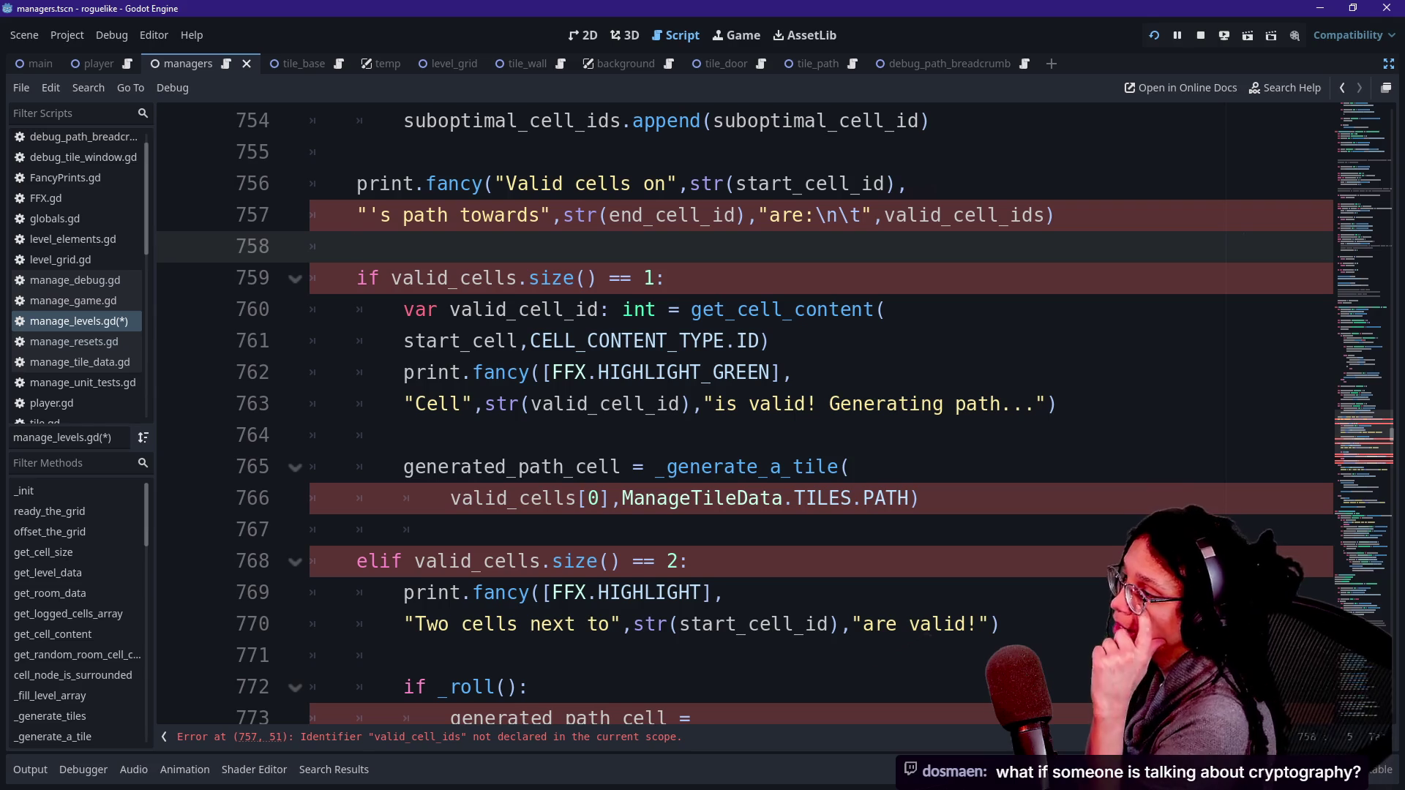
{"action": "key", "text": "Down"}
{"action": "left_click", "coordinate": [839, 215]}
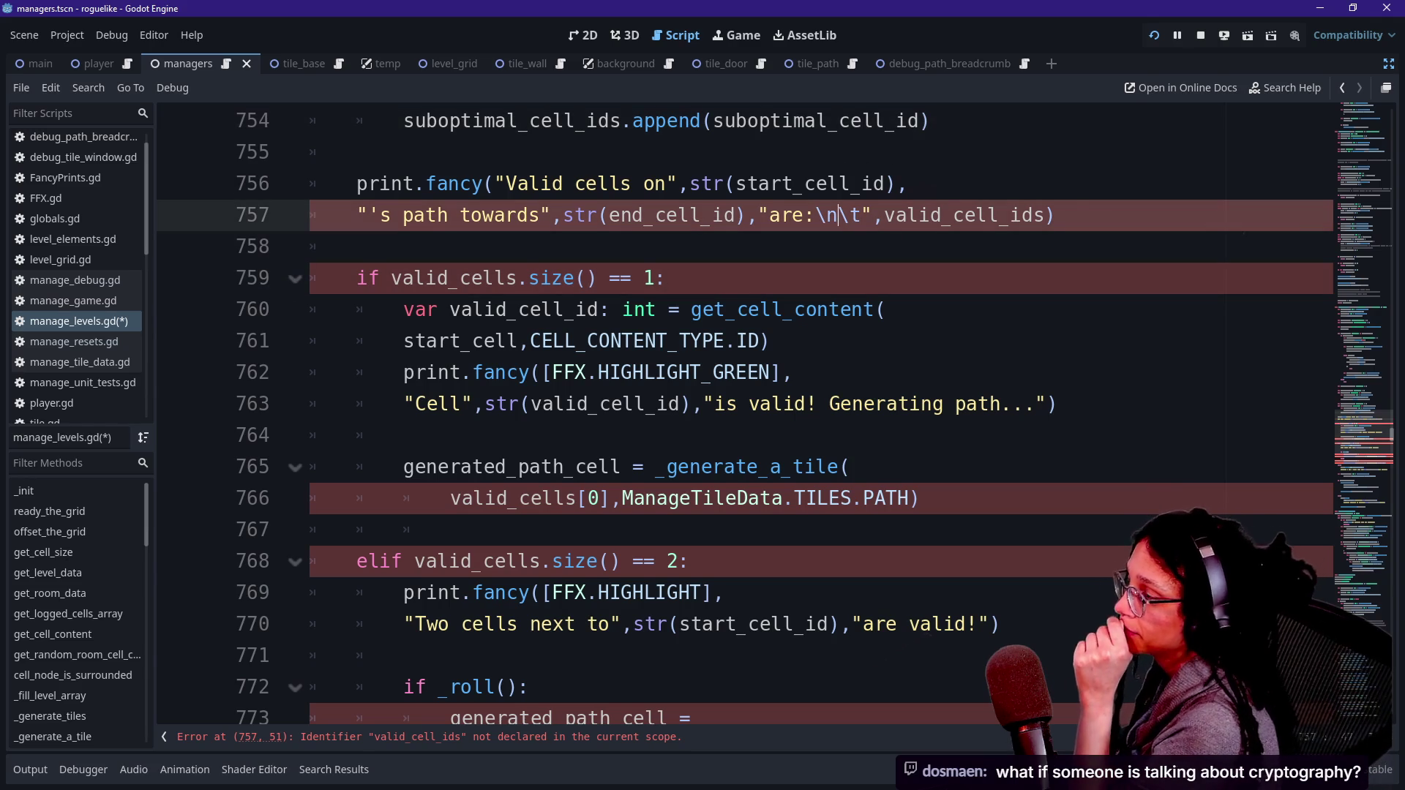
{"action": "left_click", "coordinate": [357, 247]}
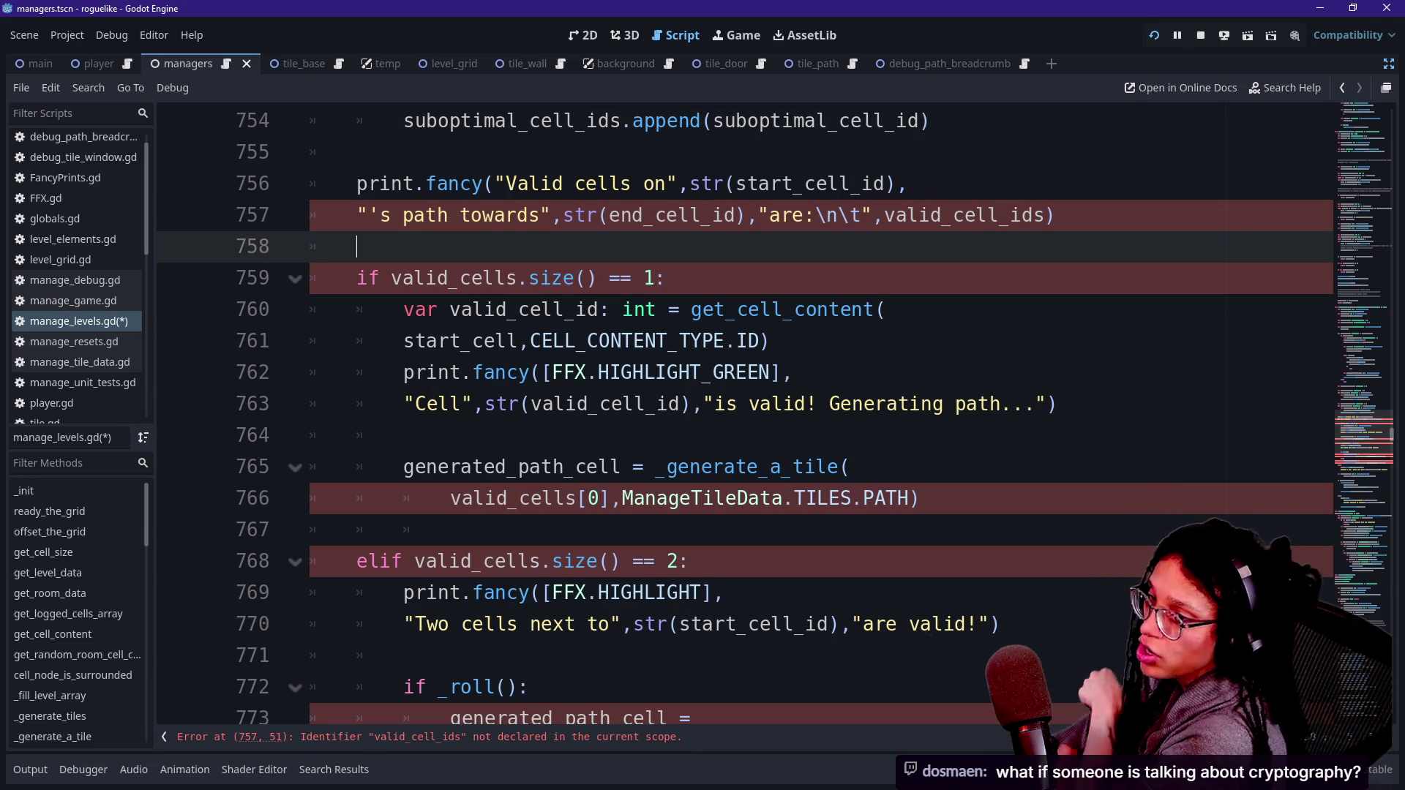
{"action": "key", "text": "Down"}
{"action": "key", "text": "Down"}
{"action": "key", "text": "Down"}
{"action": "key", "text": "Up"}
{"action": "key", "text": "Up"}
{"action": "key", "text": "Down"}
{"action": "key", "text": "Down"}
{"action": "key", "text": "Down"}
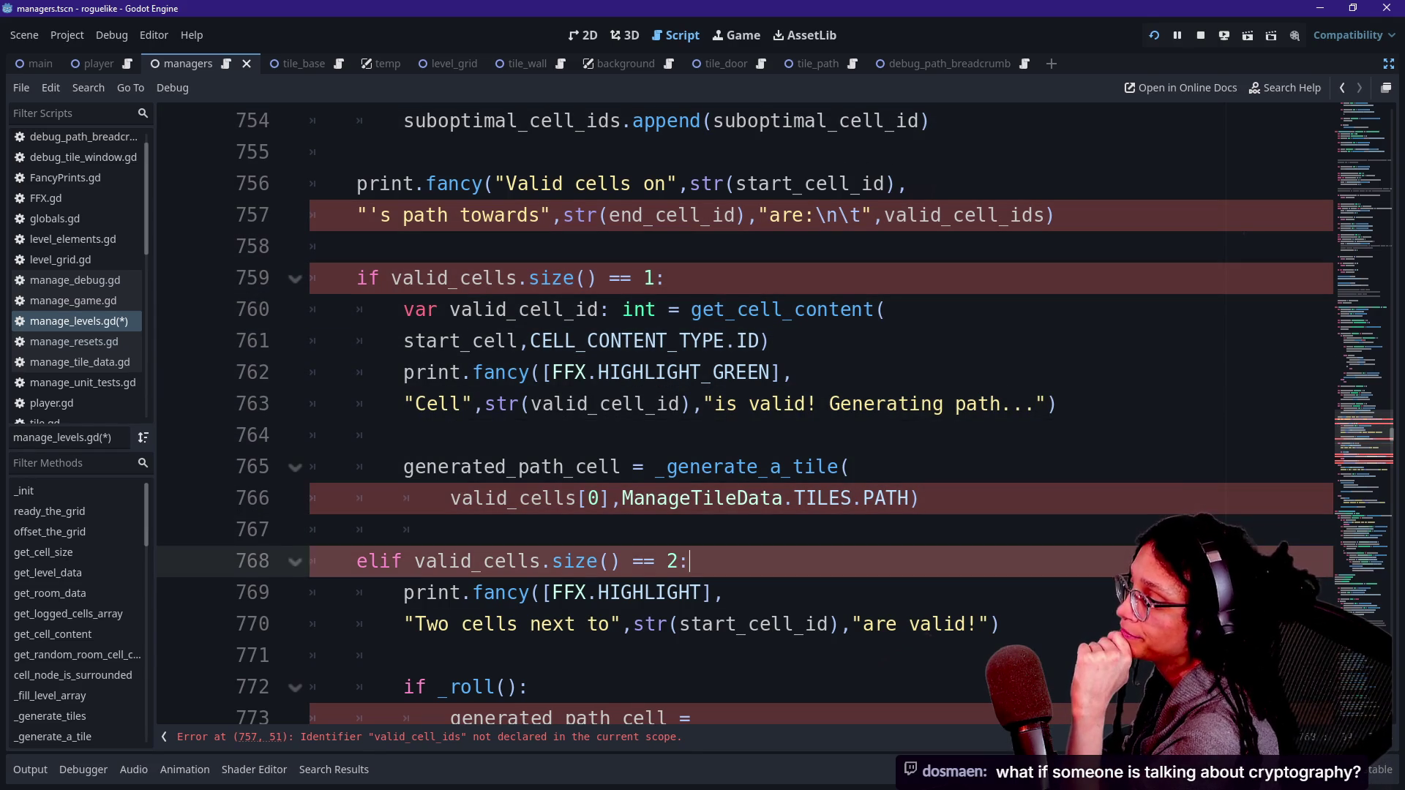
{"action": "key", "text": "Down"}
{"action": "key", "text": "Down"}
{"action": "key", "text": "Up"}
{"action": "key", "text": "Up"}
{"action": "key", "text": "Up"}
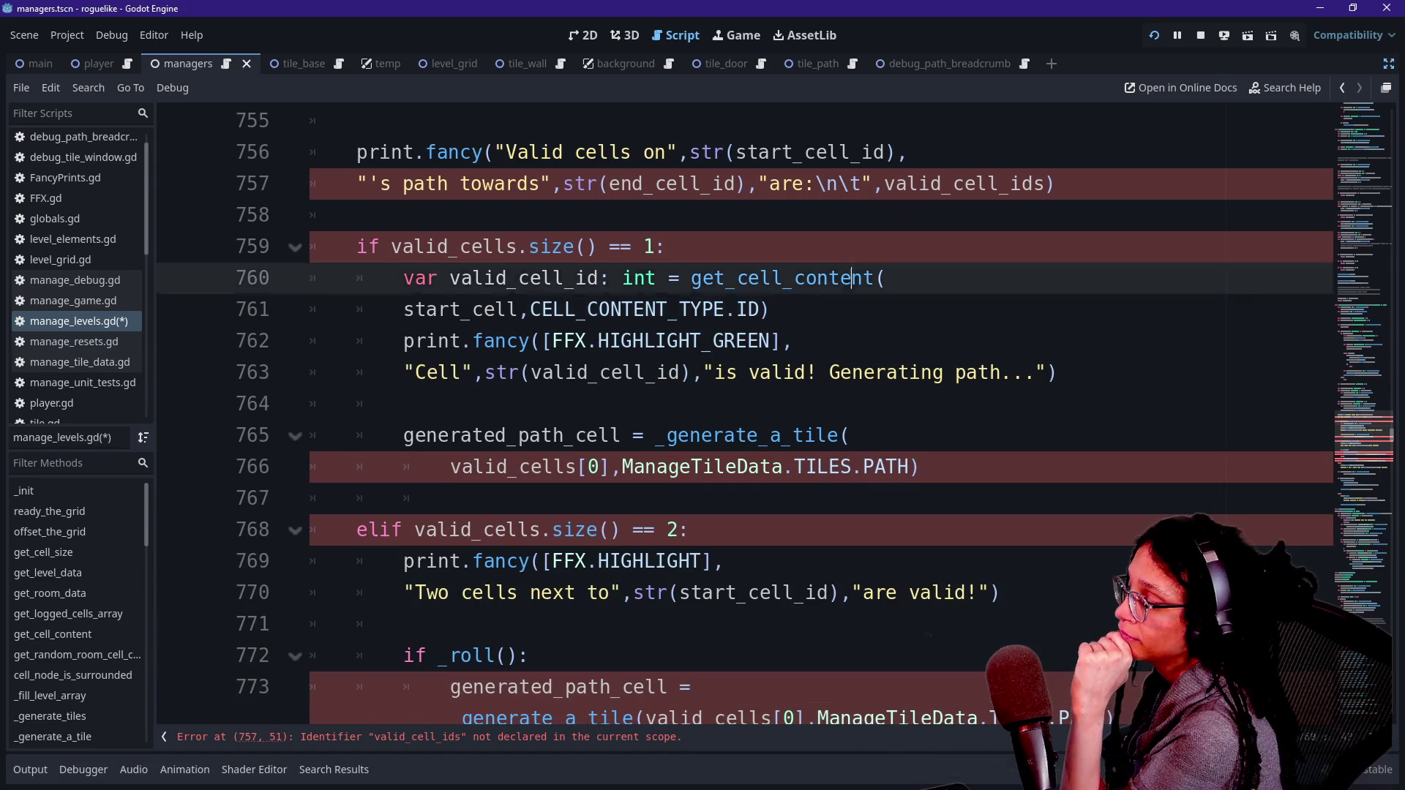
{"action": "key", "text": "Down"}
{"action": "key", "text": "Down"}
{"action": "key", "text": "Down"}
{"action": "key", "text": "Up"}
{"action": "key", "text": "Up"}
{"action": "key", "text": "Up"}
{"action": "key", "text": "Up"}
{"action": "key", "text": "Up"}
{"action": "key", "text": "Up"}
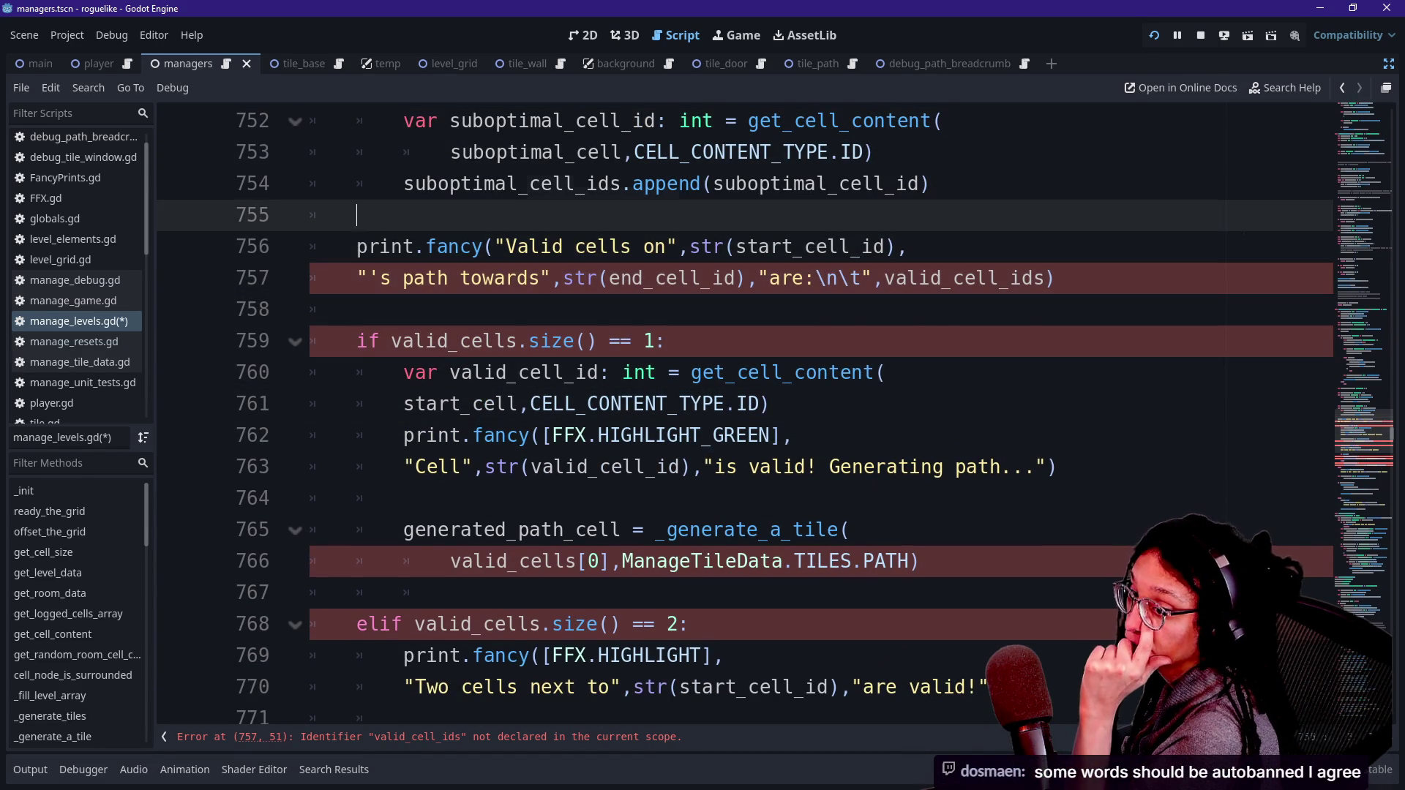
{"action": "key", "text": "Down"}
{"action": "key", "text": "Down"}
{"action": "key", "text": "Down"}
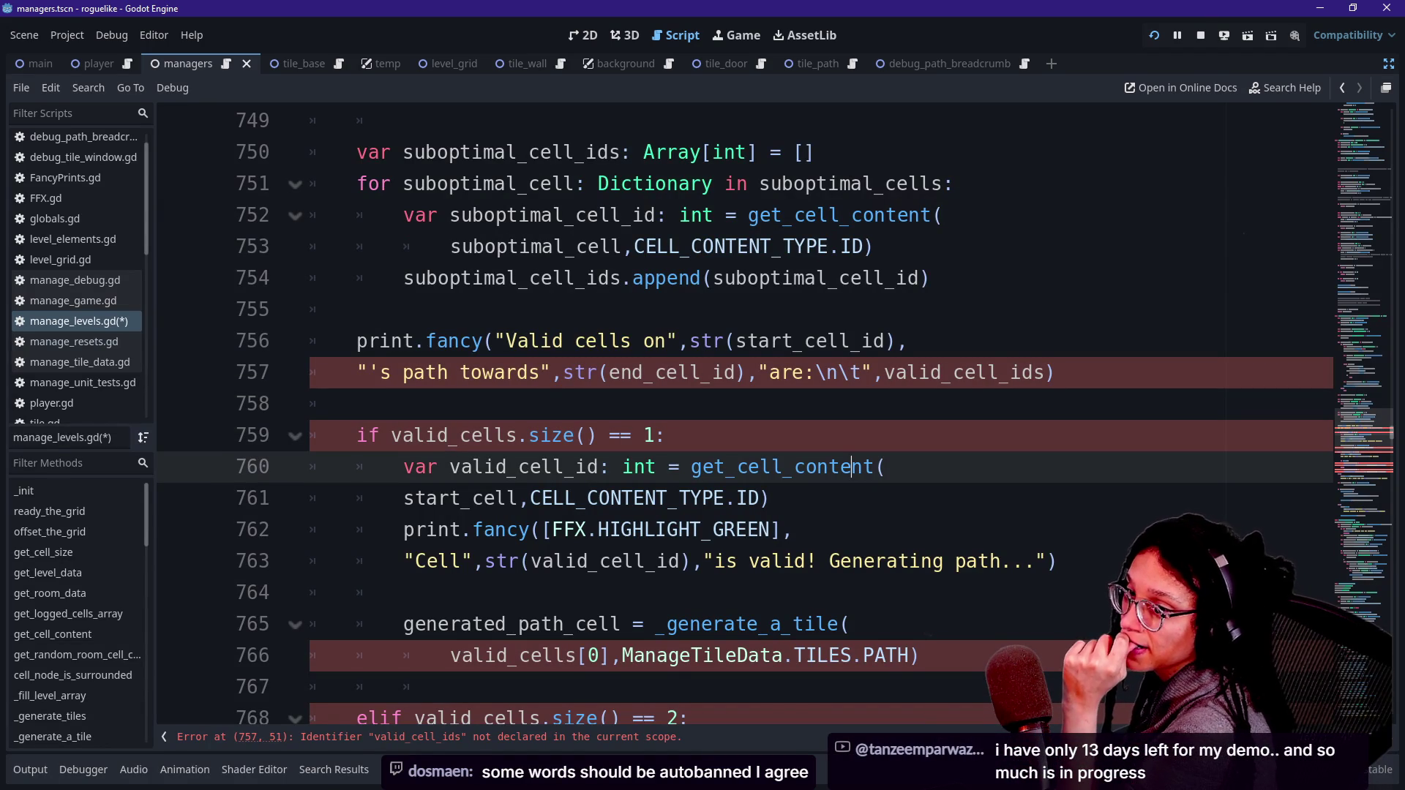
{"action": "key", "text": "Down"}
{"action": "key", "text": "Down"}
{"action": "key", "text": "Up"}
{"action": "key", "text": "Up"}
{"action": "key", "text": "Up"}
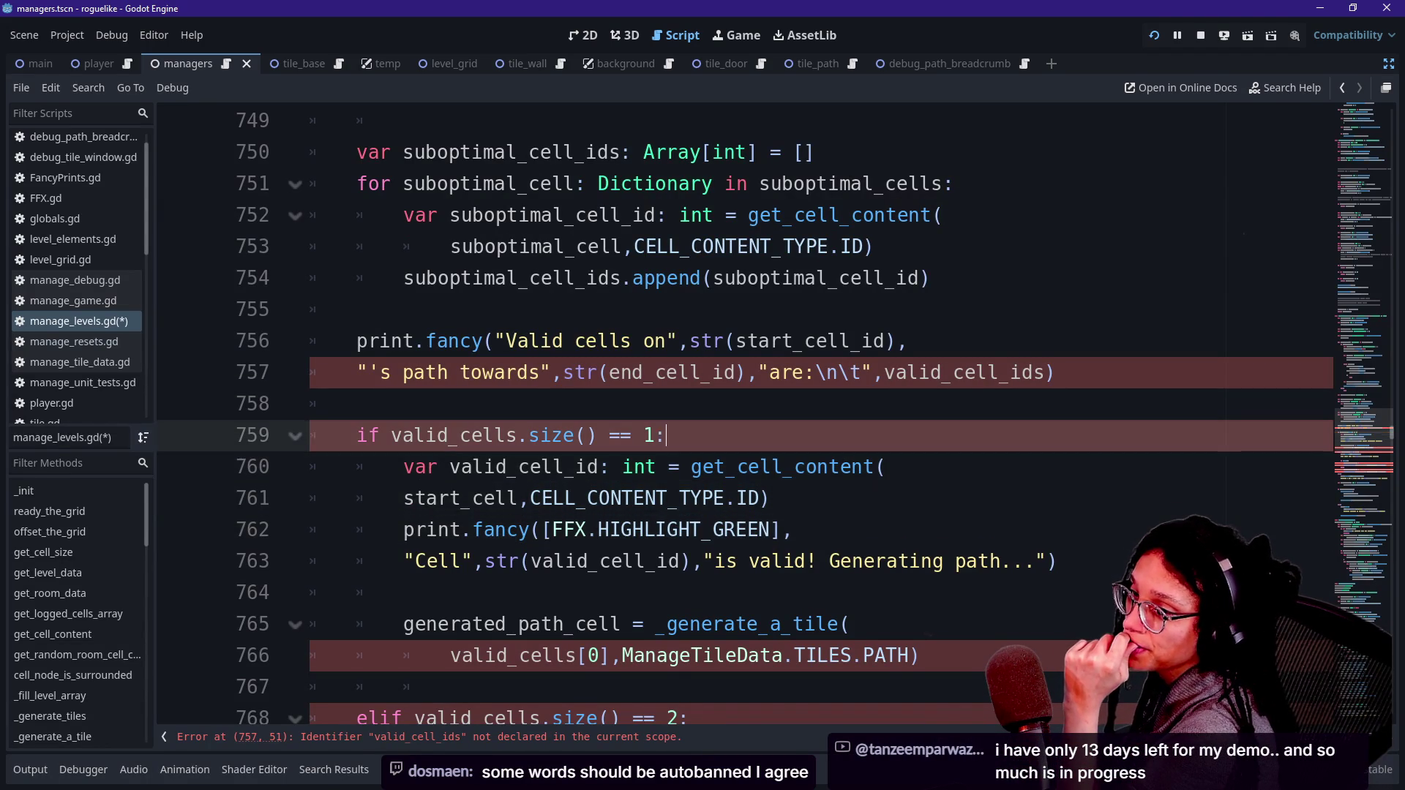
{"action": "key", "text": "Down"}
{"action": "key", "text": "Down"}
{"action": "key", "text": "Down"}
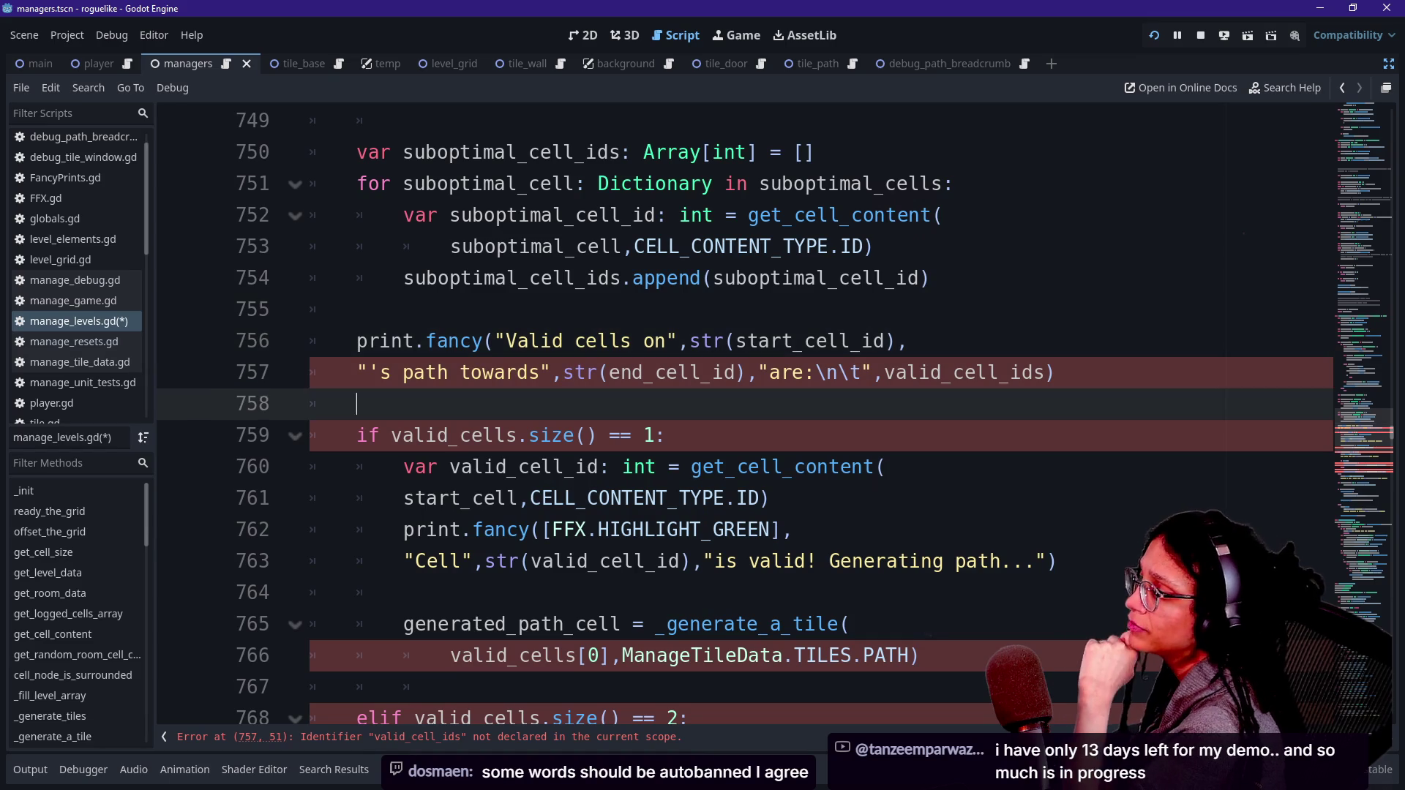
{"action": "key", "text": "Up"}
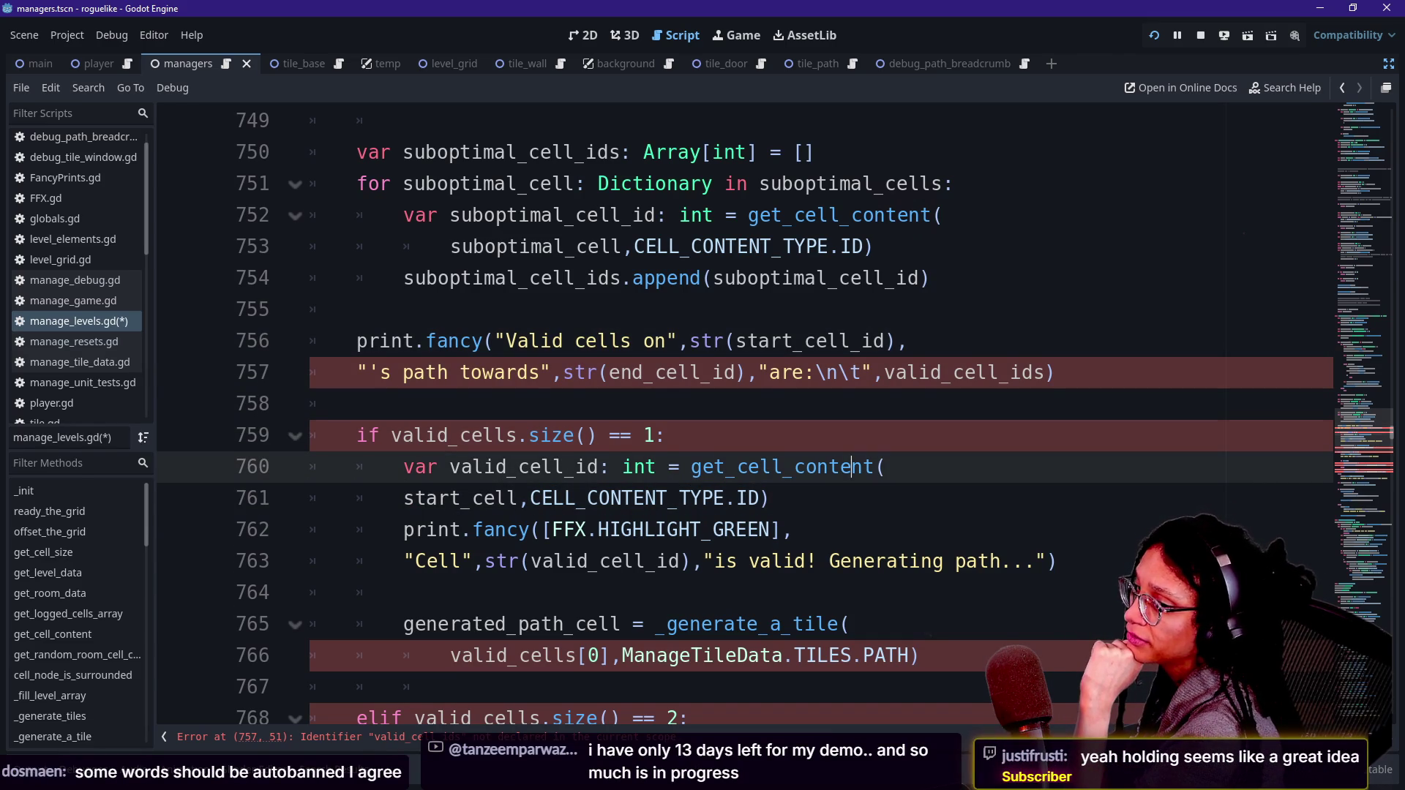
{"action": "key", "text": "Up"}
{"action": "key", "text": "Up"}
{"action": "key", "text": "Down"}
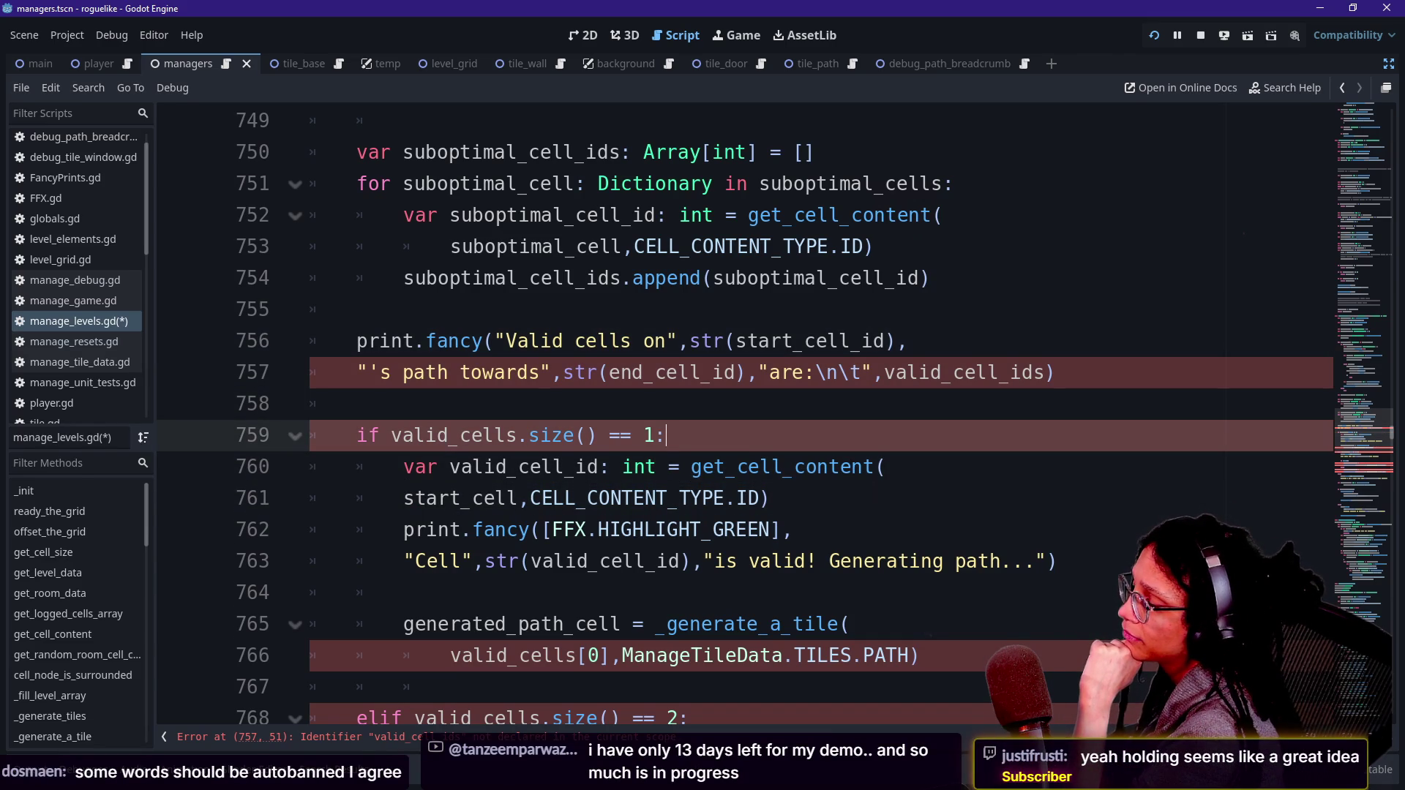
{"action": "key", "text": "Down"}
{"action": "key", "text": "Down"}
{"action": "key", "text": "Down"}
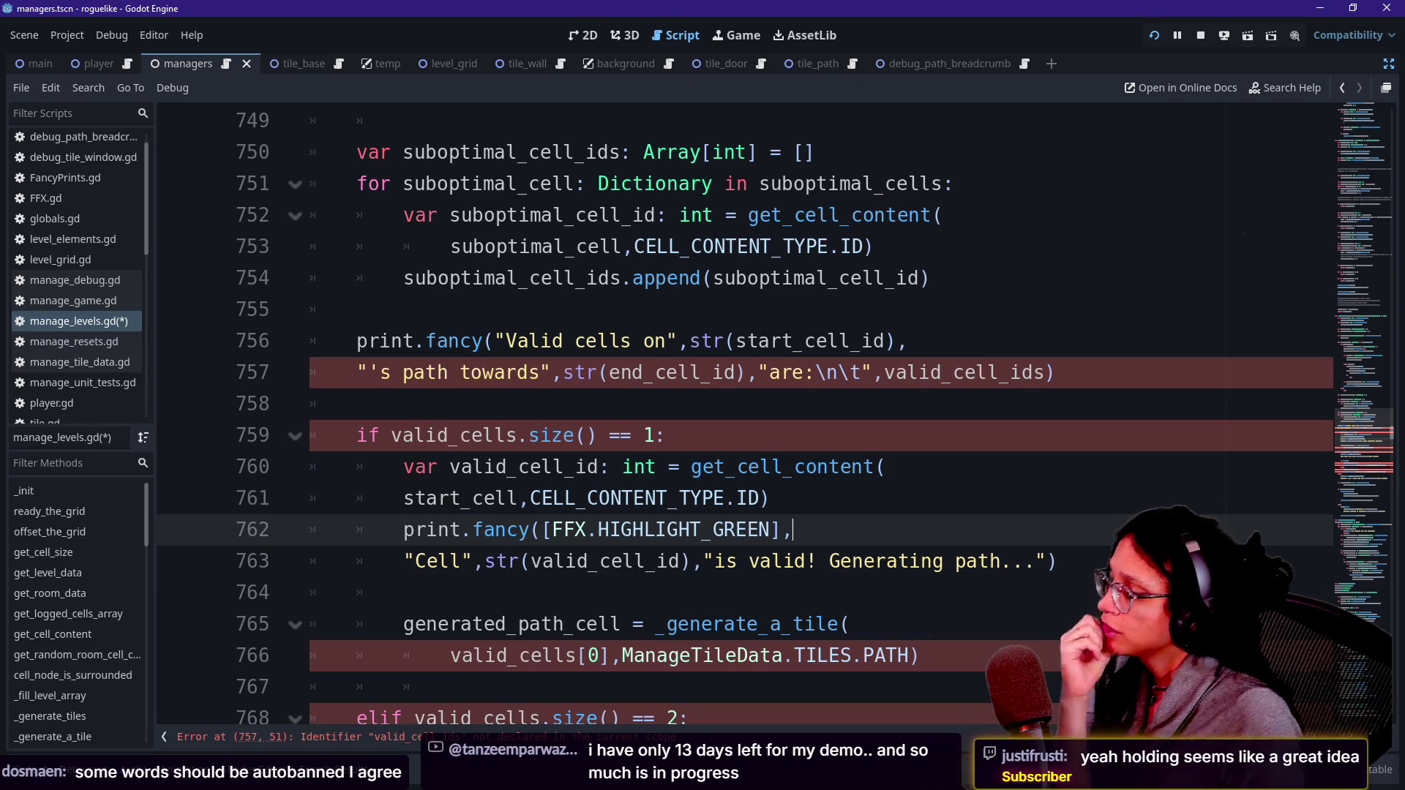
{"action": "scroll", "coordinate": [732, 410], "scroll_direction": "up", "scroll_amount": 2}
{"action": "left_click", "coordinate": [529, 560]}
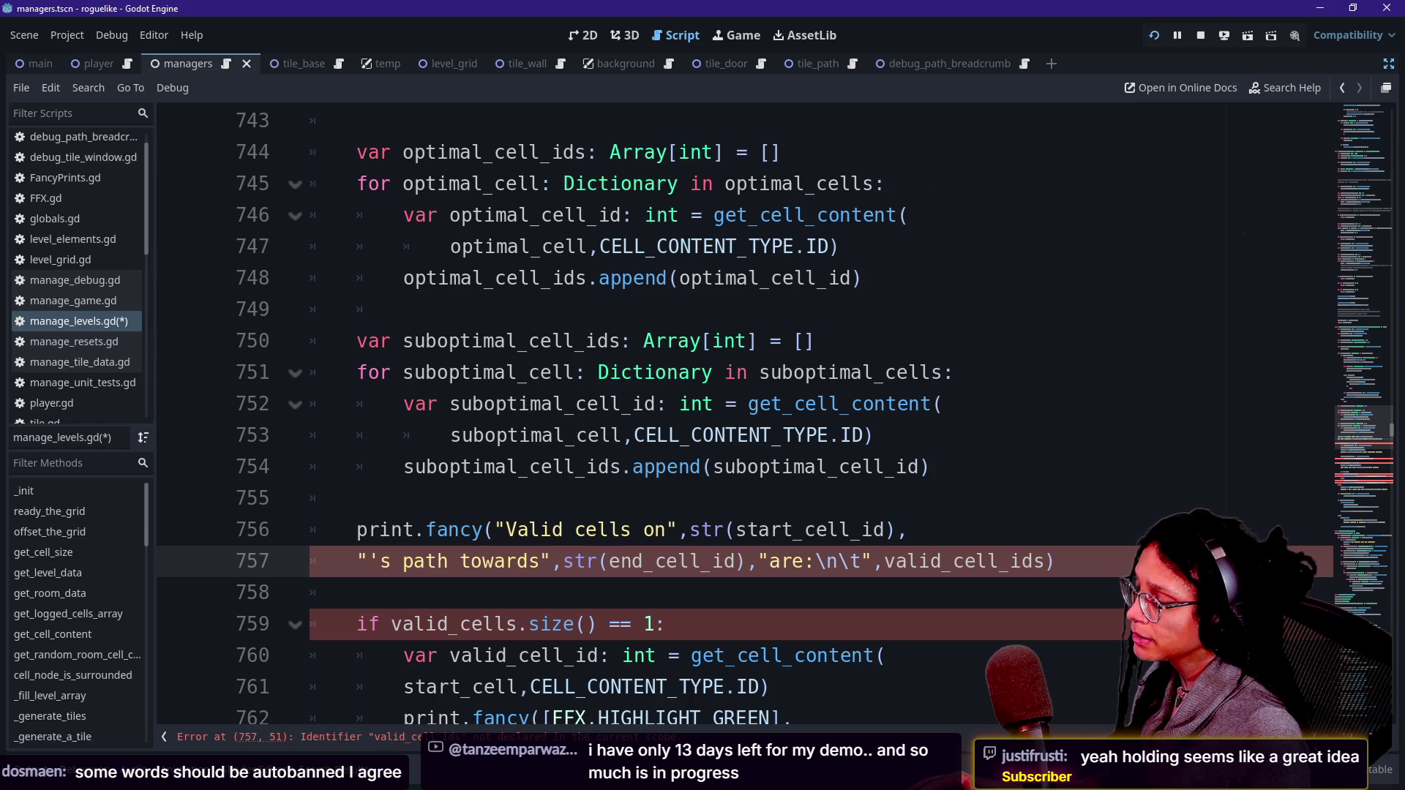
Step: Change the print message to 'Optimal' and the printed list to optimal_cell_ids
{"action": "double_click", "coordinate": [522, 529]}
{"action": "type", "text": "Optimal"}
{"action": "left_click", "coordinate": [565, 436]}
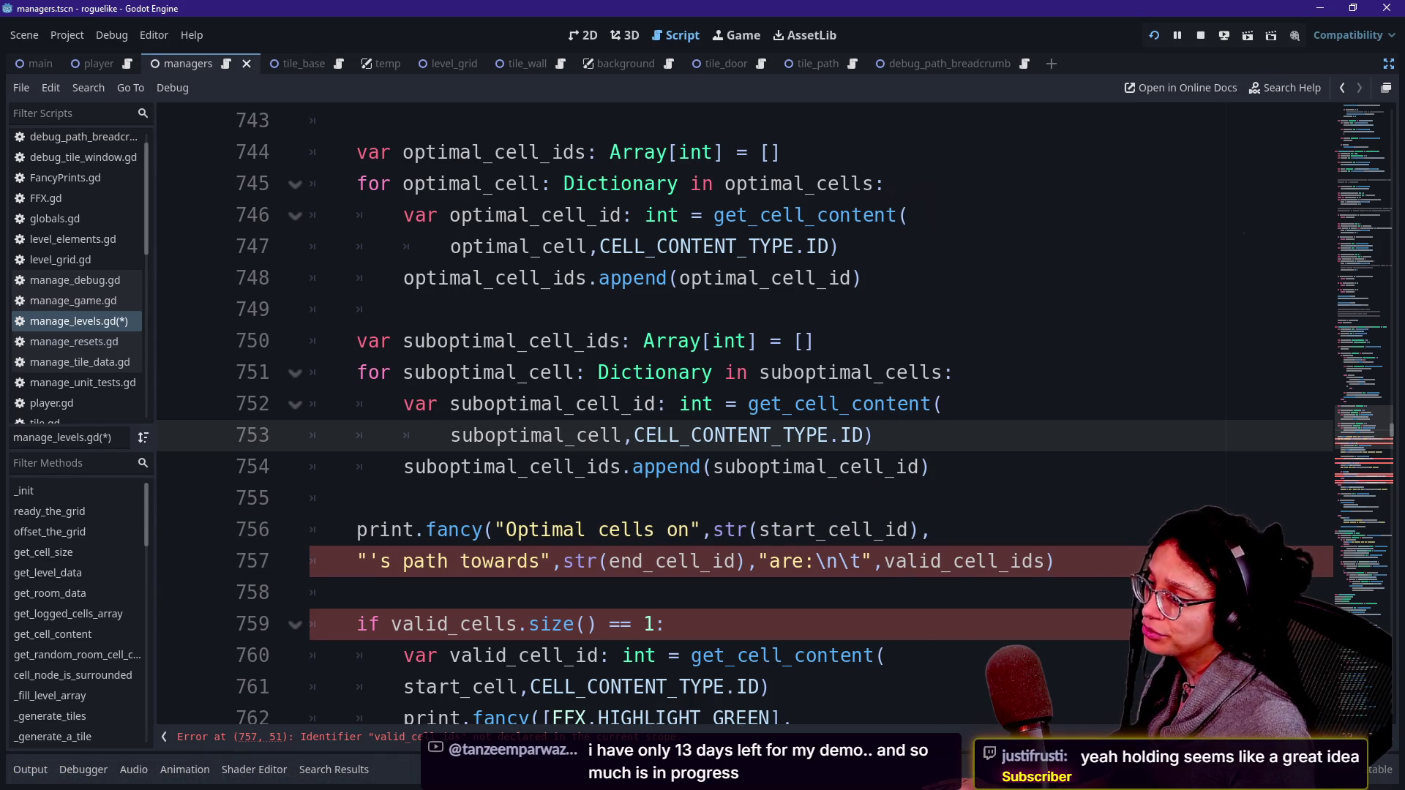
{"action": "mouse_move", "coordinate": [897, 560]}
{"action": "left_mouse_down"}
{"action": "mouse_move", "coordinate": [999, 561]}
{"action": "mouse_move", "coordinate": [942, 561]}
{"action": "left_mouse_up"}
{"action": "key", "text": "BackSpace"}
{"action": "key", "text": "BackSpace"}
{"action": "key", "text": "Delete"}
{"action": "type", "text": "optimal"}
{"action": "left_click", "coordinate": [1022, 561]}
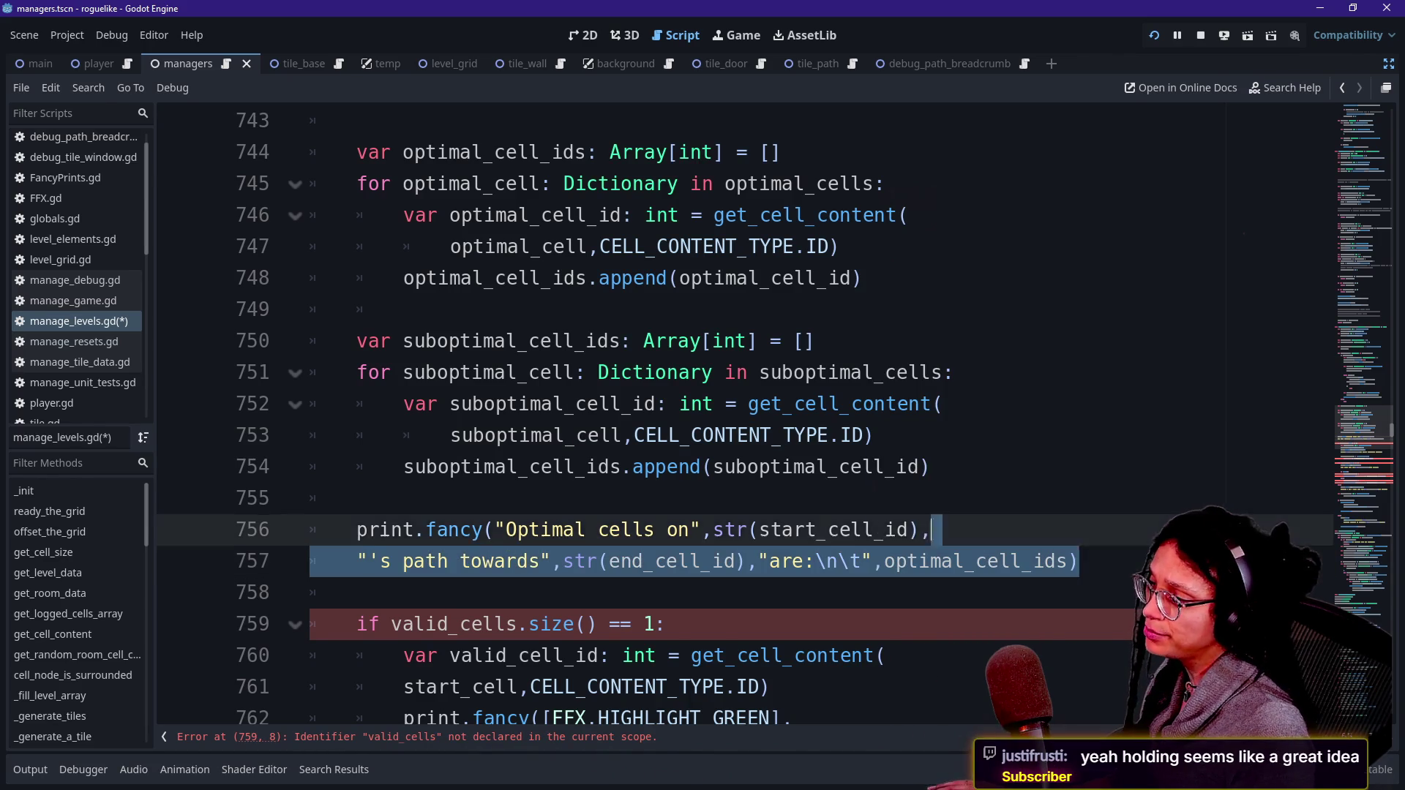
Step: Duplicate the two-line print statement directly below the original
{"action": "left_click", "coordinate": [931, 529]}
{"action": "key", "text": "shift+Up"}
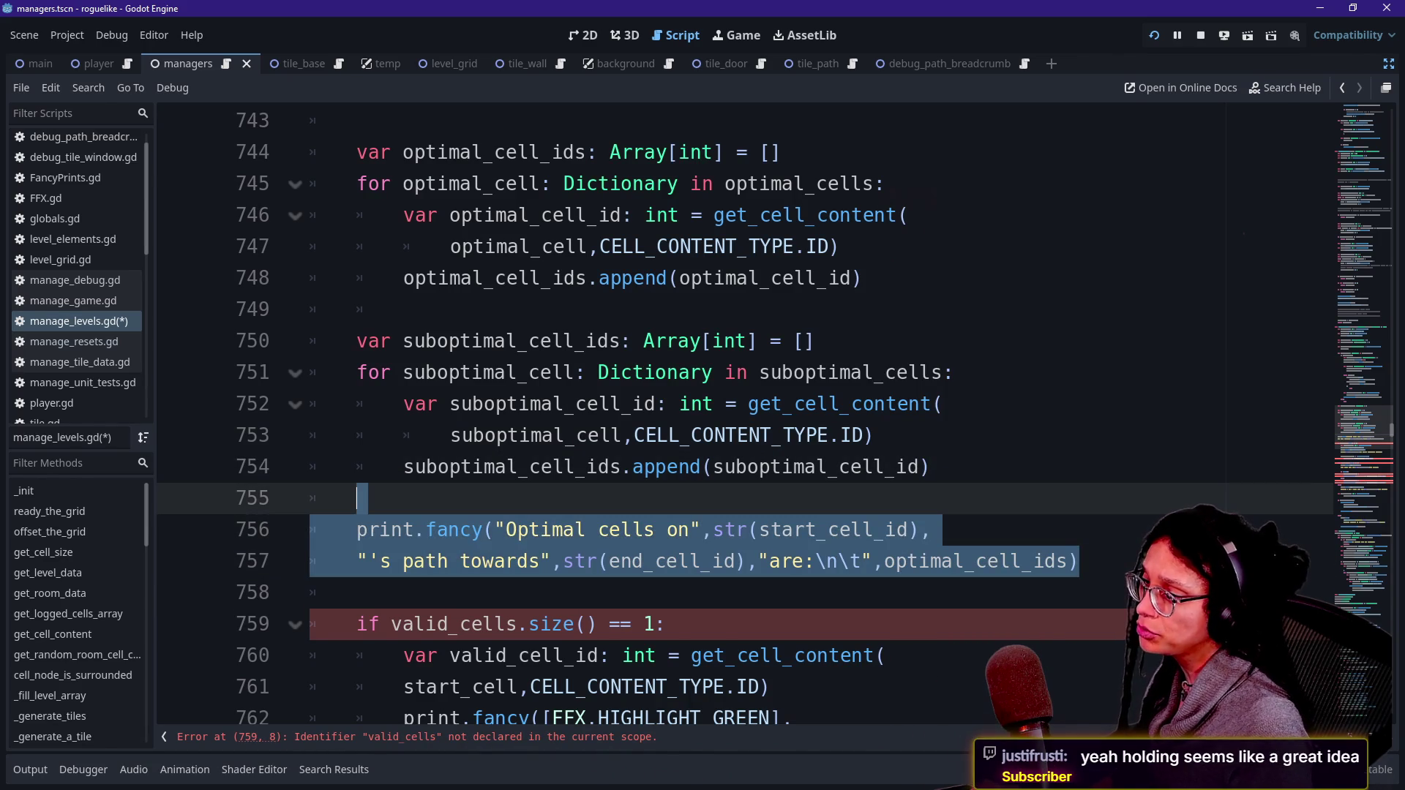
{"action": "key", "text": "ctrl+c"}
{"action": "key", "text": "Right"}
{"action": "key", "text": "ctrl+v"}
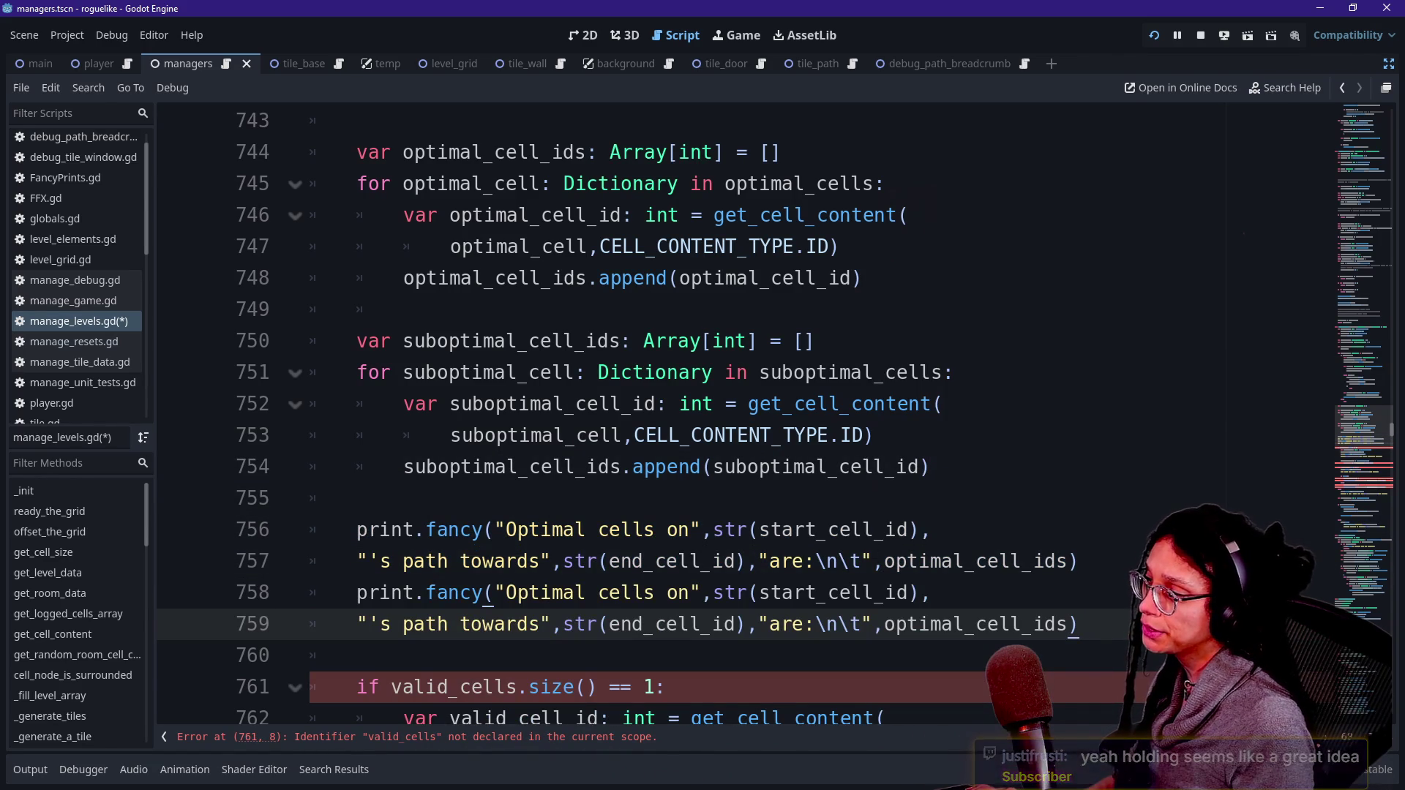
Step: Edit the copied print to read 'Subptimal' and list suboptimal_cell_ids
{"action": "left_click", "coordinate": [506, 593]}
{"action": "key", "text": "shift+Right"}
{"action": "type", "text": "Sub"}
{"action": "key", "text": "End"}
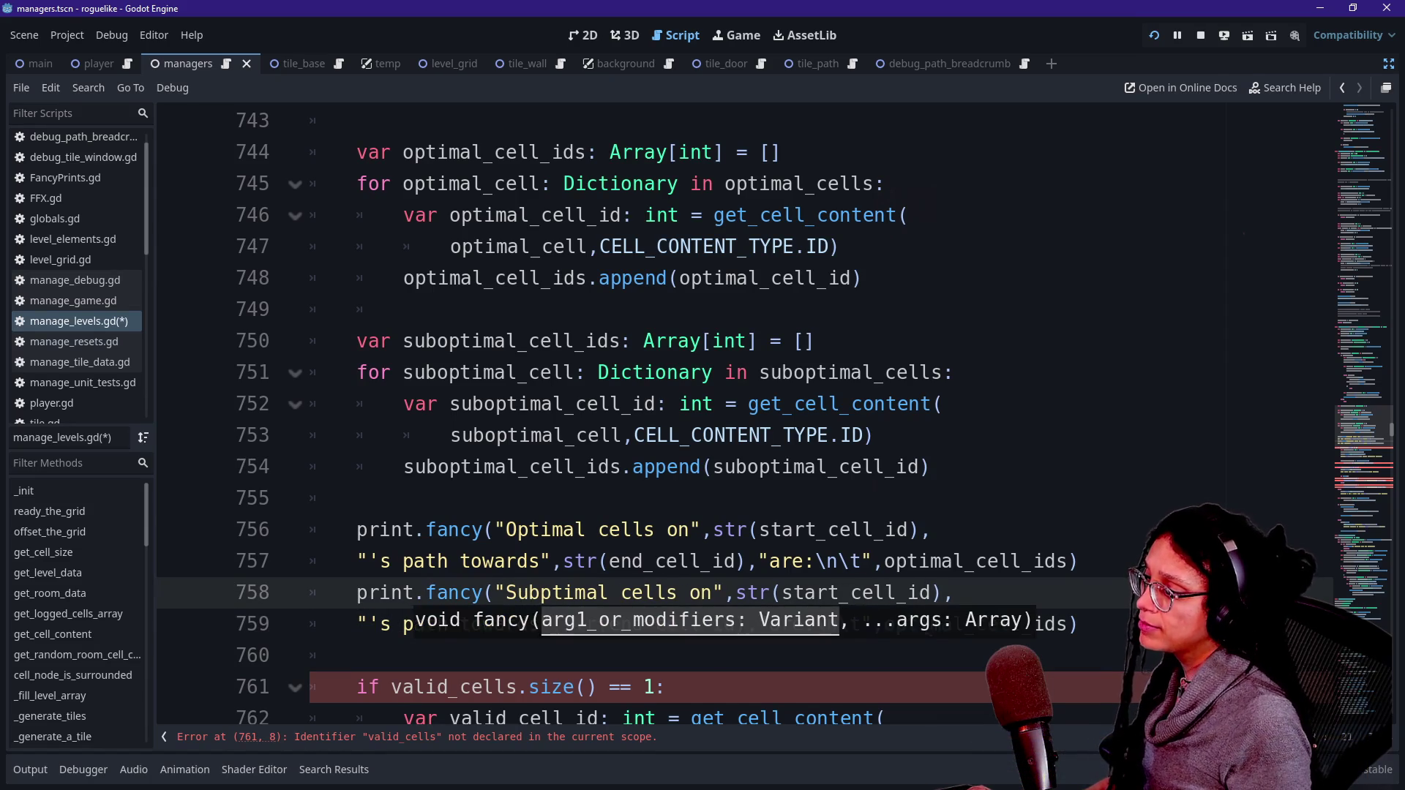
{"action": "key", "text": "Down"}
{"action": "key", "text": "ctrl+Left"}
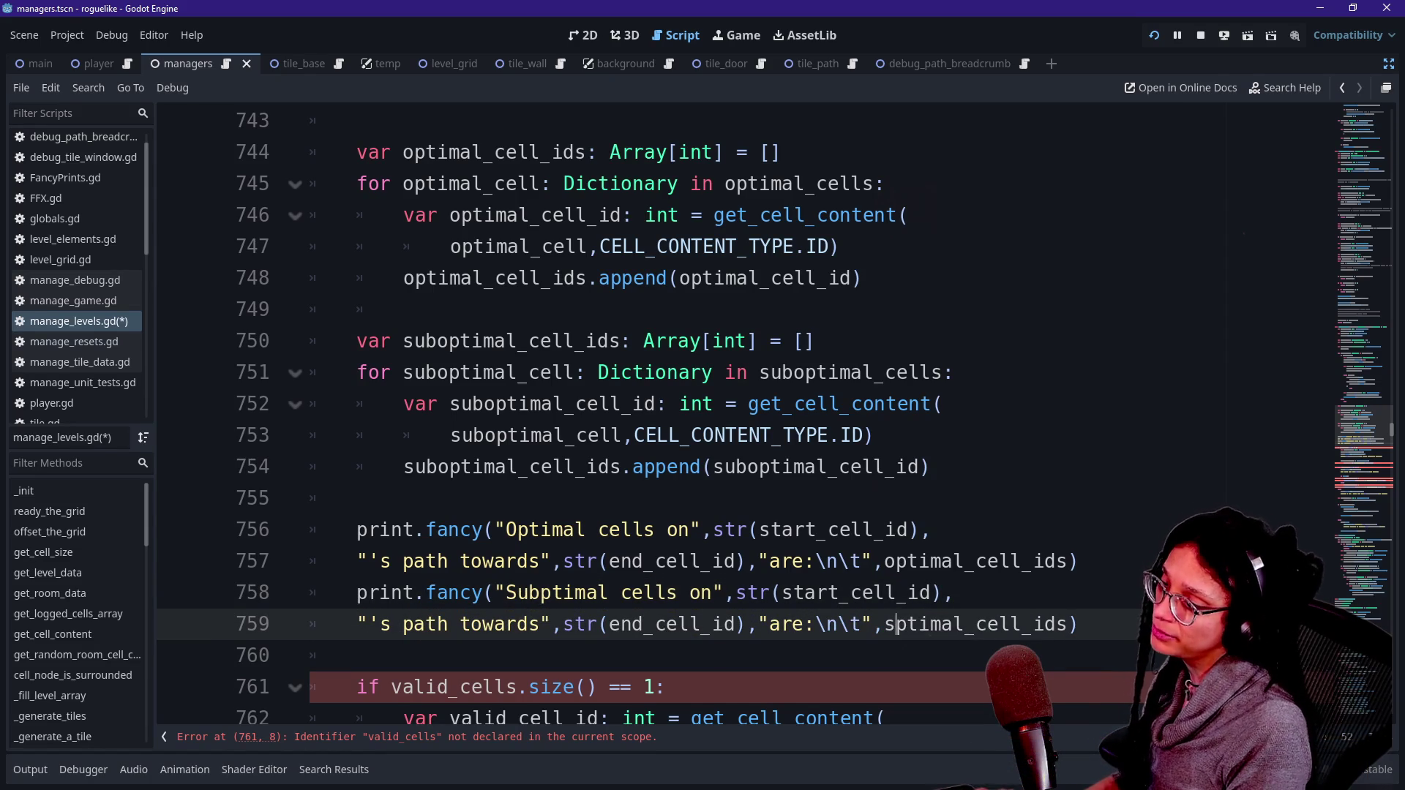
{"action": "key", "text": "shift+Right"}
{"action": "key", "text": "shift+Right"}
{"action": "type", "text": "subp"}
{"action": "key", "text": "BackSpace"}
{"action": "type", "text": "o"}
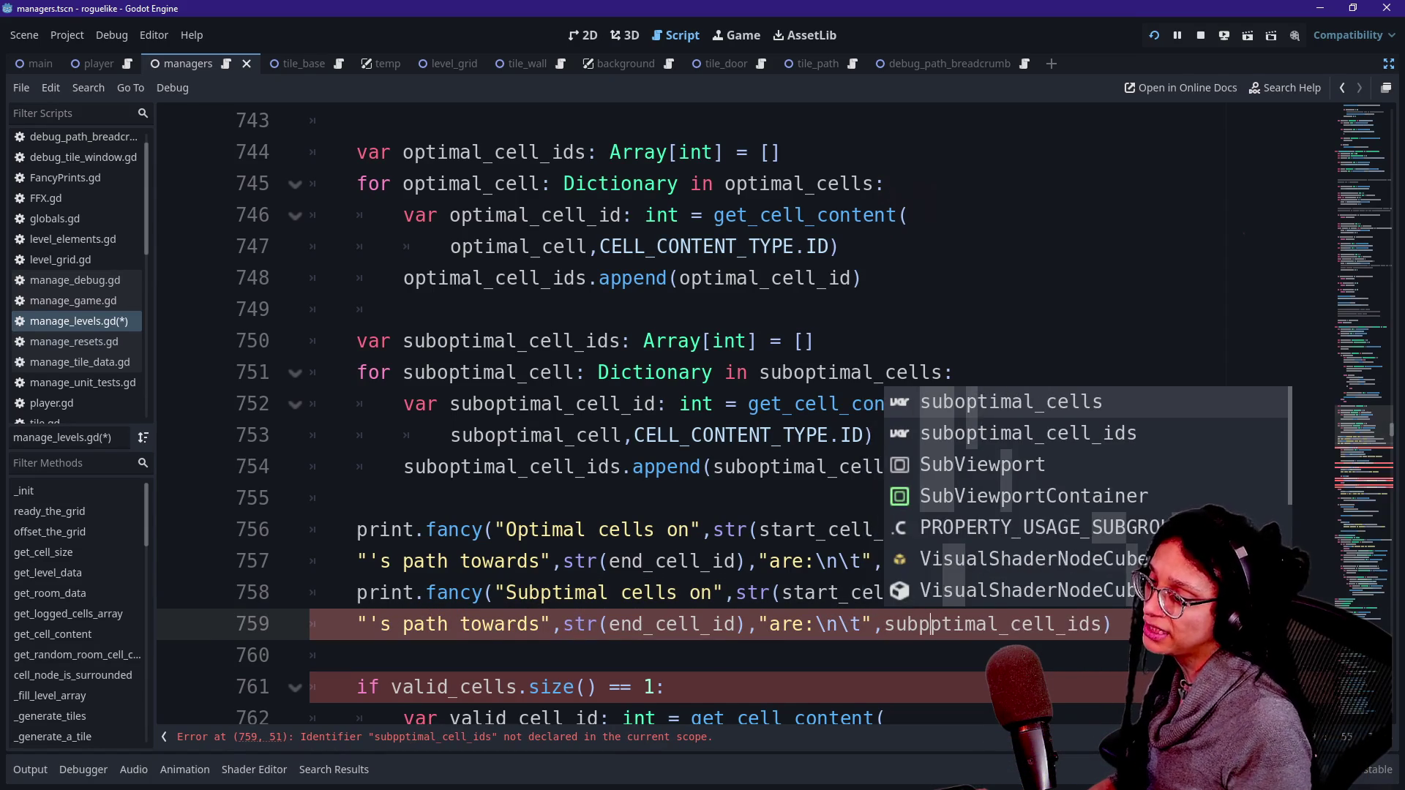
{"action": "left_click", "coordinate": [357, 498]}
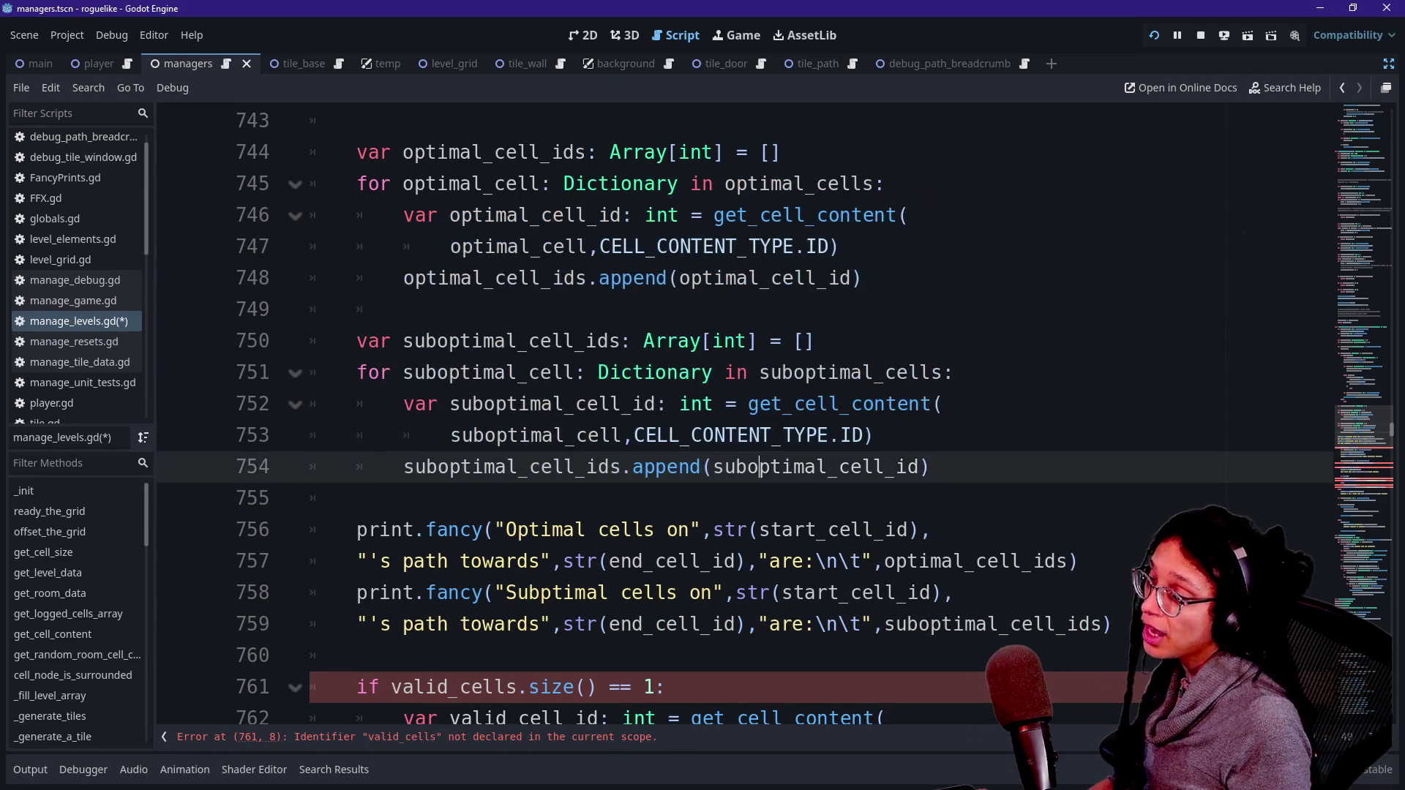
{"action": "scroll", "coordinate": [732, 410], "scroll_direction": "down", "scroll_amount": 2}
{"action": "left_click_drag", "start_coordinate": [556, 247], "coordinate": [725, 530]}
{"action": "left_click", "coordinate": [724, 530]}
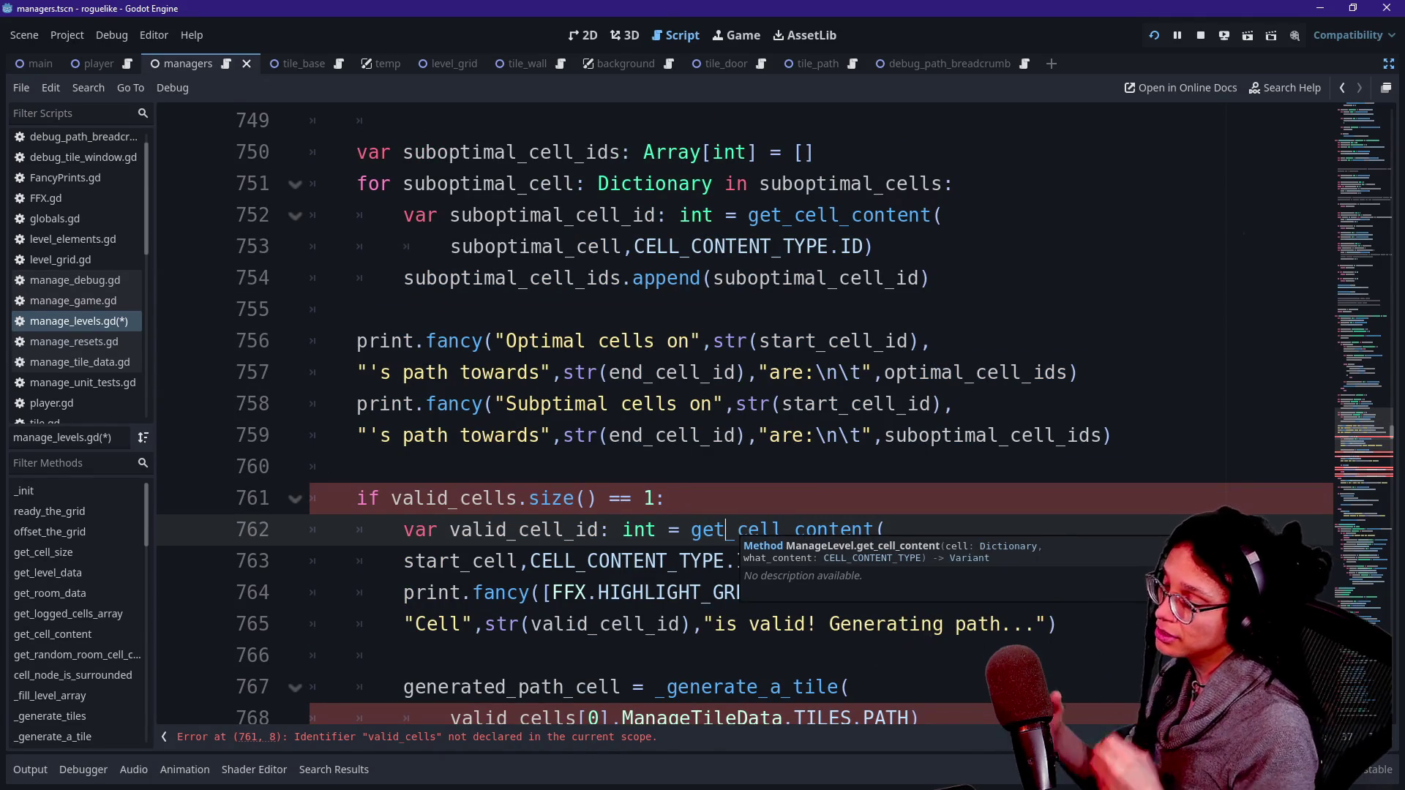
{"action": "left_click", "coordinate": [666, 498]}
{"action": "left_click", "coordinate": [666, 530]}
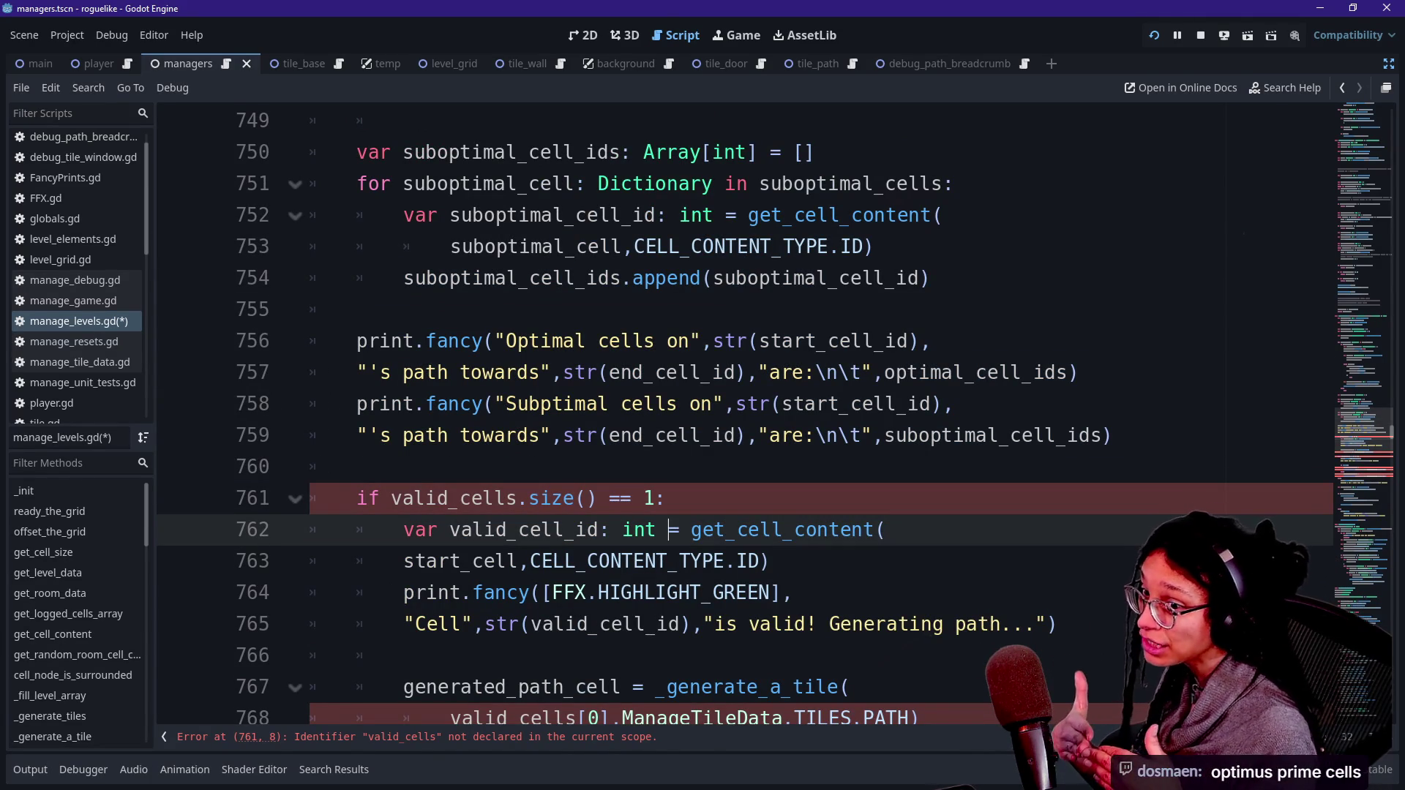
{"action": "left_click", "coordinate": [352, 466]}
{"action": "left_click", "coordinate": [357, 498]}
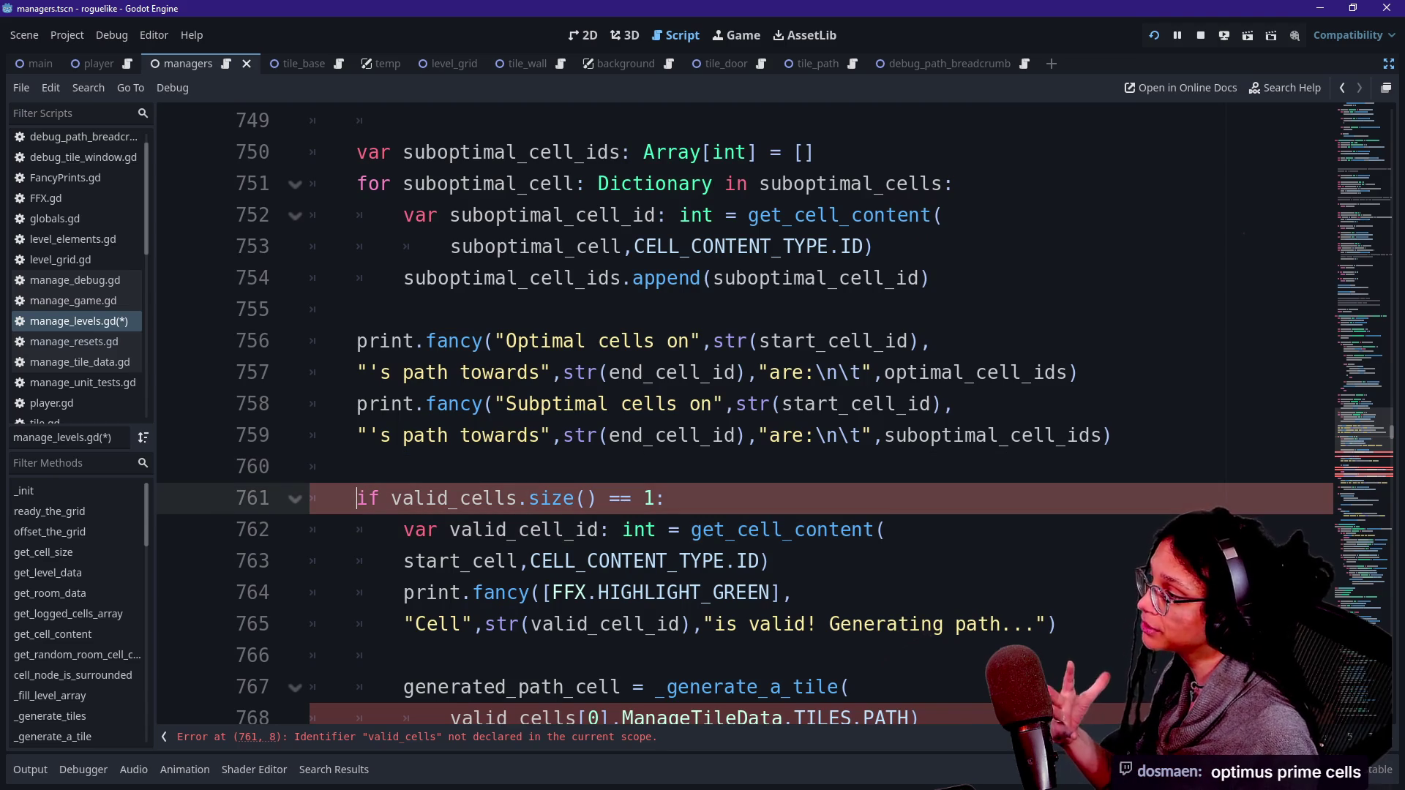
{"action": "left_click", "coordinate": [357, 529]}
{"action": "left_click", "coordinate": [357, 435]}
{"action": "left_click", "coordinate": [357, 466]}
{"action": "left_click", "coordinate": [357, 499]}
{"action": "left_click", "coordinate": [357, 530]}
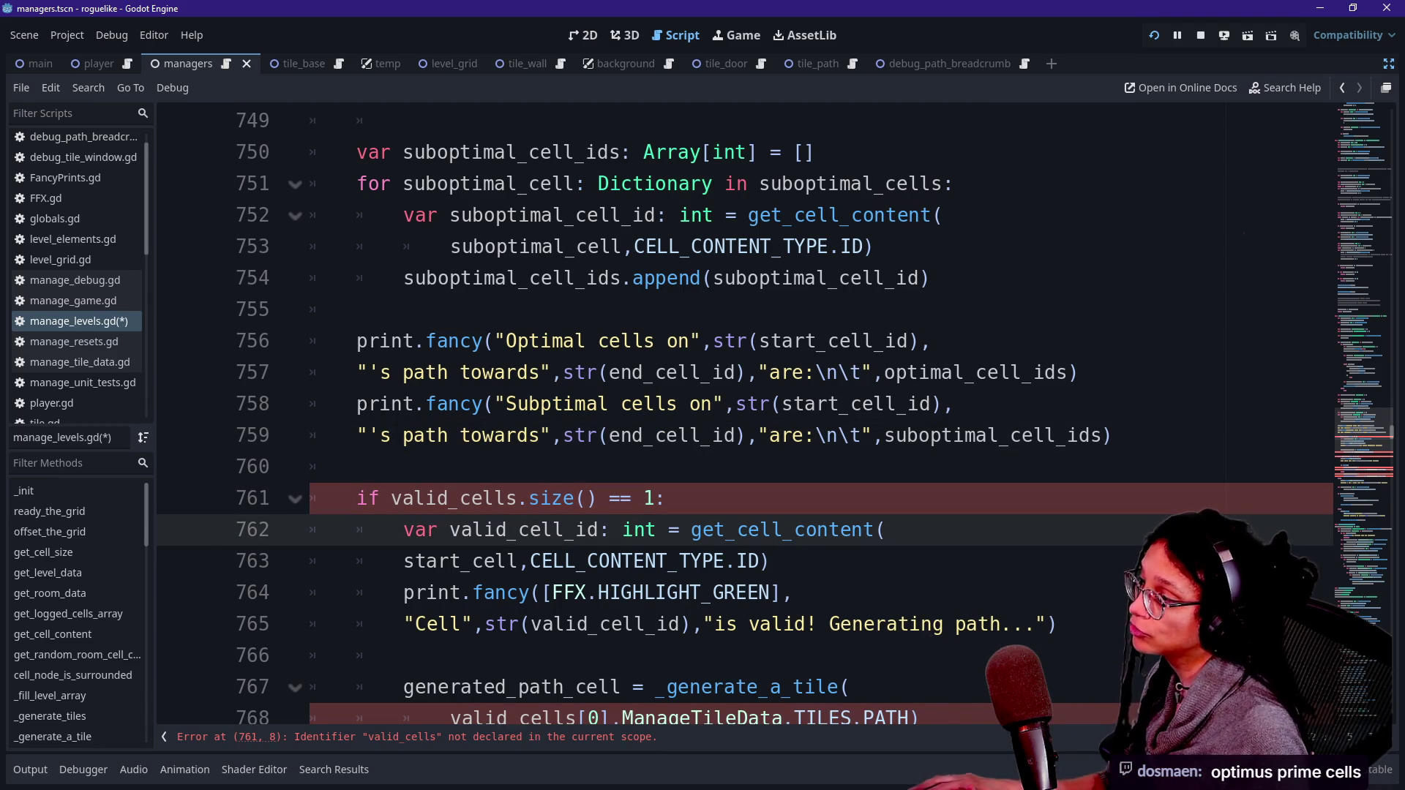
{"action": "left_click_drag", "start_coordinate": [402, 498], "coordinate": [528, 498]}
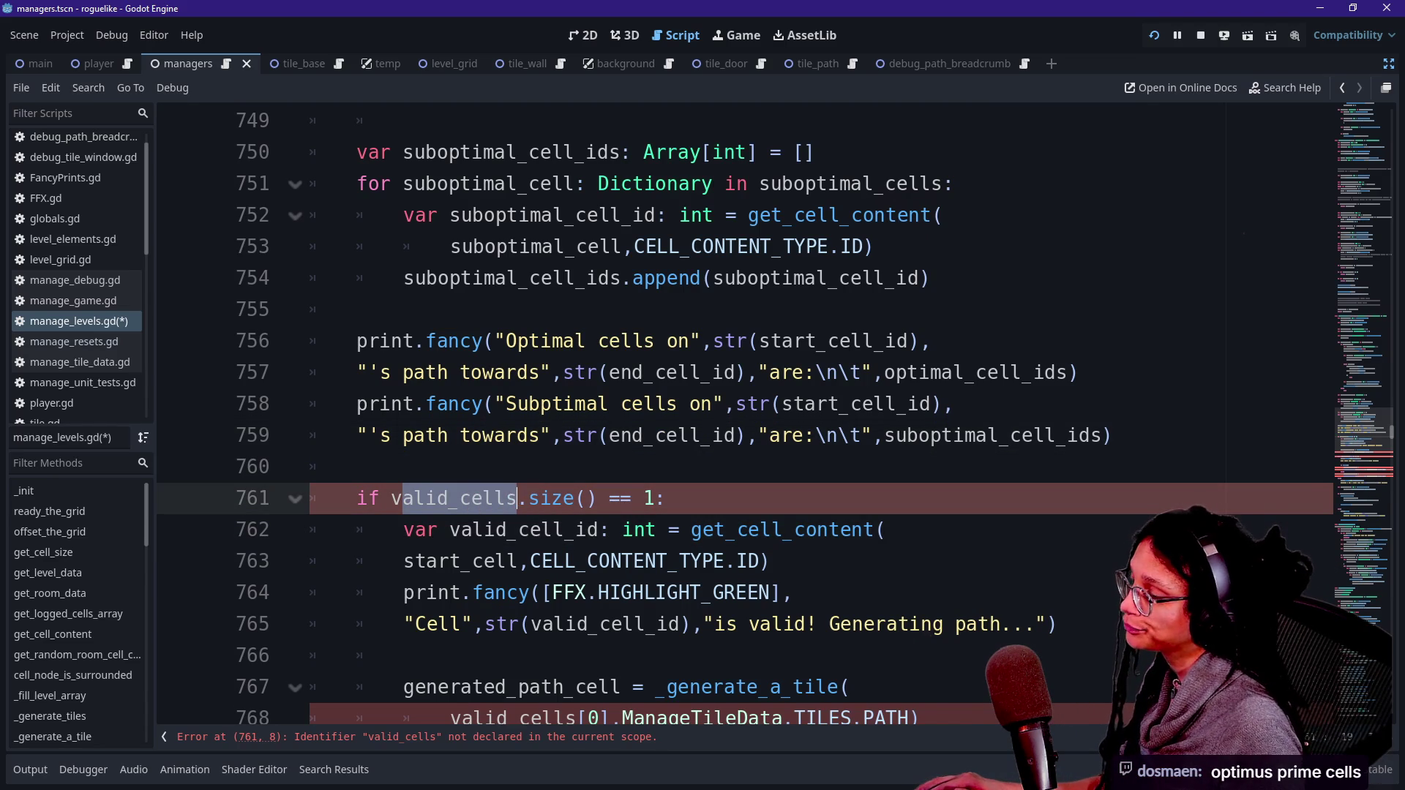
{"action": "left_click", "coordinate": [496, 499]}
{"action": "scroll", "coordinate": [496, 498], "scroll_direction": "up", "scroll_amount": 3}
{"action": "scroll", "coordinate": [496, 498], "scroll_direction": "down", "scroll_amount": 6}
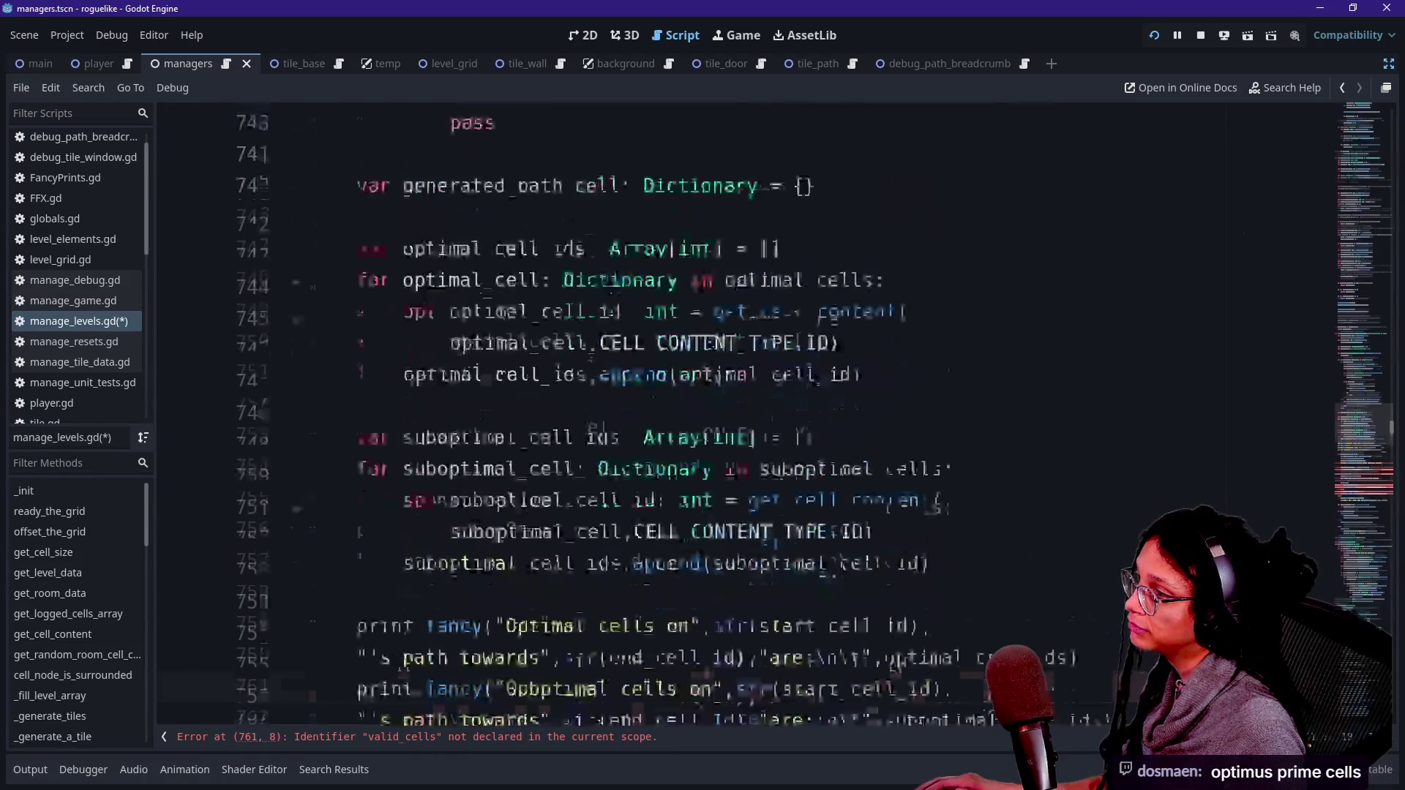
{"action": "scroll", "coordinate": [732, 414], "scroll_direction": "up", "scroll_amount": 1}
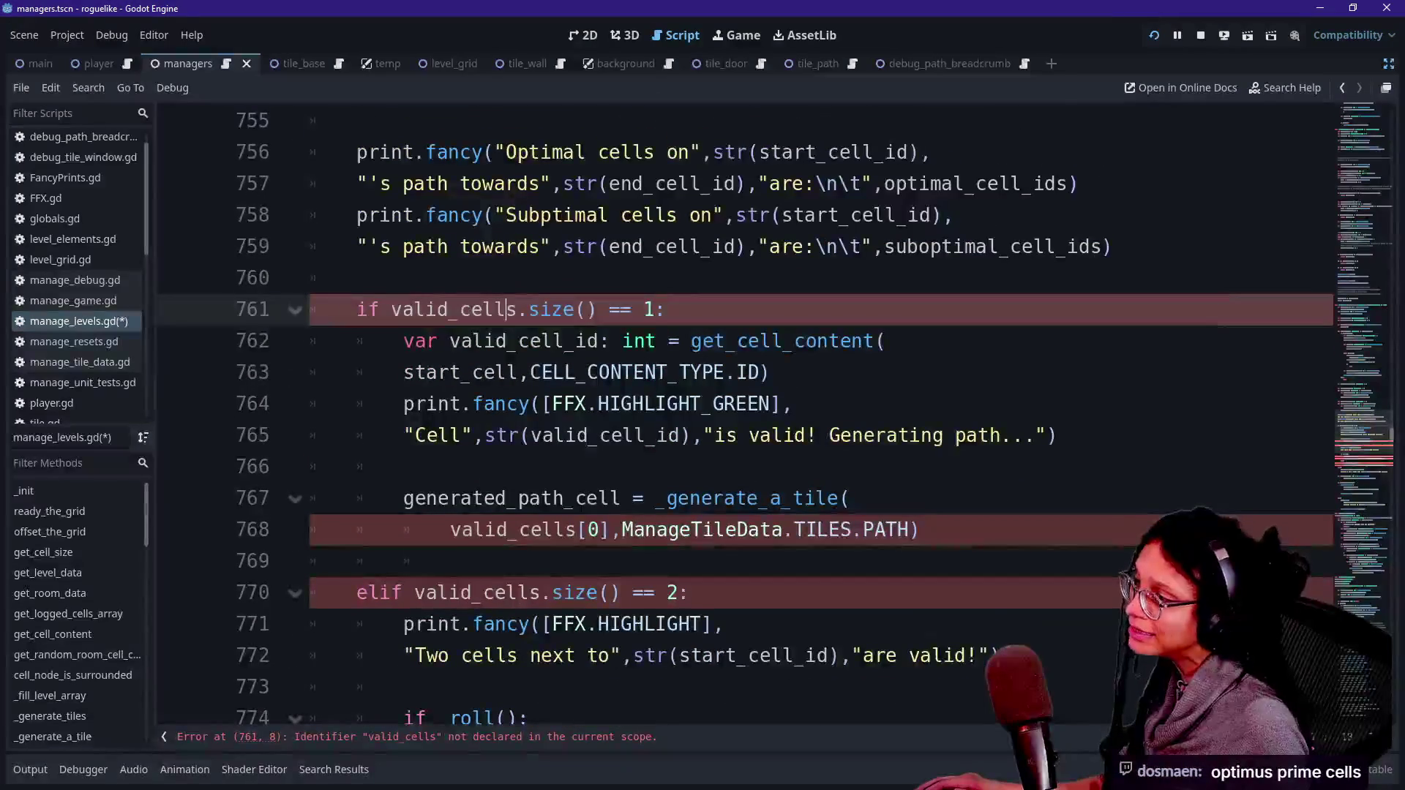
{"action": "double_click", "coordinate": [454, 309]}
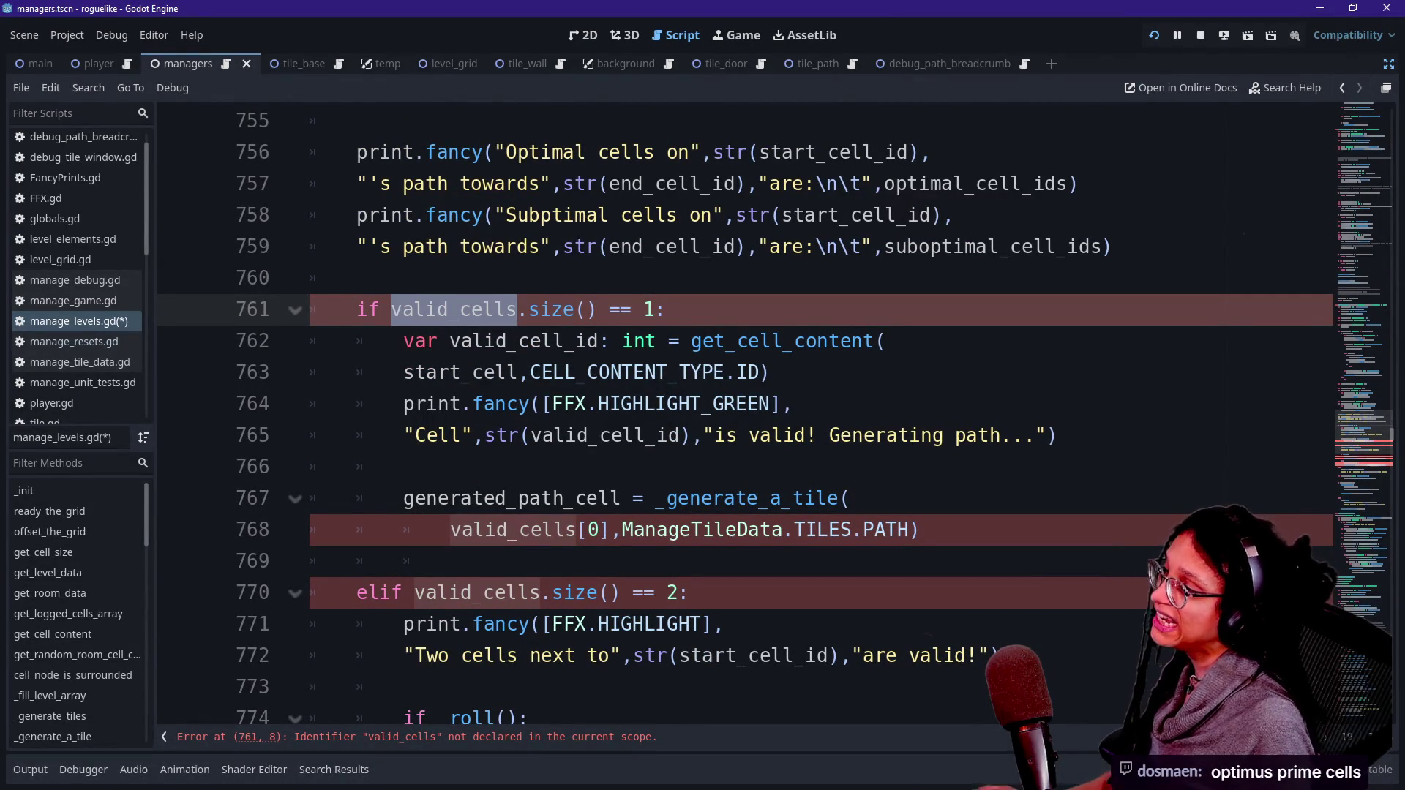
{"action": "type", "text": "optimal_cells"}
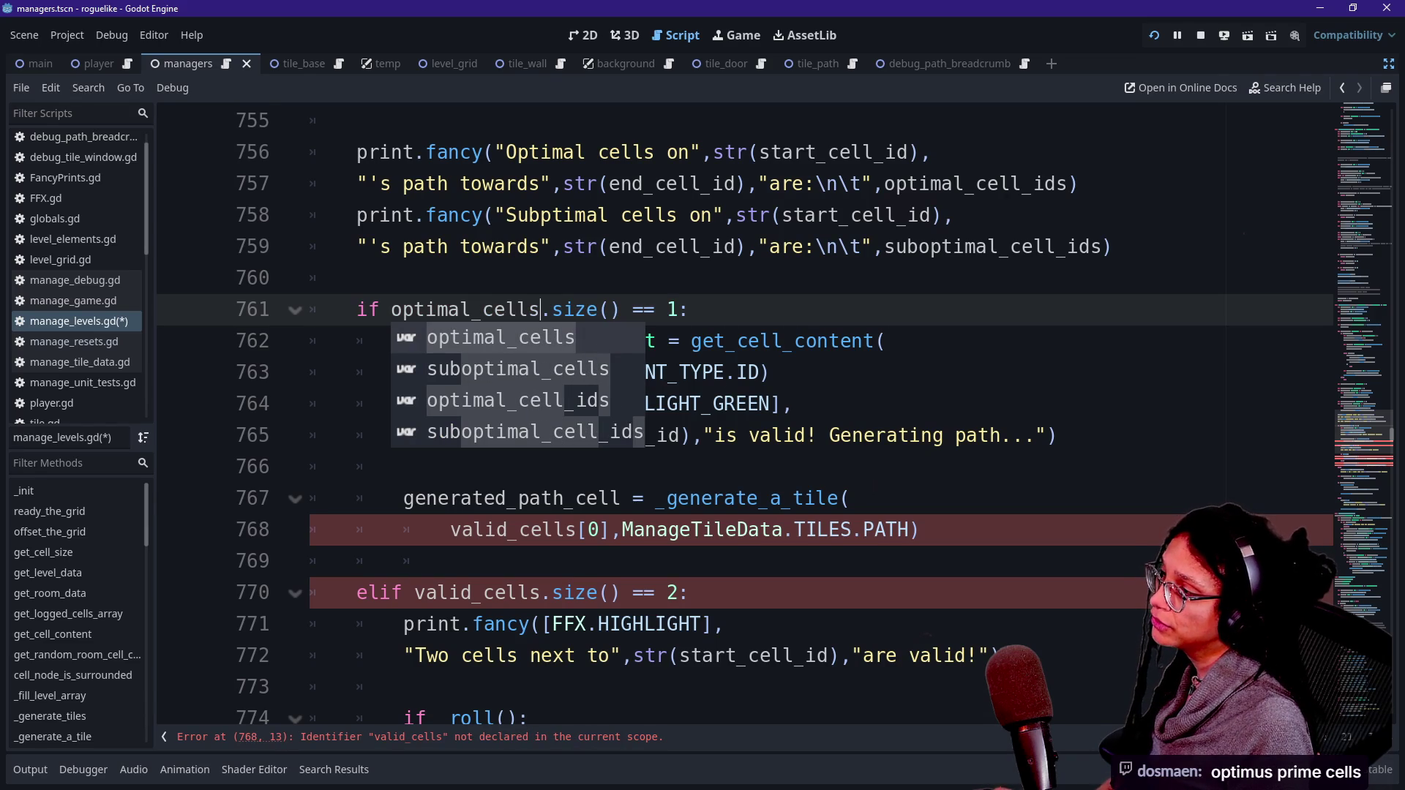
{"action": "key", "text": "ctrl+z"}
{"action": "key", "text": "ctrl+z"}
{"action": "key", "text": "ctrl+z"}
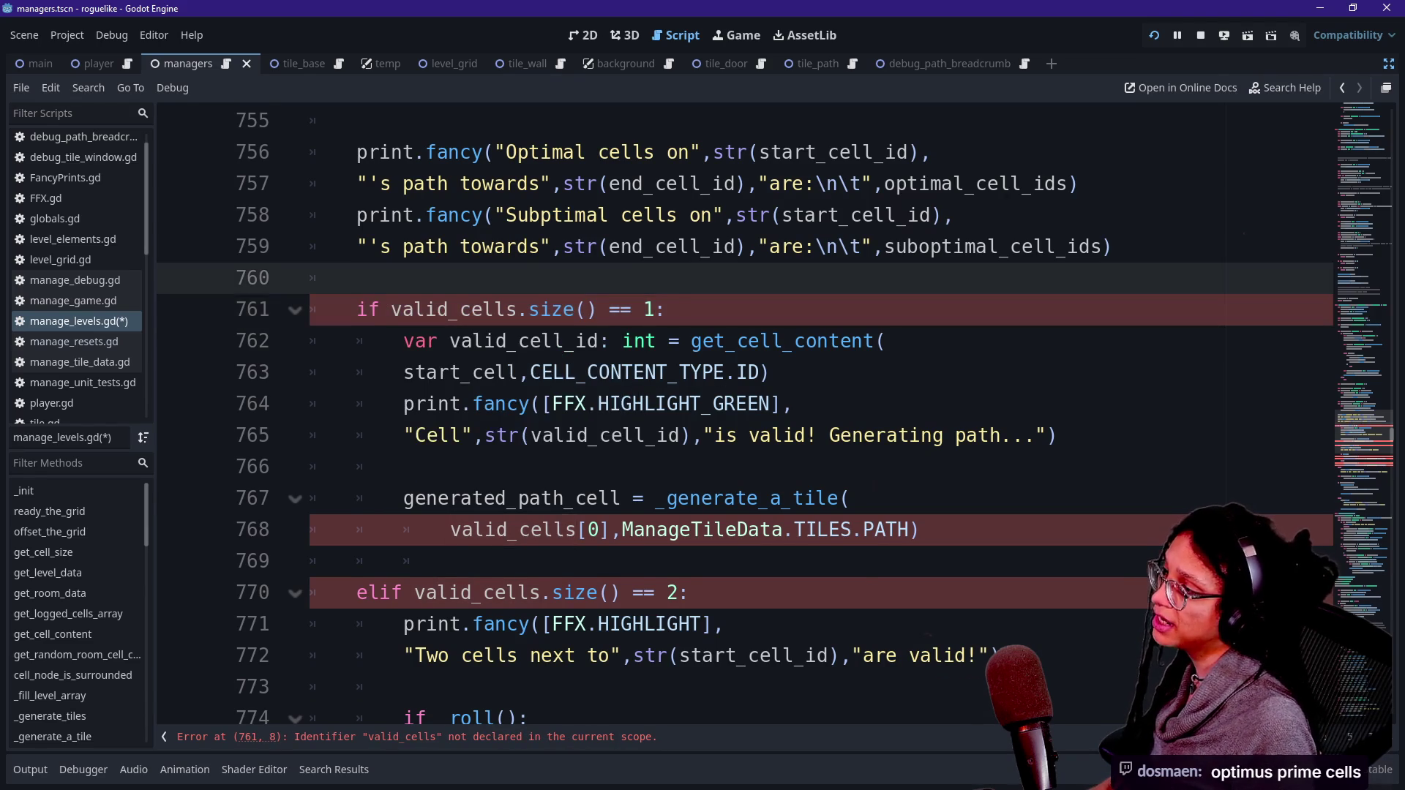
{"action": "type", "text": "if optimal_cells"}
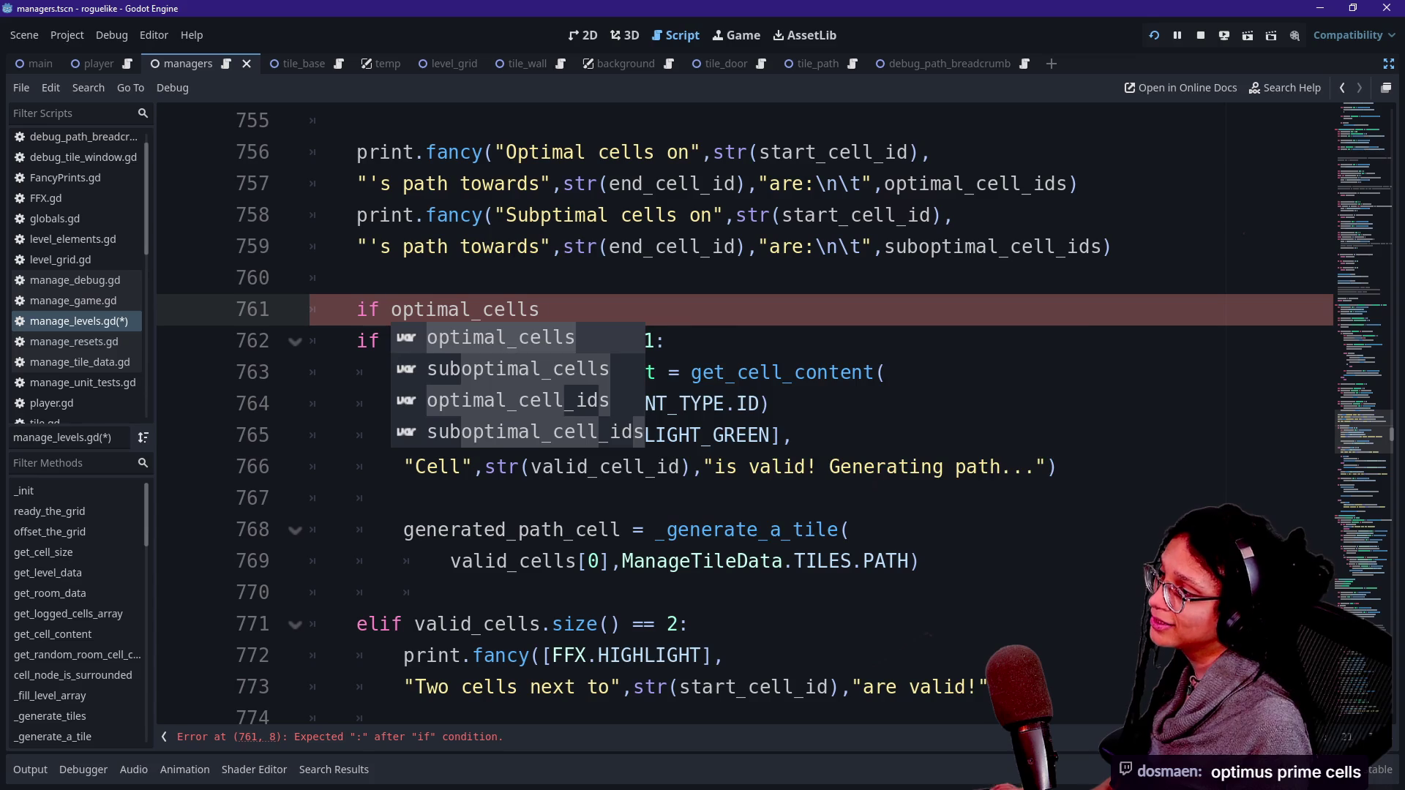
{"action": "type", "text": ".size"}
Step: Complete the 'if optimal_cells.size() > 0:' line and indent the if and elif branches beneath it
{"action": "key", "text": "Return"}
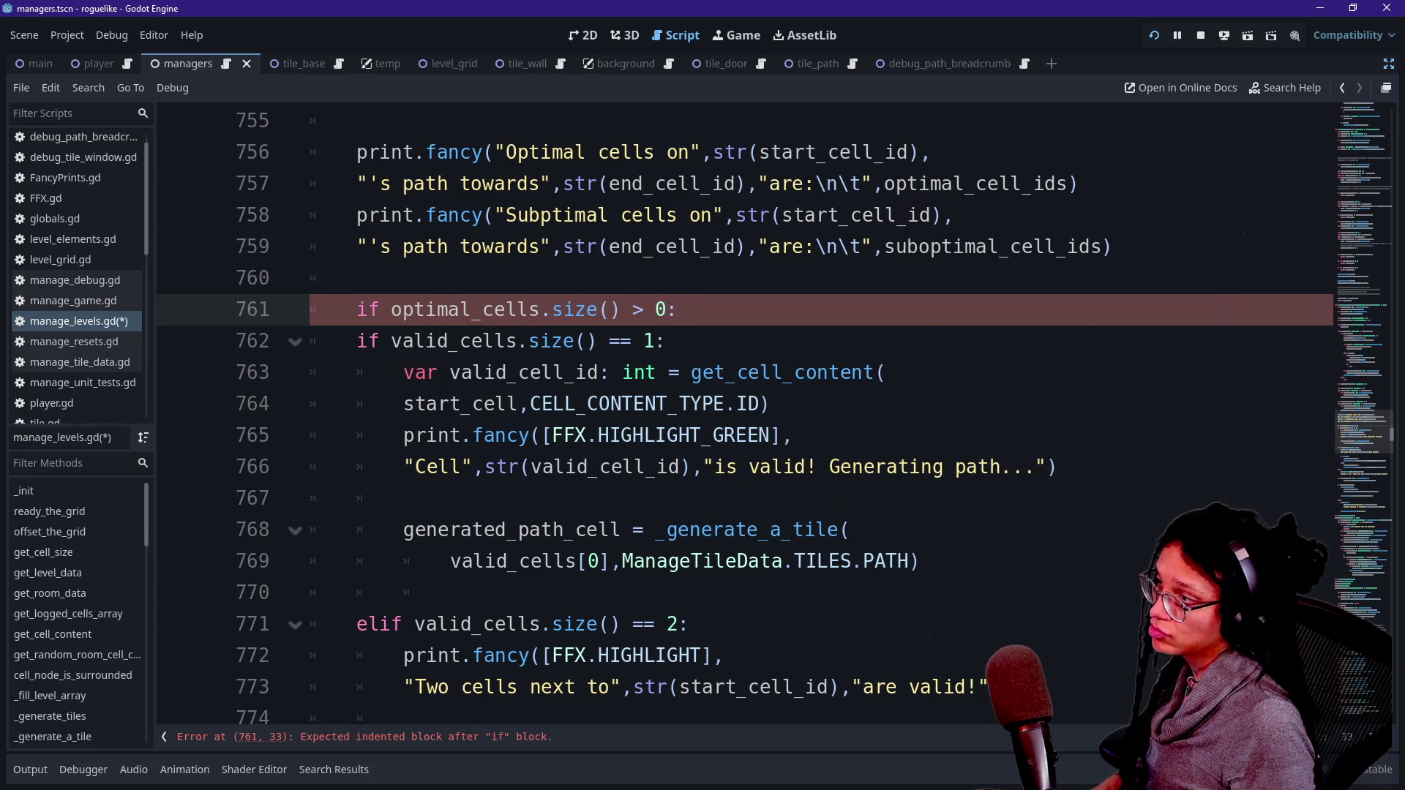
{"action": "mouse_move", "coordinate": [315, 341]}
{"action": "left_mouse_down"}
{"action": "mouse_move", "coordinate": [615, 530]}
{"action": "mouse_move", "coordinate": [611, 561]}
{"action": "left_mouse_up"}
{"action": "key", "text": "Tab"}
{"action": "left_click", "coordinate": [356, 277]}
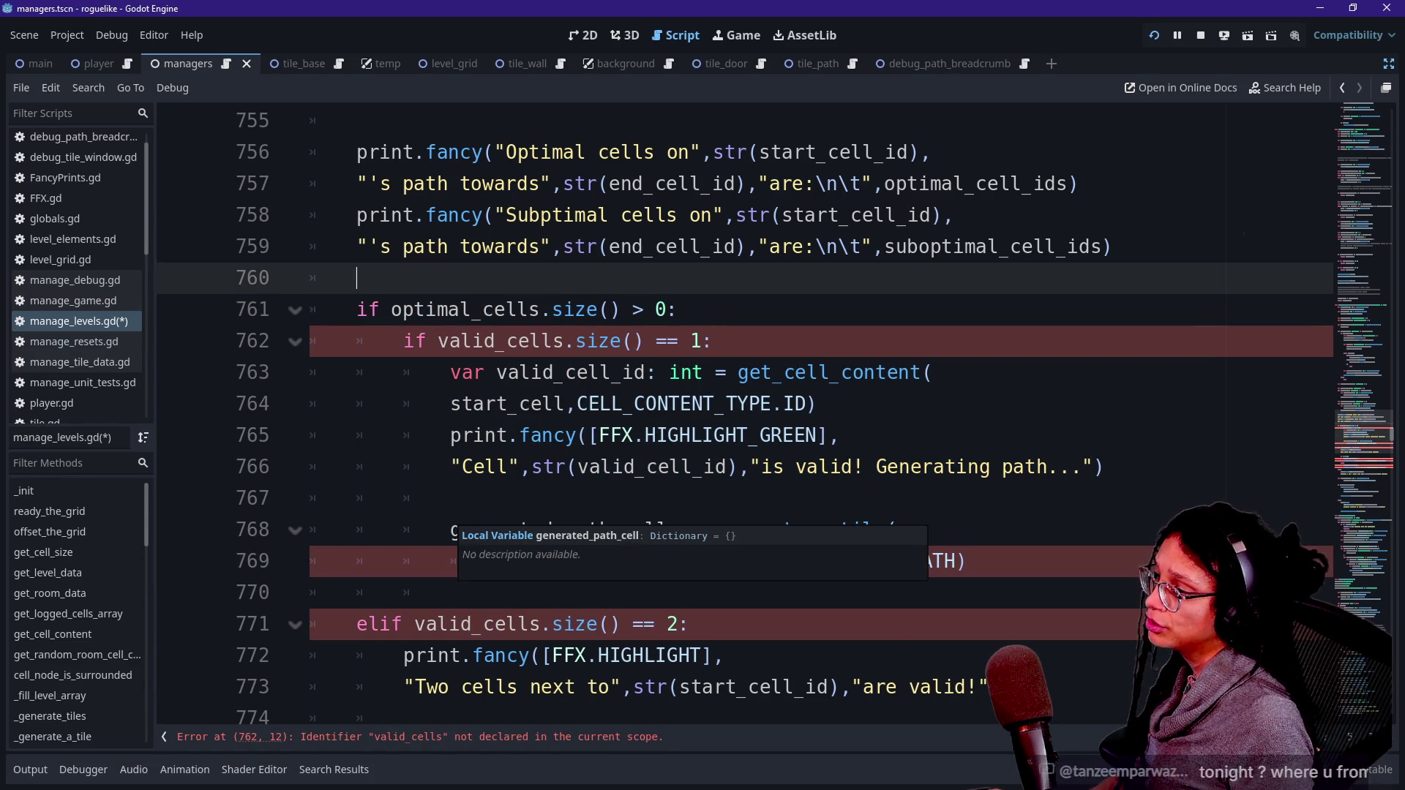
{"action": "scroll", "coordinate": [483, 556], "scroll_direction": "down", "scroll_amount": 1}
{"action": "mouse_move", "coordinate": [472, 530]}
{"action": "left_mouse_down"}
{"action": "mouse_move", "coordinate": [527, 655]}
{"action": "mouse_move", "coordinate": [513, 703]}
{"action": "mouse_move", "coordinate": [476, 703]}
{"action": "mouse_move", "coordinate": [414, 656]}
{"action": "mouse_move", "coordinate": [578, 624]}
{"action": "left_mouse_up"}
{"action": "key", "text": "Tab"}
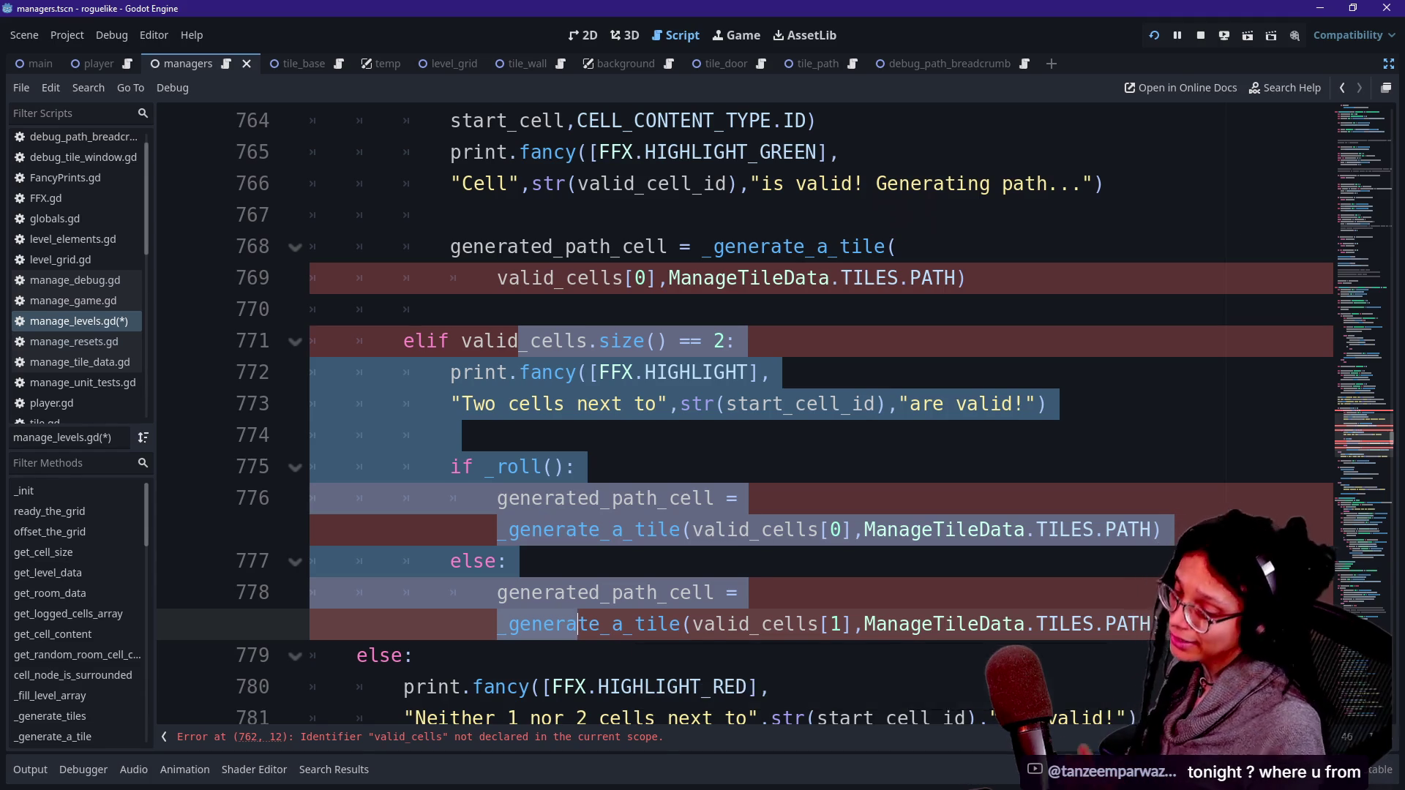
{"action": "mouse_move", "coordinate": [578, 624]}
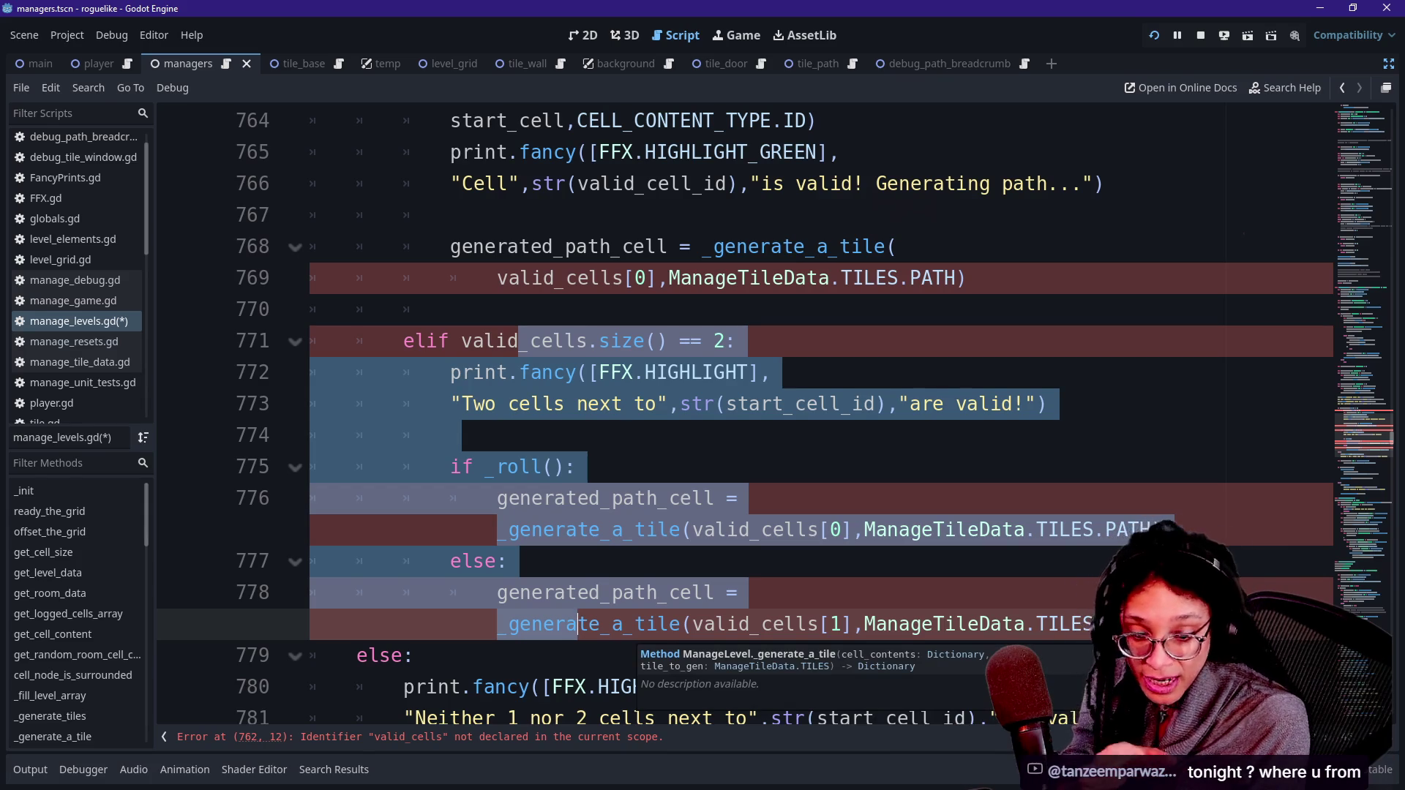
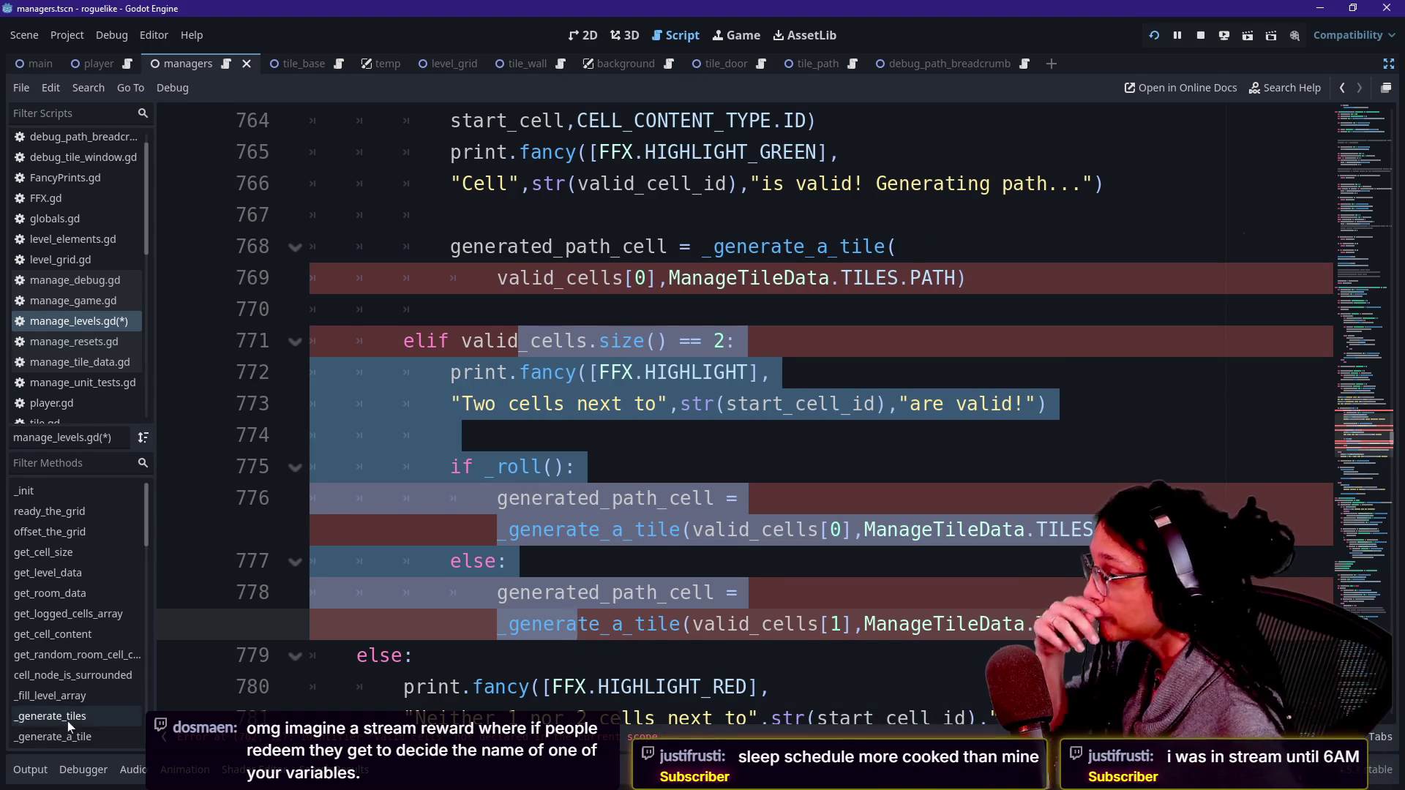
Step: Indent the else branch printing 'Neither 1 nor 2 cells next to' (lines 779–781) one level
{"action": "key", "text": "Escape"}
{"action": "left_click", "coordinate": [578, 466]}
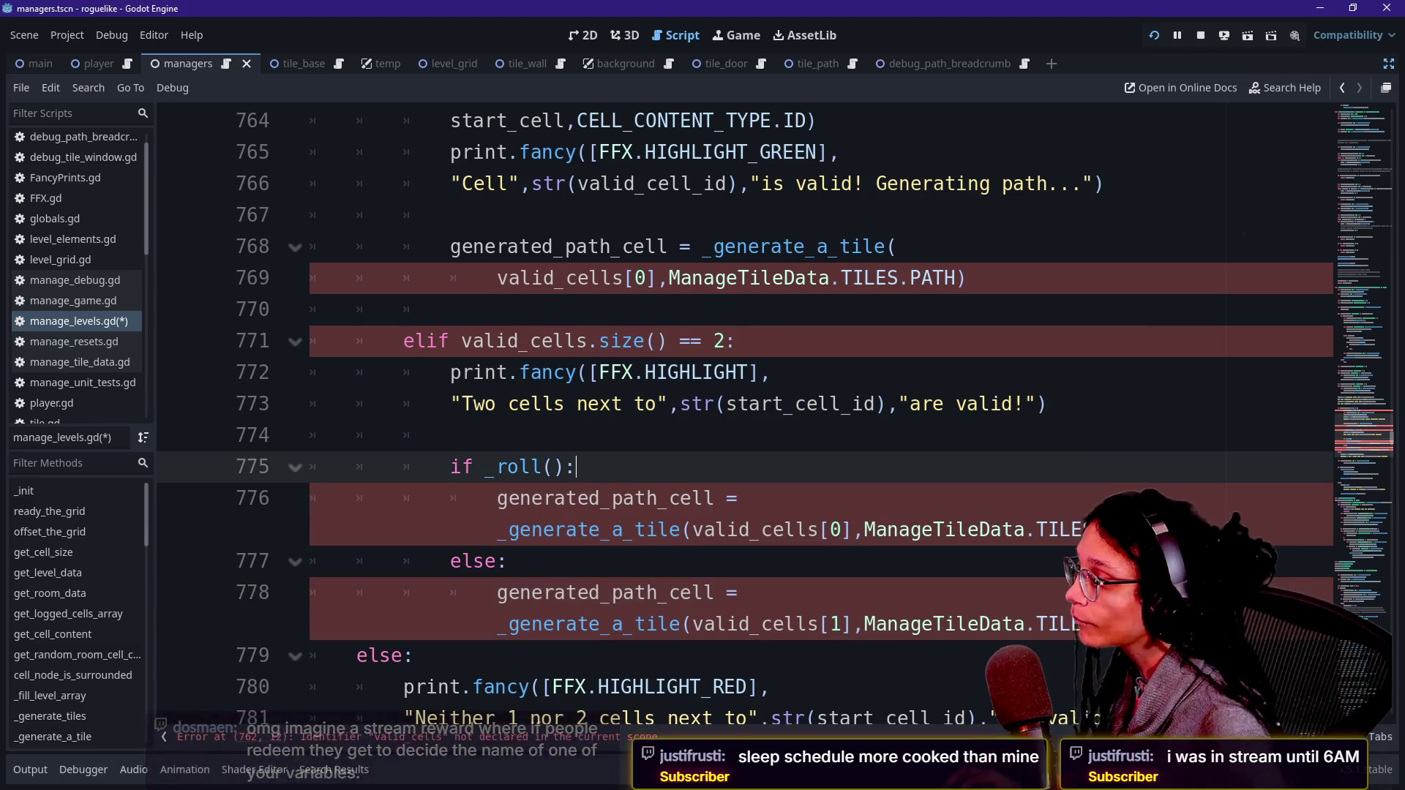
{"action": "scroll", "coordinate": [775, 413], "scroll_direction": "up", "scroll_amount": 1}
{"action": "scroll", "coordinate": [745, 413], "scroll_direction": "up", "scroll_amount": 1}
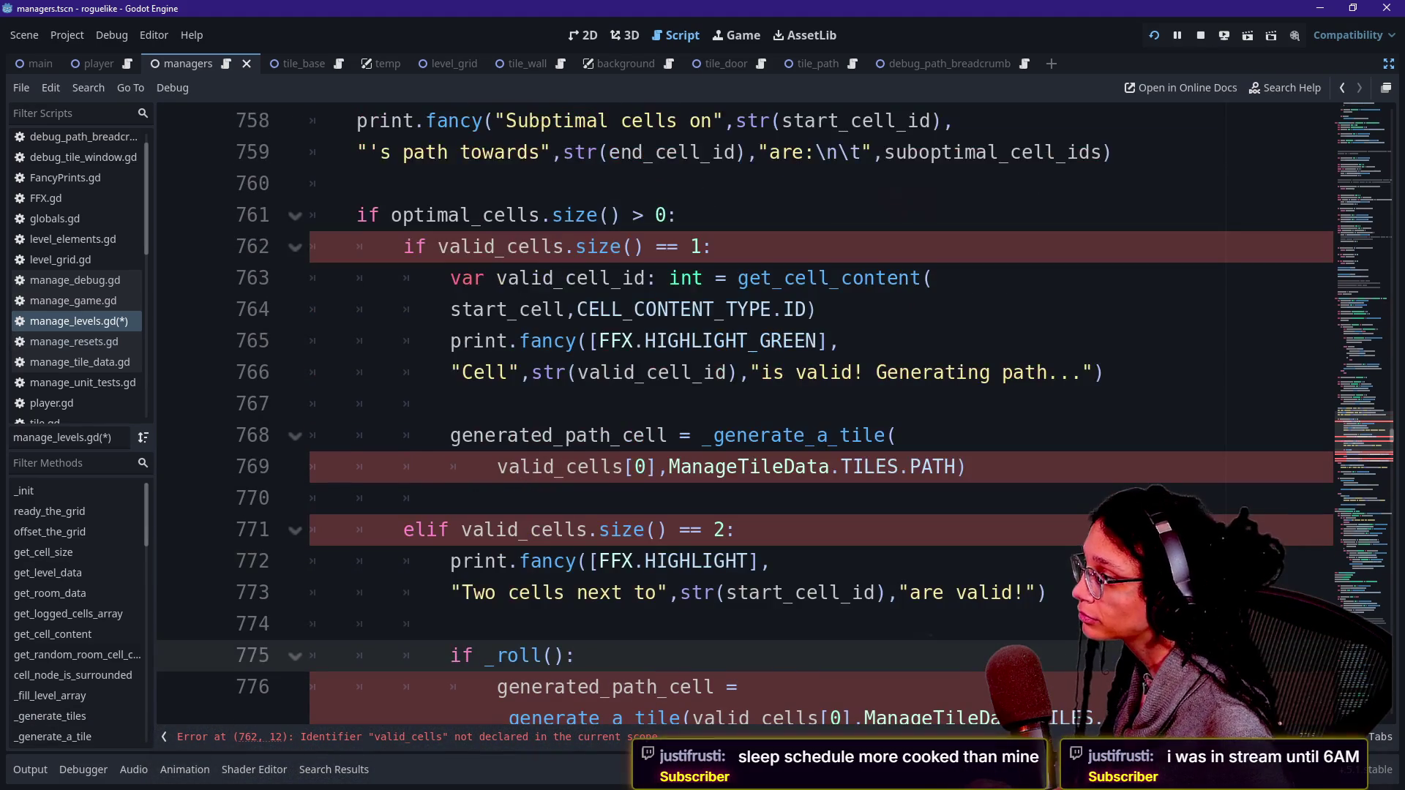
{"action": "scroll", "coordinate": [567, 439], "scroll_direction": "down", "scroll_amount": 1}
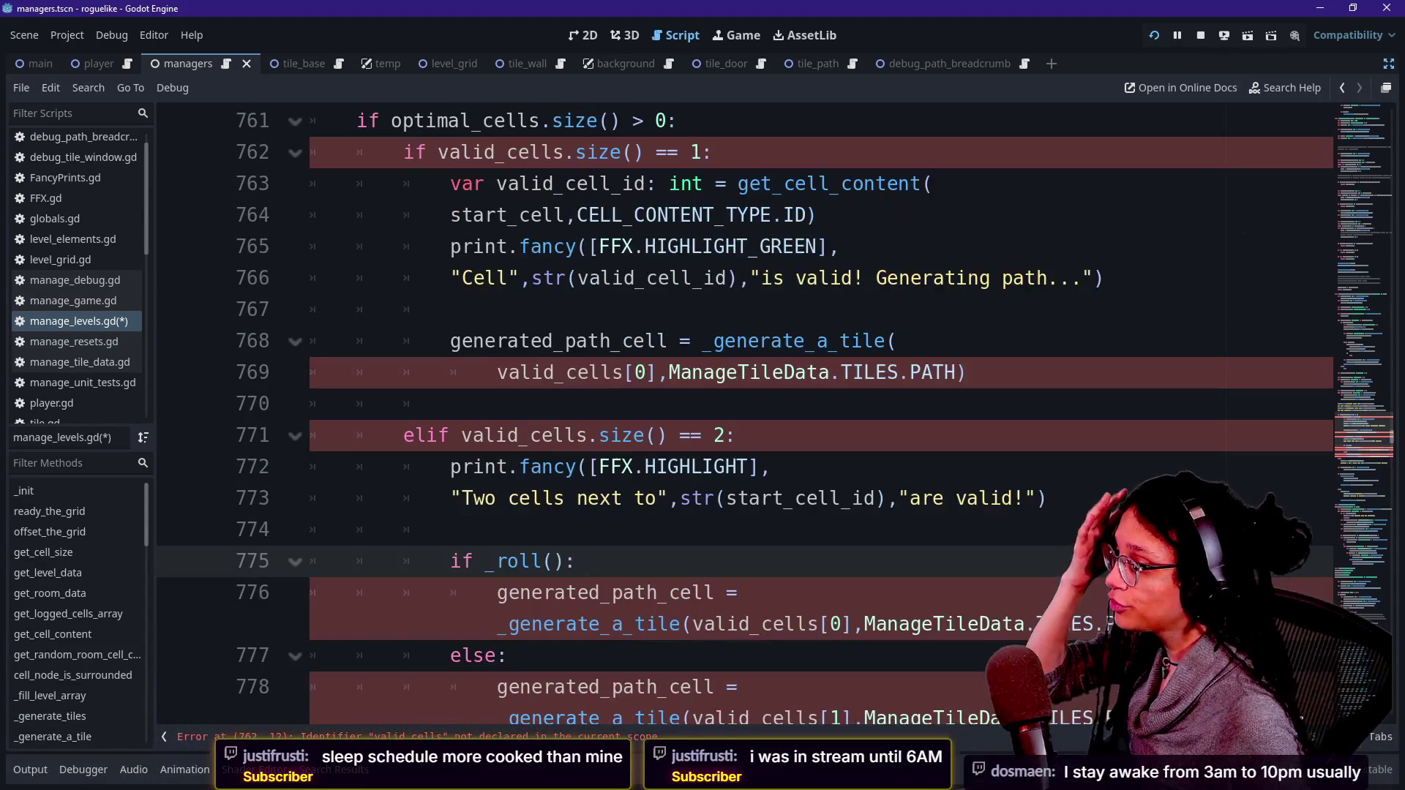
{"action": "left_click_drag", "start_coordinate": [507, 436], "coordinate": [564, 466]}
{"action": "left_click", "coordinate": [564, 466]}
{"action": "scroll", "coordinate": [564, 466], "scroll_direction": "down", "scroll_amount": 2}
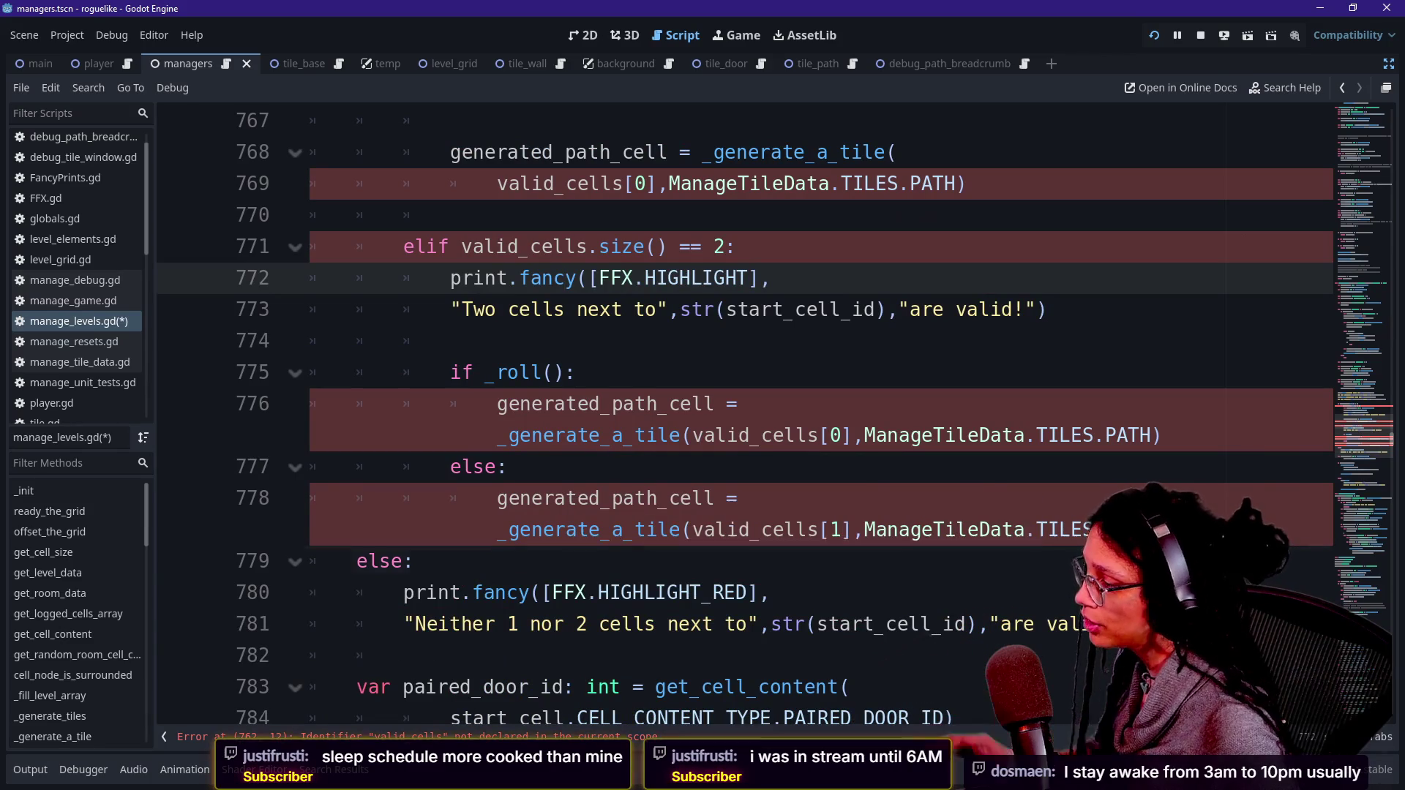
{"action": "left_click_drag", "start_coordinate": [414, 562], "coordinate": [496, 623]}
{"action": "key", "text": "Tab"}
{"action": "scroll", "coordinate": [551, 498], "scroll_direction": "down", "scroll_amount": 1}
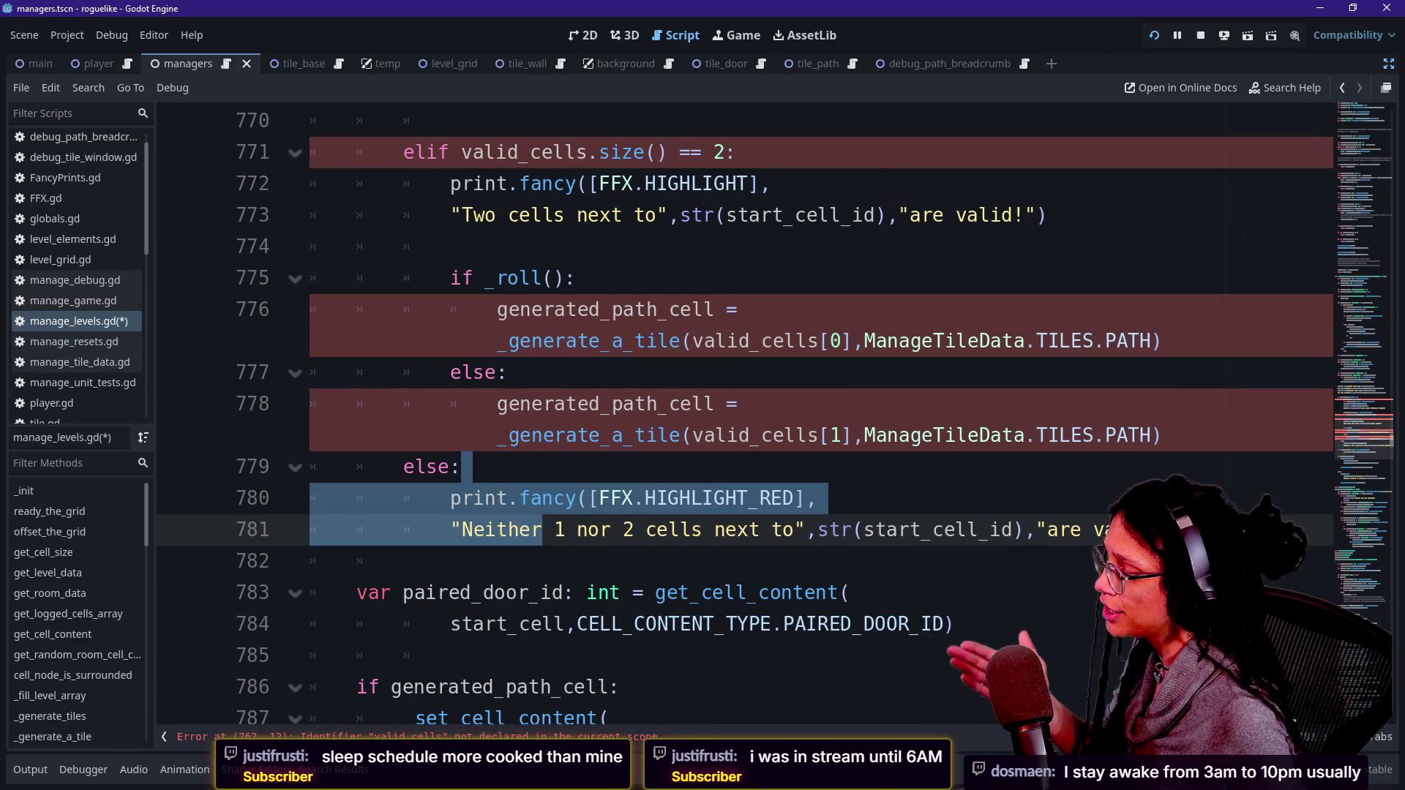
{"action": "scroll", "coordinate": [551, 498], "scroll_direction": "down", "scroll_amount": 1}
{"action": "key", "text": "Left"}
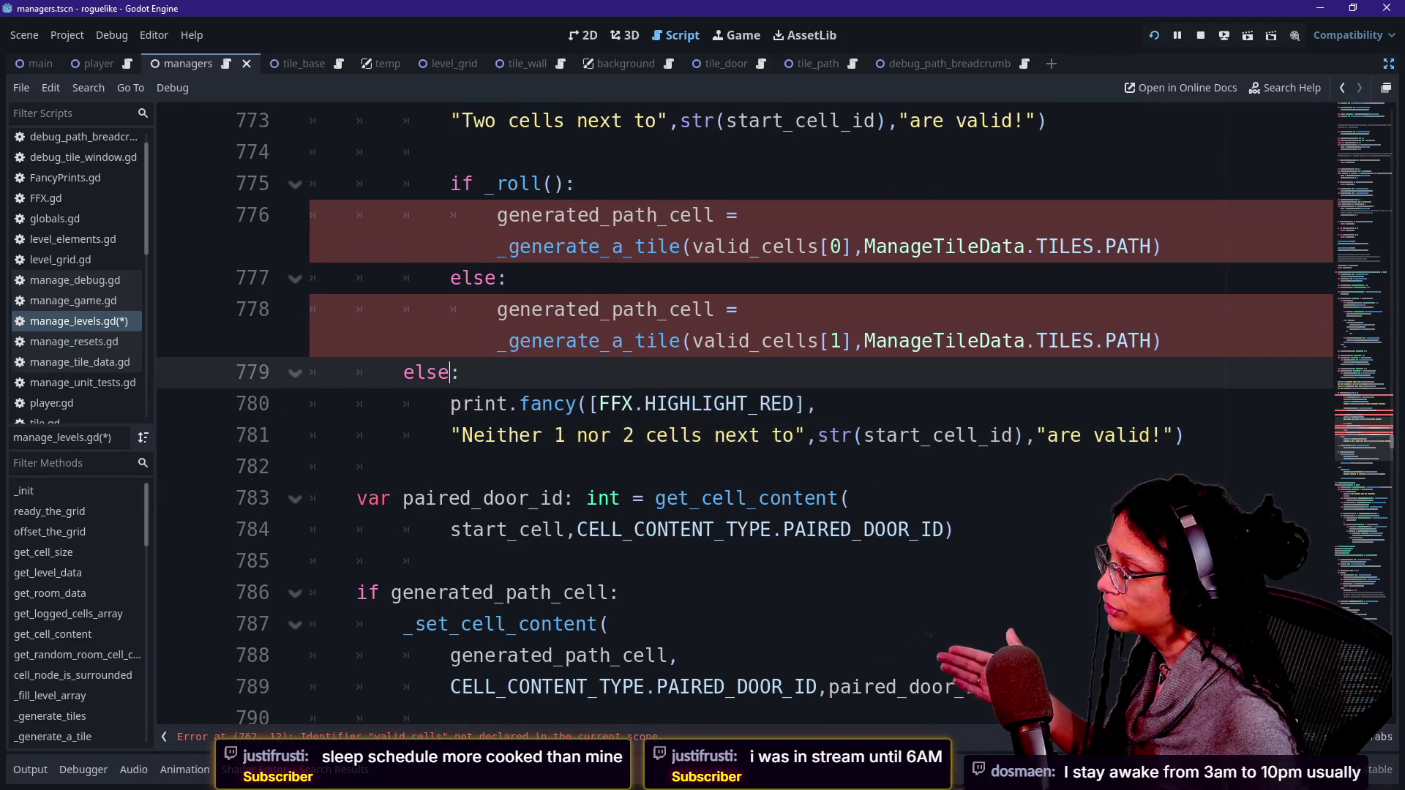
Step: Review the cell checks around lines 761–778 and select 'valid' in the line-762 size check
{"action": "scroll", "coordinate": [551, 498], "scroll_direction": "down", "scroll_amount": 1}
{"action": "scroll", "coordinate": [551, 498], "scroll_direction": "up", "scroll_amount": 2}
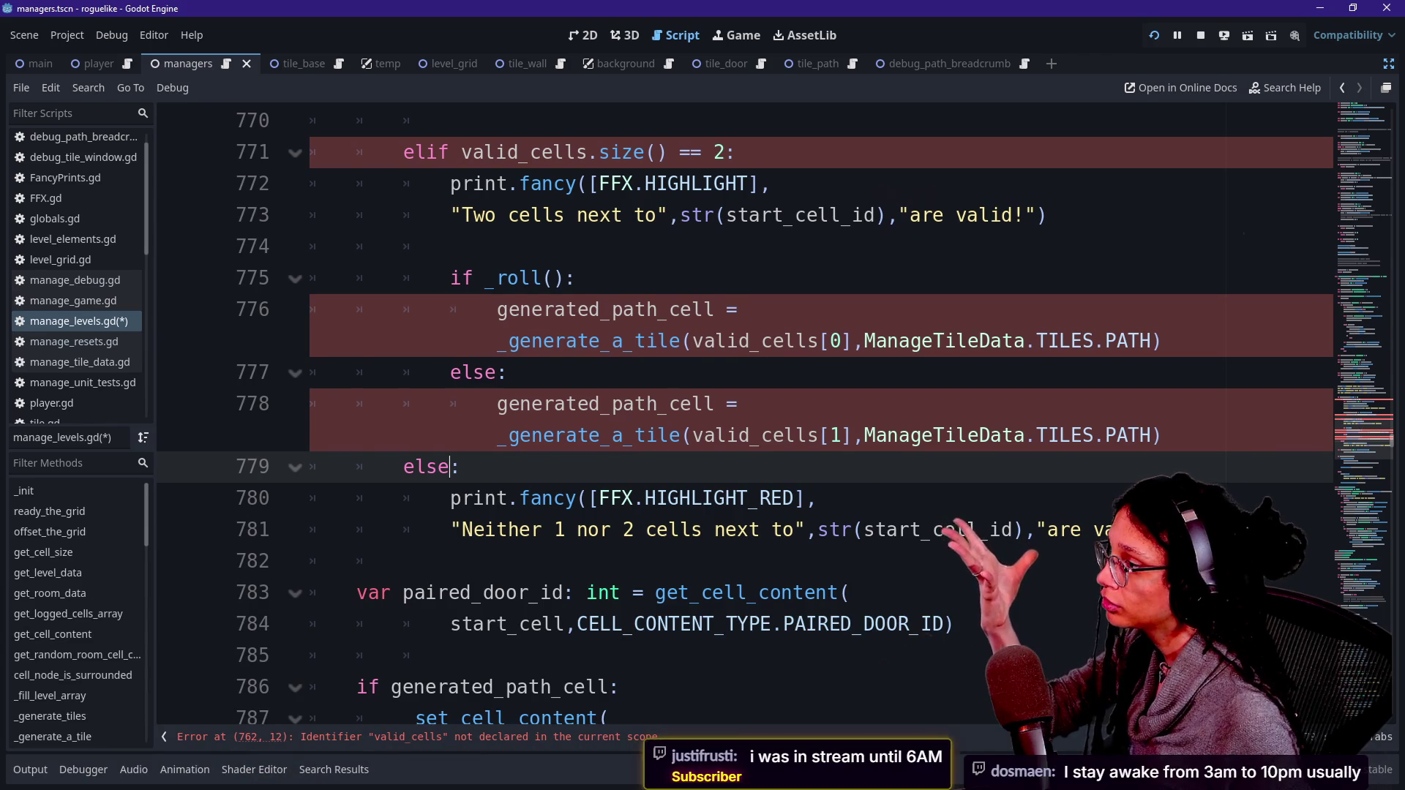
{"action": "right_click", "coordinate": [541, 417]}
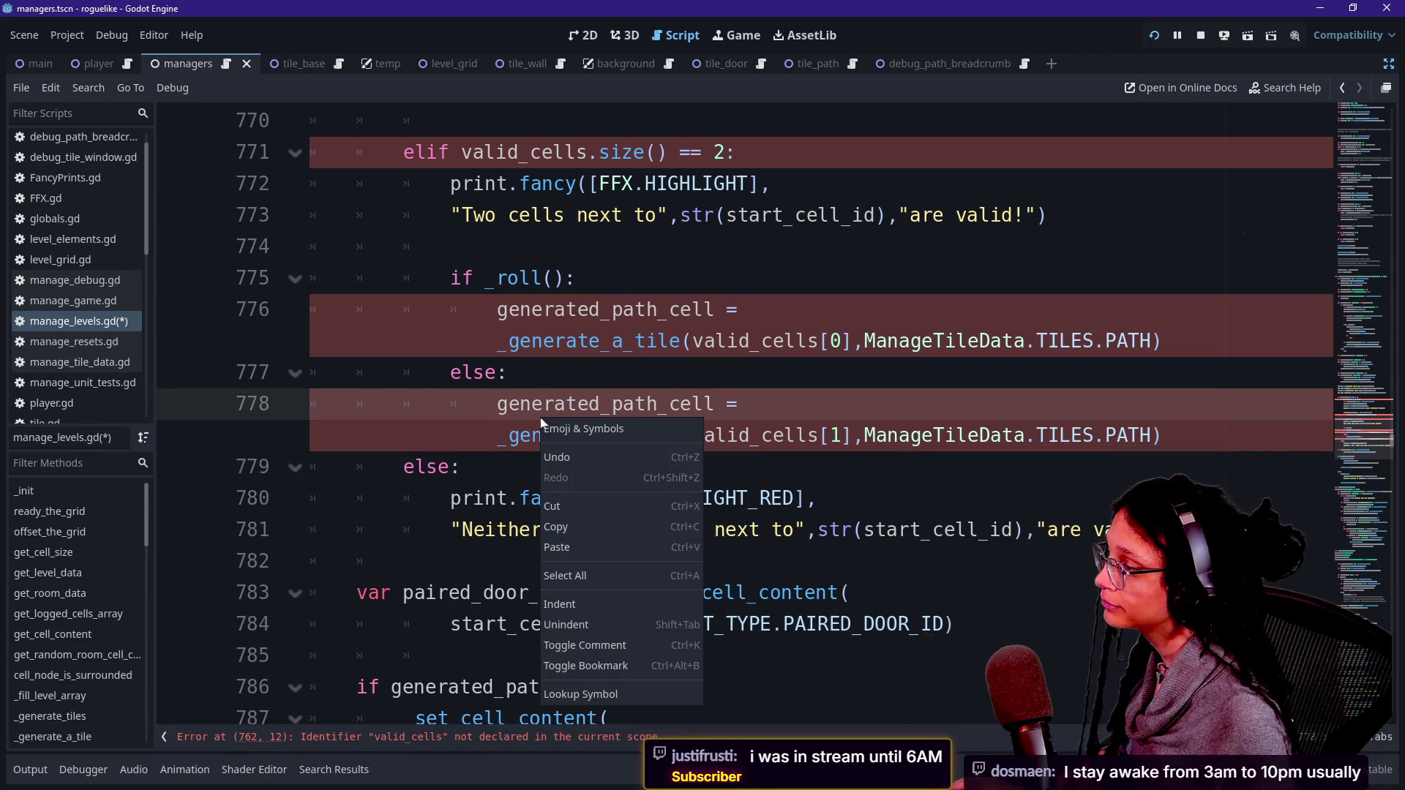
{"action": "key", "text": "Escape"}
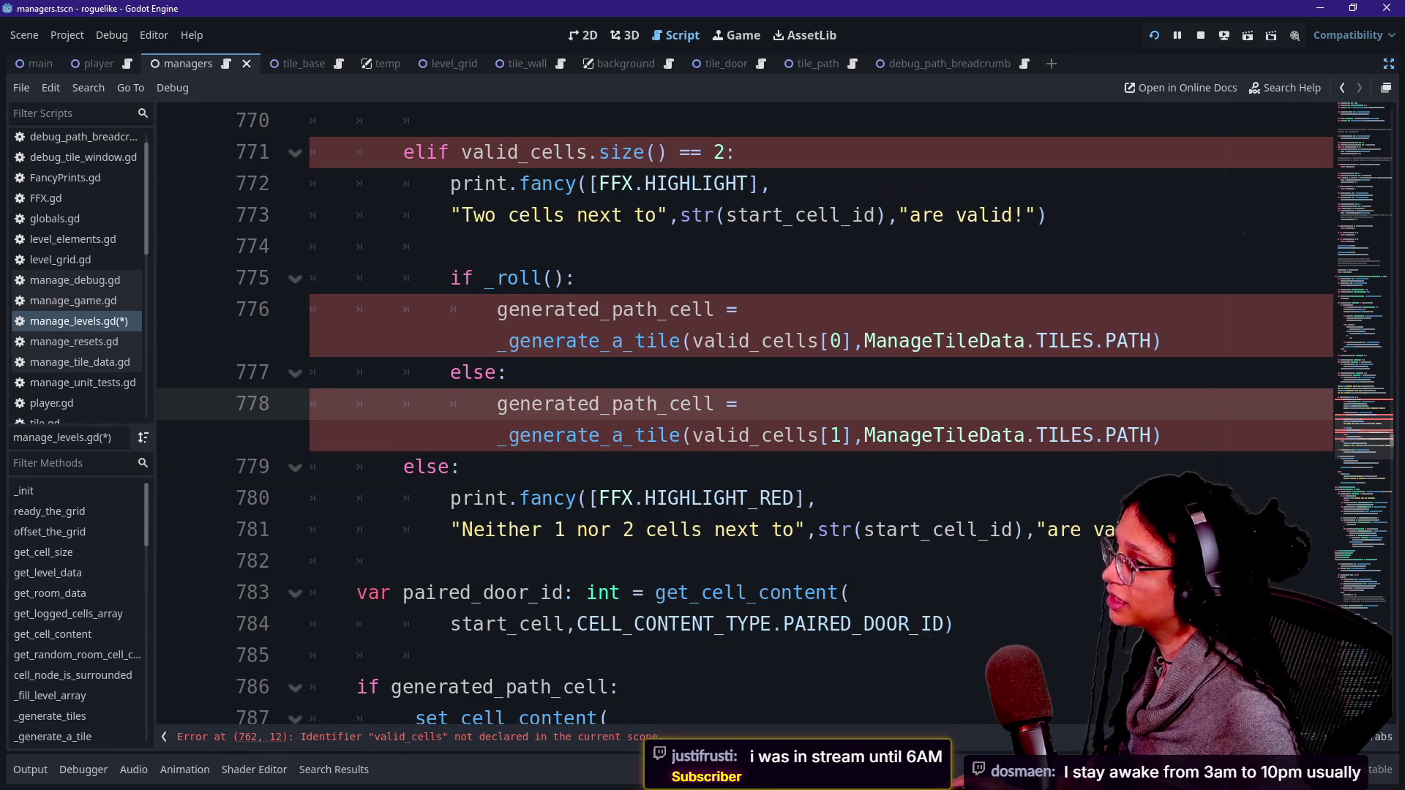
{"action": "key", "text": "Up"}
{"action": "key", "text": "Up"}
{"action": "key", "text": "Up"}
{"action": "key", "text": "Up"}
{"action": "key", "text": "Up"}
{"action": "key", "text": "Up"}
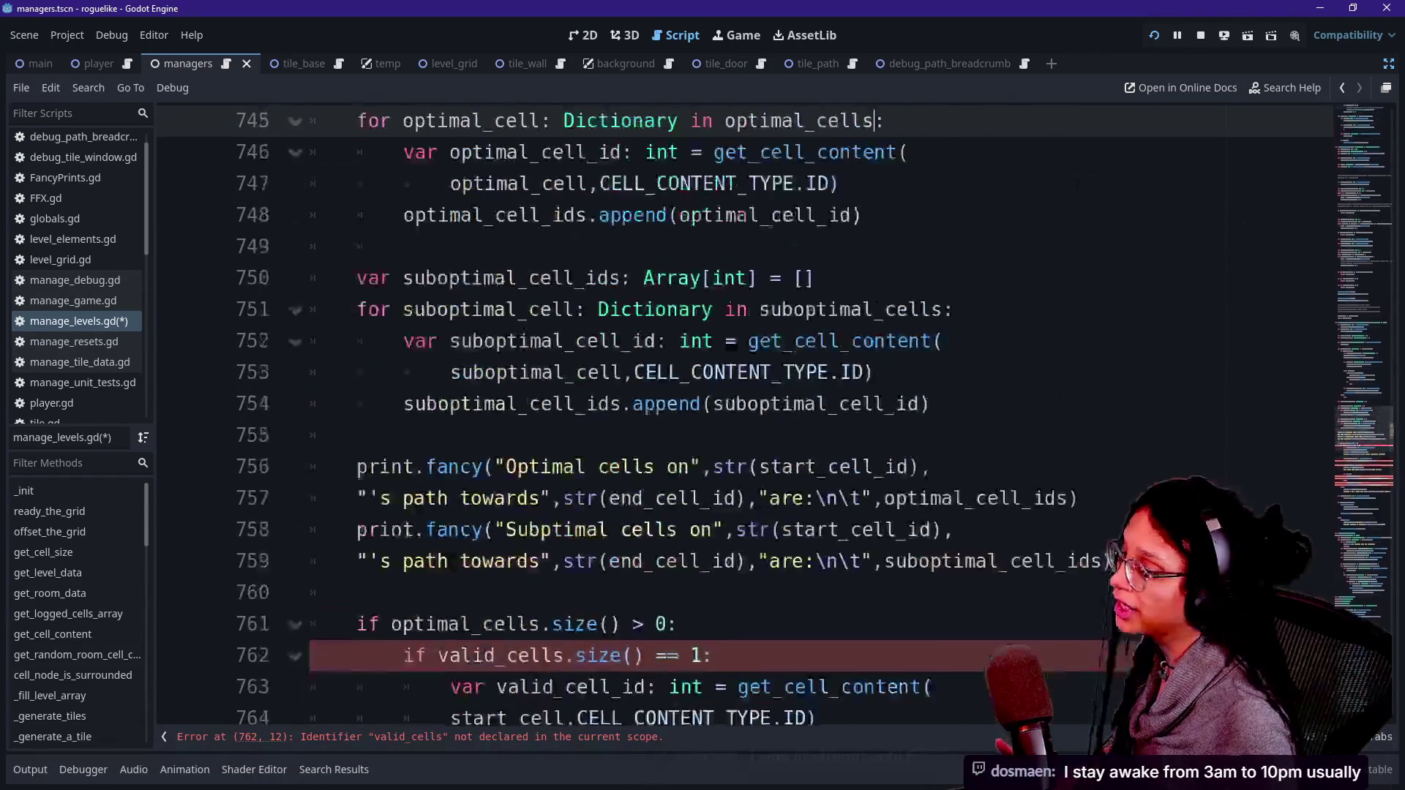
{"action": "key", "text": "Down"}
{"action": "key", "text": "Down"}
{"action": "key", "text": "Down"}
{"action": "key", "text": "Down"}
{"action": "key", "text": "Down"}
{"action": "key", "text": "Down"}
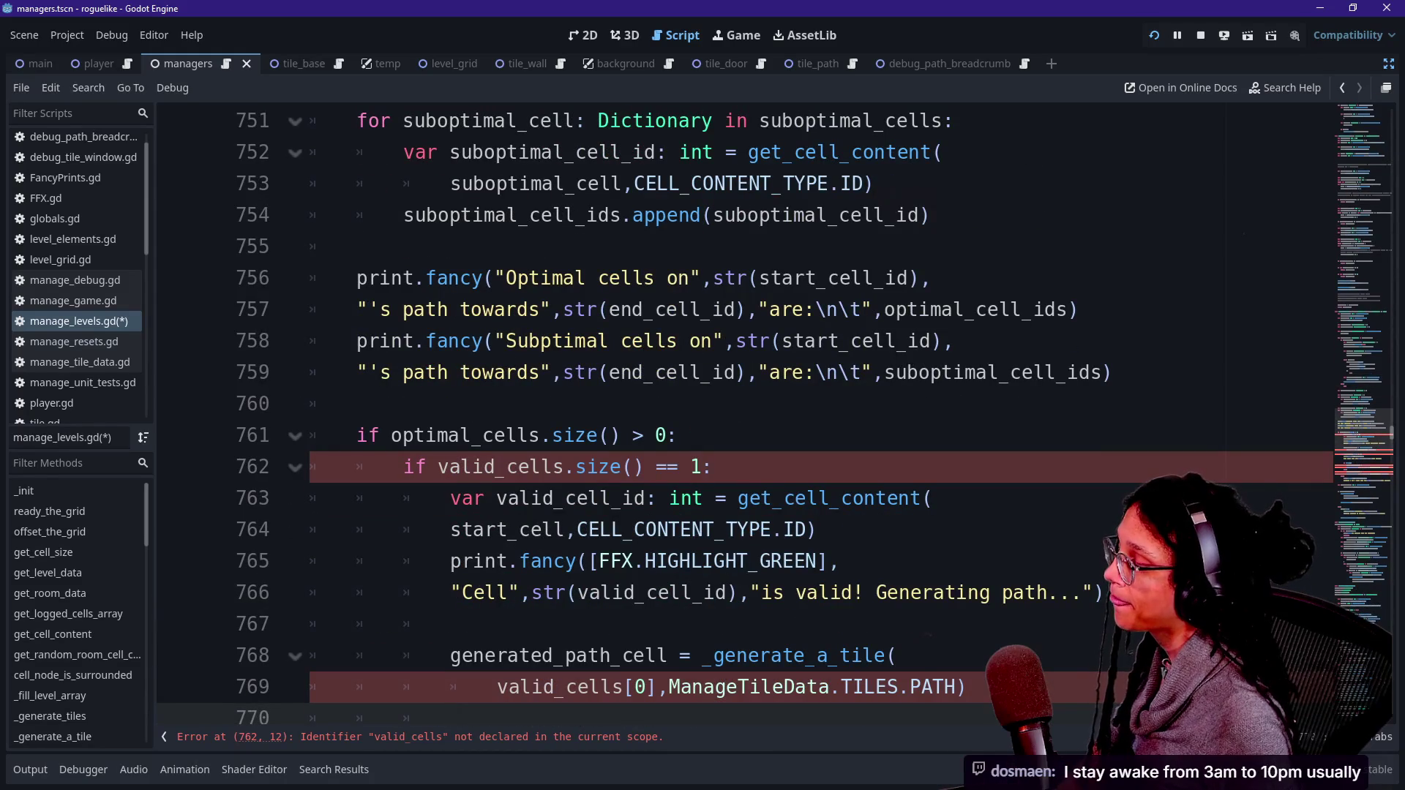
{"action": "left_click", "coordinate": [610, 435]}
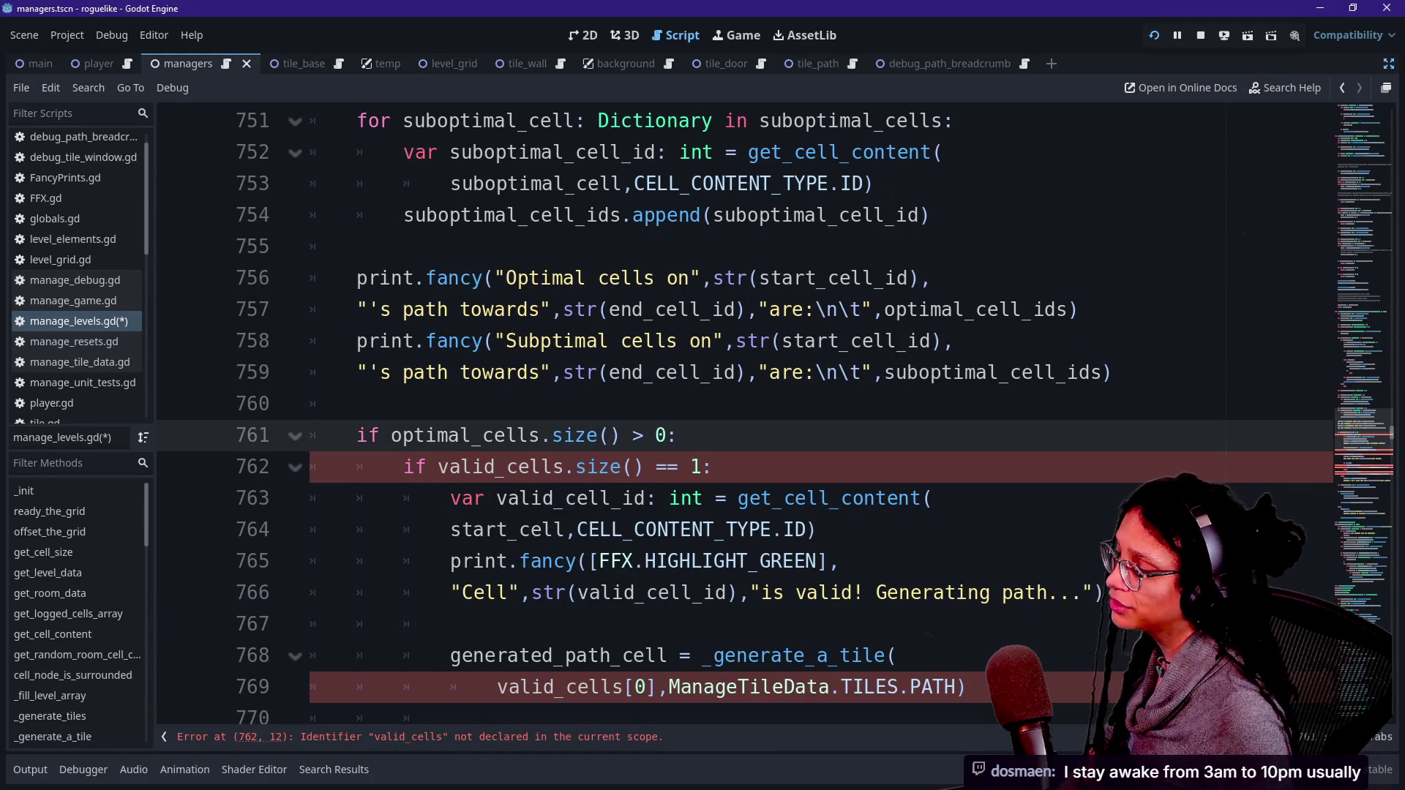
{"action": "scroll", "coordinate": [610, 435], "scroll_direction": "down", "scroll_amount": 1}
{"action": "left_click_drag", "start_coordinate": [439, 372], "coordinate": [496, 372]}
Step: Change the line-762 size check to test optimal_cells instead of valid_cells
{"action": "type", "text": "p"}
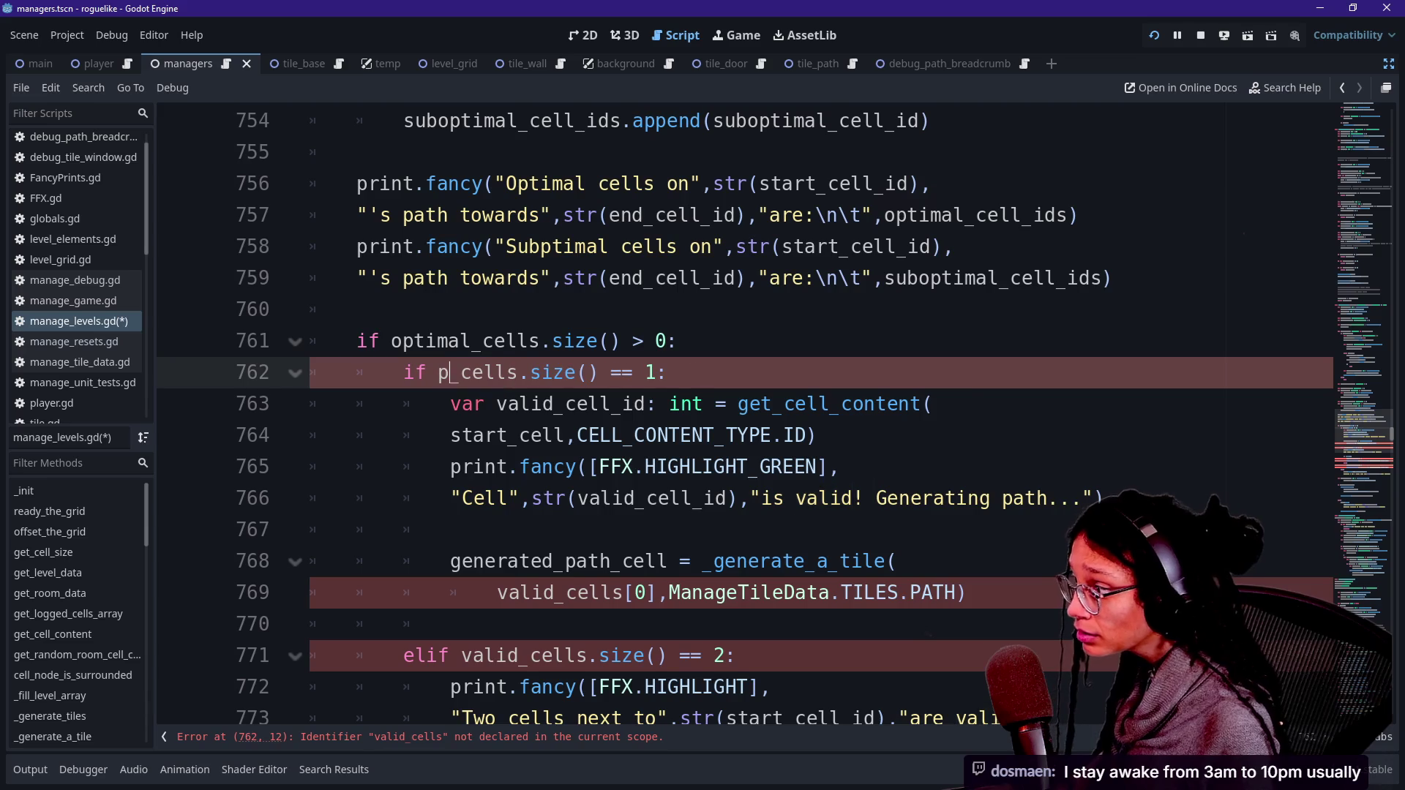
{"action": "key", "text": "BackSpace"}
{"action": "type", "text": "optim"}
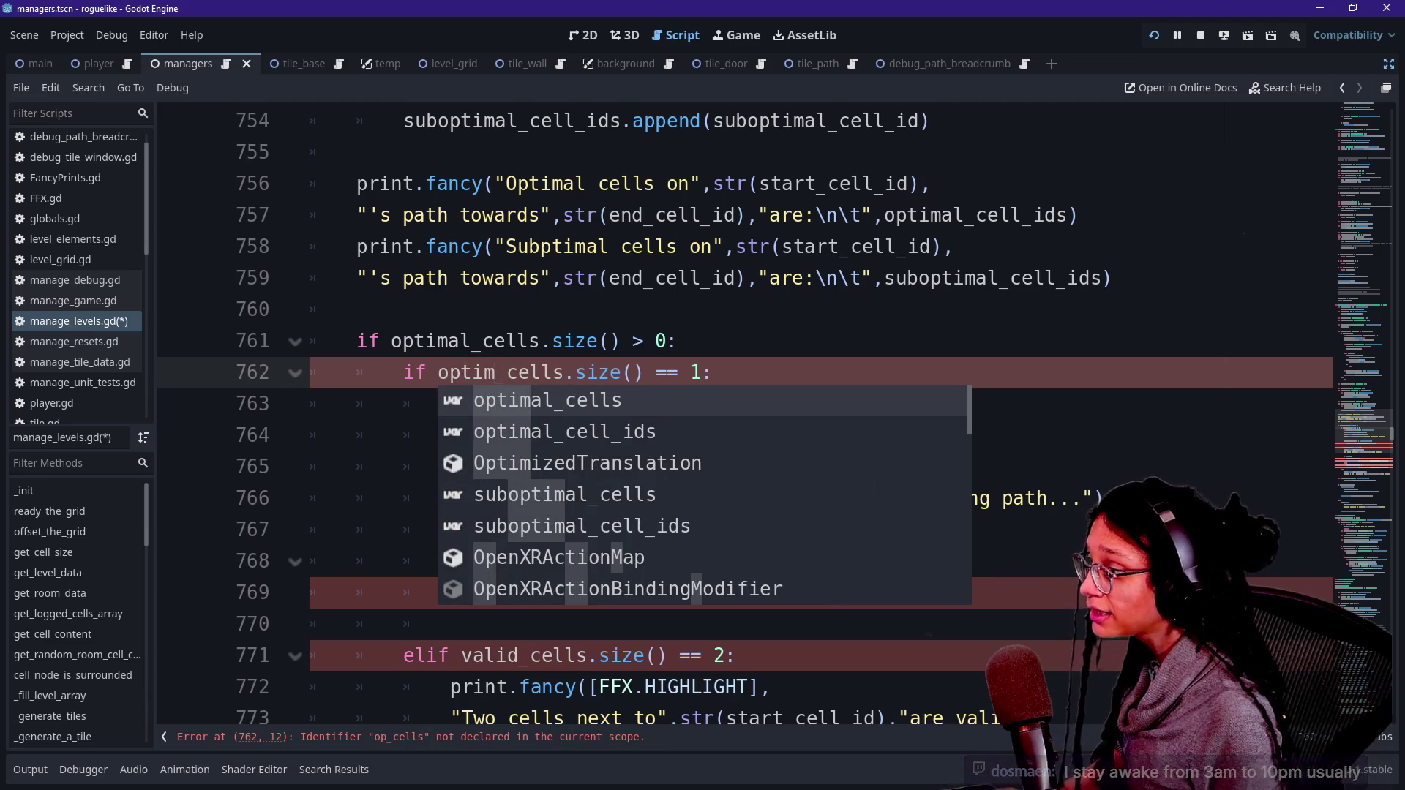
{"action": "type", "text": "al"}
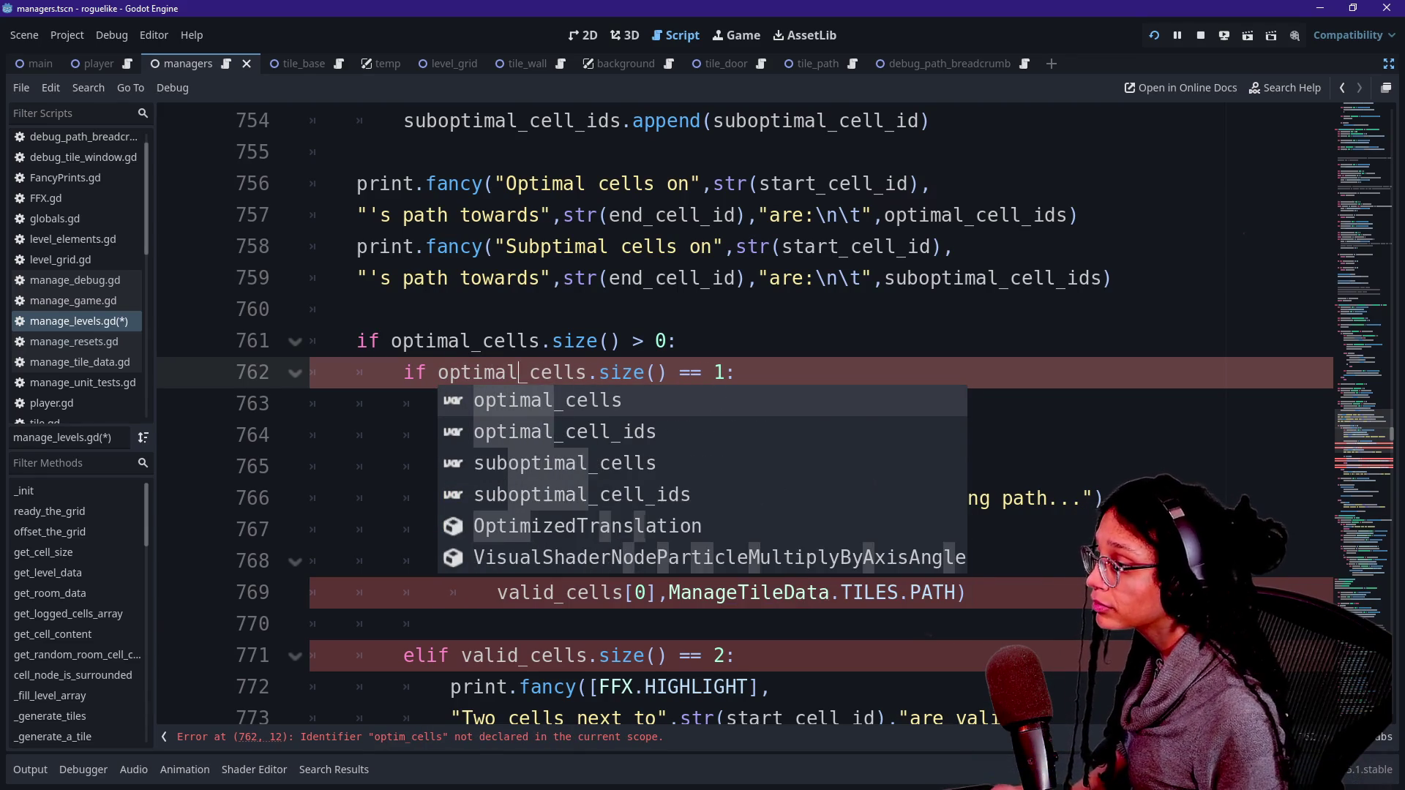
{"action": "left_click_drag", "start_coordinate": [497, 404], "coordinate": [748, 467]}
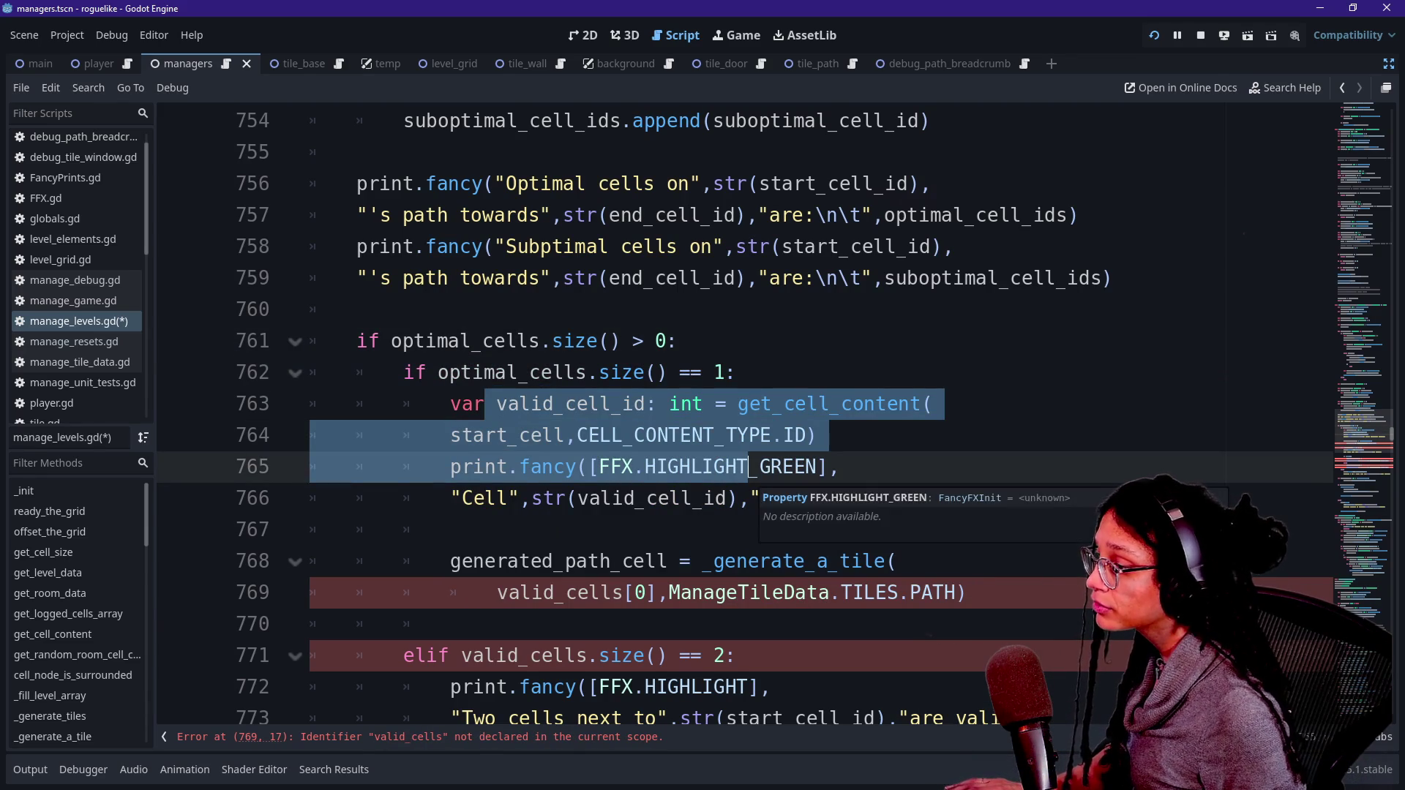
Step: Replace valid_cells with optimal_cells in the path-tile line 769
{"action": "left_click", "coordinate": [497, 592]}
{"action": "key", "text": "Delete"}
{"action": "key", "text": "Delete"}
{"action": "key", "text": "Delete"}
{"action": "type", "text": "opti"}
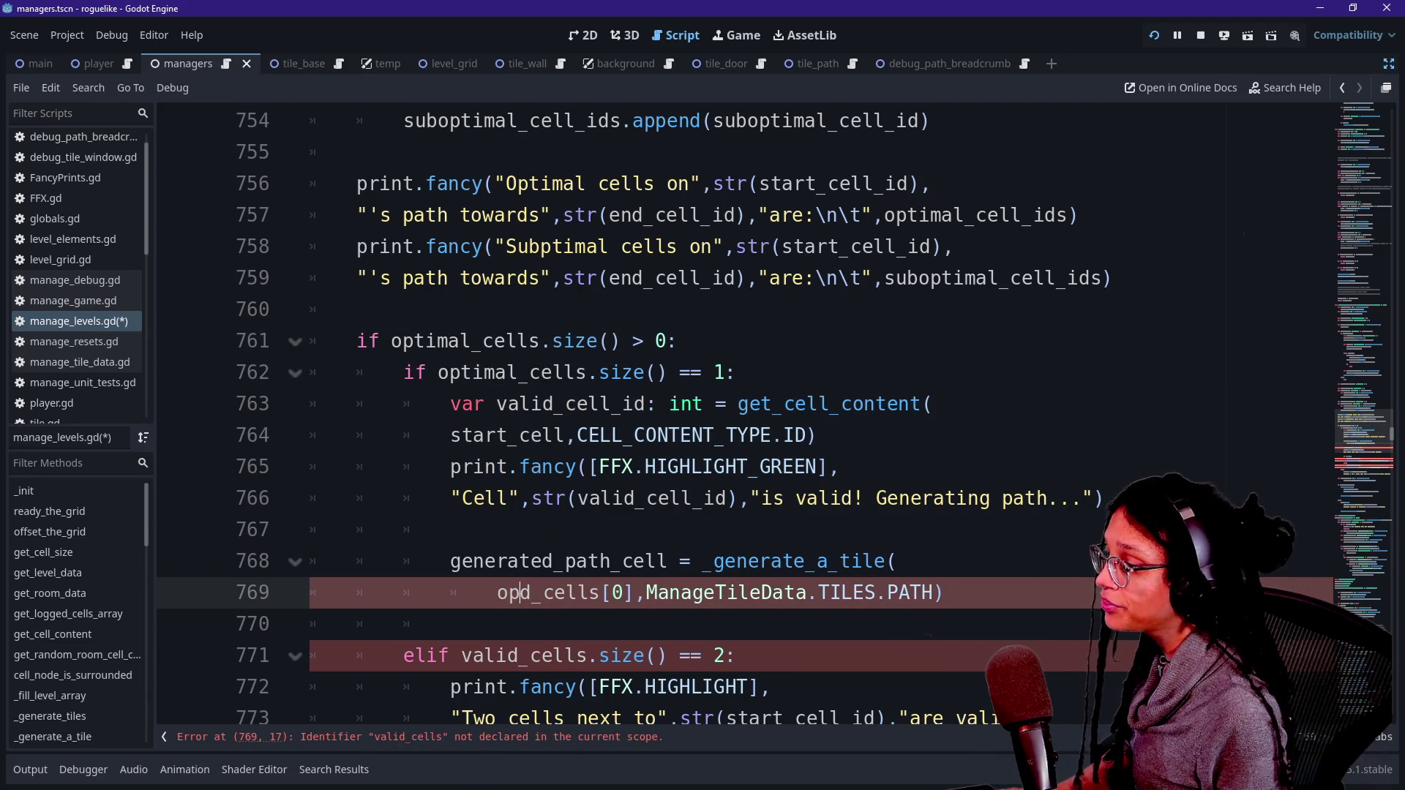
{"action": "key", "text": "ctrl+v"}
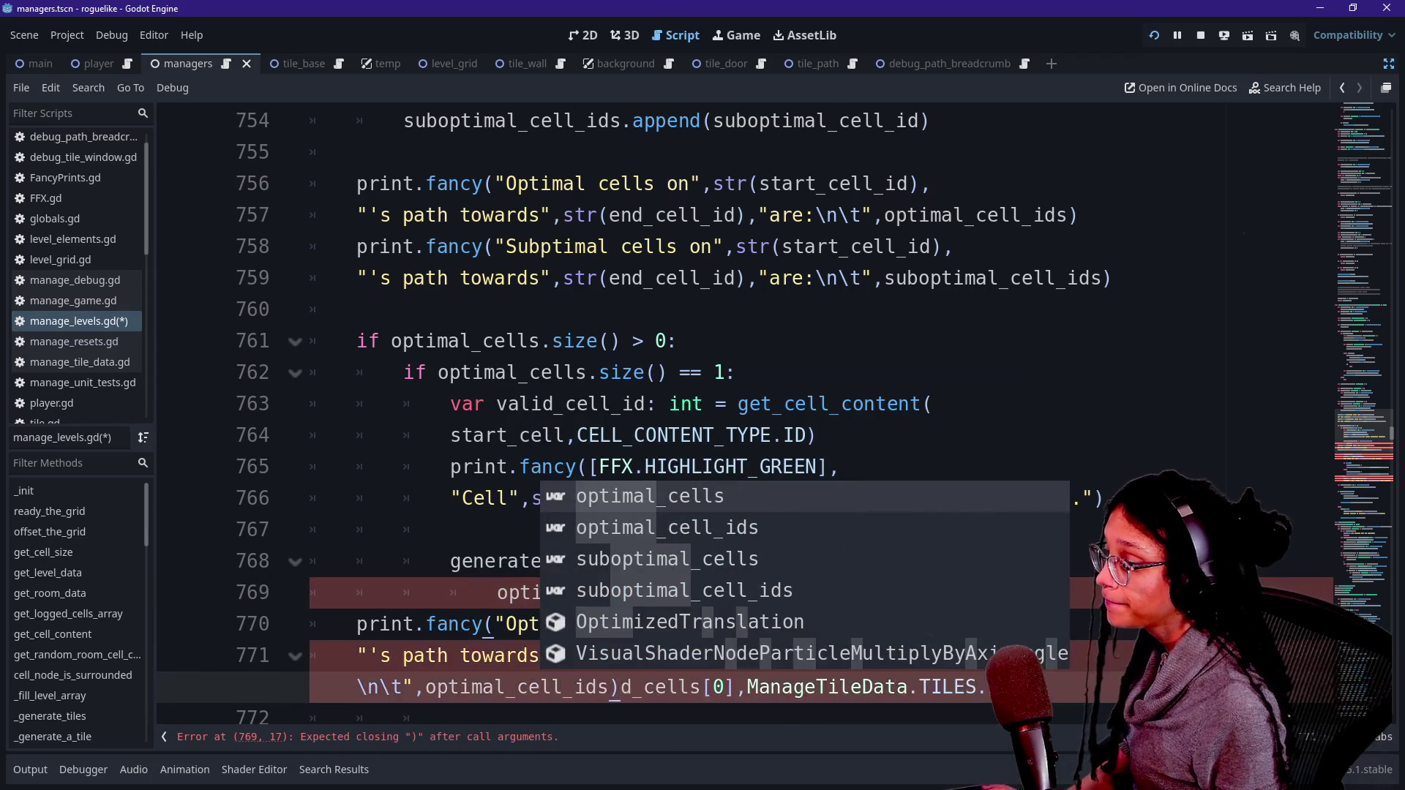
{"action": "key", "text": "ctrl+z"}
{"action": "key", "text": "End"}
{"action": "key", "text": "Return"}
Step: Try editing valid_cells on line 771, revert it, and fold the block at line 761
{"action": "scroll", "coordinate": [732, 410], "scroll_direction": "down", "scroll_amount": 2}
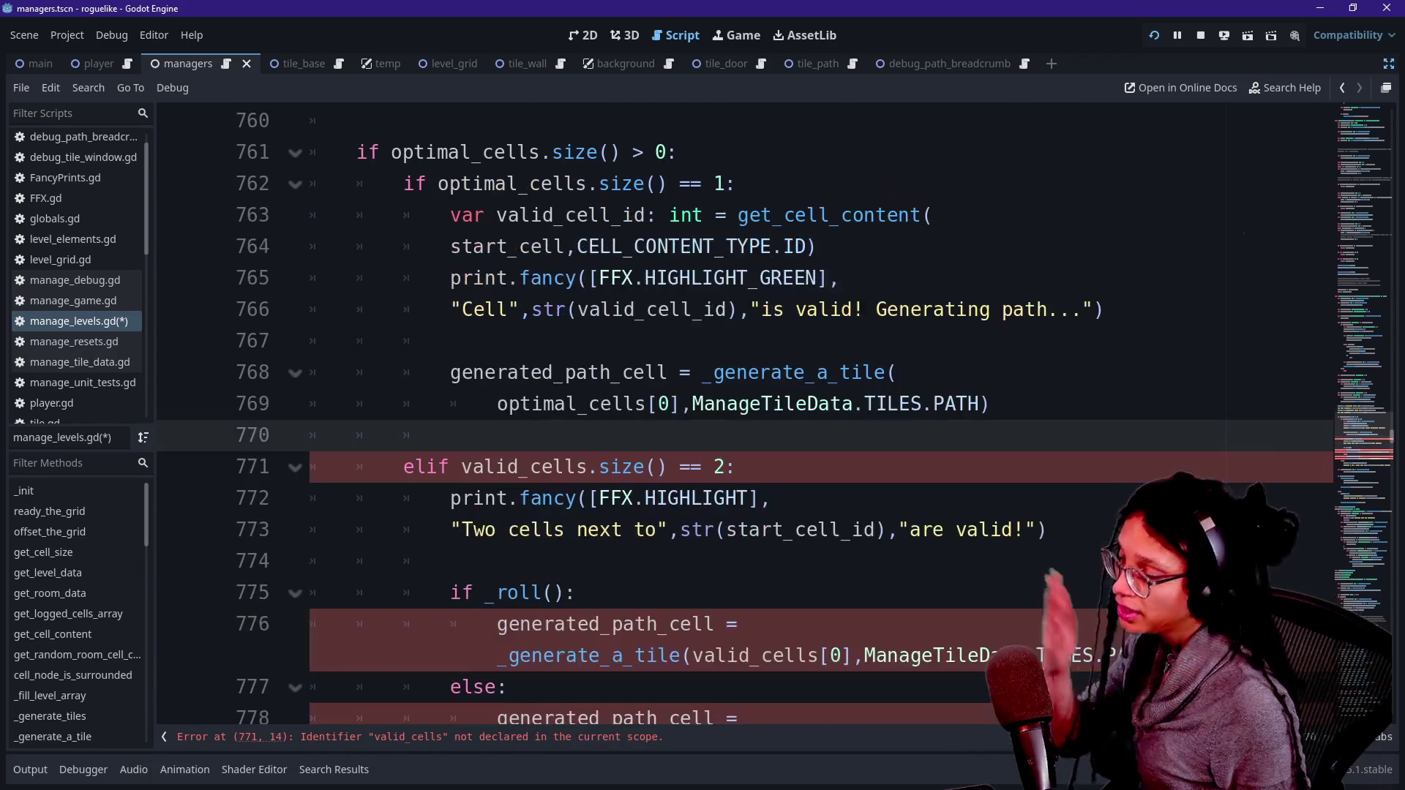
{"action": "left_click", "coordinate": [647, 404]}
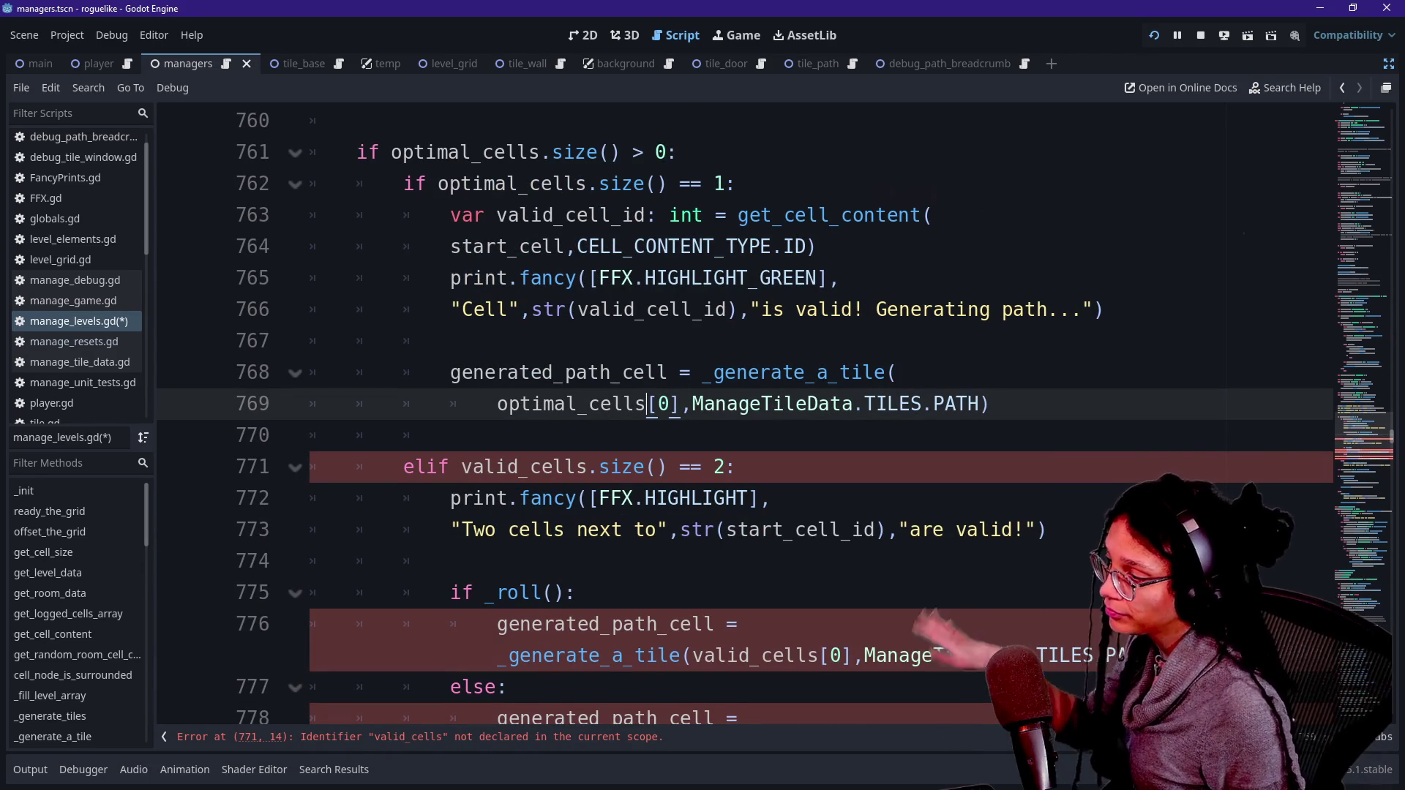
{"action": "left_click_drag", "start_coordinate": [455, 340], "coordinate": [543, 372]}
{"action": "left_click", "coordinate": [498, 404]}
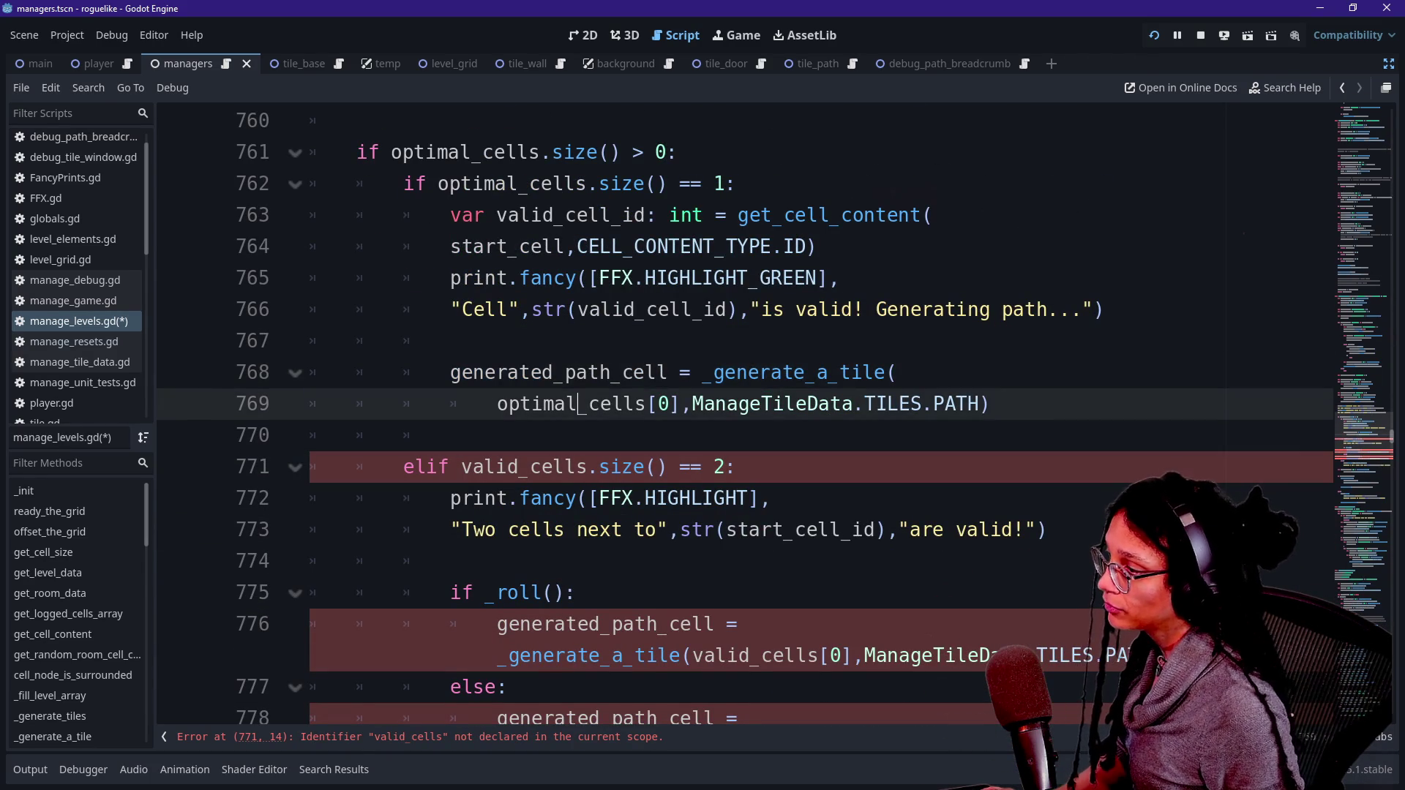
{"action": "left_click", "coordinate": [461, 467]}
{"action": "key", "text": "Delete"}
{"action": "key", "text": "Delete"}
{"action": "key", "text": "ctrl+z"}
{"action": "key", "text": "Delete"}
{"action": "key", "text": "Delete"}
{"action": "key", "text": "Delete"}
{"action": "key", "text": "ctrl+z"}
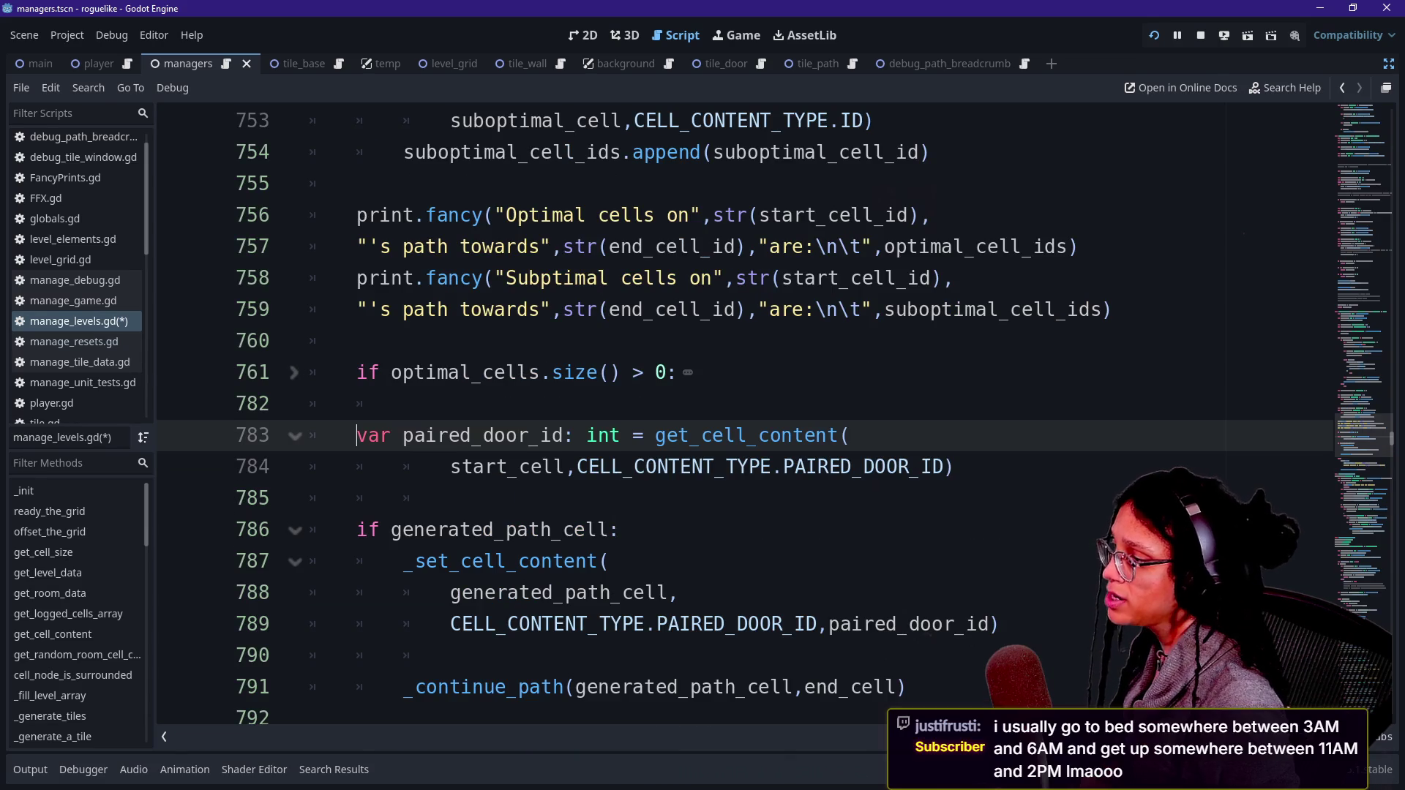
Step: Add an 'elif suboptimal_cells.size() > 0:' branch on a new line before paired_door_id
{"action": "key", "text": "Return"}
{"action": "key", "text": "Up"}
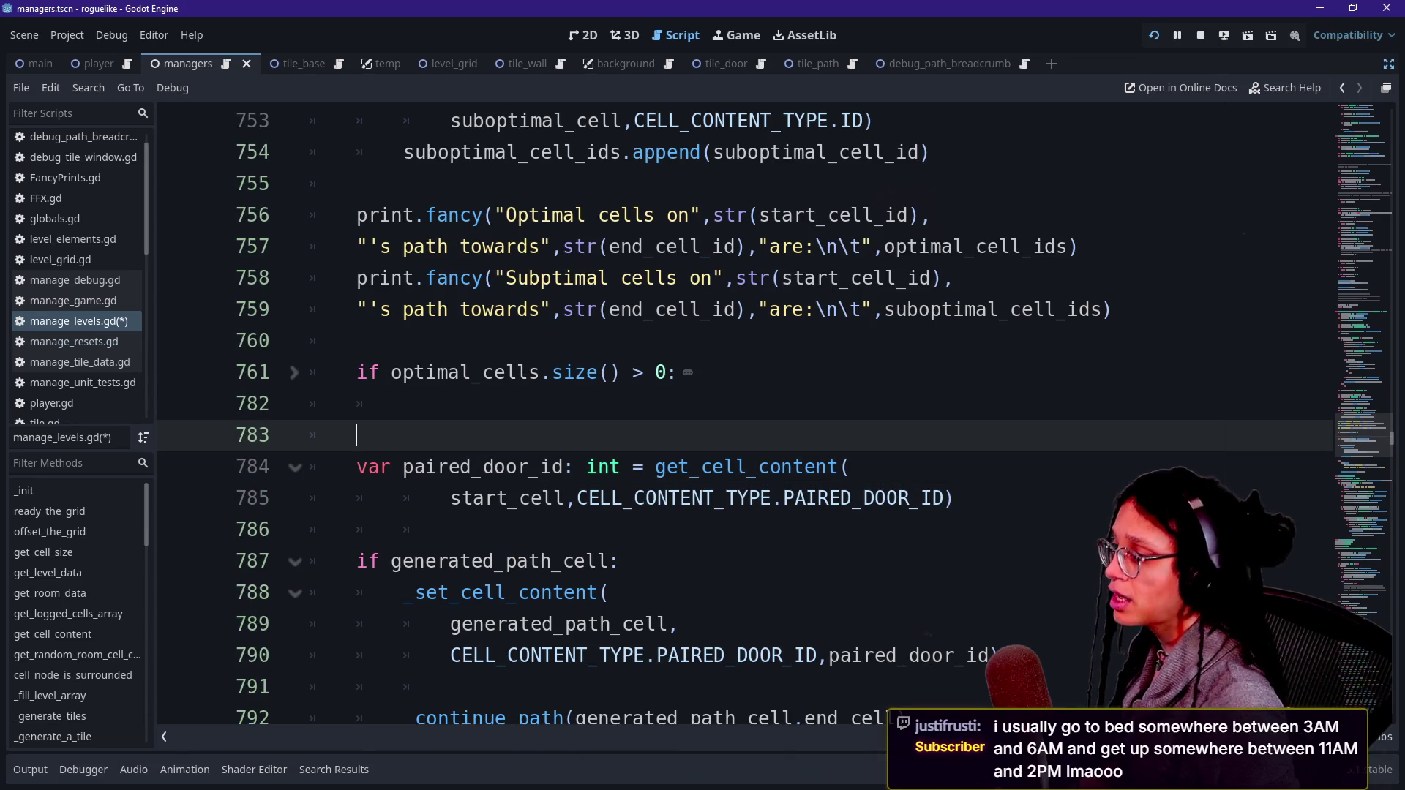
{"action": "type", "text": "els"}
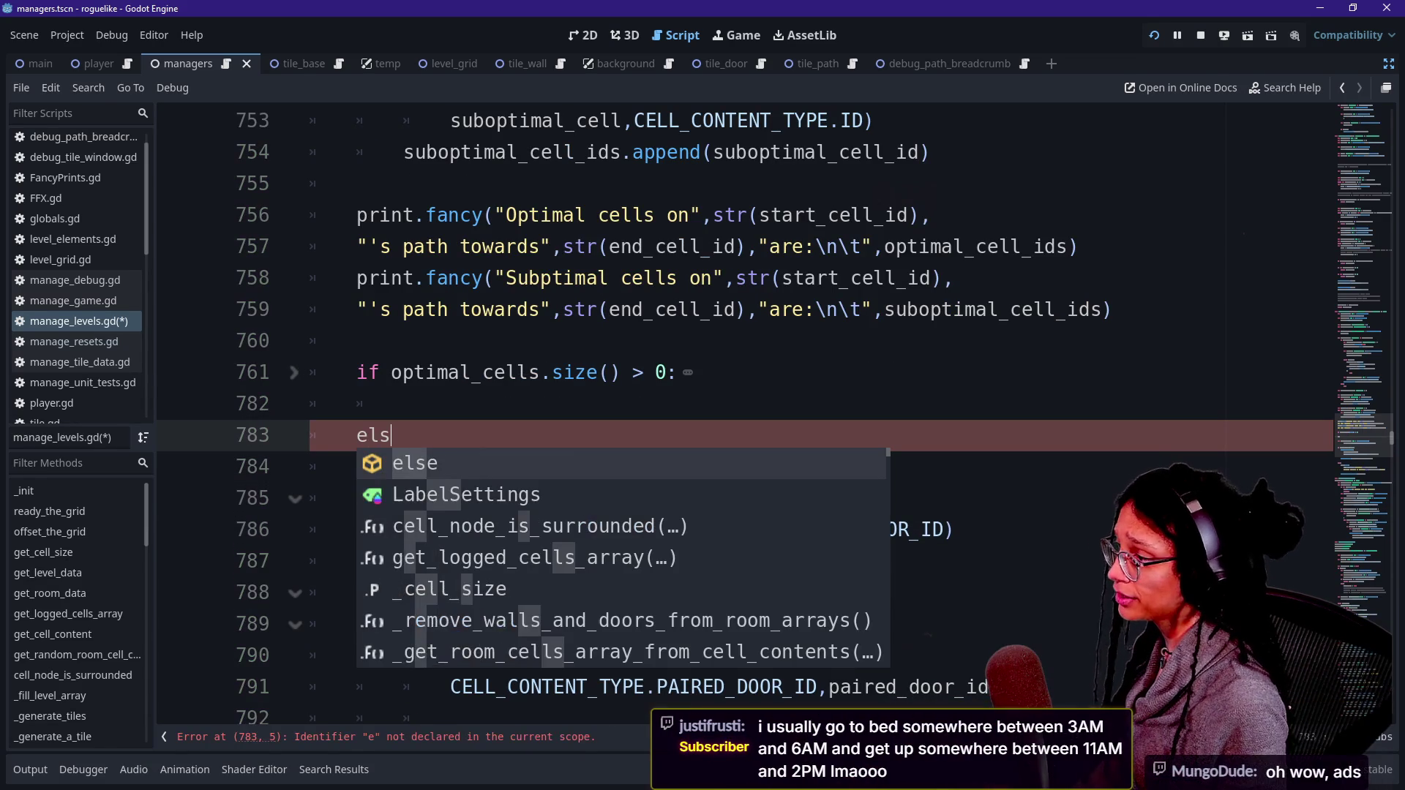
{"action": "key", "text": "BackSpace"}
{"action": "type", "text": "if "}
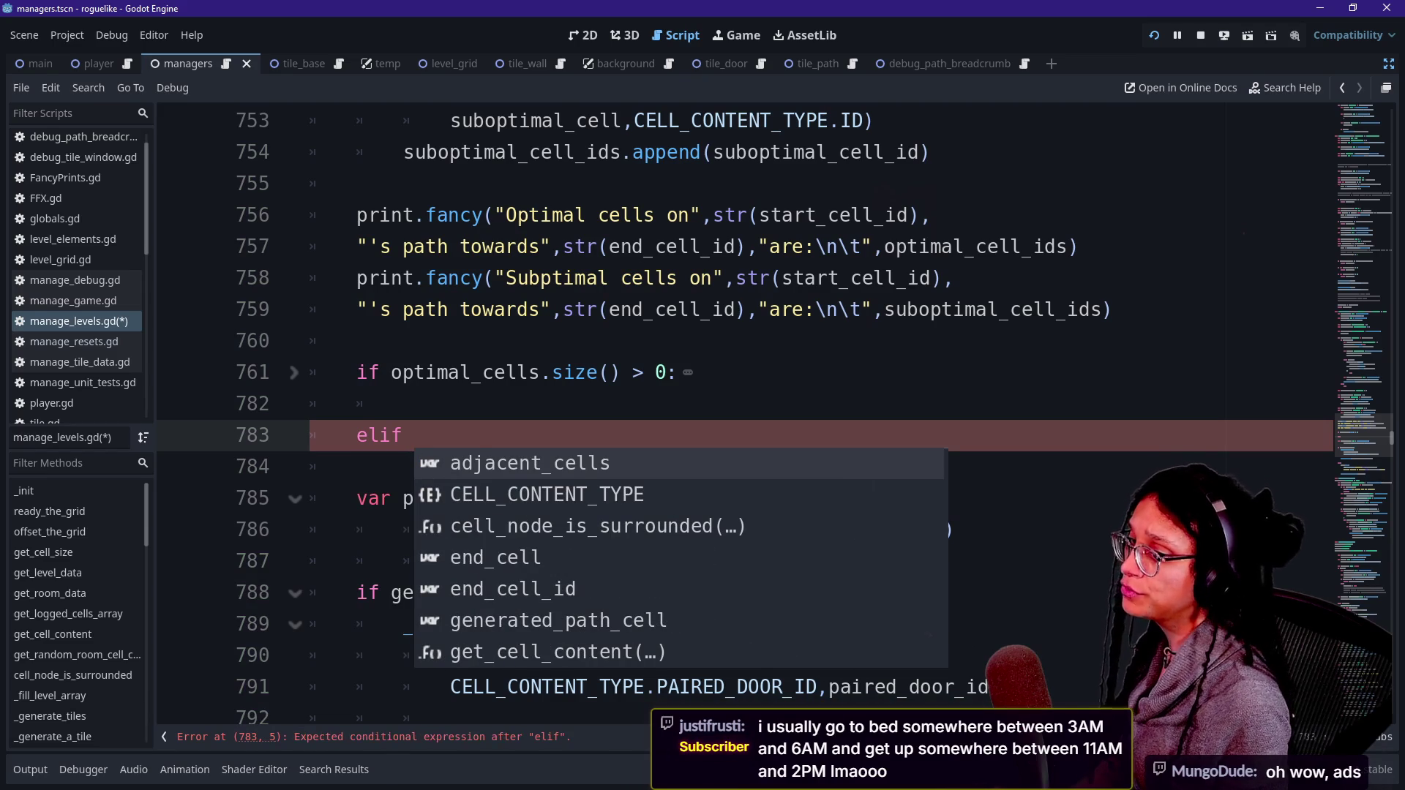
{"action": "type", "text": "f"}
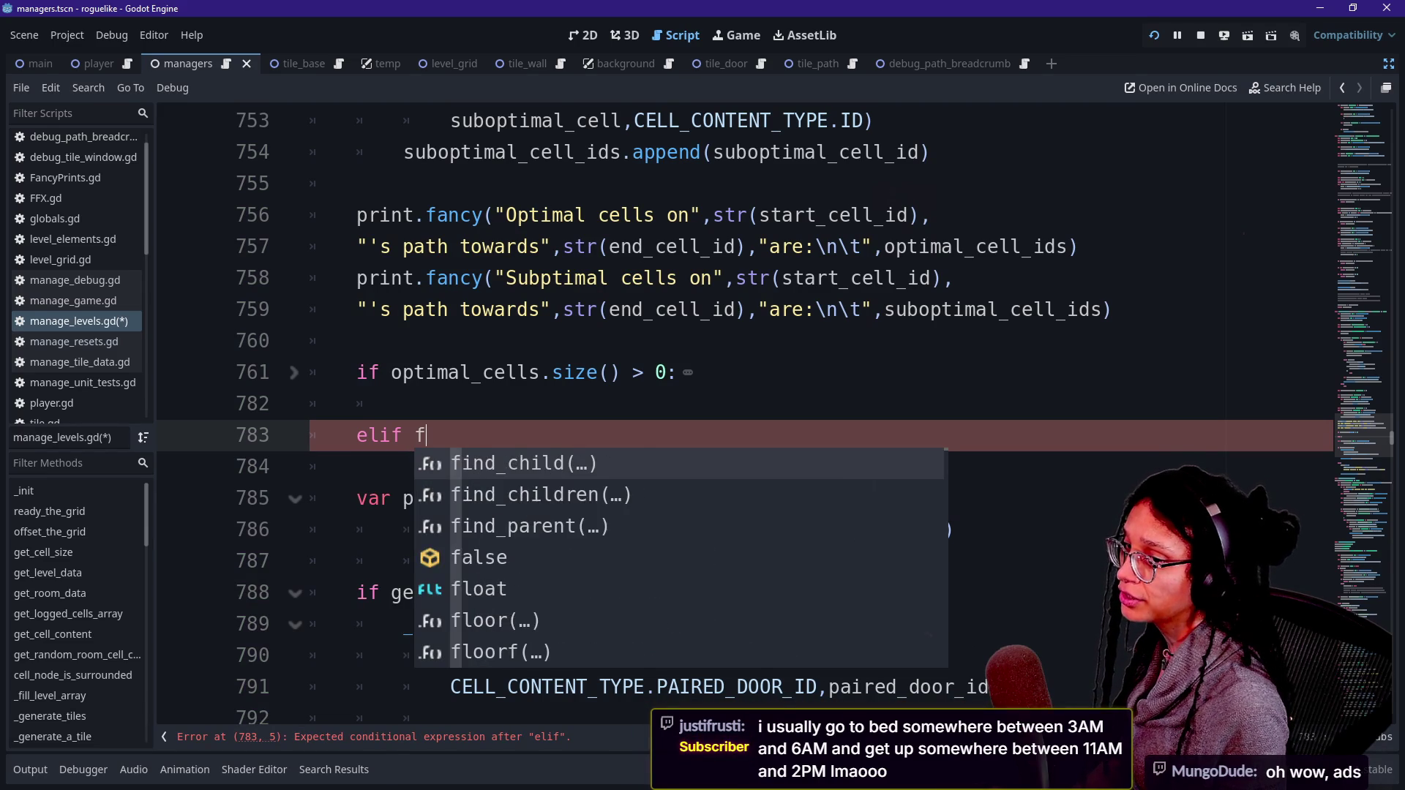
{"action": "key", "text": "BackSpace"}
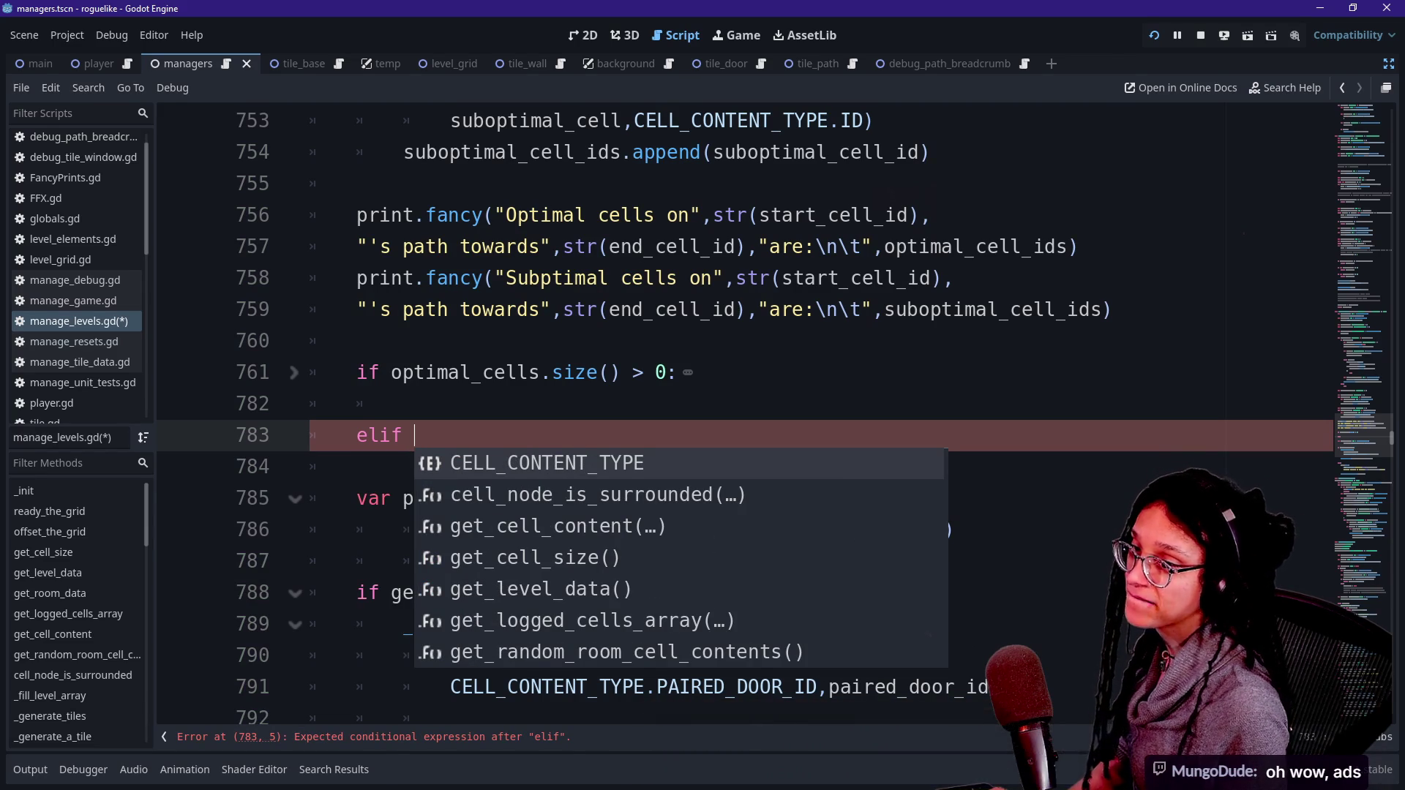
{"action": "key", "text": "BackSpace"}
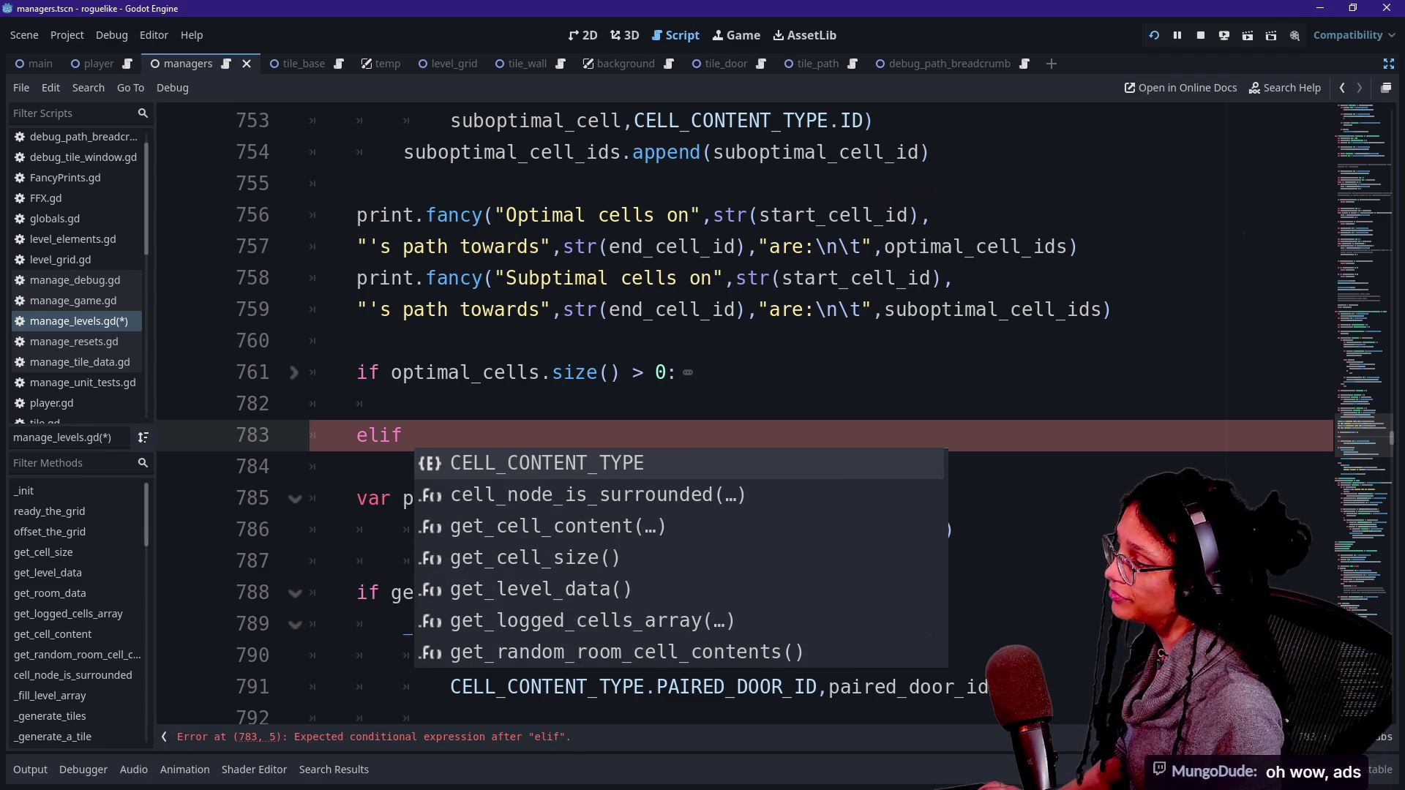
{"action": "type", "text": "subp"}
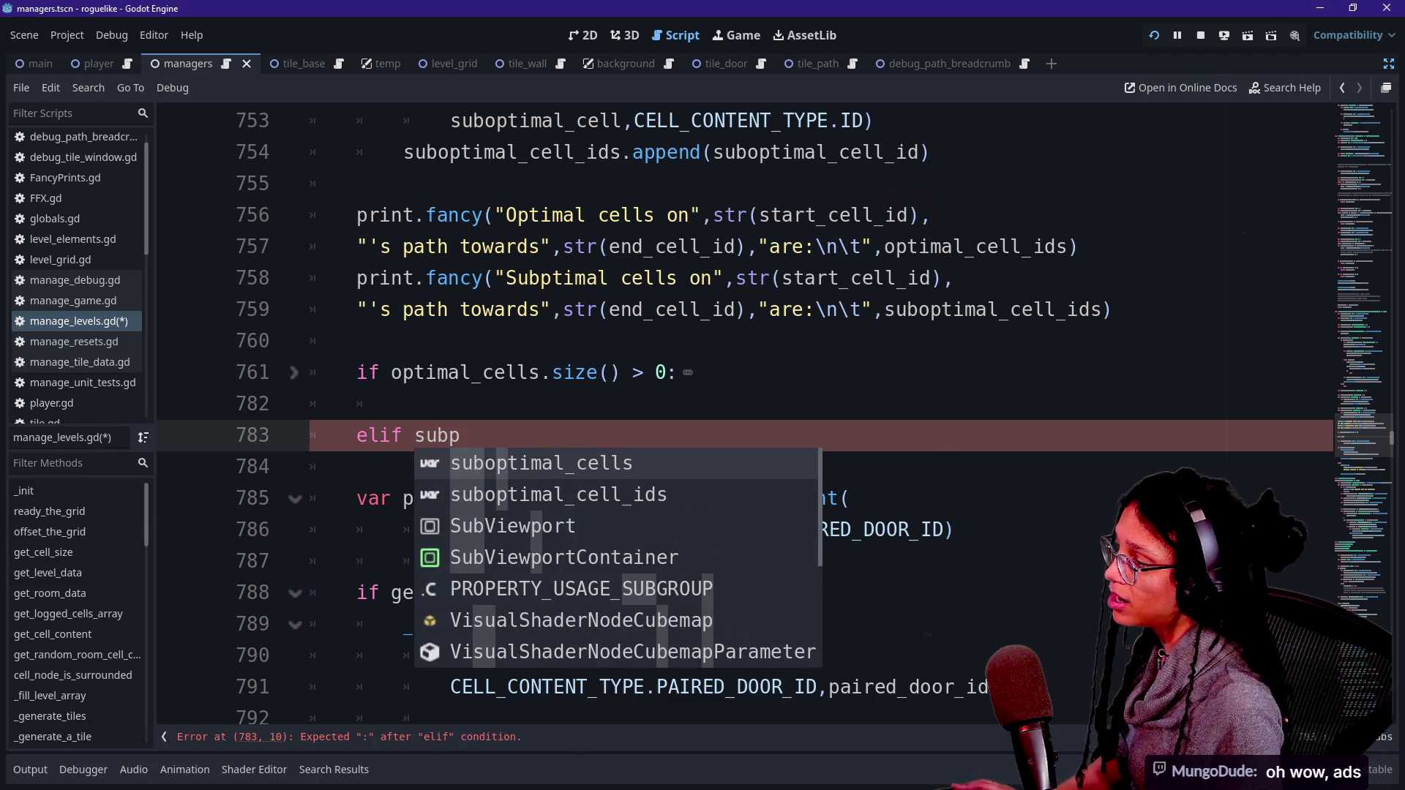
{"action": "key", "text": "Return"}
{"action": "type", "text": ">"}
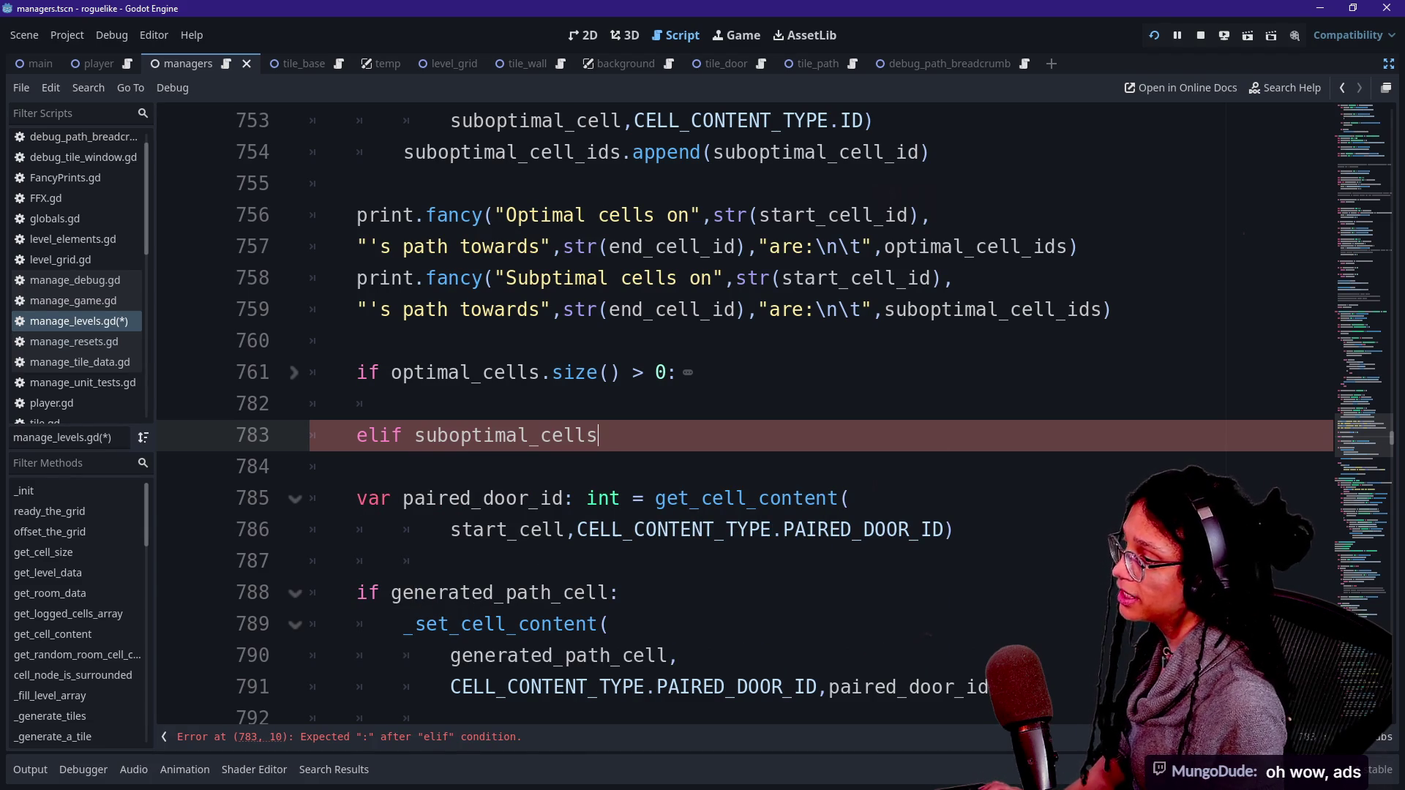
{"action": "type", "text": "ze() > 0:"}
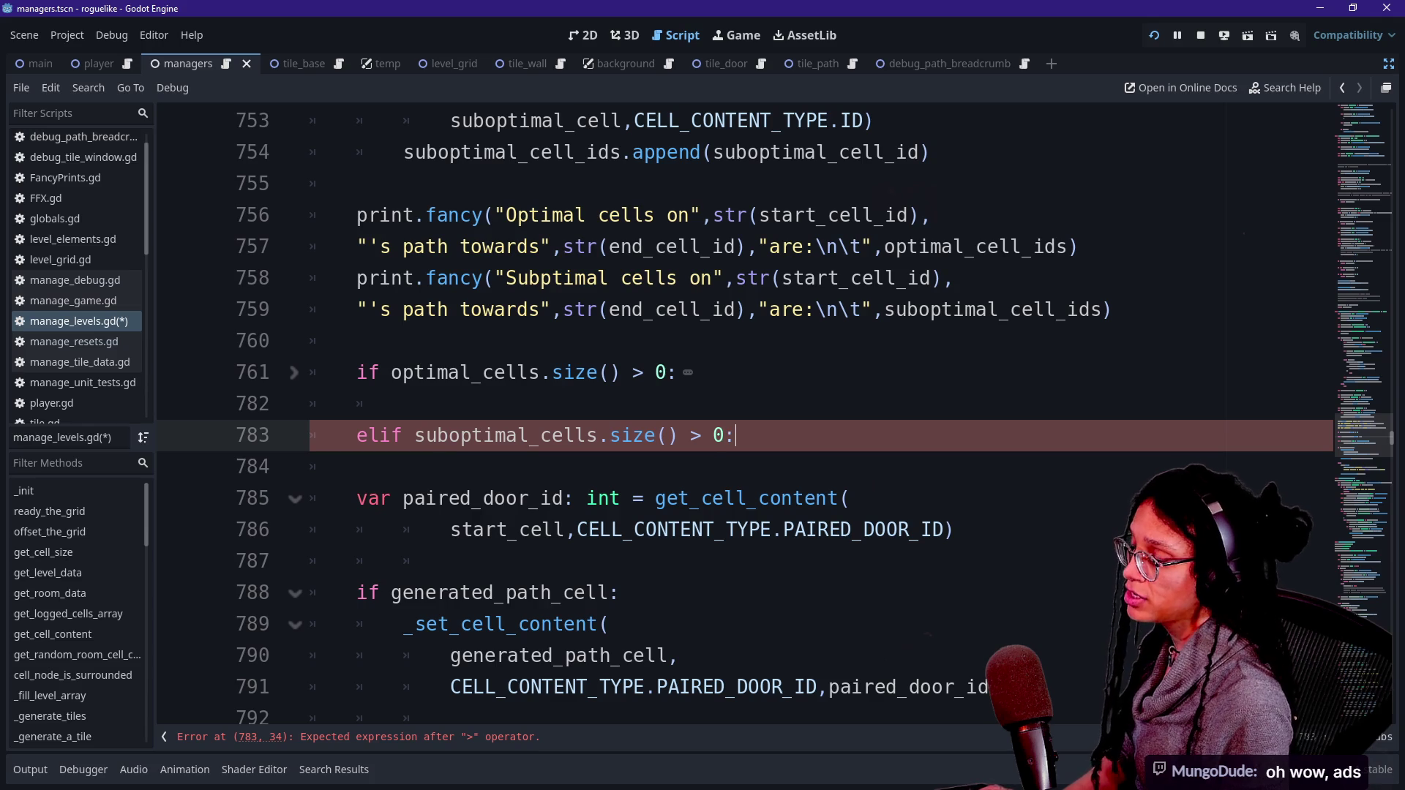
{"action": "key", "text": "Return"}
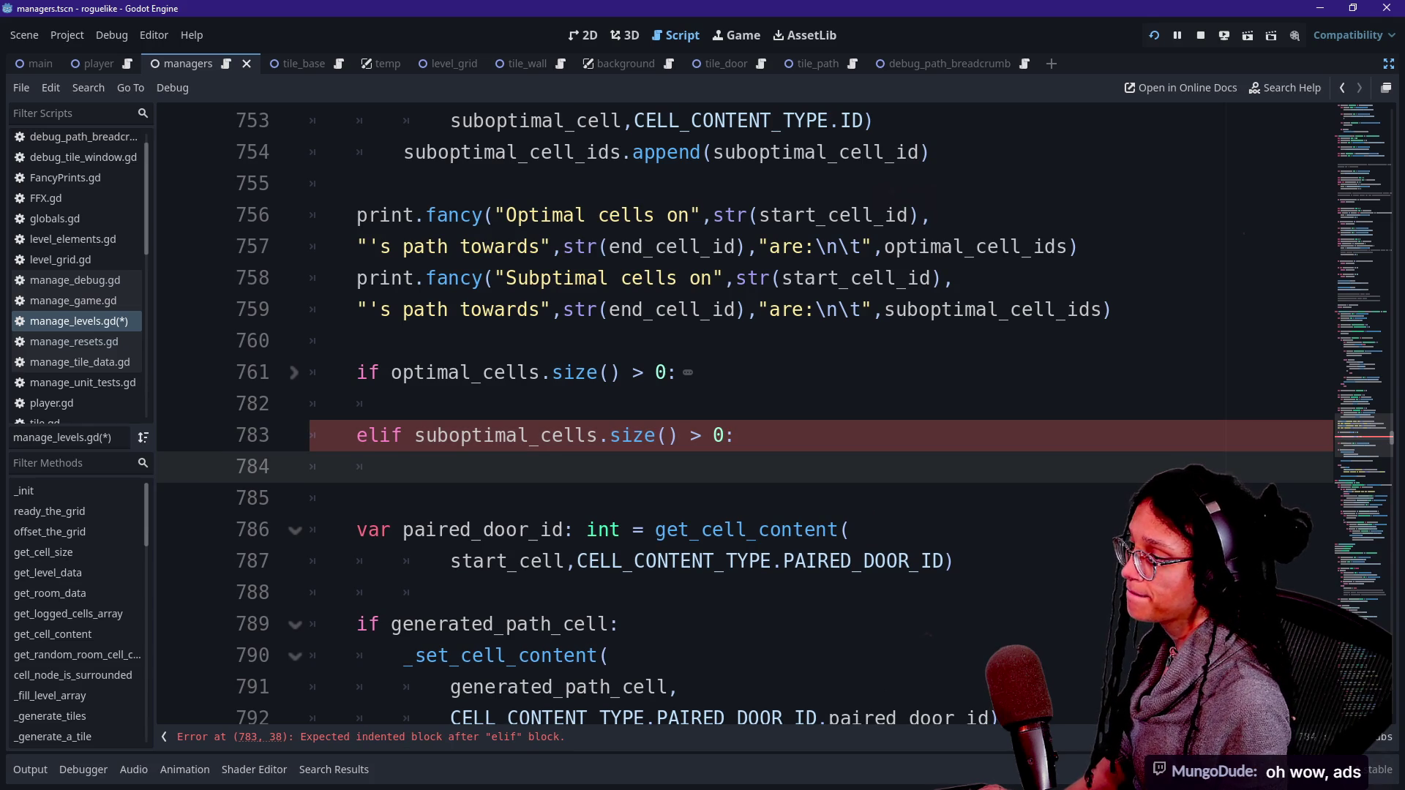
Step: Unfold the optimal-cells branch and select its whole nested block
{"action": "left_click", "coordinate": [294, 372]}
{"action": "left_click", "coordinate": [450, 561]}
{"action": "scroll", "coordinate": [585, 439], "scroll_direction": "down", "scroll_amount": 2}
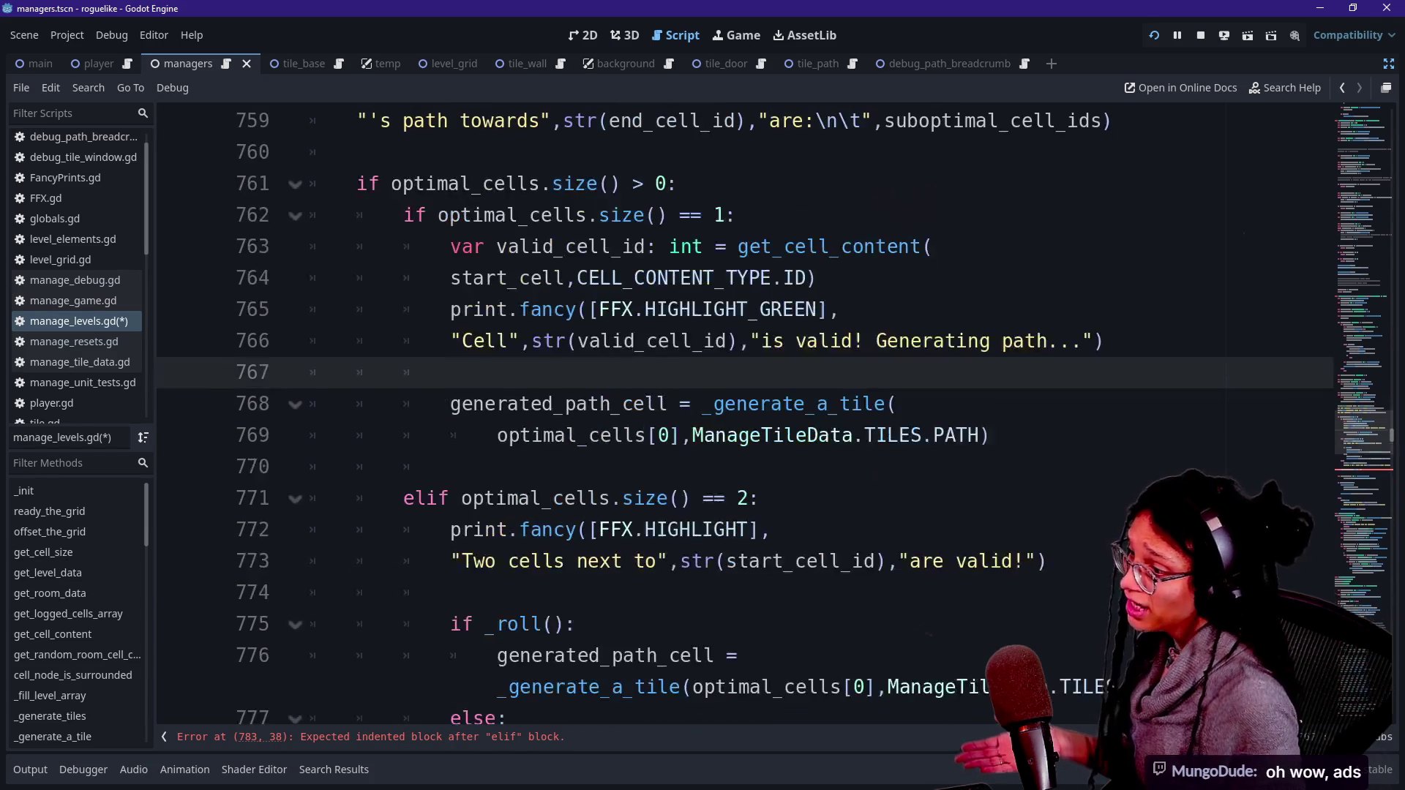
{"action": "left_click_drag", "start_coordinate": [484, 307], "coordinate": [492, 338]}
{"action": "left_click", "coordinate": [591, 527]}
{"action": "scroll", "coordinate": [592, 527], "scroll_direction": "down", "scroll_amount": 1}
{"action": "scroll", "coordinate": [732, 417], "scroll_direction": "down", "scroll_amount": 3}
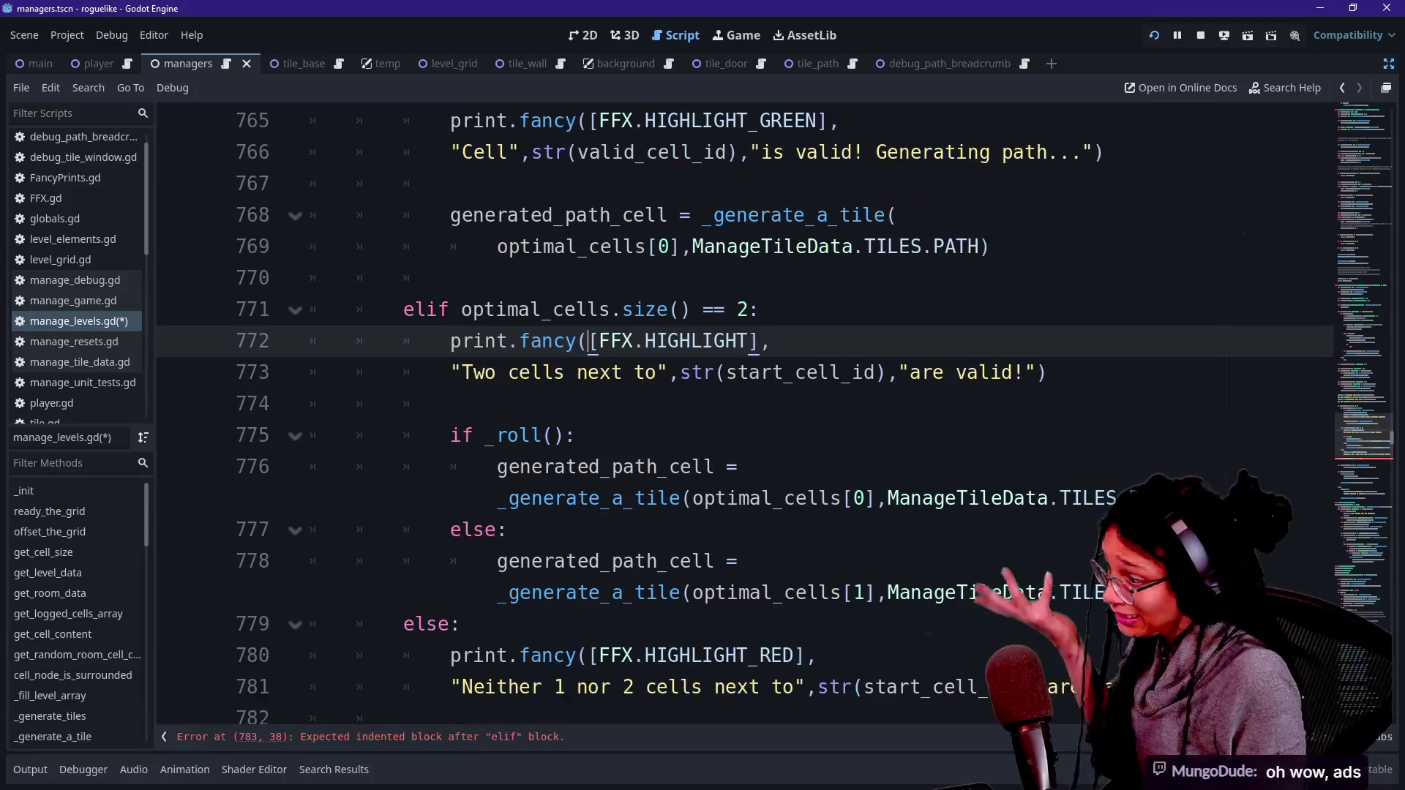
{"action": "left_click_drag", "start_coordinate": [667, 278], "coordinate": [1142, 499]}
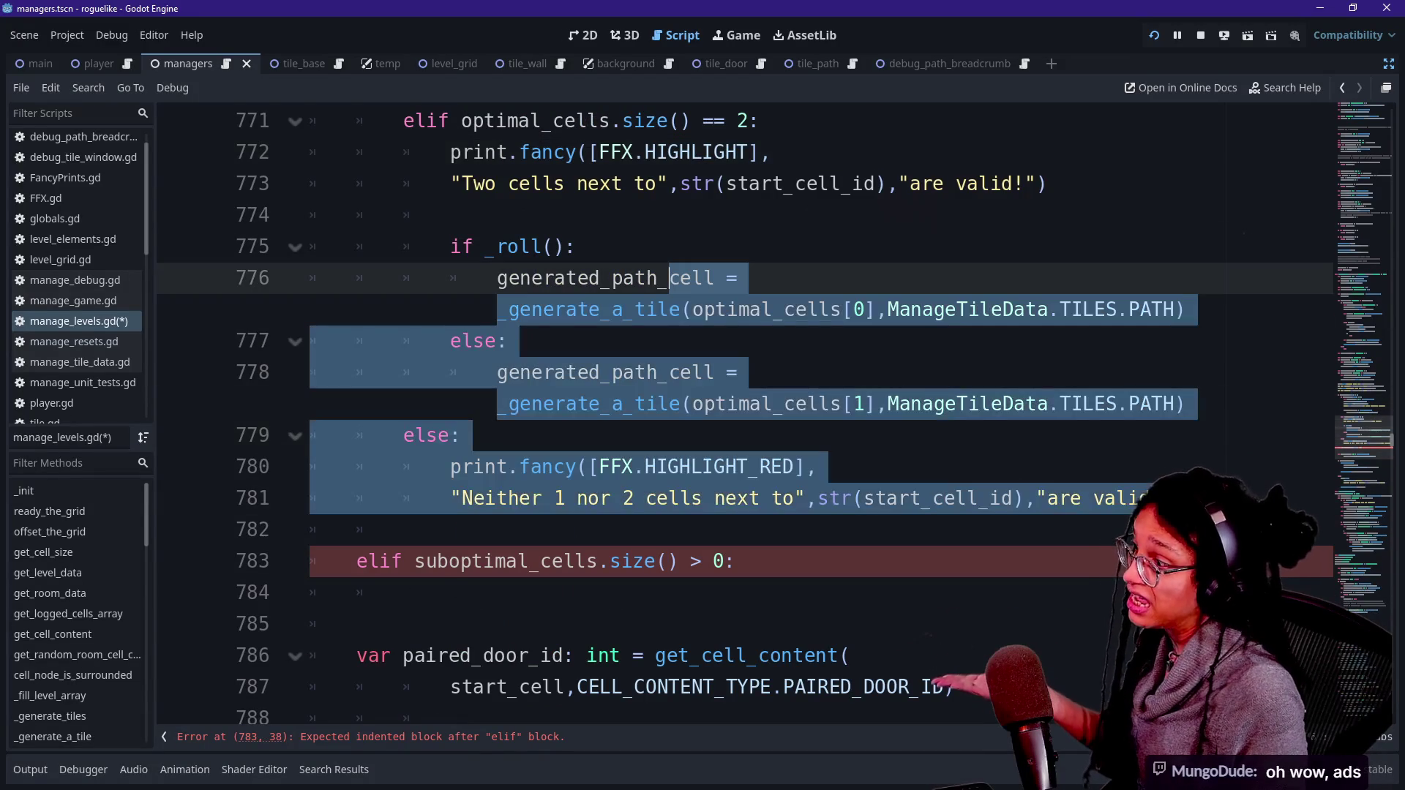
{"action": "scroll", "coordinate": [622, 322], "scroll_direction": "up", "scroll_amount": 5}
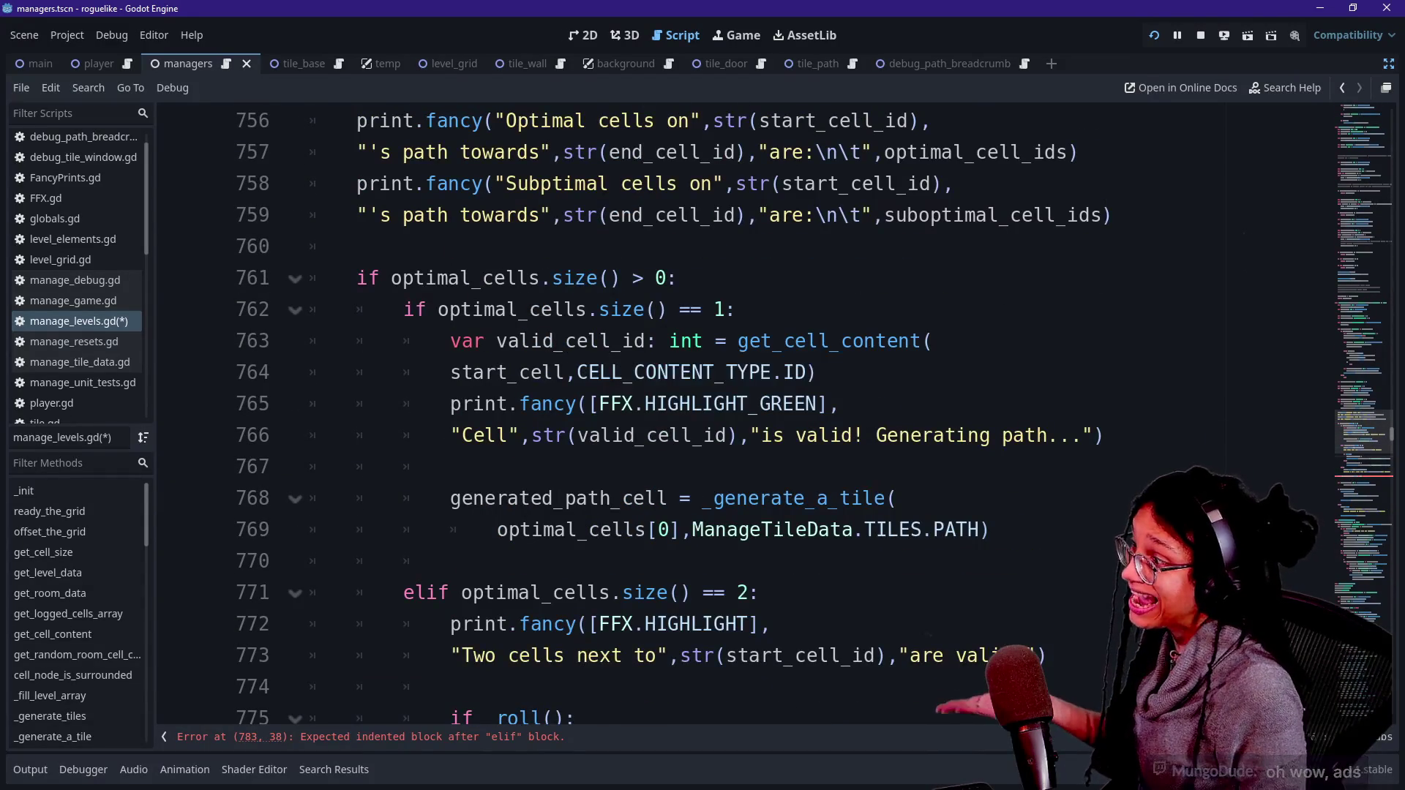
{"action": "left_click", "coordinate": [403, 309], "text": "shift"}
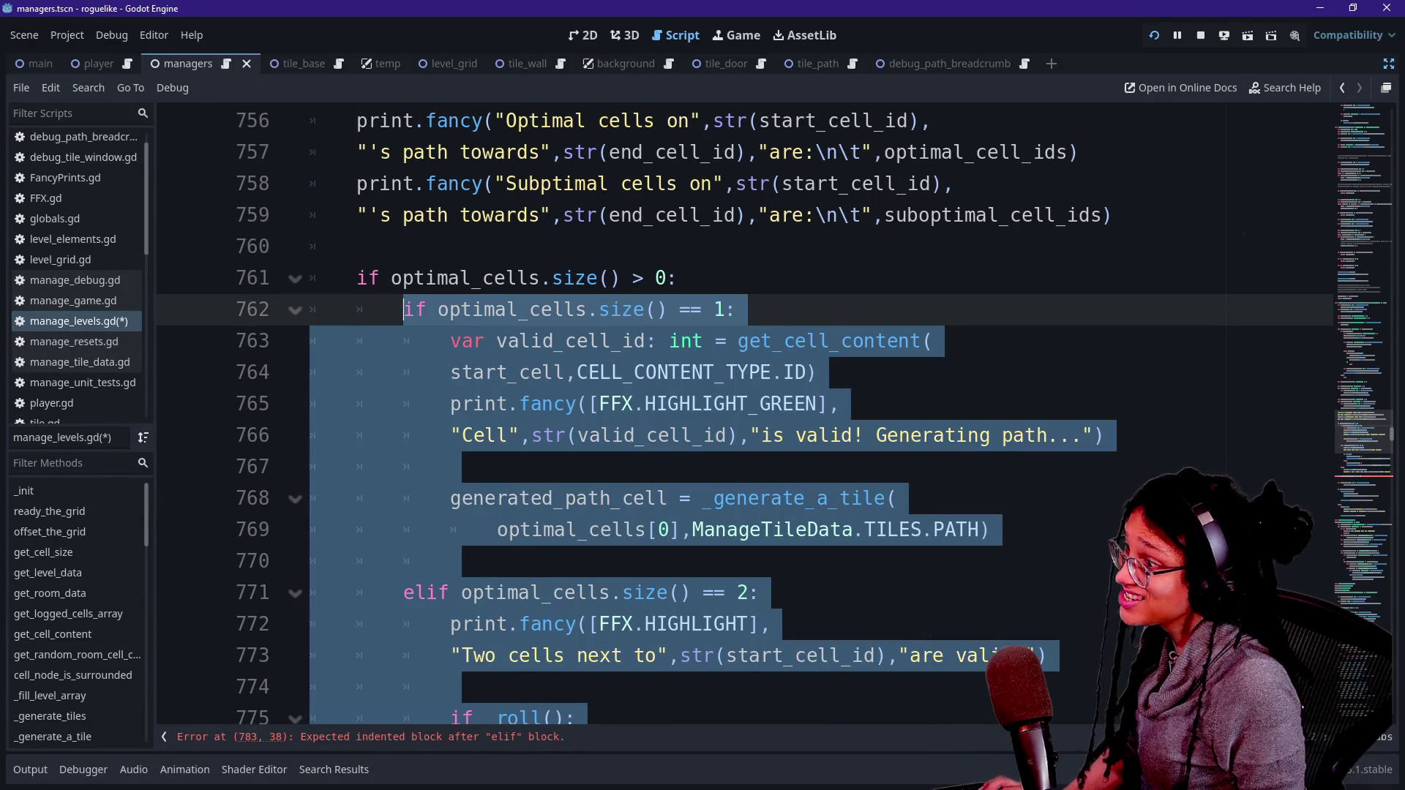
Step: Cut the nested optimal-cells block and replace it with a _generate_a_valid_path() call
{"action": "key", "text": "BackSpace"}
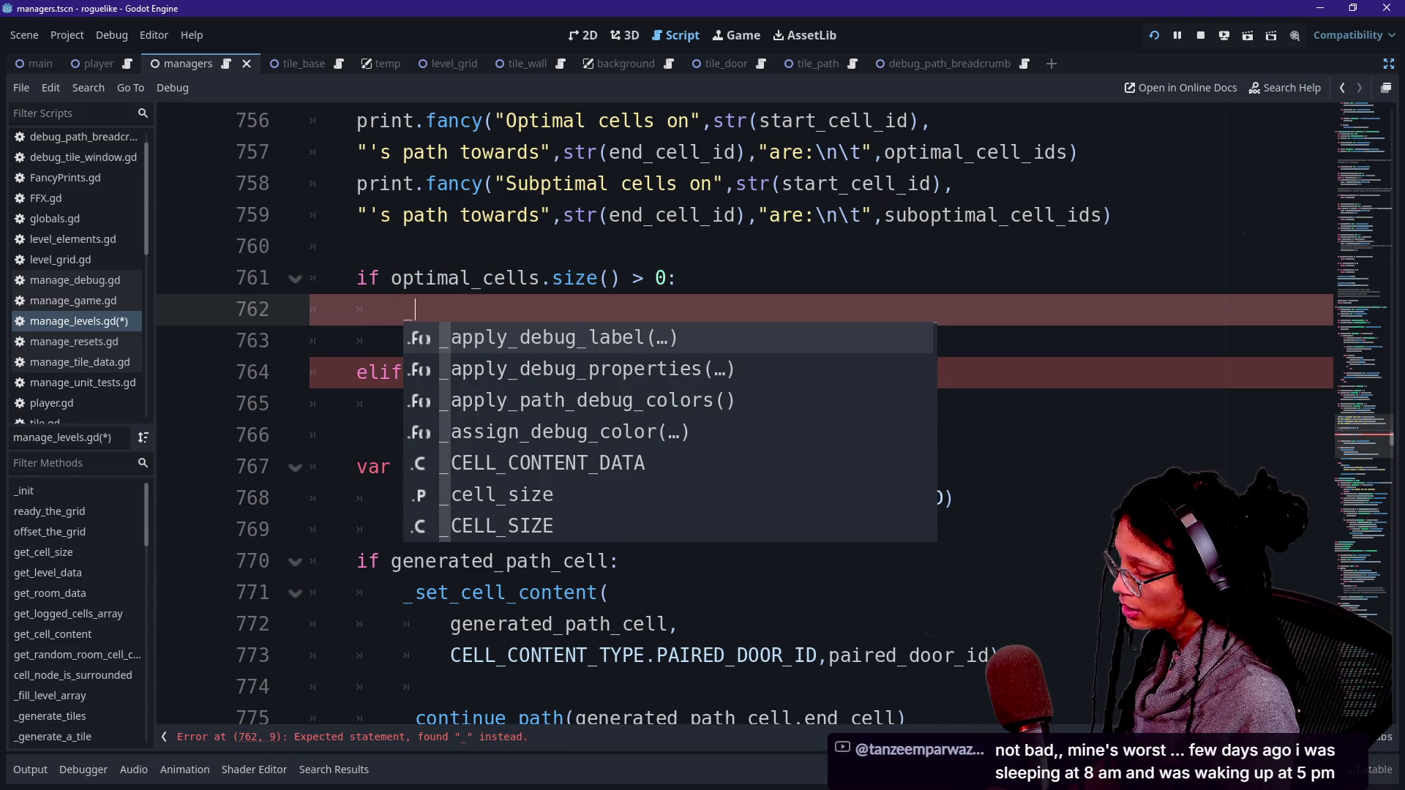
{"action": "type", "text": "_"}
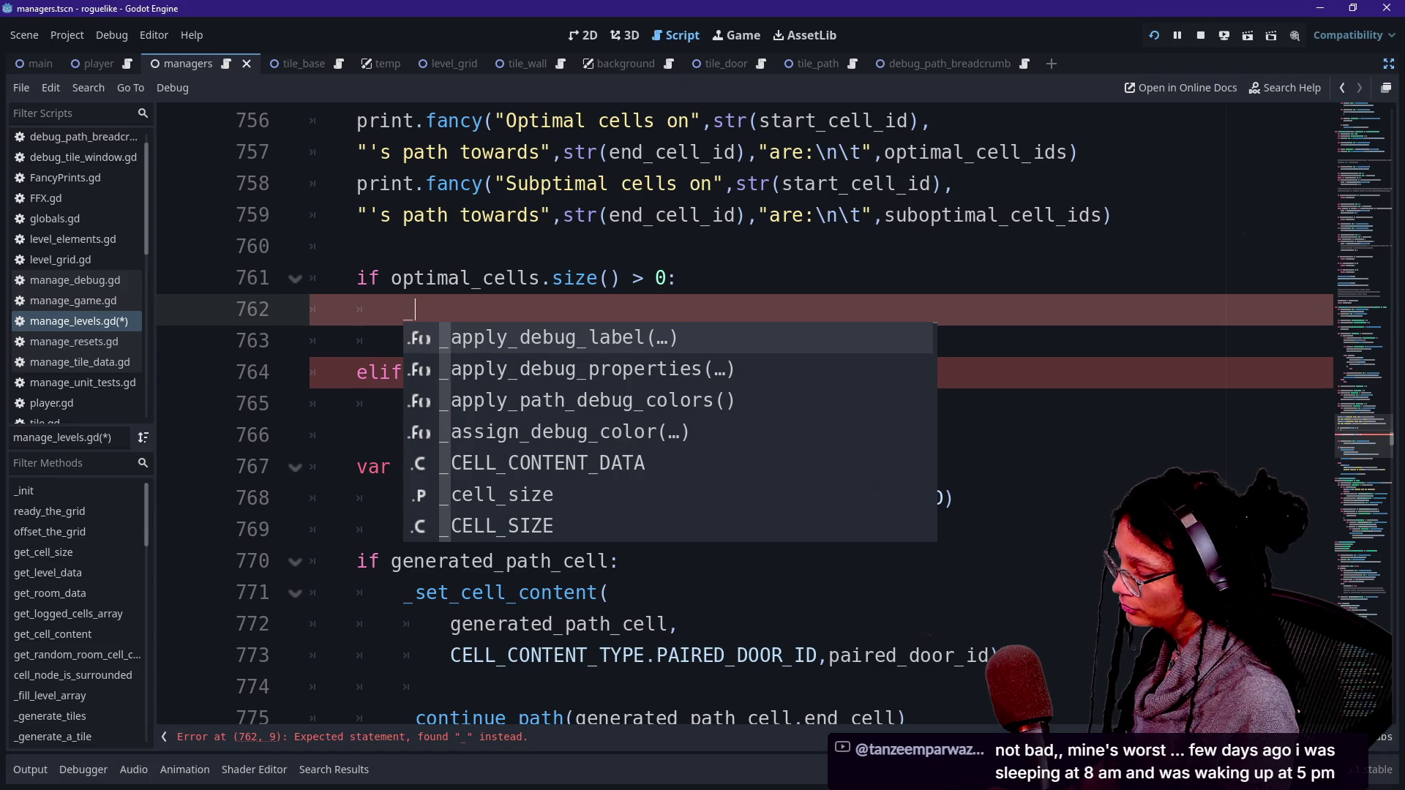
{"action": "type", "text": "generate_"}
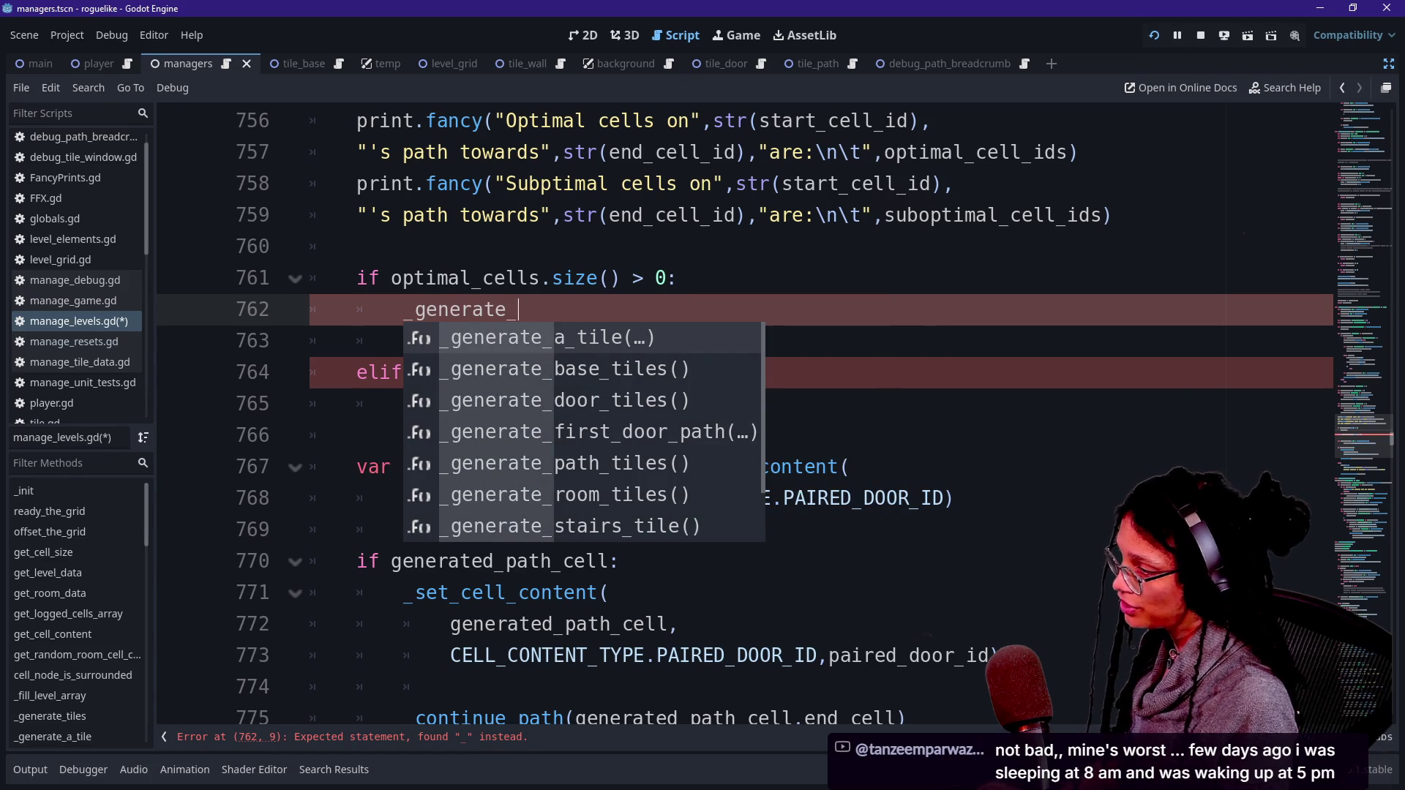
{"action": "type", "text": "a_valid_path"}
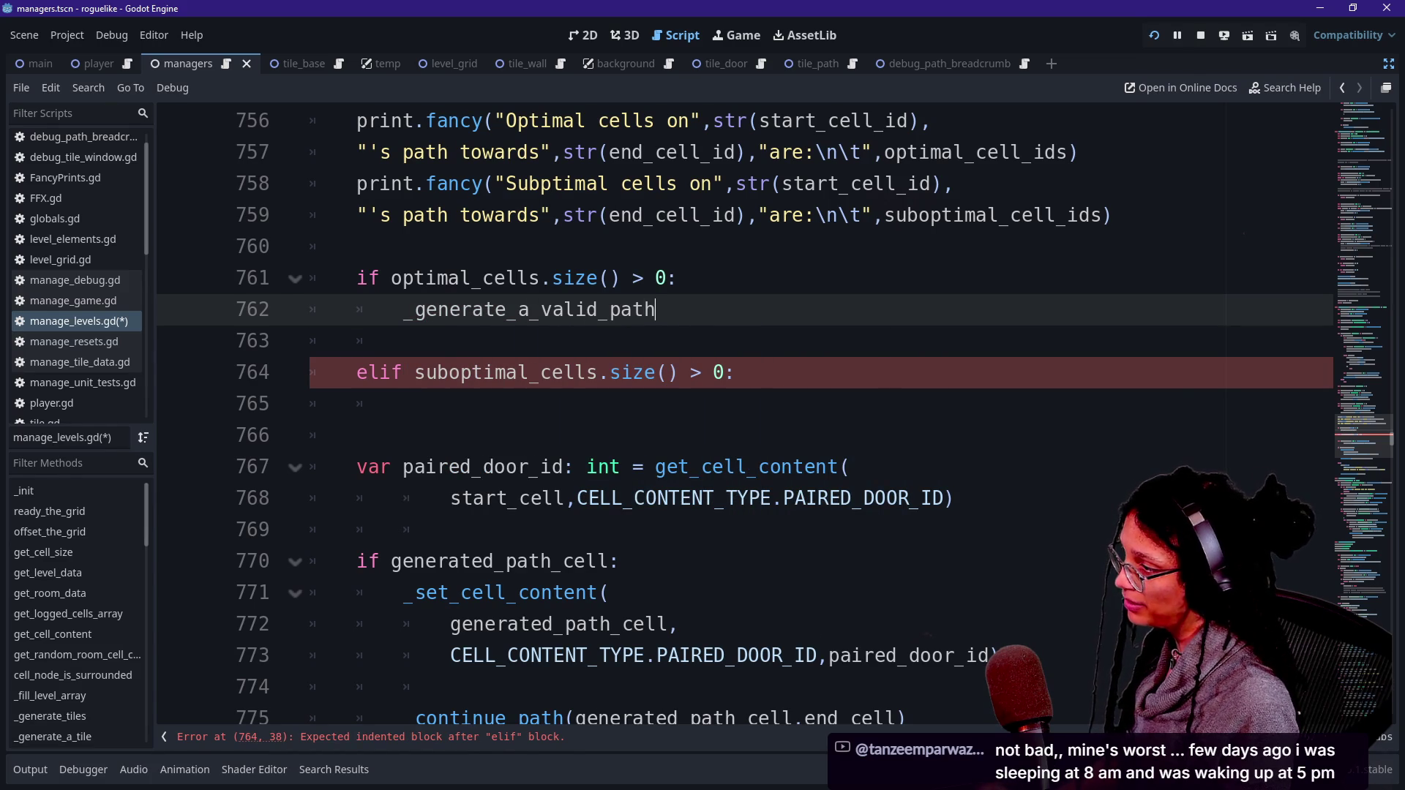
{"action": "type", "text": "()"}
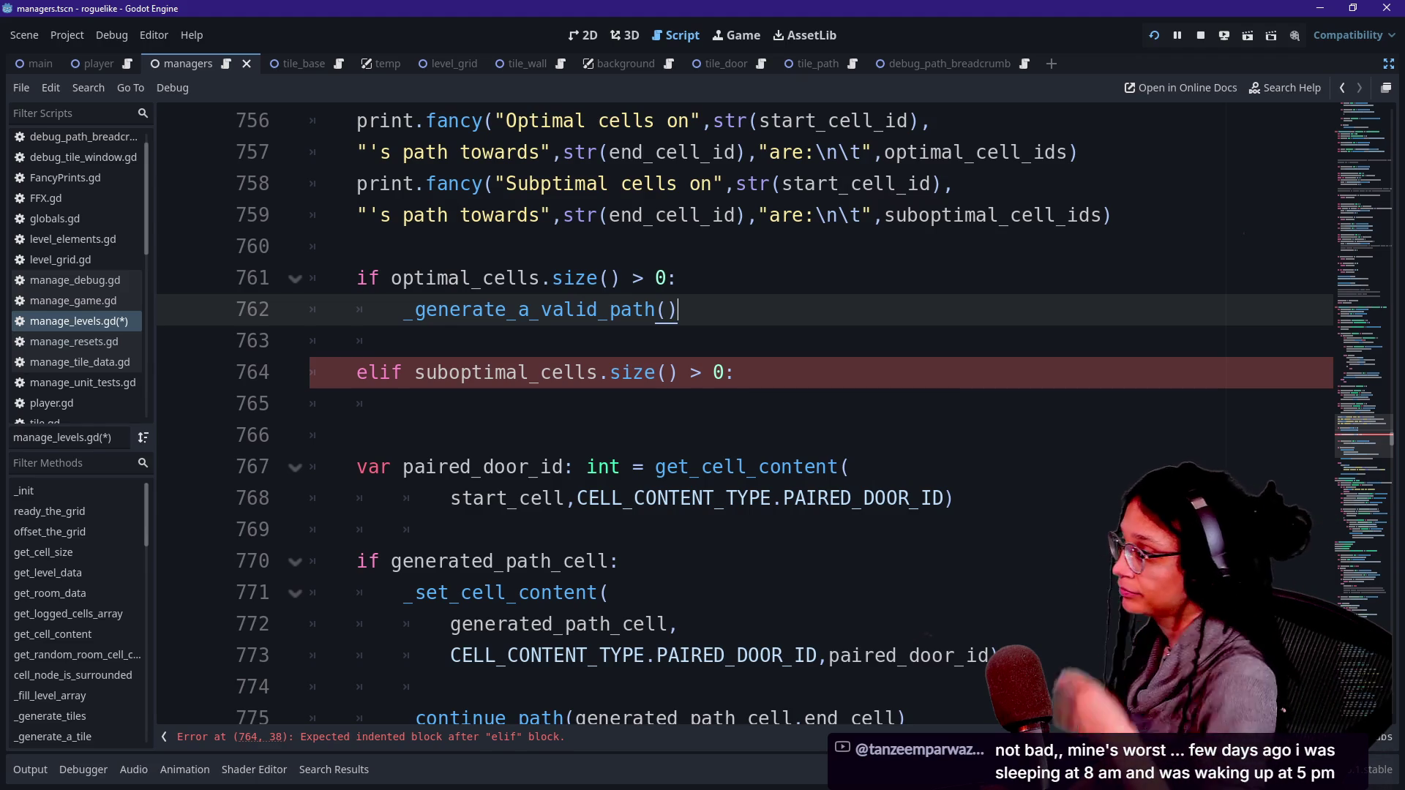
{"action": "scroll", "coordinate": [773, 413], "scroll_direction": "down", "scroll_amount": 5}
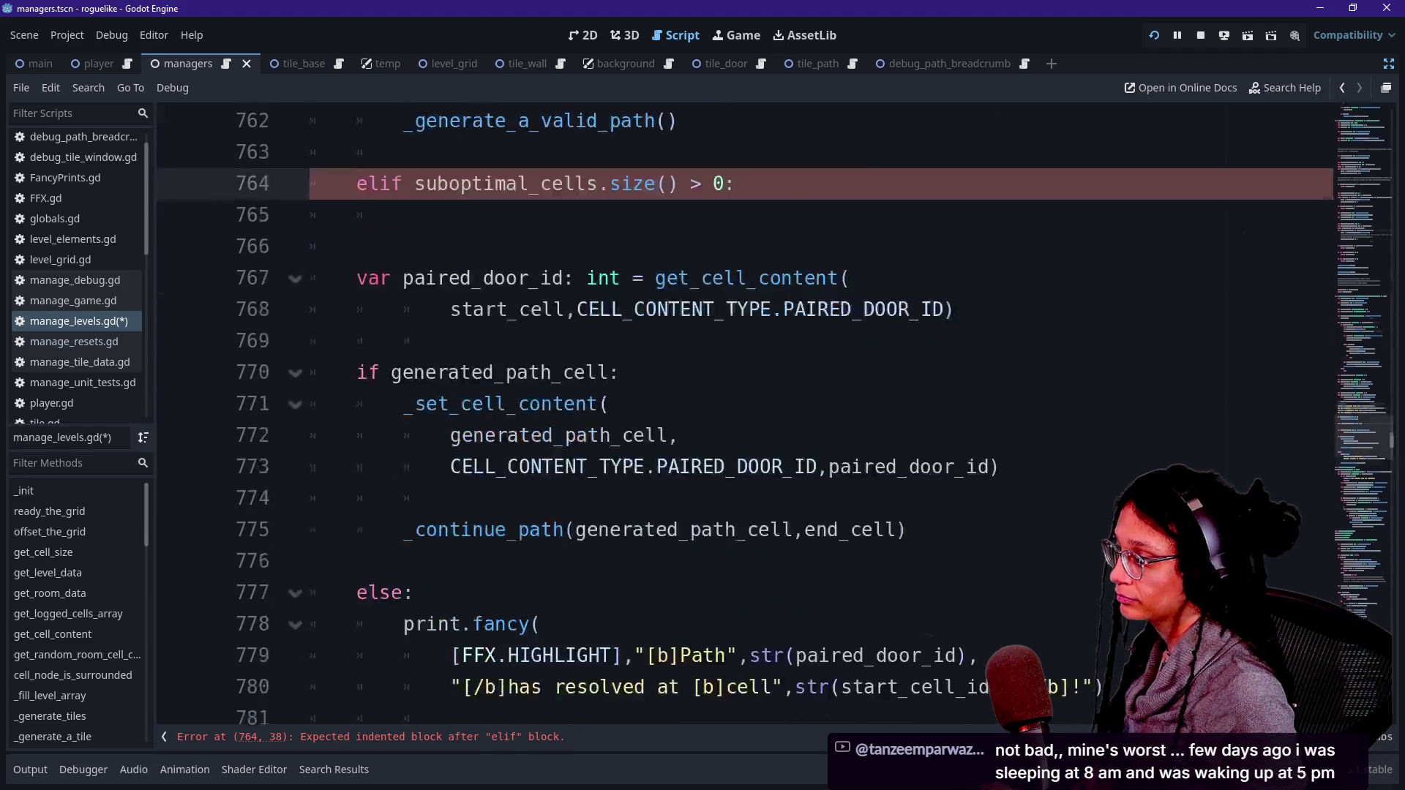
Step: Add a _generate_a_valid_path() -> void function below and paste the cut logic into it, dedented
{"action": "key", "text": "Return"}
{"action": "key", "text": "Return"}
{"action": "key", "text": "BackSpace"}
{"action": "key", "text": "BackSpace"}
{"action": "type", "text": "finc _generate_a"}
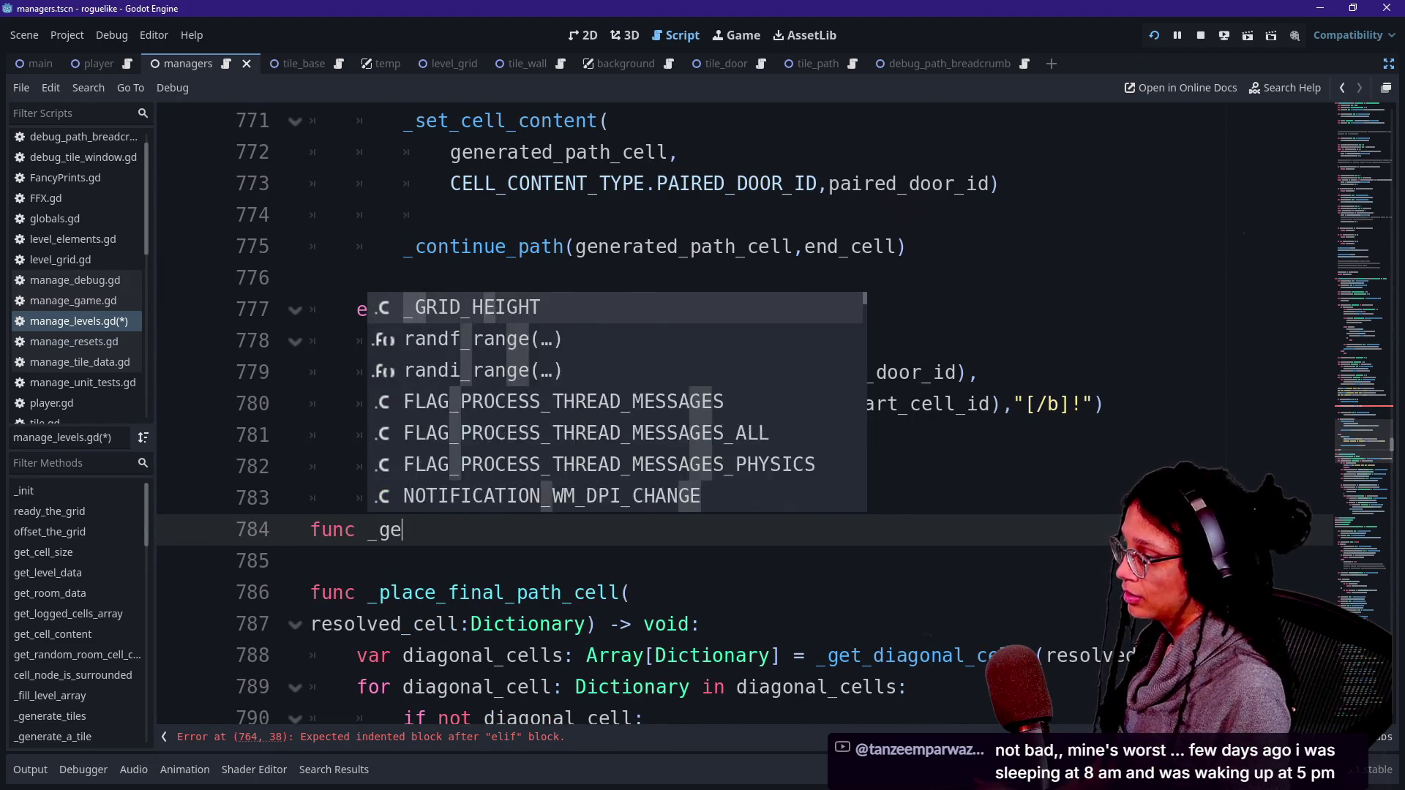
{"action": "type", "text": "_valid_p"}
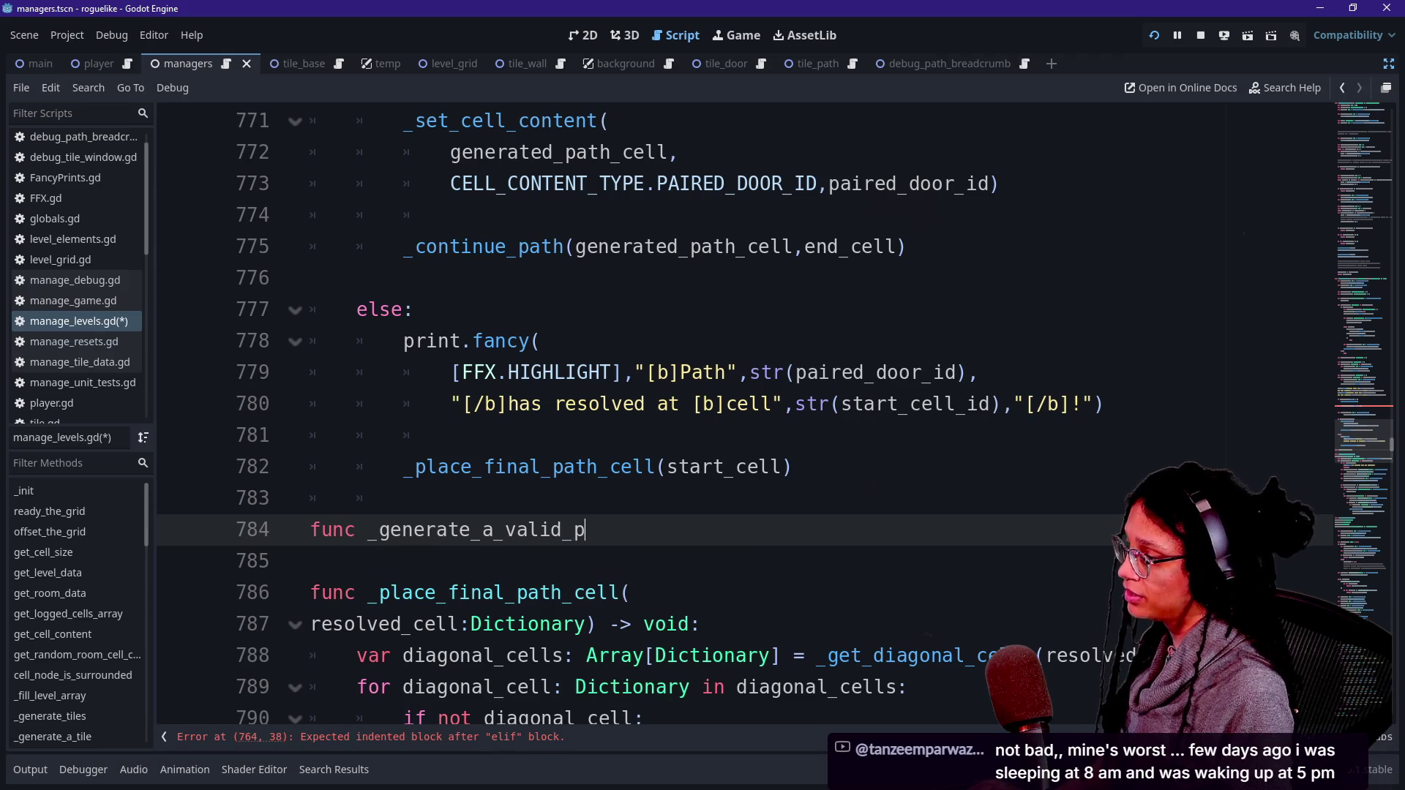
{"action": "type", "text": "ath void:"}
{"action": "key", "text": "Return"}
{"action": "key", "text": "ctrl+v"}
{"action": "scroll", "coordinate": [732, 409], "scroll_direction": "up", "scroll_amount": 3}
{"action": "scroll", "coordinate": [732, 410], "scroll_direction": "up", "scroll_amount": 2}
{"action": "scroll", "coordinate": [731, 409], "scroll_direction": "down", "scroll_amount": 7}
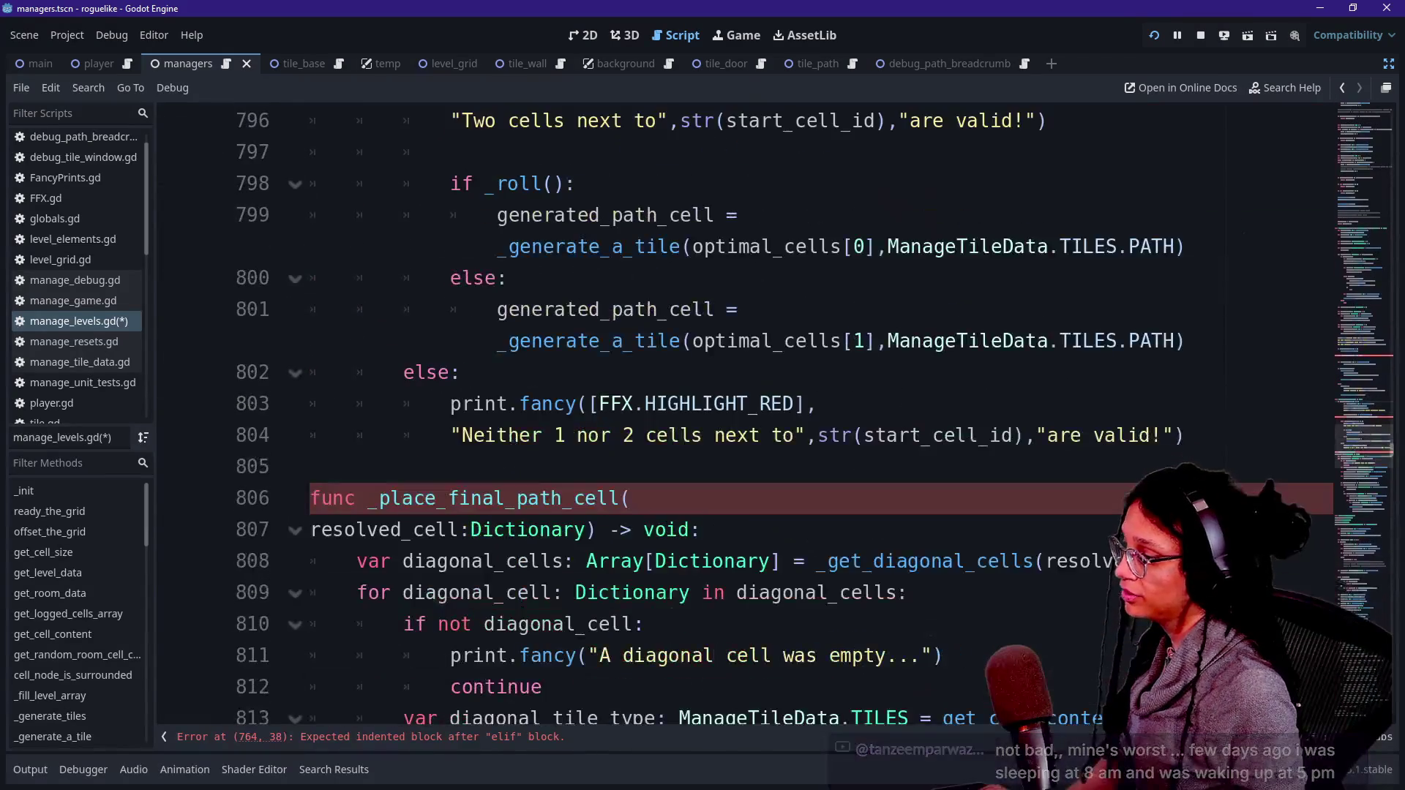
{"action": "key", "text": "shift+Tab"}
{"action": "scroll", "coordinate": [732, 409], "scroll_direction": "up", "scroll_amount": 4}
{"action": "left_click", "coordinate": [644, 372]}
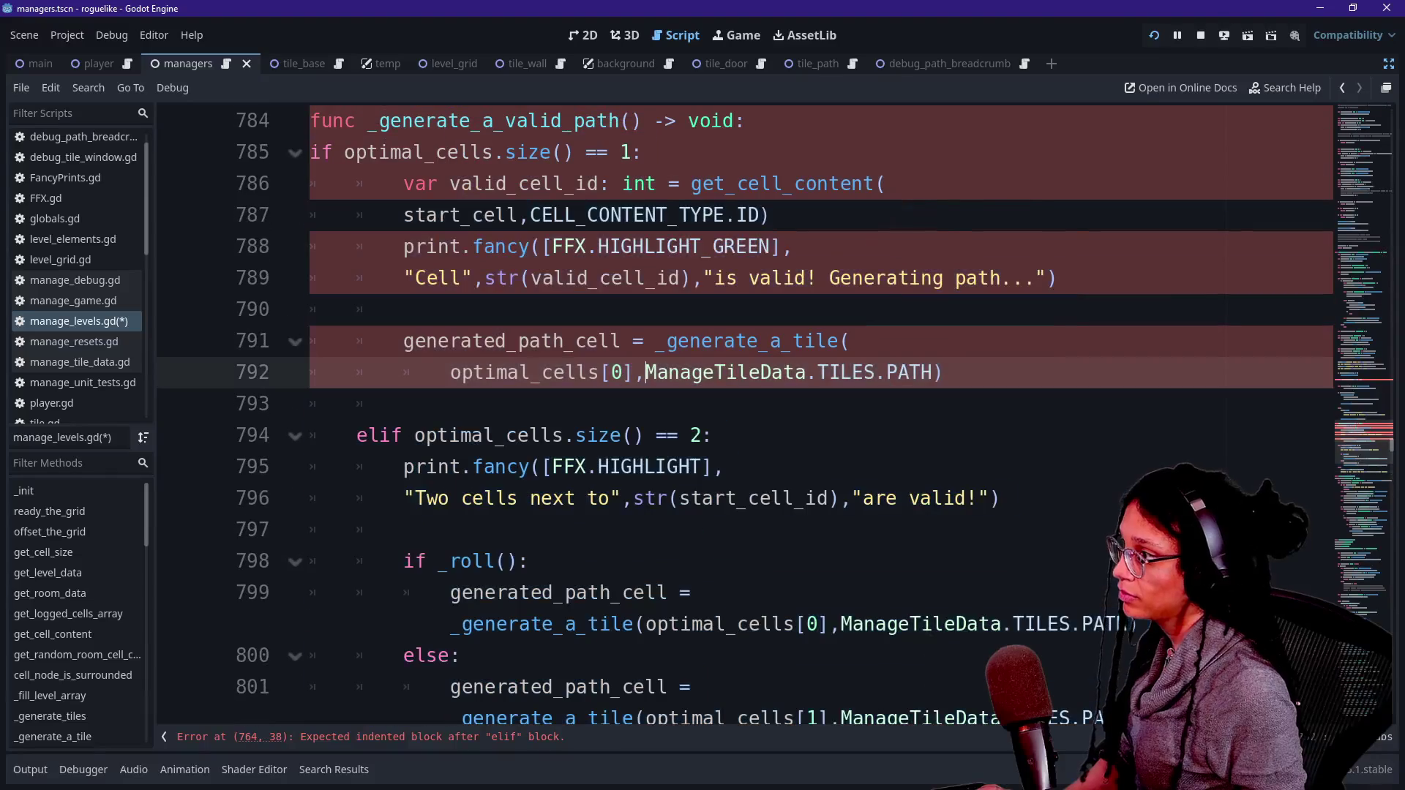
Step: Indent the new function's body one level and jump to the line flagged by the error
{"action": "scroll", "coordinate": [732, 409], "scroll_direction": "up", "scroll_amount": 1}
{"action": "left_click_drag", "start_coordinate": [449, 247], "coordinate": [732, 725]}
{"action": "key", "text": "Tab"}
{"action": "scroll", "coordinate": [732, 410], "scroll_direction": "up", "scroll_amount": 2}
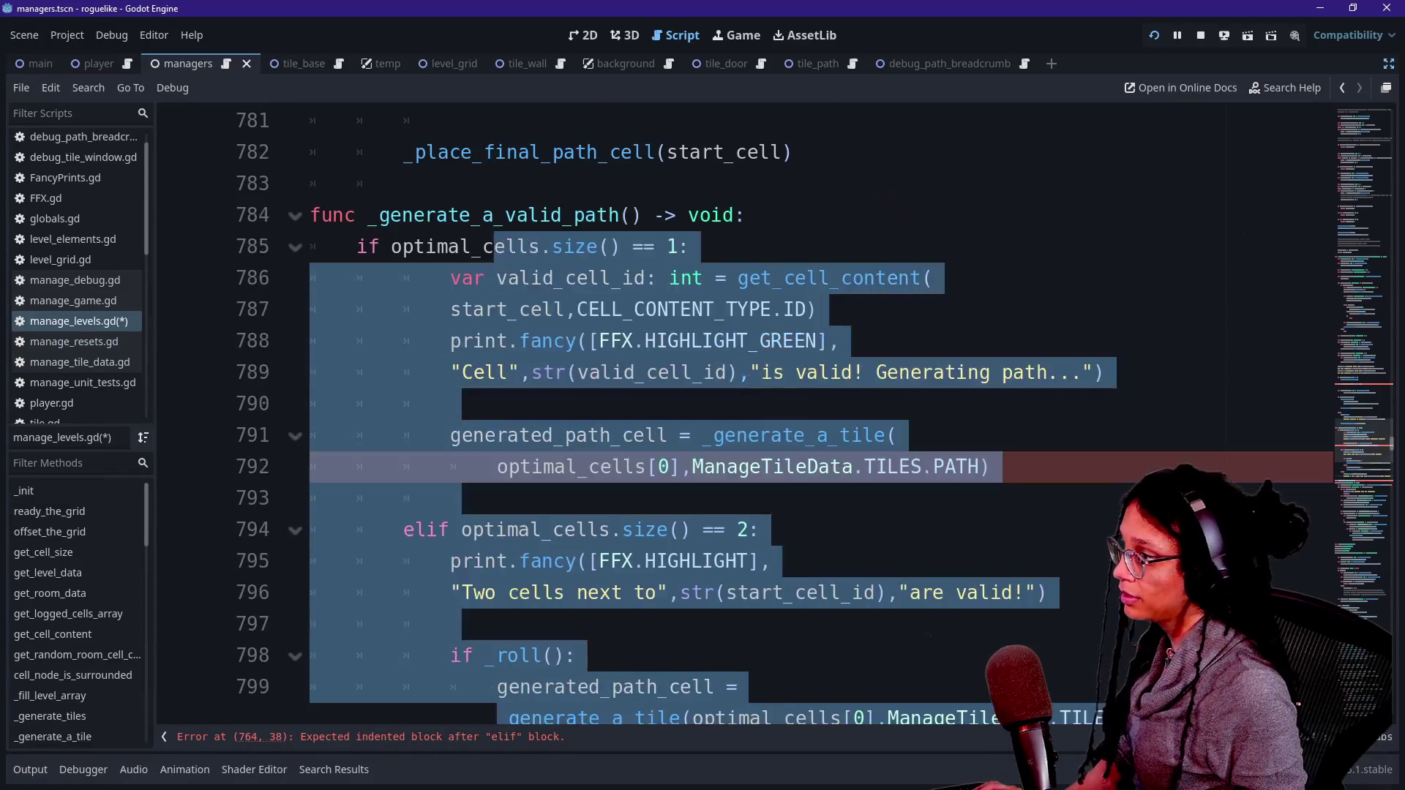
{"action": "left_click", "coordinate": [610, 341]}
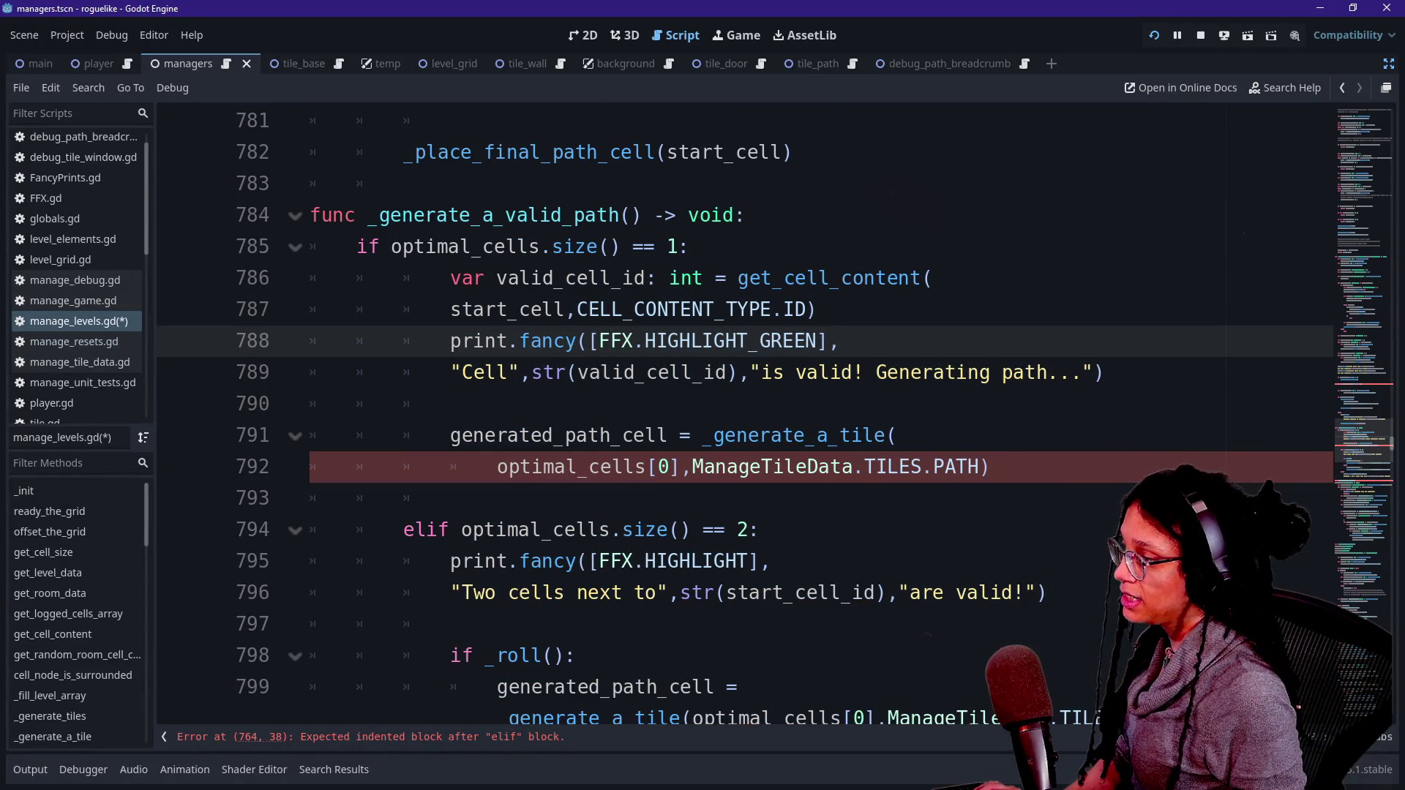
{"action": "scroll", "coordinate": [731, 410], "scroll_direction": "down", "scroll_amount": 5}
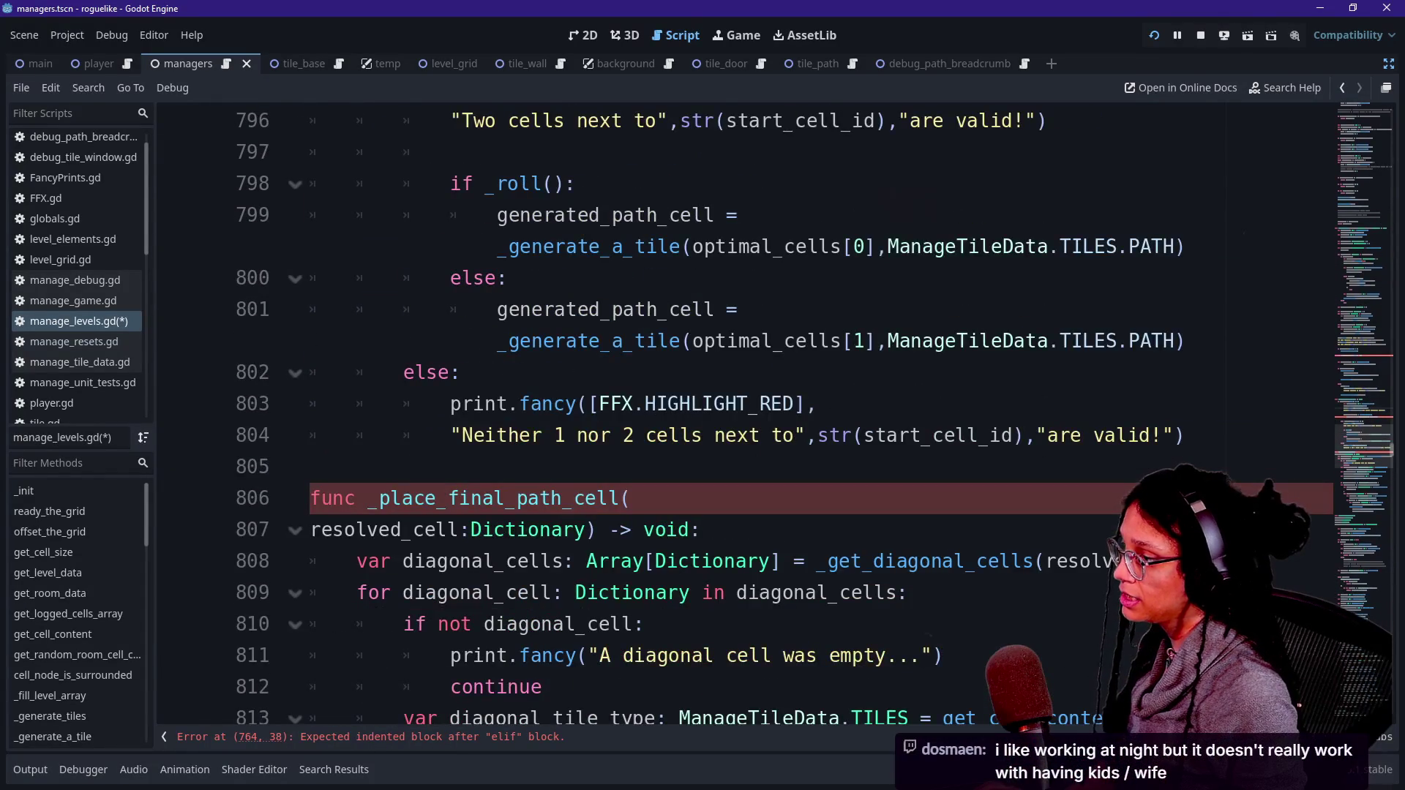
{"action": "scroll", "coordinate": [731, 410], "scroll_direction": "up", "scroll_amount": 5}
{"action": "left_click_drag", "start_coordinate": [693, 467], "coordinate": [497, 467]}
{"action": "left_click", "coordinate": [693, 467]}
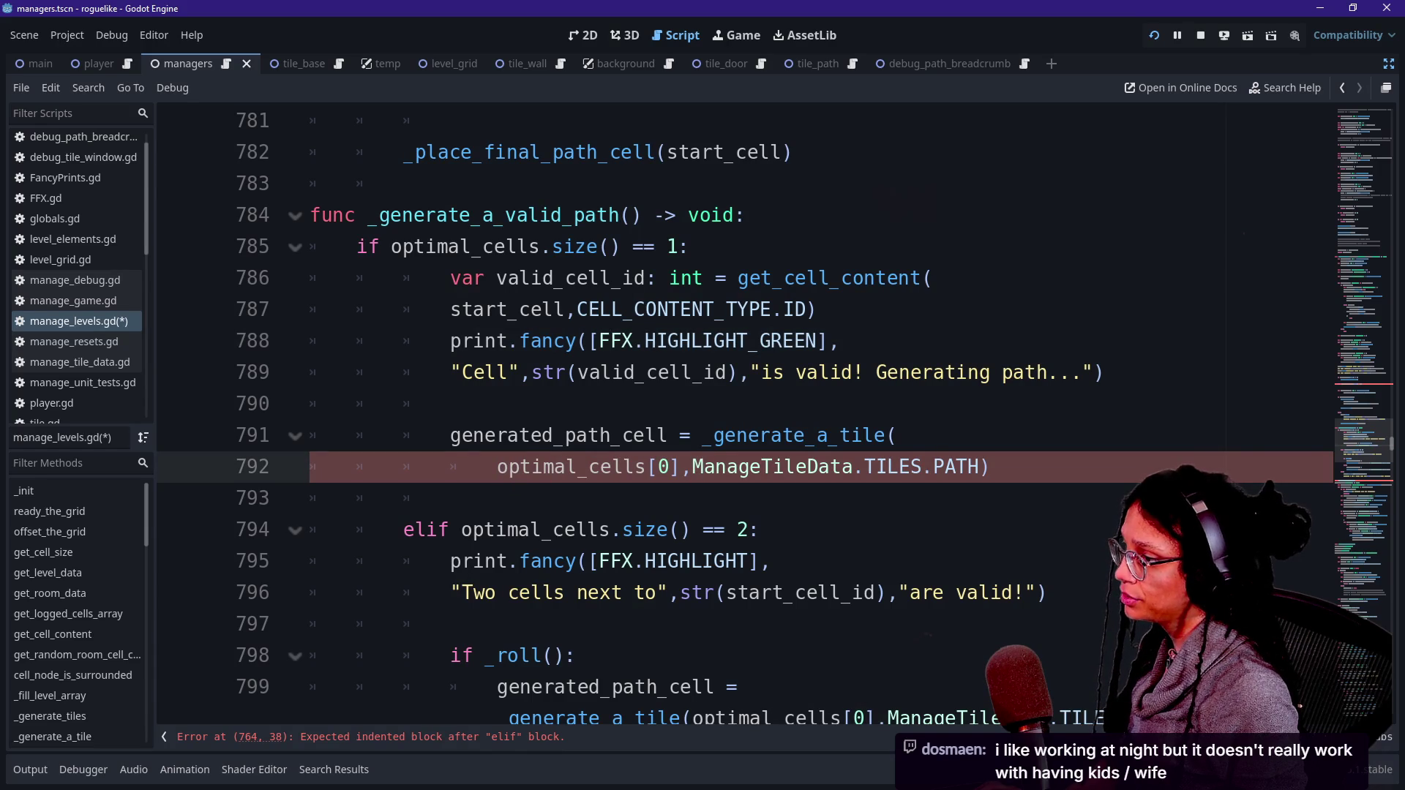
{"action": "left_click", "coordinate": [481, 738]}
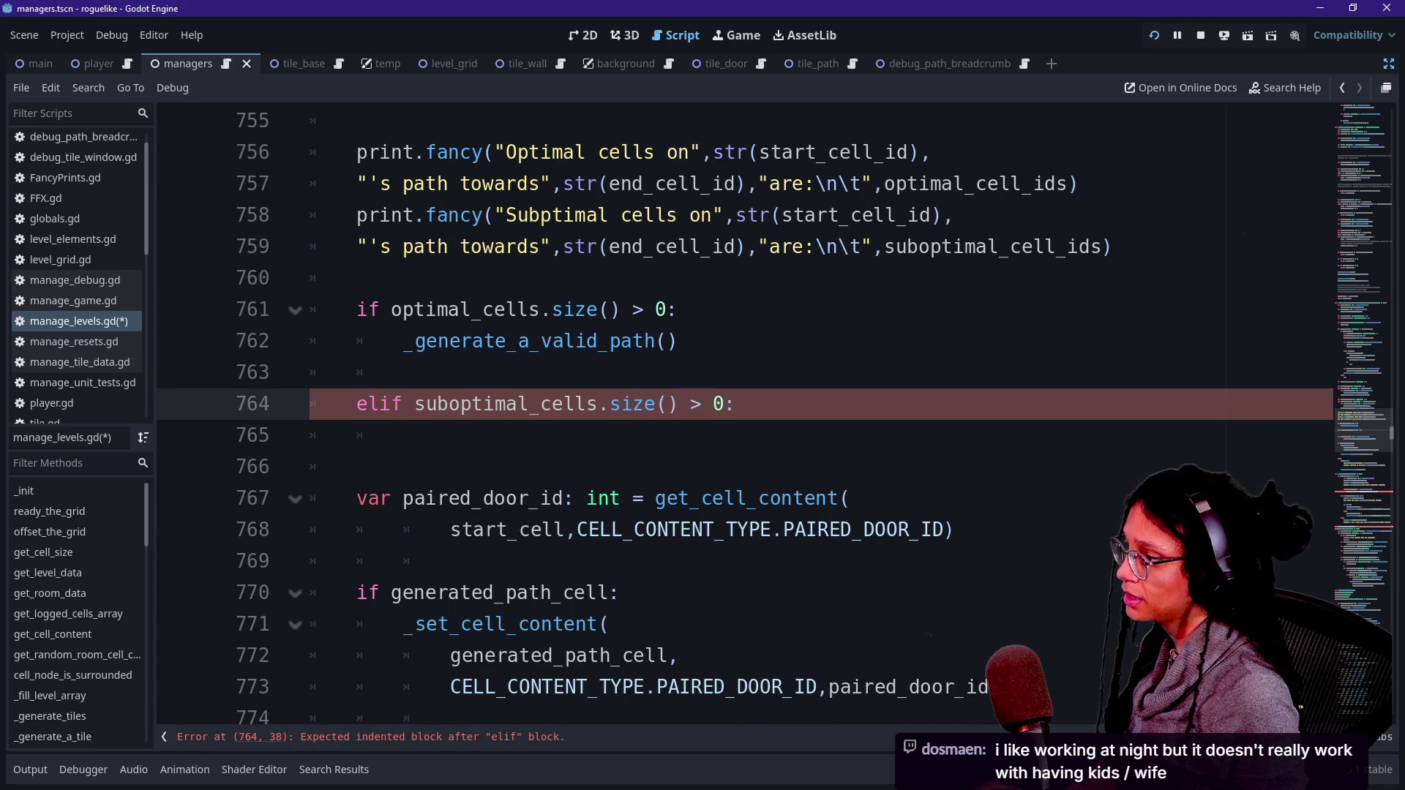
Step: Copy the _generate_a_valid_path() call into the elif suboptimal_cells branch, removing the blank line
{"action": "left_click", "coordinate": [357, 466]}
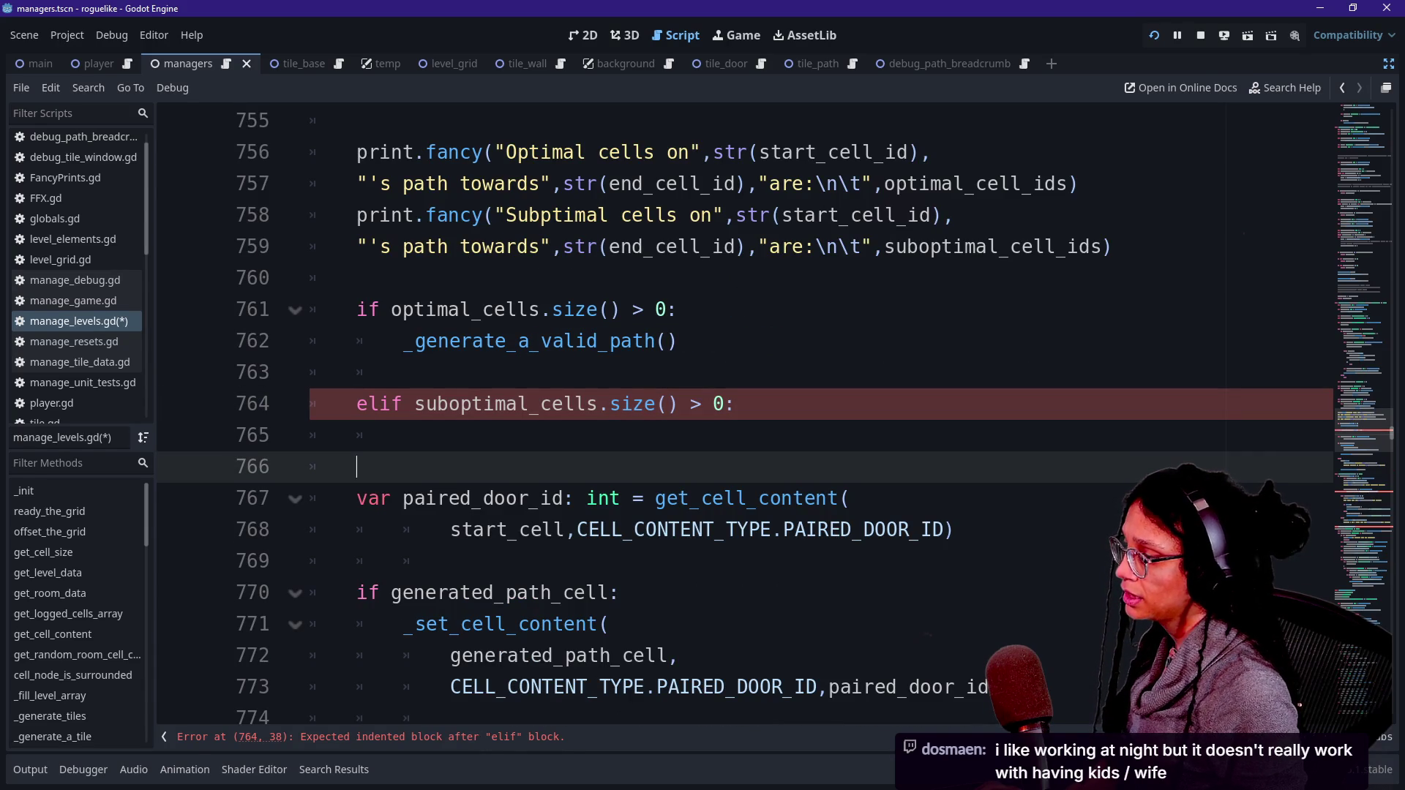
{"action": "key", "text": "Up"}
{"action": "left_click_drag", "start_coordinate": [677, 309], "coordinate": [677, 341]}
{"action": "key", "text": "ctrl+c"}
{"action": "left_click", "coordinate": [615, 446]}
{"action": "key", "text": "ctrl+v"}
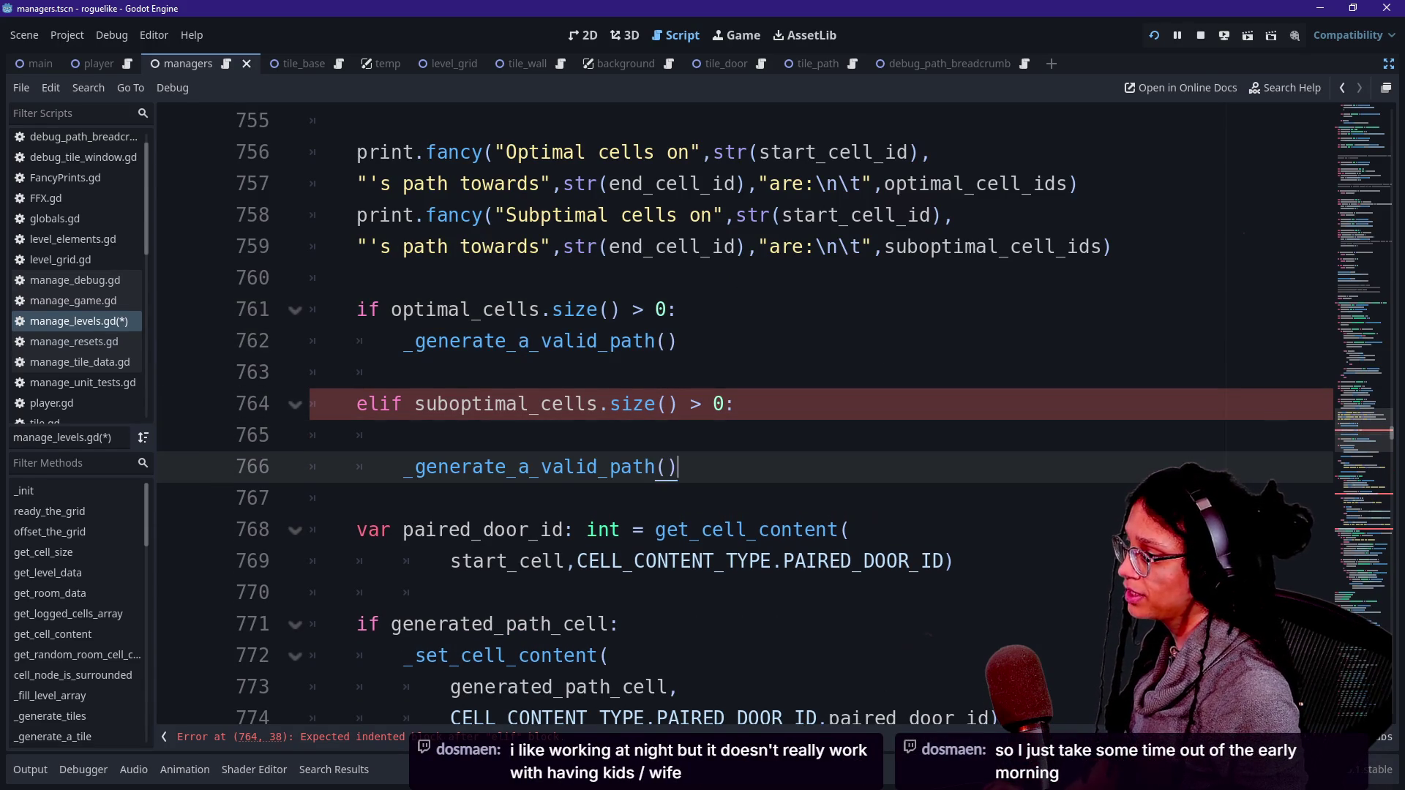
{"action": "key", "text": "Up"}
{"action": "key", "text": "BackSpace"}
{"action": "key", "text": "BackSpace"}
{"action": "key", "text": "BackSpace"}
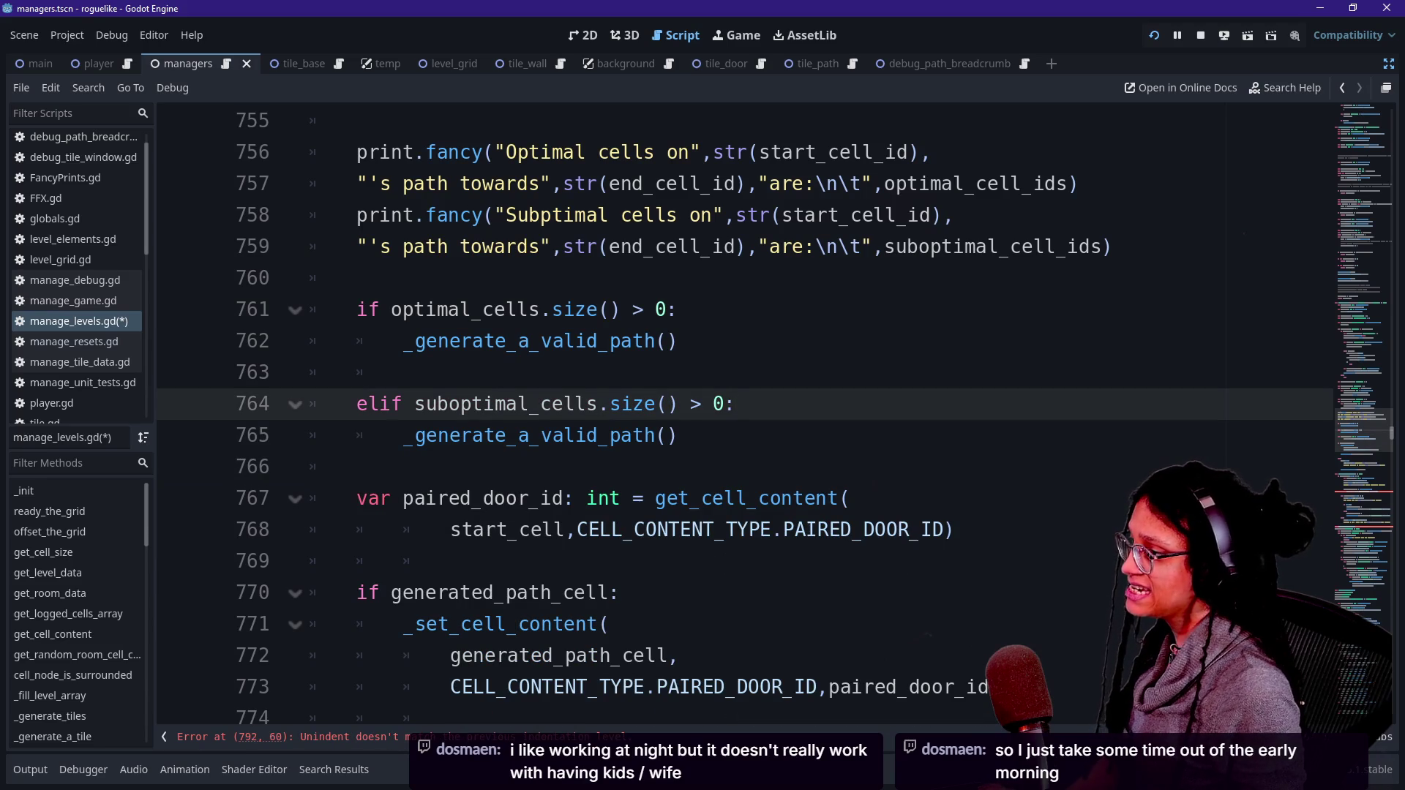
{"action": "left_click", "coordinate": [667, 341]}
Step: Pass optimal_cells and suboptimal_cells as arguments to the two _generate_a_valid_path() calls
{"action": "type", "text": "optimal_cells"}
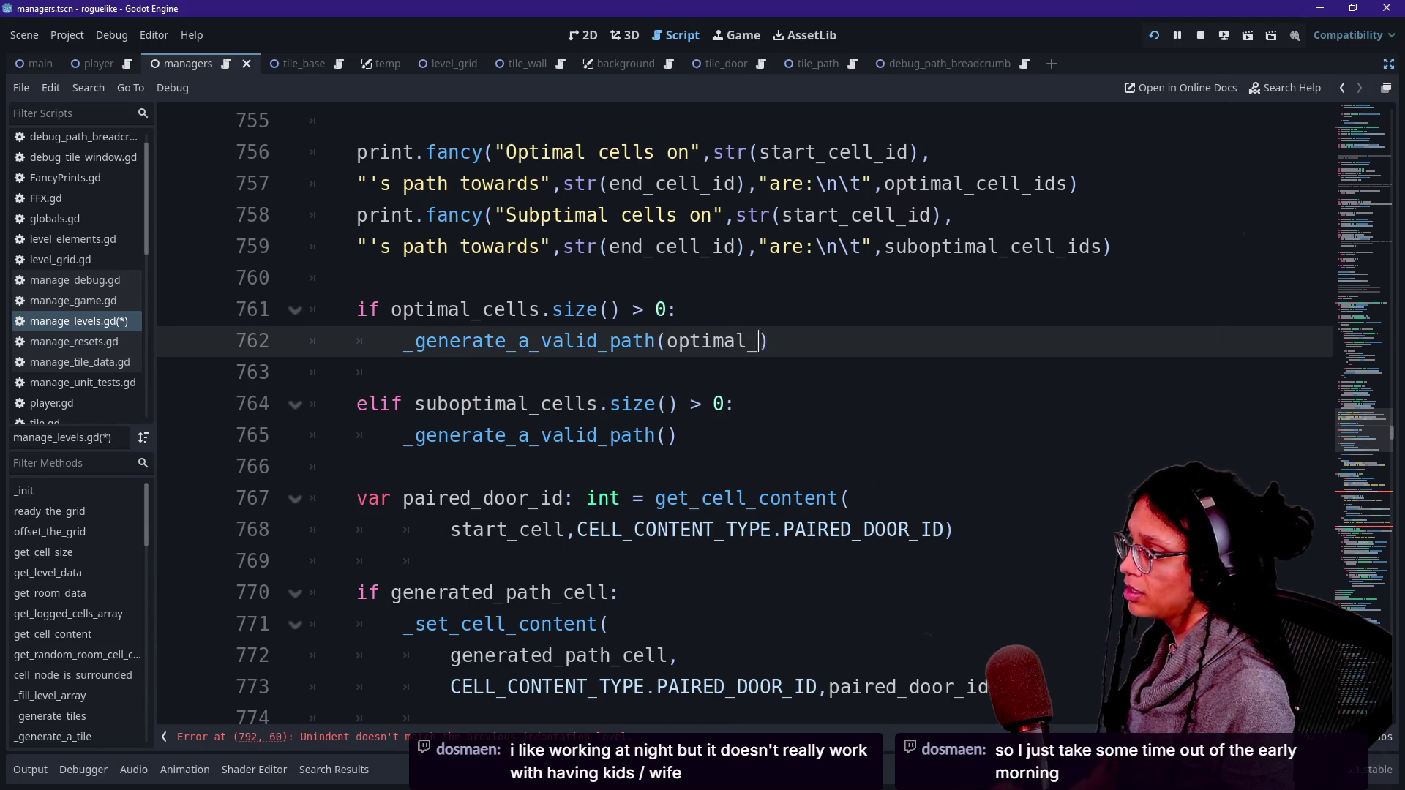
{"action": "left_click", "coordinate": [668, 436]}
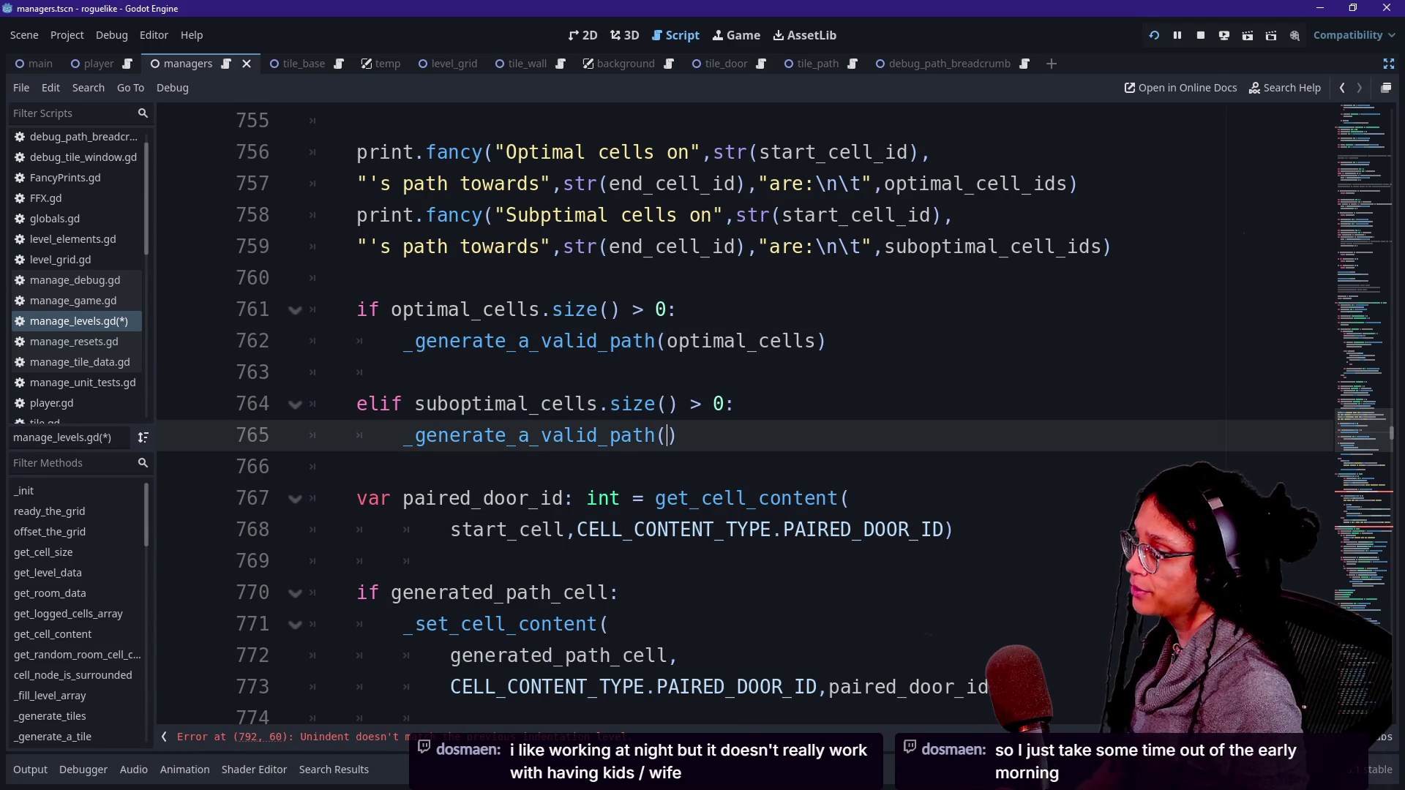
{"action": "type", "text": "suboptimal"}
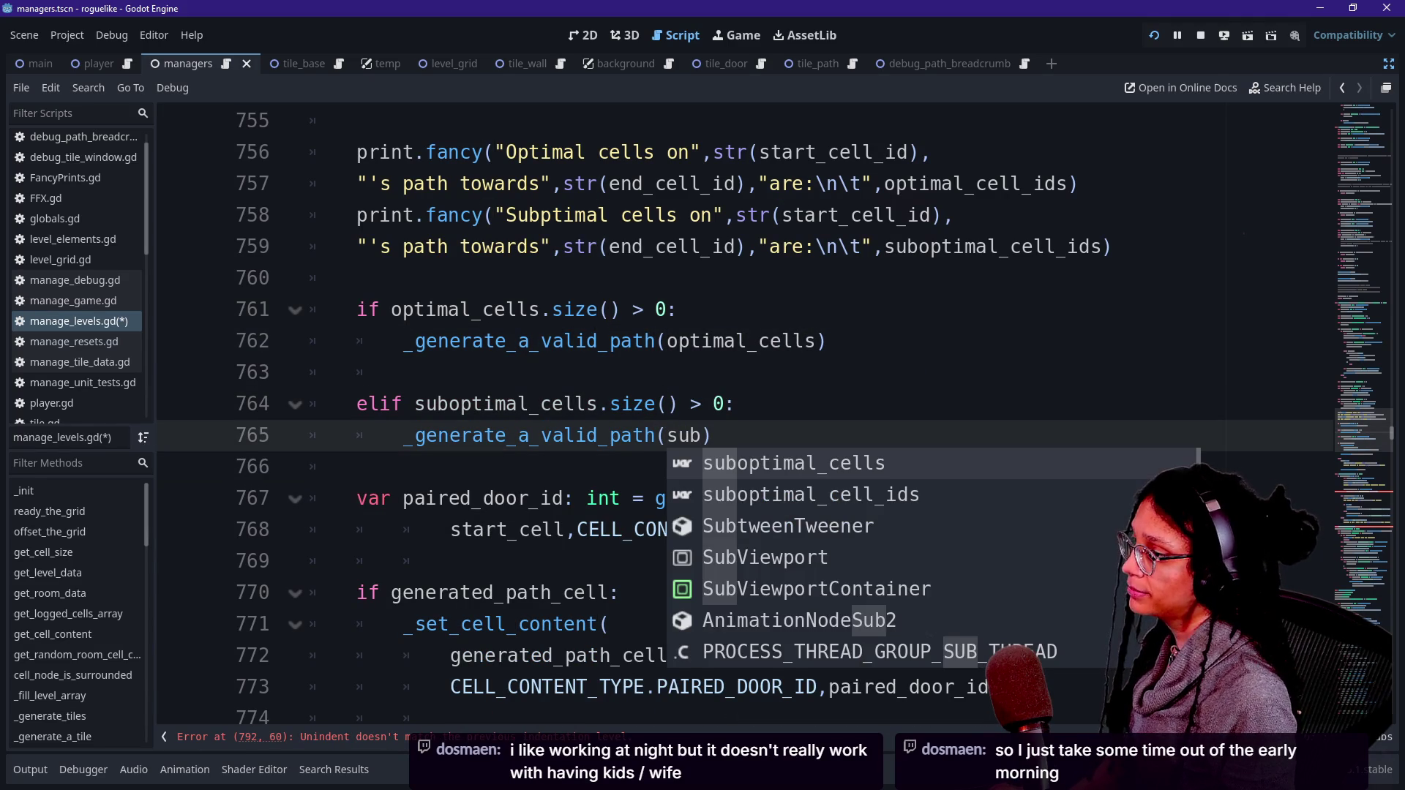
{"action": "type", "text": "_cells"}
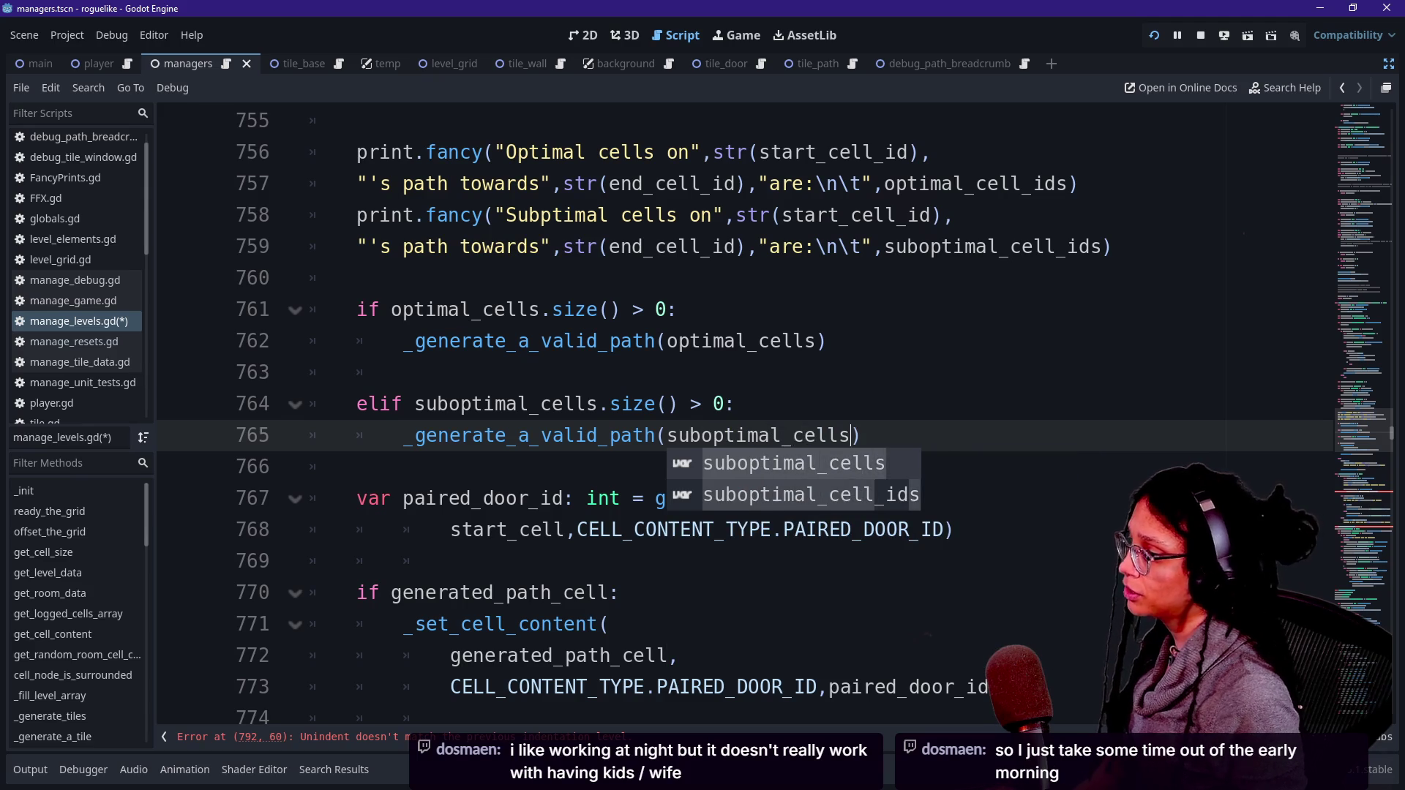
{"action": "left_click", "coordinate": [706, 404]}
Step: Jump to the _generate_a_valid_path definition and check line 792's indentation
{"action": "left_click", "coordinate": [595, 341], "text": "ctrl"}
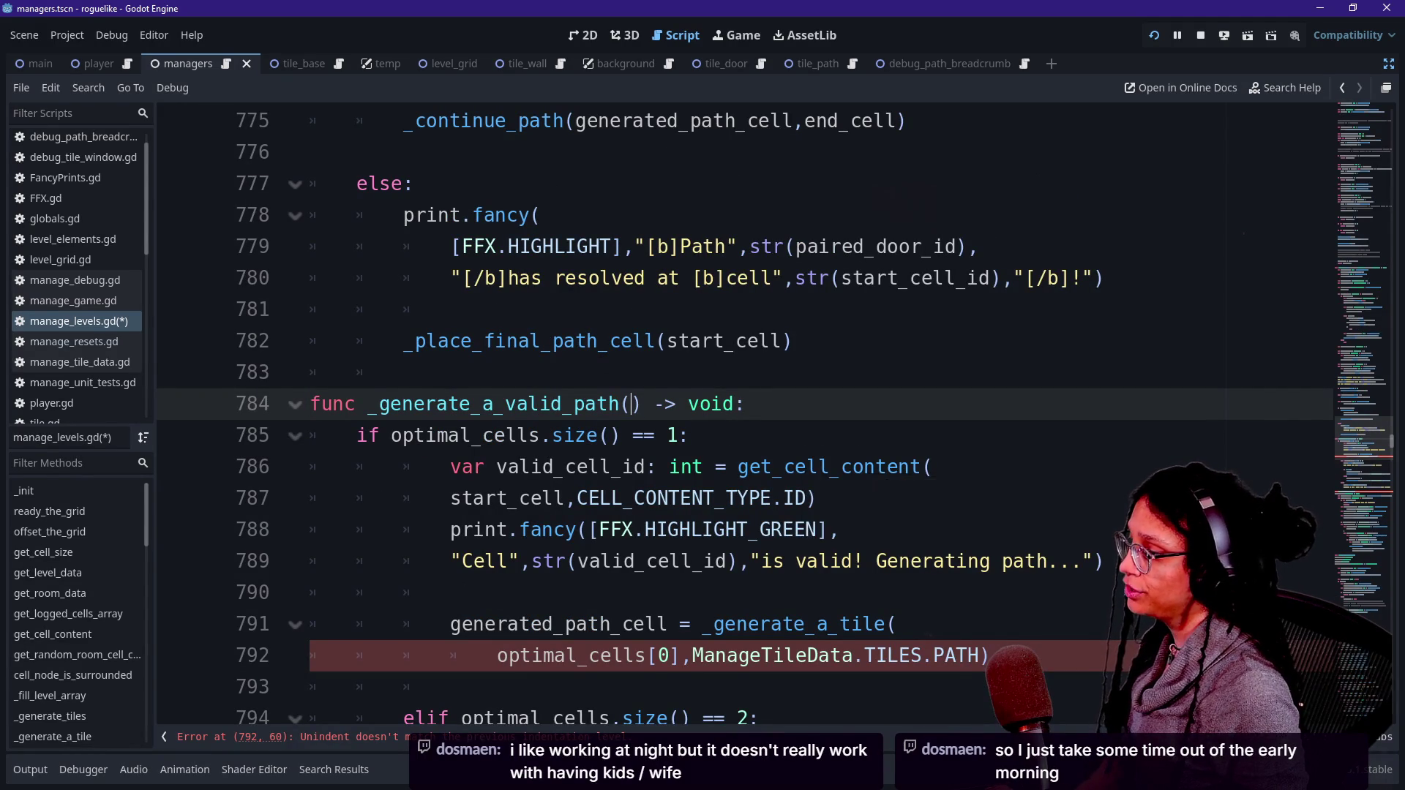
{"action": "scroll", "coordinate": [731, 409], "scroll_direction": "down", "scroll_amount": 1}
{"action": "left_click", "coordinate": [497, 561]}
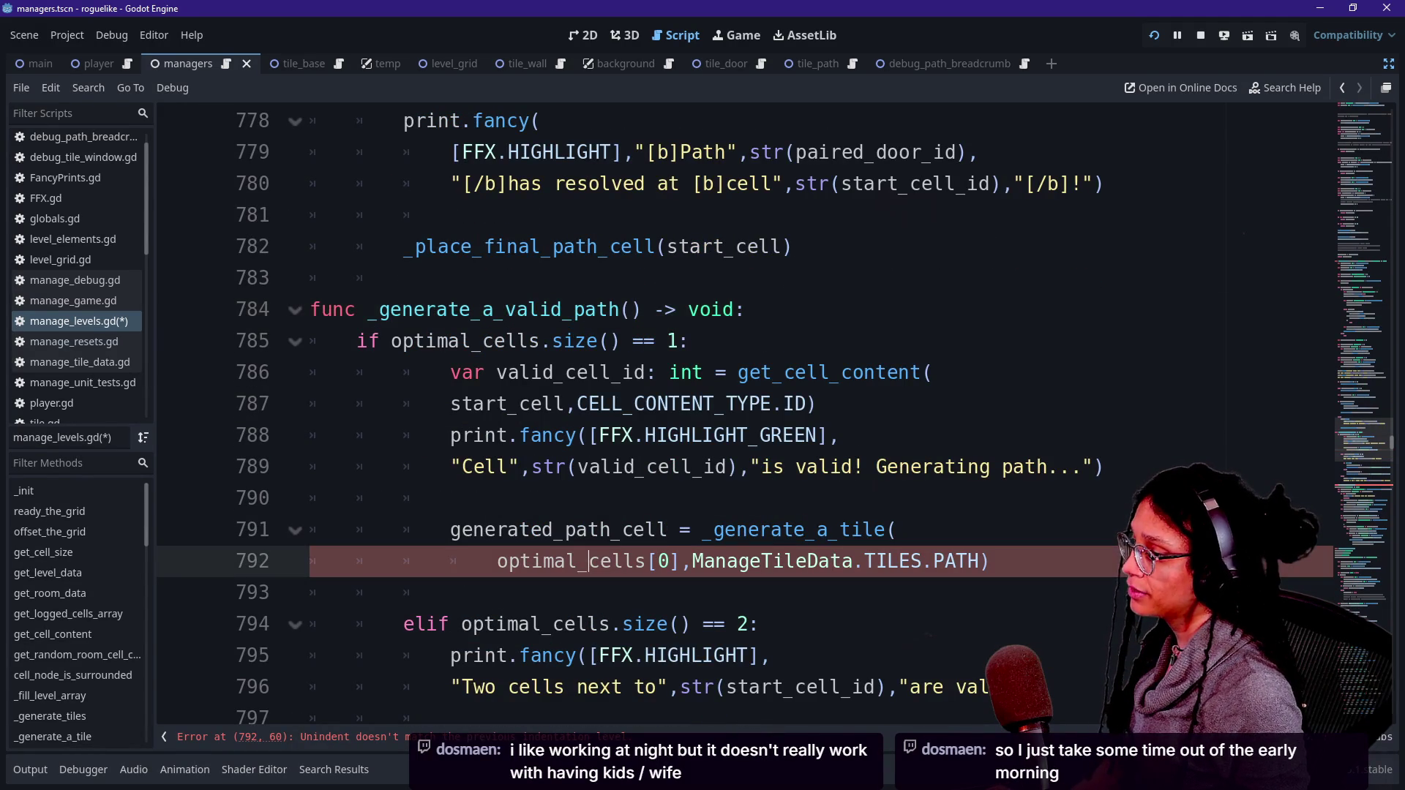
{"action": "key", "text": "BackSpace"}
{"action": "key", "text": "Tab"}
Step: Unindent the function body, lines 786–804, by one level
{"action": "left_click", "coordinate": [507, 372]}
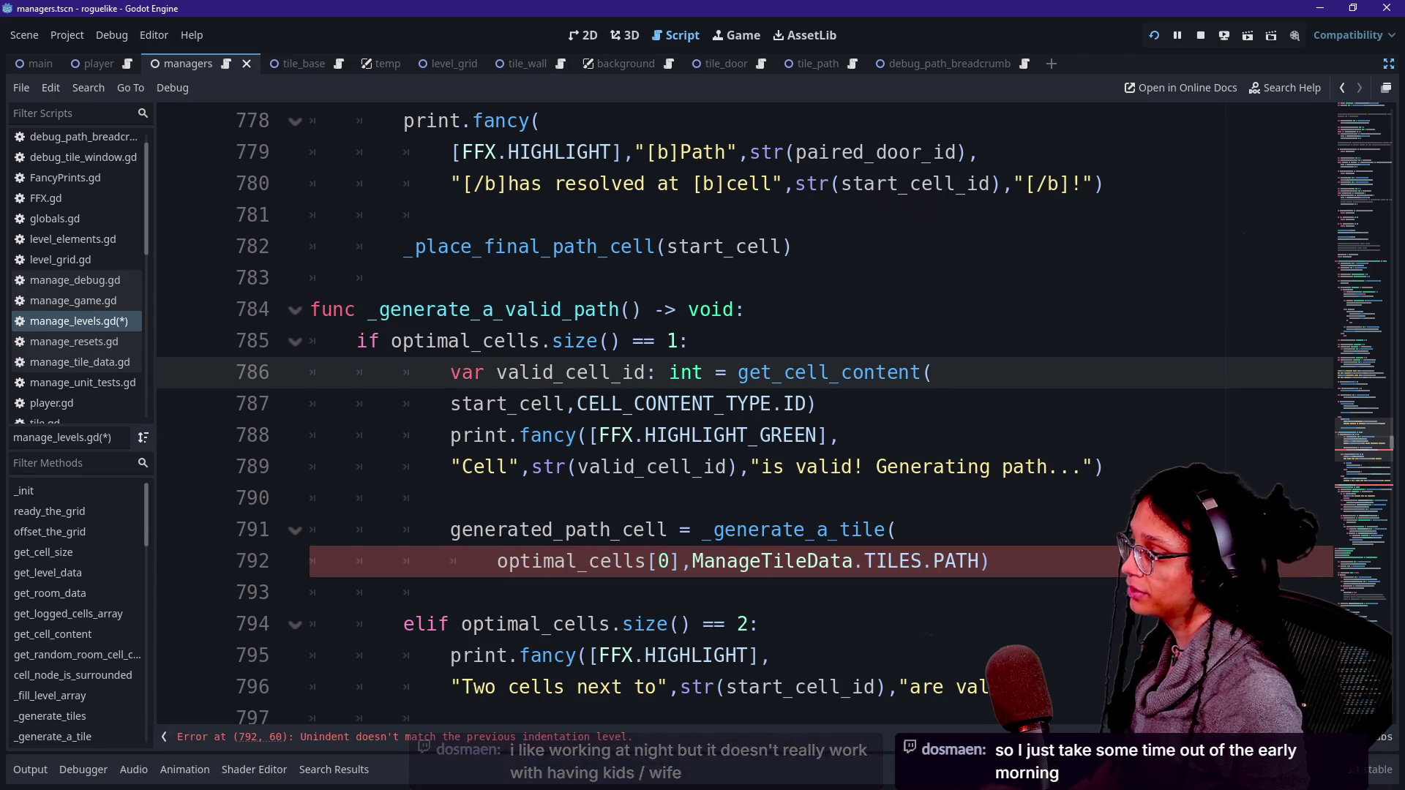
{"action": "left_click", "coordinate": [531, 561], "text": "shift"}
{"action": "scroll", "coordinate": [732, 410], "scroll_direction": "down", "scroll_amount": 3}
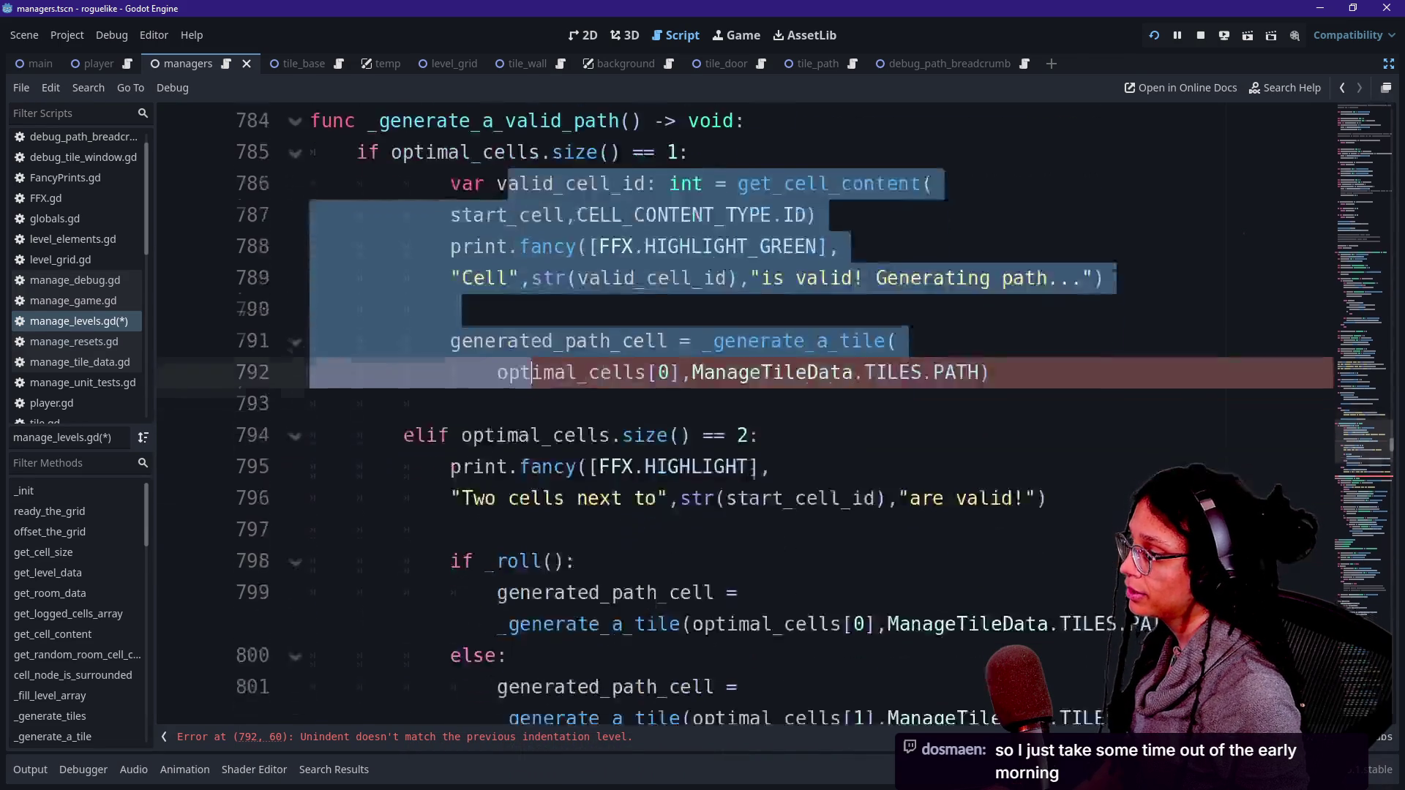
{"action": "scroll", "coordinate": [565, 410], "scroll_direction": "down", "scroll_amount": 3}
{"action": "left_click", "coordinate": [565, 537], "text": "shift"}
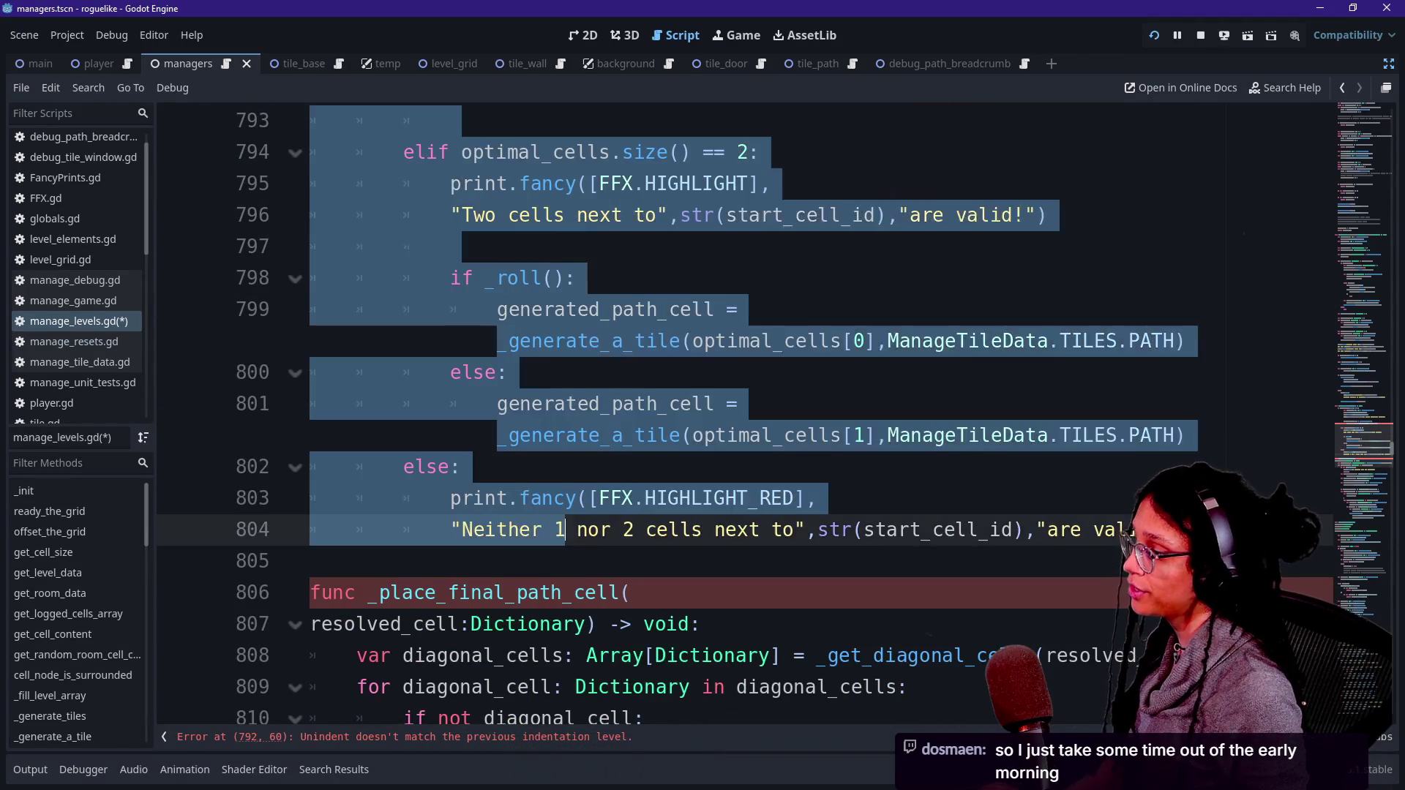
{"action": "key", "text": "shift+Tab"}
{"action": "scroll", "coordinate": [565, 410], "scroll_direction": "up", "scroll_amount": 4}
{"action": "left_click", "coordinate": [576, 430]}
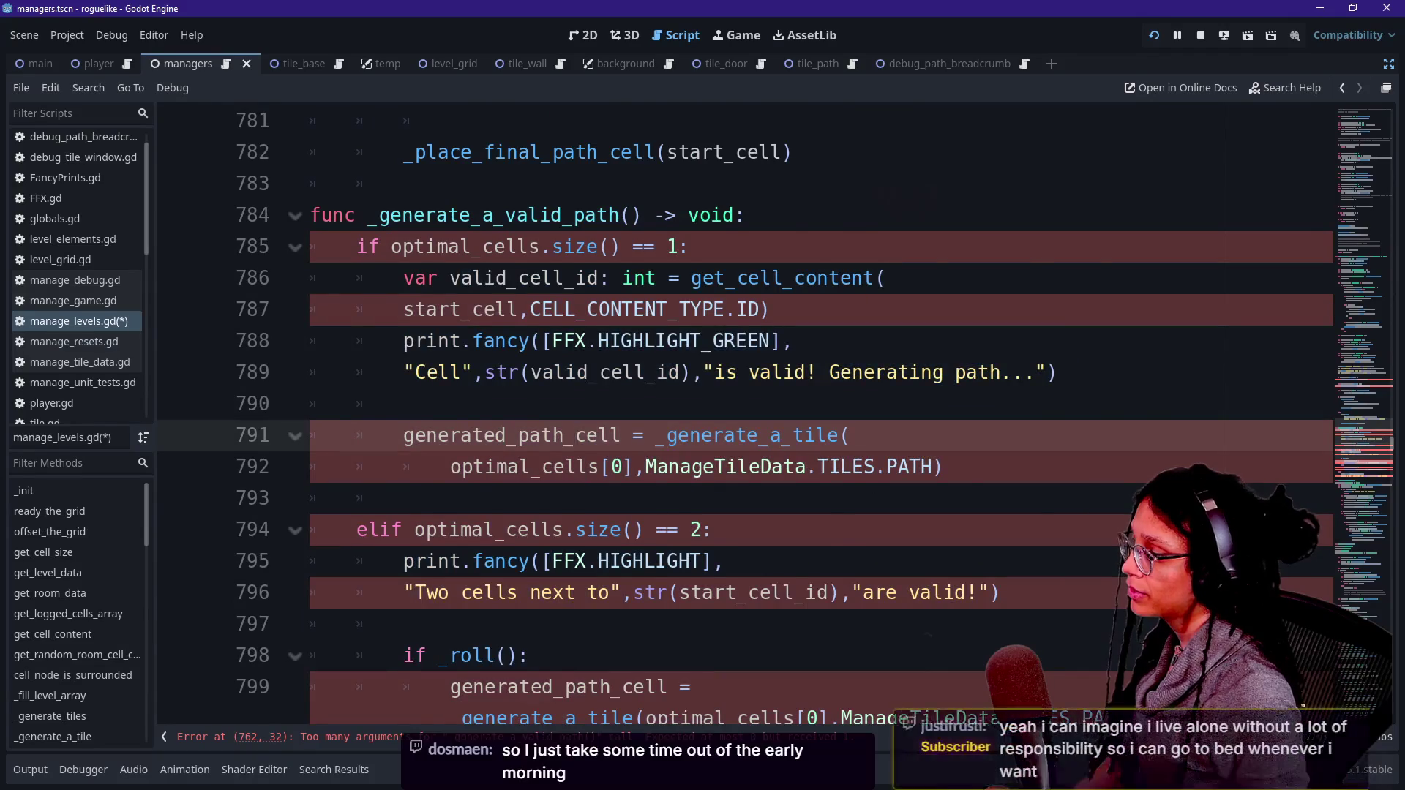
{"action": "scroll", "coordinate": [732, 410], "scroll_direction": "up", "scroll_amount": 2}
{"action": "left_click", "coordinate": [620, 404]}
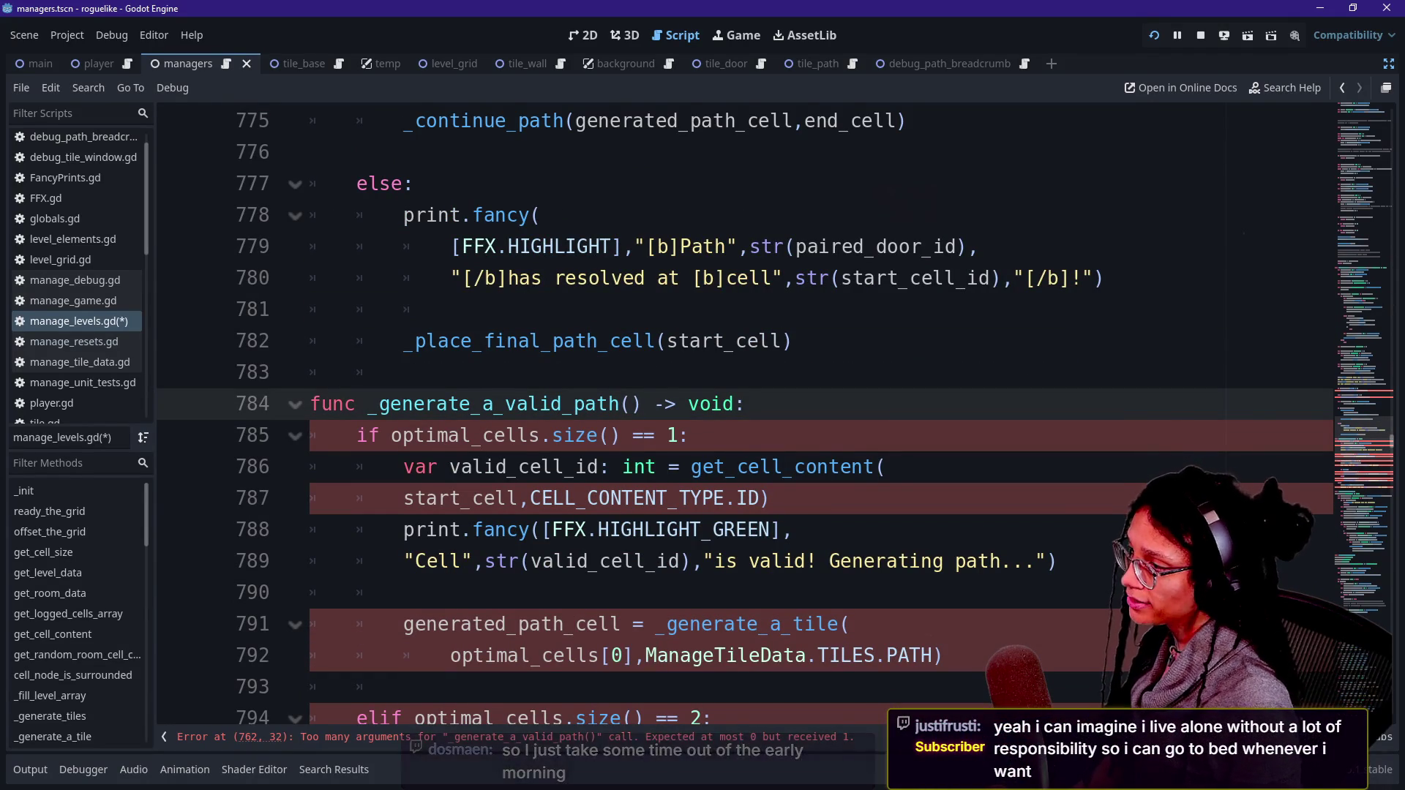
{"action": "mouse_move", "coordinate": [776, 121]}
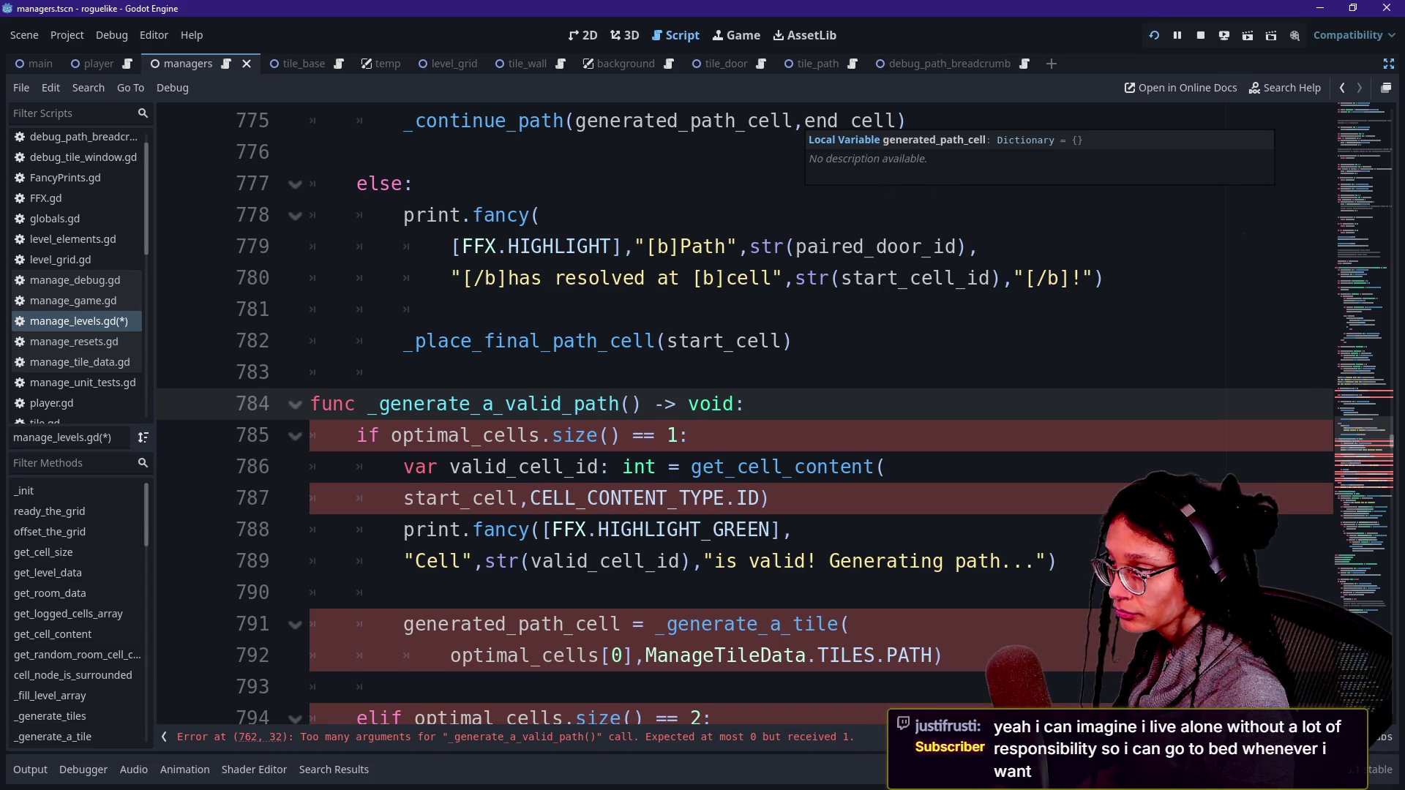
Step: Declare the parameter 'valid_cells: Array[Dictionary]' in the _generate_a_valid_path signature on line 784
{"action": "type", "text": "valid_cel"}
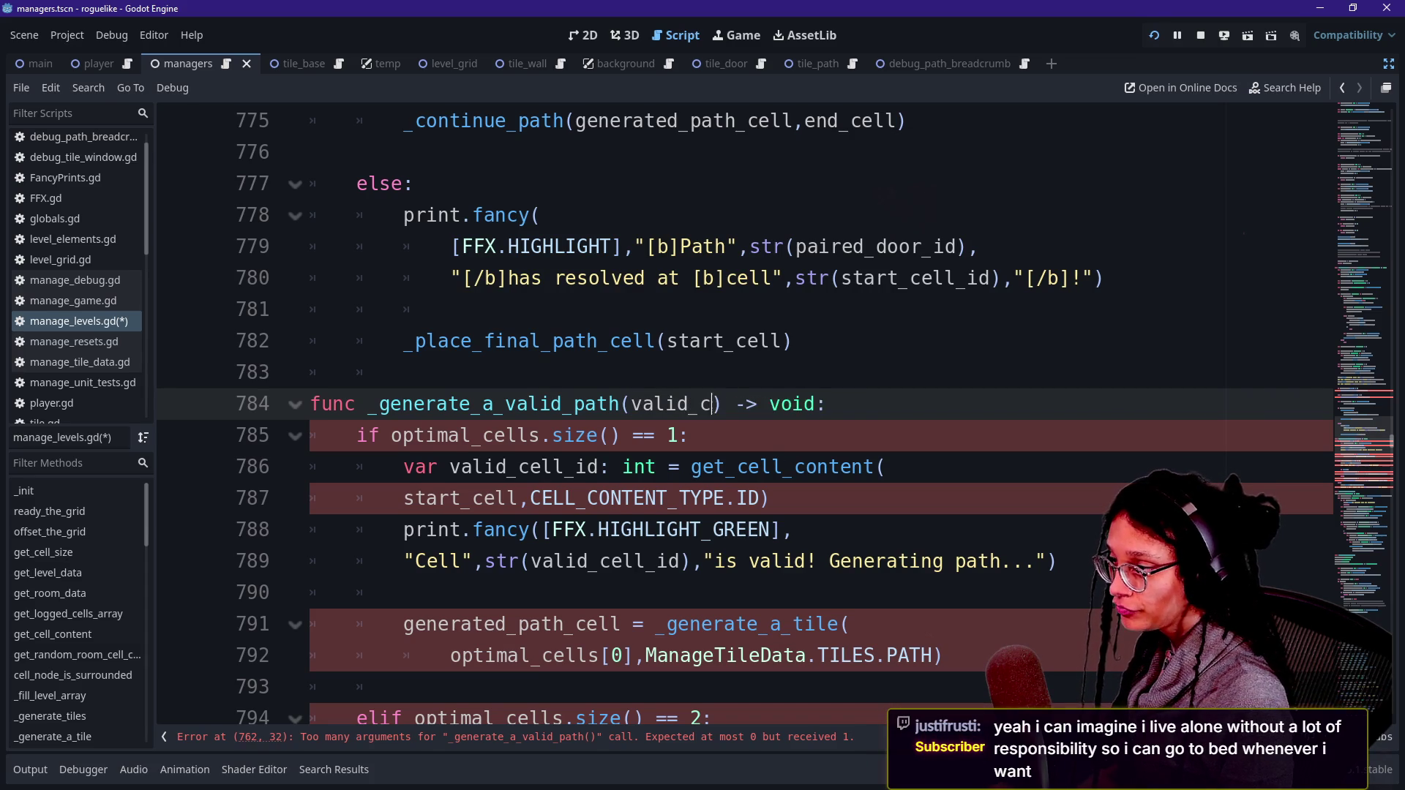
{"action": "type", "text": "ls: "}
{"action": "type", "text": "D"}
{"action": "key", "text": "BackSpace"}
{"action": "type", "text": "Array[Dictionar"}
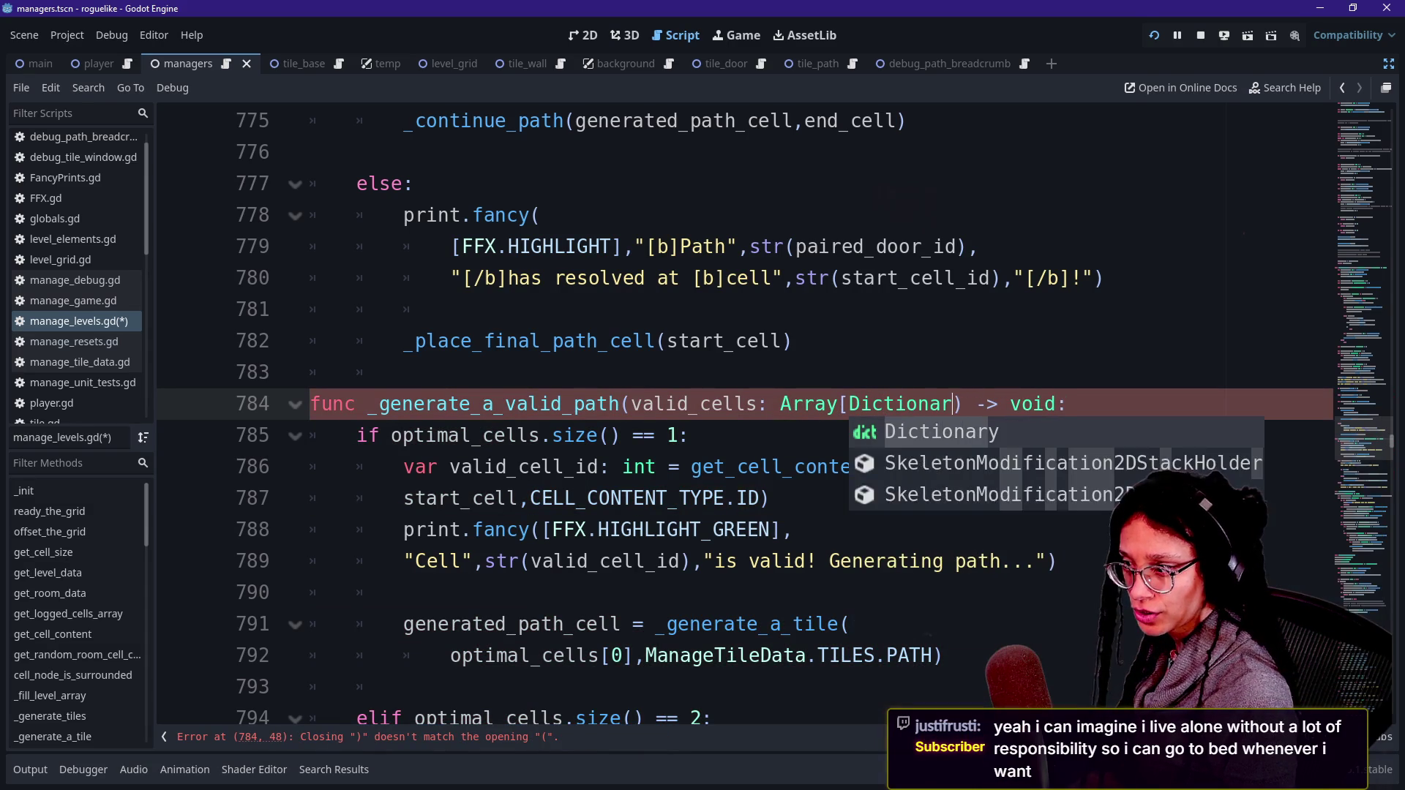
{"action": "key", "text": "Return"}
{"action": "scroll", "coordinate": [732, 410], "scroll_direction": "up", "scroll_amount": 8}
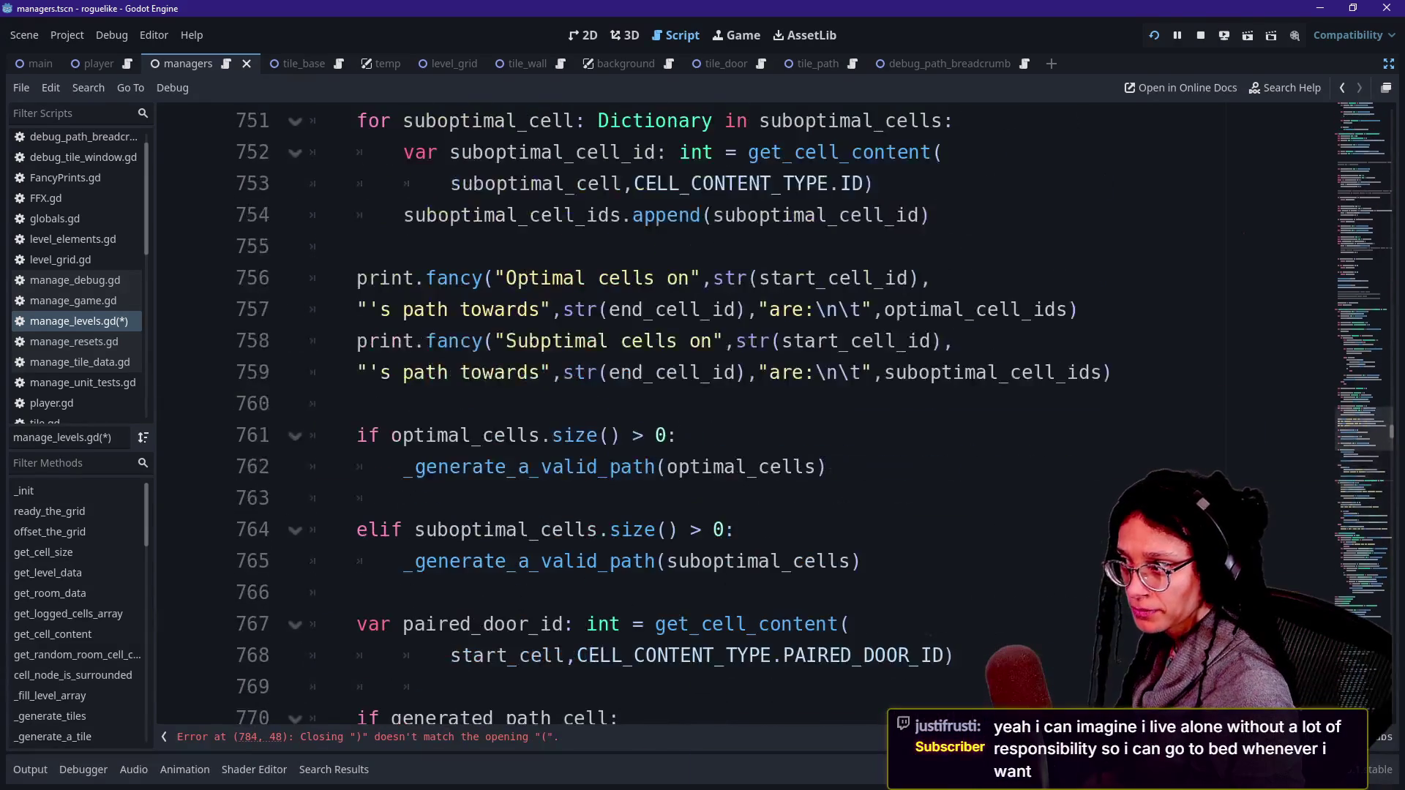
{"action": "scroll", "coordinate": [731, 409], "scroll_direction": "up", "scroll_amount": 8}
{"action": "scroll", "coordinate": [732, 410], "scroll_direction": "down", "scroll_amount": 2}
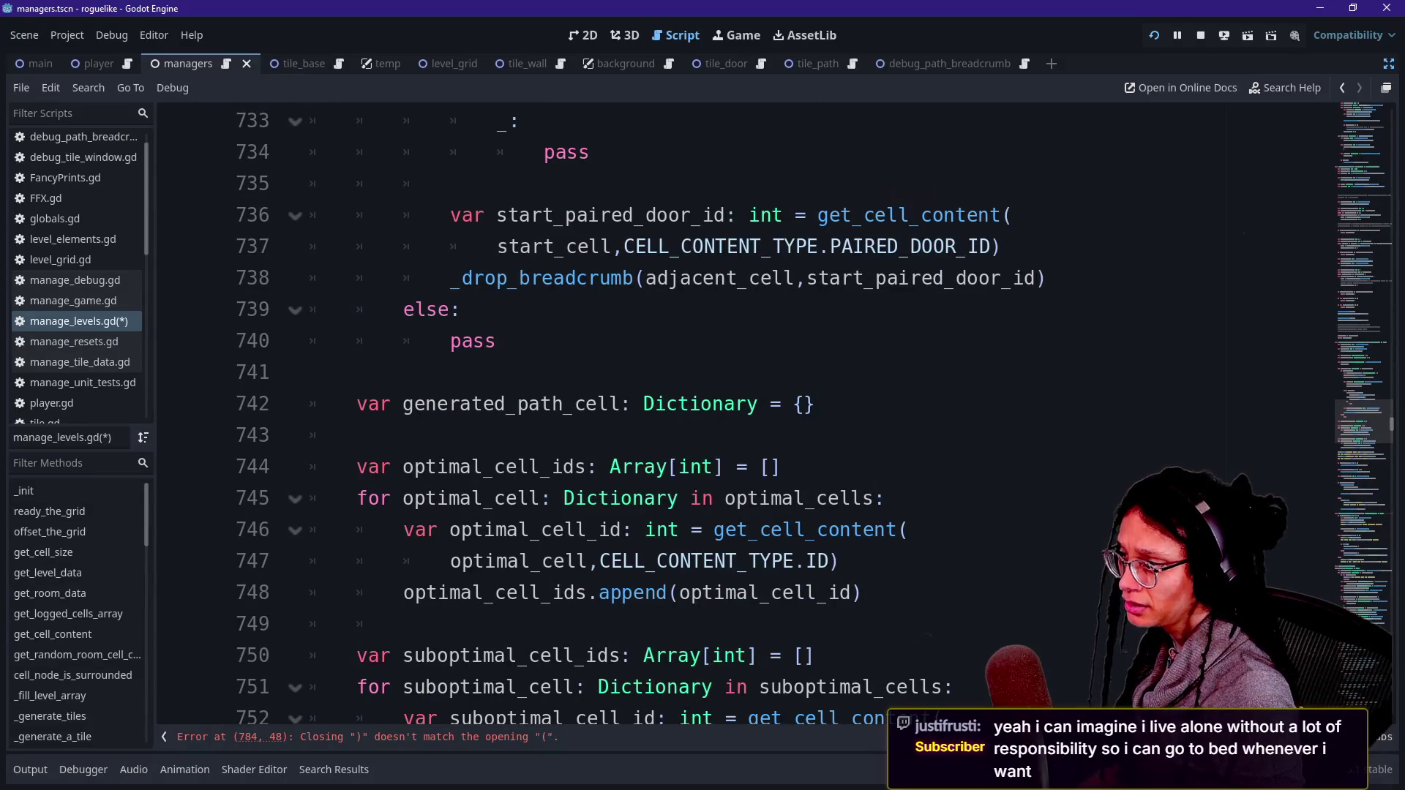
{"action": "scroll", "coordinate": [731, 409], "scroll_direction": "down", "scroll_amount": 2}
{"action": "scroll", "coordinate": [732, 410], "scroll_direction": "down", "scroll_amount": 1}
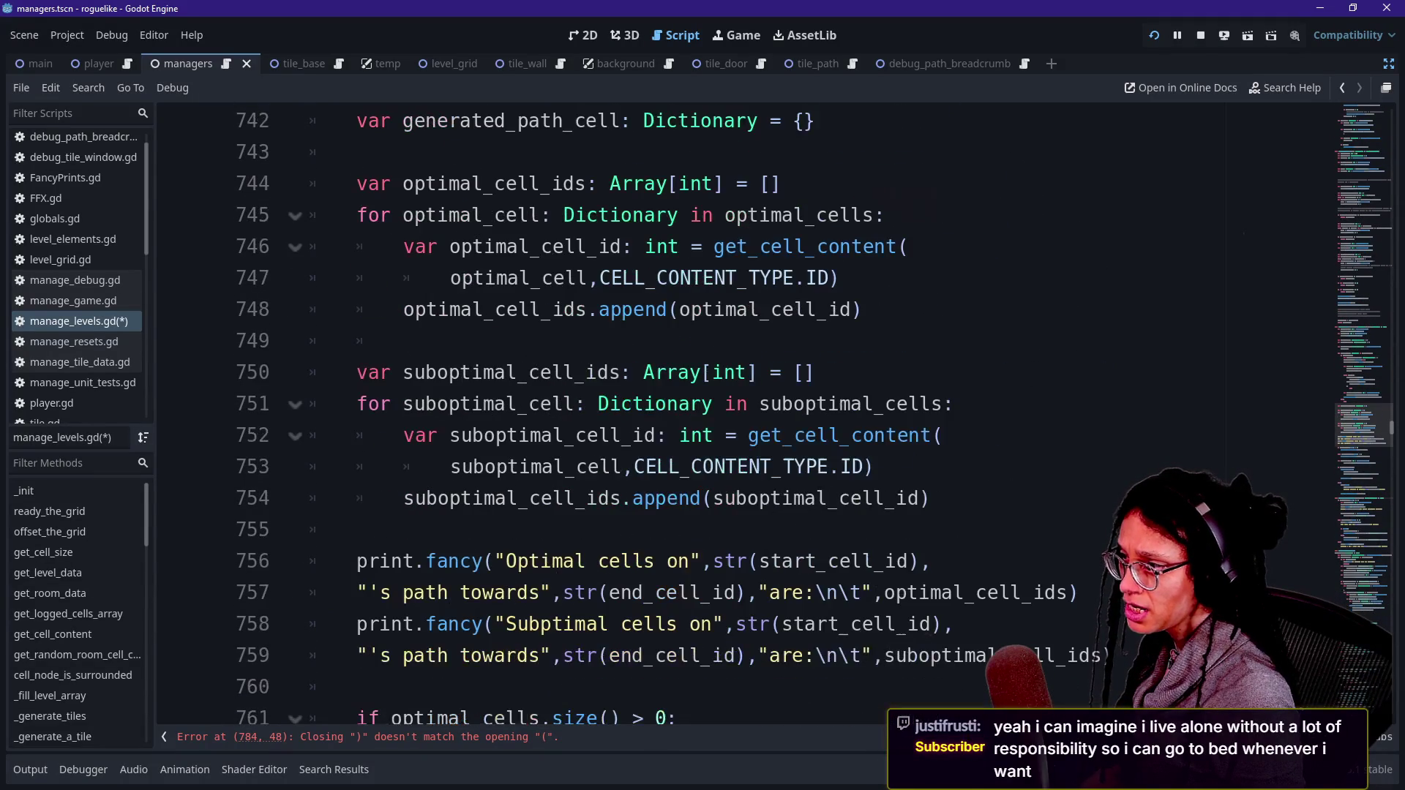
{"action": "scroll", "coordinate": [732, 410], "scroll_direction": "down", "scroll_amount": 11}
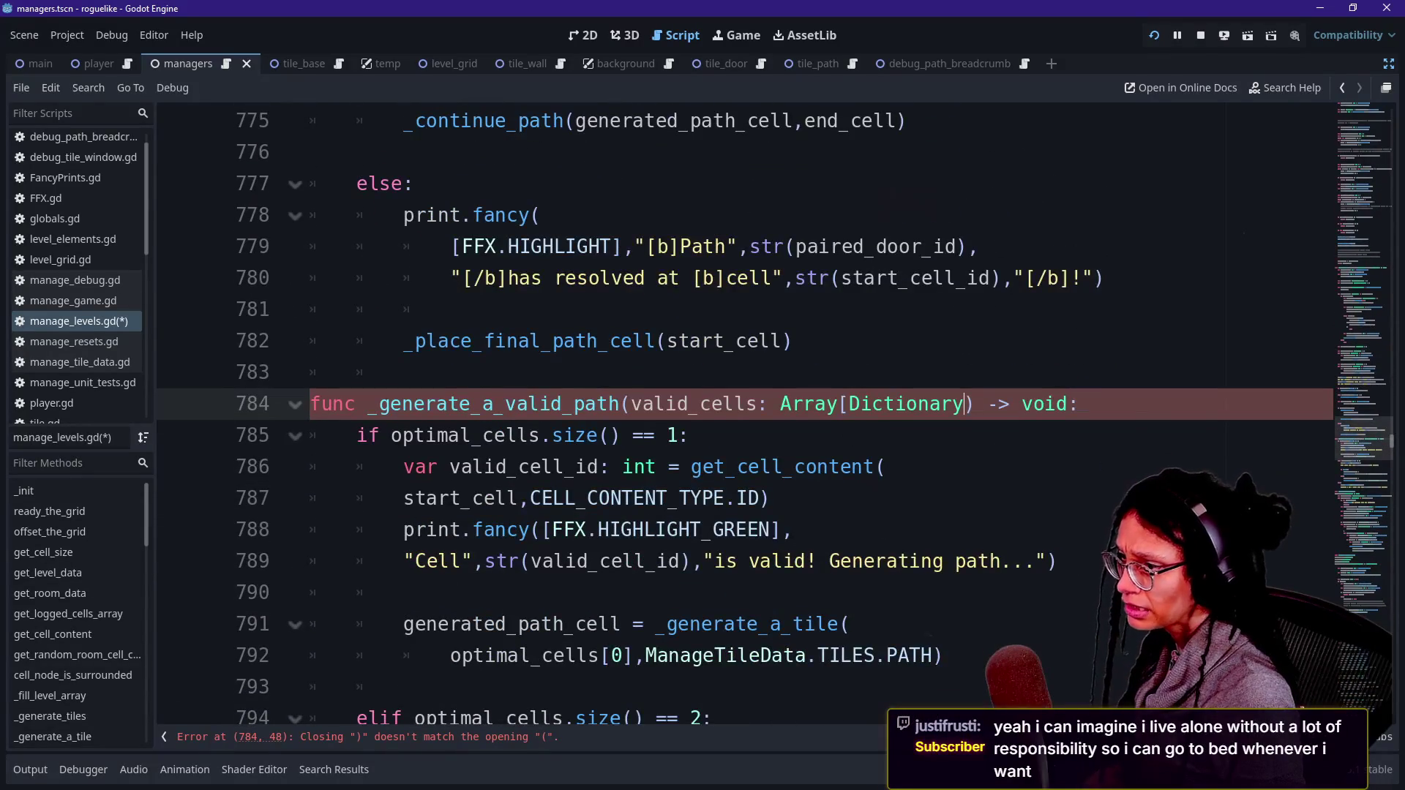
{"action": "type", "text": "]"}
{"action": "key", "text": "Up"}
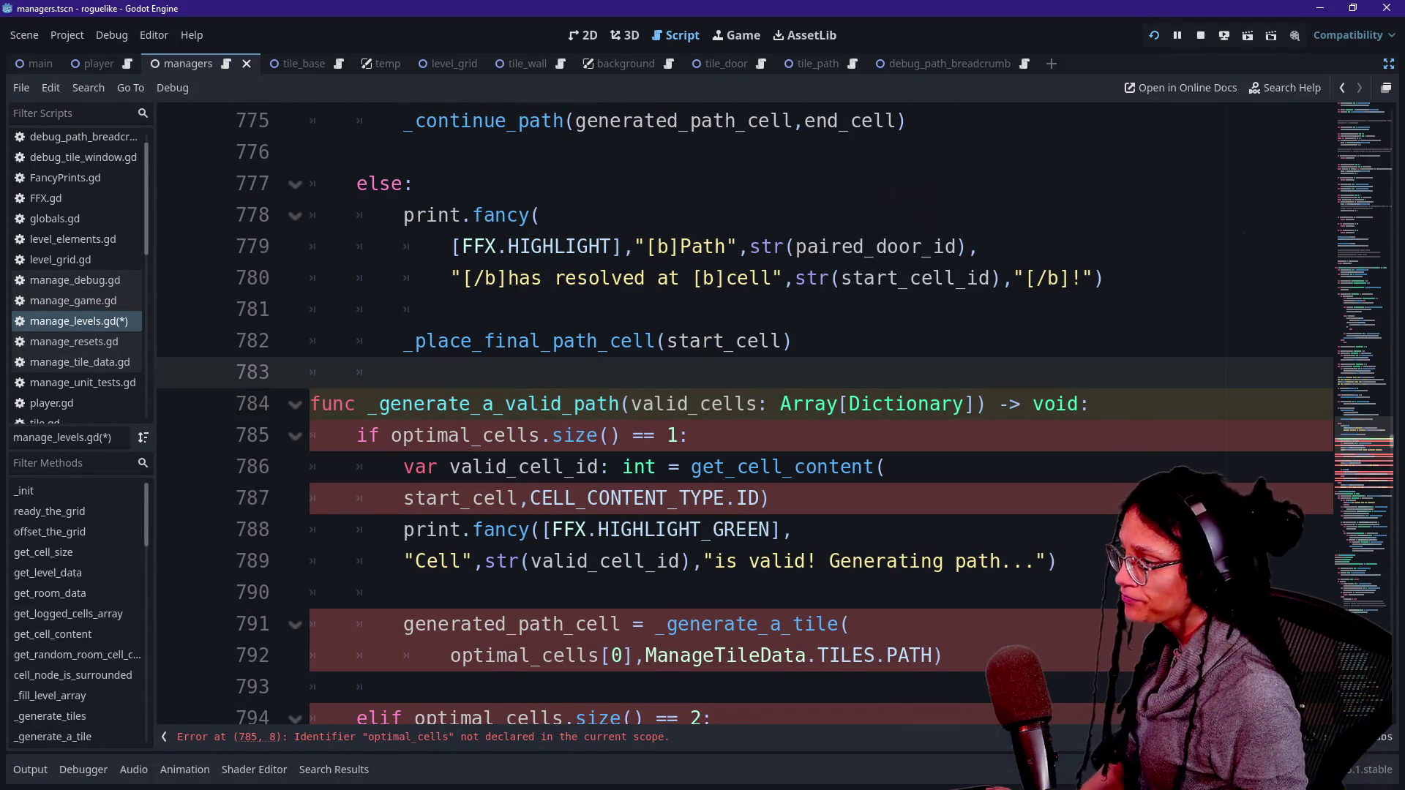
Step: Look up where optimal_cells is declared, then return to _generate_a_valid_path
{"action": "left_click_drag", "start_coordinate": [381, 435], "coordinate": [543, 436]}
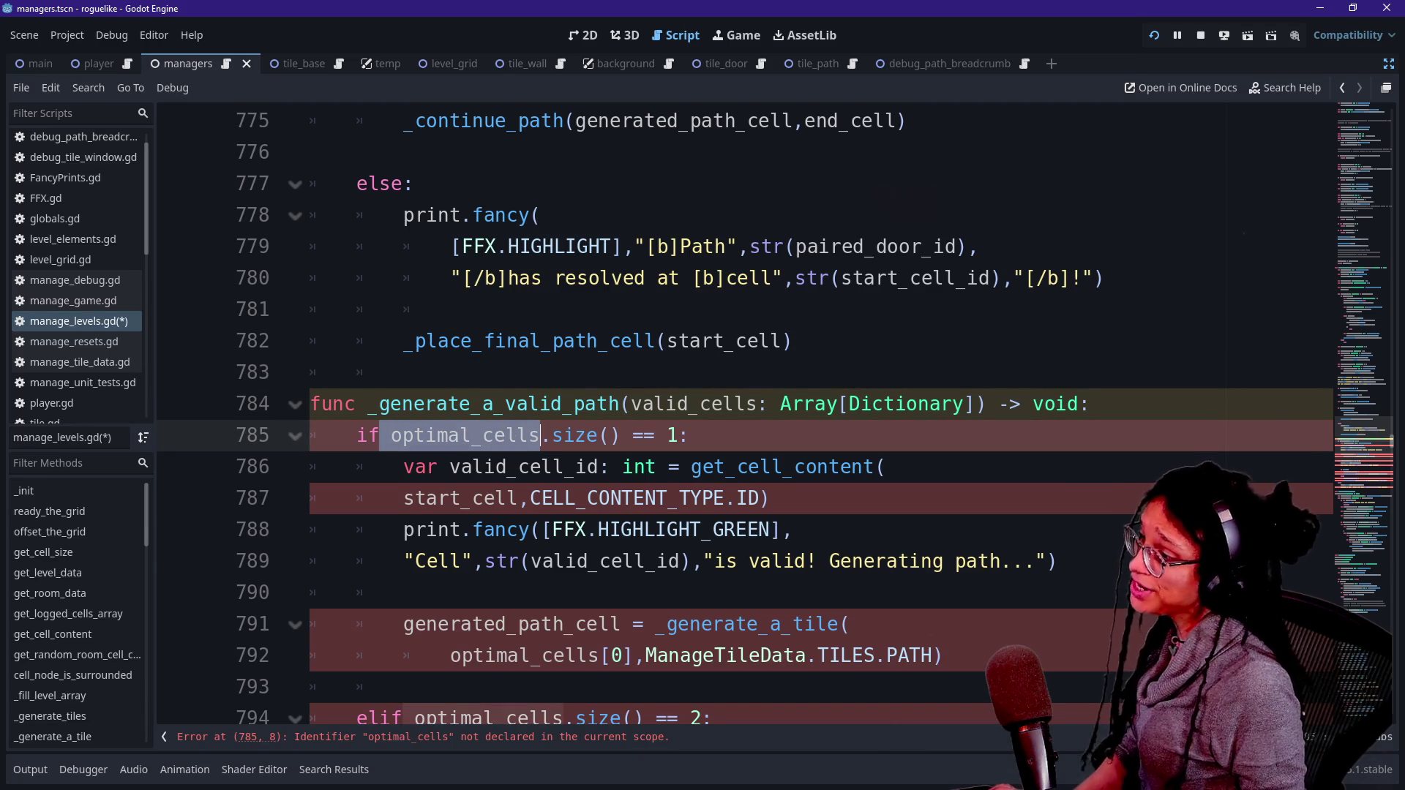
{"action": "scroll", "coordinate": [732, 410], "scroll_direction": "down", "scroll_amount": 2}
{"action": "key", "text": "shift+F3"}
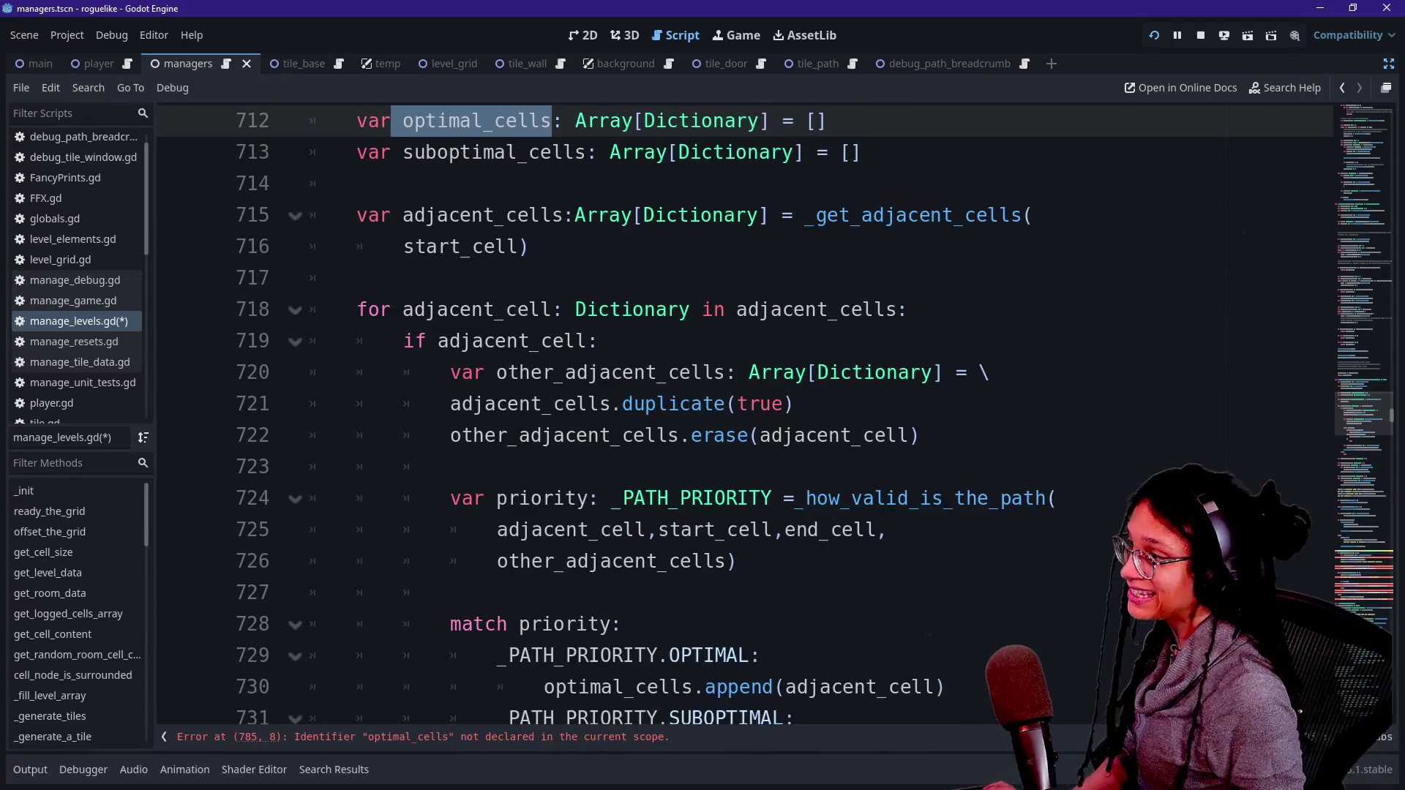
{"action": "scroll", "coordinate": [732, 410], "scroll_direction": "up", "scroll_amount": 6}
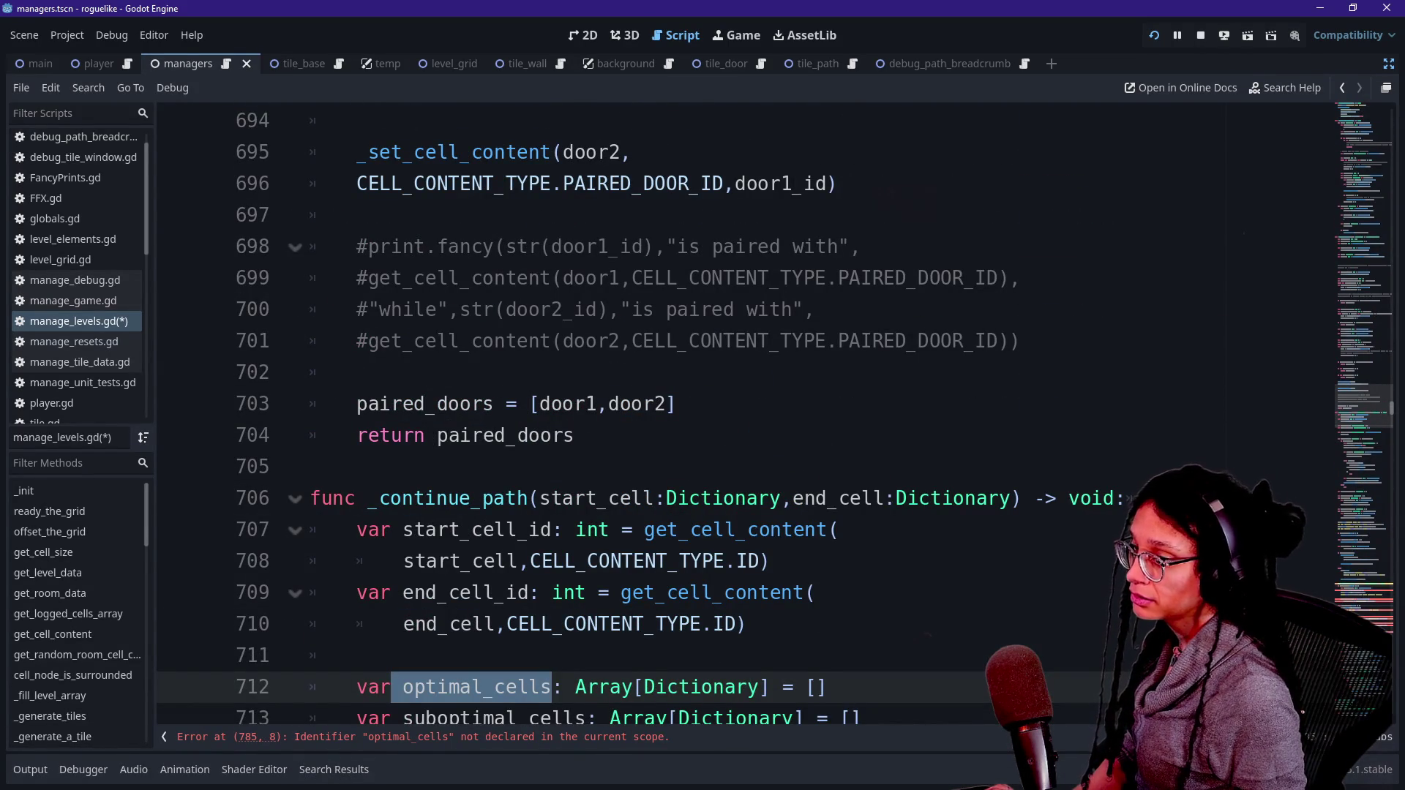
{"action": "left_click", "coordinate": [423, 737]}
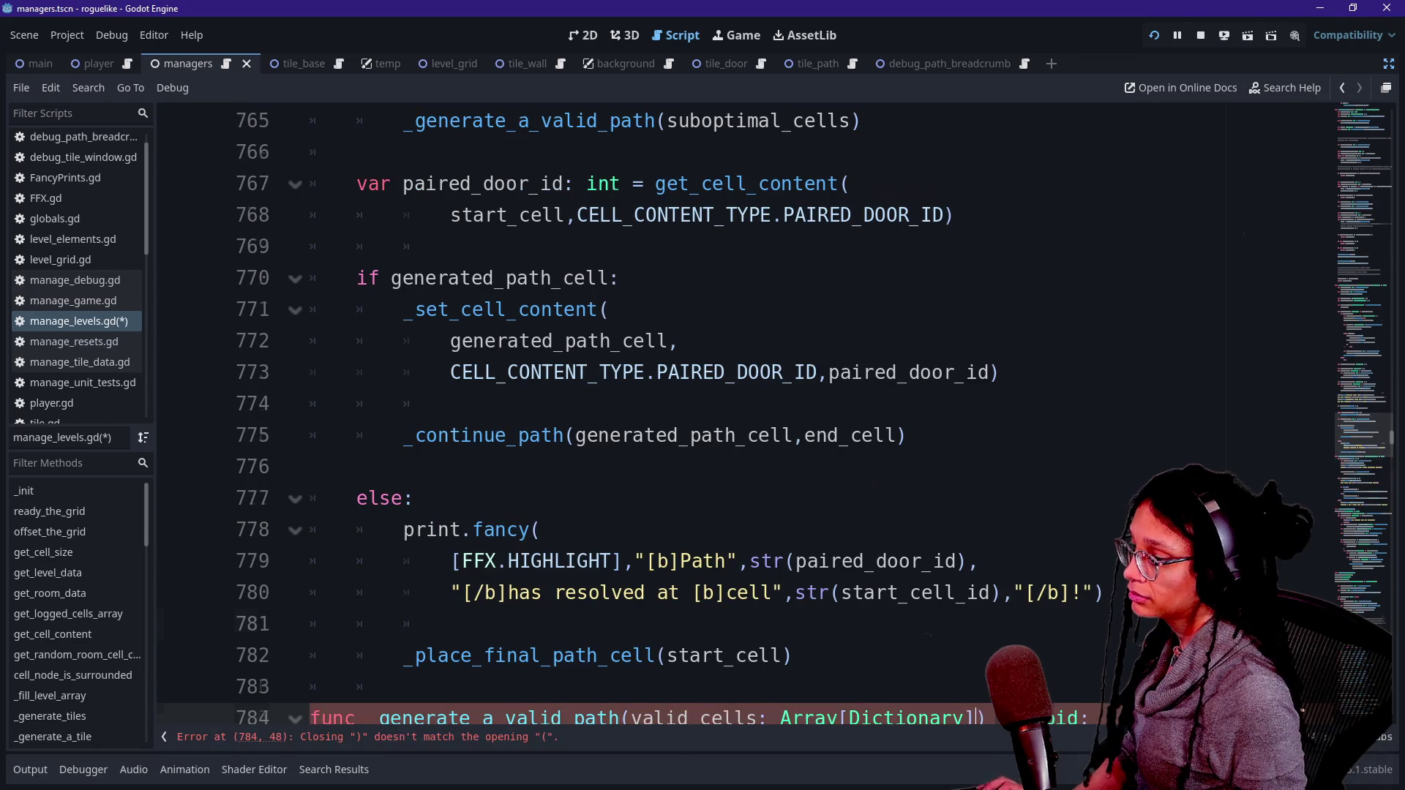
Step: Rename the three optimal_cells references in the function body to valid_cells
{"action": "scroll", "coordinate": [732, 410], "scroll_direction": "down", "scroll_amount": 3}
{"action": "scroll", "coordinate": [732, 410], "scroll_direction": "down", "scroll_amount": 1}
{"action": "left_click_drag", "start_coordinate": [390, 373], "coordinate": [472, 373]}
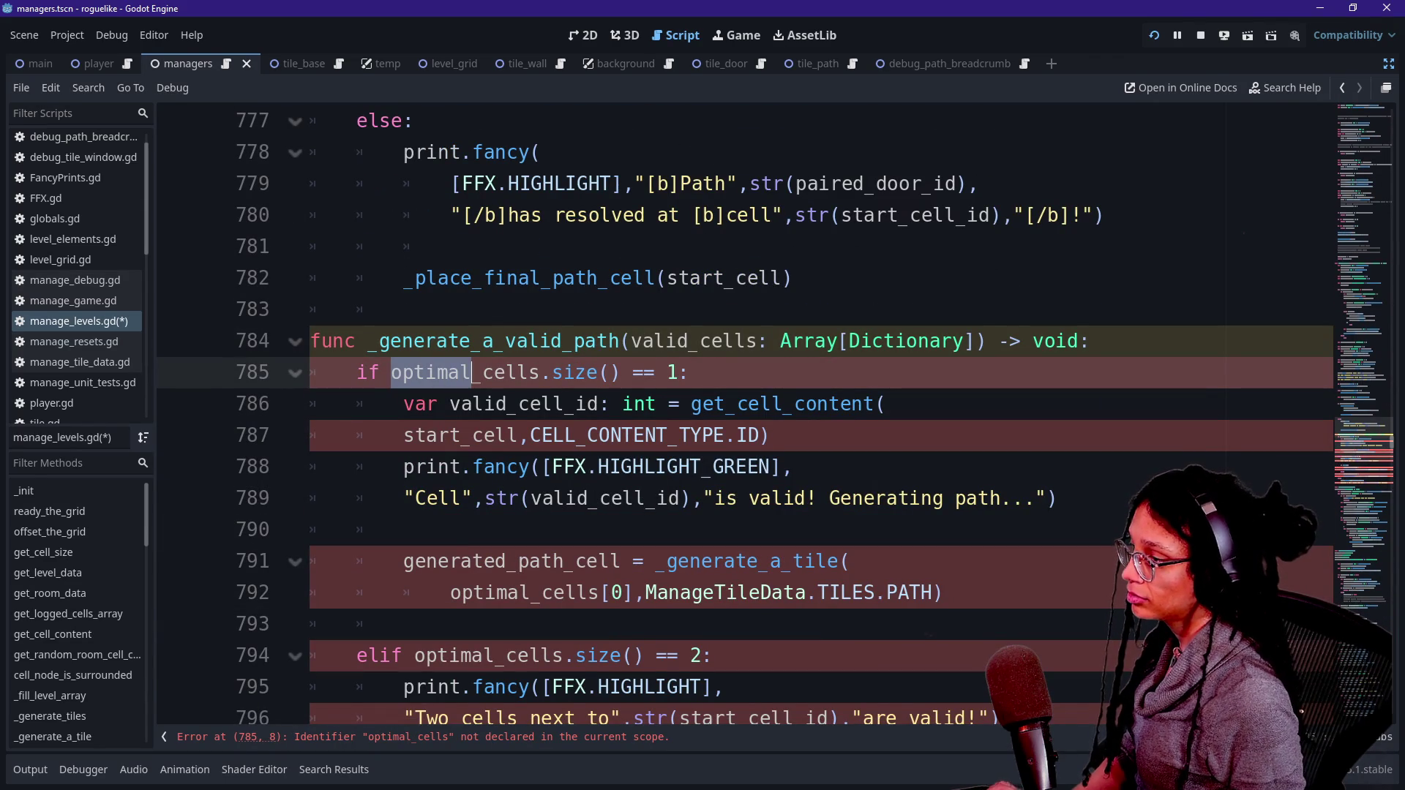
{"action": "key", "text": "ctrl+d"}
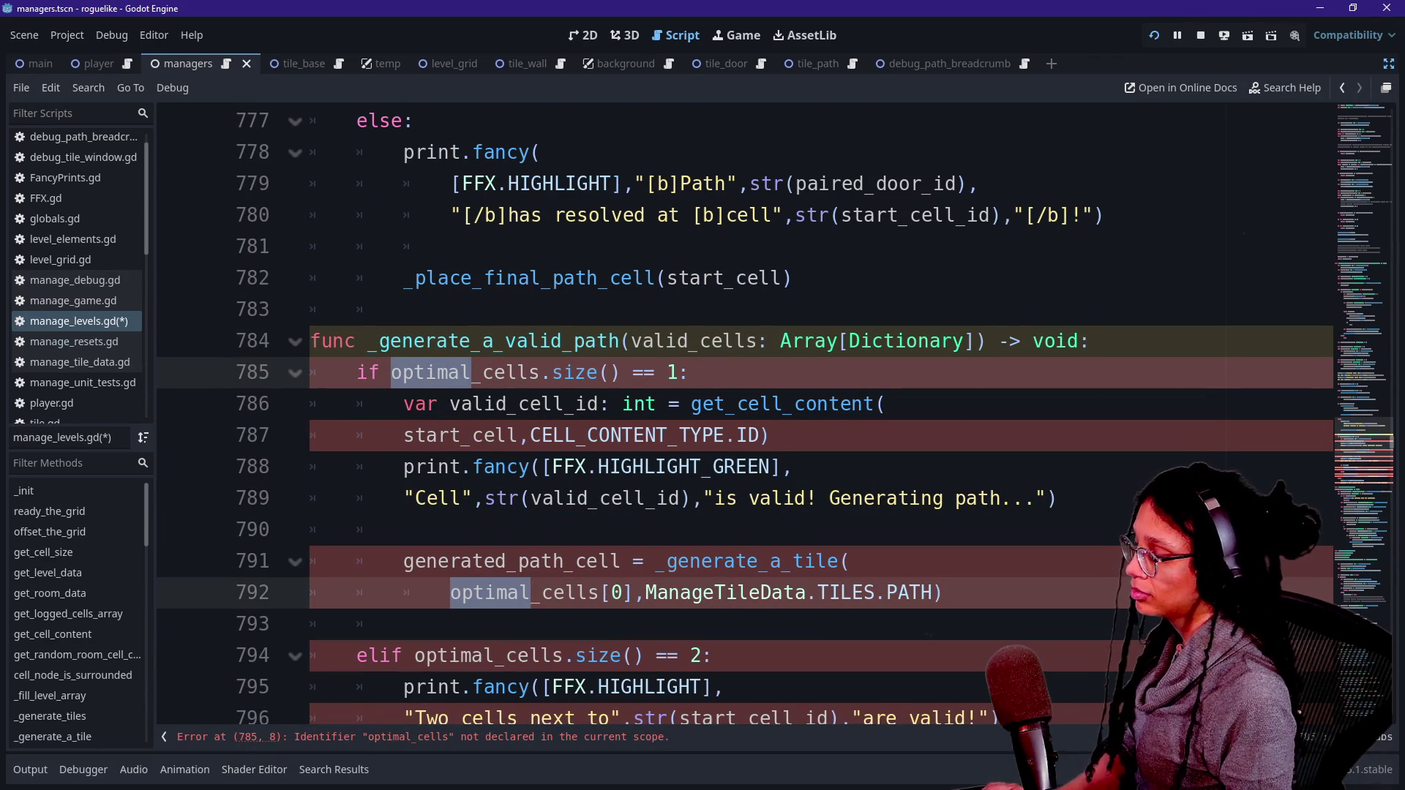
{"action": "key", "text": "ctrl+d"}
{"action": "type", "text": "valid"}
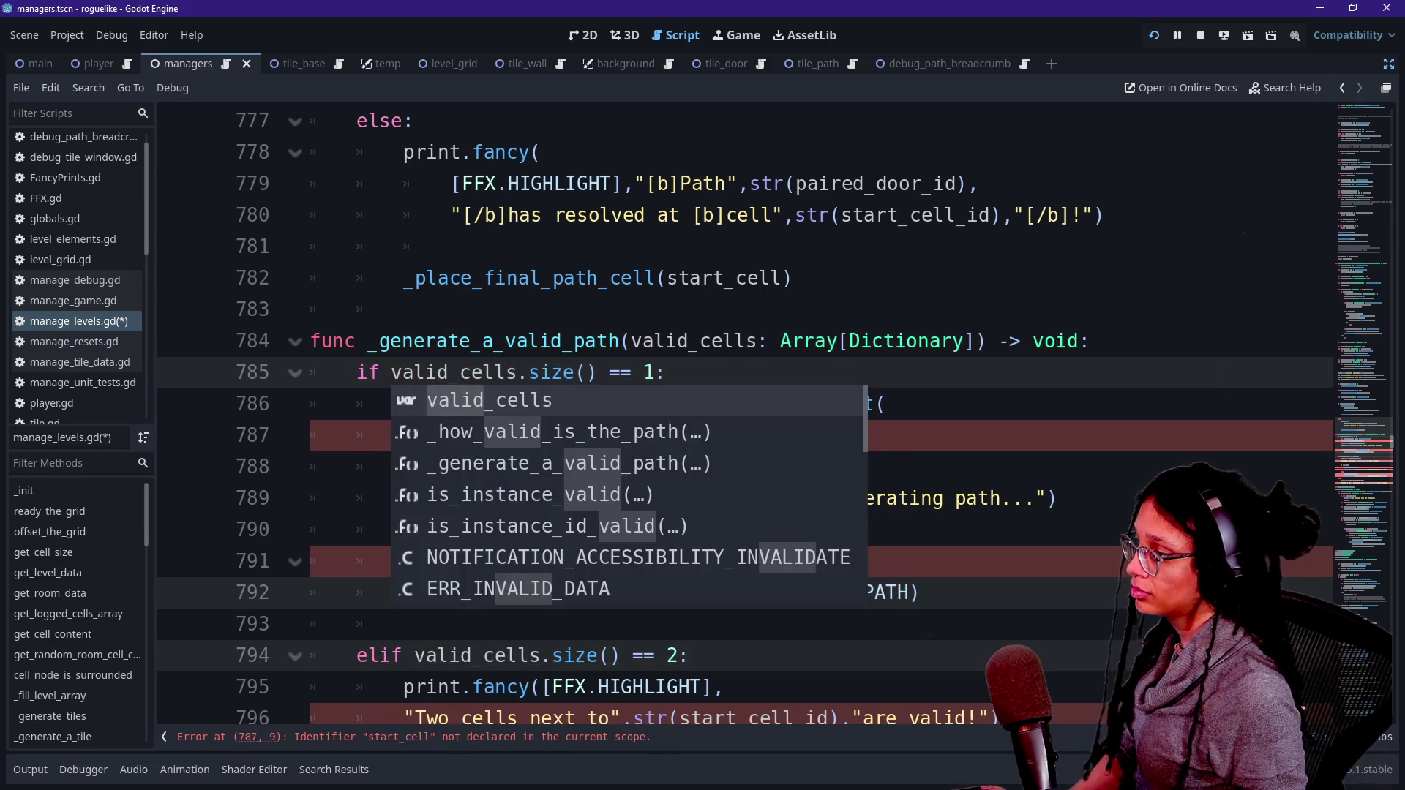
{"action": "left_click", "coordinate": [405, 309]}
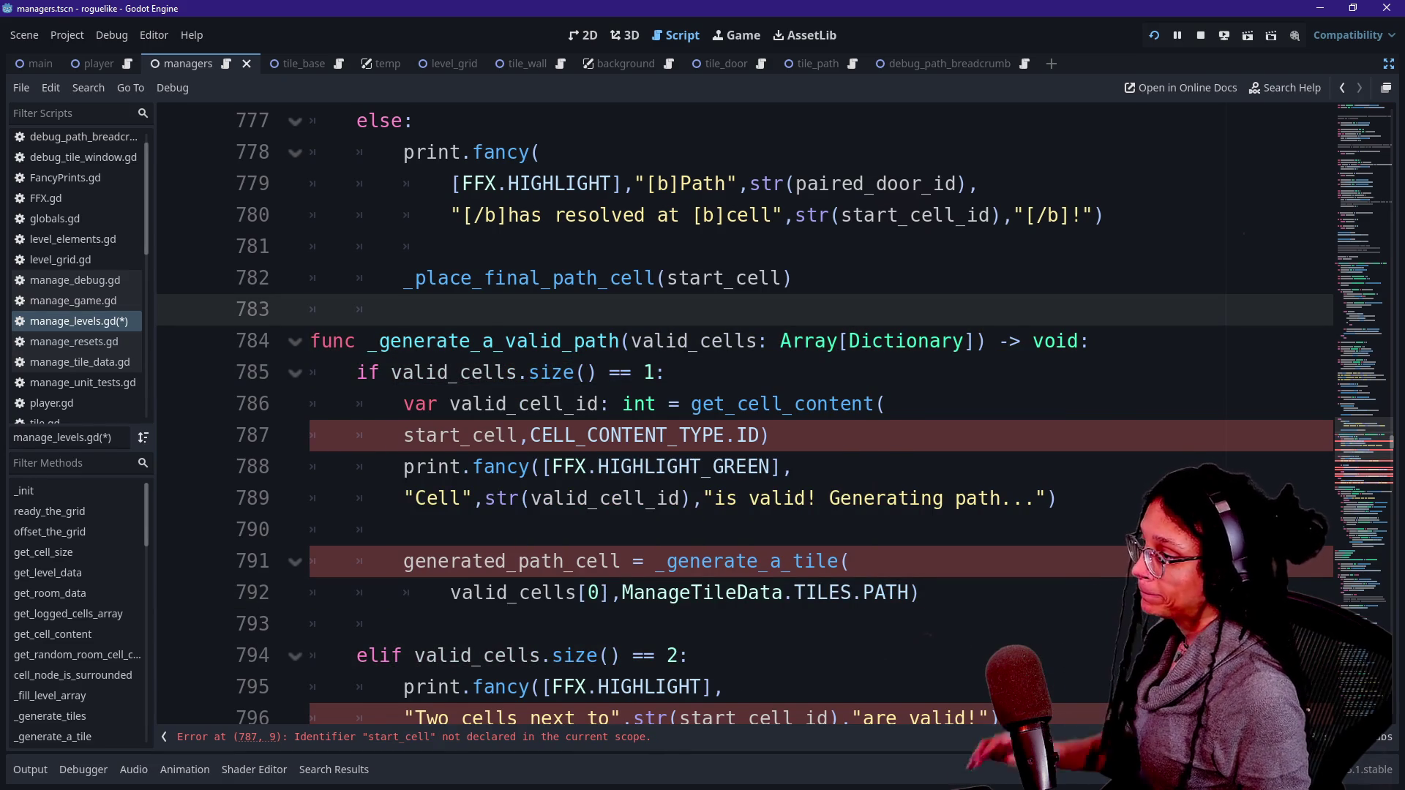
{"action": "left_click_drag", "start_coordinate": [529, 435], "coordinate": [611, 434]}
{"action": "left_click", "coordinate": [611, 435]}
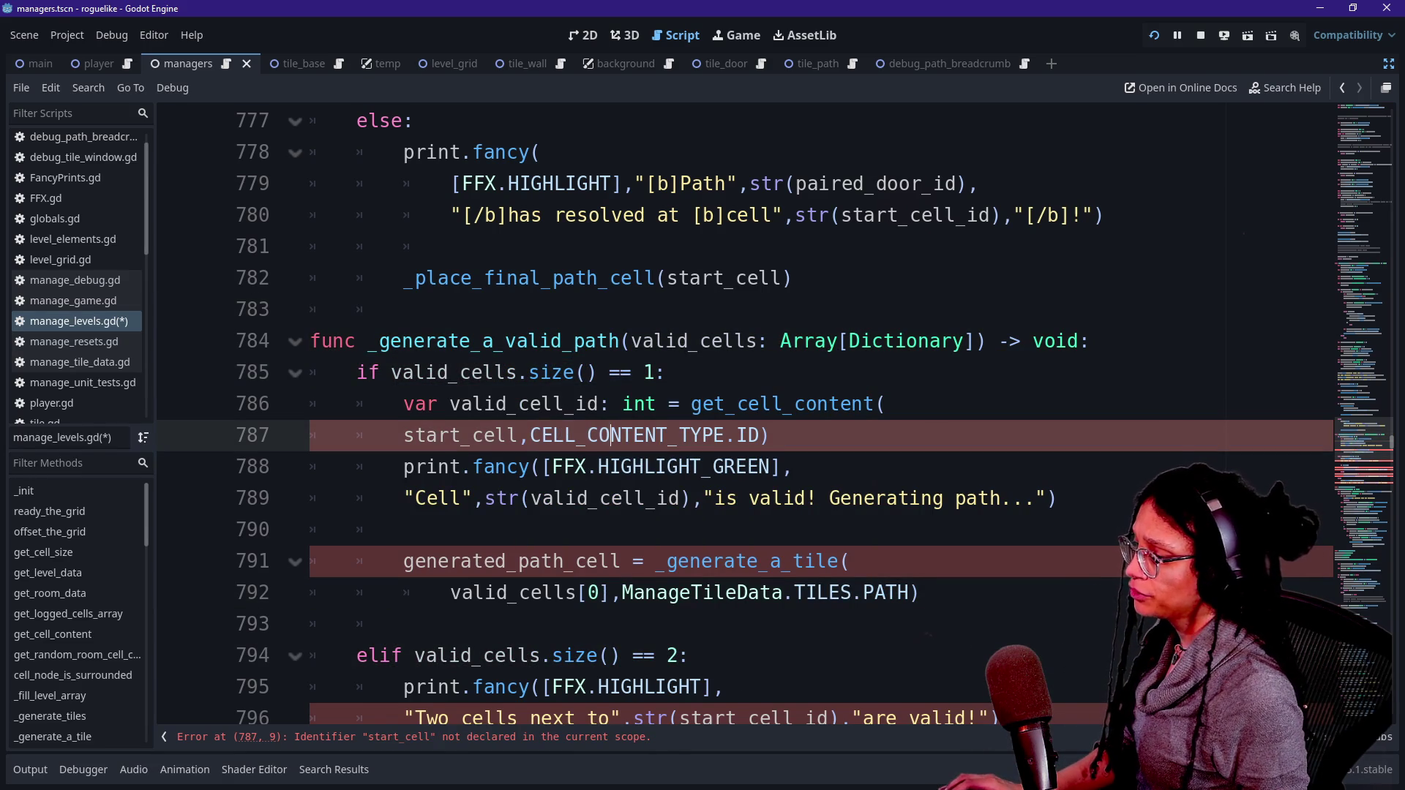
{"action": "left_click_drag", "start_coordinate": [404, 435], "coordinate": [507, 435]}
{"action": "scroll", "coordinate": [507, 434], "scroll_direction": "up", "scroll_amount": 4}
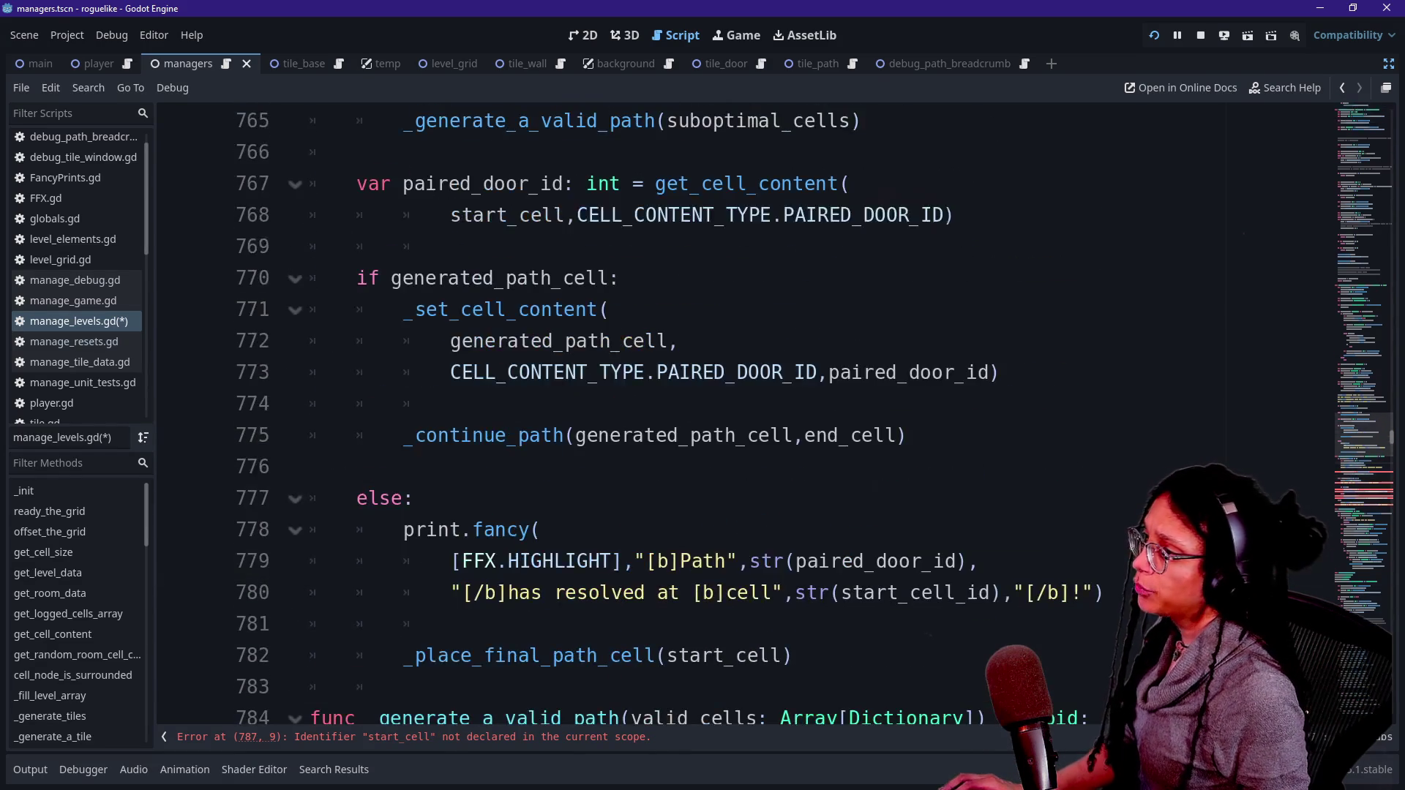
{"action": "scroll", "coordinate": [507, 434], "scroll_direction": "down", "scroll_amount": 2}
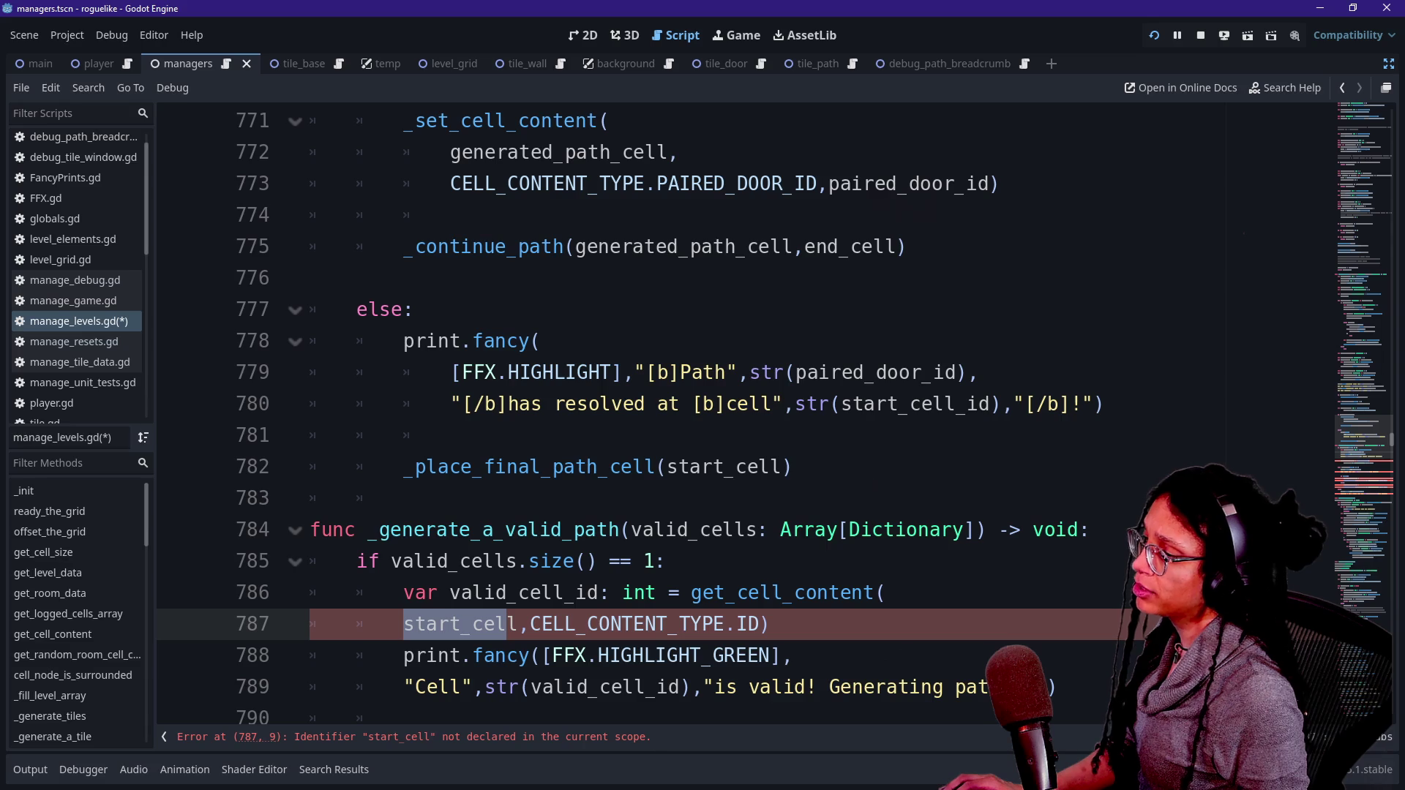
{"action": "scroll", "coordinate": [702, 466], "scroll_direction": "up", "scroll_amount": 2}
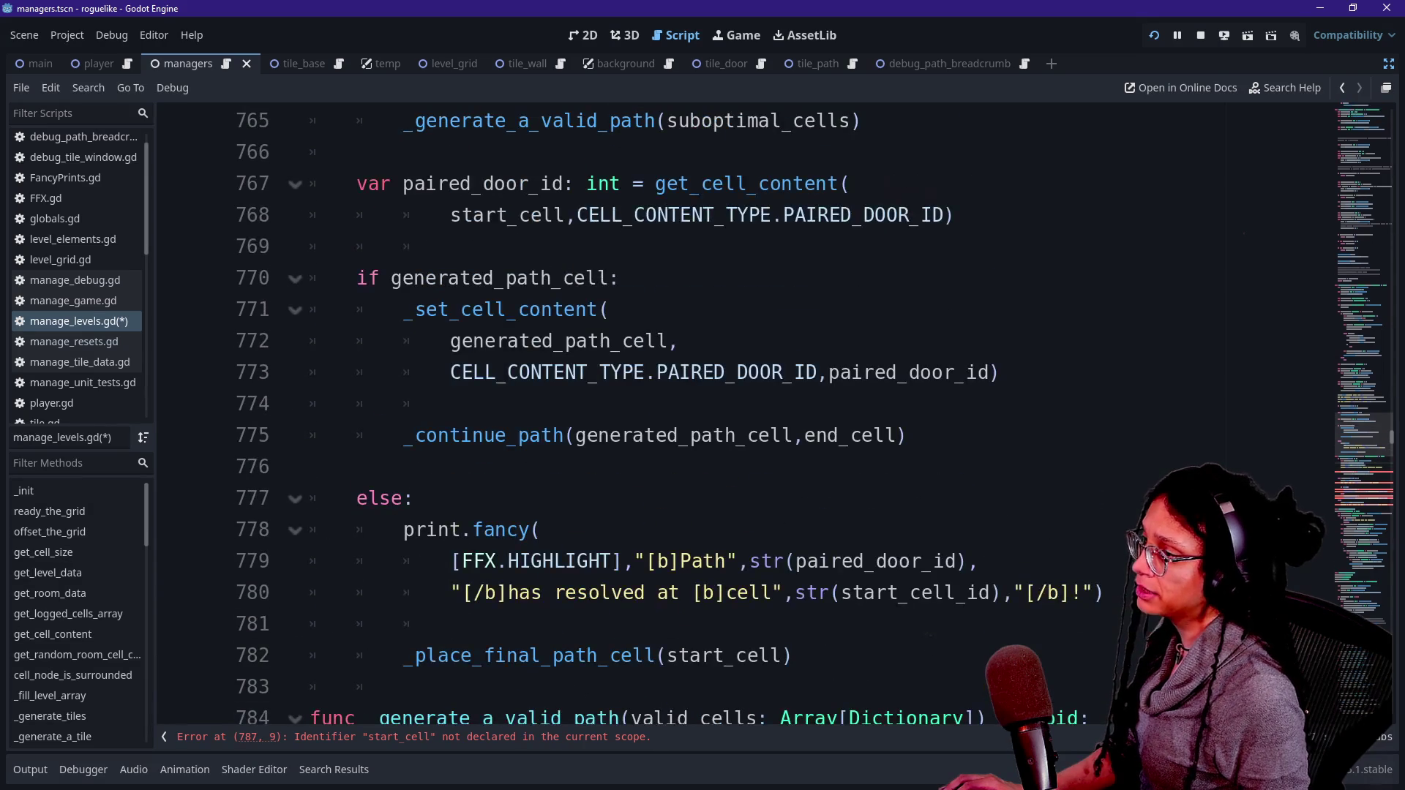
{"action": "scroll", "coordinate": [703, 413], "scroll_direction": "up", "scroll_amount": 2}
{"action": "scroll", "coordinate": [703, 414], "scroll_direction": "down", "scroll_amount": 5}
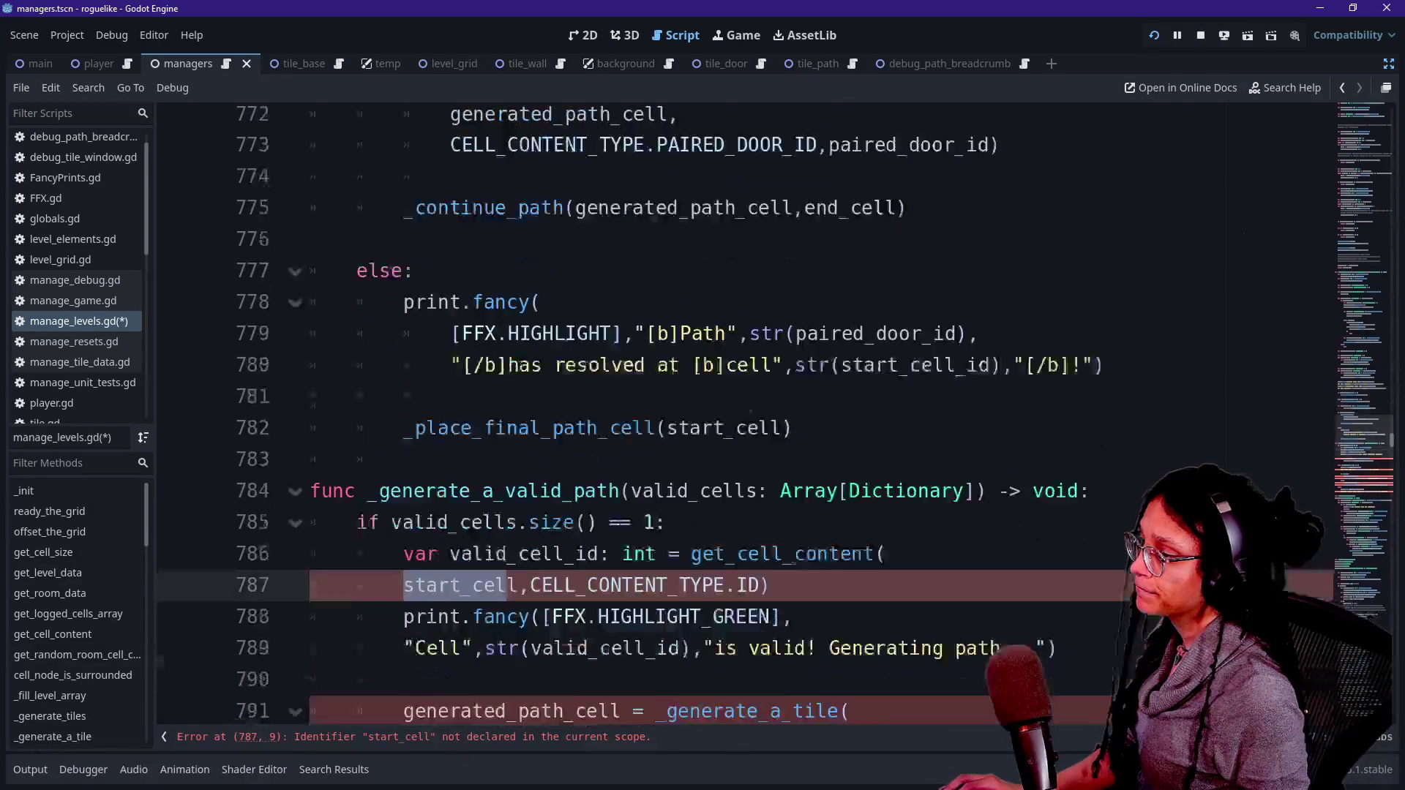
{"action": "scroll", "coordinate": [507, 529], "scroll_direction": "up", "scroll_amount": 13}
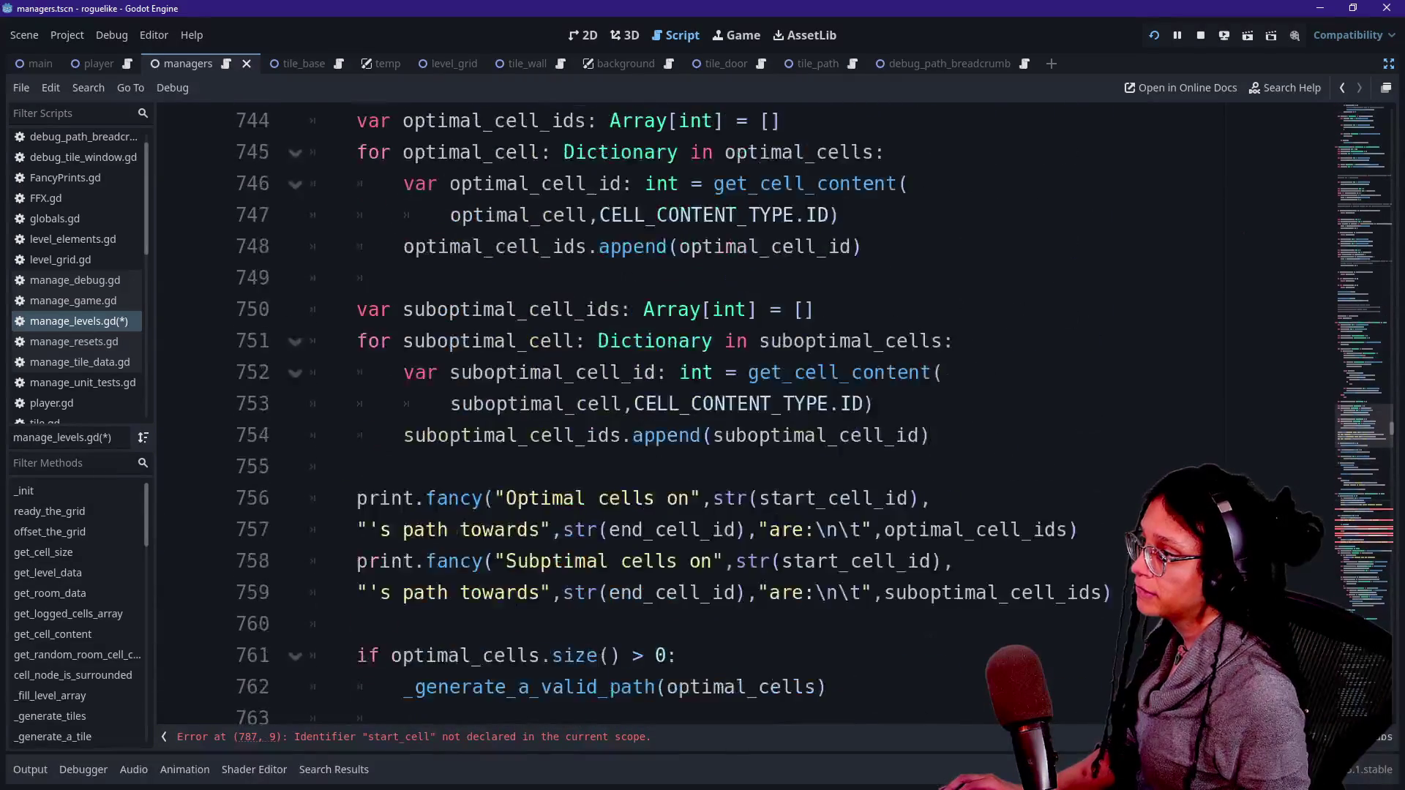
{"action": "scroll", "coordinate": [448, 402], "scroll_direction": "up", "scroll_amount": 3}
{"action": "left_click", "coordinate": [449, 402]}
{"action": "scroll", "coordinate": [449, 402], "scroll_direction": "down", "scroll_amount": 8}
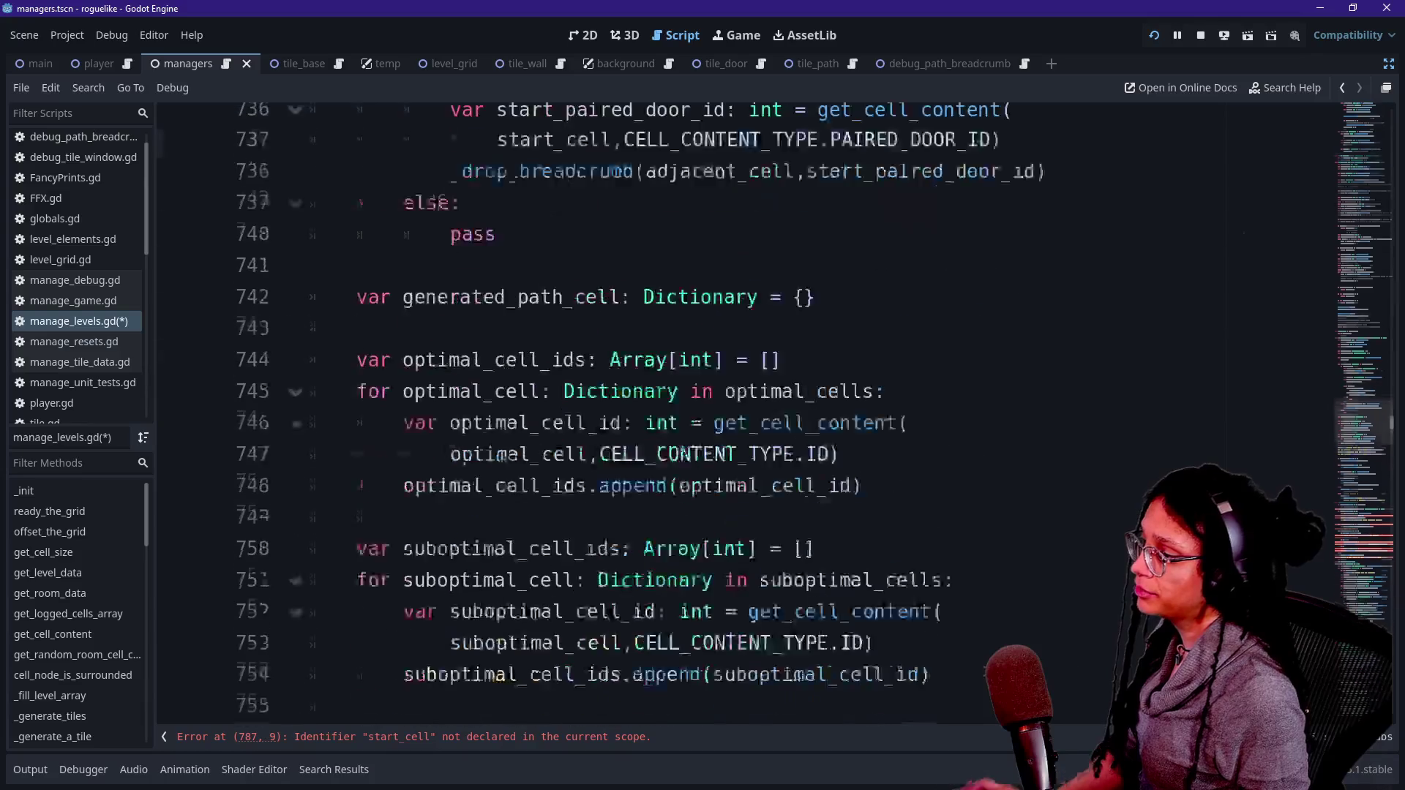
{"action": "scroll", "coordinate": [813, 414], "scroll_direction": "down", "scroll_amount": 2}
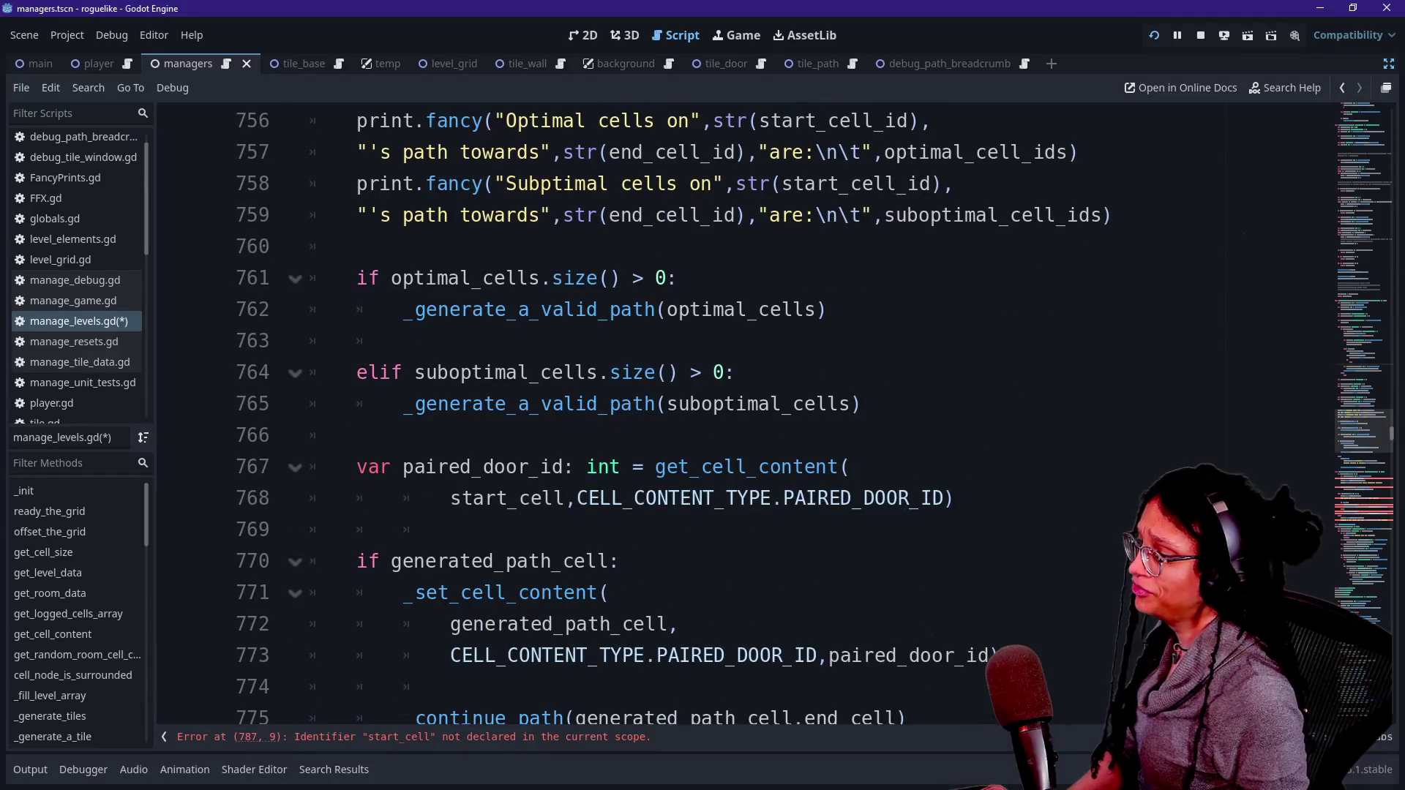
{"action": "scroll", "coordinate": [813, 414], "scroll_direction": "down", "scroll_amount": 10}
{"action": "scroll", "coordinate": [813, 413], "scroll_direction": "up", "scroll_amount": 4}
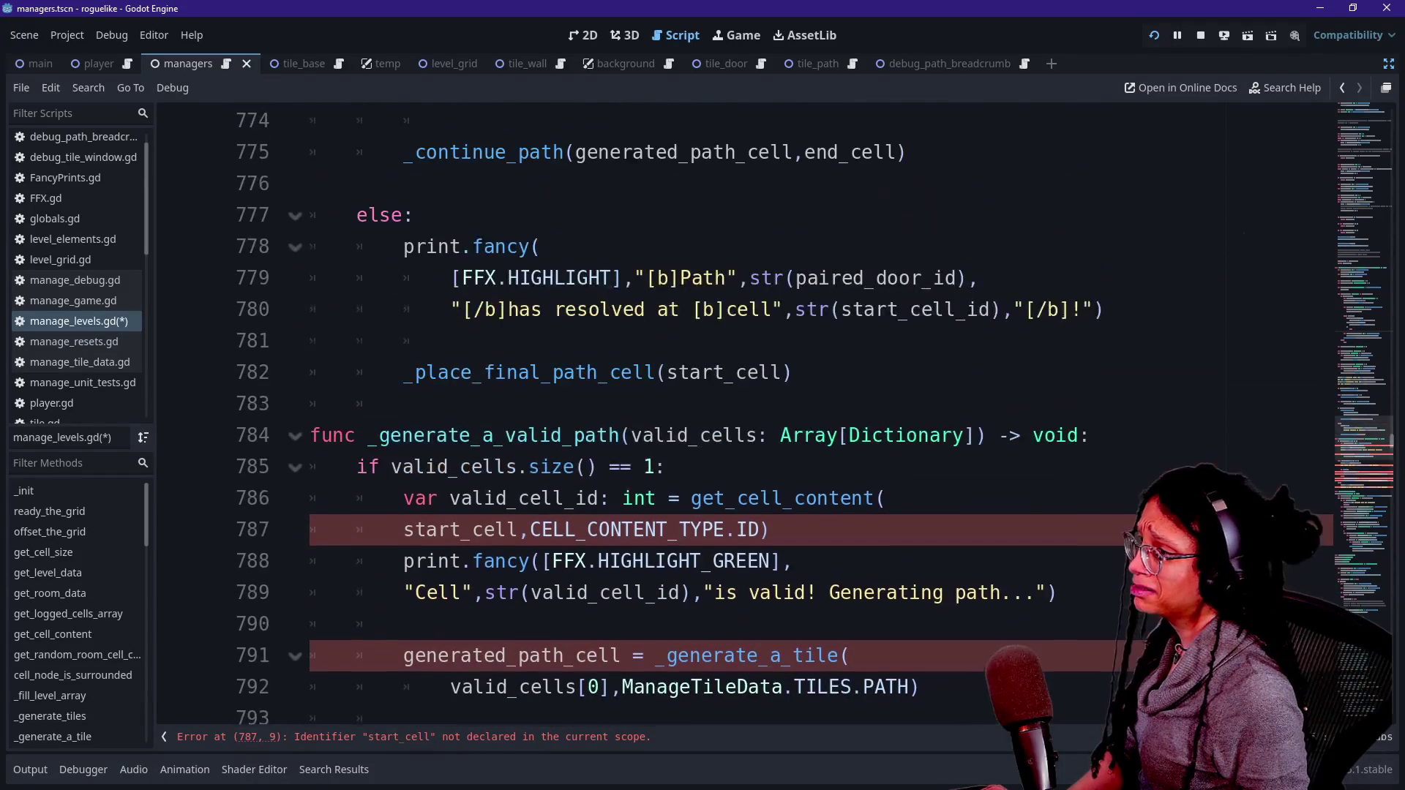
{"action": "mouse_move", "coordinate": [702, 561]}
{"action": "scroll", "coordinate": [702, 560], "scroll_direction": "up", "scroll_amount": 3}
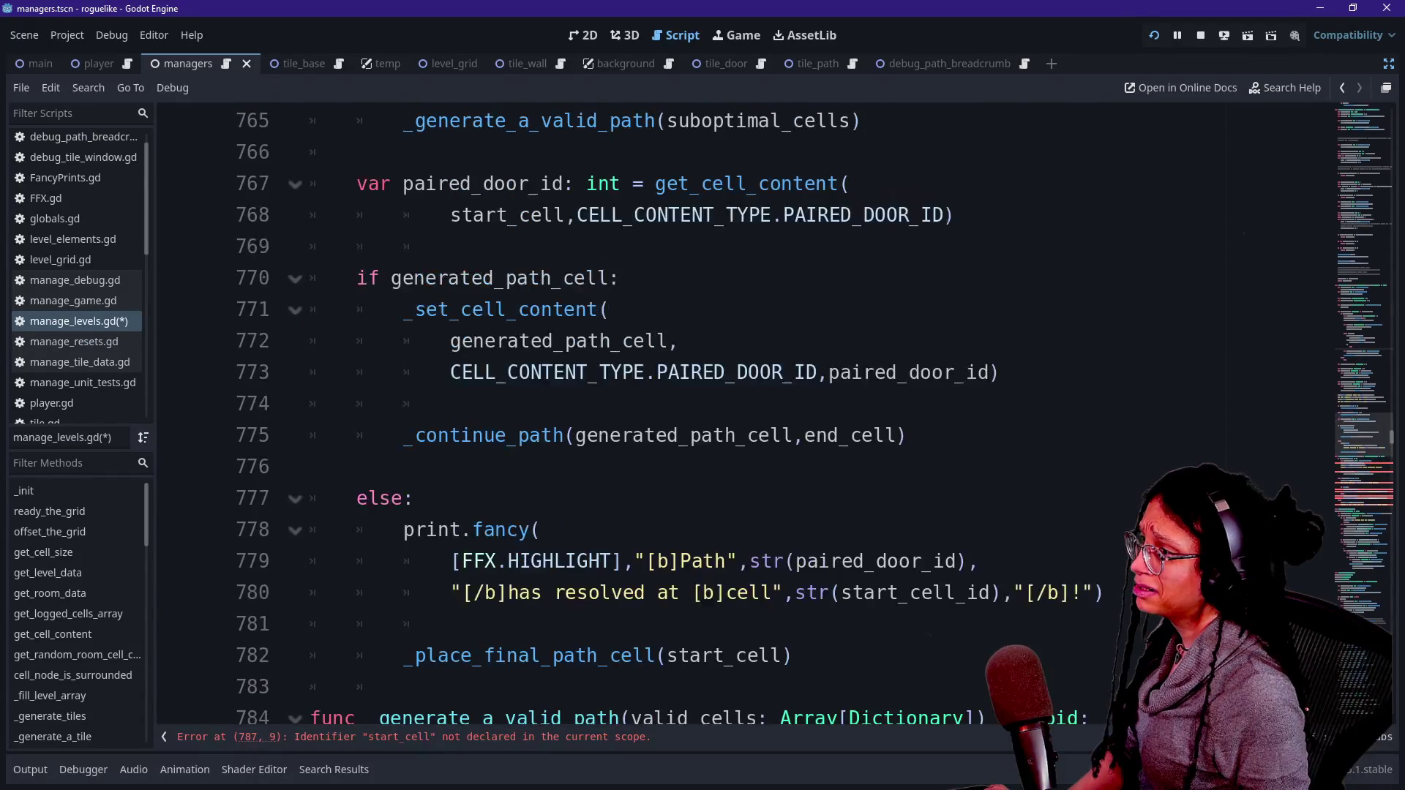
{"action": "scroll", "coordinate": [813, 413], "scroll_direction": "up", "scroll_amount": 4}
{"action": "left_click", "coordinate": [666, 404]}
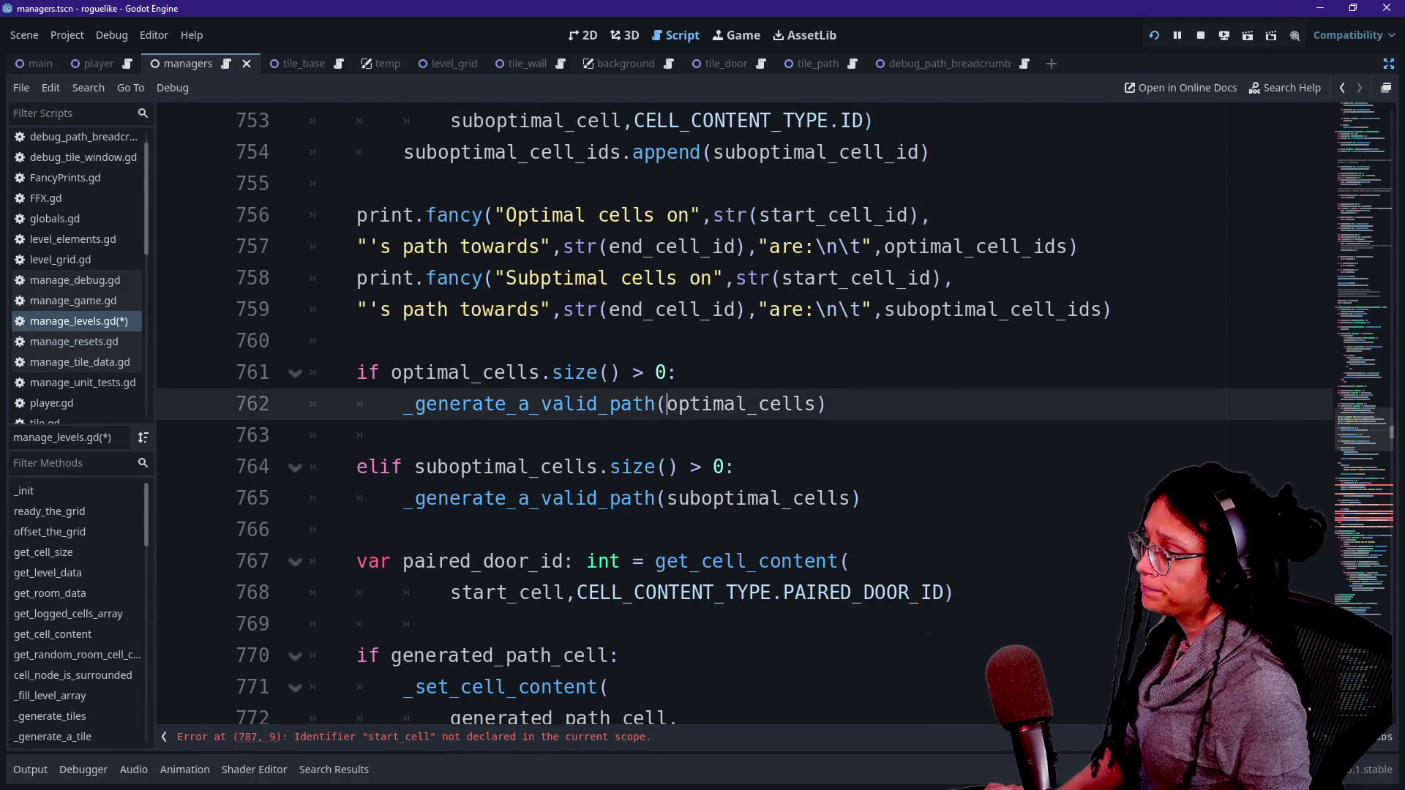
Step: Pass start_cell as an extra argument in both _generate_a_valid_path calls on lines 762 and 765
{"action": "type", "text": ",start_cell"}
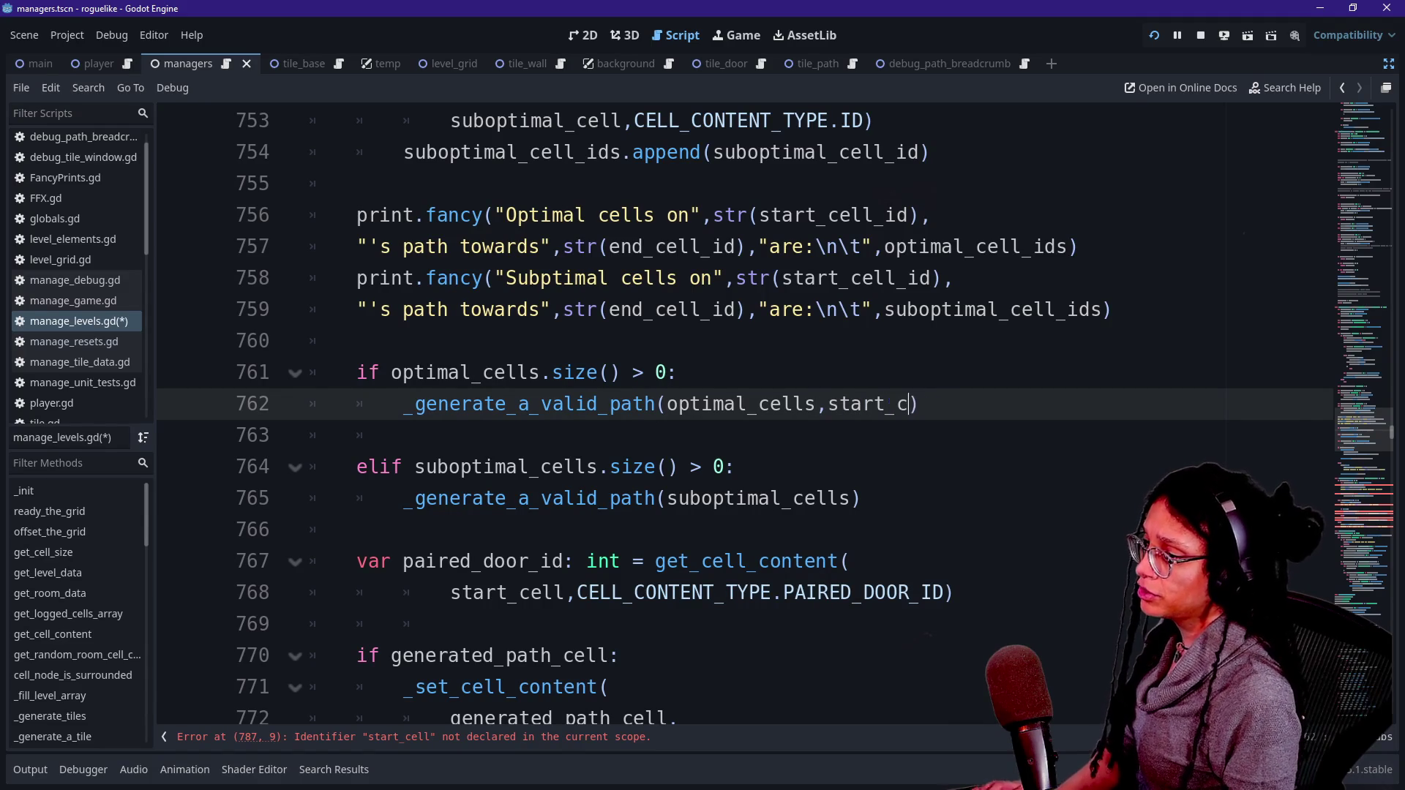
{"action": "left_click", "coordinate": [851, 499]}
{"action": "type", "text": "start_cell"}
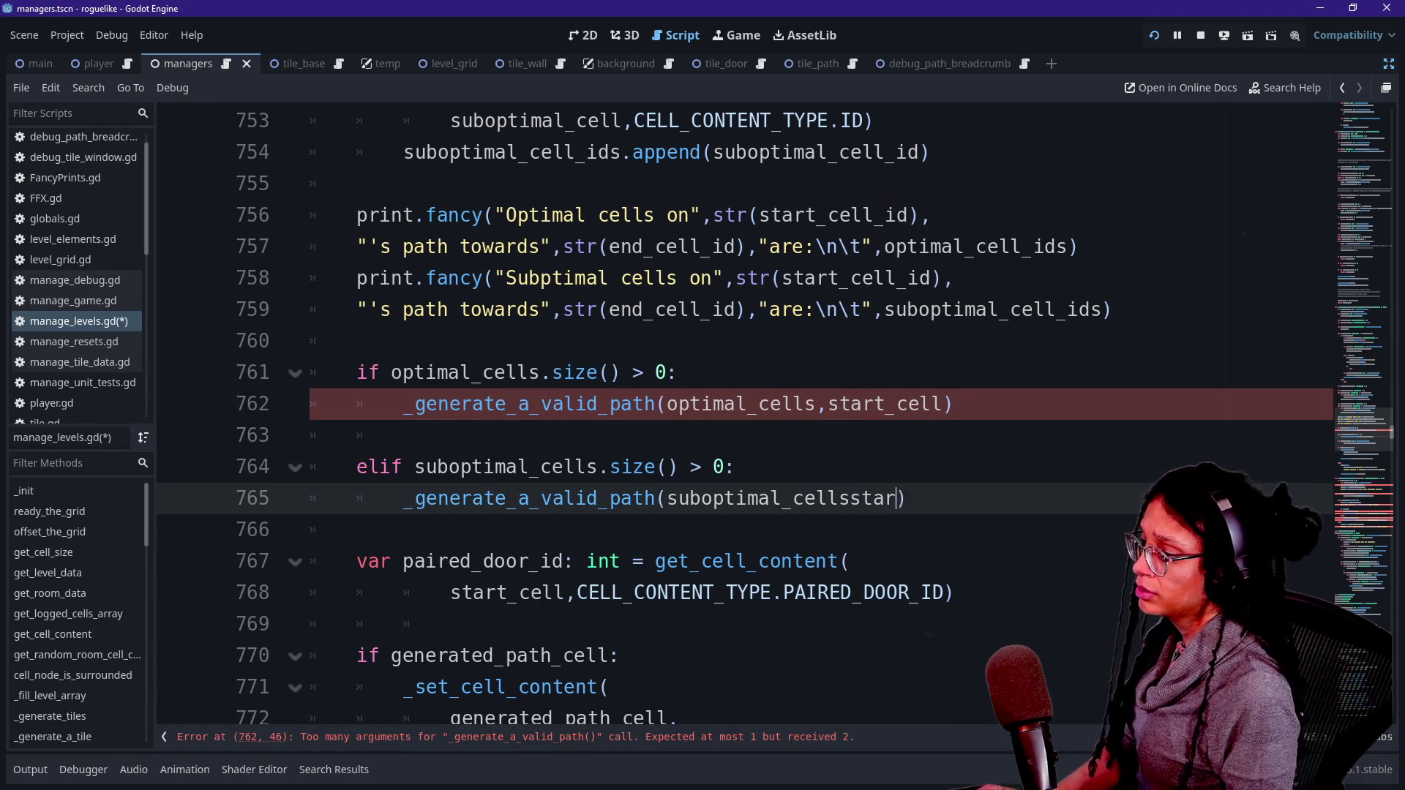
{"action": "scroll", "coordinate": [744, 417], "scroll_direction": "down", "scroll_amount": 1}
{"action": "left_click", "coordinate": [848, 404]}
{"action": "type", "text": ","}
Step: Add a start_cell:Dictionary parameter to the _generate_a_valid_path signature
{"action": "left_click", "coordinate": [527, 404], "text": "ctrl"}
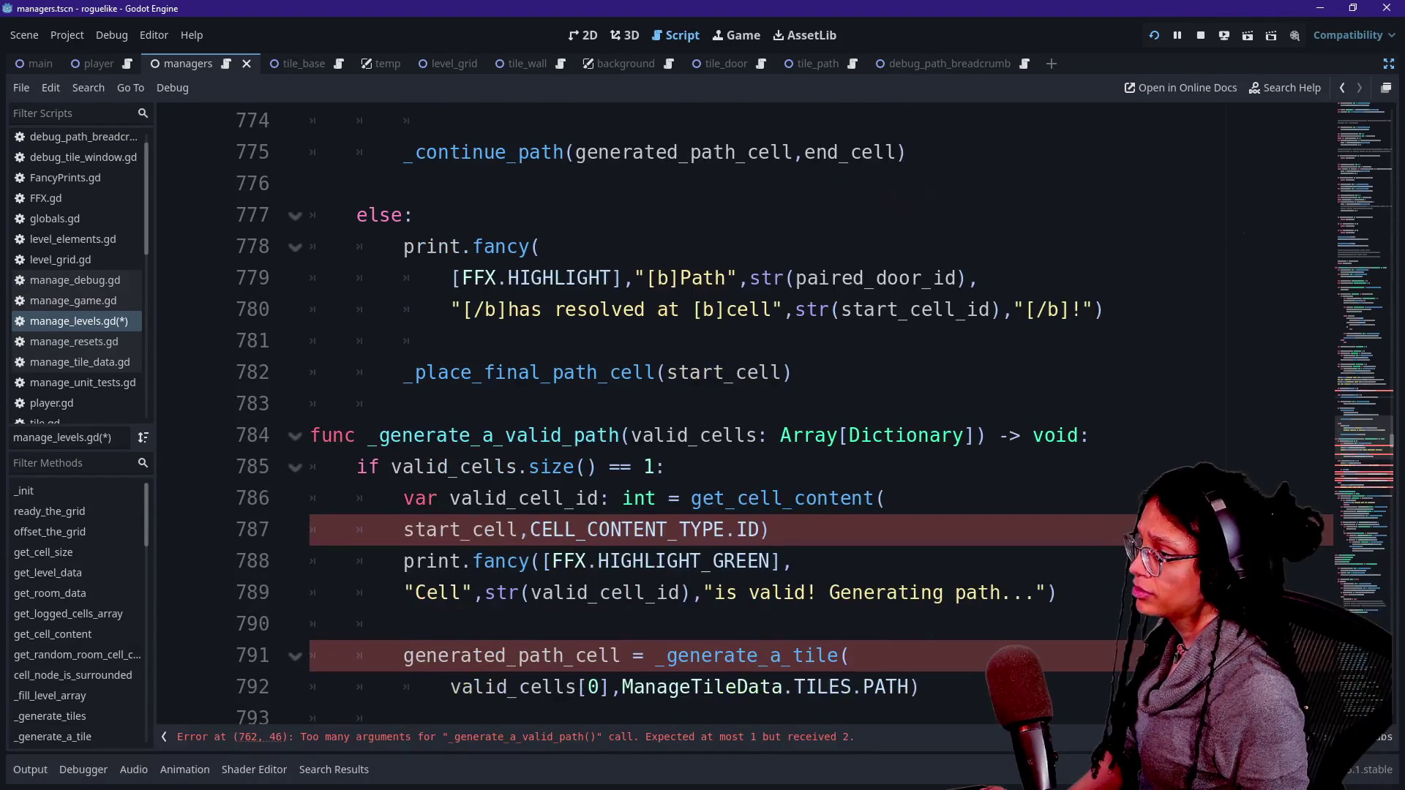
{"action": "left_click", "coordinate": [976, 435]}
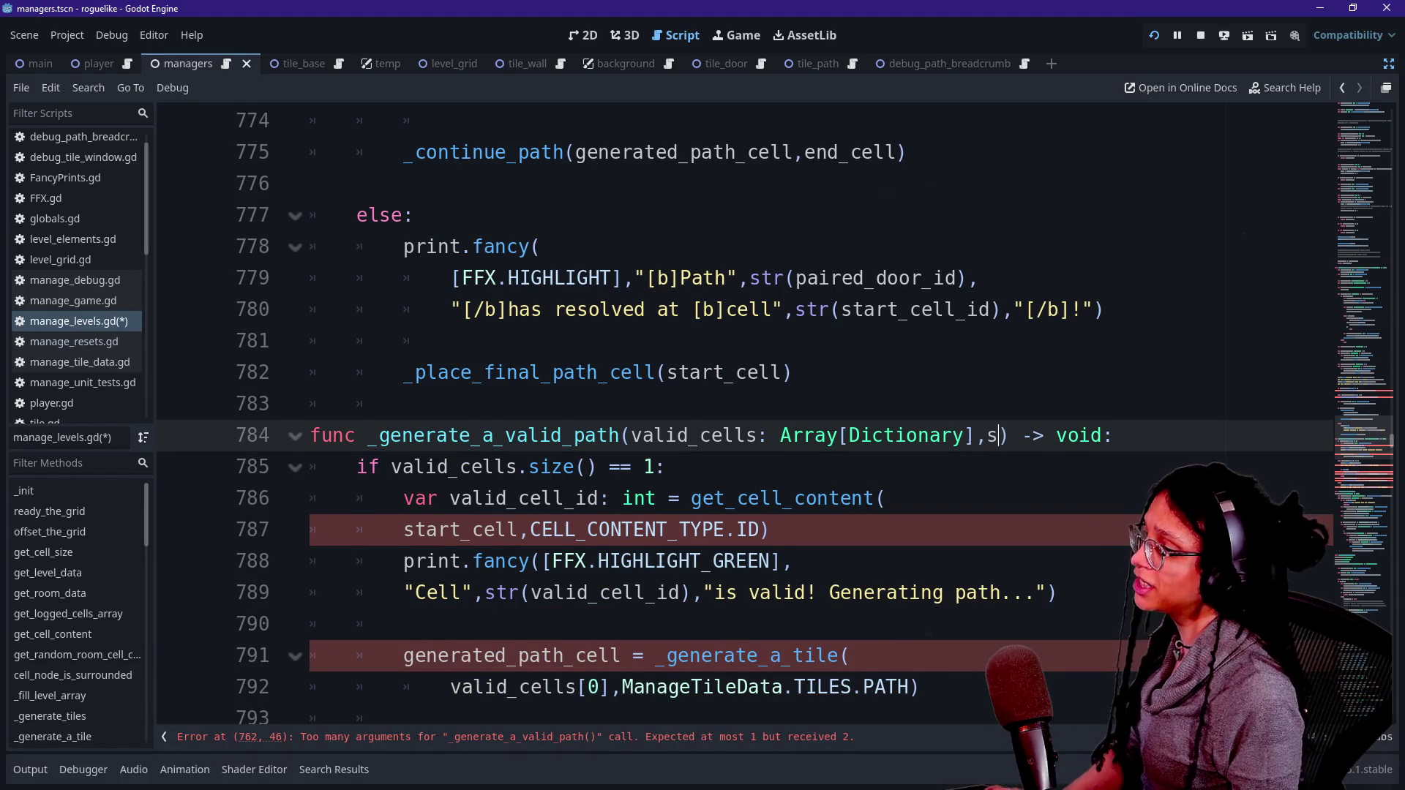
{"action": "type", "text": ","}
{"action": "key", "text": "Return"}
{"action": "type", "text": "star"}
{"action": "type", "text": "t_cell"}
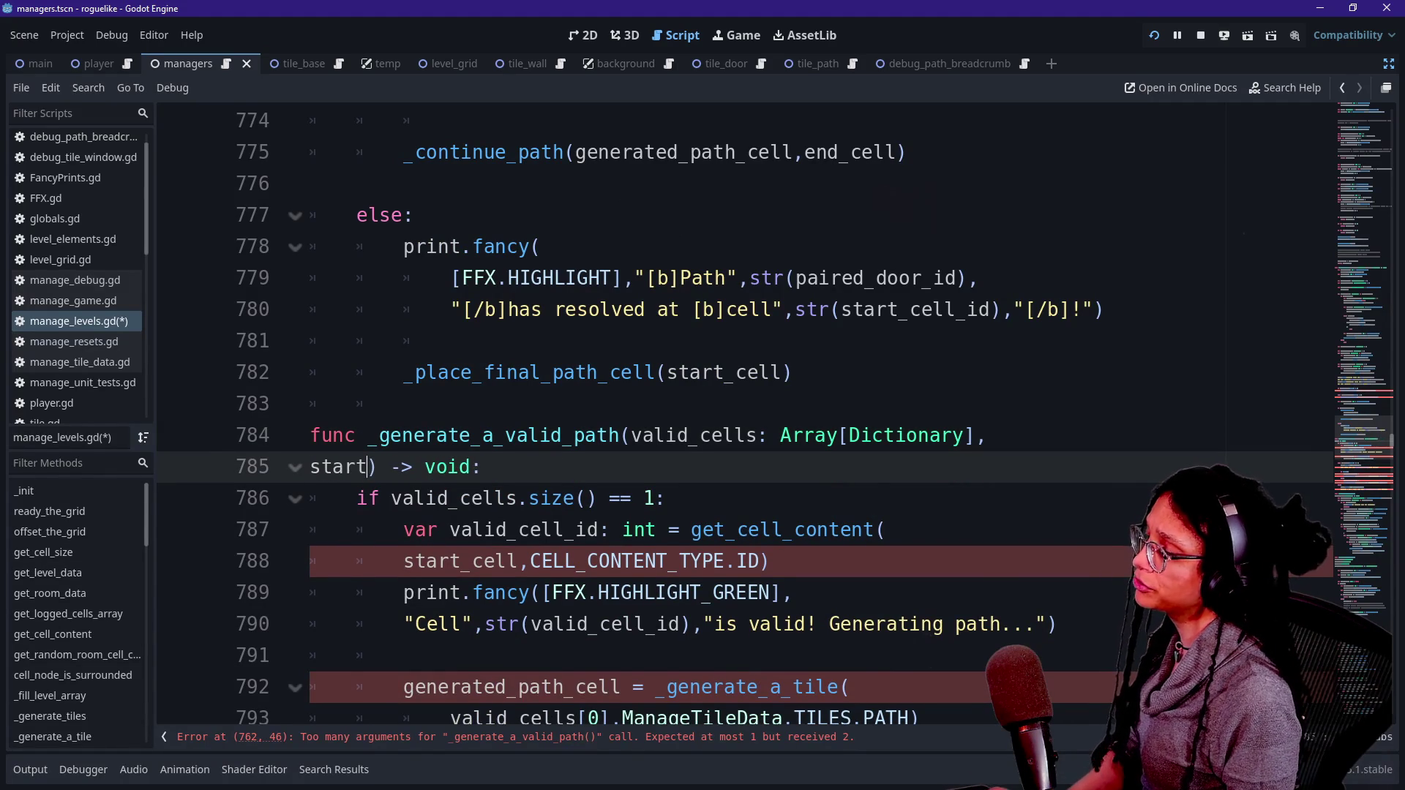
{"action": "type", "text": ":Dictionary"}
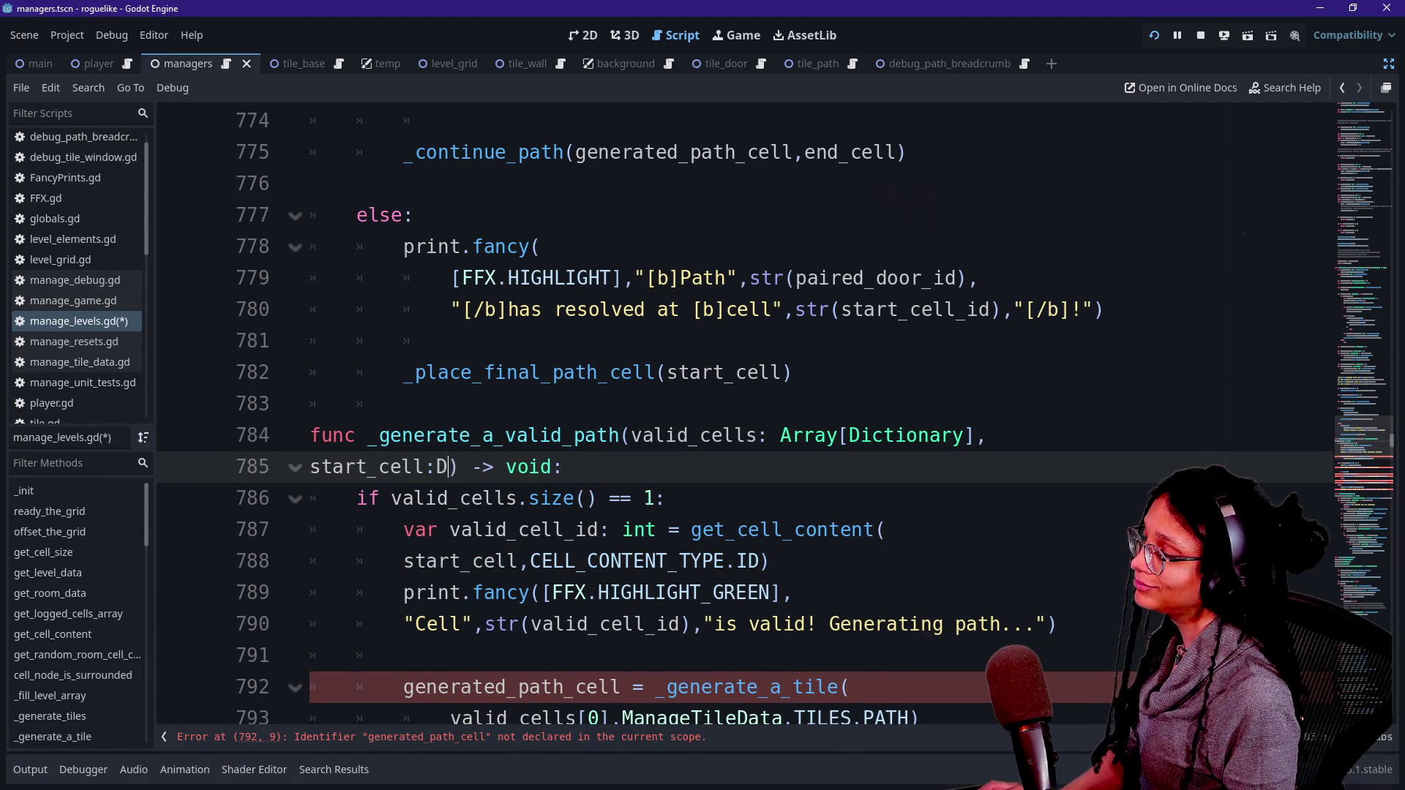
Step: Check the generated_path_cell reference on line 792 and back out a half-typed extra parameter
{"action": "scroll", "coordinate": [745, 417], "scroll_direction": "down", "scroll_amount": 2}
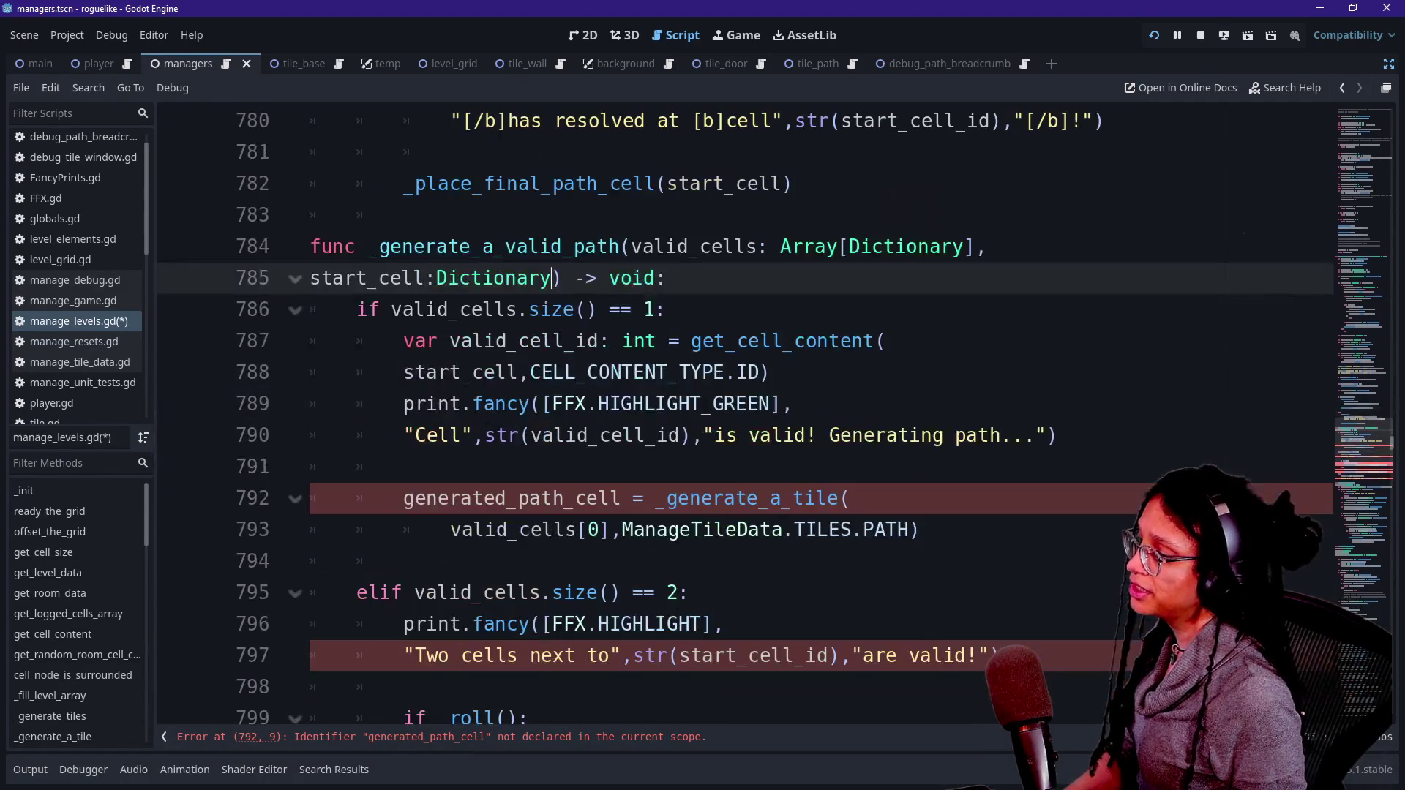
{"action": "left_click_drag", "start_coordinate": [403, 498], "coordinate": [502, 498]}
{"action": "left_click", "coordinate": [542, 499]}
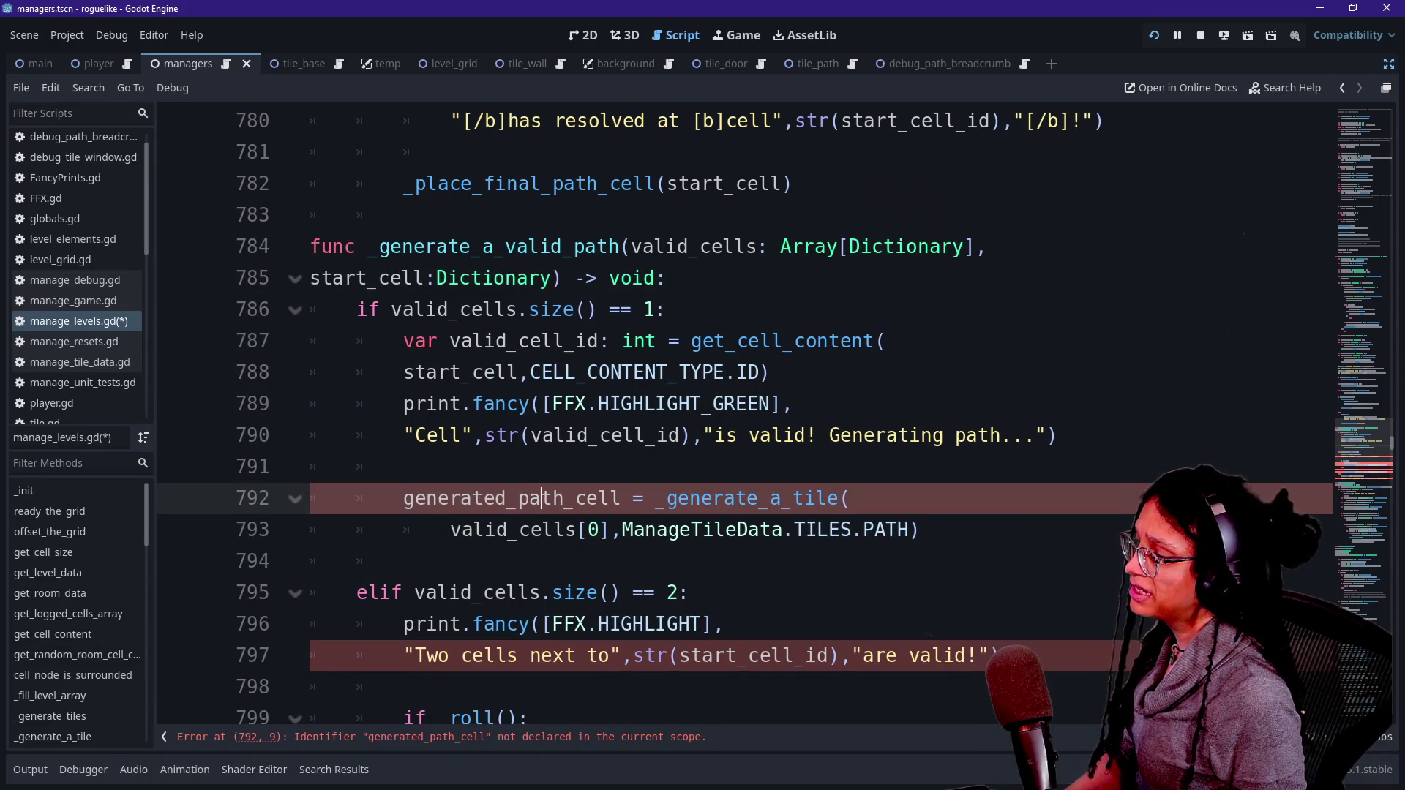
{"action": "scroll", "coordinate": [745, 417], "scroll_direction": "up", "scroll_amount": 6}
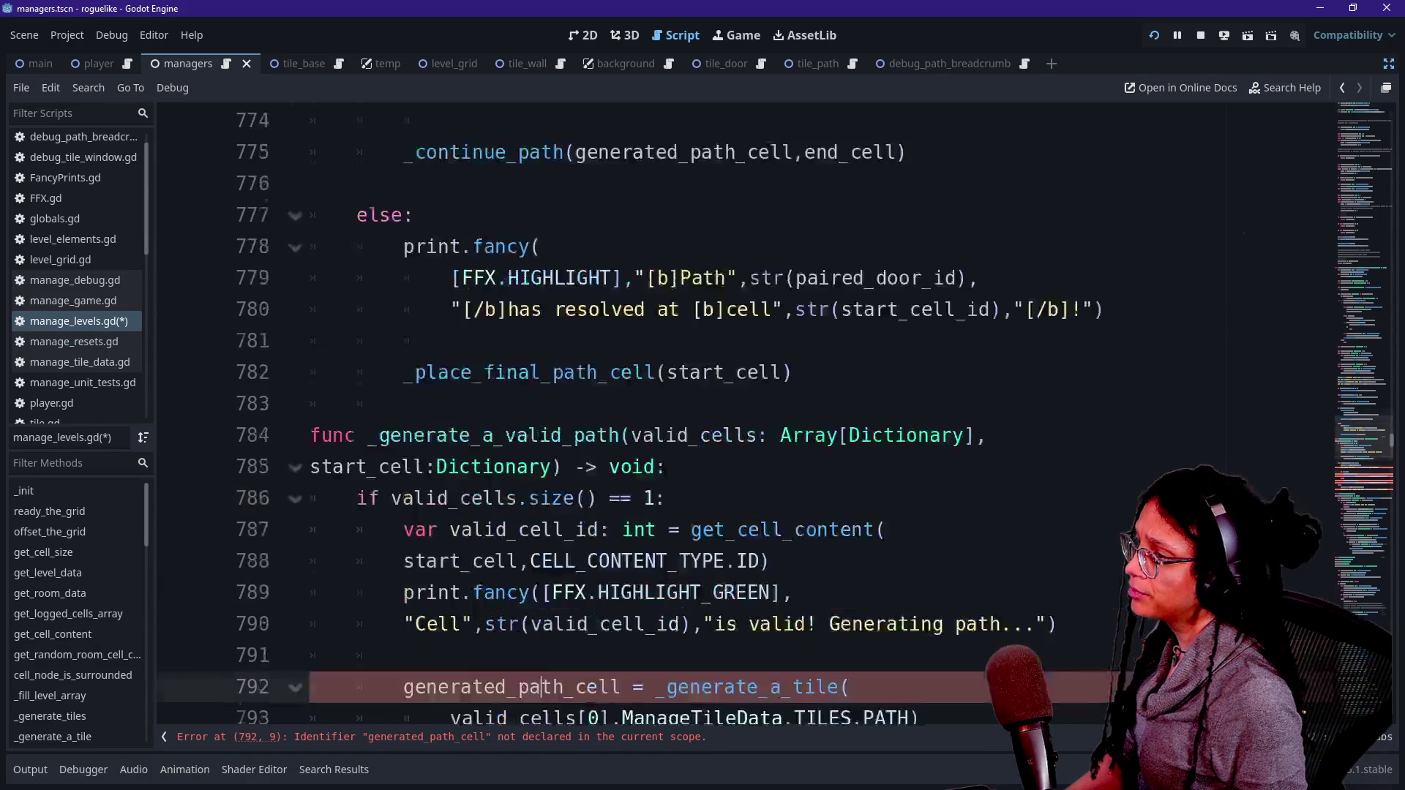
{"action": "scroll", "coordinate": [745, 417], "scroll_direction": "down", "scroll_amount": 1}
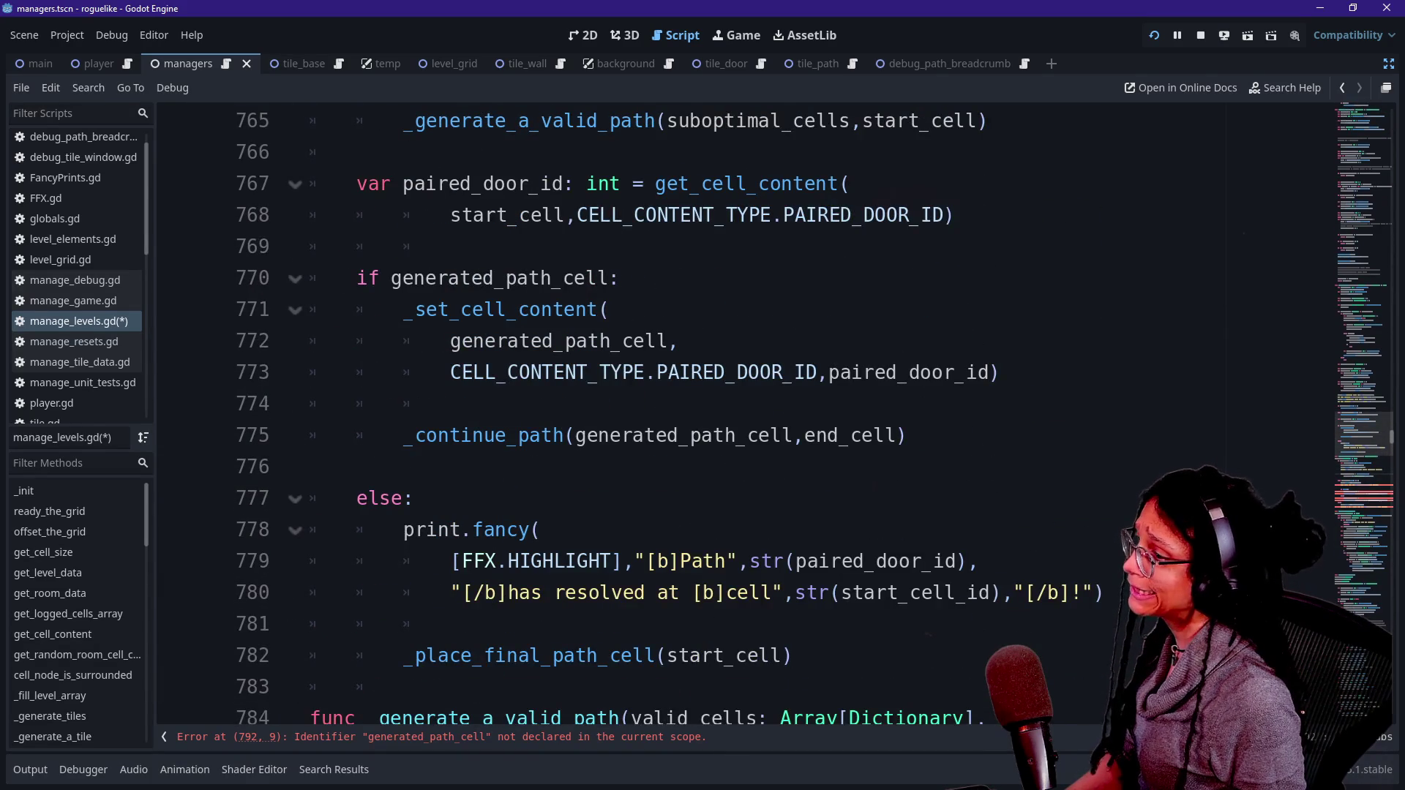
{"action": "scroll", "coordinate": [745, 417], "scroll_direction": "down", "scroll_amount": 3}
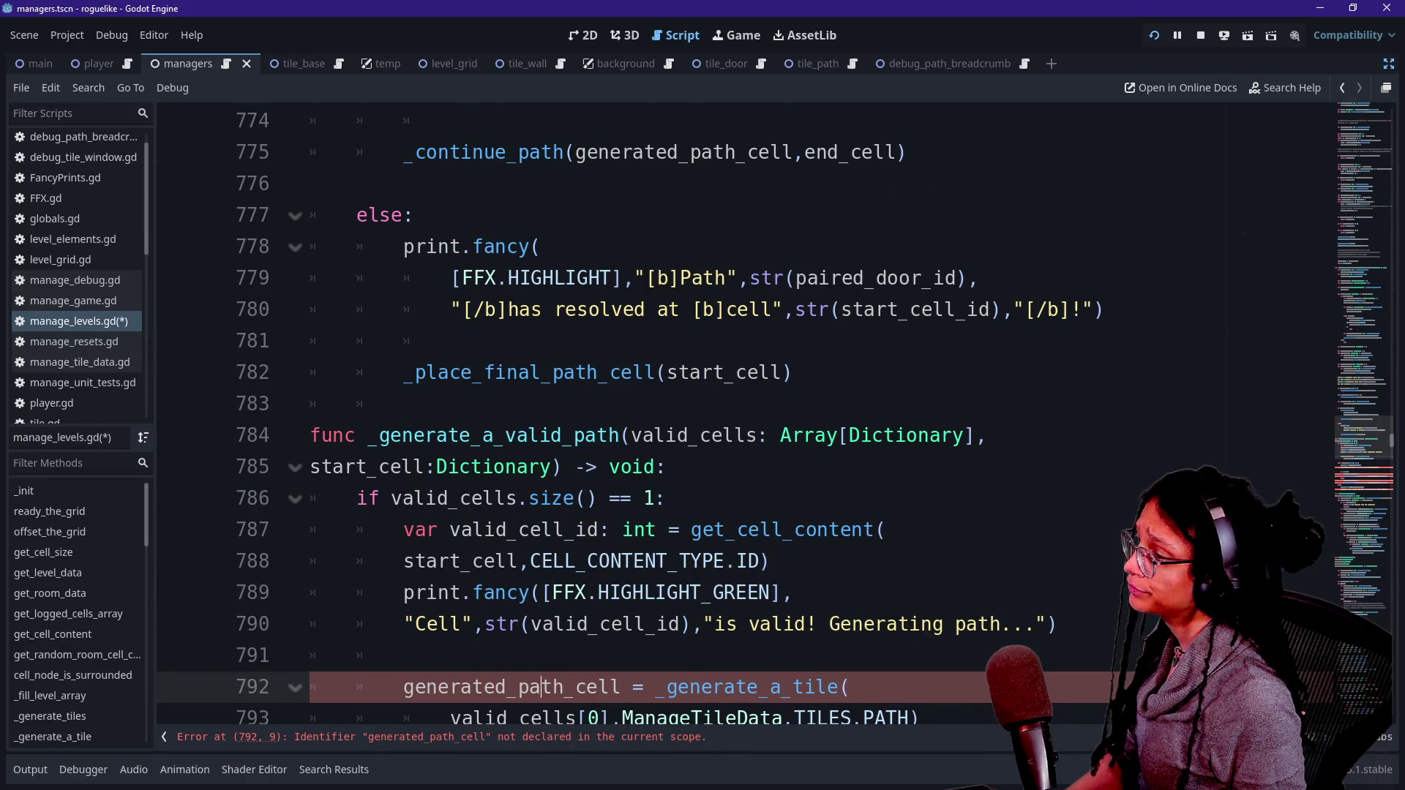
{"action": "left_click", "coordinate": [551, 467]}
{"action": "type", "text": ",gener"}
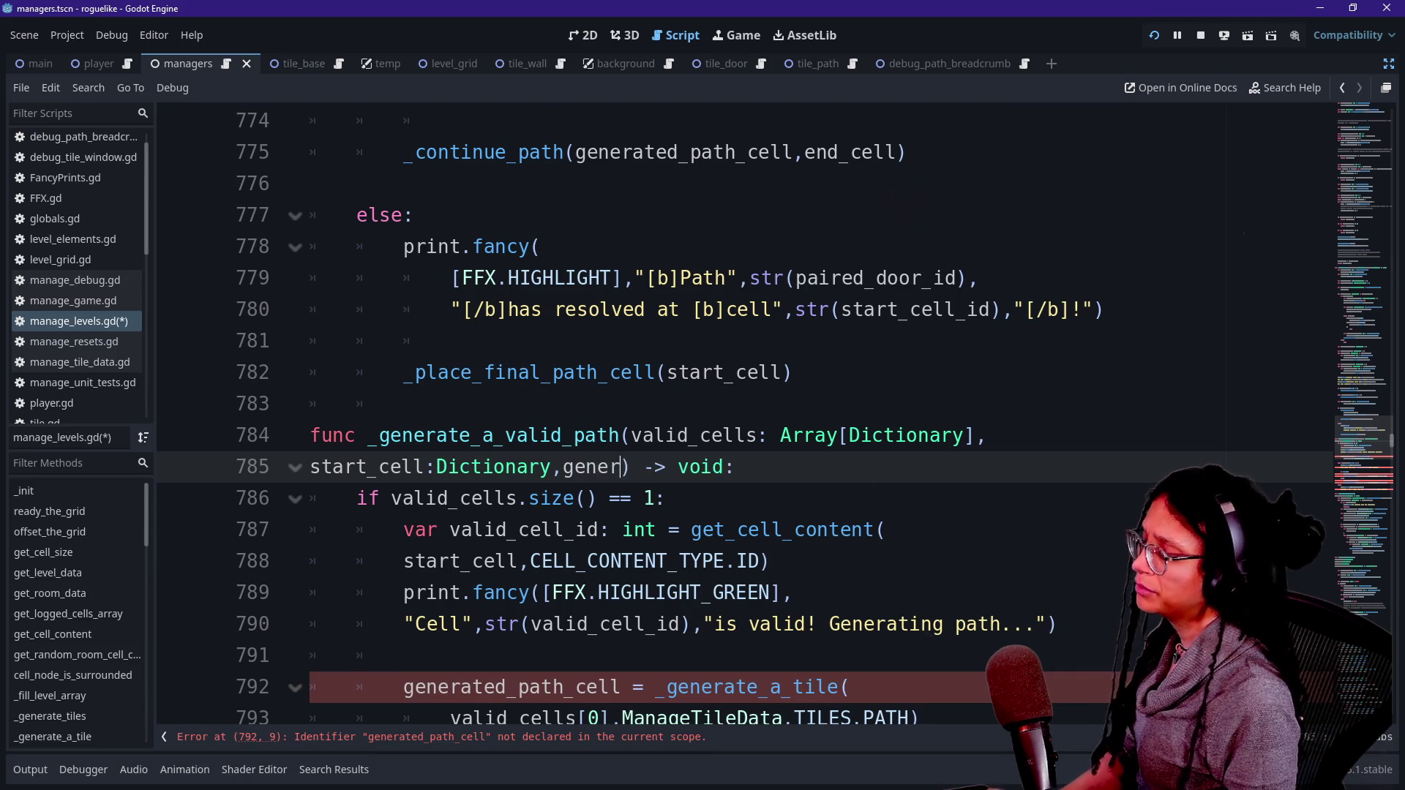
{"action": "type", "text": "a"}
{"action": "key", "text": "BackSpace"}
{"action": "key", "text": "BackSpace"}
{"action": "key", "text": "BackSpace"}
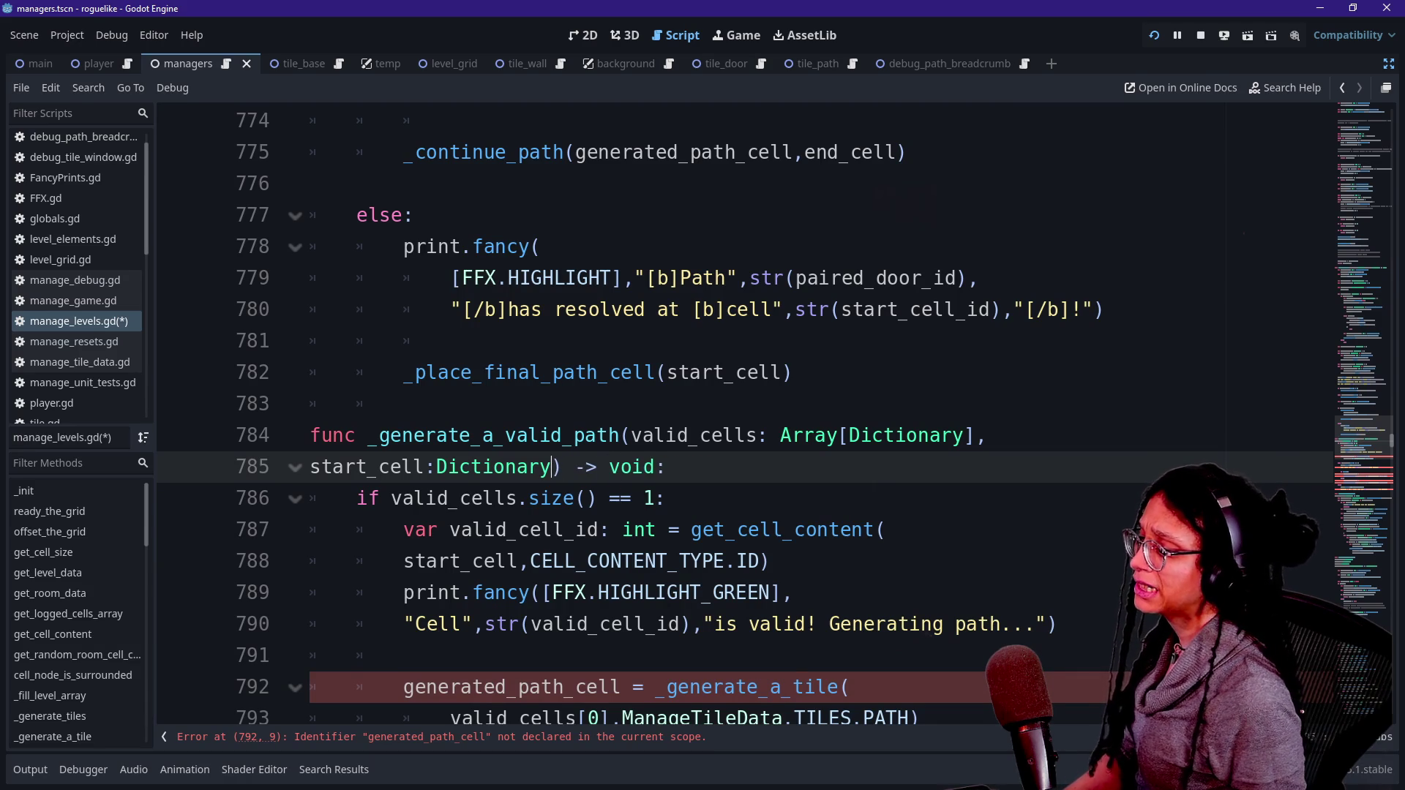
{"action": "scroll", "coordinate": [745, 417], "scroll_direction": "up", "scroll_amount": 4}
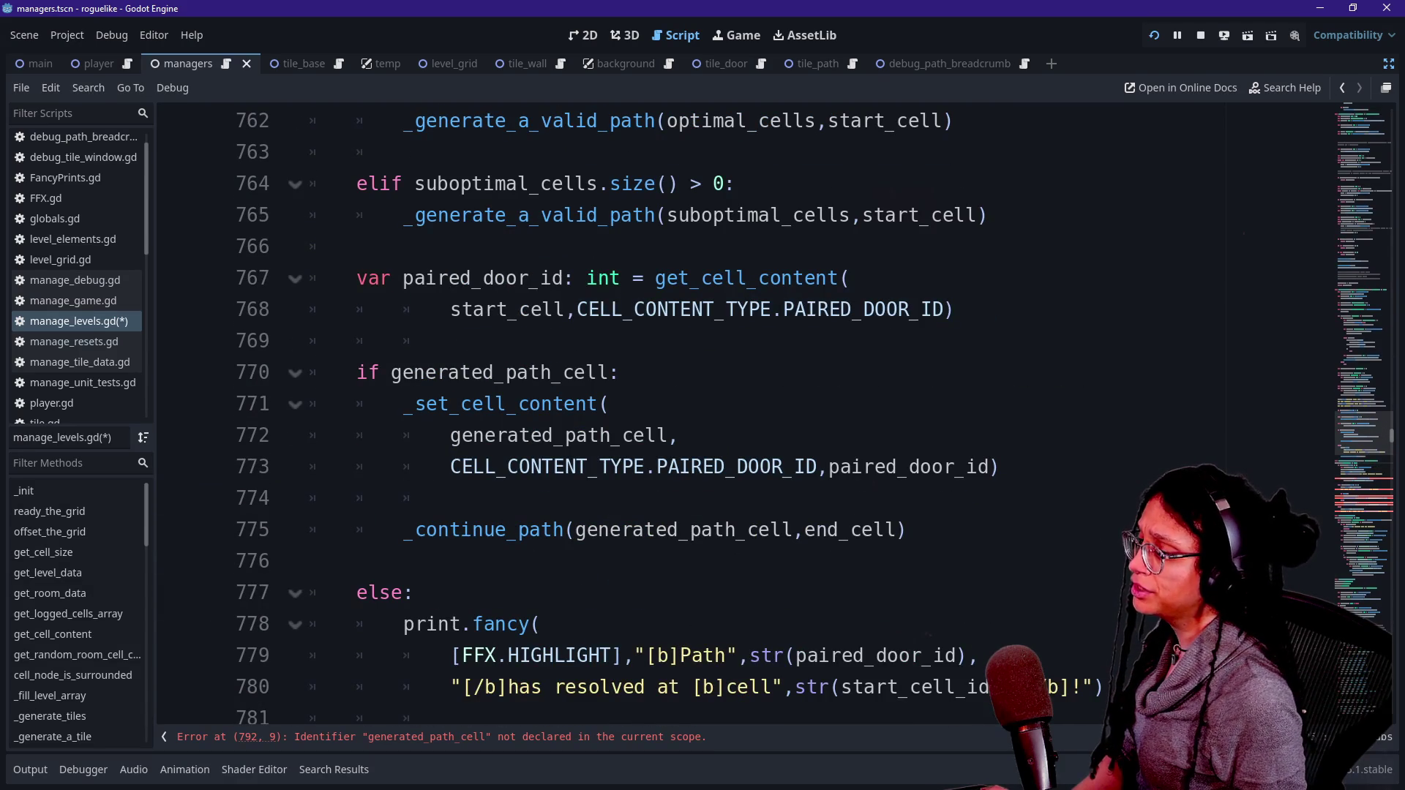
{"action": "scroll", "coordinate": [745, 417], "scroll_direction": "up", "scroll_amount": 5}
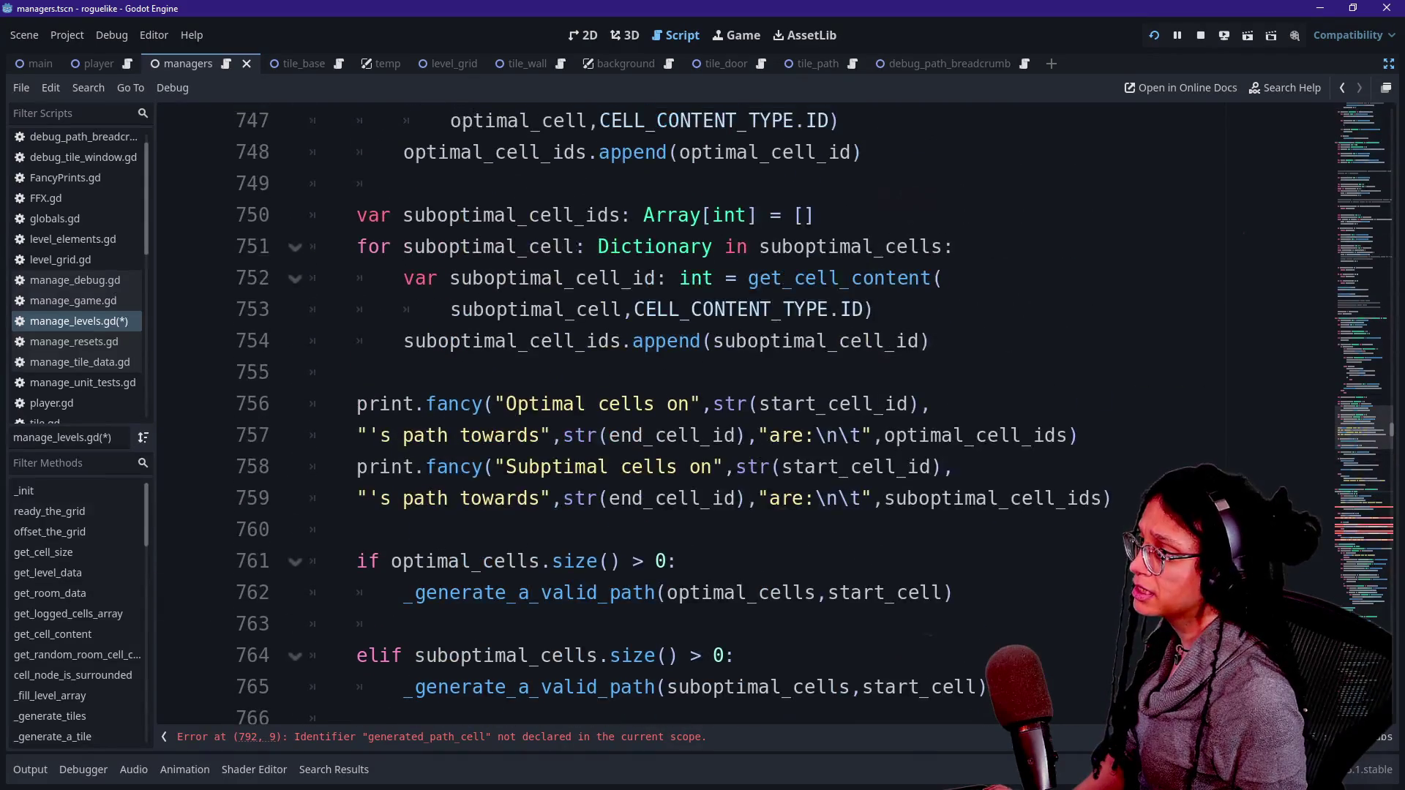
{"action": "scroll", "coordinate": [745, 417], "scroll_direction": "up", "scroll_amount": 3}
Step: Delete the old generated_path_cell declaration near line 742
{"action": "left_click_drag", "start_coordinate": [816, 247], "coordinate": [315, 214]}
{"action": "key", "text": "ctrl+c"}
{"action": "key", "text": "BackSpace"}
{"action": "key", "text": "BackSpace"}
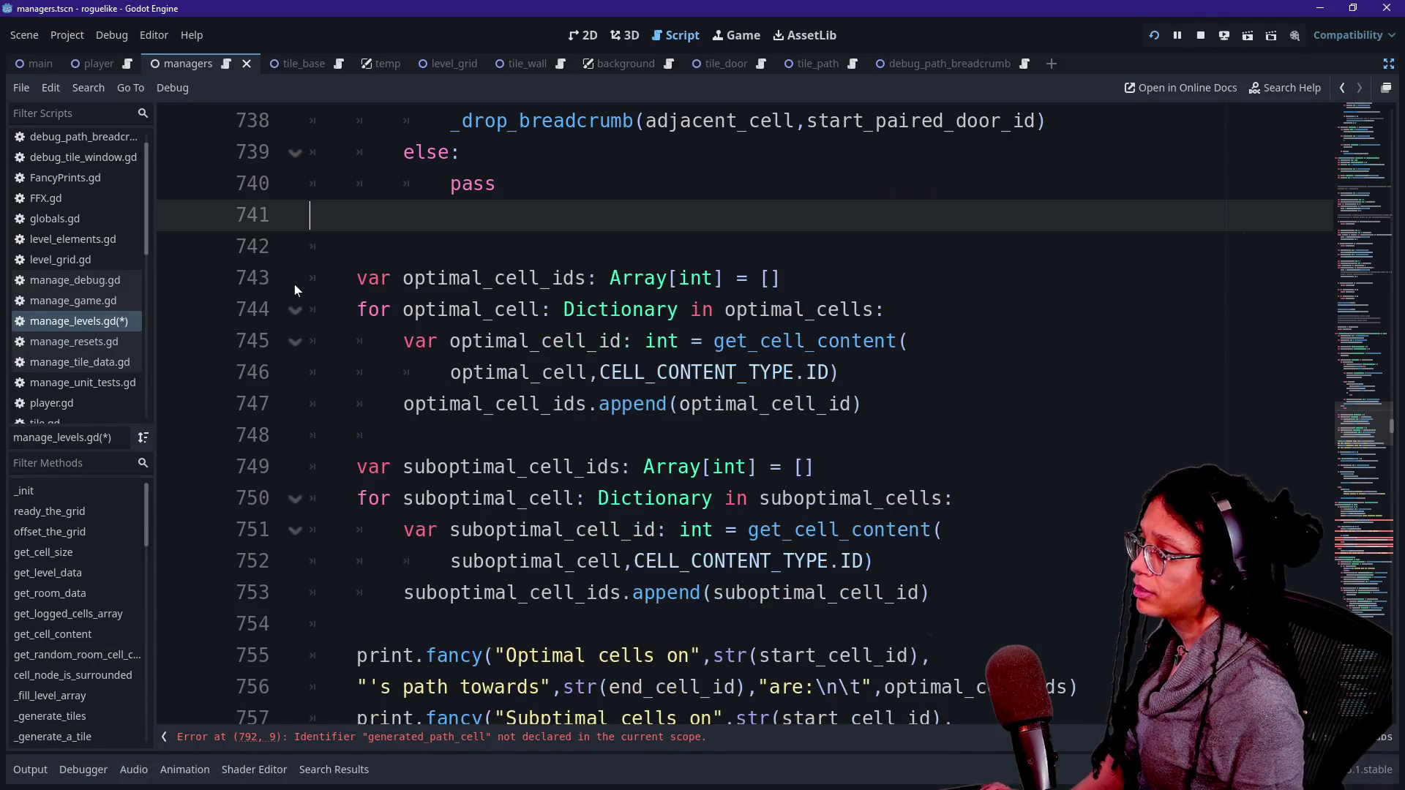
{"action": "left_click_drag", "start_coordinate": [493, 247], "coordinate": [410, 404]}
{"action": "scroll", "coordinate": [410, 404], "scroll_direction": "down", "scroll_amount": 1}
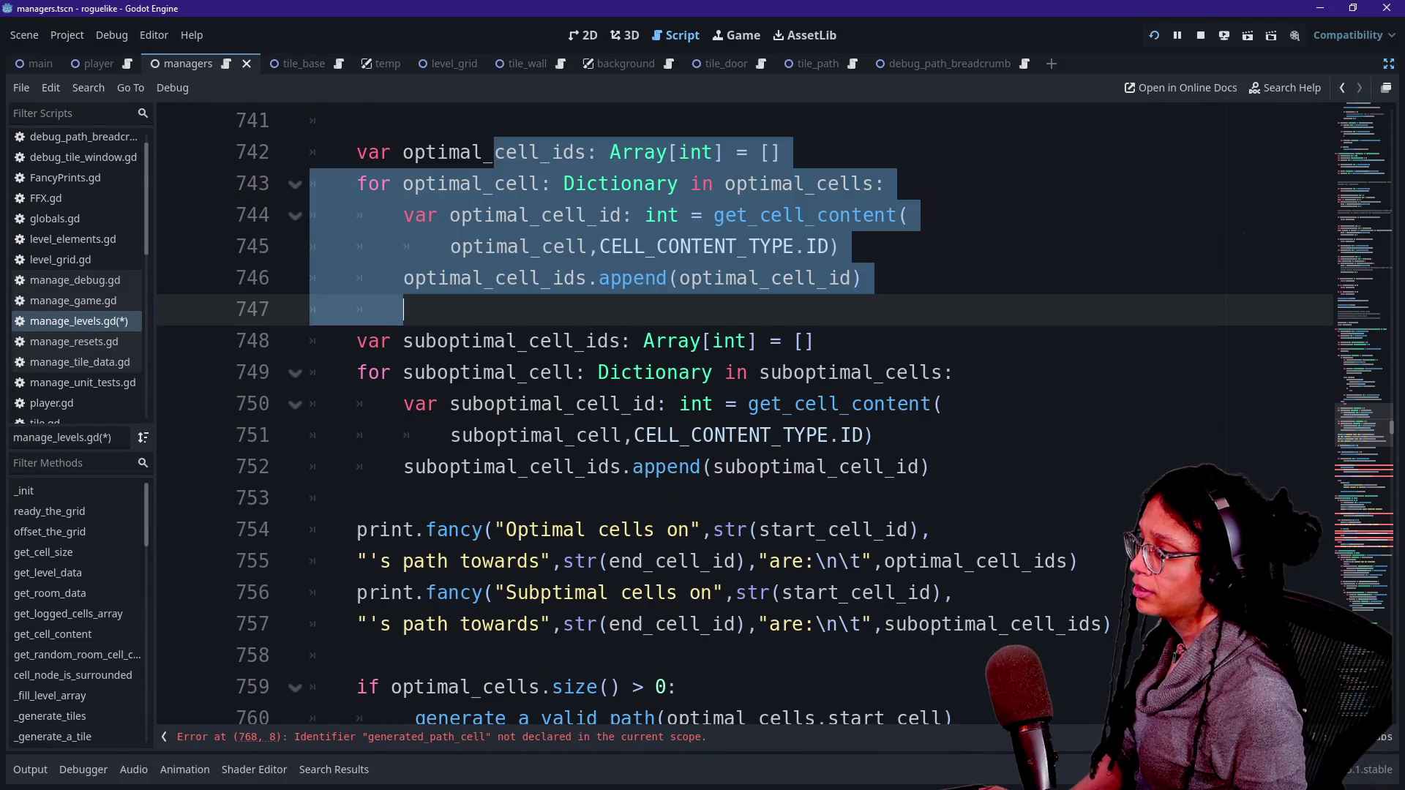
{"action": "scroll", "coordinate": [745, 413], "scroll_direction": "down", "scroll_amount": 4}
{"action": "scroll", "coordinate": [745, 413], "scroll_direction": "down", "scroll_amount": 1}
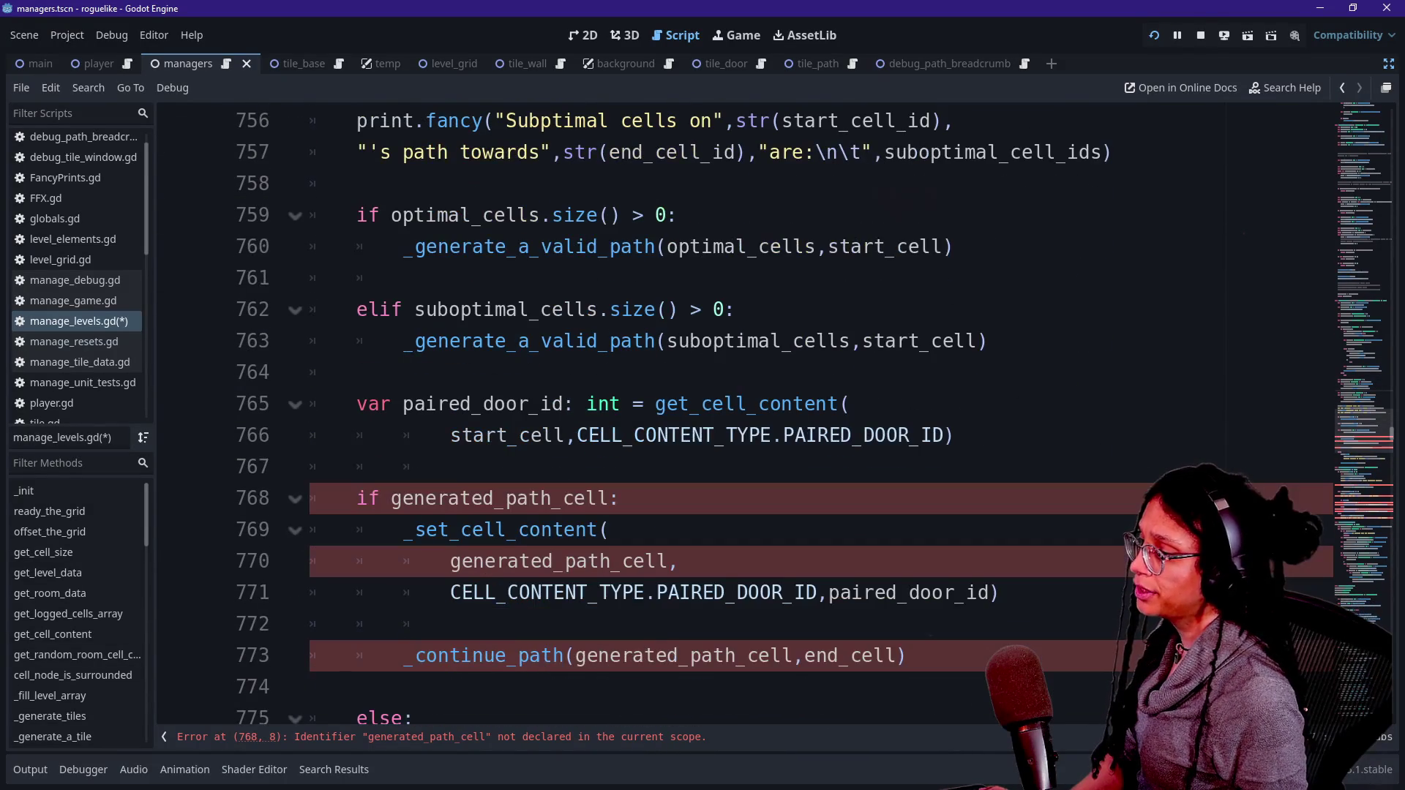
Step: Paste 'var generated_path_cell: Dictionary = {}' on the blank line before the optimal-cells check
{"action": "left_click", "coordinate": [590, 592]}
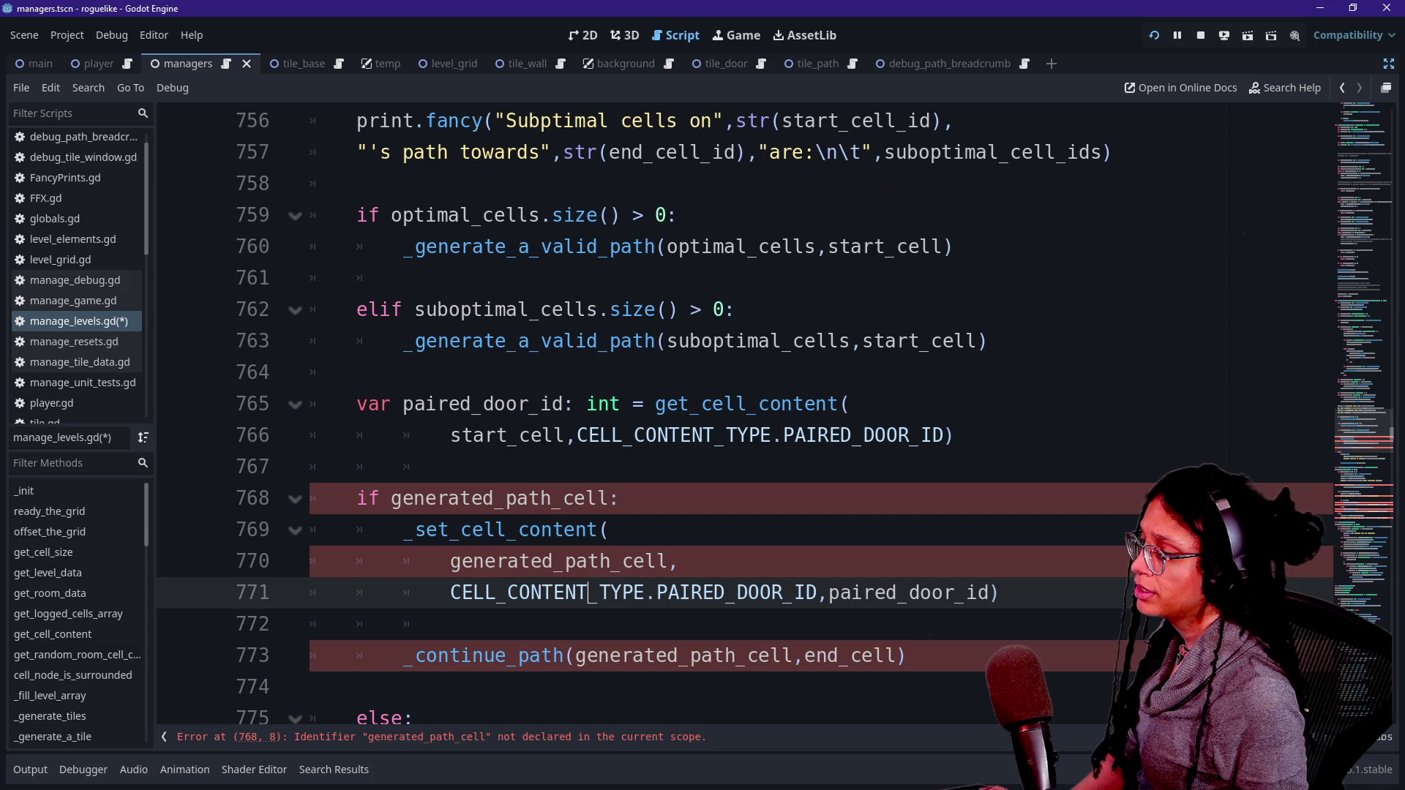
{"action": "scroll", "coordinate": [589, 593], "scroll_direction": "down", "scroll_amount": 1}
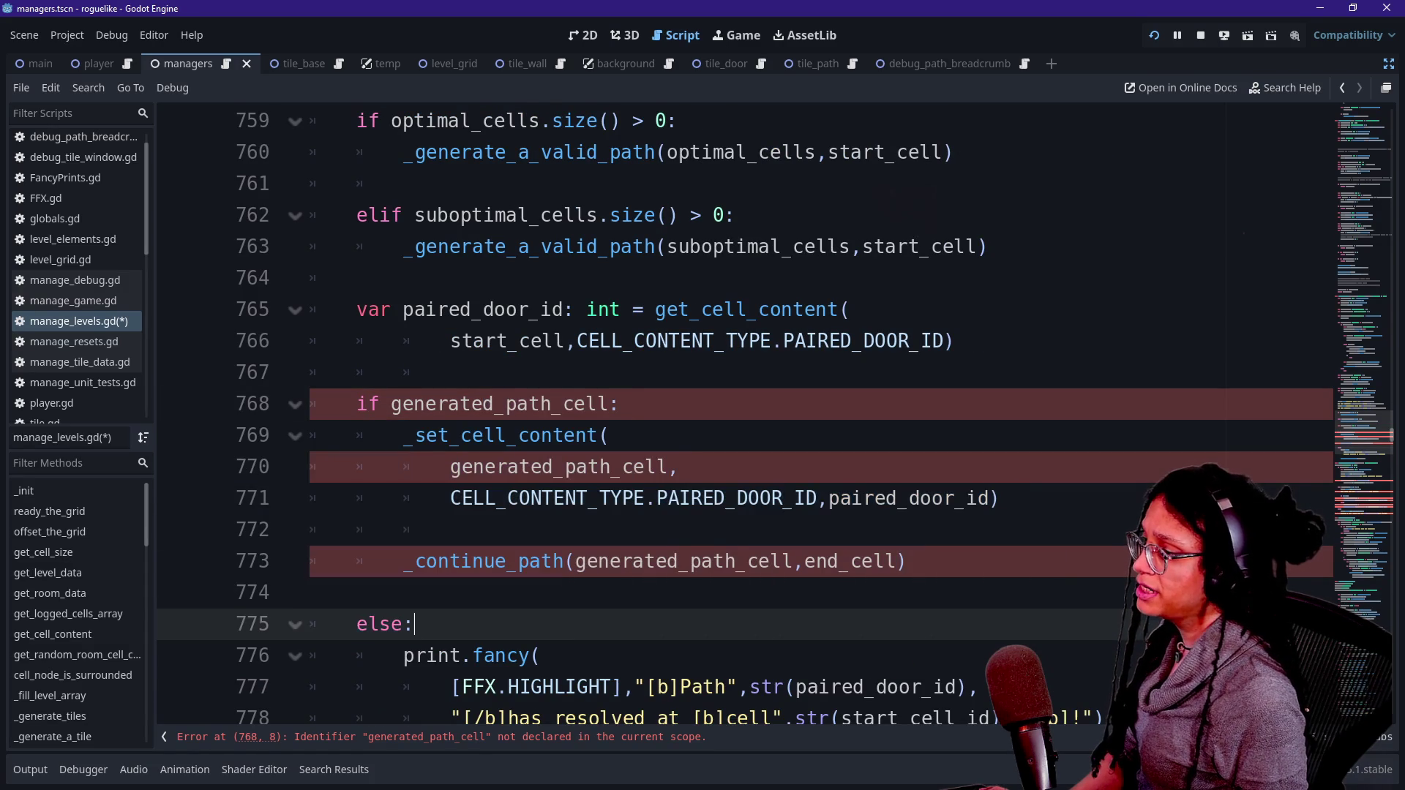
{"action": "left_click", "coordinate": [450, 372]}
{"action": "scroll", "coordinate": [744, 417], "scroll_direction": "up", "scroll_amount": 1}
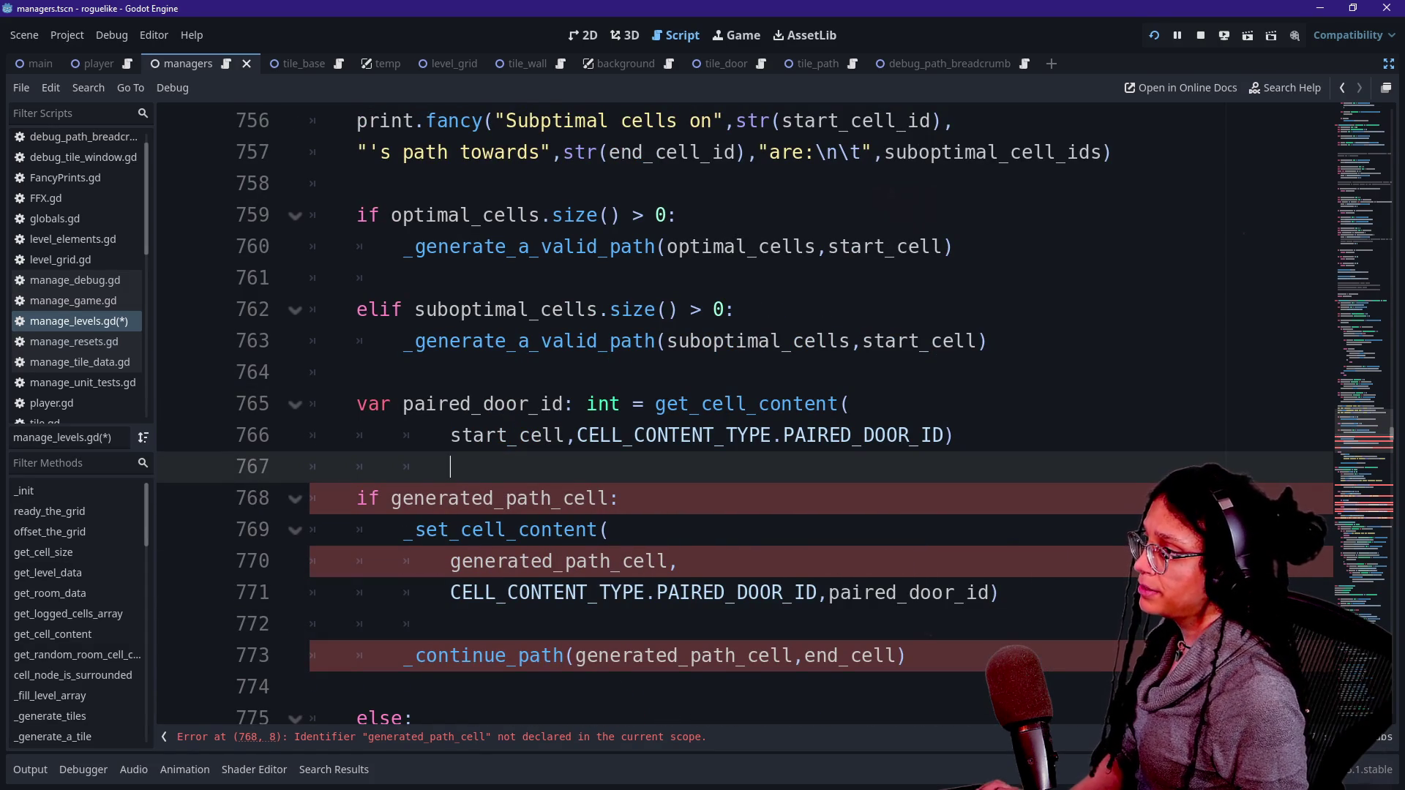
{"action": "scroll", "coordinate": [744, 417], "scroll_direction": "up", "scroll_amount": 1}
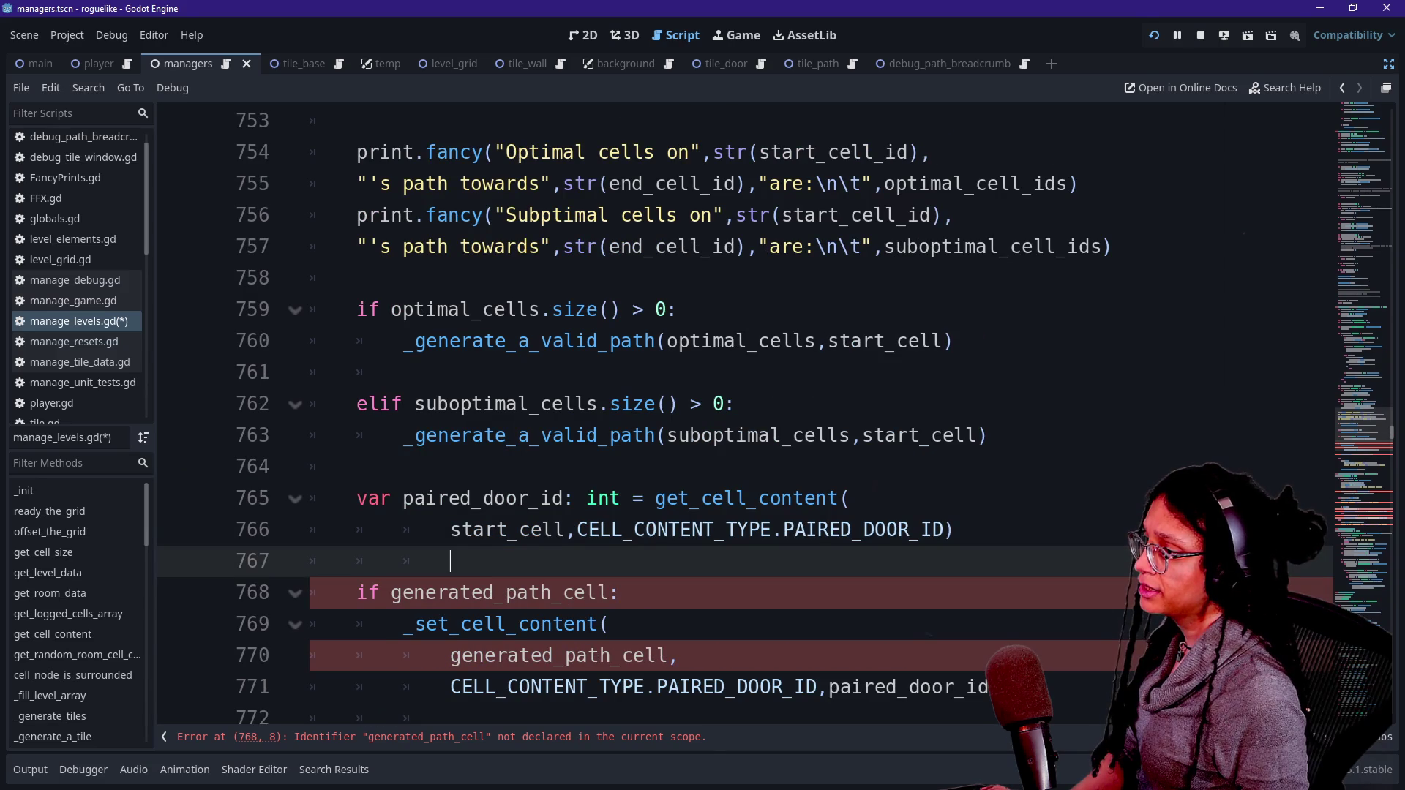
{"action": "left_click", "coordinate": [357, 277]}
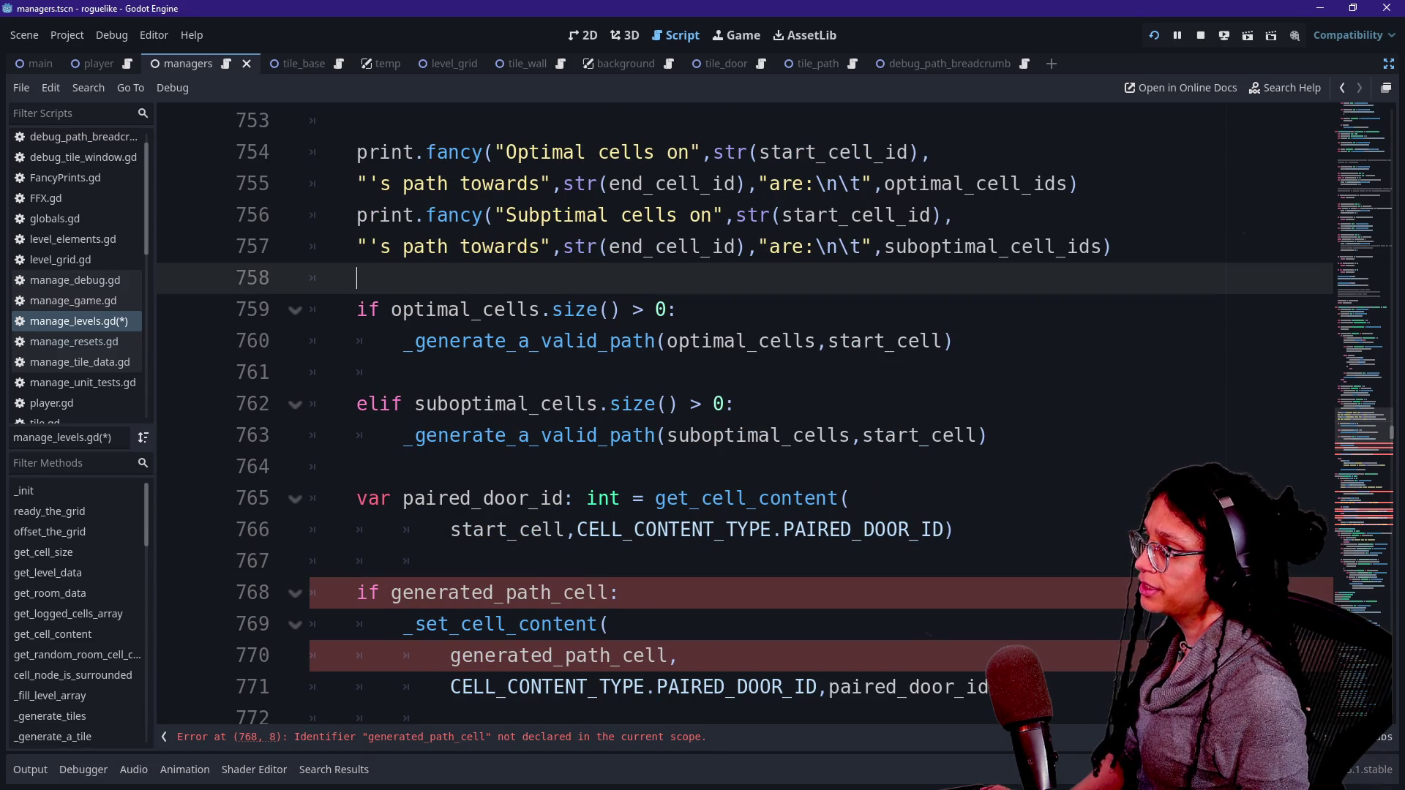
{"action": "scroll", "coordinate": [744, 418], "scroll_direction": "up", "scroll_amount": 3}
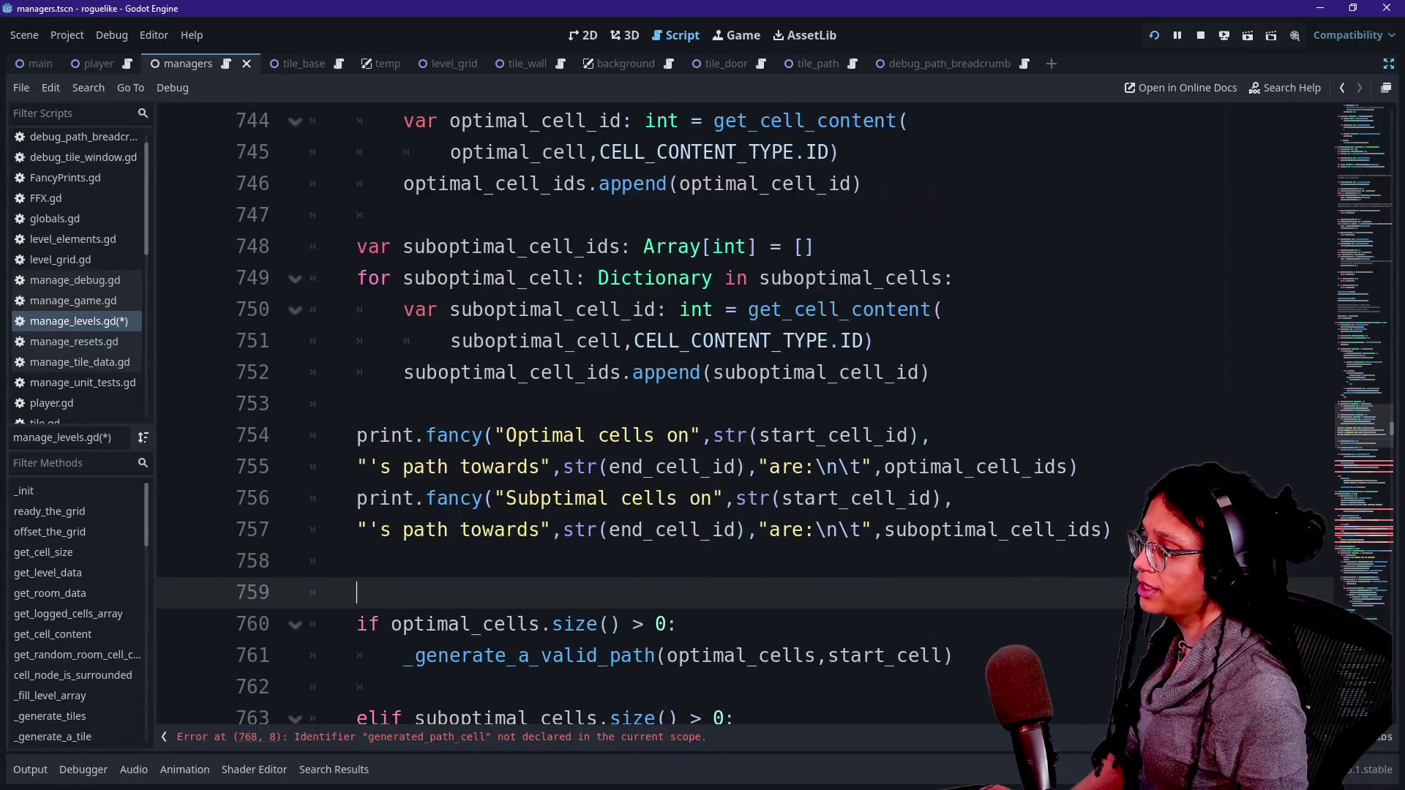
{"action": "key", "text": "Return"}
{"action": "key", "text": "ctrl+v"}
{"action": "scroll", "coordinate": [744, 418], "scroll_direction": "down", "scroll_amount": 1}
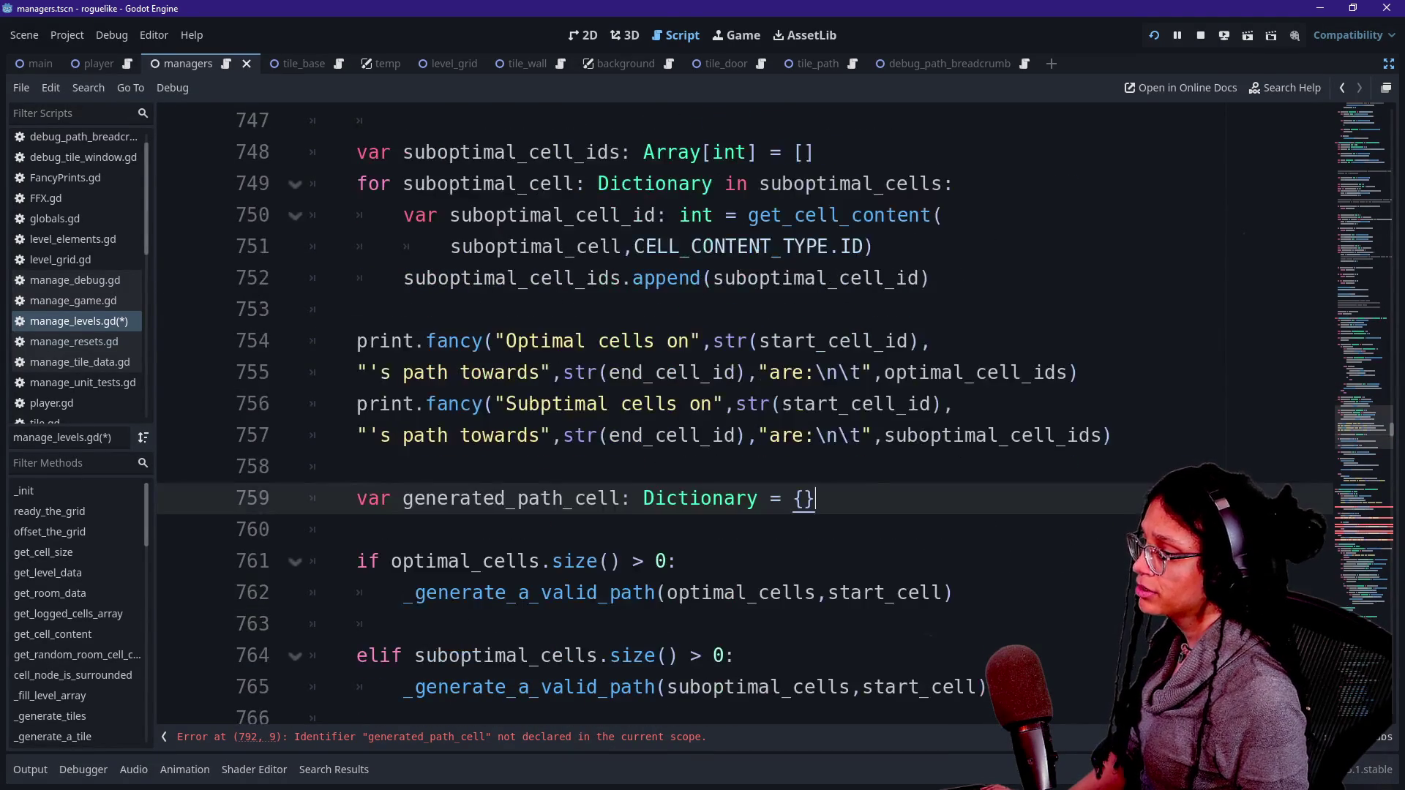
{"action": "scroll", "coordinate": [655, 512], "scroll_direction": "down", "scroll_amount": 1}
Step: Rename both calls on lines 762 and 765 to _generate_a_valid_path_cell
{"action": "left_click", "coordinate": [655, 499]}
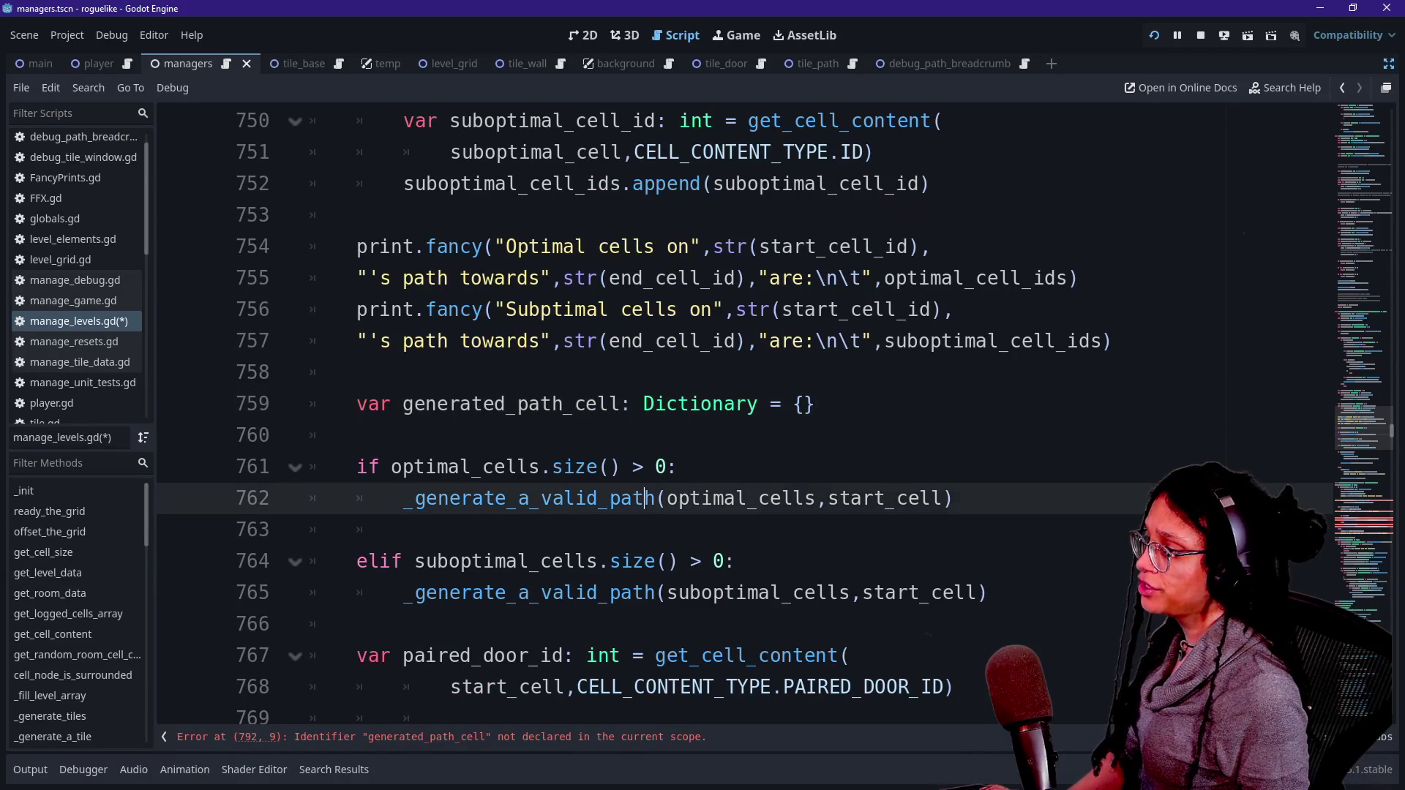
{"action": "key", "text": "Right"}
{"action": "type", "text": "_Cell"}
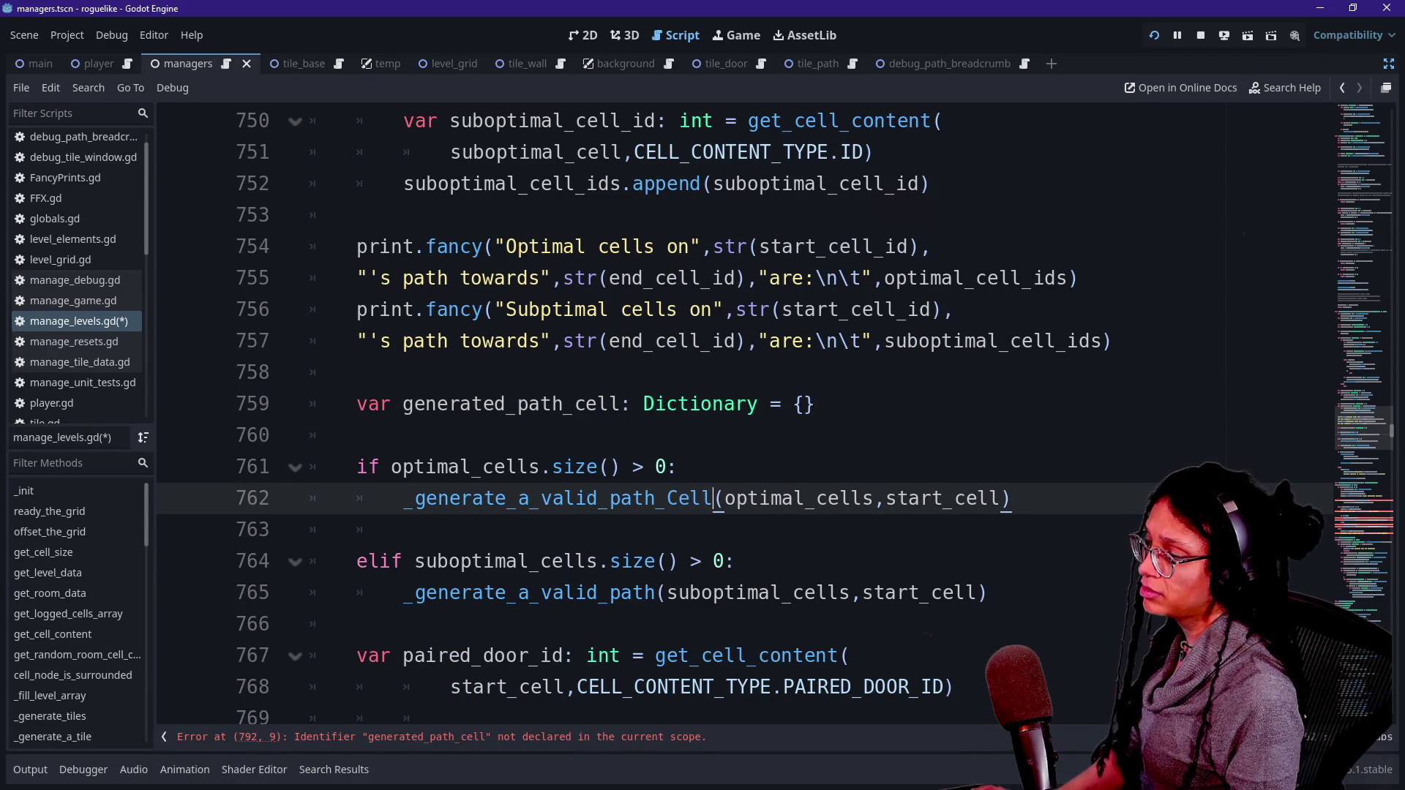
{"action": "key", "text": "BackSpace"}
{"action": "key", "text": "BackSpace"}
{"action": "key", "text": "BackSpace"}
{"action": "type", "text": "cell"}
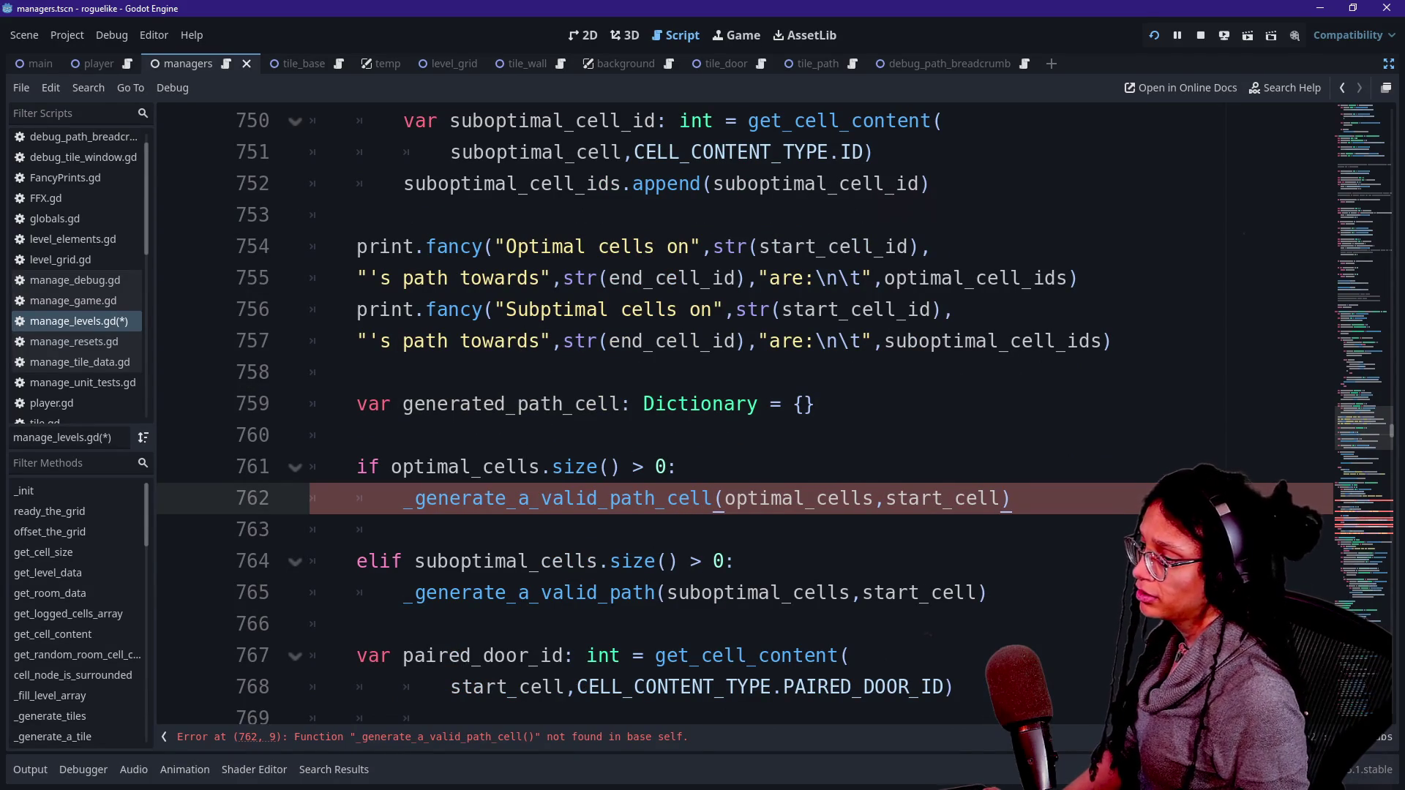
{"action": "left_click", "coordinate": [655, 593]}
{"action": "type", "text": "_cell"}
Step: Assign both calls' results to generated_path_cell, putting their arguments on separate lines
{"action": "left_click", "coordinate": [1010, 498]}
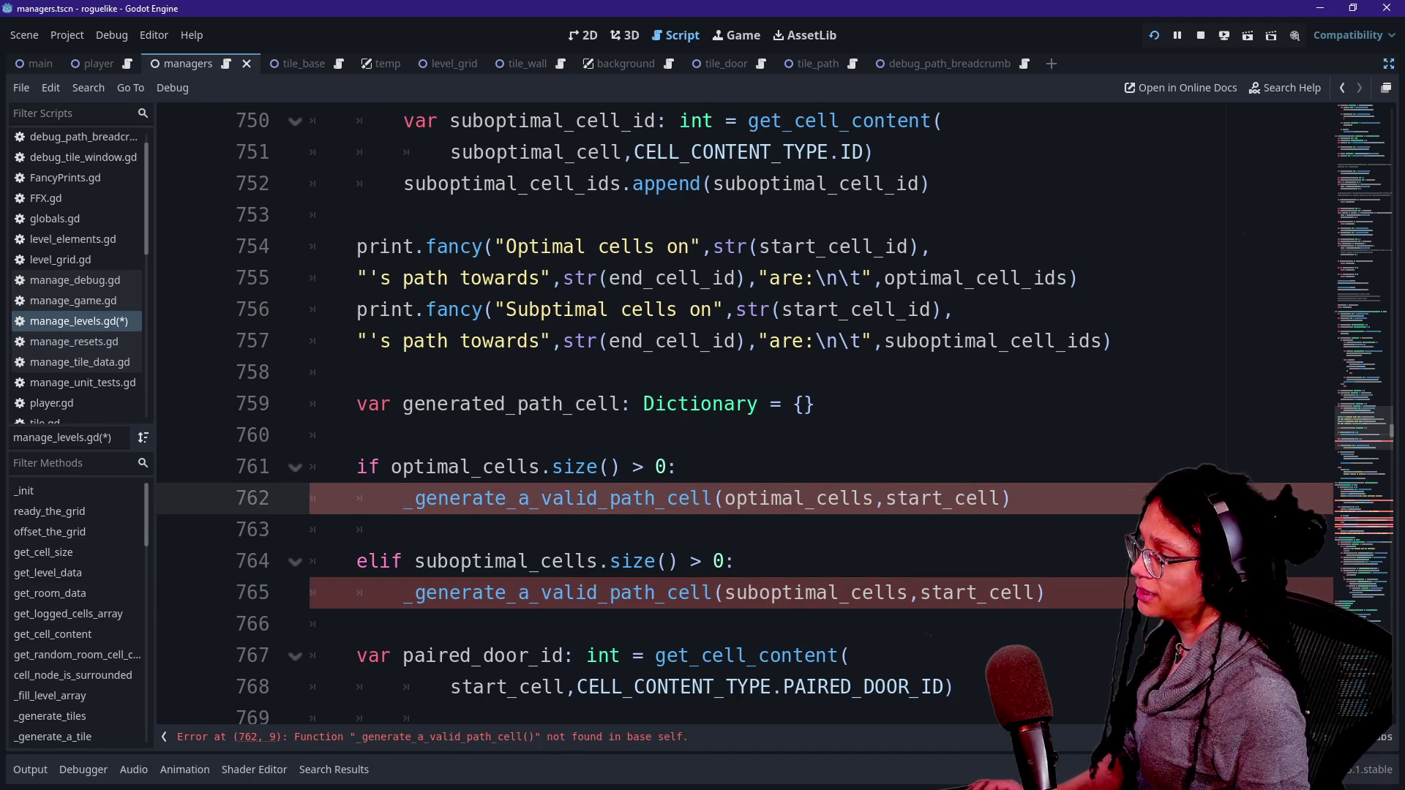
{"action": "left_click", "coordinate": [403, 593], "text": "alt"}
{"action": "type", "text": "generated_path_cell ="}
{"action": "scroll", "coordinate": [512, 644], "scroll_direction": "down", "scroll_amount": 1}
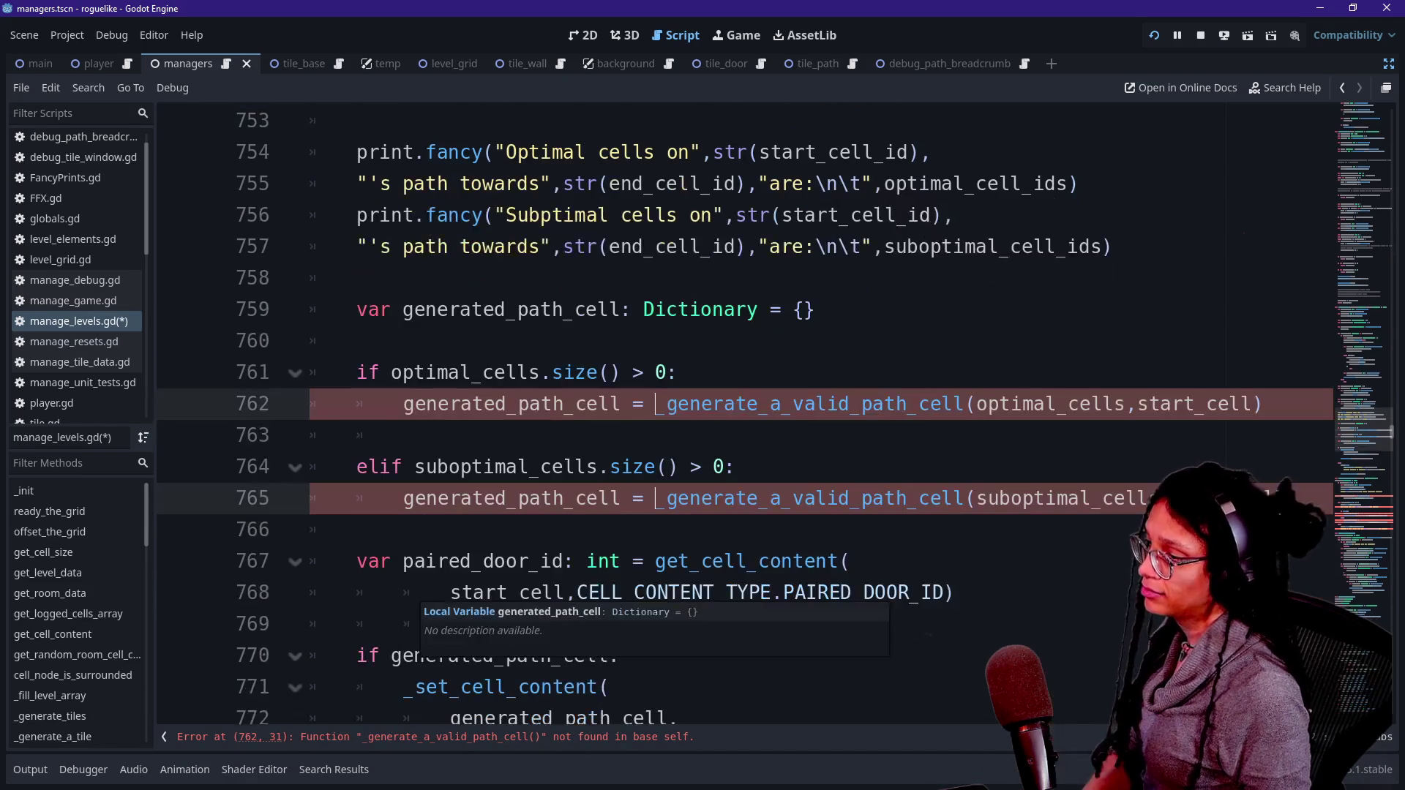
{"action": "key", "text": "ctrl+Right"}
{"action": "key", "text": "ctrl+Right"}
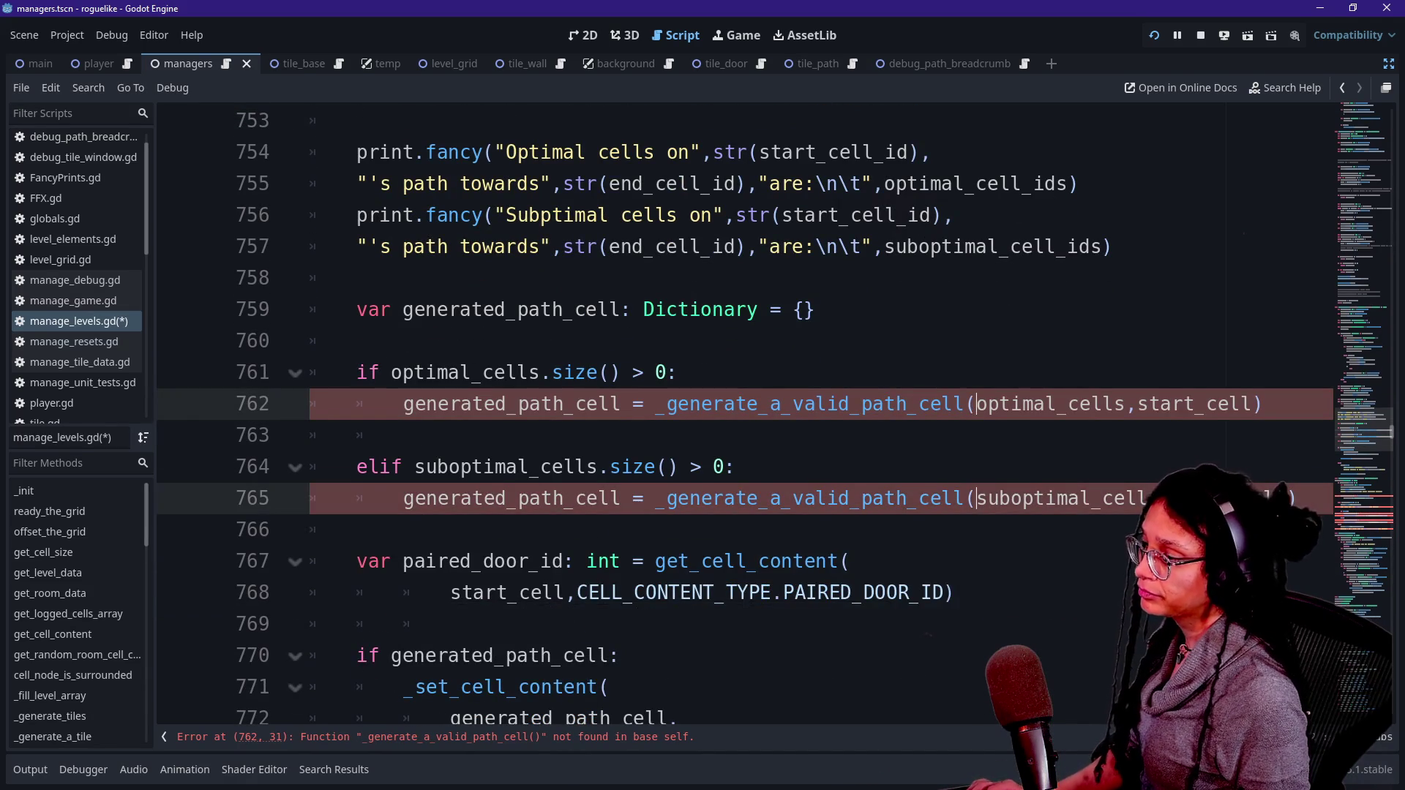
{"action": "key", "text": "Return"}
{"action": "scroll", "coordinate": [732, 410], "scroll_direction": "down", "scroll_amount": 10}
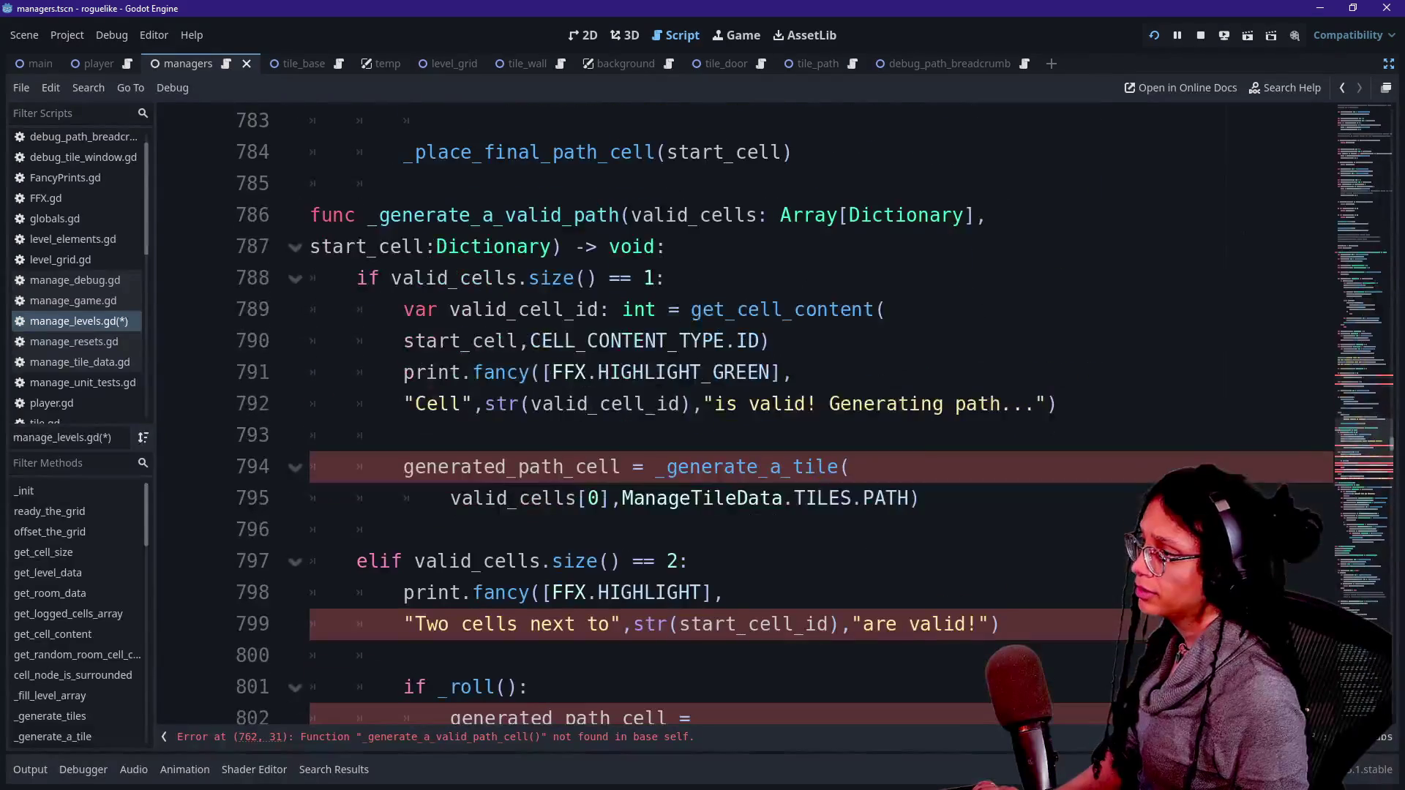
Step: Rename the definition to _generate_a_valid_path_cell and make line 794 return the tile directly
{"action": "left_click", "coordinate": [620, 215]}
{"action": "type", "text": "_cell"}
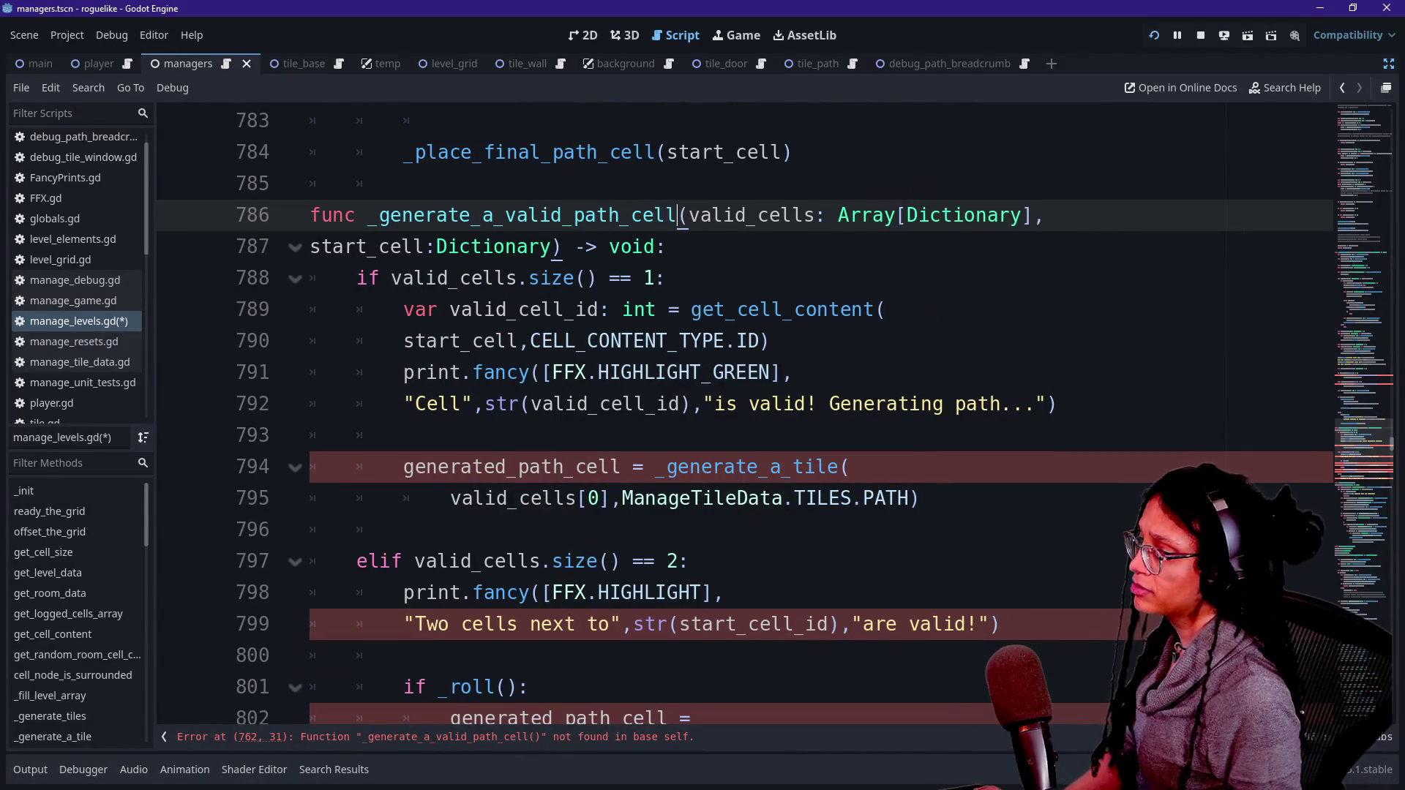
{"action": "left_click", "coordinate": [494, 278]}
{"action": "left_click", "coordinate": [404, 498]}
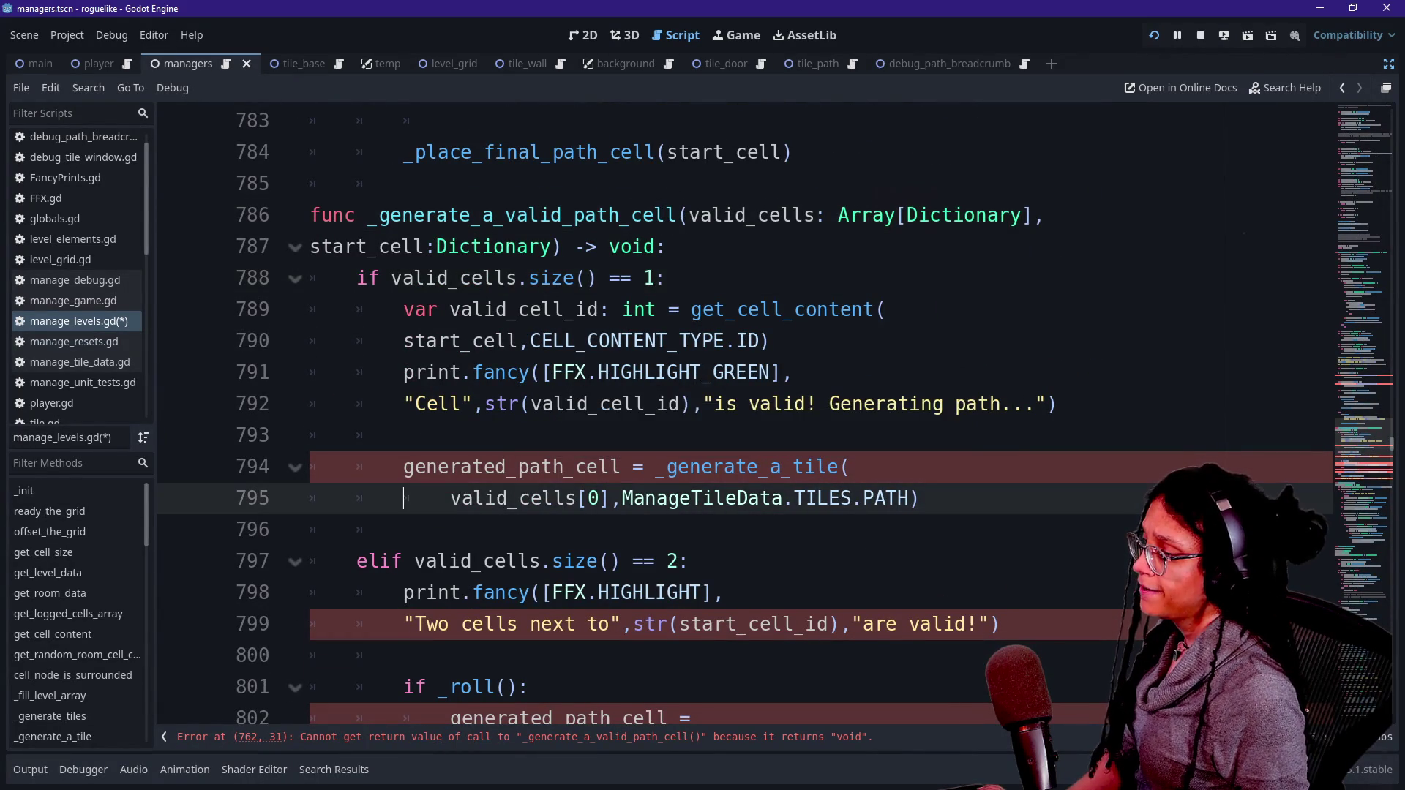
{"action": "left_click_drag", "start_coordinate": [404, 466], "coordinate": [621, 466]}
{"action": "left_click", "coordinate": [621, 466]}
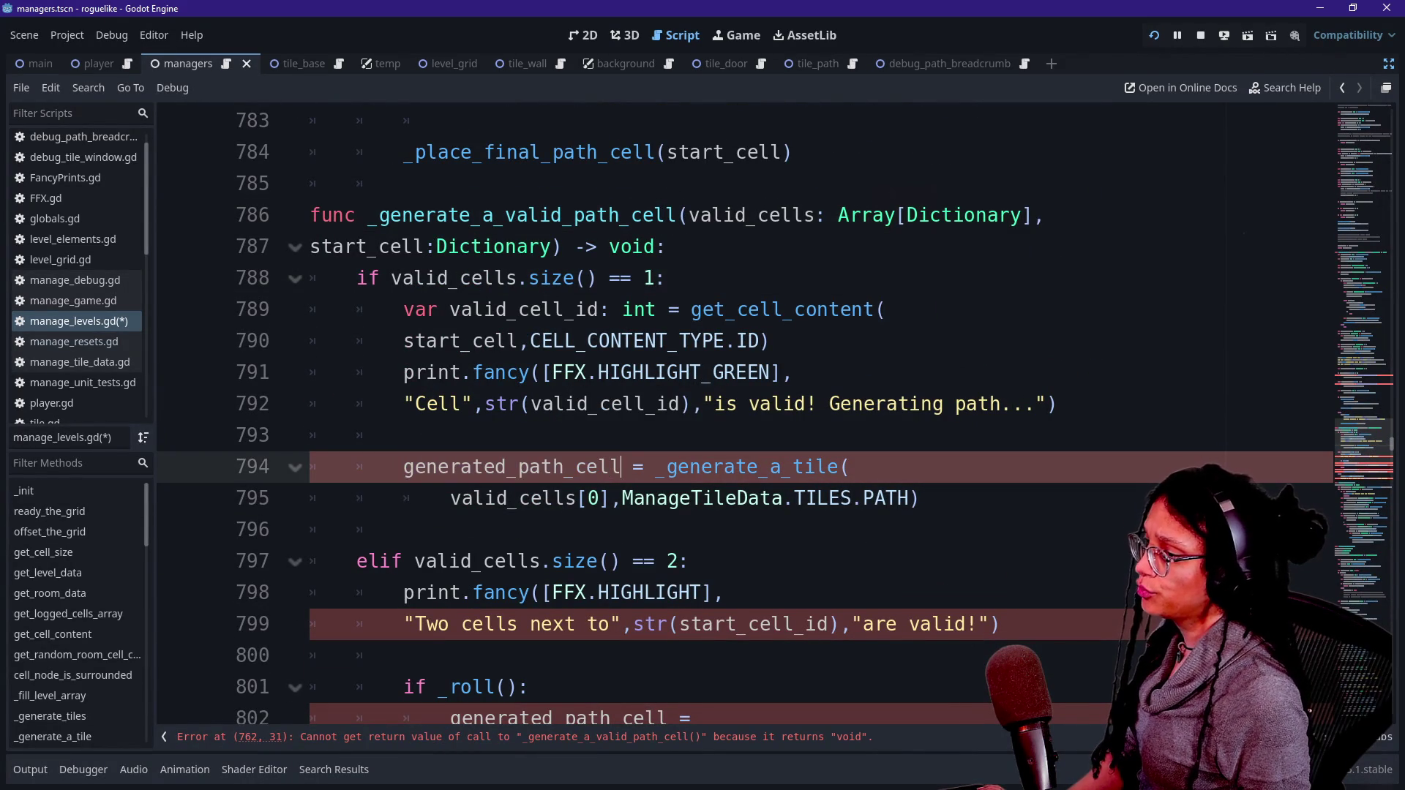
{"action": "left_click_drag", "start_coordinate": [657, 466], "coordinate": [404, 466]}
{"action": "key", "text": "BackSpace"}
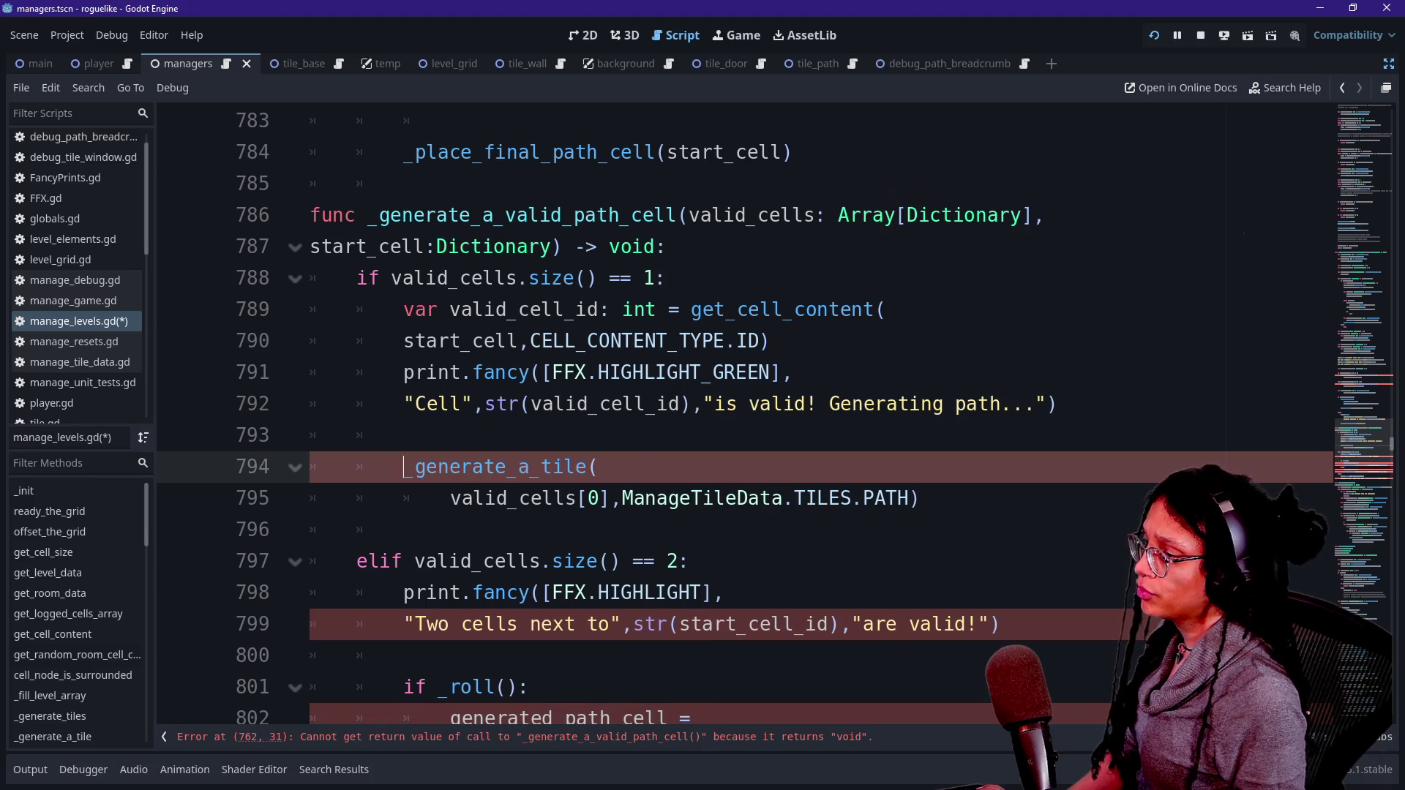
{"action": "type", "text": "return"}
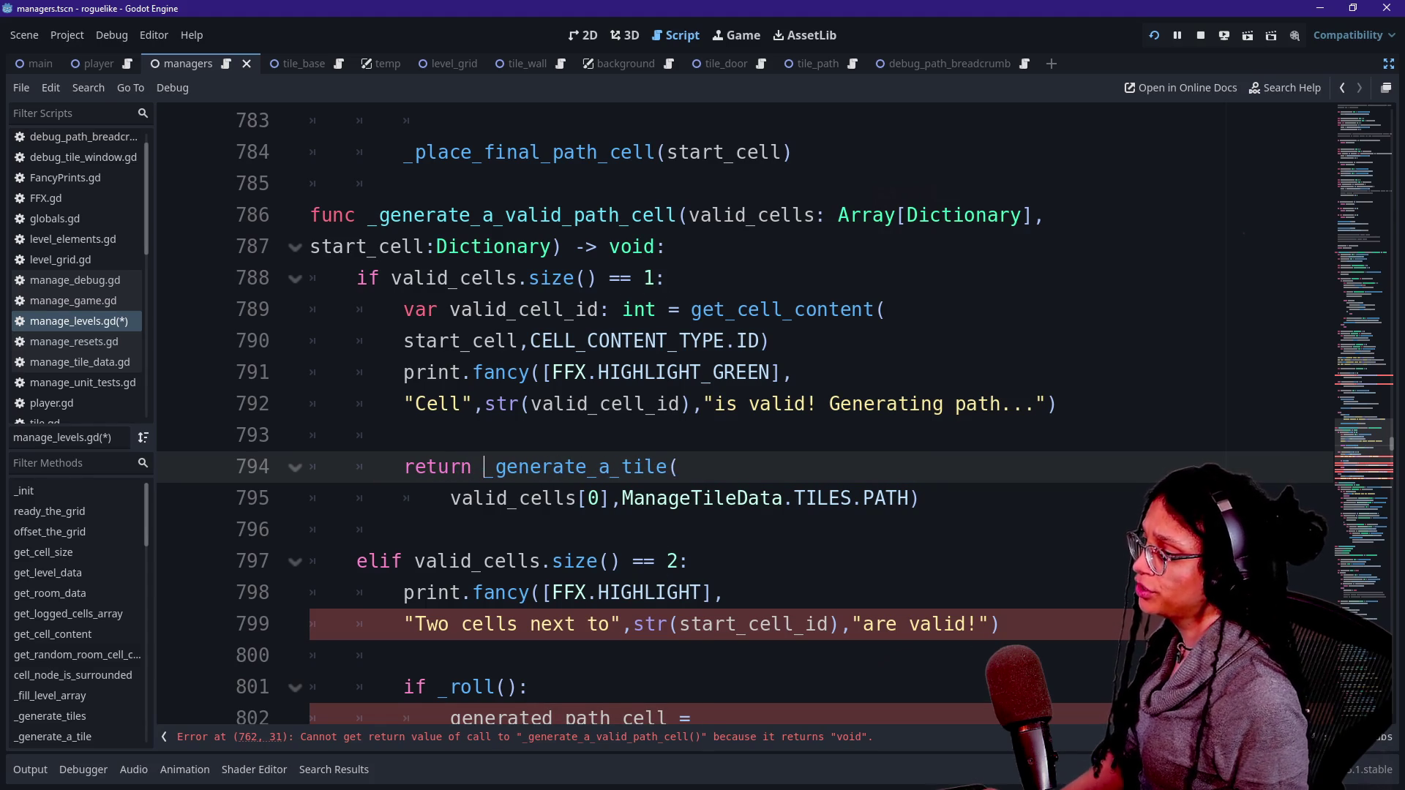
{"action": "left_click_drag", "start_coordinate": [310, 466], "coordinate": [919, 498]}
{"action": "left_click", "coordinate": [919, 498]}
Step: Change the function's return type from void to Dictionary
{"action": "scroll", "coordinate": [761, 439], "scroll_direction": "down", "scroll_amount": 2}
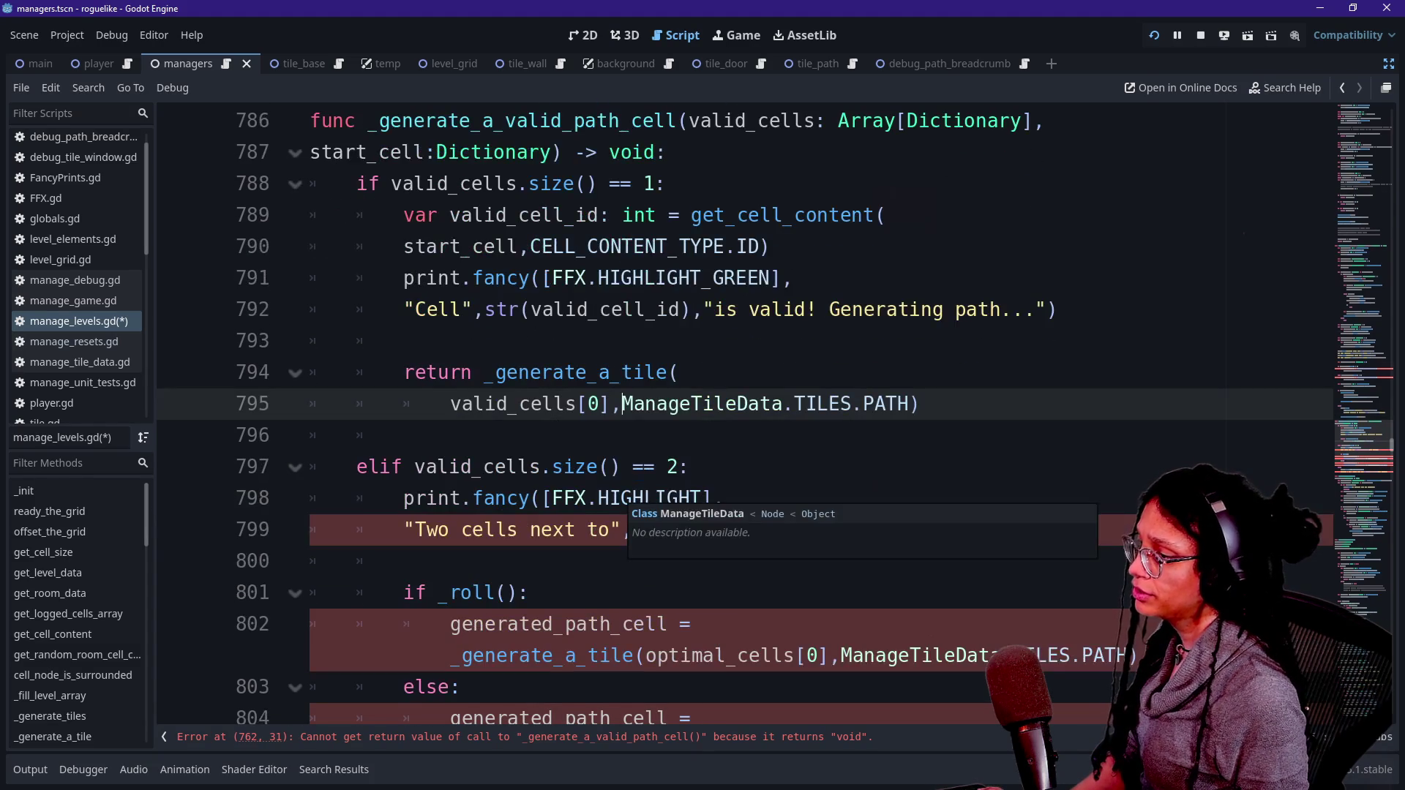
{"action": "scroll", "coordinate": [761, 439], "scroll_direction": "up", "scroll_amount": 1}
{"action": "scroll", "coordinate": [761, 439], "scroll_direction": "up", "scroll_amount": 2}
{"action": "double_click", "coordinate": [633, 341]}
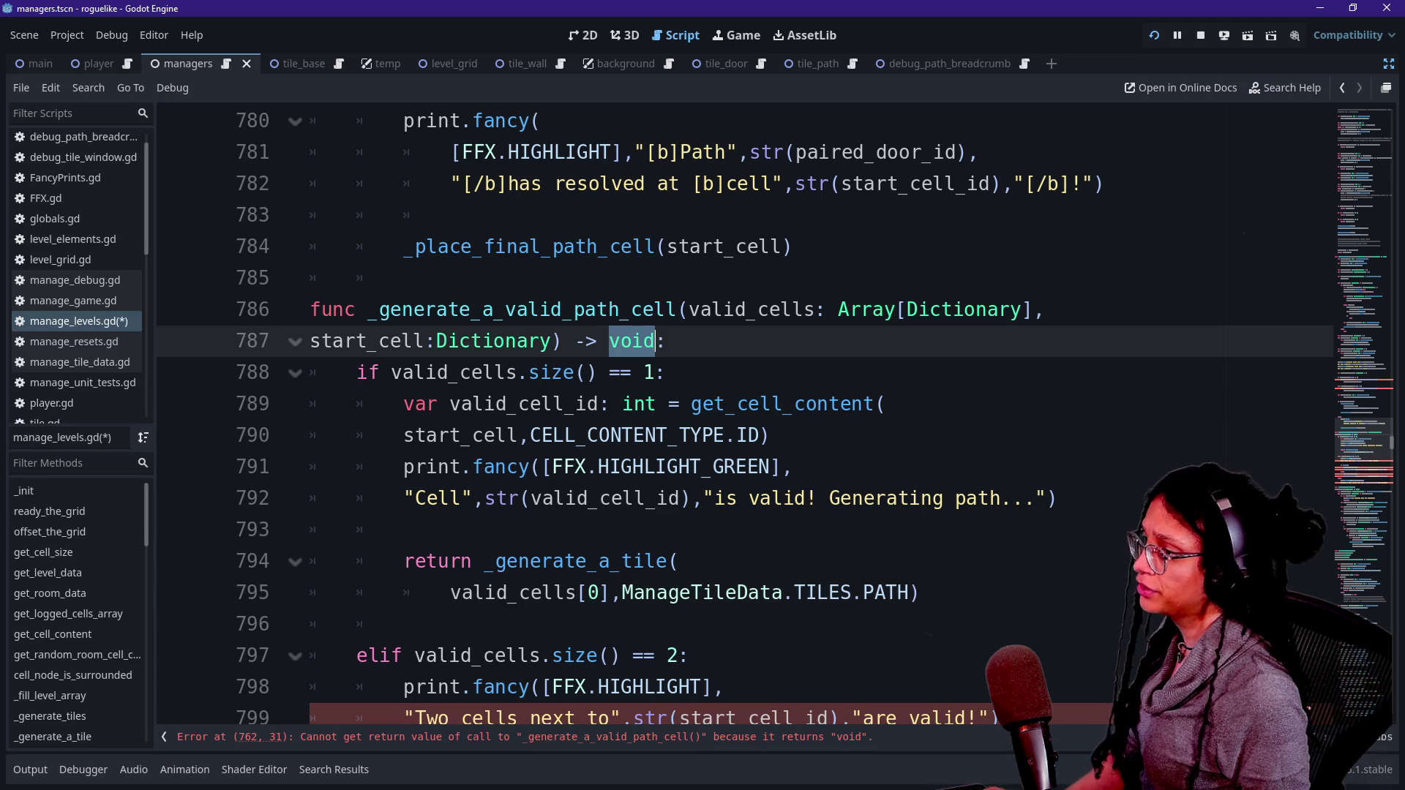
{"action": "type", "text": "Dicri"}
{"action": "key", "text": "BackSpace"}
{"action": "key", "text": "BackSpace"}
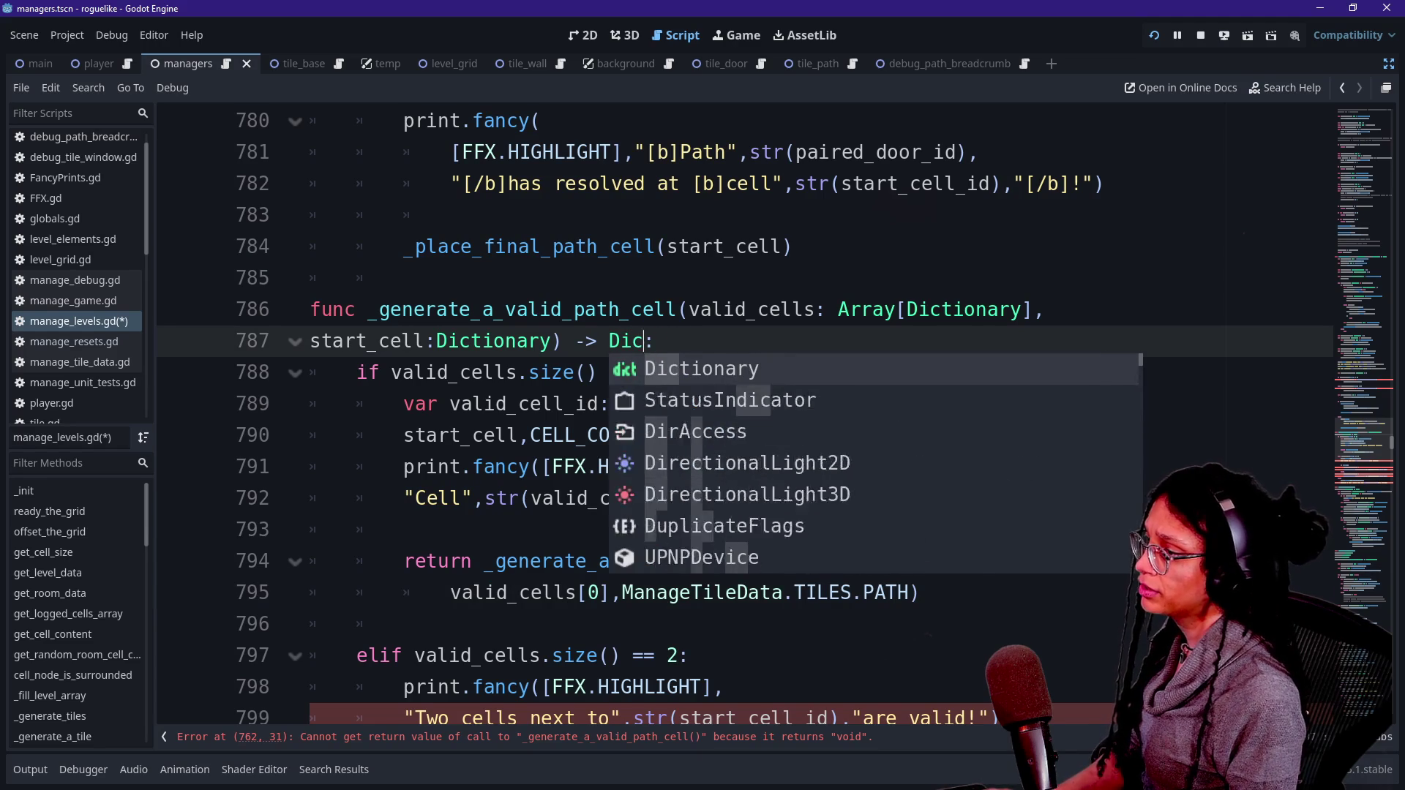
{"action": "type", "text": "tionary"}
{"action": "scroll", "coordinate": [761, 439], "scroll_direction": "down", "scroll_amount": 1}
{"action": "scroll", "coordinate": [744, 413], "scroll_direction": "down", "scroll_amount": 2}
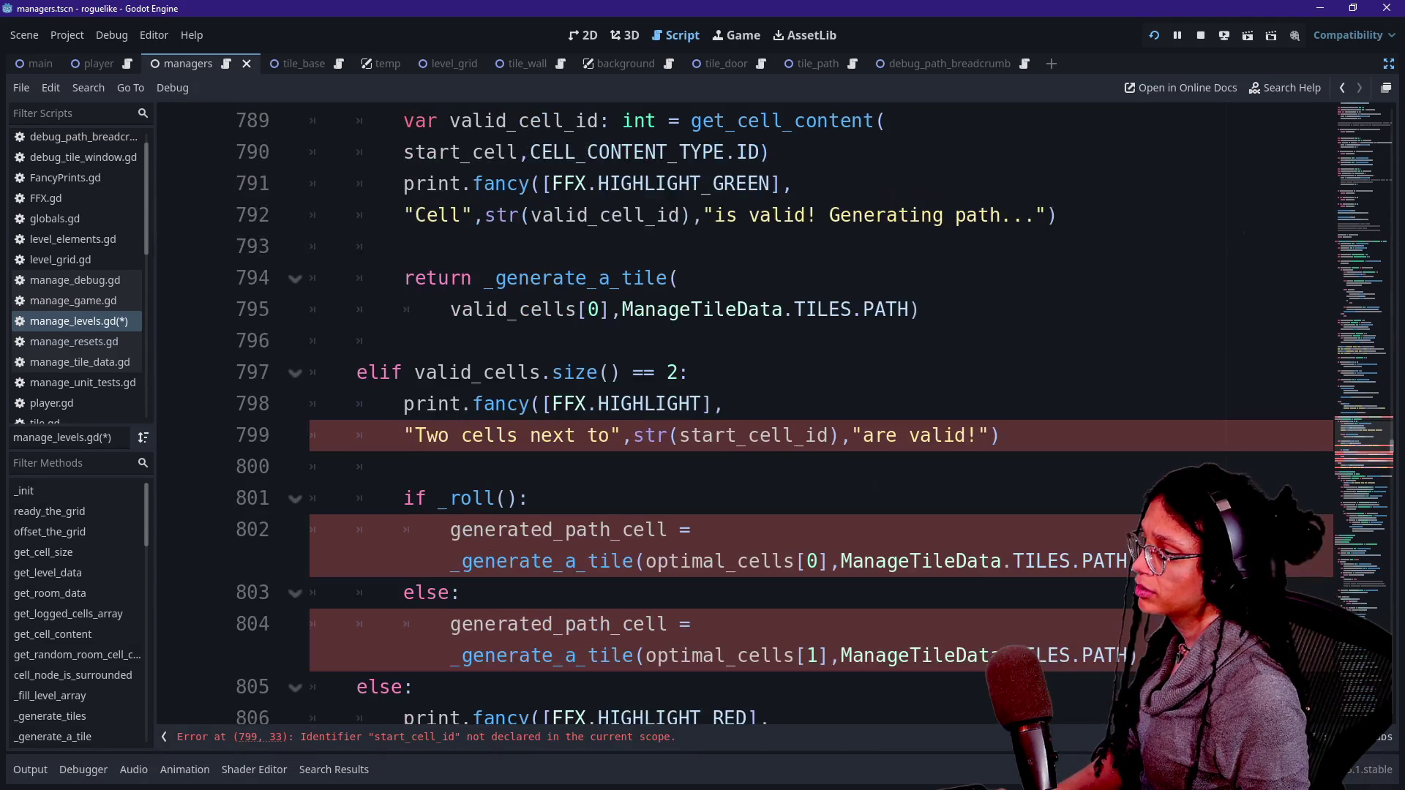
{"action": "scroll", "coordinate": [745, 414], "scroll_direction": "down", "scroll_amount": 1}
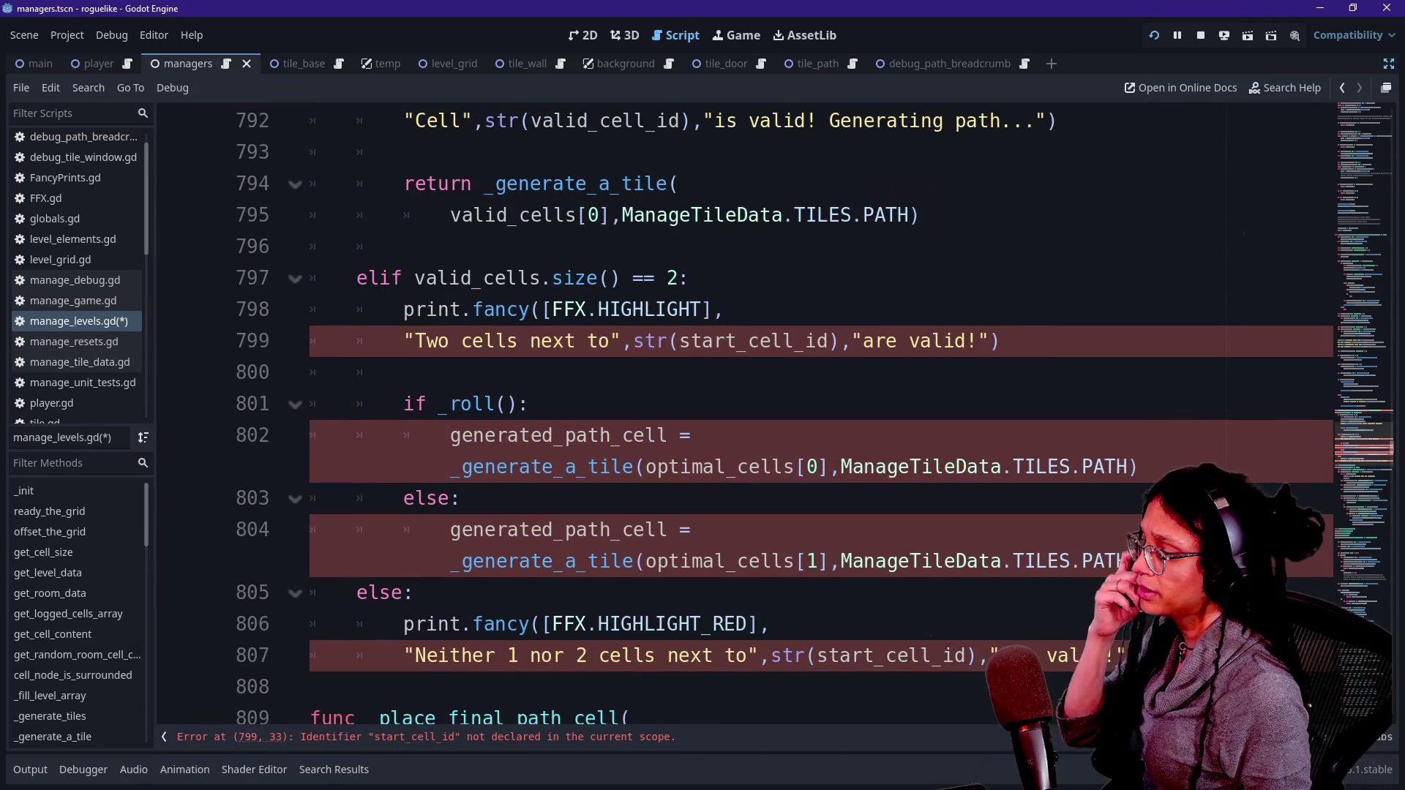
{"action": "scroll", "coordinate": [745, 413], "scroll_direction": "up", "scroll_amount": 2}
{"action": "scroll", "coordinate": [745, 414], "scroll_direction": "down", "scroll_amount": 2}
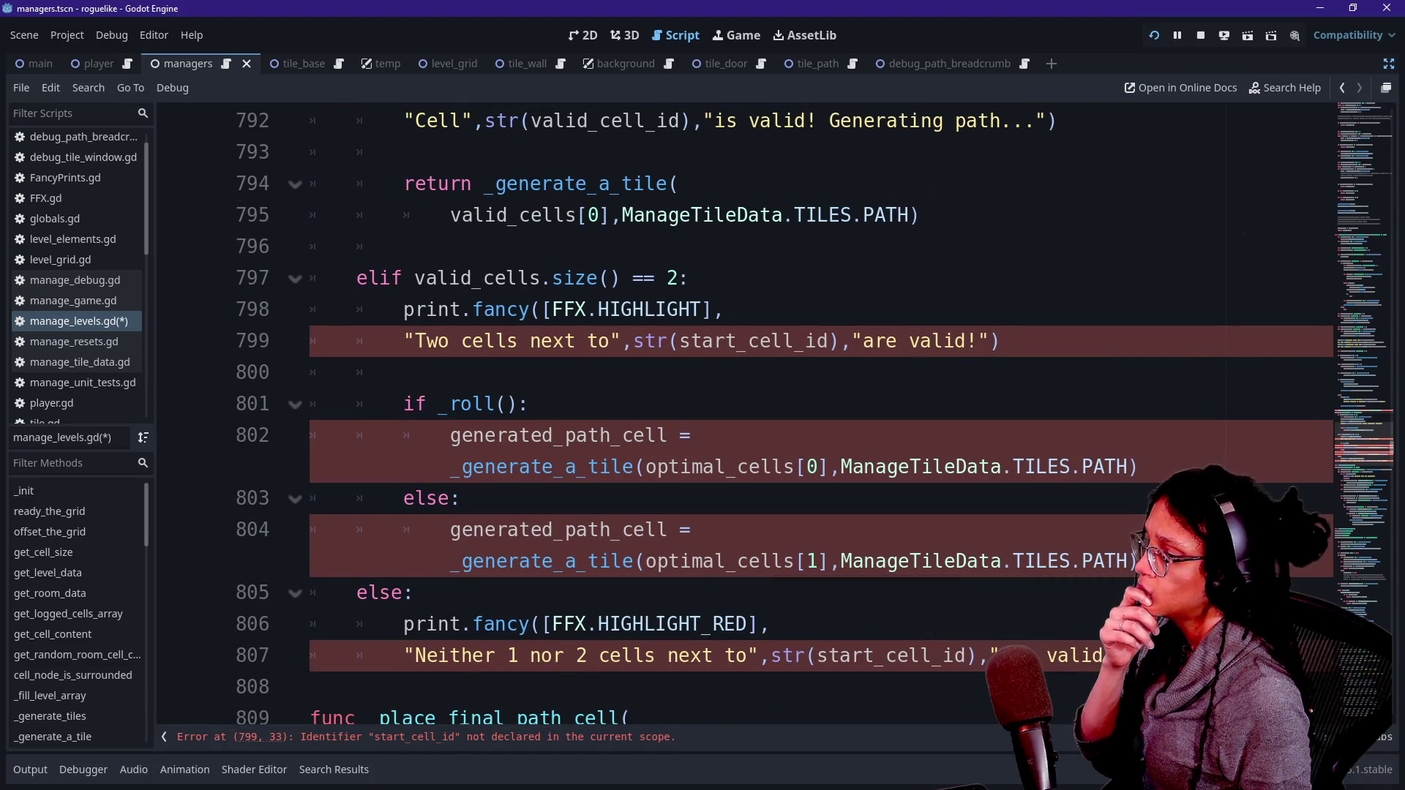
{"action": "scroll", "coordinate": [745, 413], "scroll_direction": "up", "scroll_amount": 10}
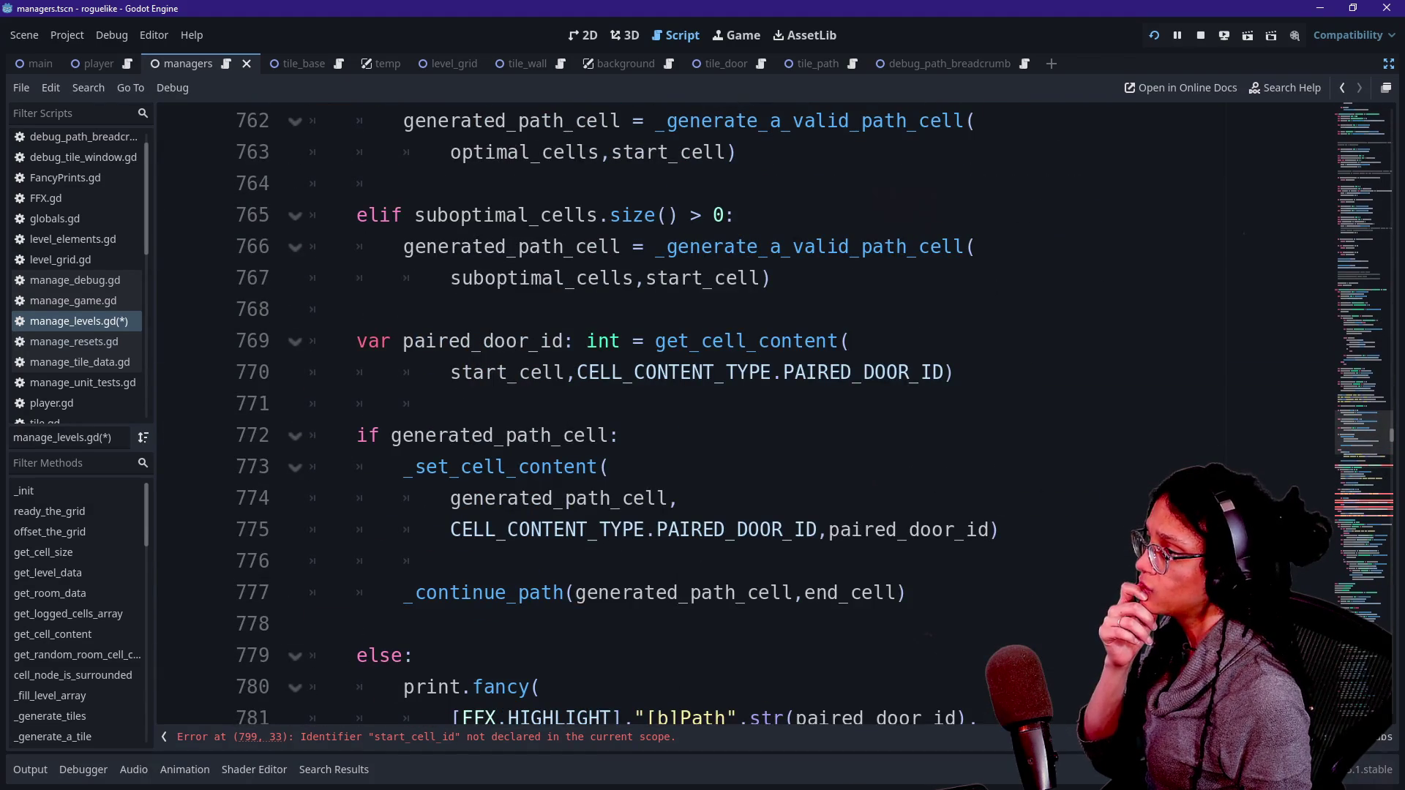
{"action": "scroll", "coordinate": [745, 414], "scroll_direction": "up", "scroll_amount": 13}
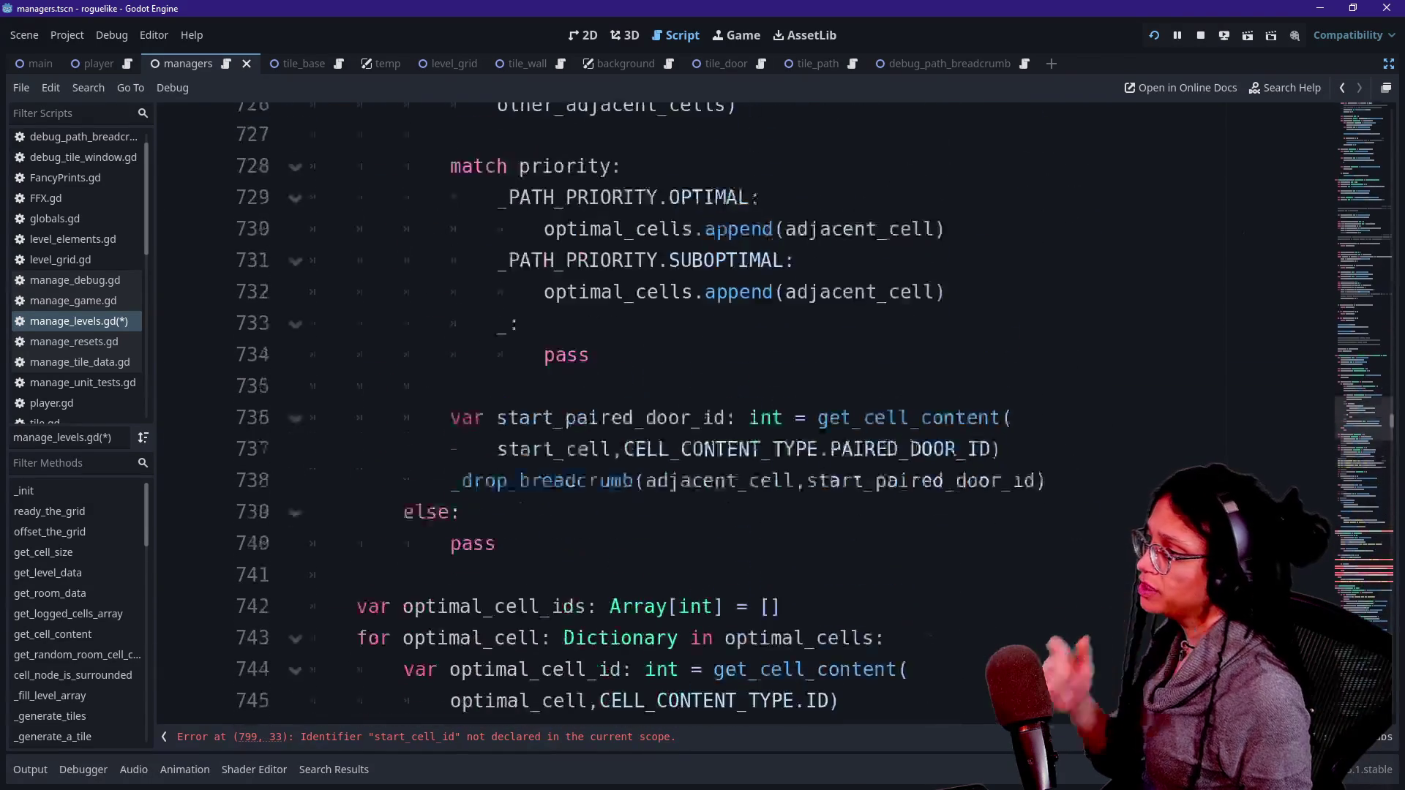
{"action": "scroll", "coordinate": [745, 413], "scroll_direction": "up", "scroll_amount": 5}
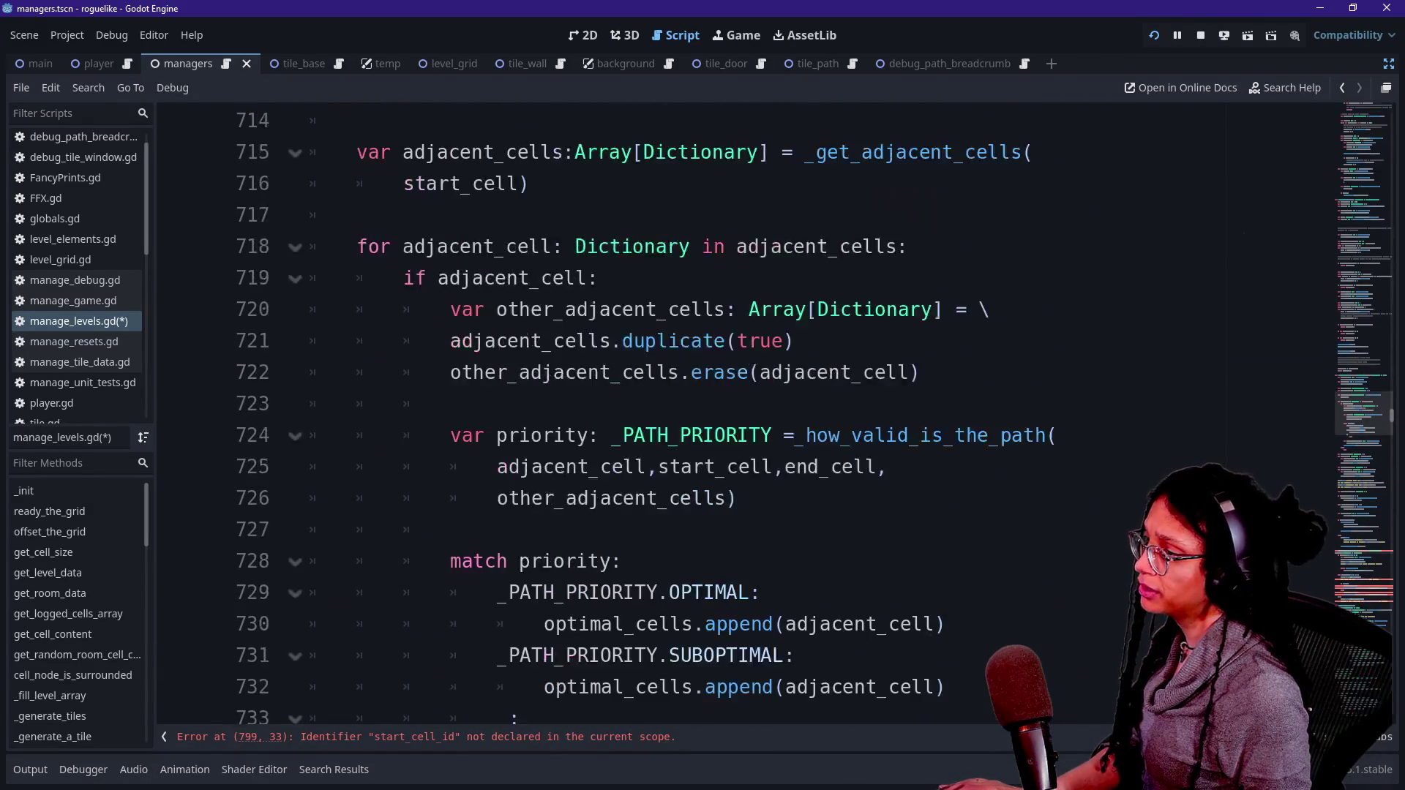
Step: Copy the start_cell_id declaration from _continue_path to the top of _generate_a_valid_path_cell
{"action": "scroll", "coordinate": [745, 413], "scroll_direction": "up", "scroll_amount": 3}
{"action": "key", "text": "shift+Up"}
{"action": "key", "text": "shift+Home"}
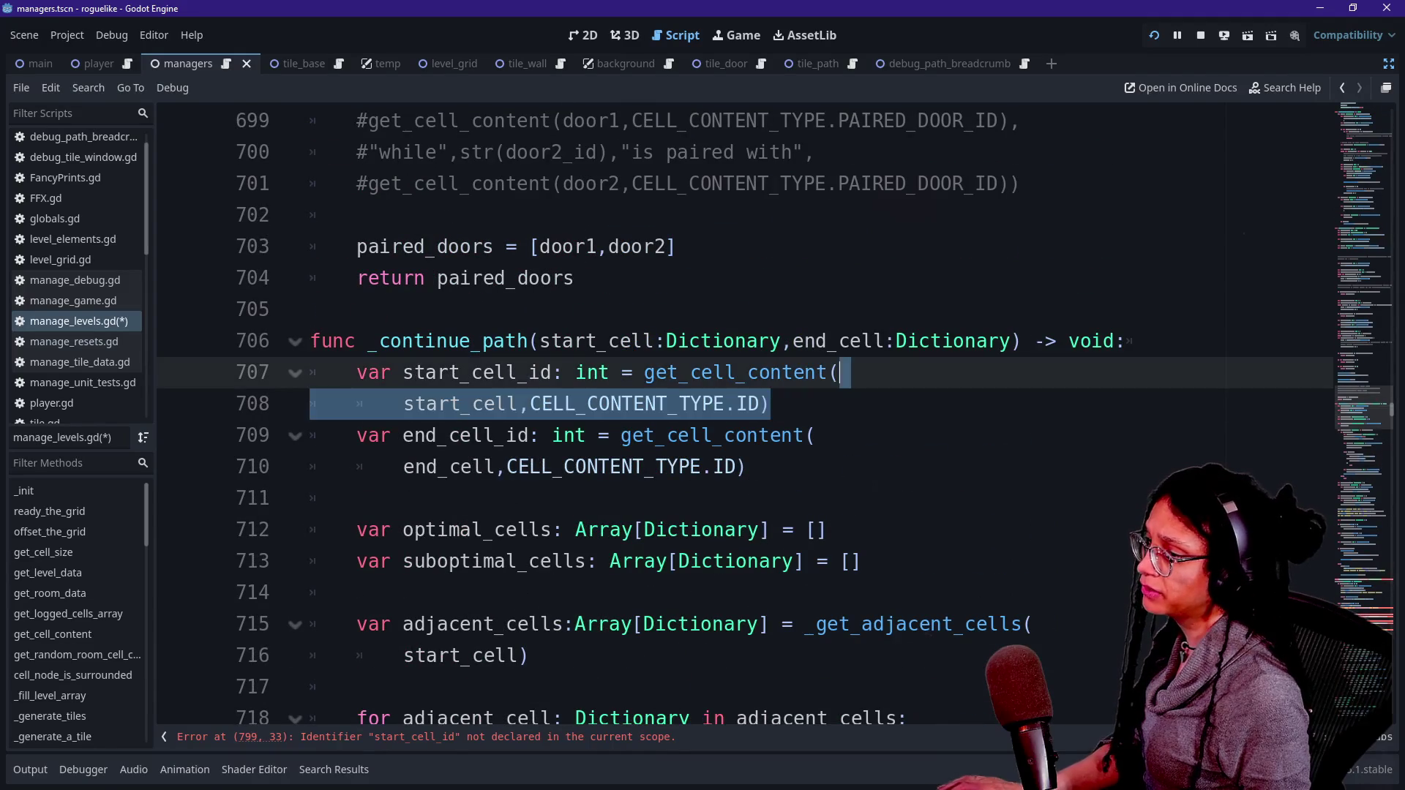
{"action": "key", "text": "shift+Left"}
{"action": "key", "text": "ctrl+c"}
{"action": "key", "text": "BackSpace"}
{"action": "key", "text": "Down"}
{"action": "key", "text": "Down"}
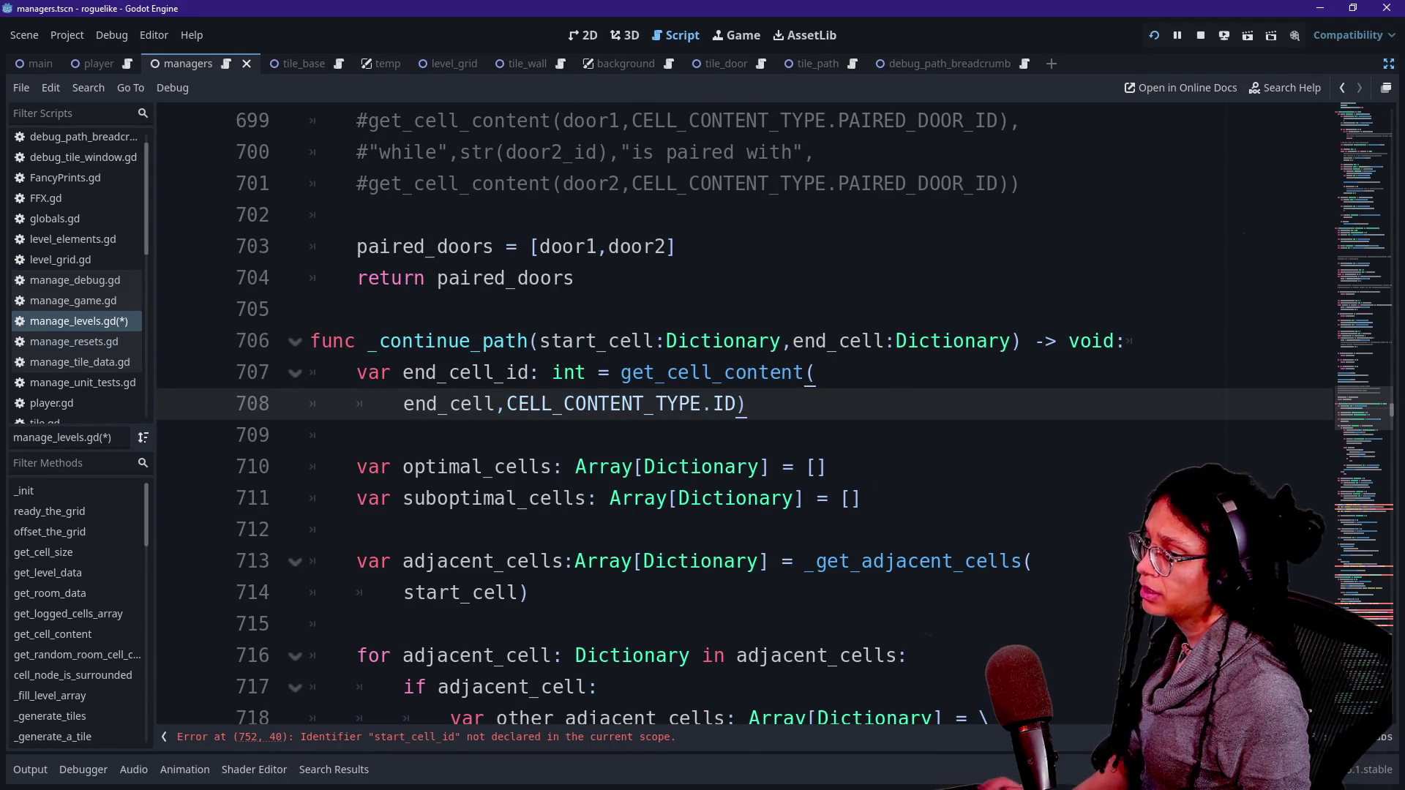
{"action": "key", "text": "ctrl+z"}
{"action": "scroll", "coordinate": [745, 413], "scroll_direction": "down", "scroll_amount": 4}
{"action": "scroll", "coordinate": [745, 413], "scroll_direction": "down", "scroll_amount": 18}
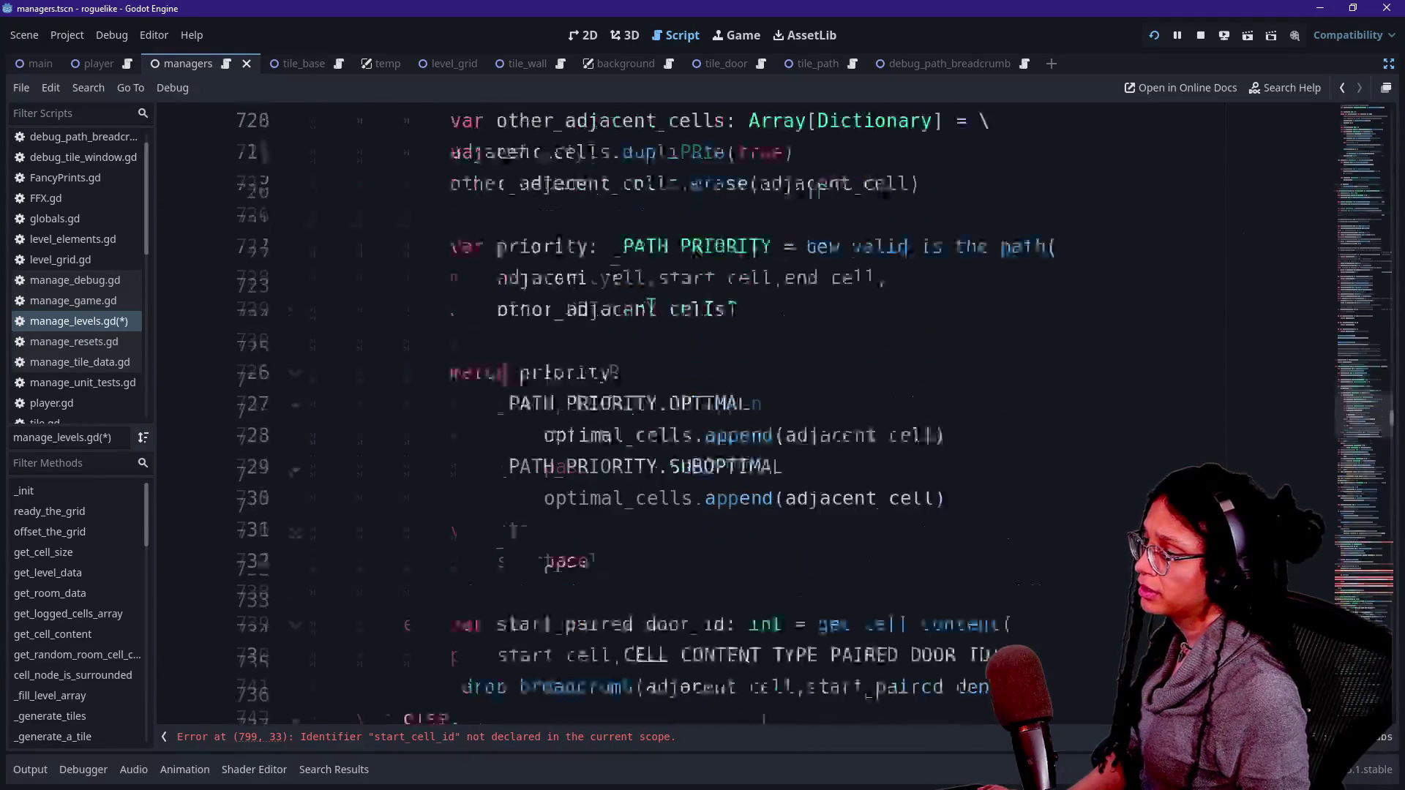
{"action": "scroll", "coordinate": [745, 413], "scroll_direction": "down", "scroll_amount": 5}
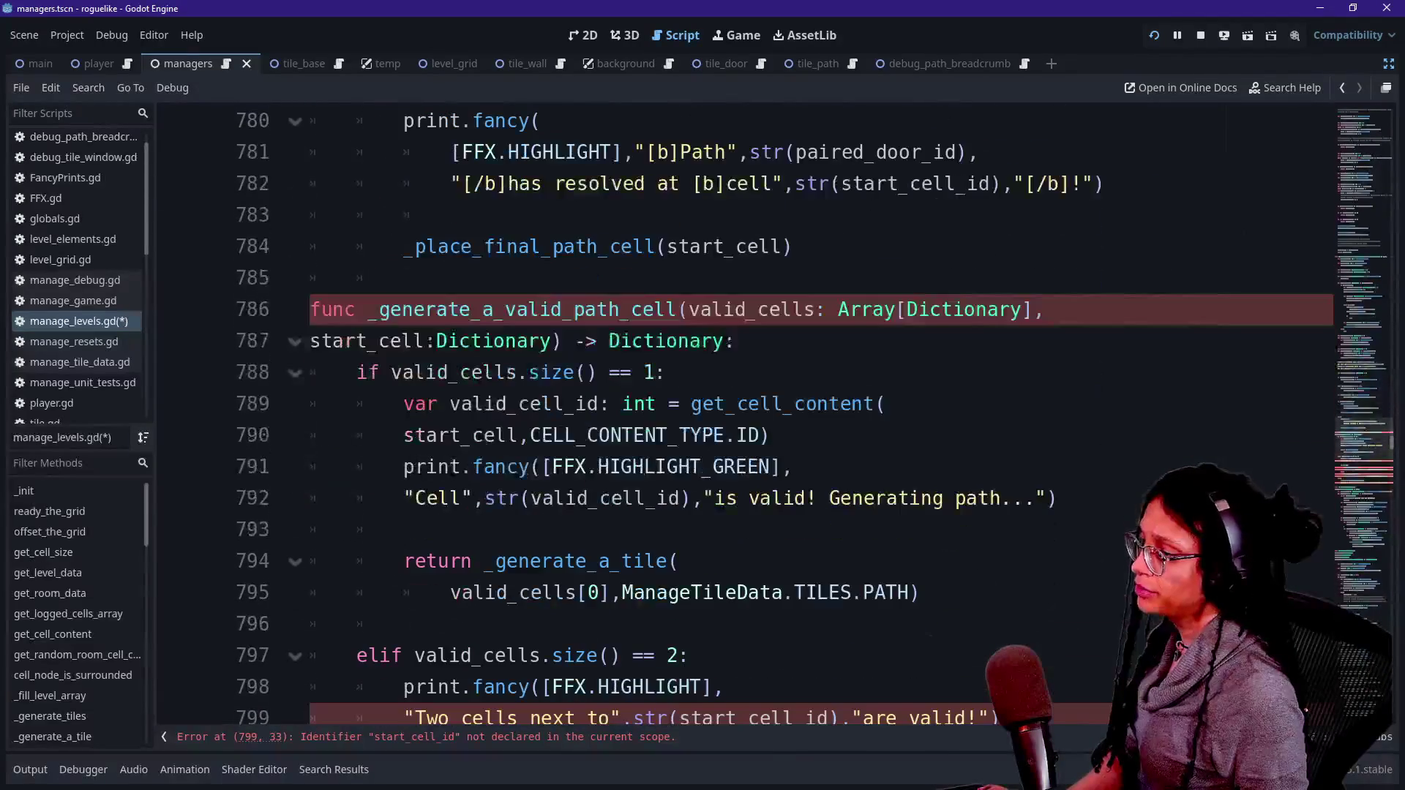
{"action": "scroll", "coordinate": [745, 414], "scroll_direction": "down", "scroll_amount": 2}
{"action": "left_click", "coordinate": [735, 152]}
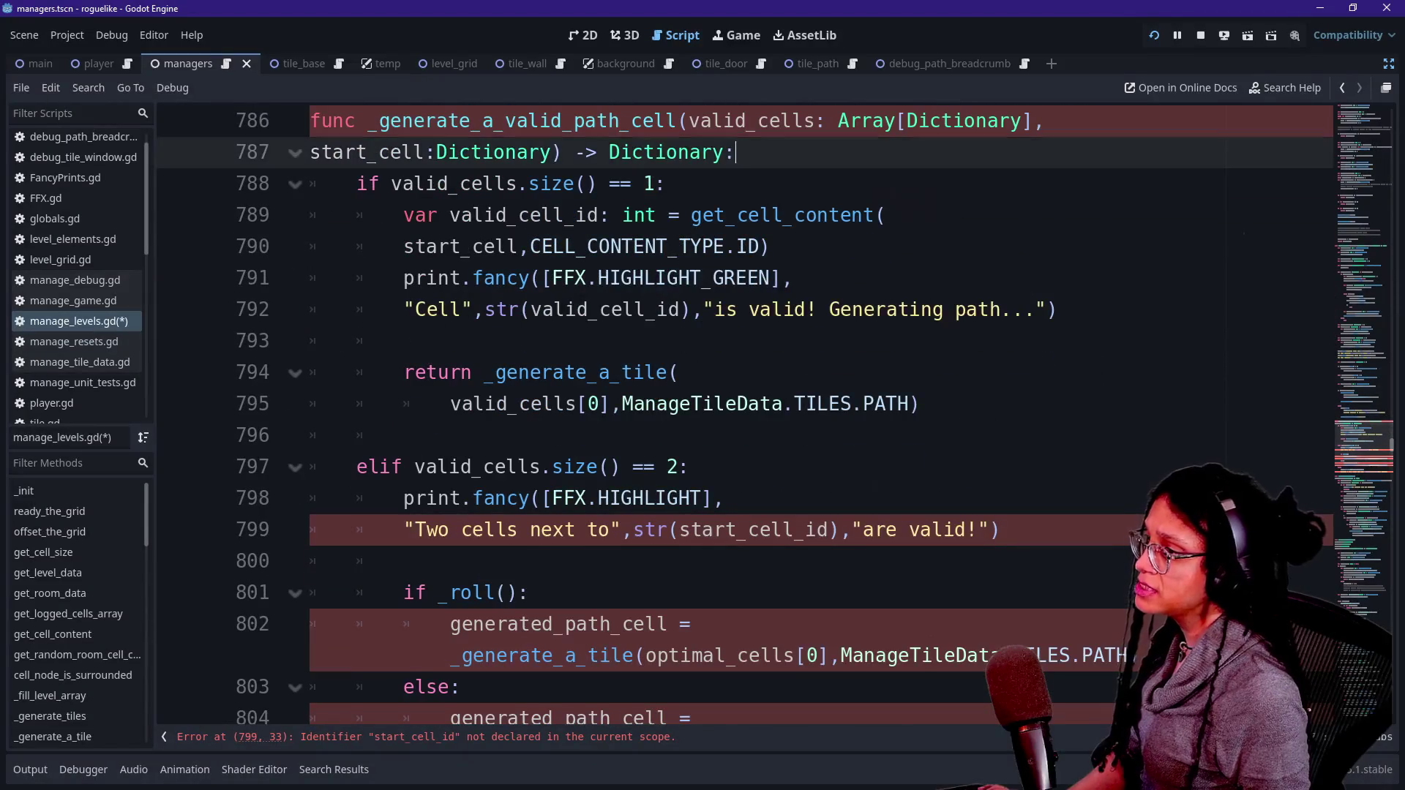
{"action": "key", "text": "Return"}
{"action": "key", "text": "ctrl+v"}
{"action": "key", "text": "Return"}
Step: Replace optimal with valid on lines 805 and 807 of the two-cell branch
{"action": "scroll", "coordinate": [745, 413], "scroll_direction": "down", "scroll_amount": 3}
{"action": "key", "text": "Down"}
{"action": "key", "text": "Down"}
{"action": "key", "text": "Down"}
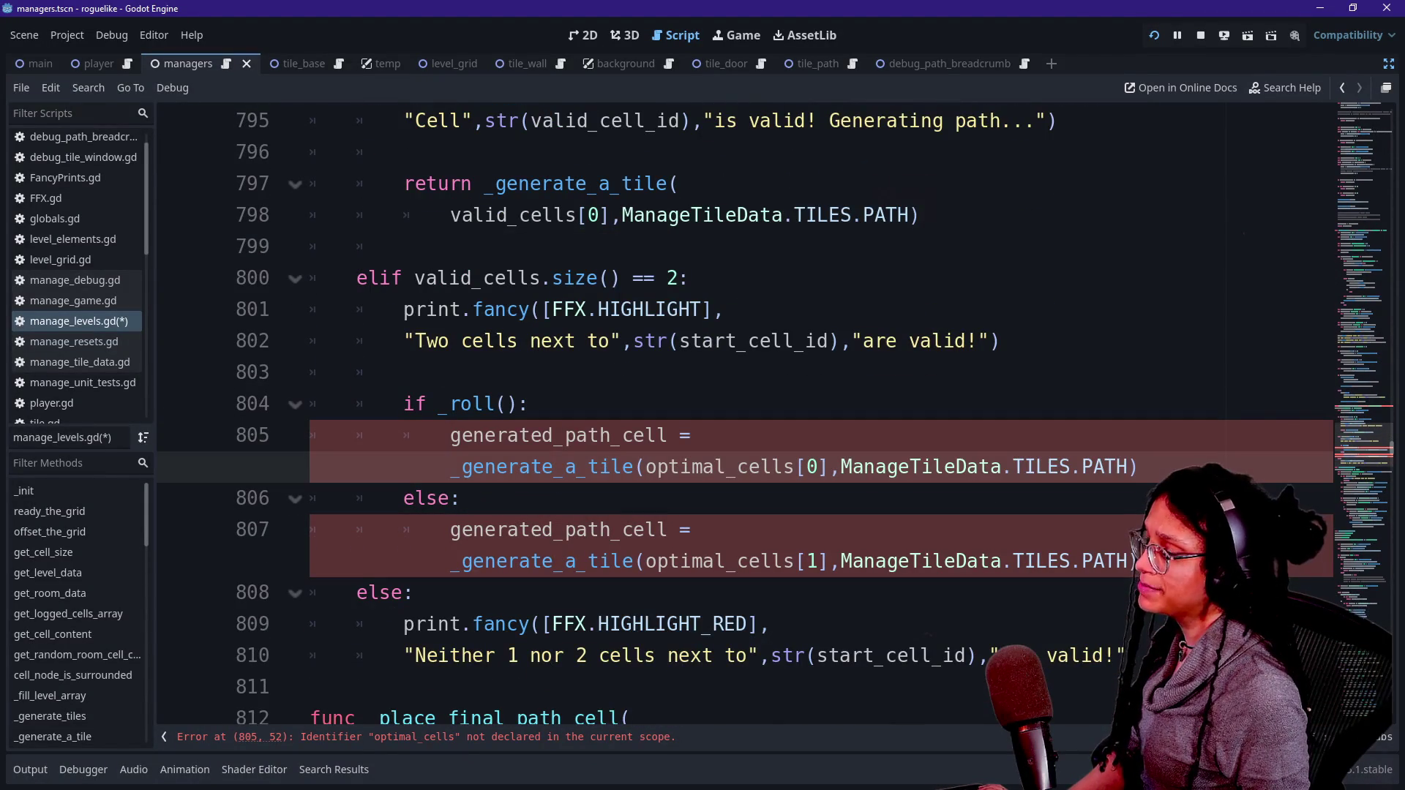
{"action": "scroll", "coordinate": [745, 413], "scroll_direction": "up", "scroll_amount": 2}
{"action": "scroll", "coordinate": [745, 413], "scroll_direction": "down", "scroll_amount": 2}
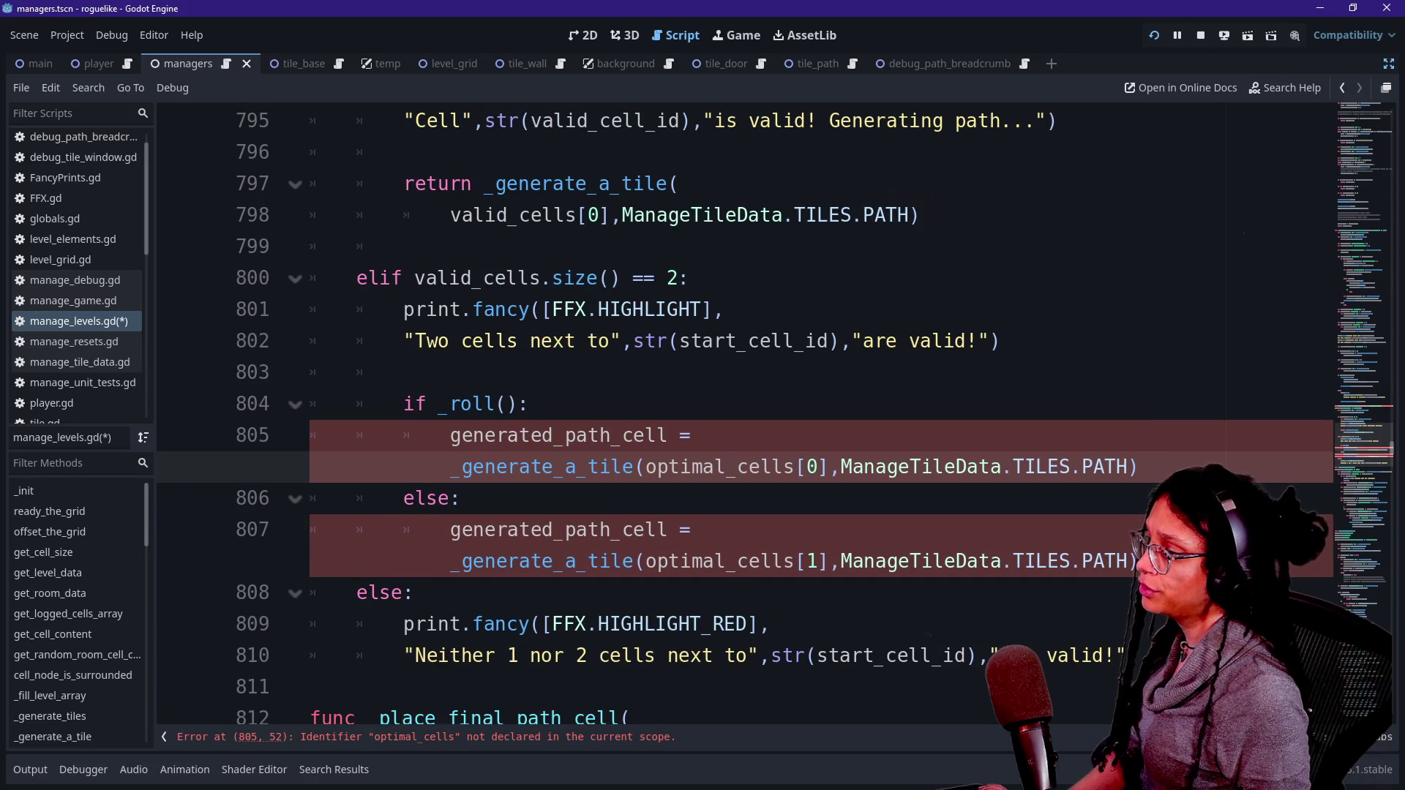
{"action": "key", "text": "shift+Right"}
{"action": "key", "text": "shift+Right"}
{"action": "key", "text": "shift+Right"}
{"action": "key", "text": "ctrl+d"}
{"action": "type", "text": "vali"}
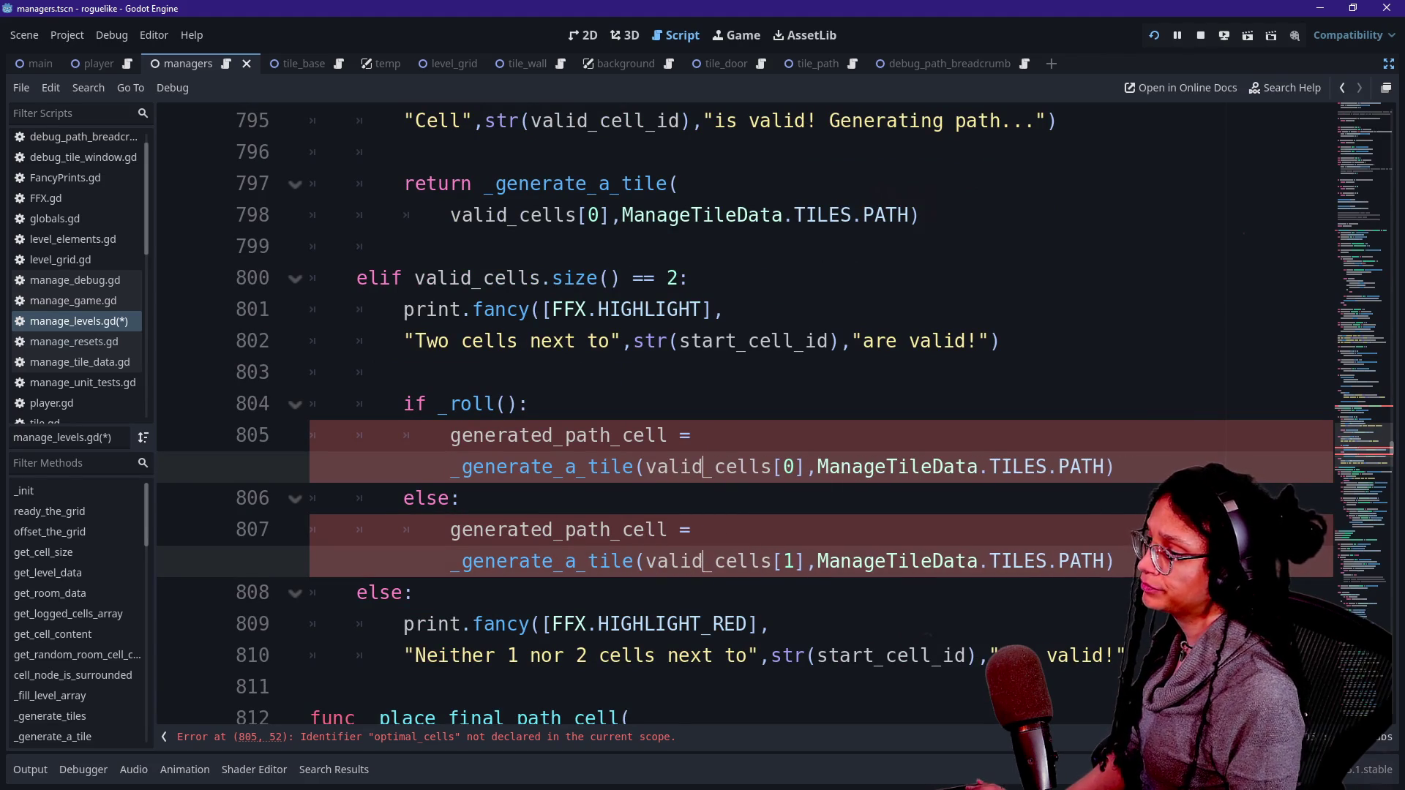
{"action": "type", "text": "d"}
{"action": "left_click", "coordinate": [462, 341]}
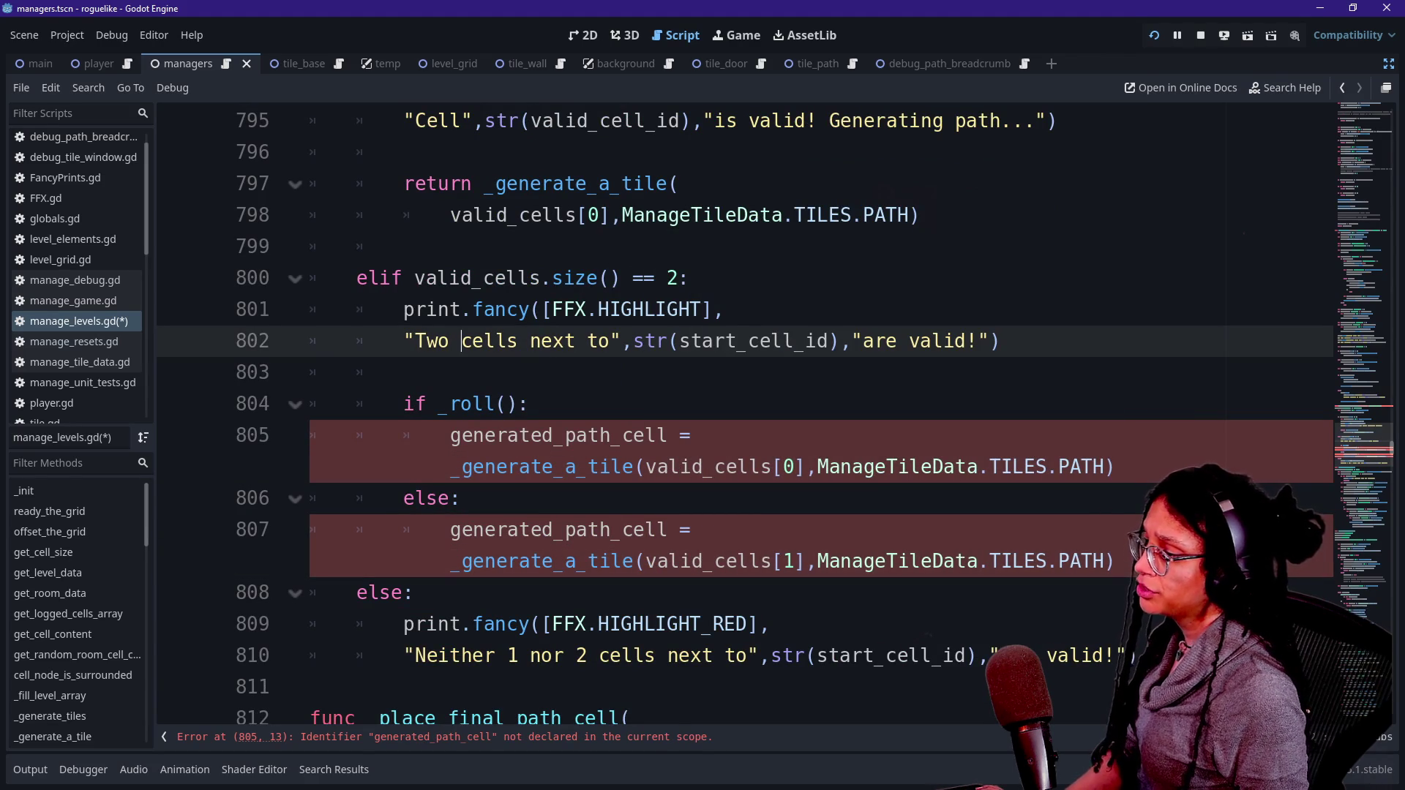
{"action": "scroll", "coordinate": [745, 413], "scroll_direction": "down", "scroll_amount": 1}
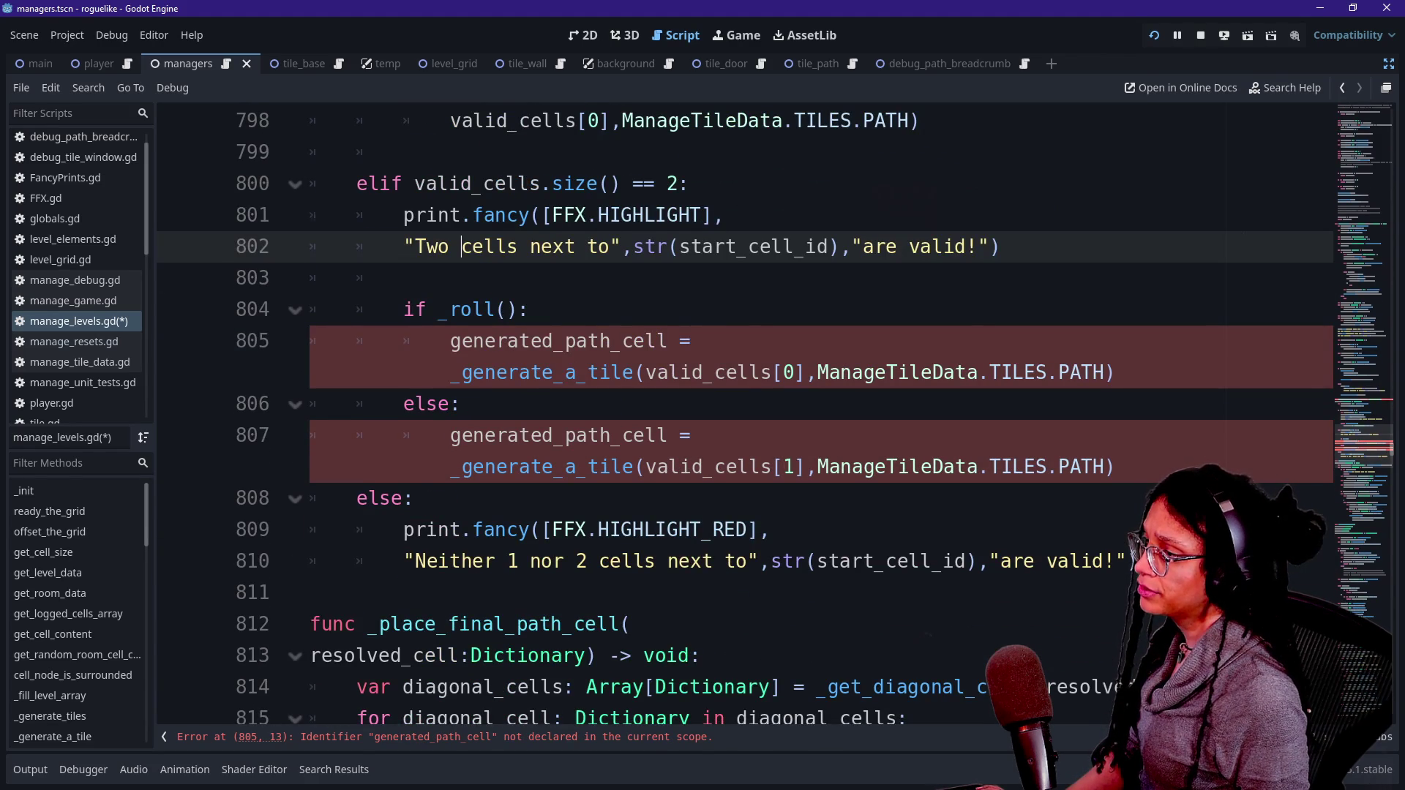
{"action": "scroll", "coordinate": [745, 413], "scroll_direction": "up", "scroll_amount": 6}
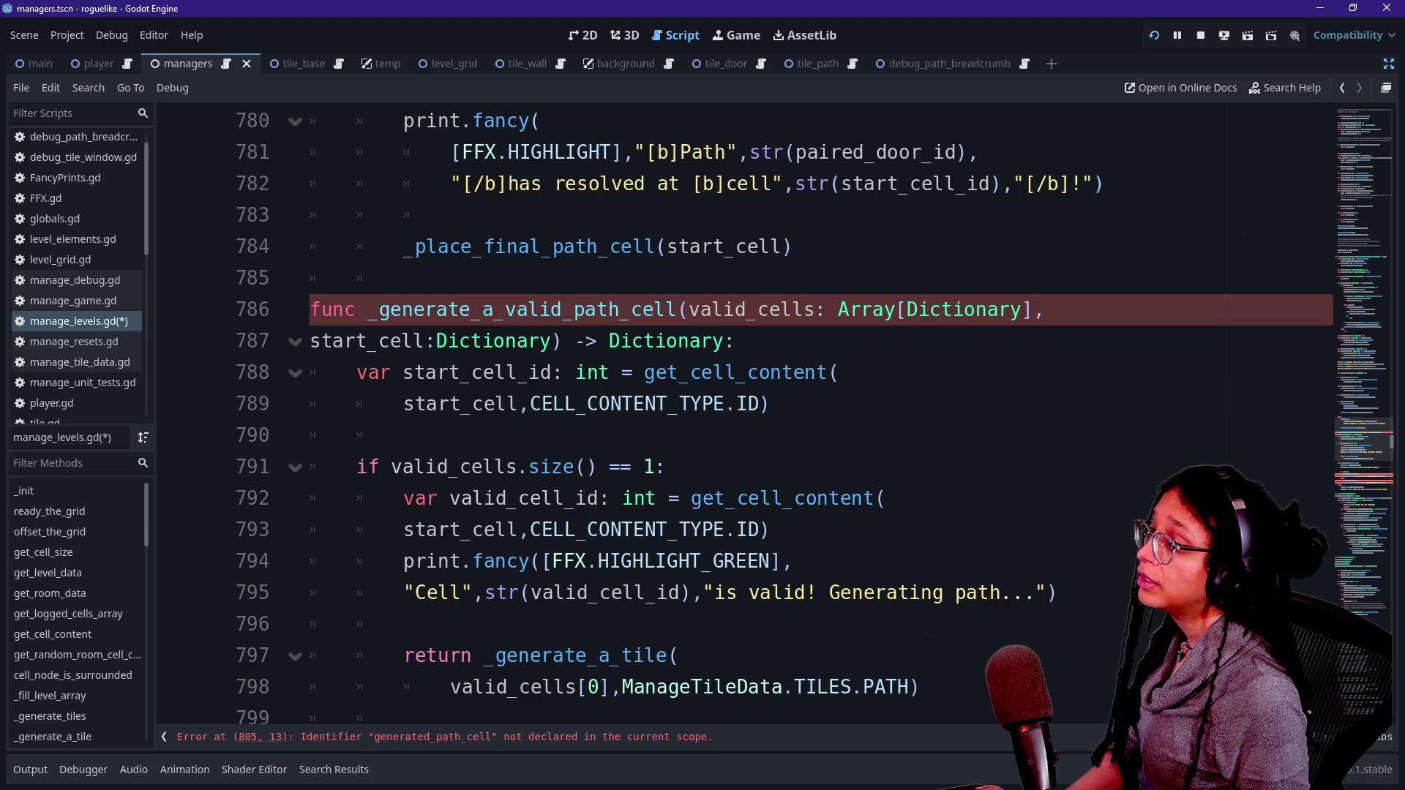
{"action": "scroll", "coordinate": [512, 406], "scroll_direction": "down", "scroll_amount": 2}
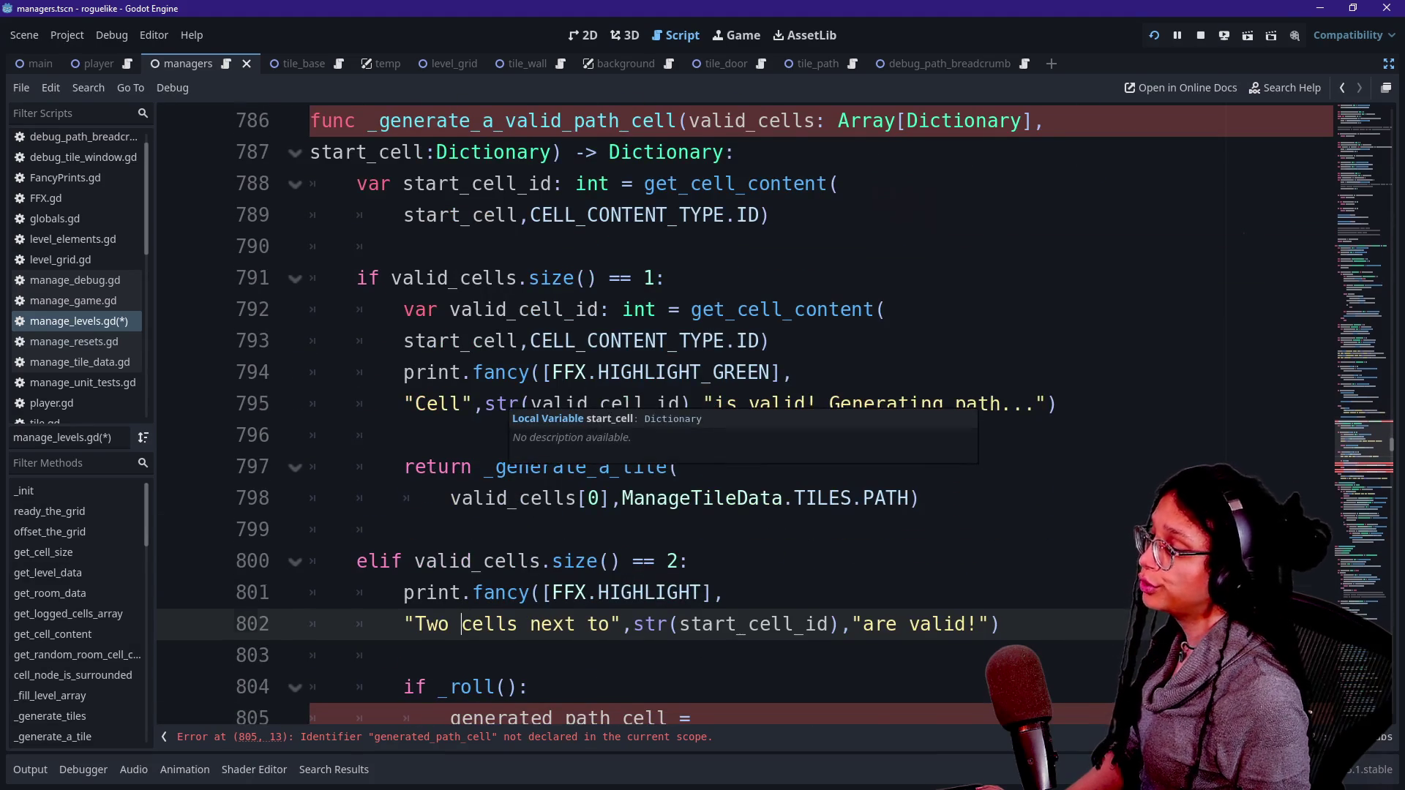
{"action": "scroll", "coordinate": [512, 406], "scroll_direction": "down", "scroll_amount": 1}
{"action": "left_click_drag", "start_coordinate": [450, 624], "coordinate": [691, 624]}
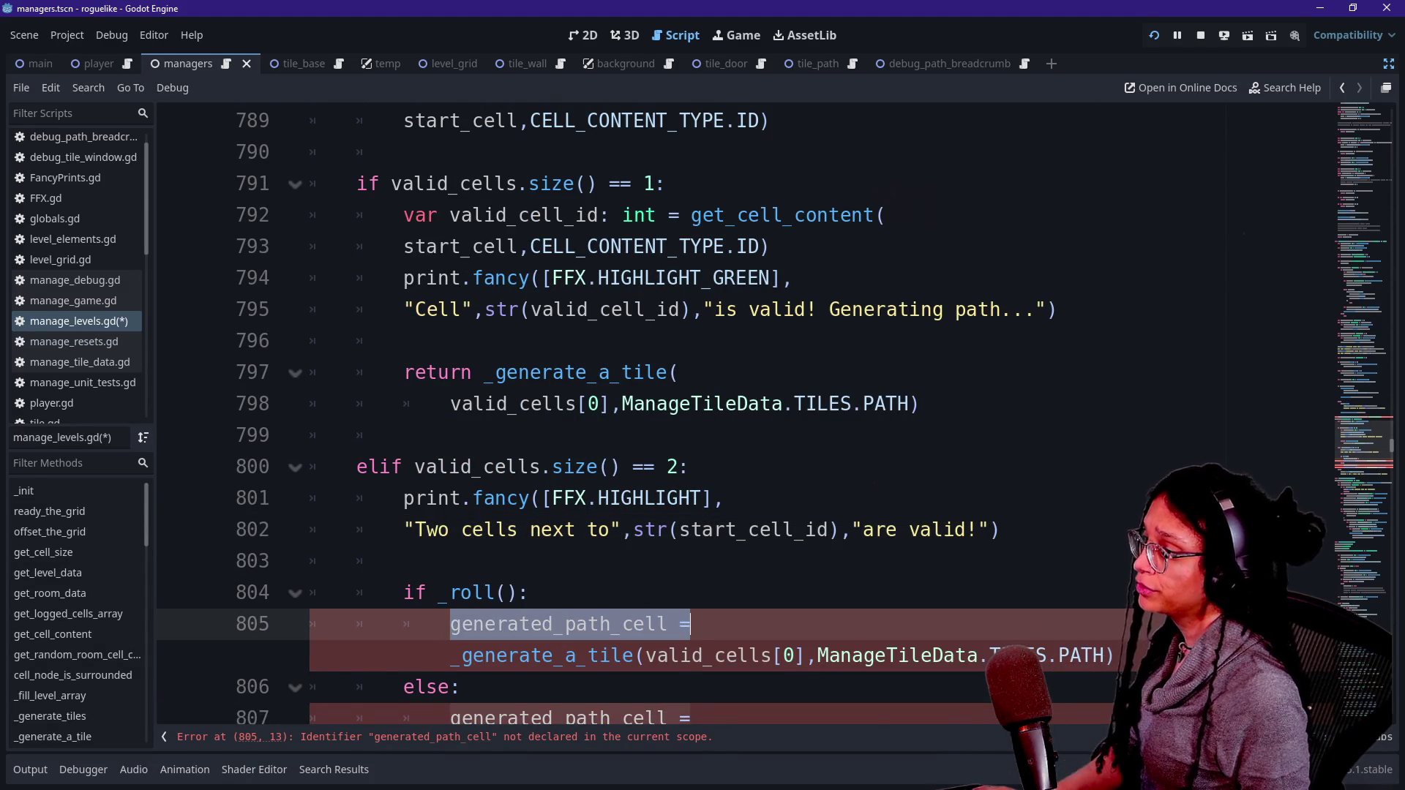
Step: Replace the generated_path_cell assignment on line 807 with a return statement
{"action": "type", "text": "return"}
{"action": "scroll", "coordinate": [439, 557], "scroll_direction": "down", "scroll_amount": 2}
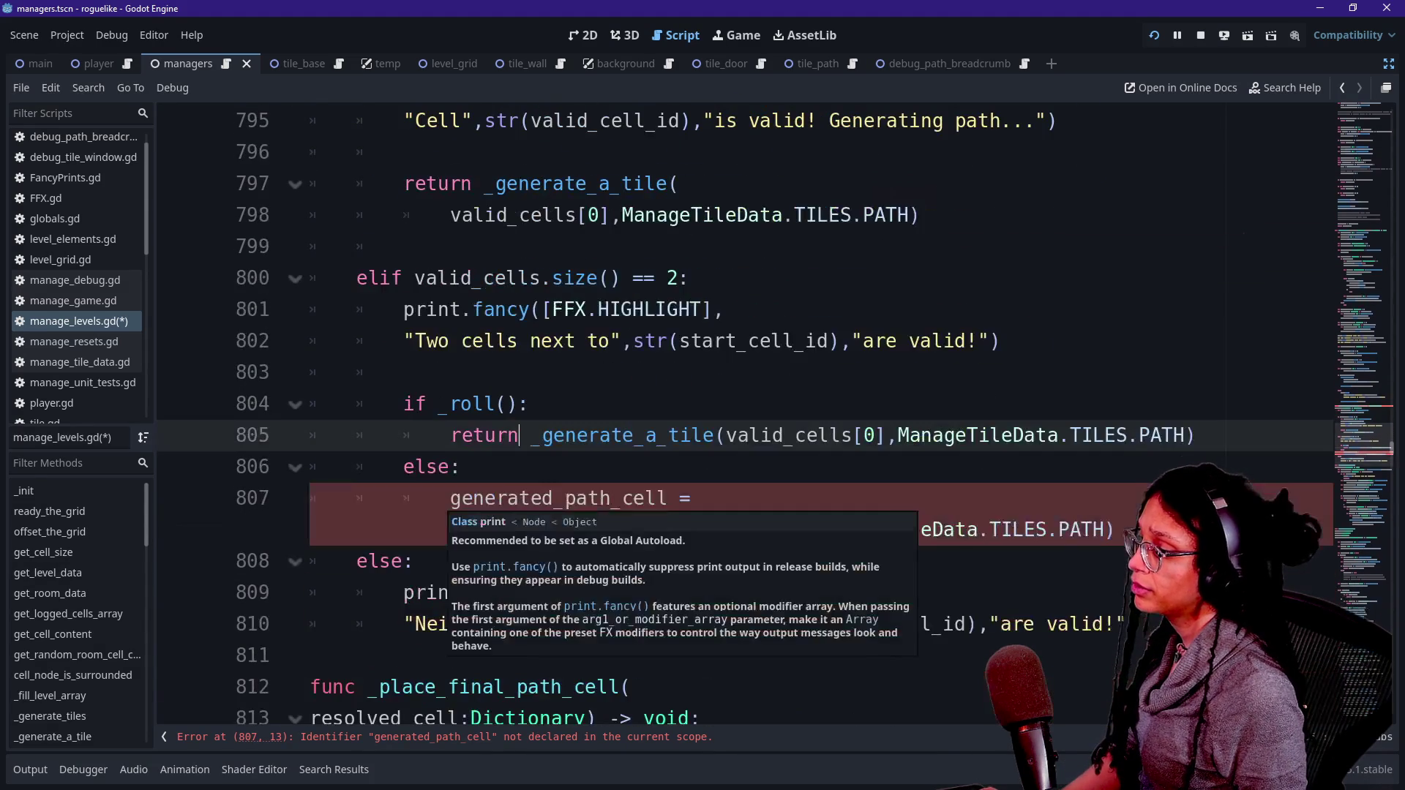
{"action": "mouse_move", "coordinate": [450, 498]}
{"action": "left_mouse_down"}
{"action": "mouse_move", "coordinate": [458, 529]}
{"action": "mouse_move", "coordinate": [690, 497]}
{"action": "left_mouse_up"}
{"action": "left_click", "coordinate": [450, 529]}
{"action": "type", "text": "return"}
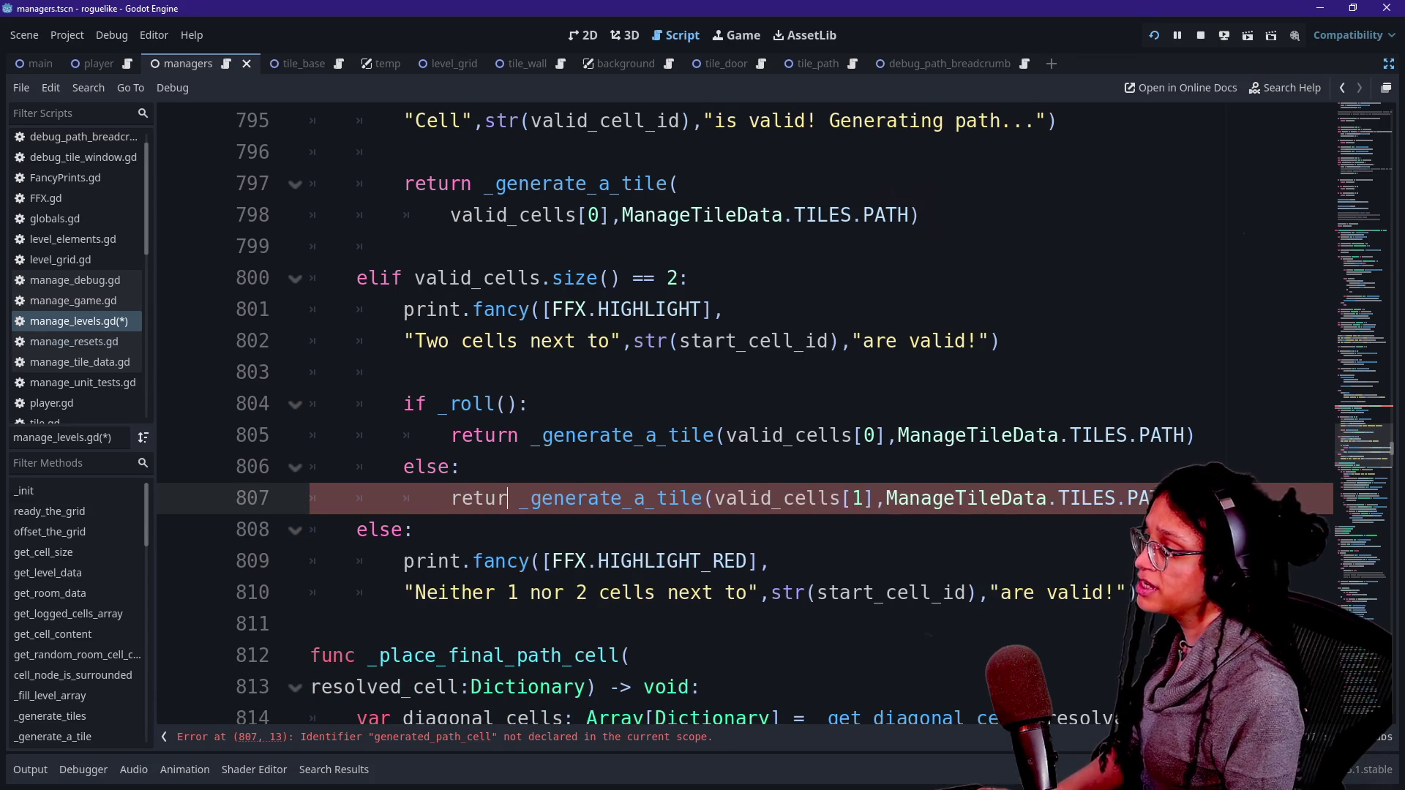
{"action": "key", "text": "alt+f"}
{"action": "key", "text": "ctrl+z"}
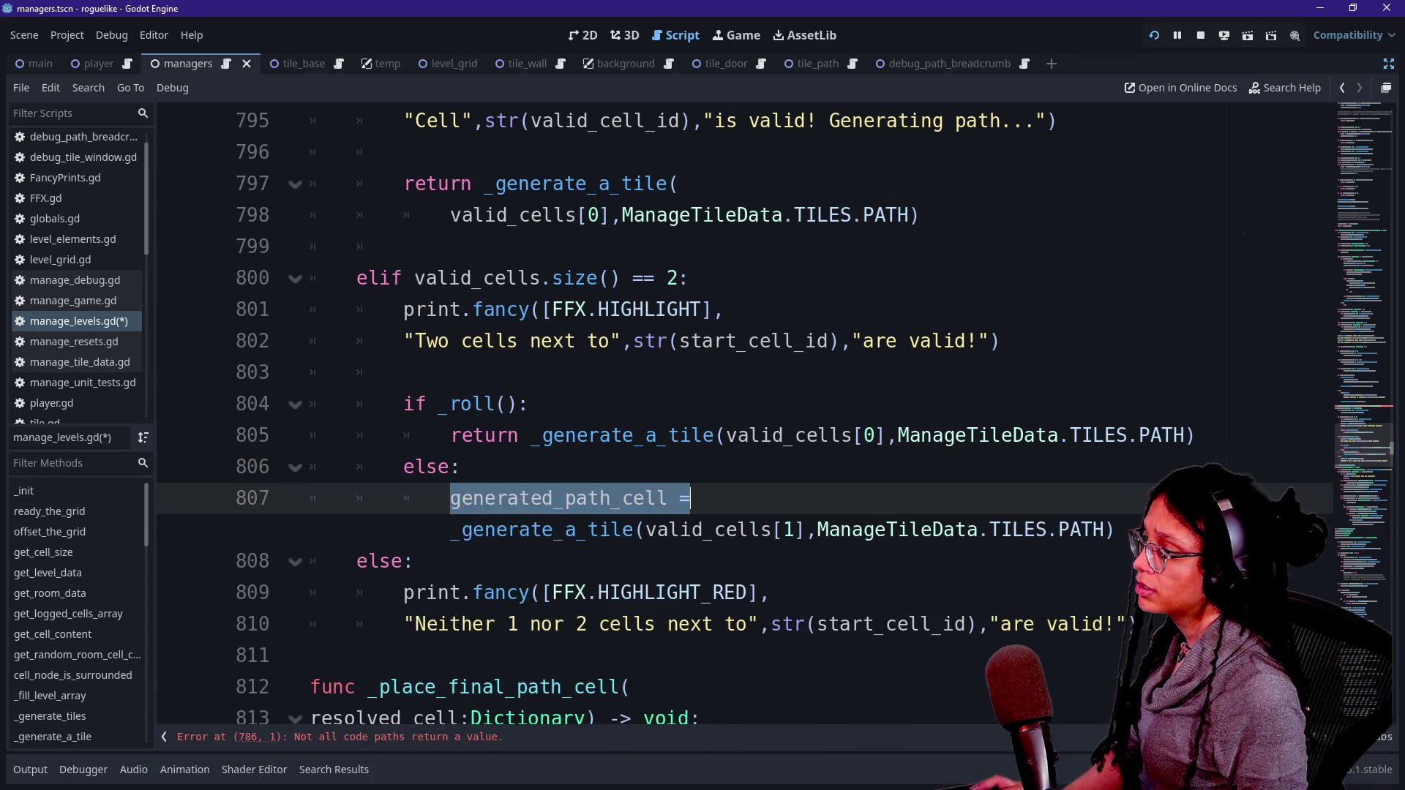
{"action": "left_click", "coordinate": [565, 498]}
{"action": "left_click_drag", "start_coordinate": [450, 497], "coordinate": [690, 498]}
{"action": "type", "text": "return"}
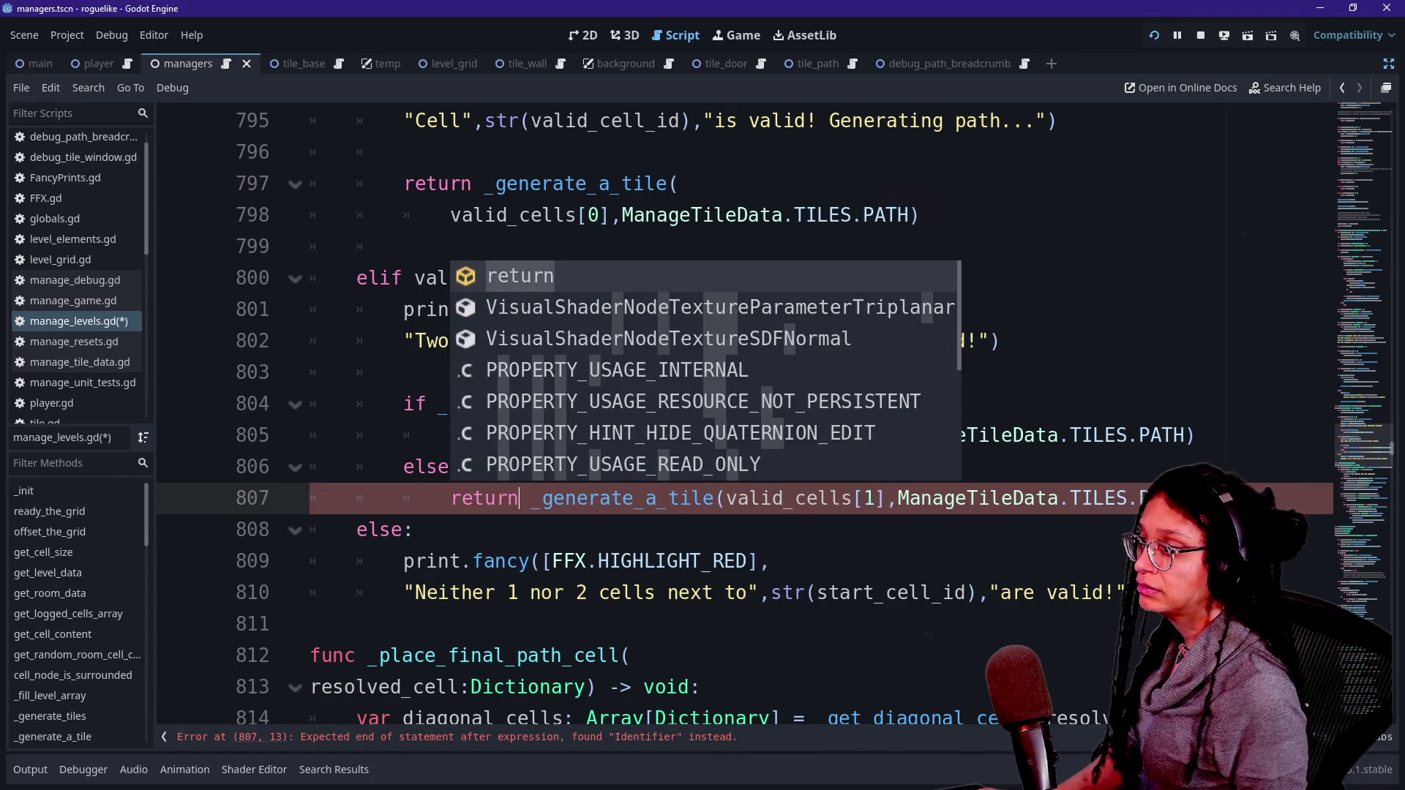
{"action": "left_click", "coordinate": [529, 561]}
Step: Add a final 'return {}' fallback after the else block, preceded by a blank line
{"action": "key", "text": "Down"}
{"action": "key", "text": "Down"}
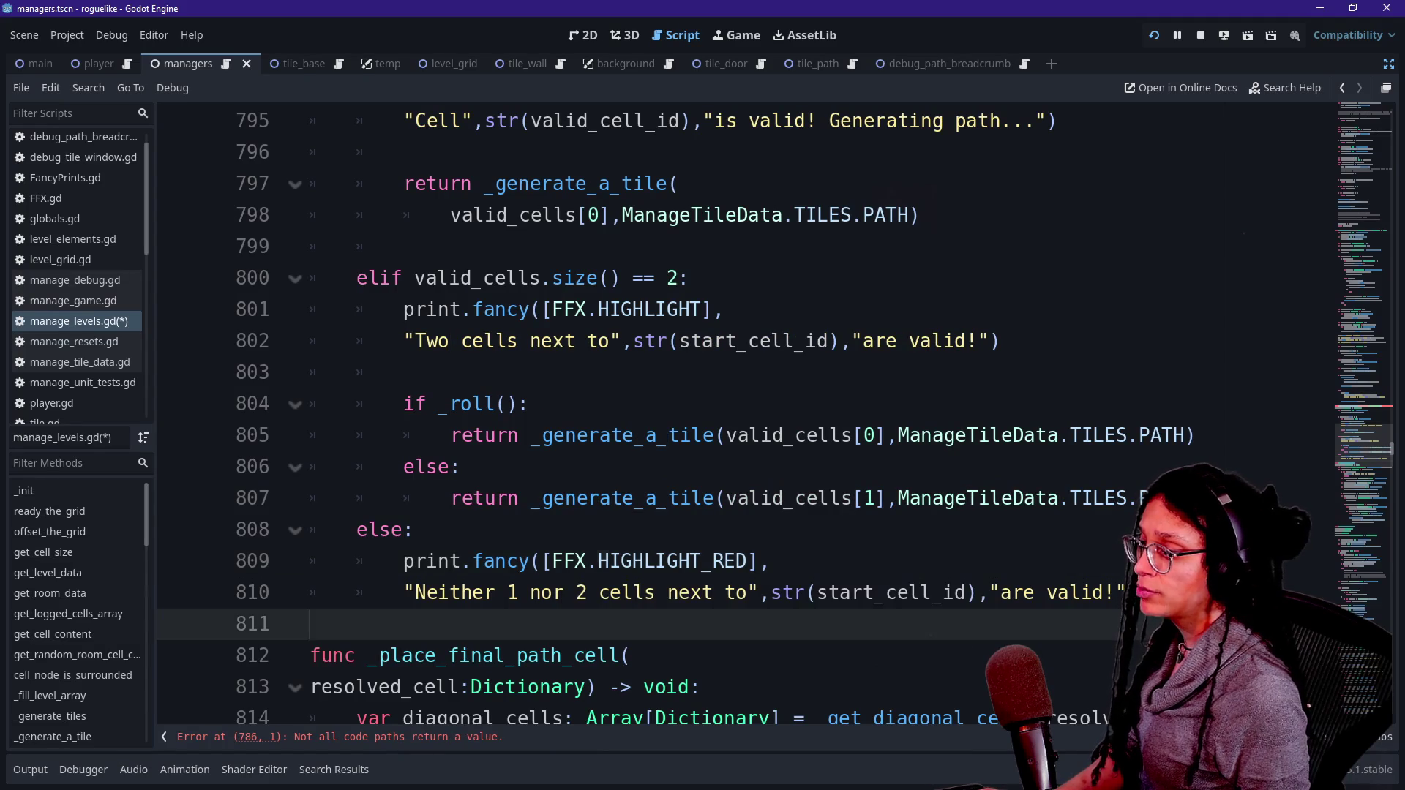
{"action": "key", "text": "Up"}
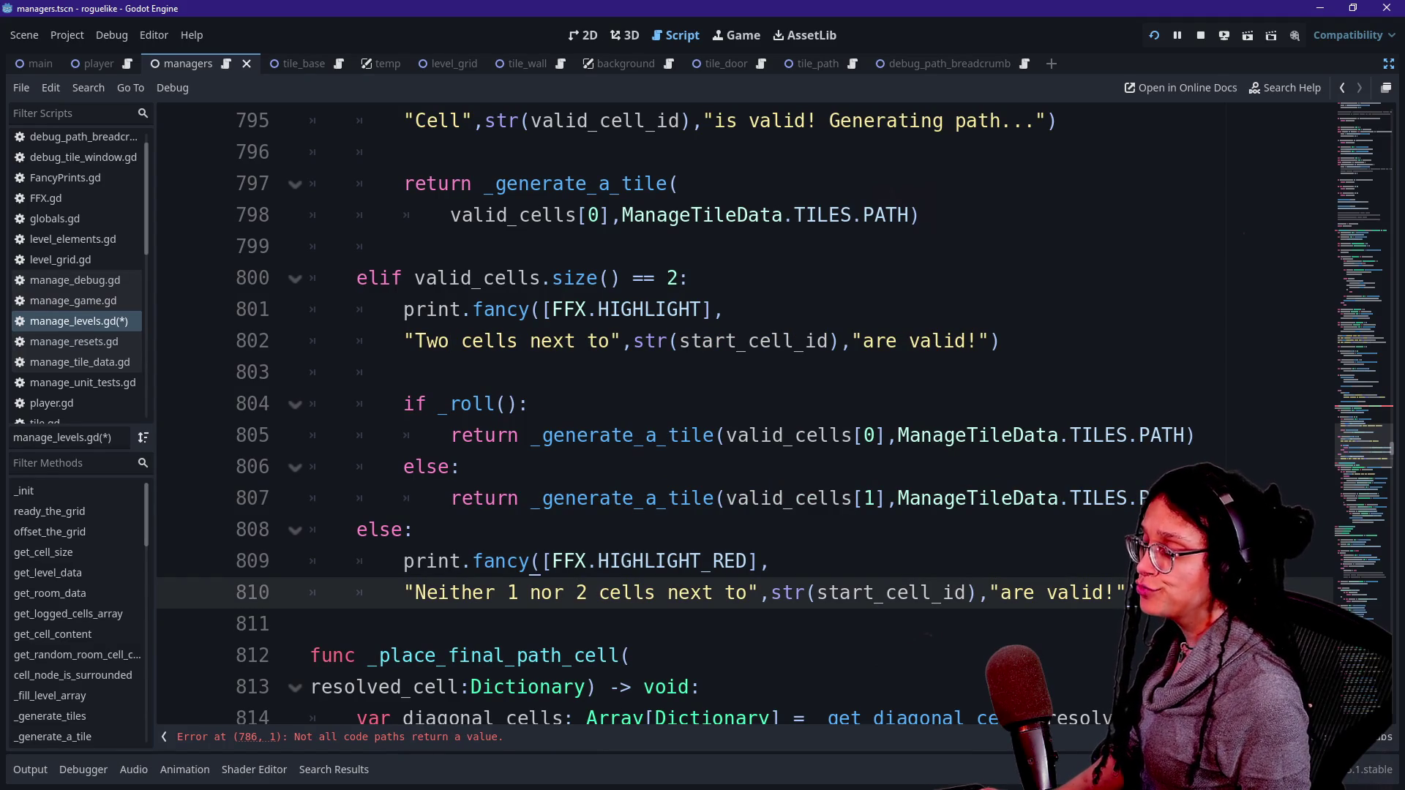
{"action": "key", "text": "Return"}
{"action": "type", "text": "return {}"}
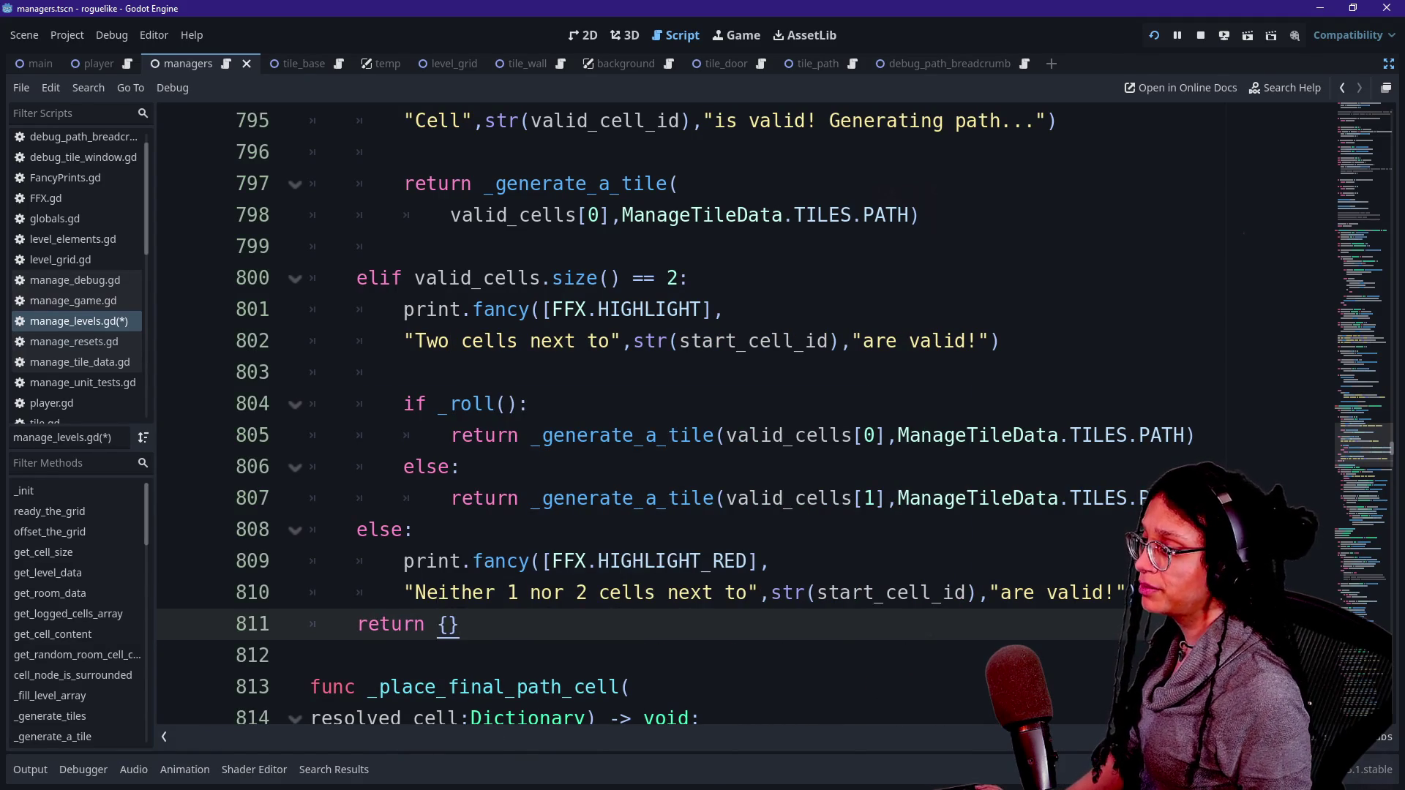
{"action": "left_click", "coordinate": [461, 466]}
{"action": "left_click", "coordinate": [1133, 593]}
{"action": "key", "text": "Return"}
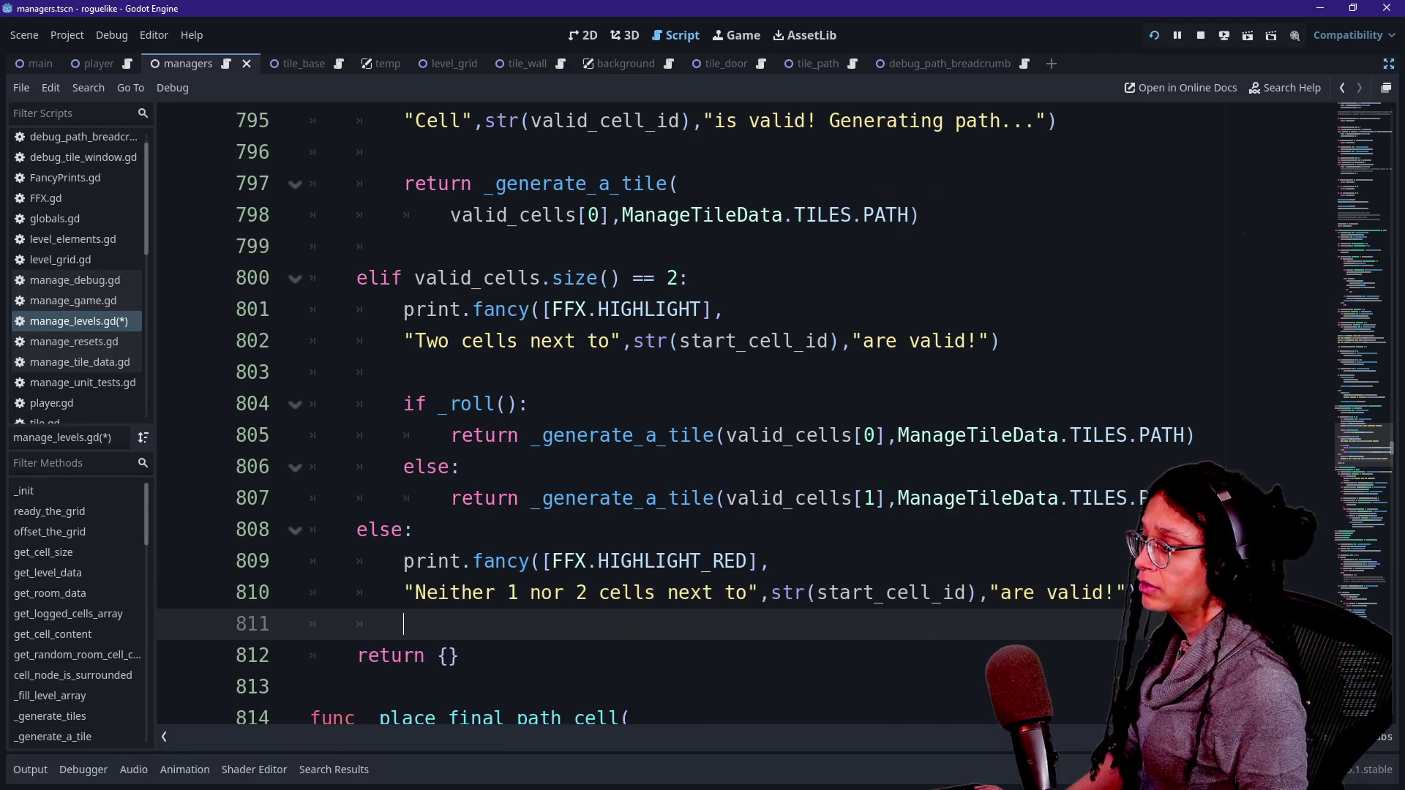
Step: Review the edits and save manage_levels.gd with Ctrl+S
{"action": "scroll", "coordinate": [659, 410], "scroll_direction": "up", "scroll_amount": 5}
{"action": "scroll", "coordinate": [658, 410], "scroll_direction": "up", "scroll_amount": 4}
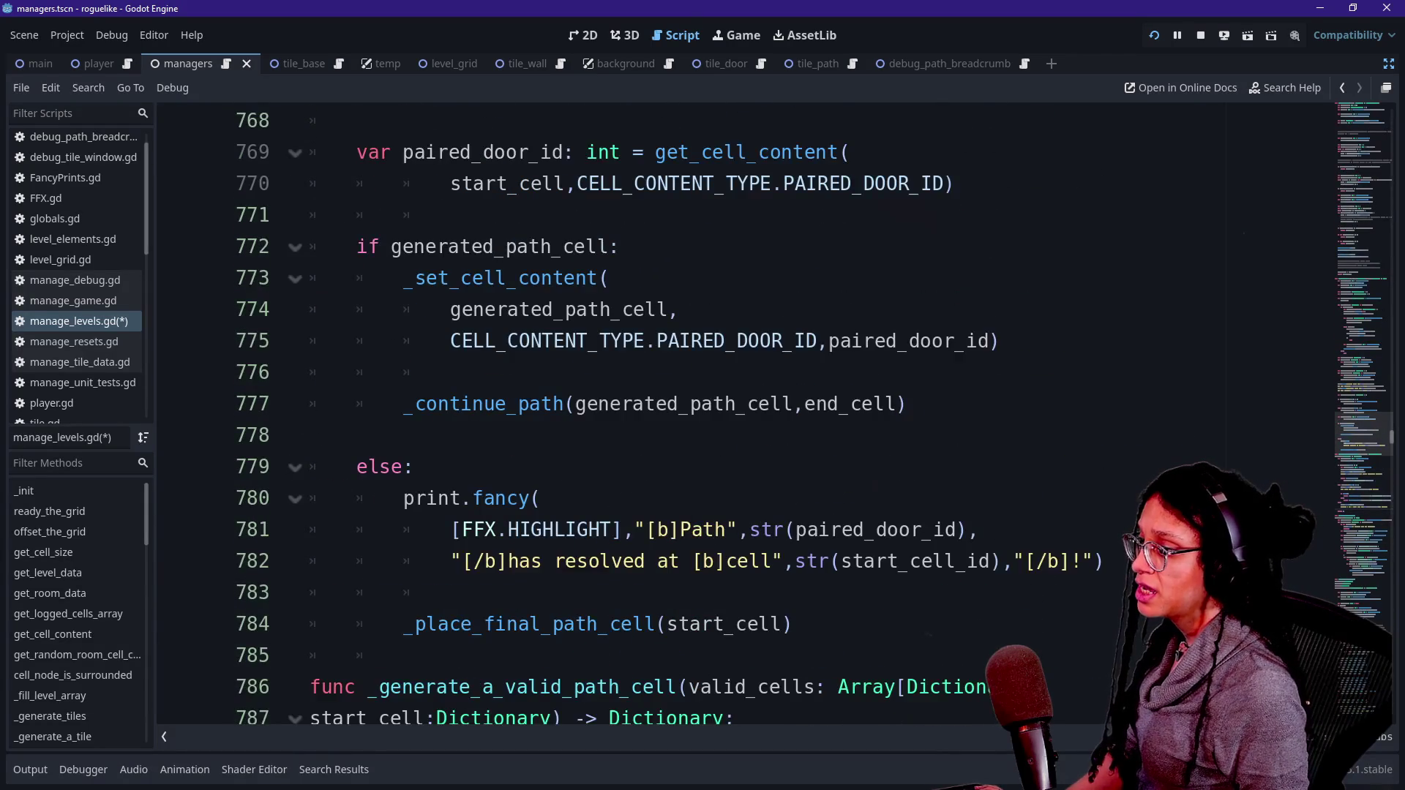
{"action": "scroll", "coordinate": [732, 410], "scroll_direction": "up", "scroll_amount": 2}
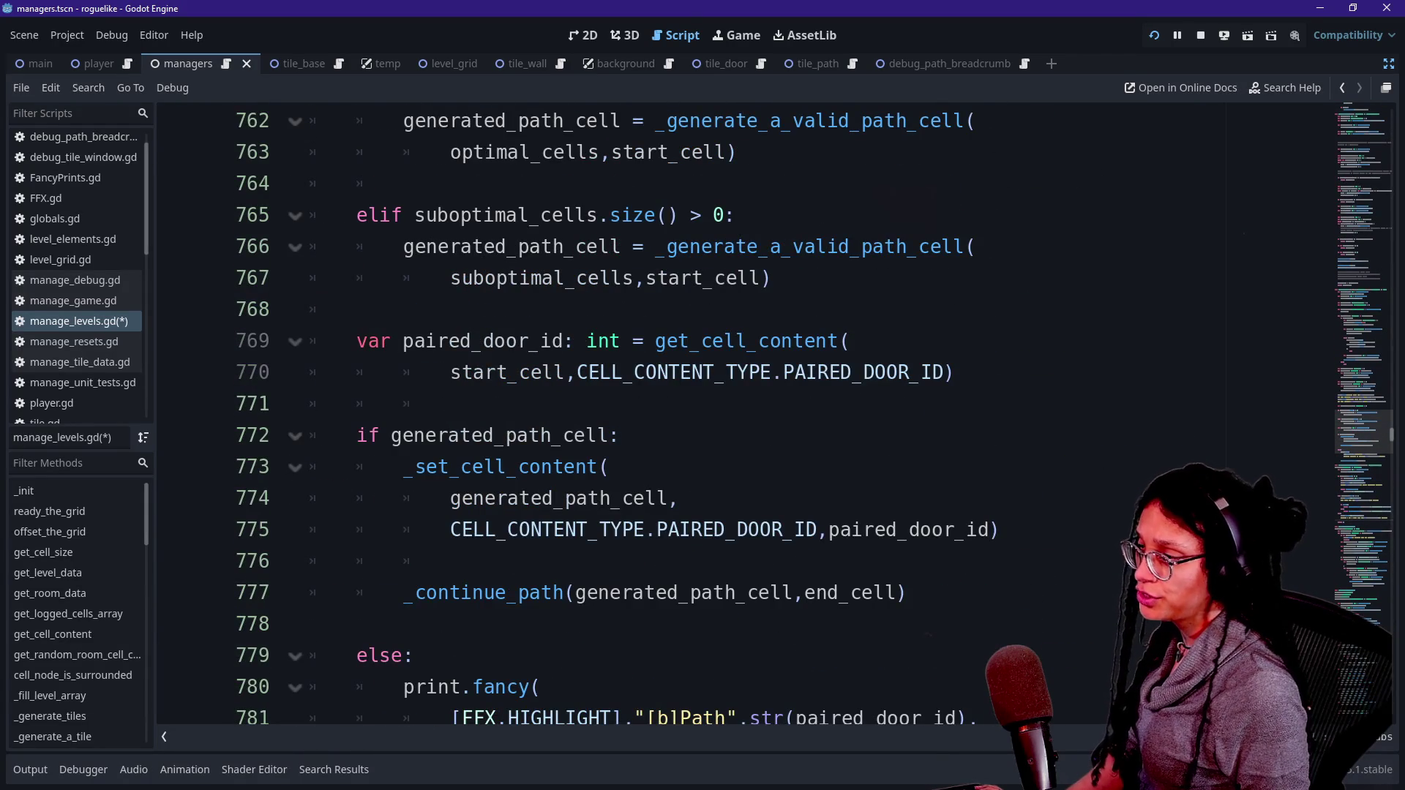
{"action": "scroll", "coordinate": [732, 410], "scroll_direction": "up", "scroll_amount": 2}
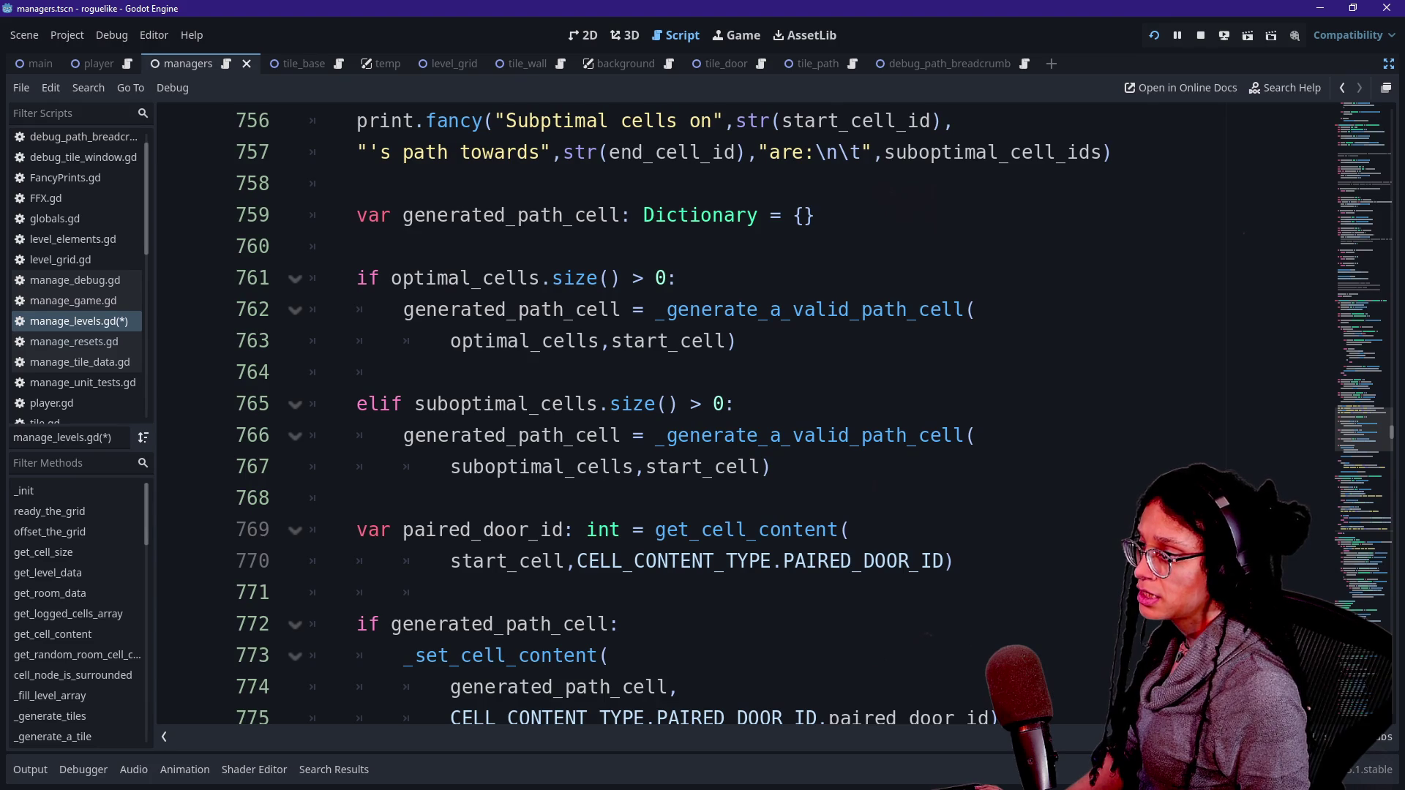
{"action": "scroll", "coordinate": [714, 512], "scroll_direction": "down", "scroll_amount": 2}
{"action": "double_click", "coordinate": [498, 436]}
{"action": "left_click", "coordinate": [714, 593]}
{"action": "key", "text": "ctrl+s"}
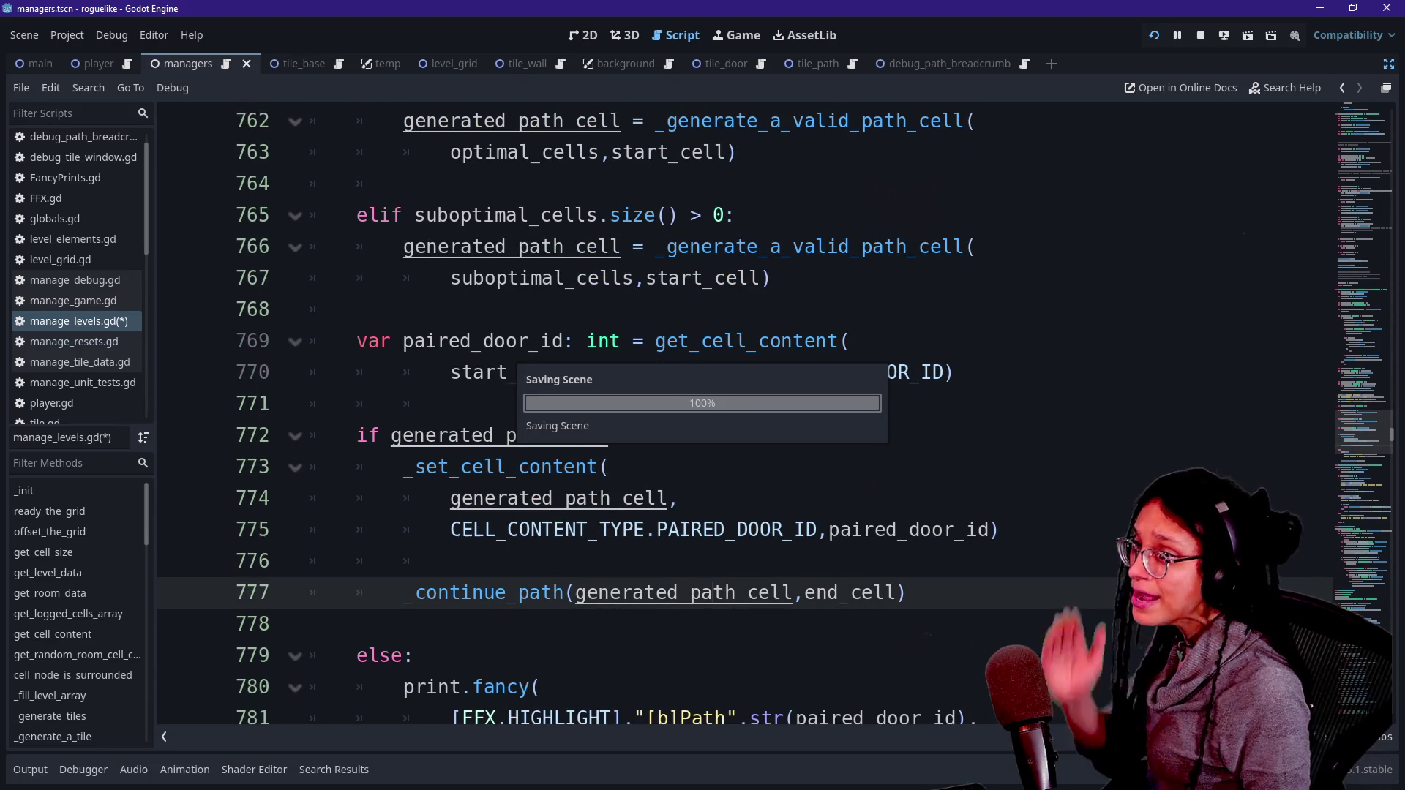
{"action": "left_click", "coordinate": [1156, 37]}
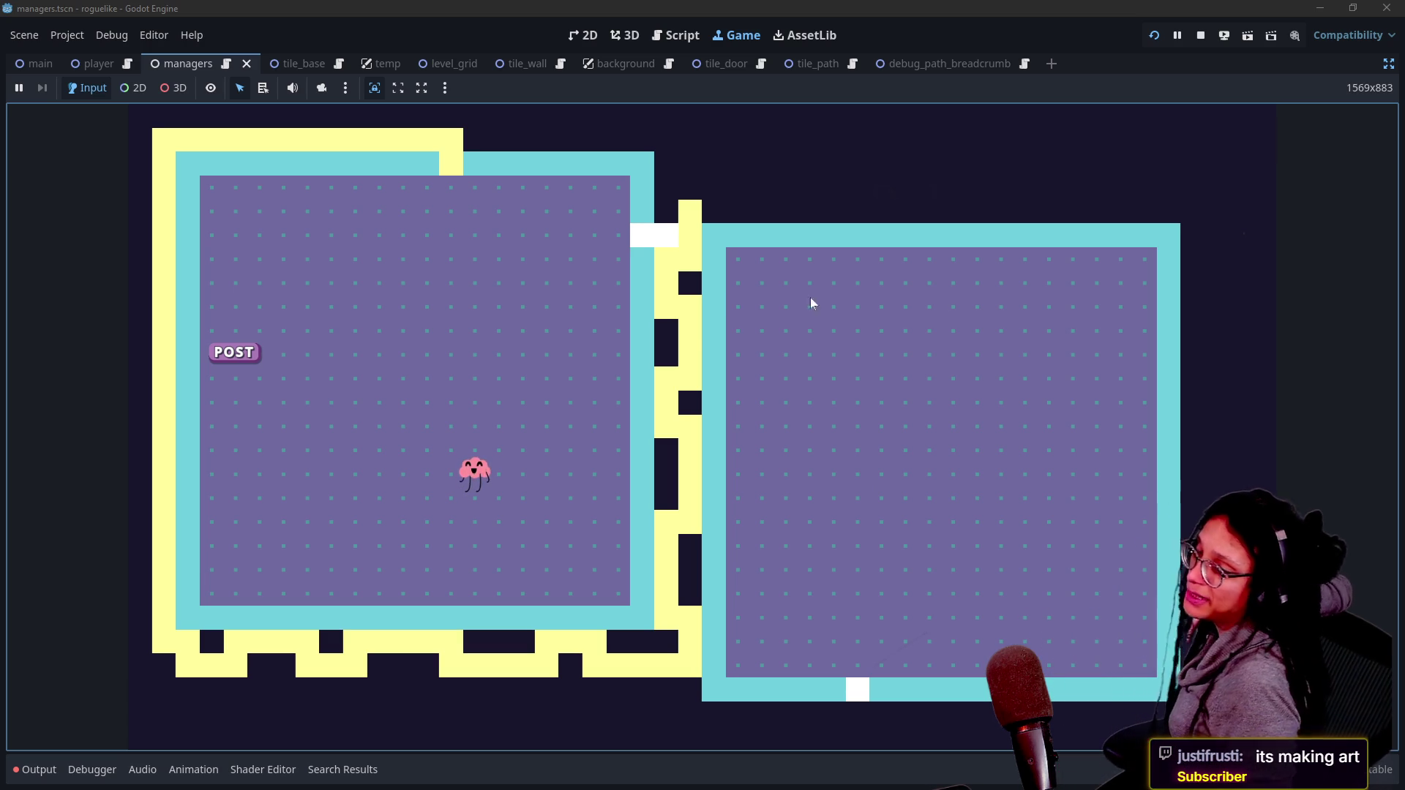
Step: Open the Output panel to see the run's log and the door unit test results
{"action": "left_click", "coordinate": [35, 769]}
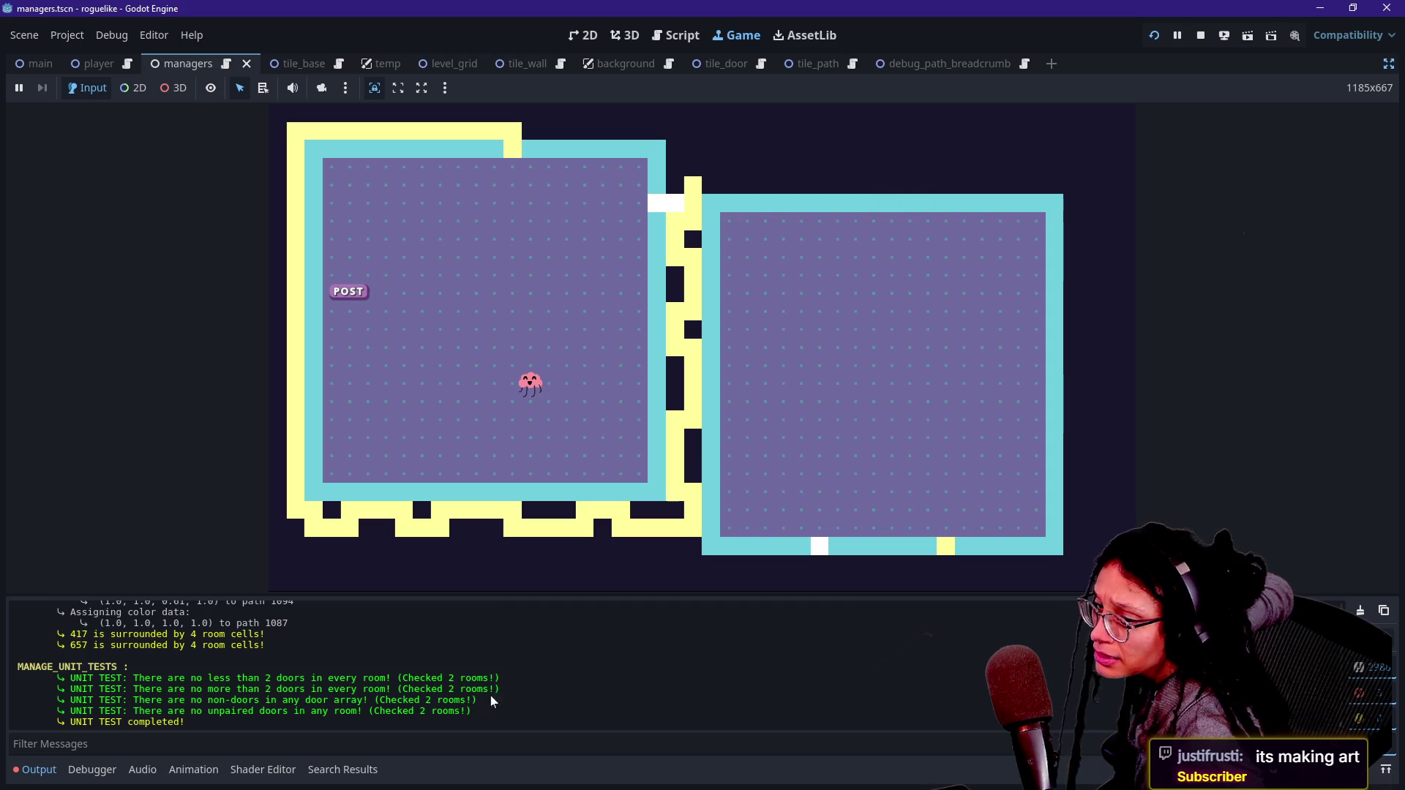
Step: Scroll the Output log to review path-generation messages toward target cell 1094
{"action": "scroll", "coordinate": [495, 688], "scroll_direction": "up", "scroll_amount": 3}
{"action": "scroll", "coordinate": [495, 688], "scroll_direction": "down", "scroll_amount": 2}
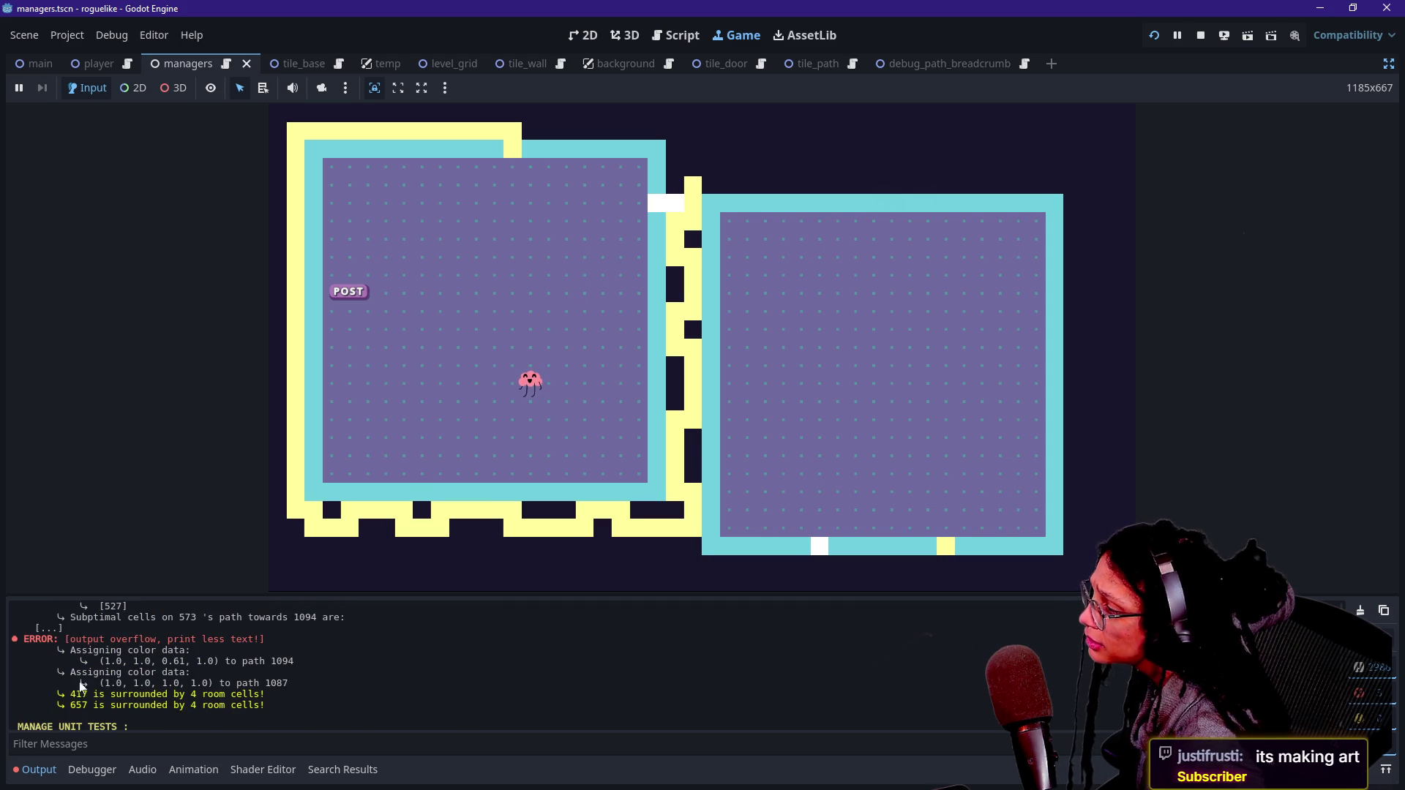
{"action": "left_click_drag", "start_coordinate": [93, 639], "coordinate": [151, 639]}
{"action": "scroll", "coordinate": [82, 721], "scroll_direction": "up", "scroll_amount": 2}
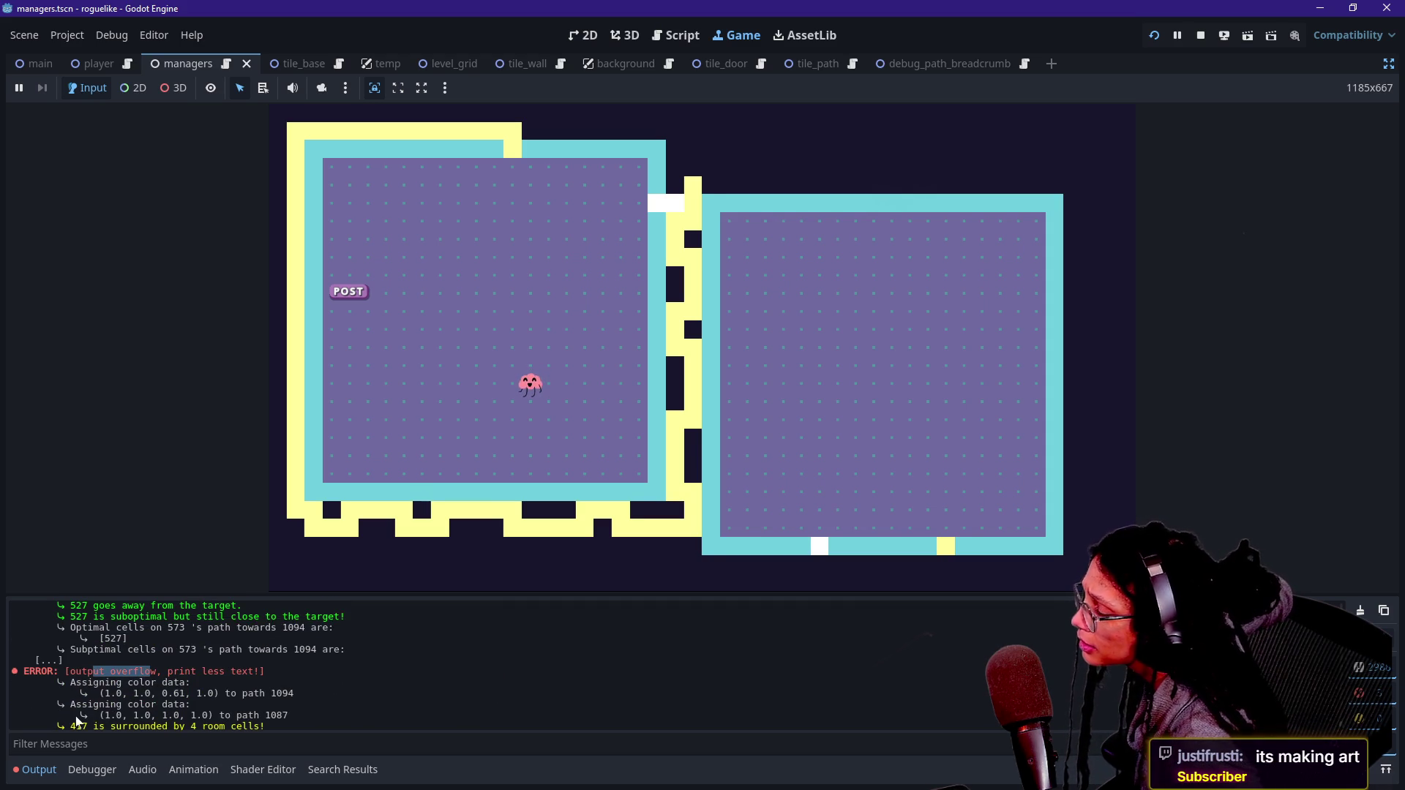
{"action": "scroll", "coordinate": [82, 720], "scroll_direction": "up", "scroll_amount": 1}
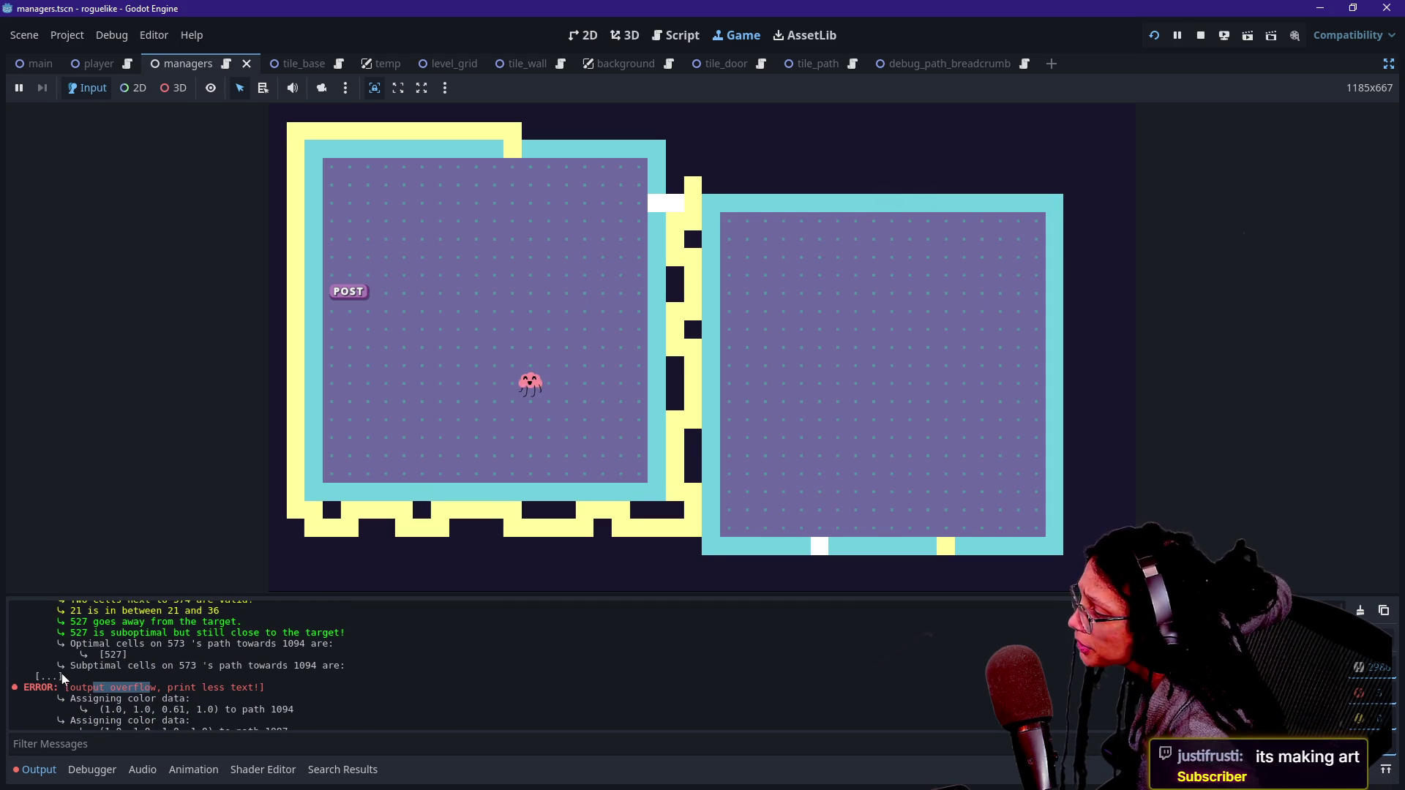
{"action": "left_click_drag", "start_coordinate": [44, 660], "coordinate": [88, 672]}
{"action": "left_click", "coordinate": [92, 672]}
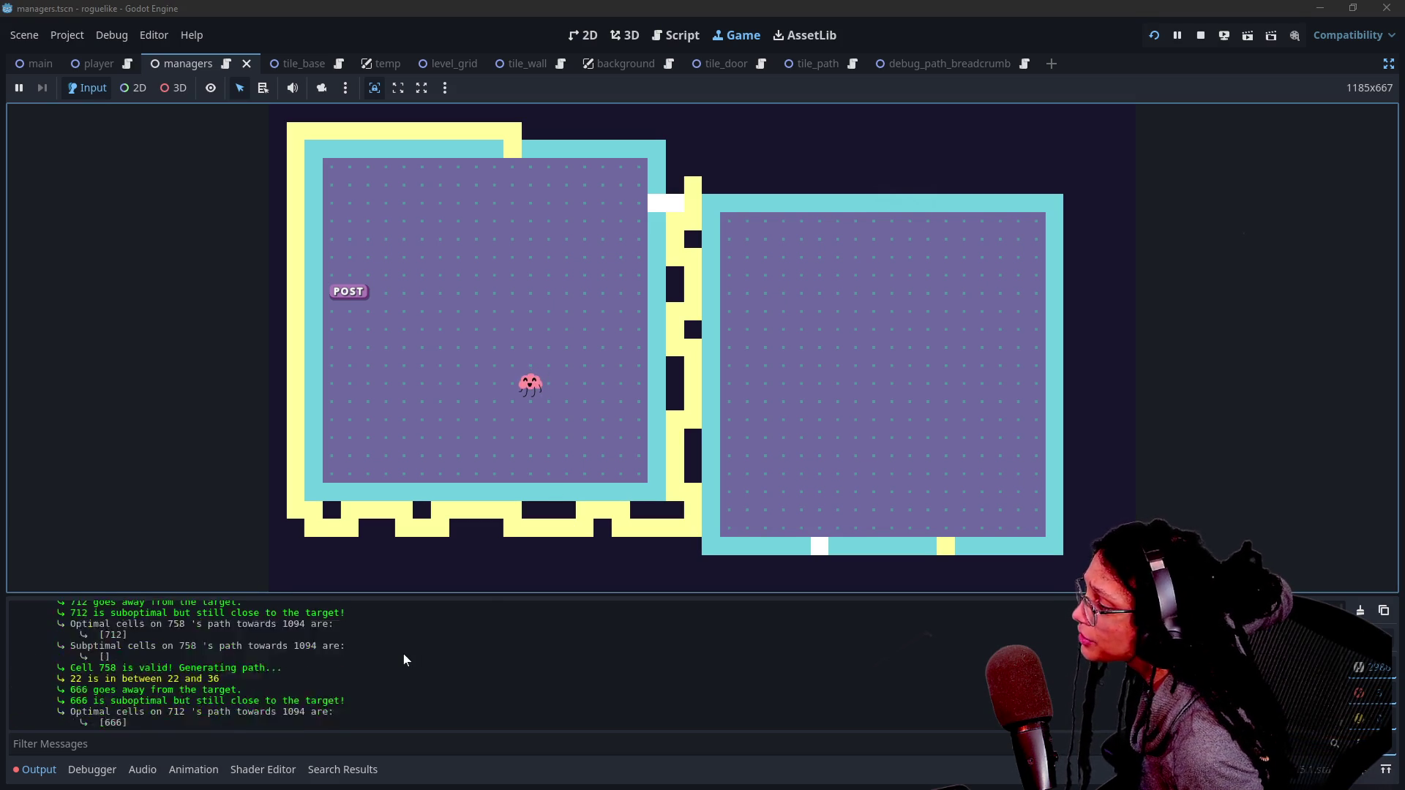
{"action": "left_click", "coordinate": [133, 693]}
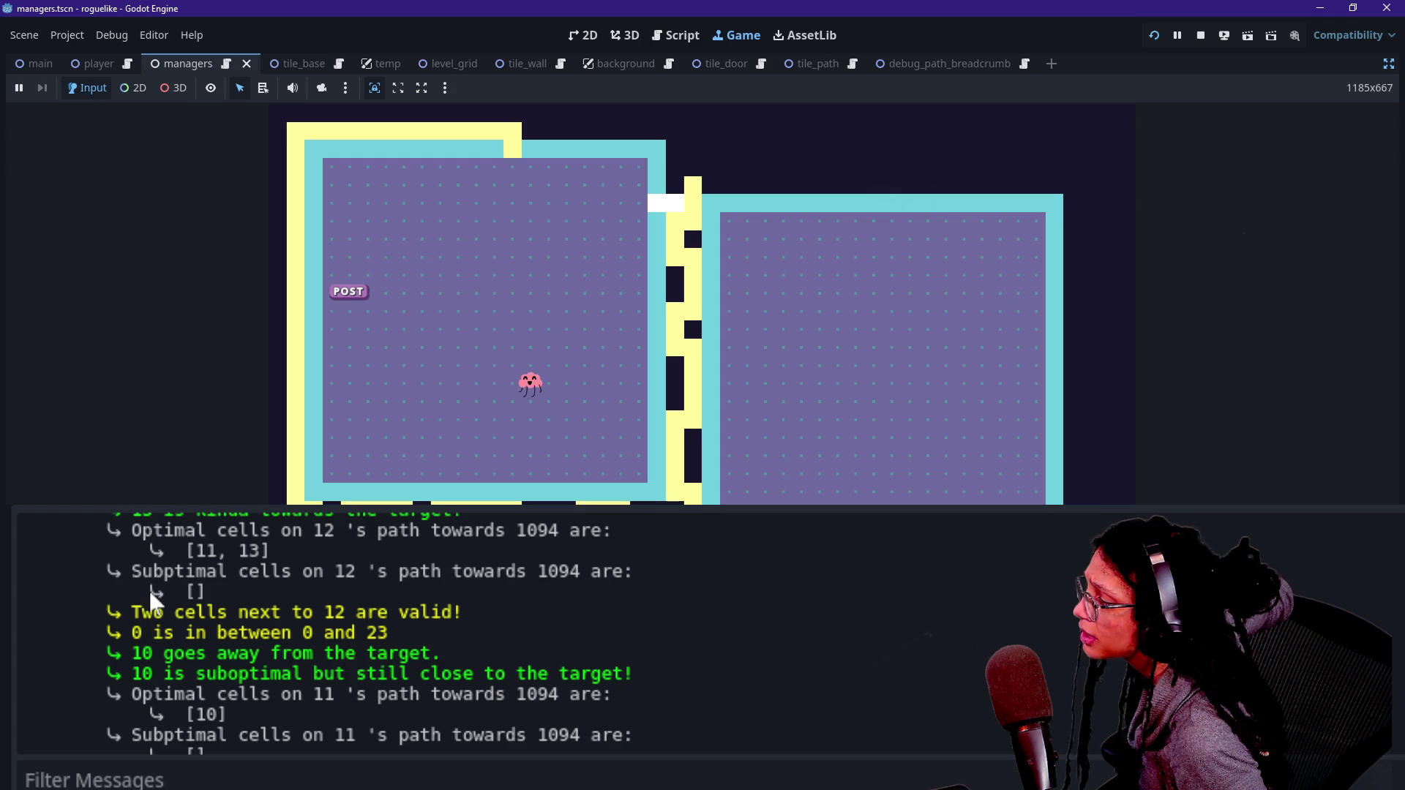
Step: Inspect the 'Optimal cells on 12' log lines, then flash the debug grid and show a door tile's info
{"action": "left_click_drag", "start_coordinate": [139, 537], "coordinate": [327, 561]}
{"action": "left_click", "coordinate": [244, 533]}
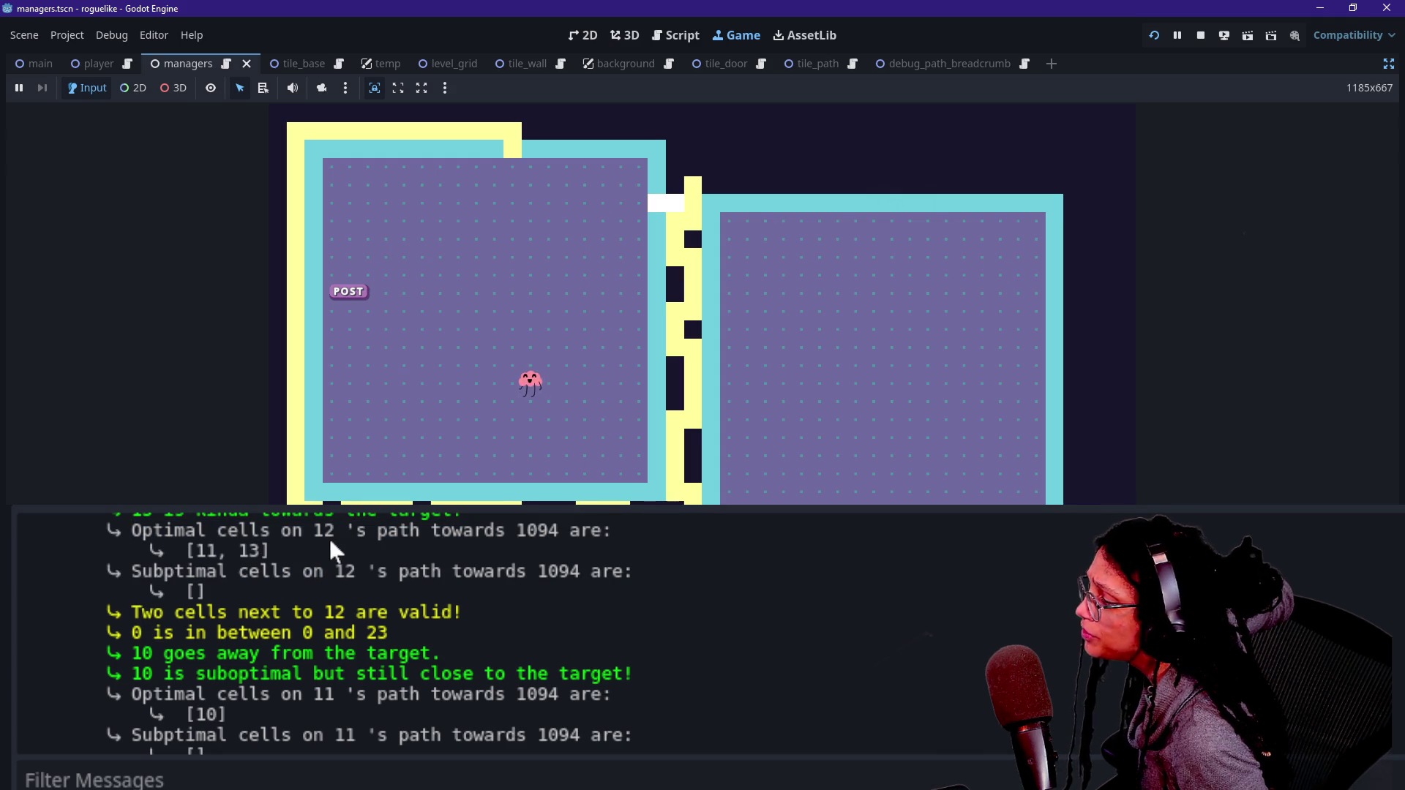
{"action": "triple_click", "coordinate": [281, 519]}
{"action": "left_click", "coordinate": [314, 575]}
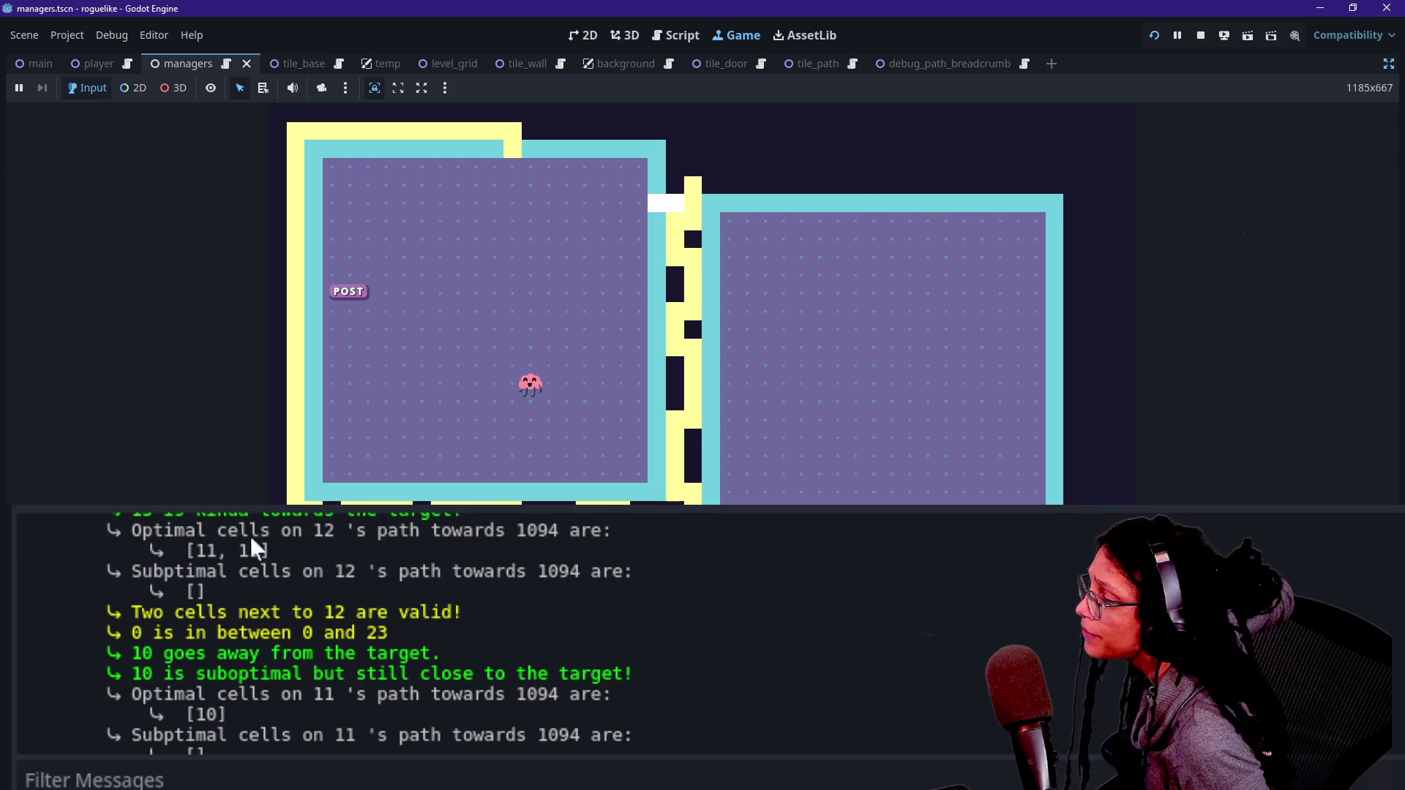
{"action": "left_click", "coordinate": [524, 217]}
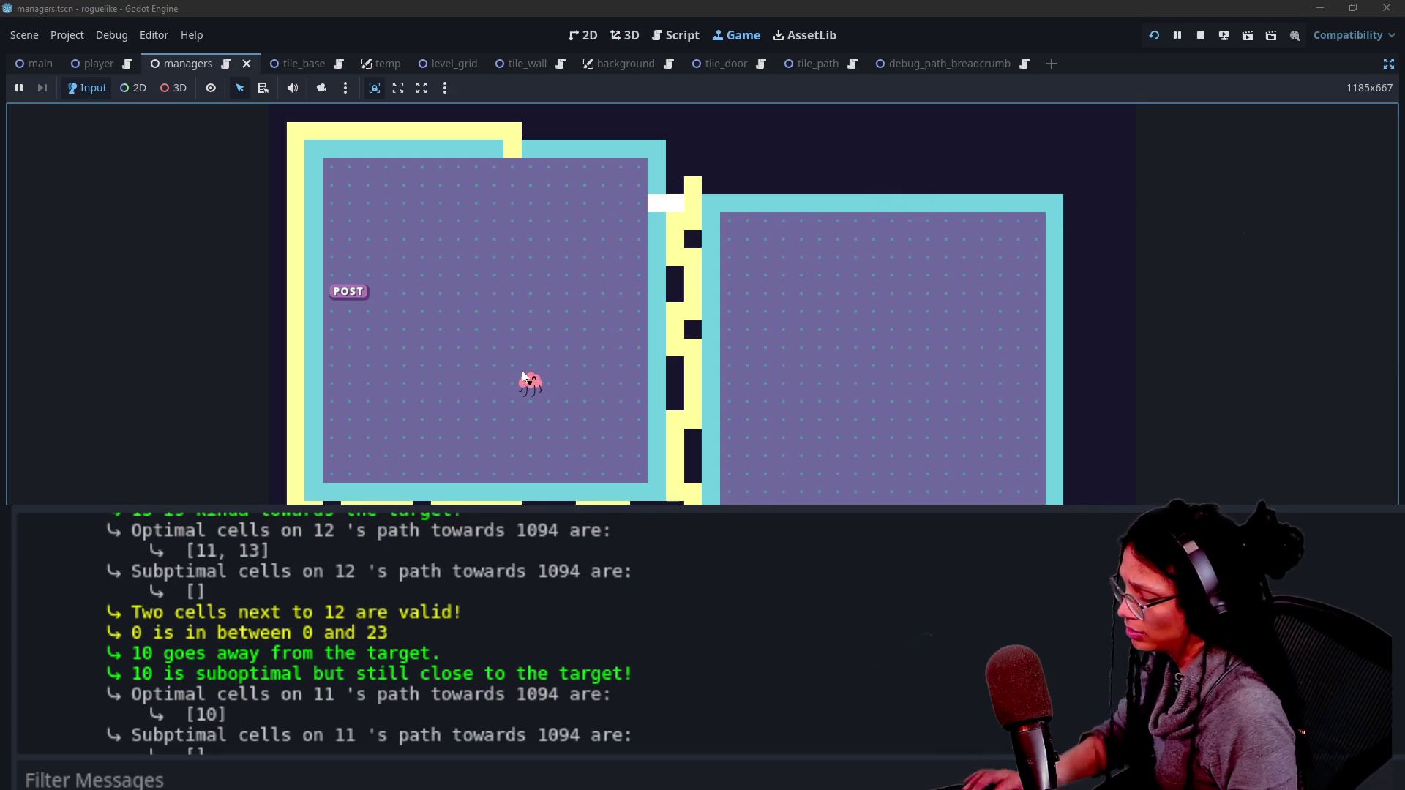
{"action": "key", "text": "g"}
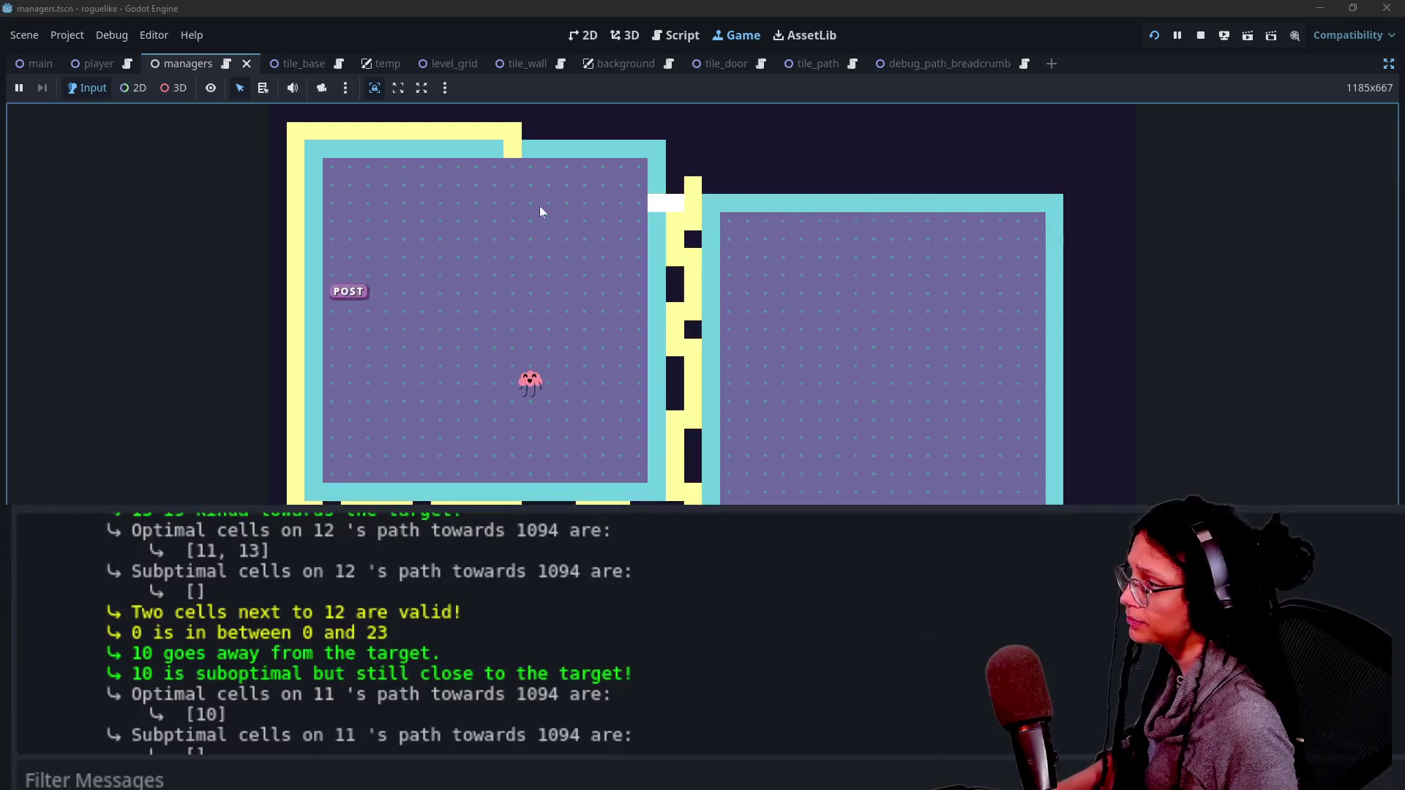
{"action": "left_click", "coordinate": [513, 150]}
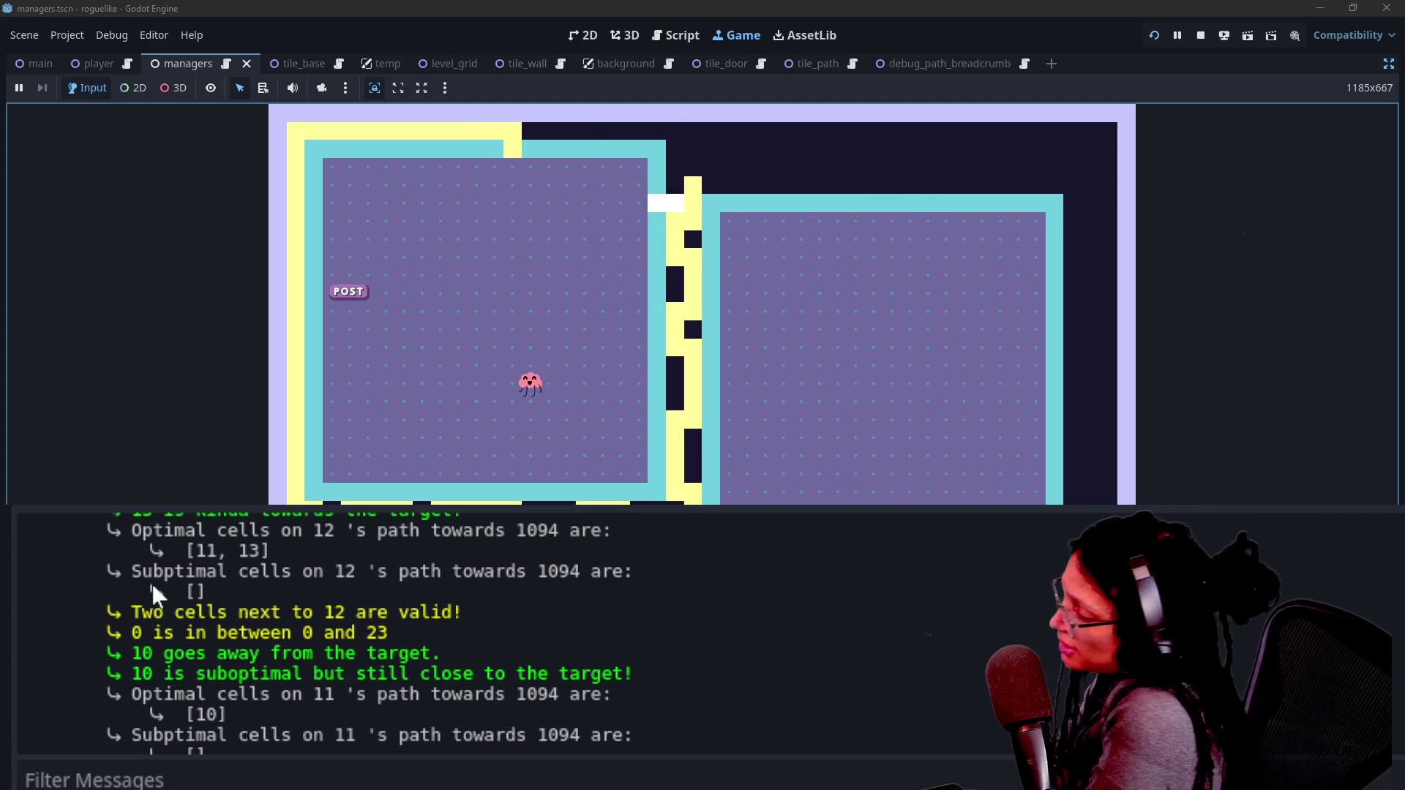
Step: Examine cell 12's optimal and empty suboptimal results in the log, then stop the game
{"action": "left_click_drag", "start_coordinate": [125, 546], "coordinate": [302, 572]}
{"action": "left_click", "coordinate": [301, 577]}
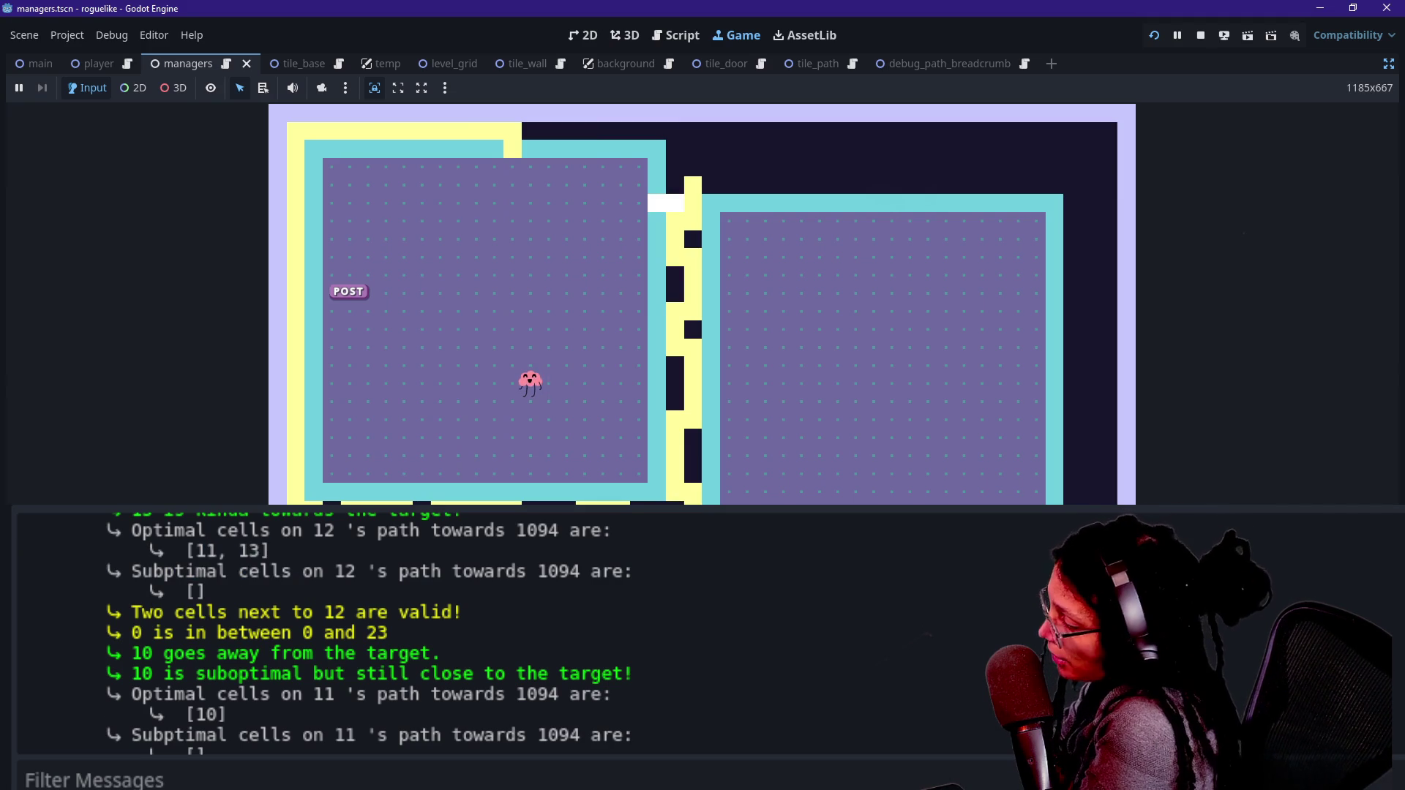
{"action": "mouse_move", "coordinate": [199, 551]}
{"action": "left_mouse_down"}
{"action": "mouse_move", "coordinate": [132, 530]}
{"action": "mouse_move", "coordinate": [238, 549]}
{"action": "left_mouse_up"}
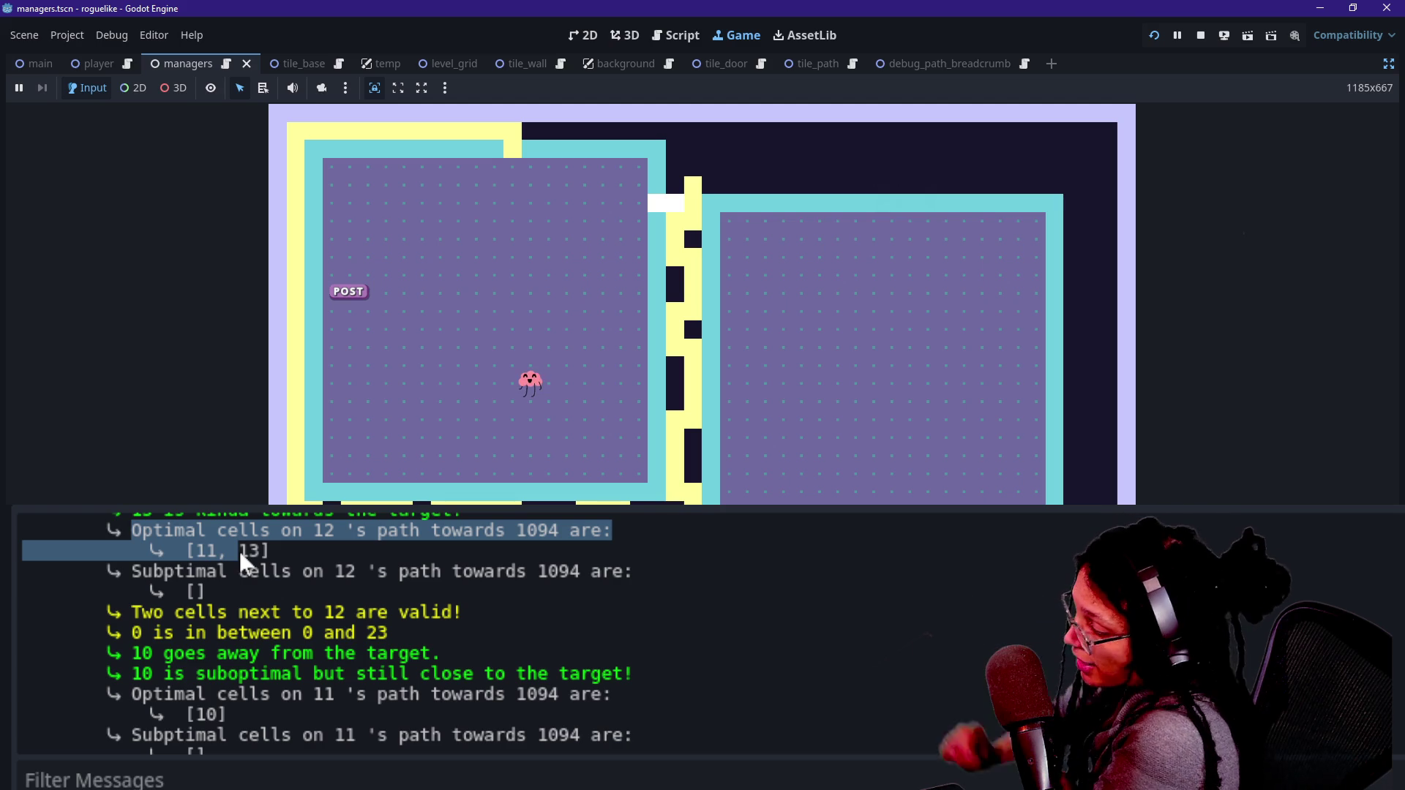
{"action": "left_click", "coordinate": [238, 549]}
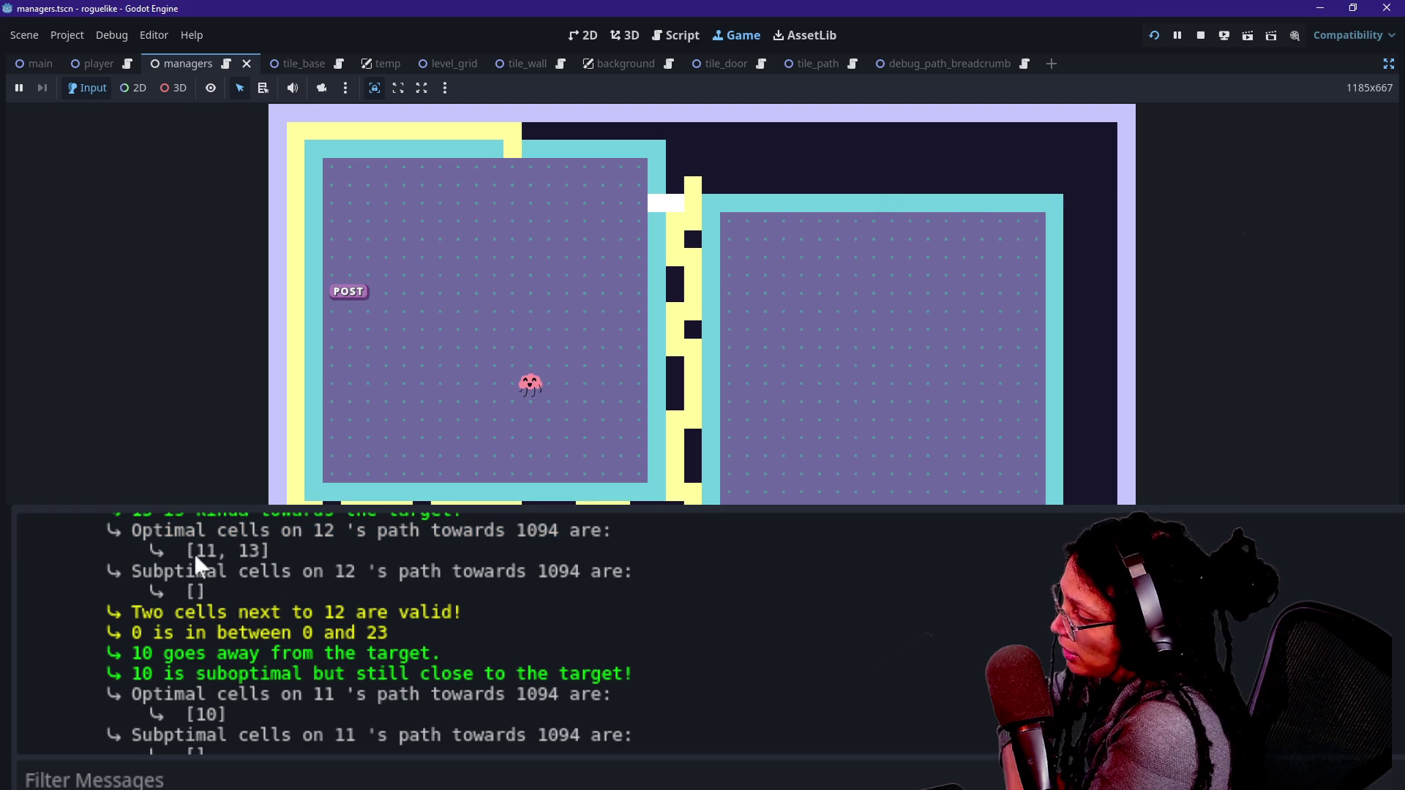
{"action": "double_click", "coordinate": [206, 550]}
{"action": "left_click_drag", "start_coordinate": [207, 592], "coordinate": [150, 592]}
{"action": "left_click", "coordinate": [156, 586]}
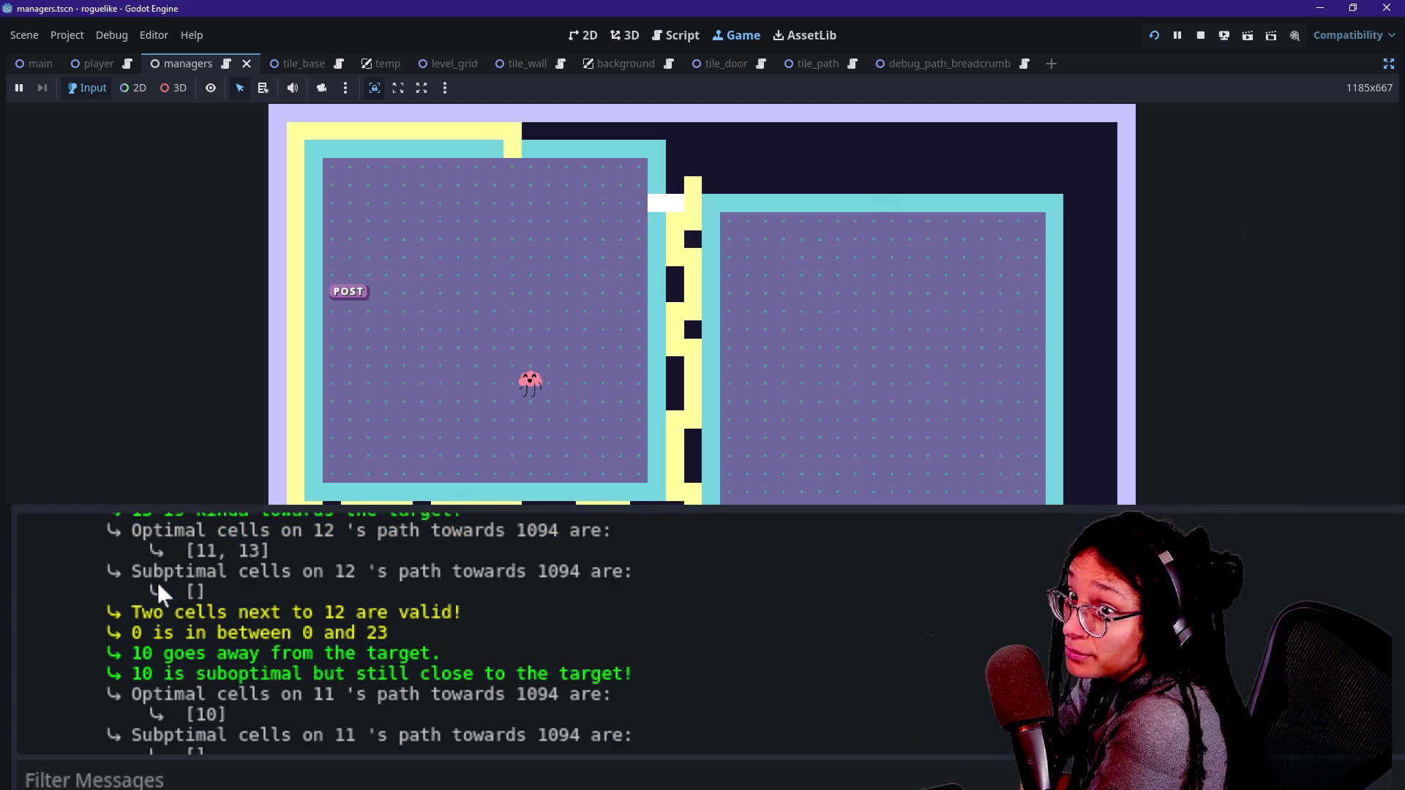
{"action": "mouse_move", "coordinate": [194, 558]}
{"action": "left_mouse_down"}
{"action": "mouse_move", "coordinate": [239, 587]}
{"action": "mouse_move", "coordinate": [249, 571]}
{"action": "left_mouse_up"}
{"action": "left_click", "coordinate": [248, 594]}
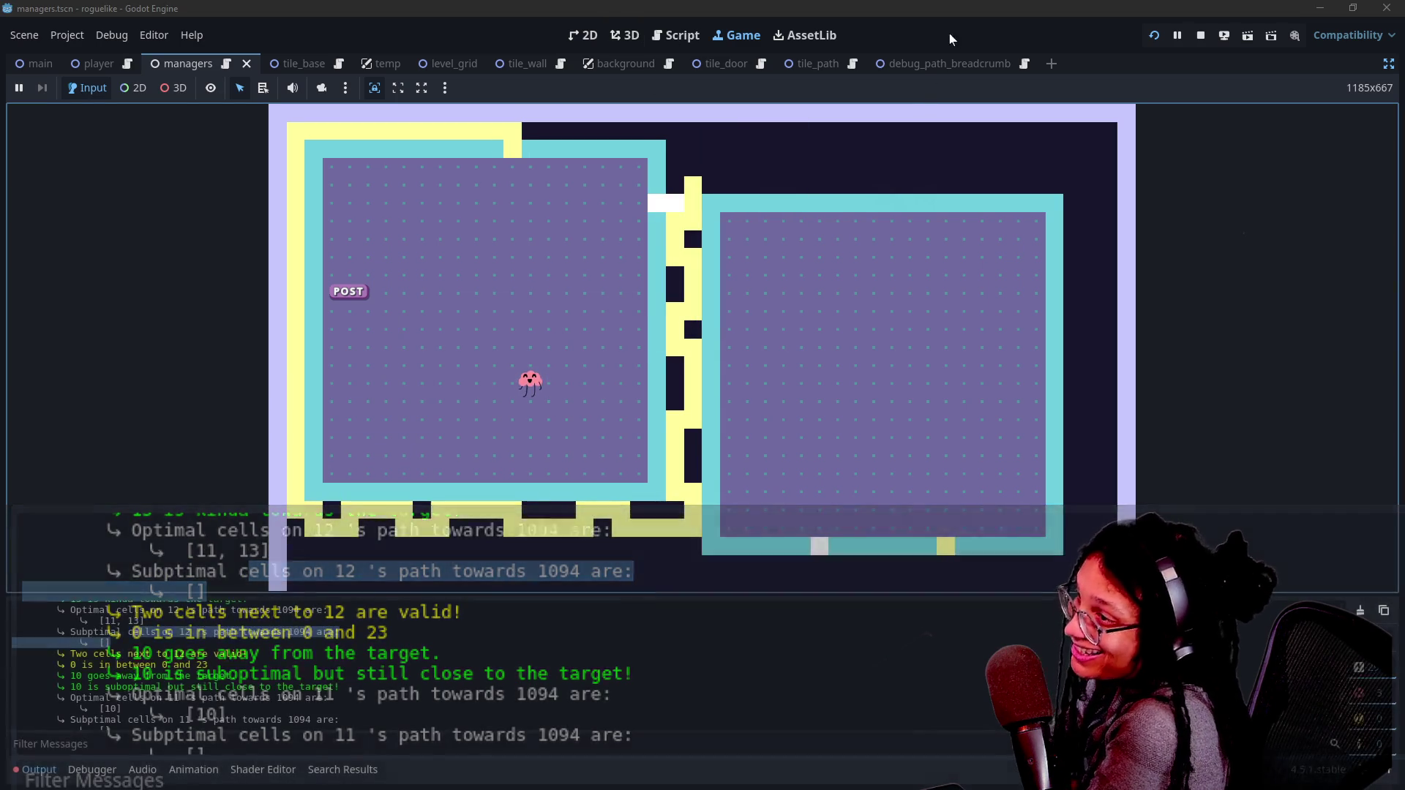
{"action": "left_click", "coordinate": [1206, 32]}
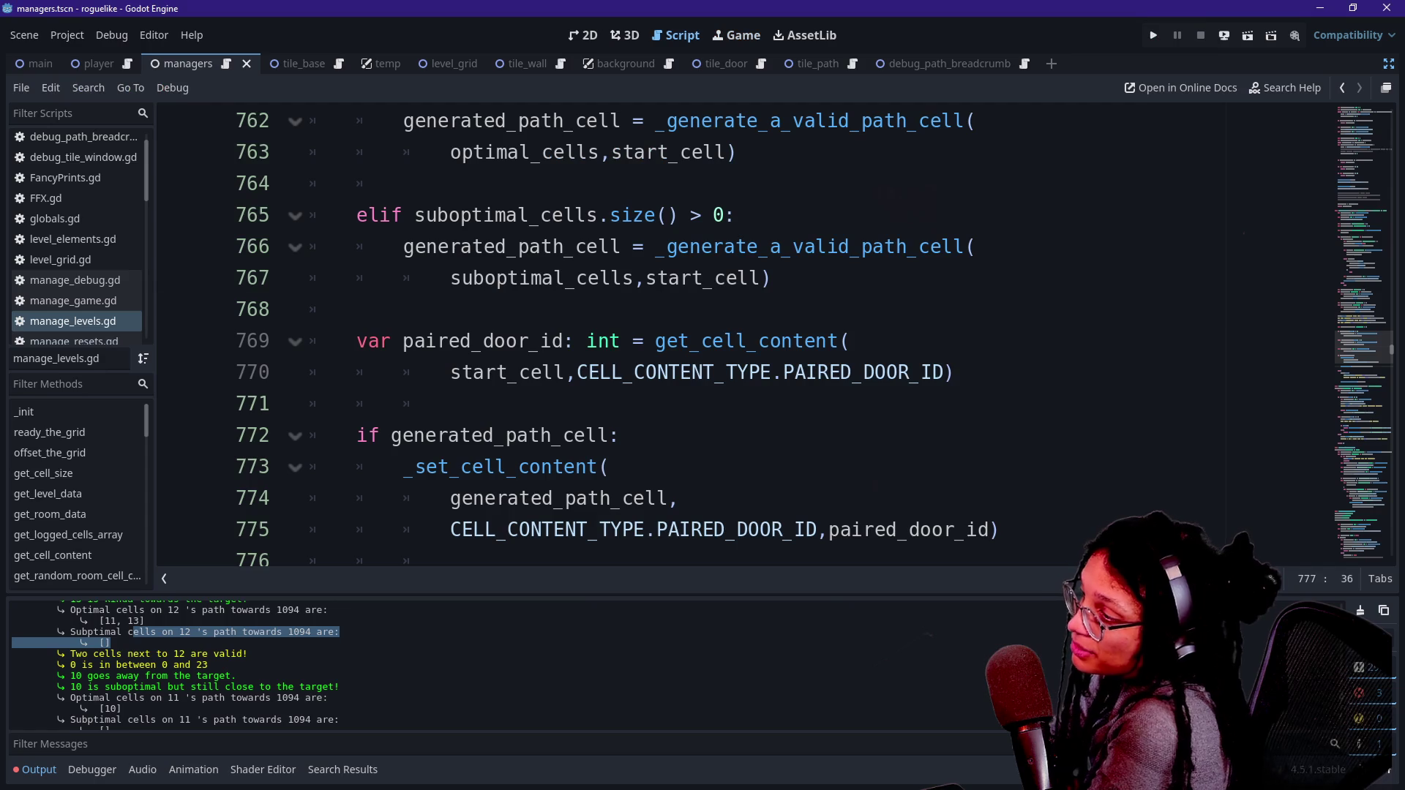
Step: Search the script for '_how' and jump to where _how_valid_is_the_path is called
{"action": "scroll", "coordinate": [731, 410], "scroll_direction": "up", "scroll_amount": 10}
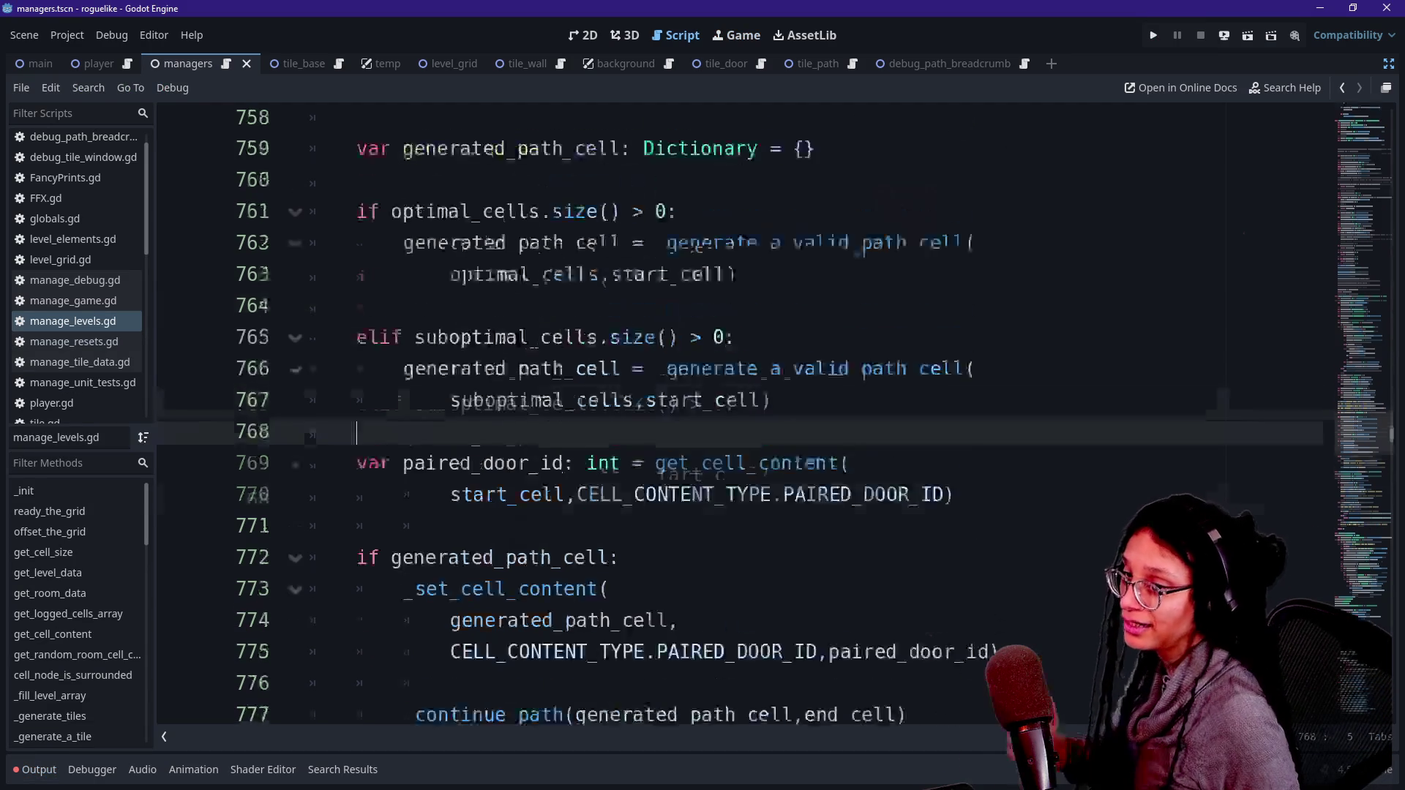
{"action": "scroll", "coordinate": [732, 410], "scroll_direction": "up", "scroll_amount": 7}
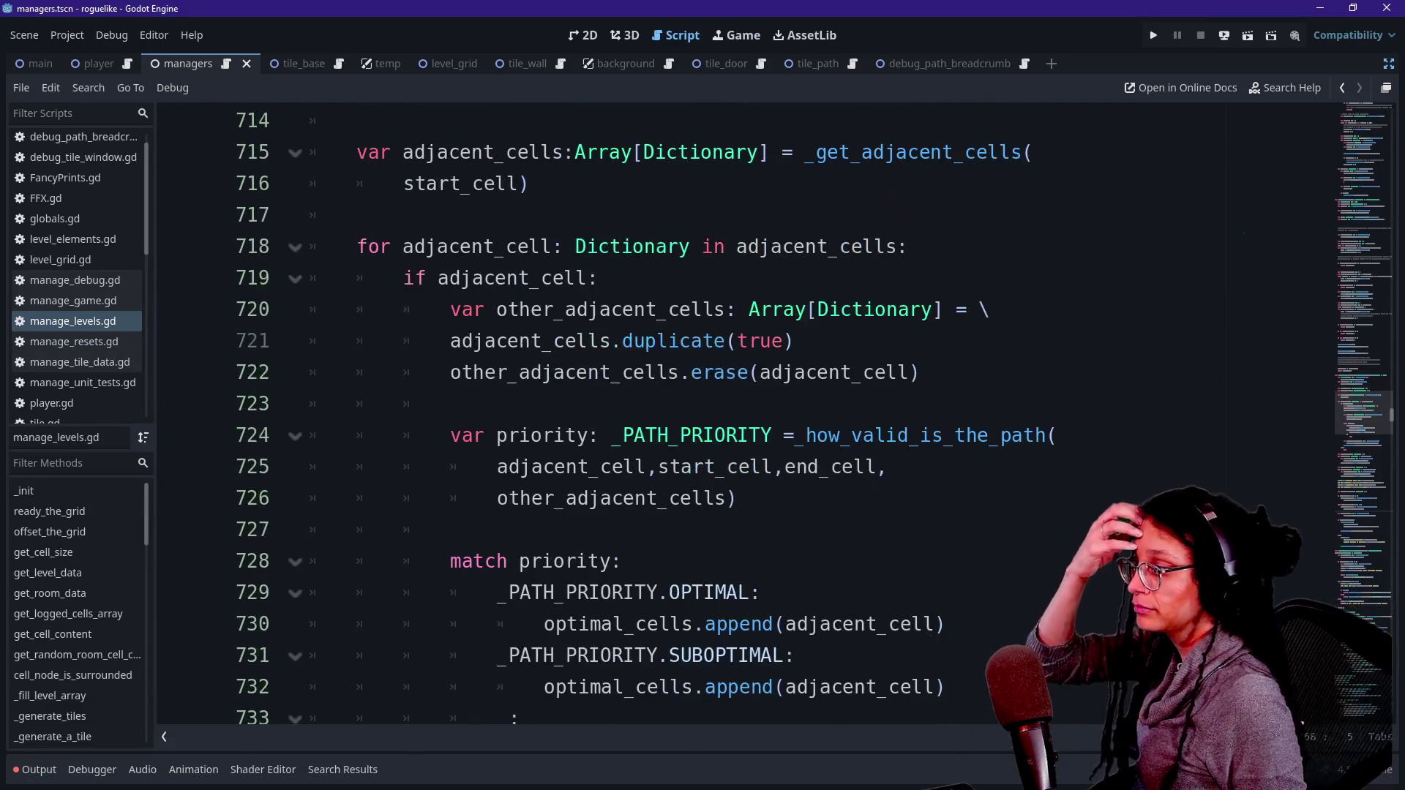
{"action": "scroll", "coordinate": [732, 439], "scroll_direction": "up", "scroll_amount": 18}
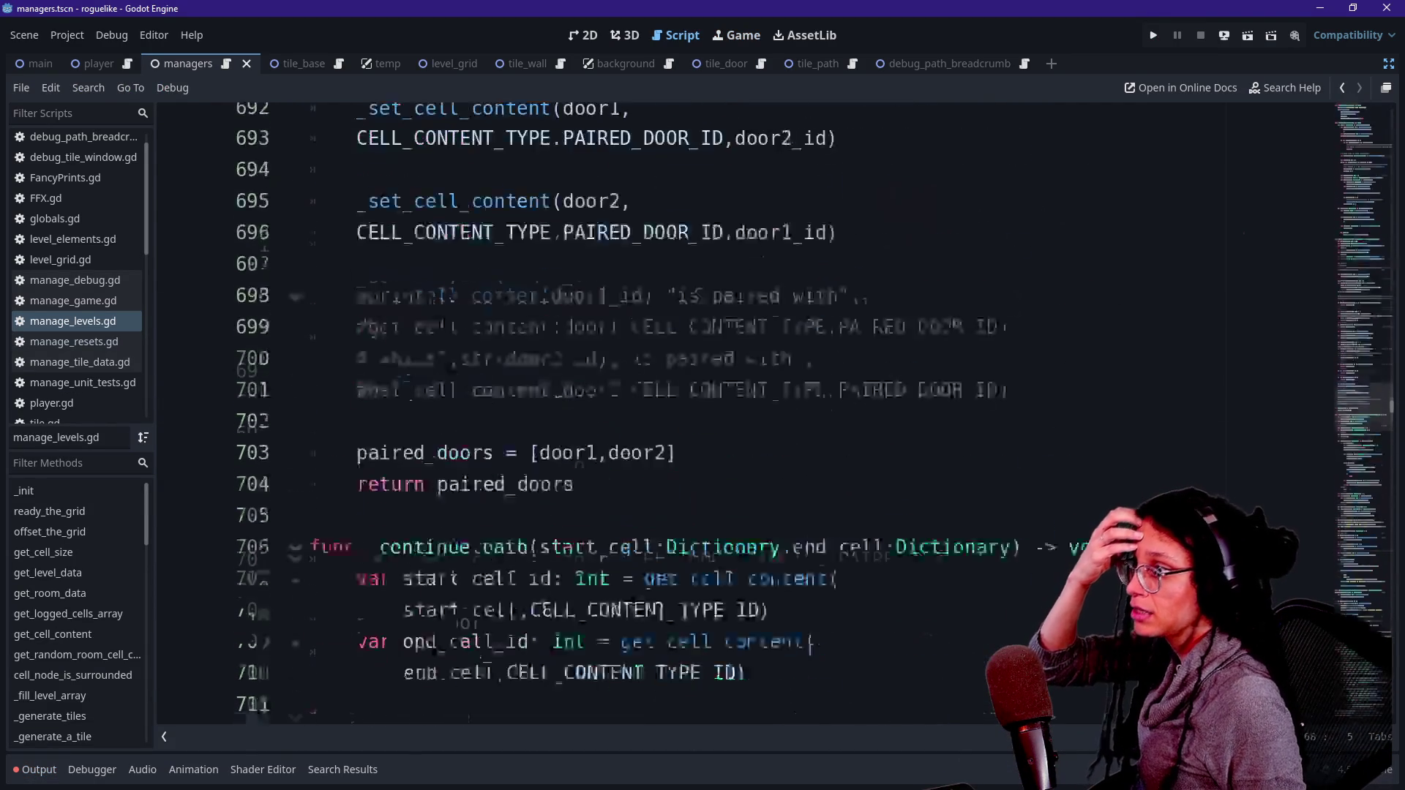
{"action": "scroll", "coordinate": [732, 409], "scroll_direction": "up", "scroll_amount": 3}
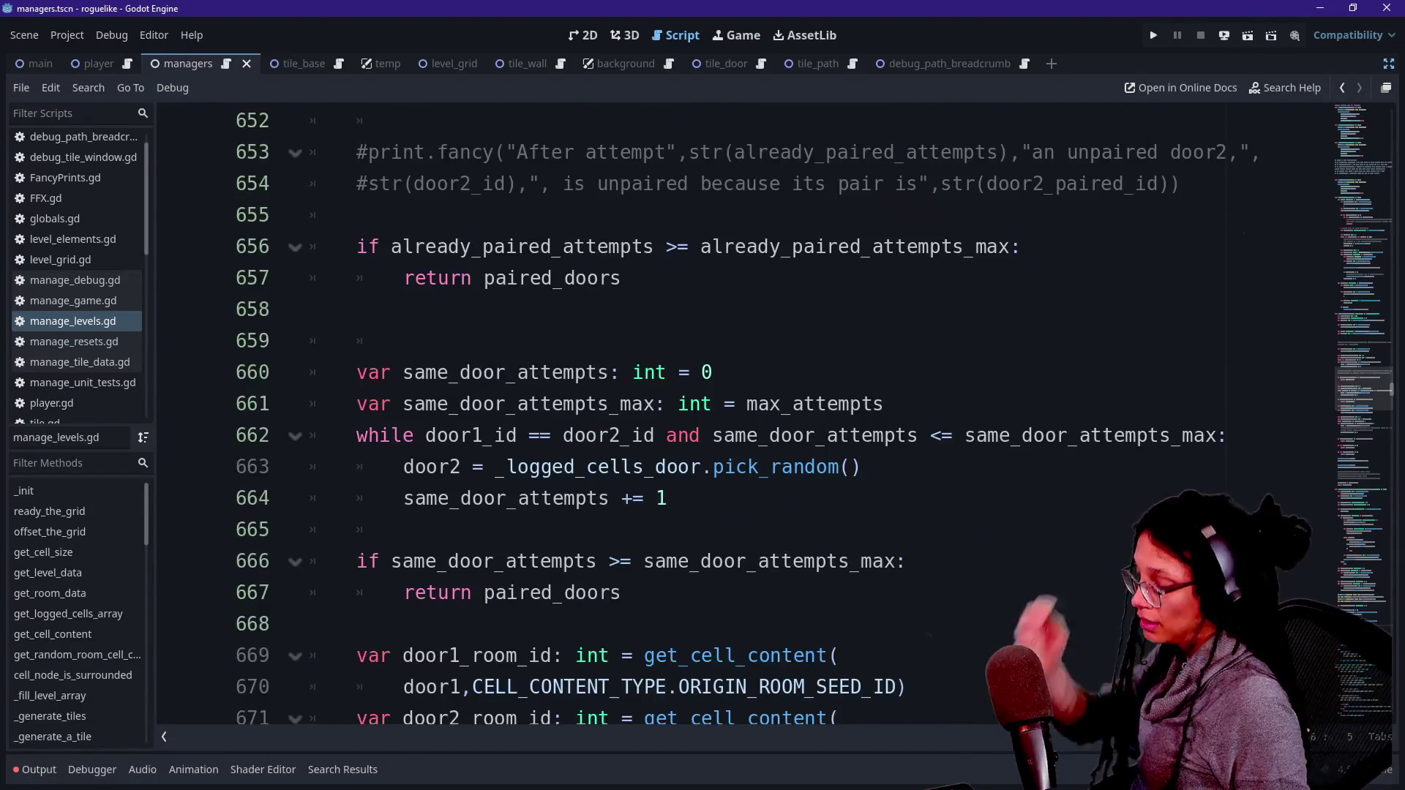
{"action": "key", "text": "ctrl+f"}
{"action": "key", "text": "Return"}
{"action": "type", "text": "_how"}
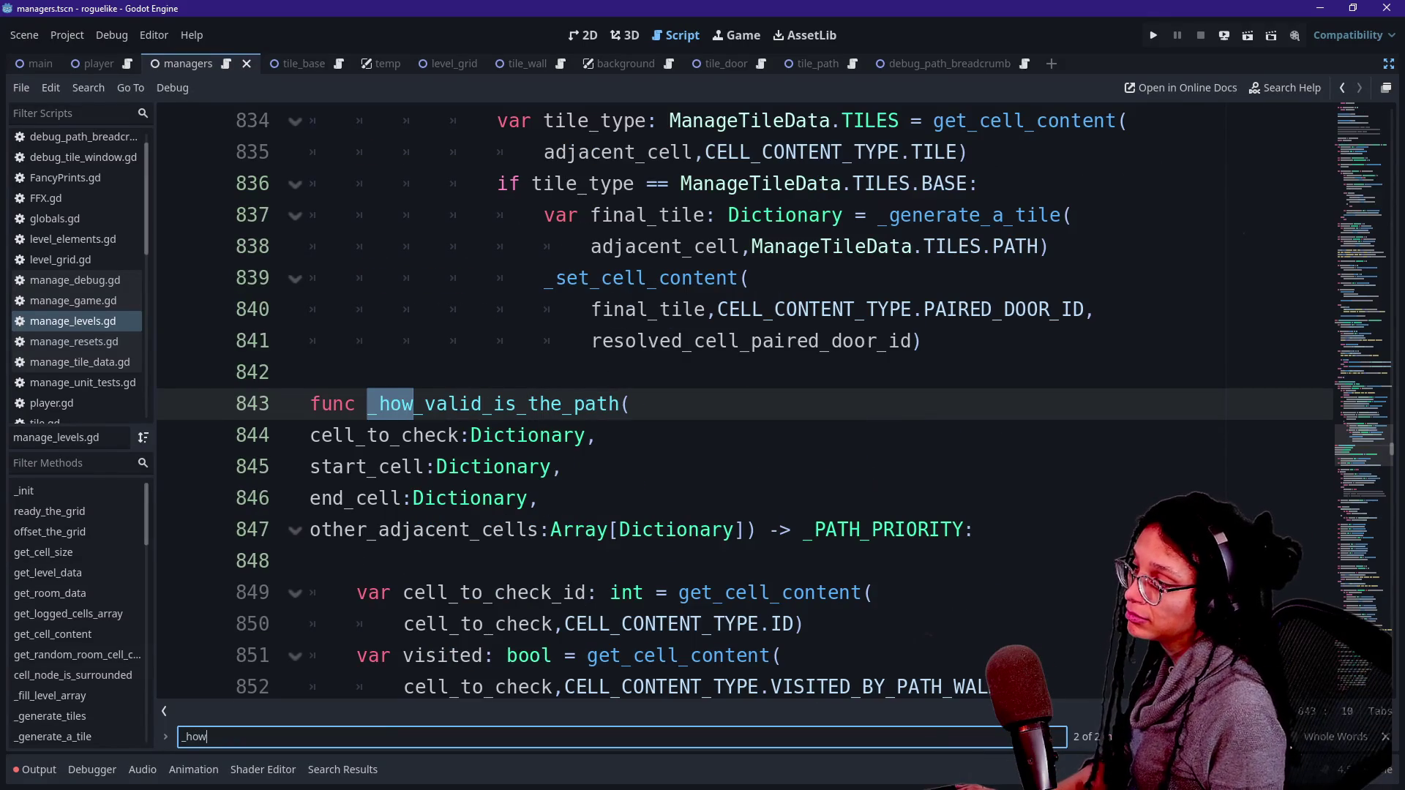
{"action": "mouse_move", "coordinate": [424, 435]}
{"action": "left_mouse_down"}
{"action": "mouse_move", "coordinate": [404, 403]}
{"action": "mouse_move", "coordinate": [367, 403]}
{"action": "mouse_move", "coordinate": [620, 403]}
{"action": "left_mouse_up"}
{"action": "key", "text": "ctrl+d"}
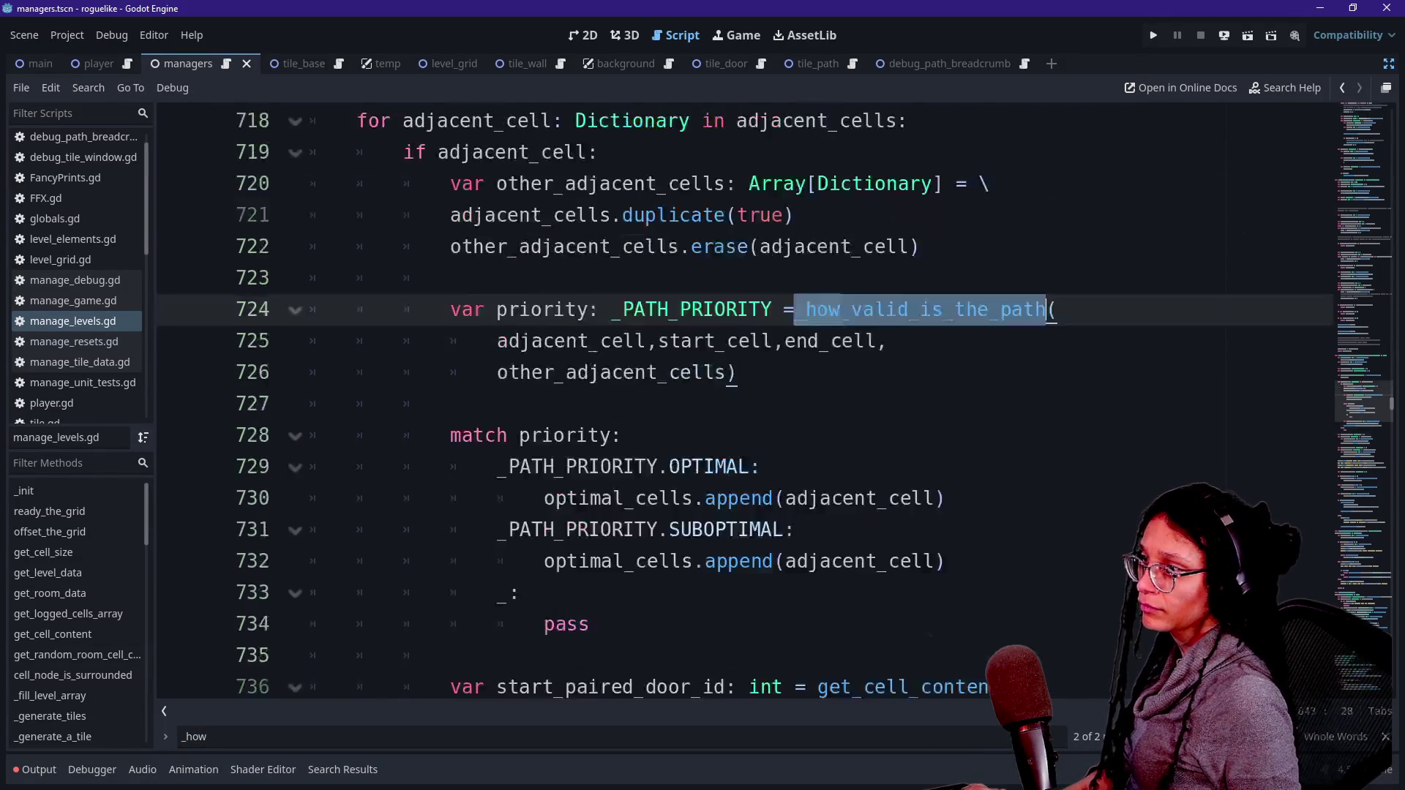
Step: Go to the priority call of _how_valid_is_the_path on line 724
{"action": "scroll", "coordinate": [721, 410], "scroll_direction": "up", "scroll_amount": 6}
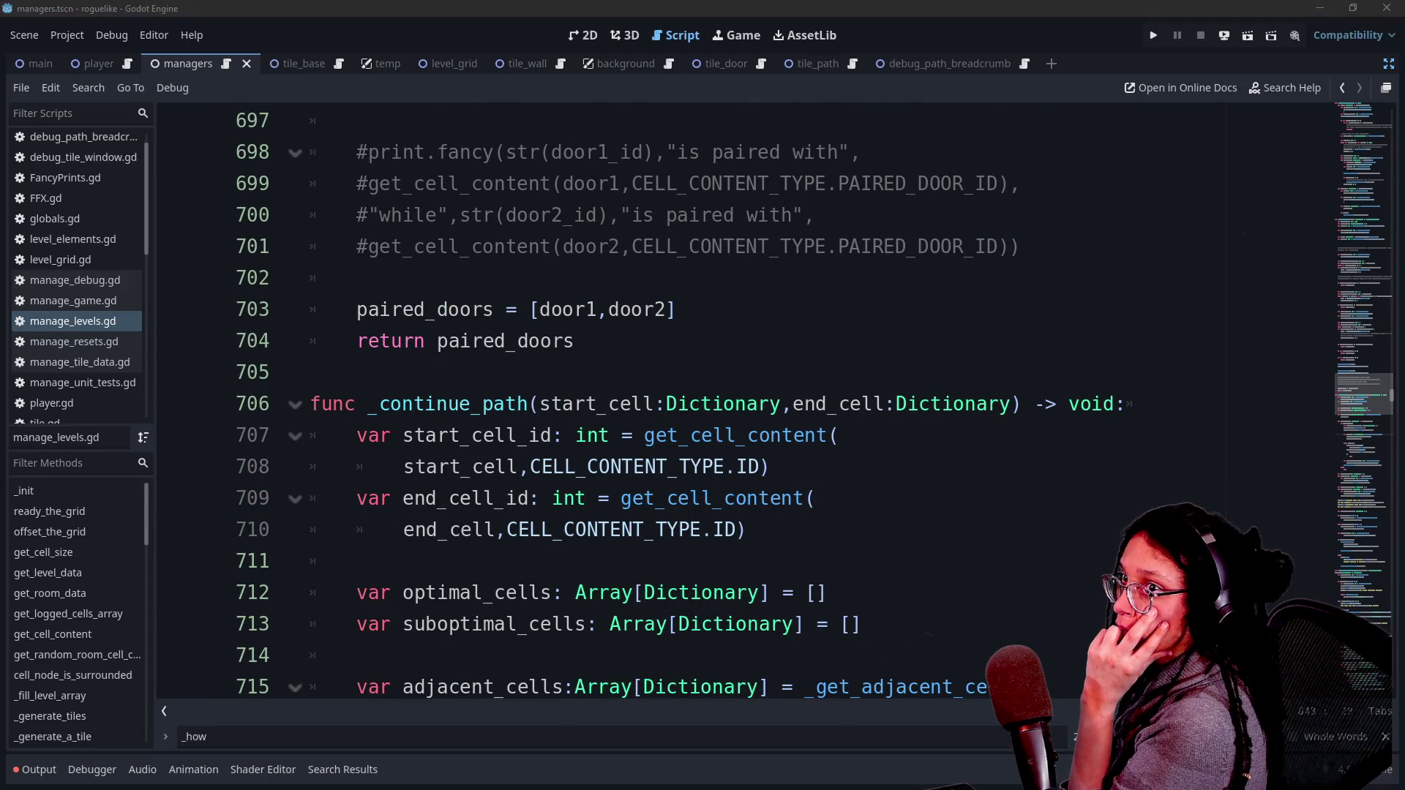
{"action": "scroll", "coordinate": [658, 502], "scroll_direction": "down", "scroll_amount": 2}
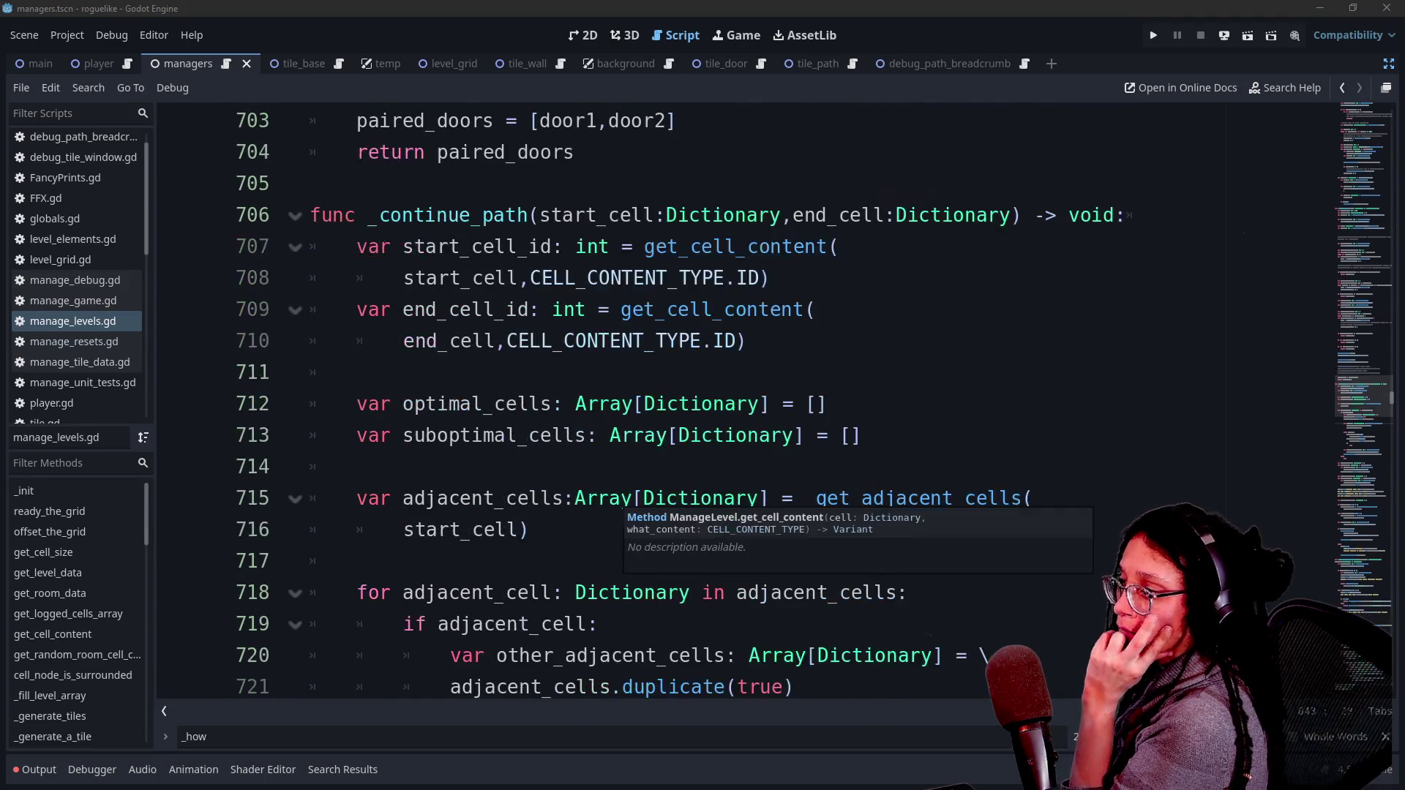
{"action": "key", "text": "Return"}
{"action": "left_click_drag", "start_coordinate": [951, 435], "coordinate": [951, 561]}
{"action": "left_click", "coordinate": [450, 560]}
{"action": "scroll", "coordinate": [732, 402], "scroll_direction": "down", "scroll_amount": 2}
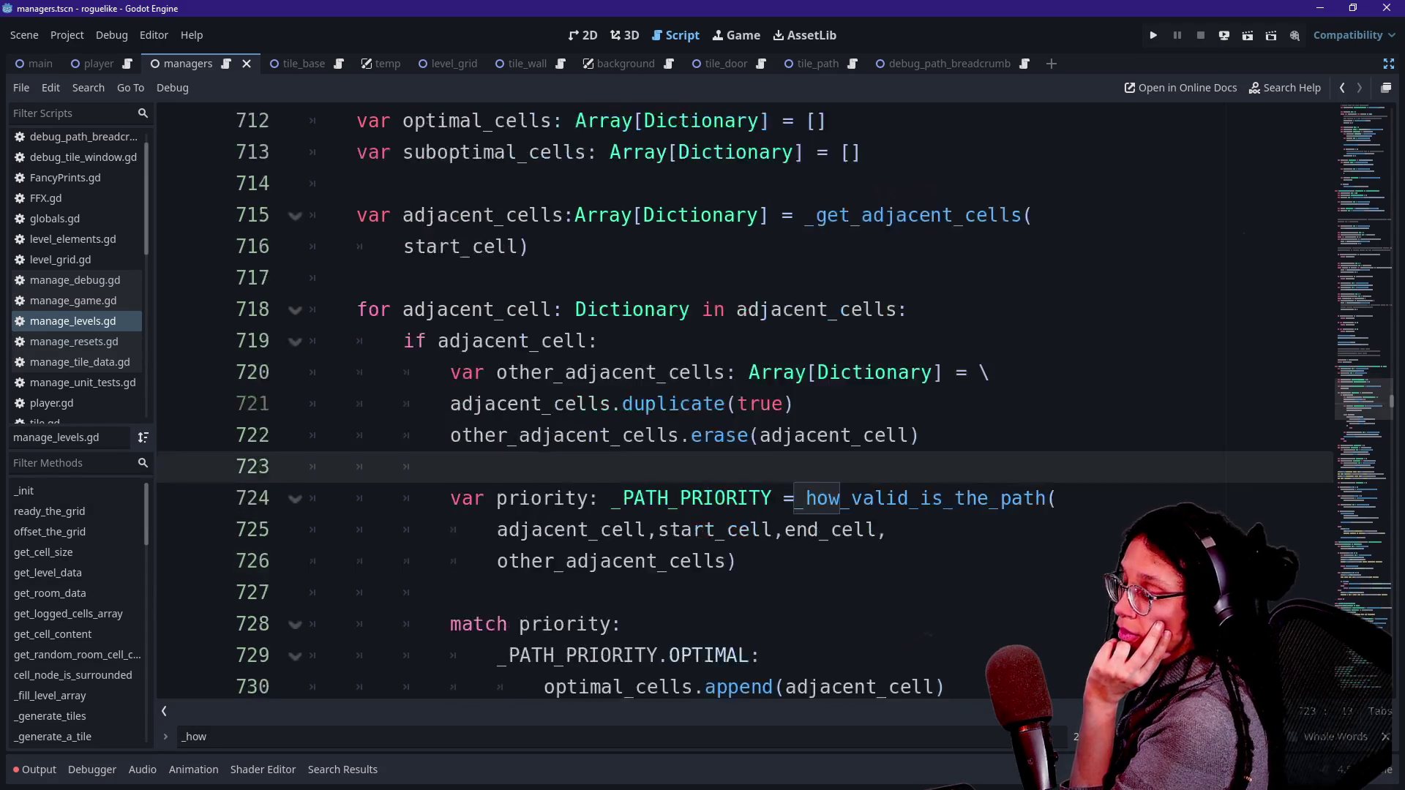
{"action": "double_click", "coordinate": [541, 404]}
{"action": "left_click", "coordinate": [990, 404]}
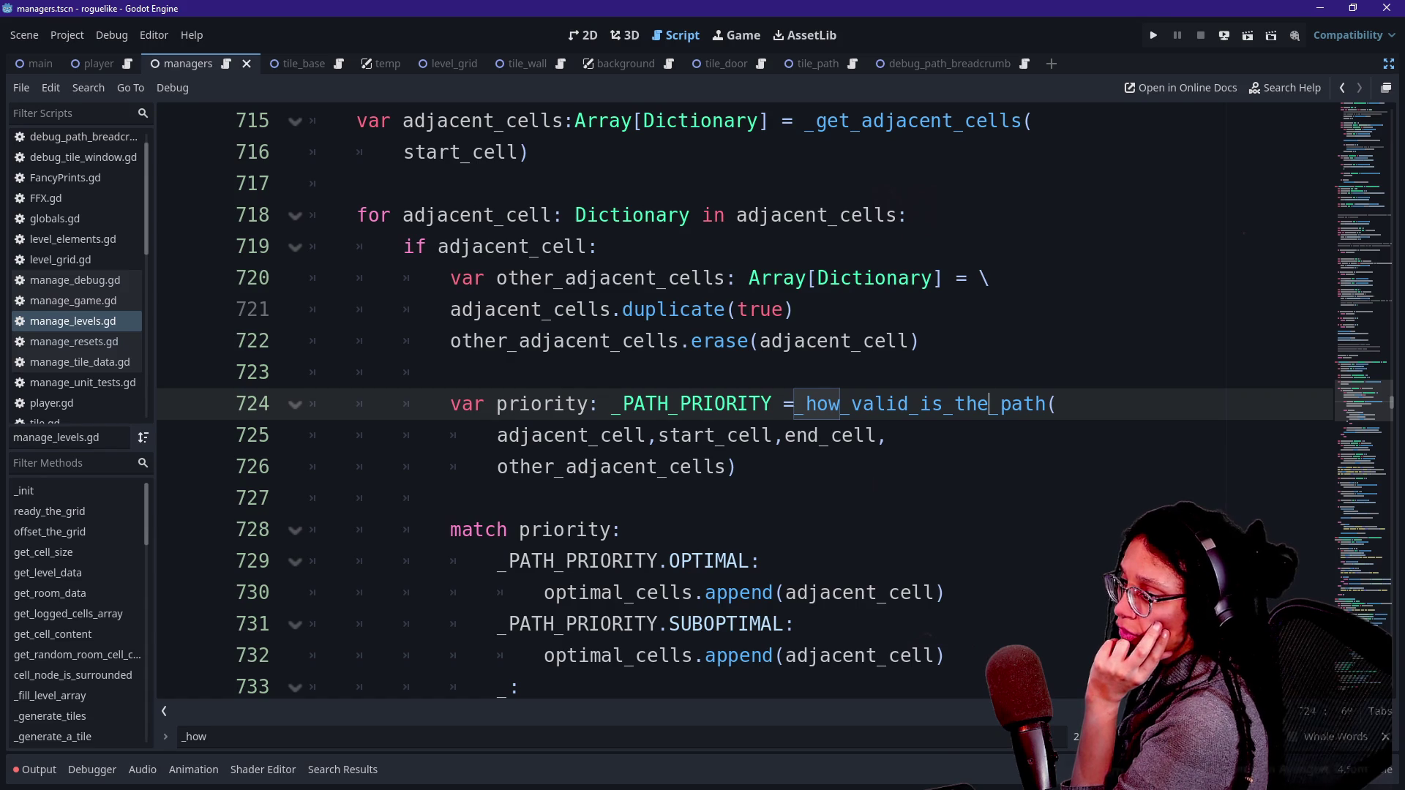
Step: Examine lines 723–724 around the priority assignment
{"action": "mouse_move", "coordinate": [868, 411]}
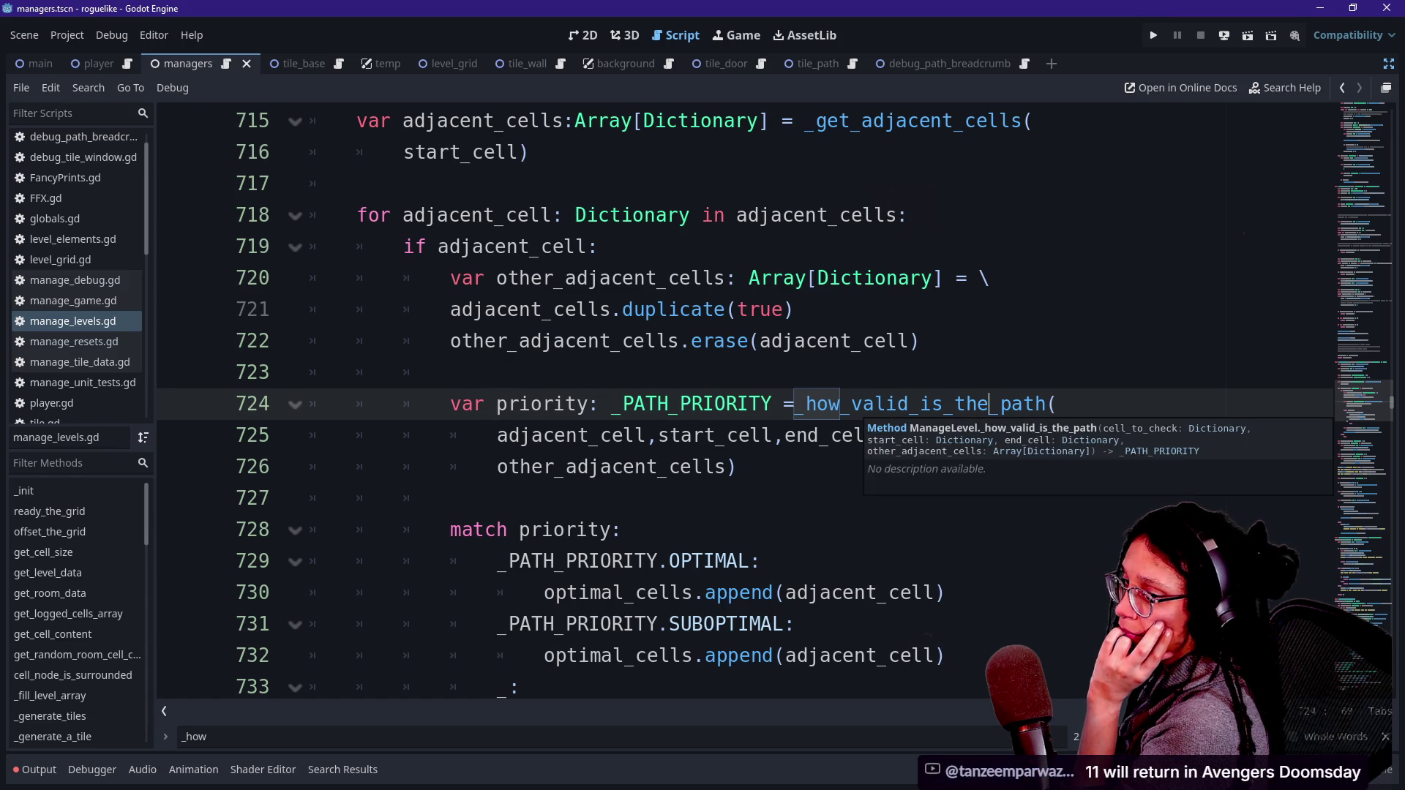
{"action": "scroll", "coordinate": [732, 402], "scroll_direction": "down", "scroll_amount": 1}
{"action": "left_click", "coordinate": [732, 371]}
{"action": "left_click", "coordinate": [450, 278]}
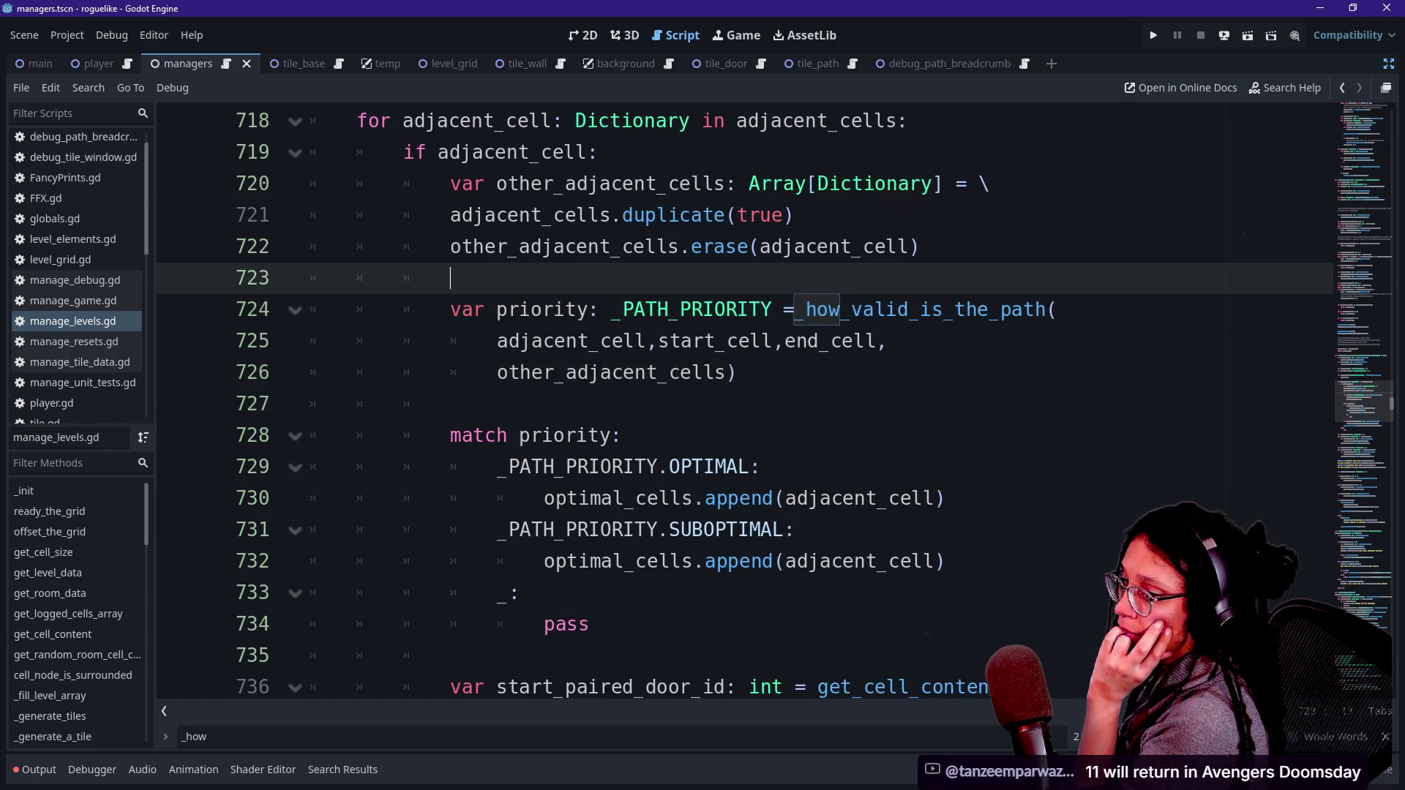
{"action": "left_click_drag", "start_coordinate": [450, 278], "coordinate": [908, 310]}
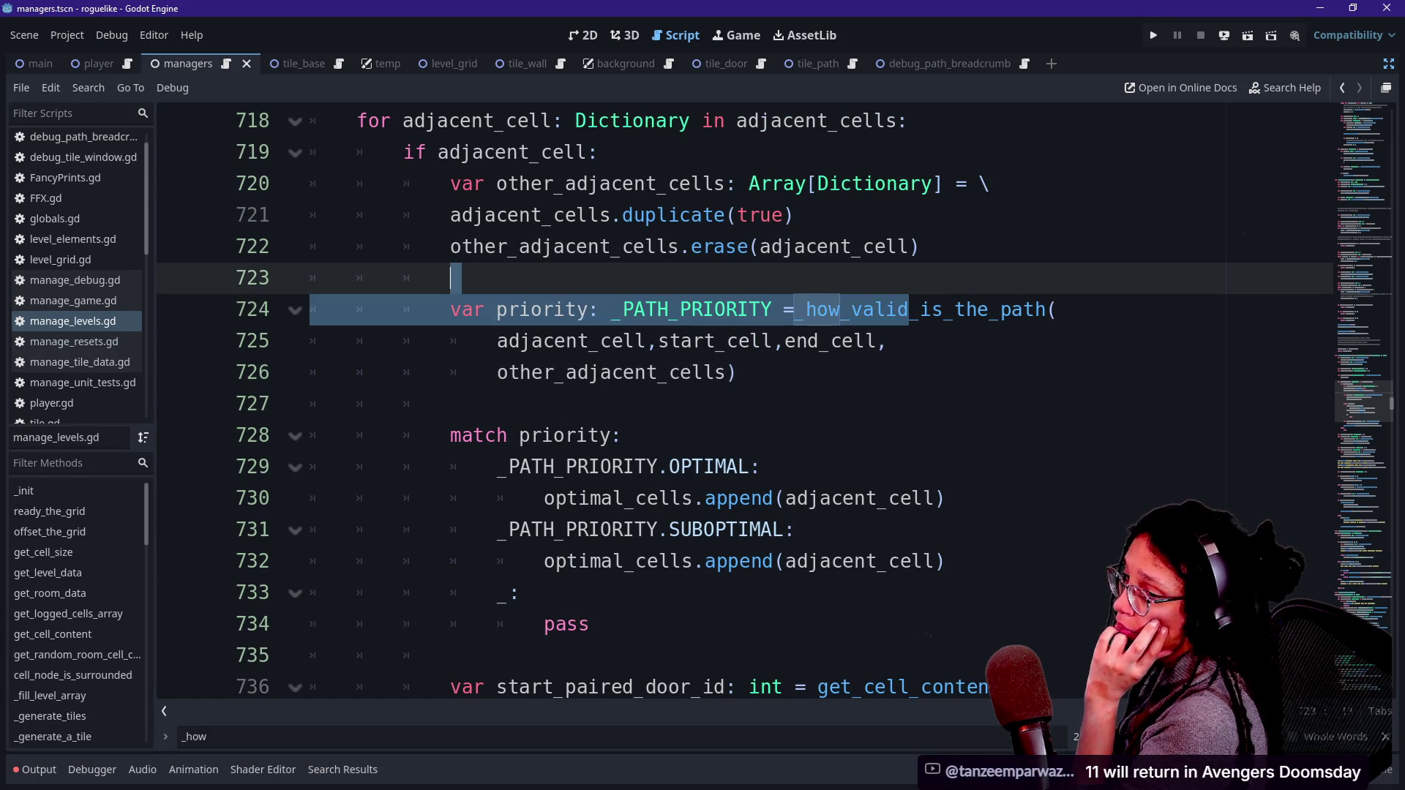
{"action": "left_click", "coordinate": [450, 278]}
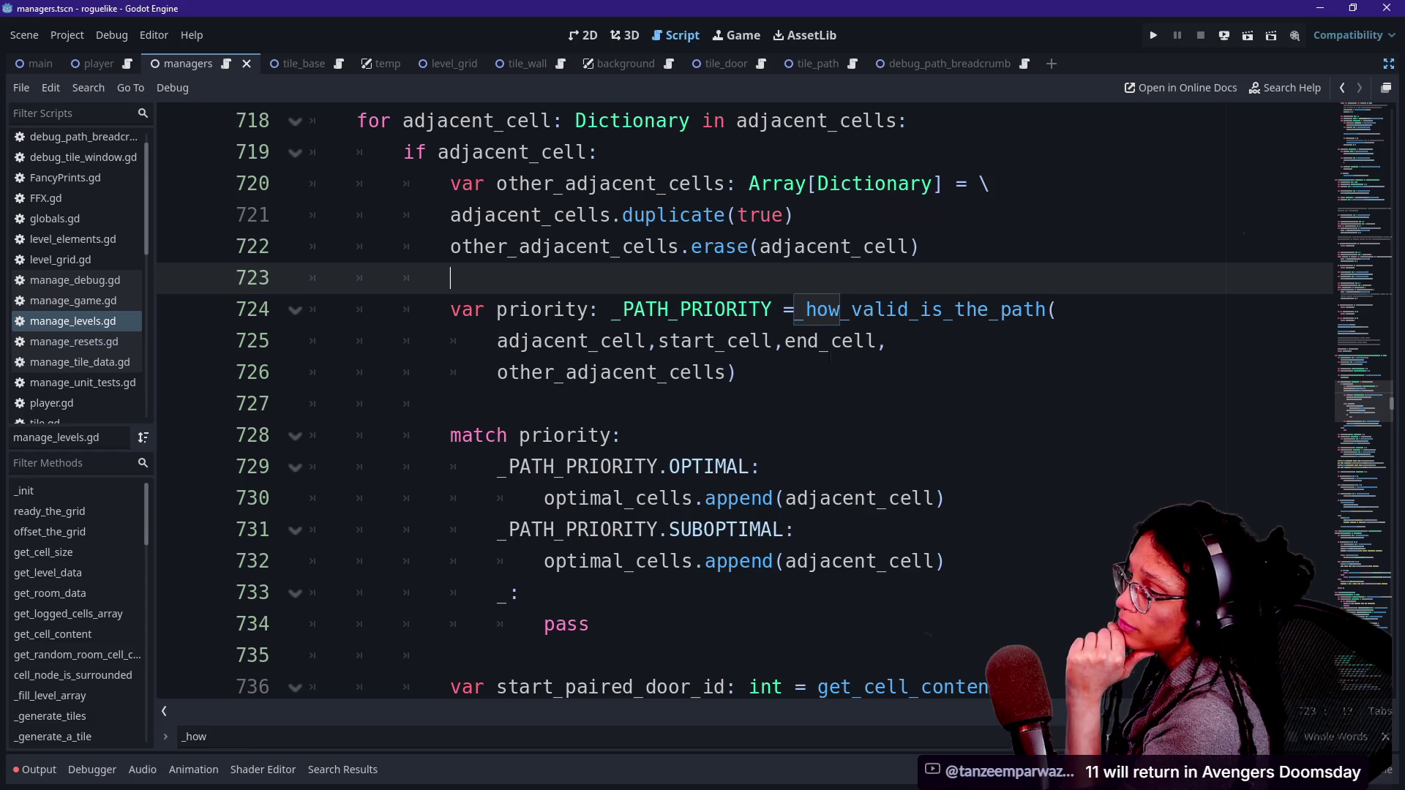
{"action": "left_click", "coordinate": [897, 310]}
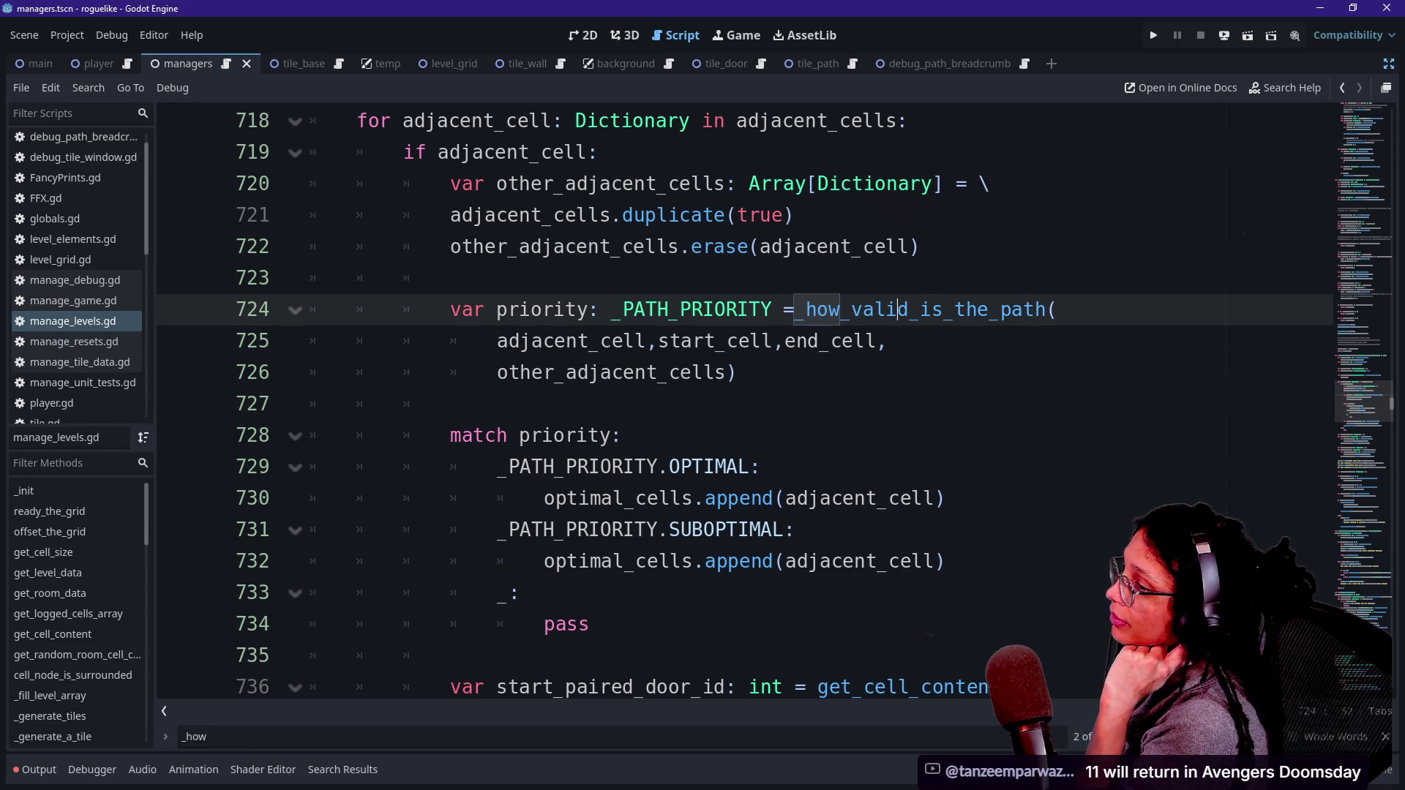
Step: Read through the priority match branches and select the OPTIMAL branch's append statement
{"action": "left_click_drag", "start_coordinate": [497, 372], "coordinate": [658, 373]}
{"action": "left_click", "coordinate": [659, 373]}
{"action": "left_click", "coordinate": [670, 341]}
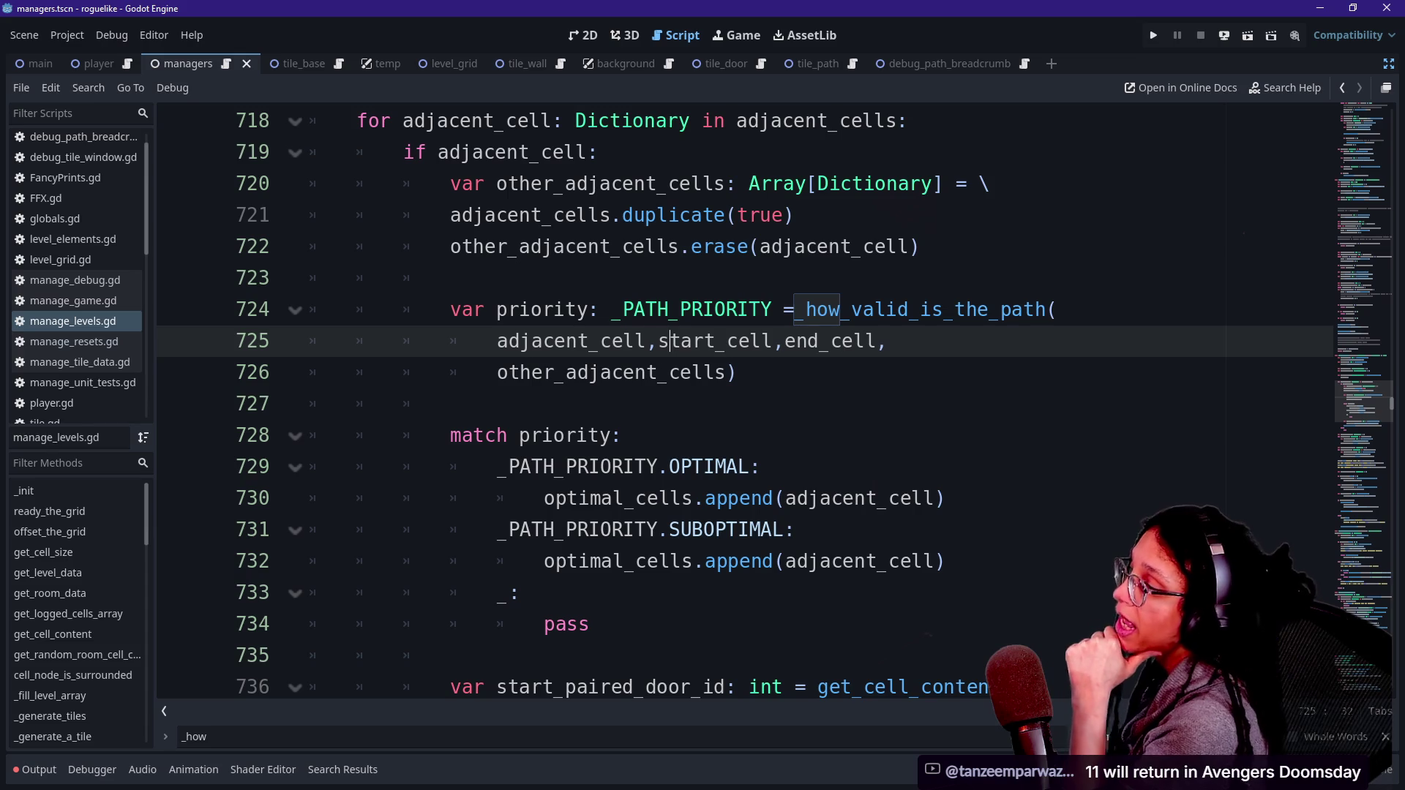
{"action": "left_click_drag", "start_coordinate": [497, 372], "coordinate": [692, 373]}
{"action": "left_click", "coordinate": [692, 373]}
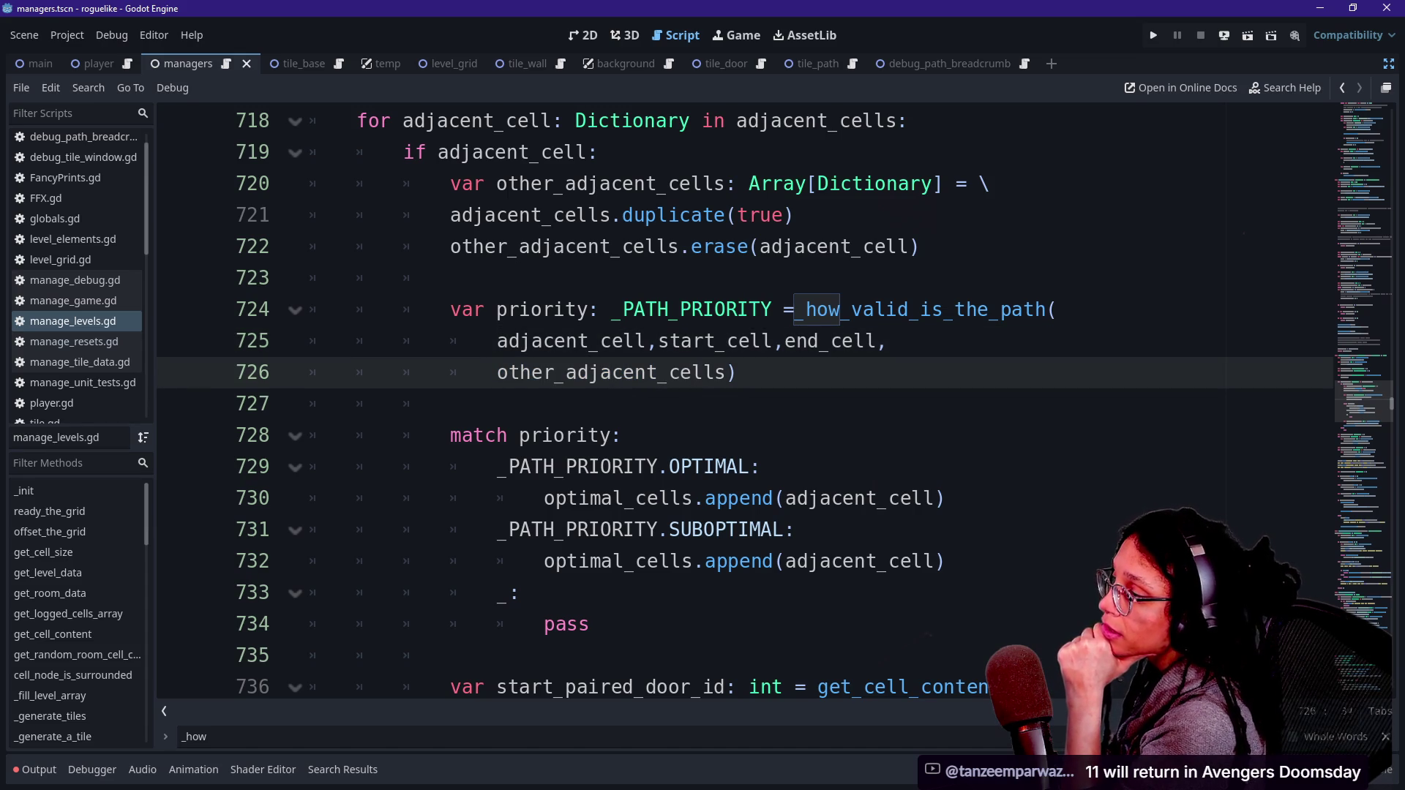
{"action": "left_click_drag", "start_coordinate": [450, 436], "coordinate": [738, 466]}
{"action": "left_click", "coordinate": [738, 467]}
{"action": "mouse_move", "coordinate": [685, 372]}
{"action": "left_mouse_down"}
{"action": "mouse_move", "coordinate": [410, 404]}
{"action": "mouse_move", "coordinate": [450, 655]}
{"action": "left_mouse_up"}
{"action": "left_click", "coordinate": [521, 593]}
{"action": "left_click", "coordinate": [450, 655]}
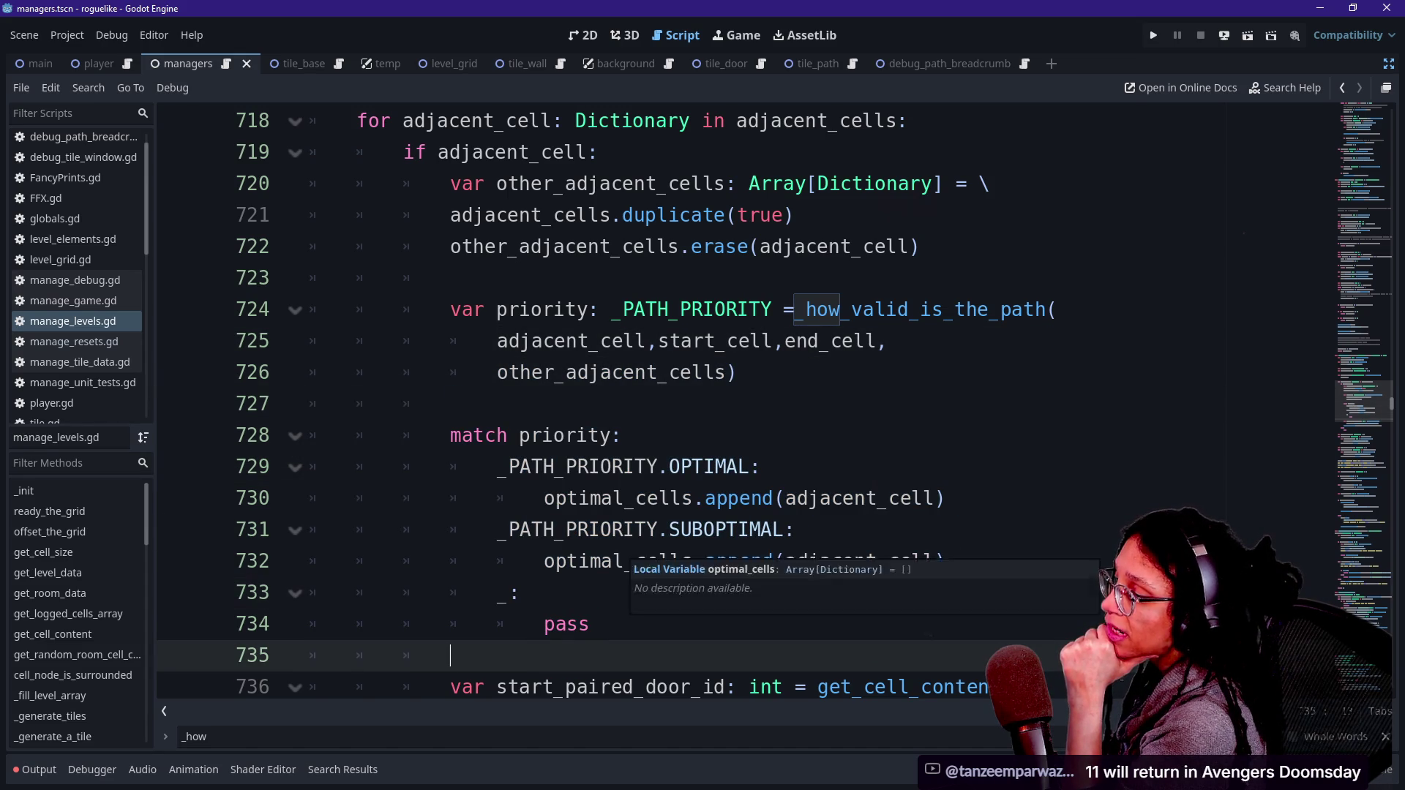
{"action": "left_click", "coordinate": [544, 561]}
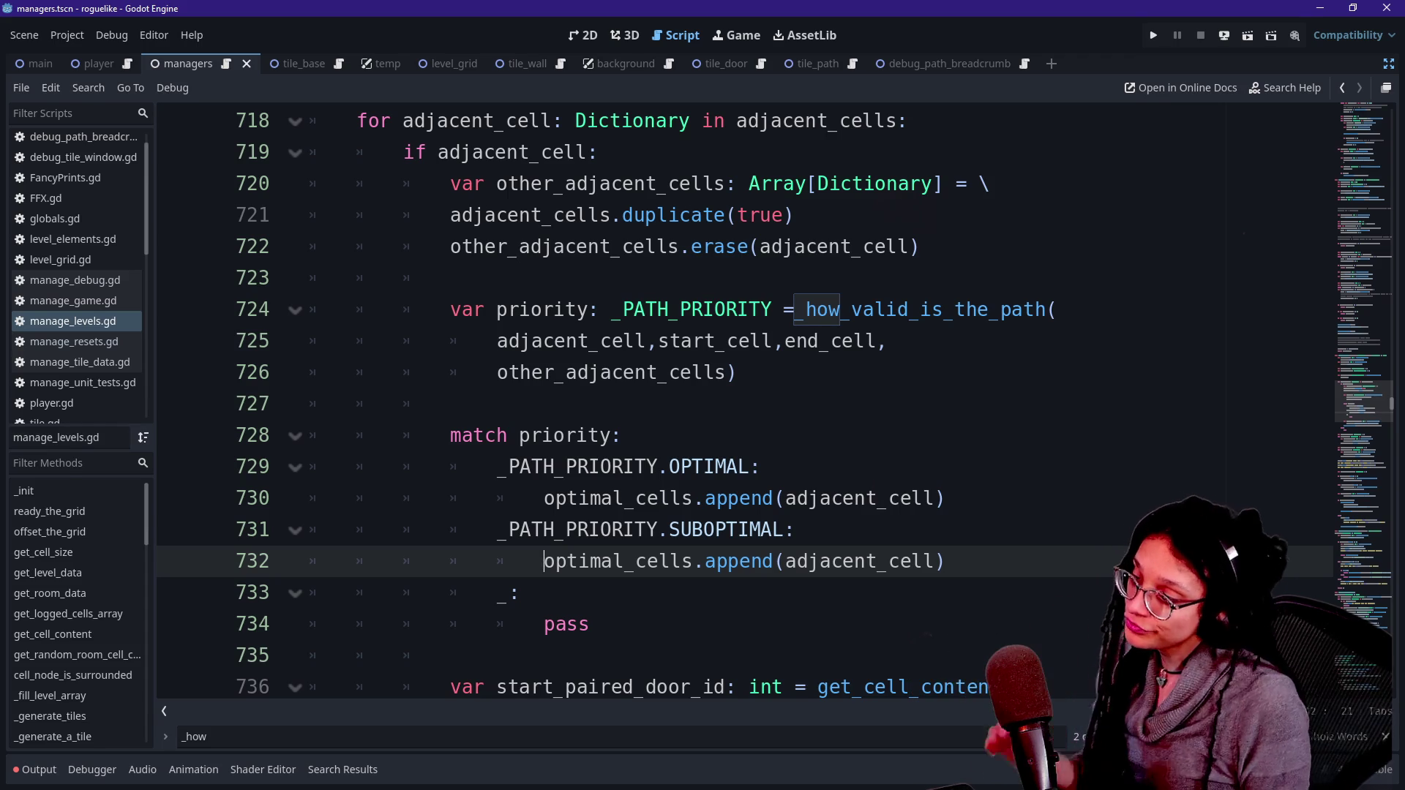
{"action": "key", "text": "Up"}
{"action": "key", "text": "Up"}
{"action": "key", "text": "shift+Up"}
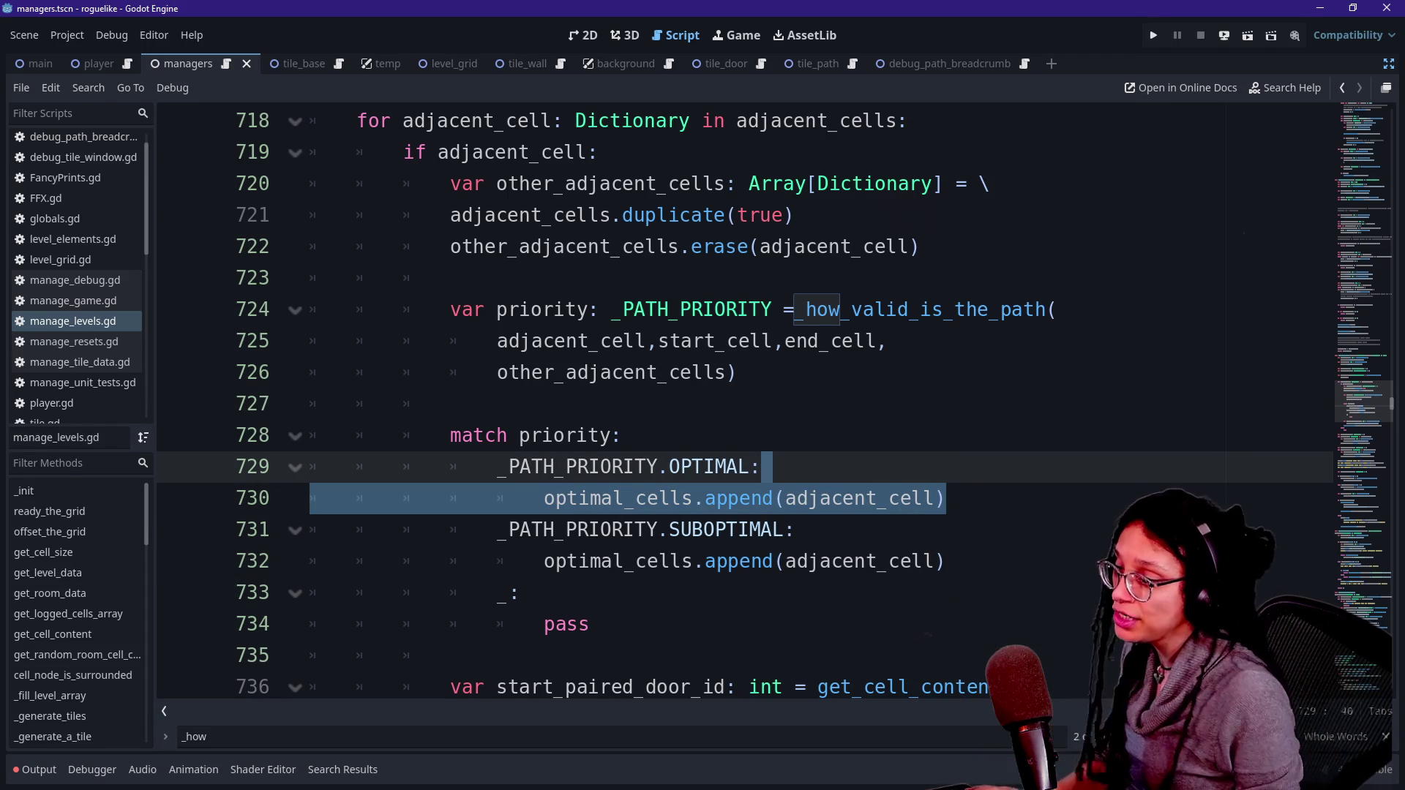
Step: Prefix 'sub' on line 732 so it reads suboptimal_cells.append(adjacent_cell)
{"action": "left_click_drag", "start_coordinate": [946, 561], "coordinate": [682, 561]}
{"action": "key", "text": "shift+Home"}
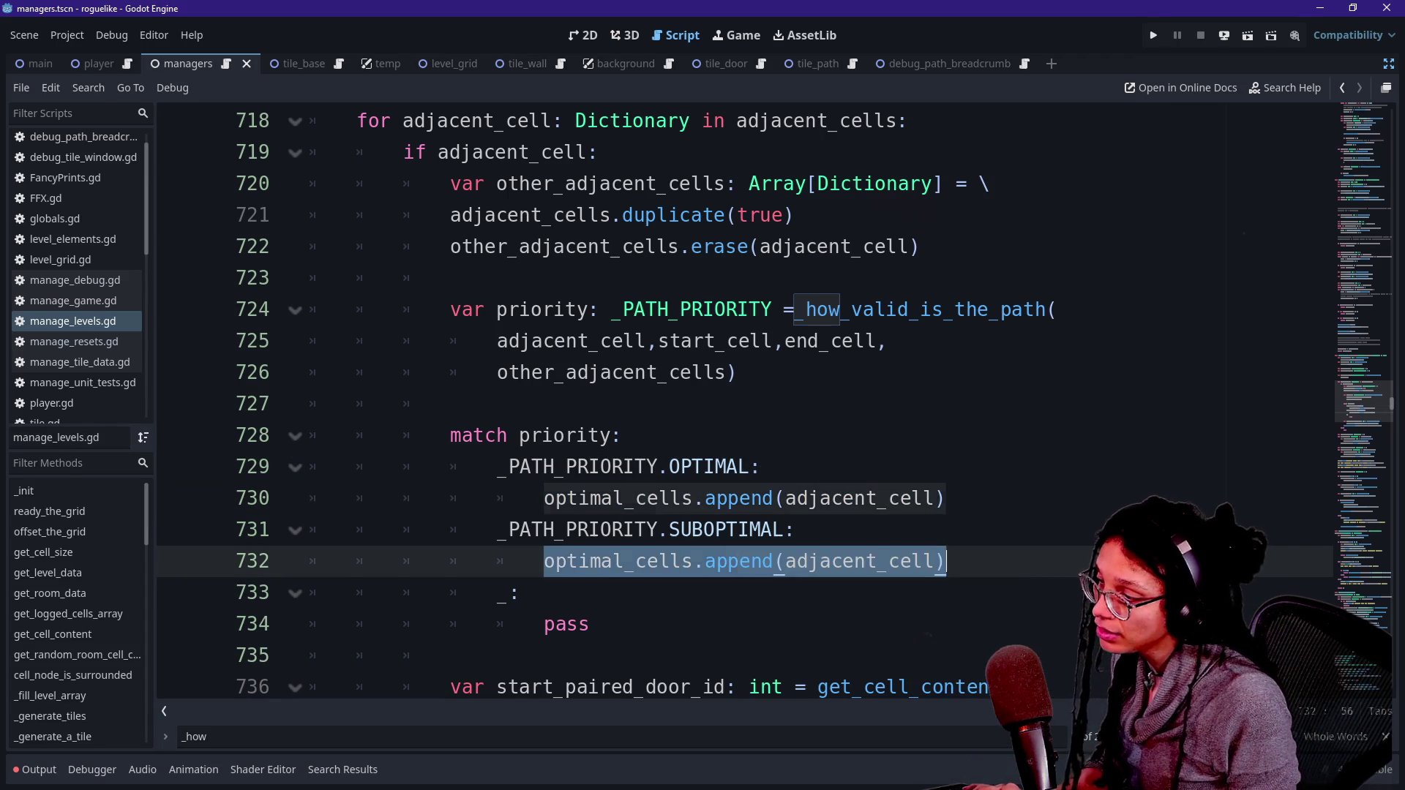
{"action": "key", "text": "ctrl+shift+Return"}
{"action": "key", "text": "ctrl+z"}
{"action": "key", "text": "Left"}
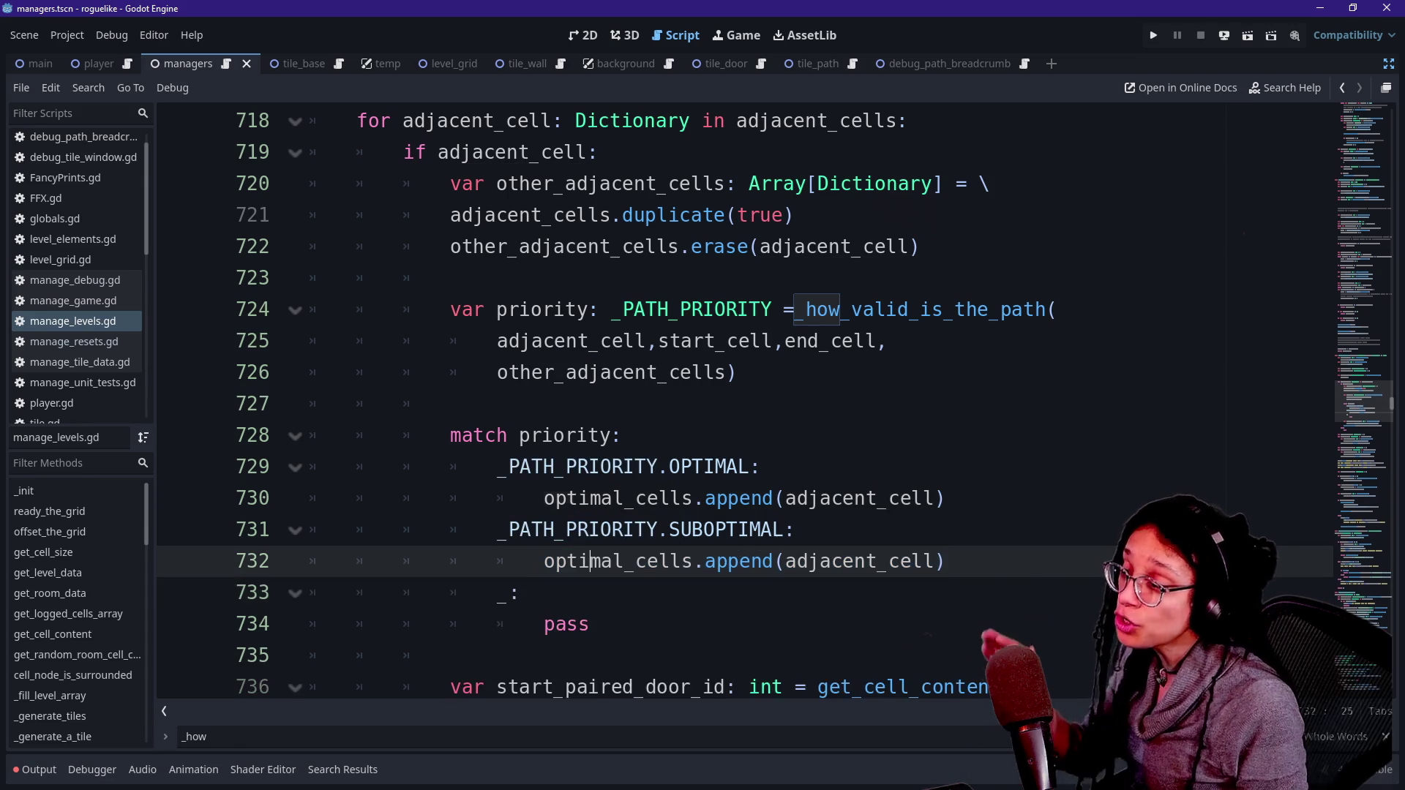
{"action": "key", "text": "ctrl+s"}
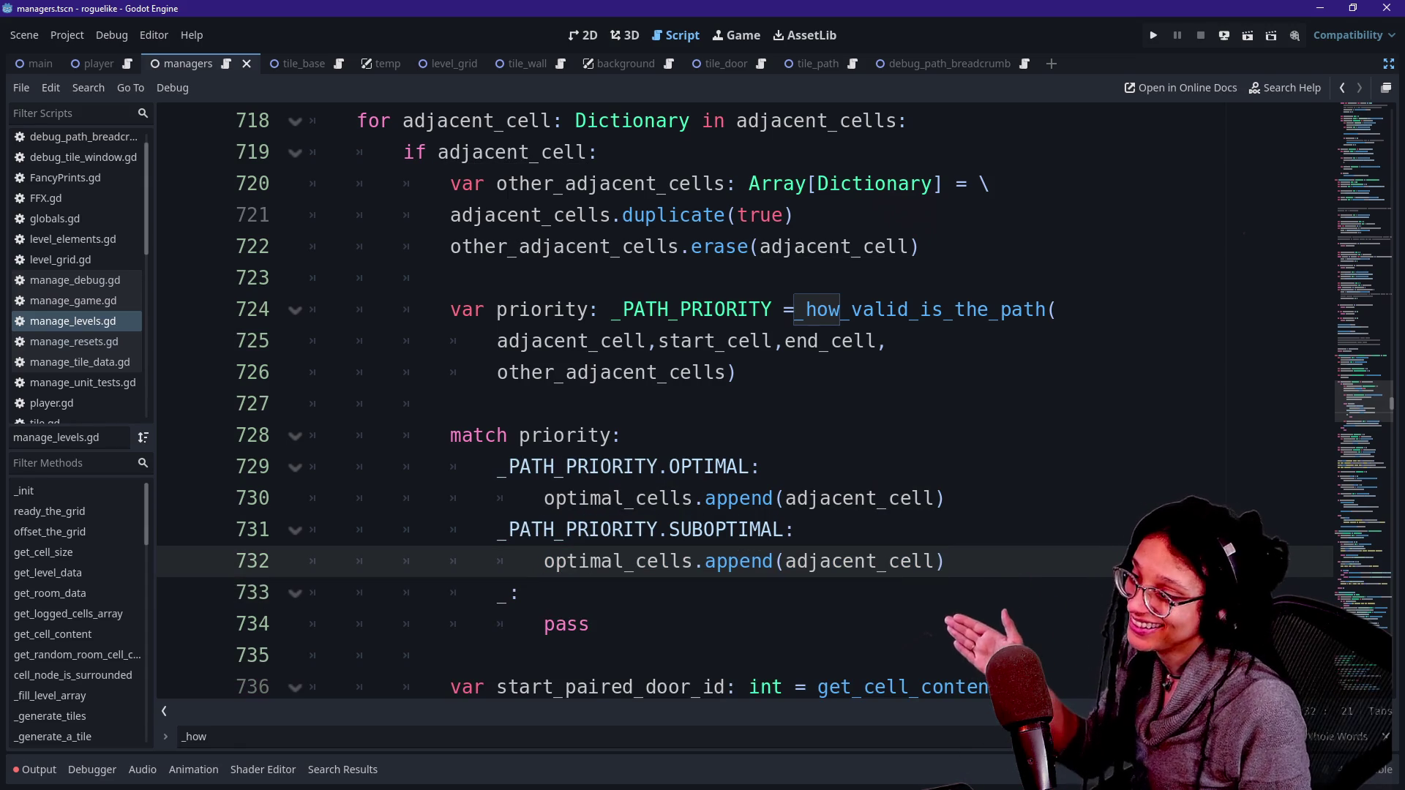
{"action": "mouse_move", "coordinate": [586, 562]}
{"action": "type", "text": "sub"}
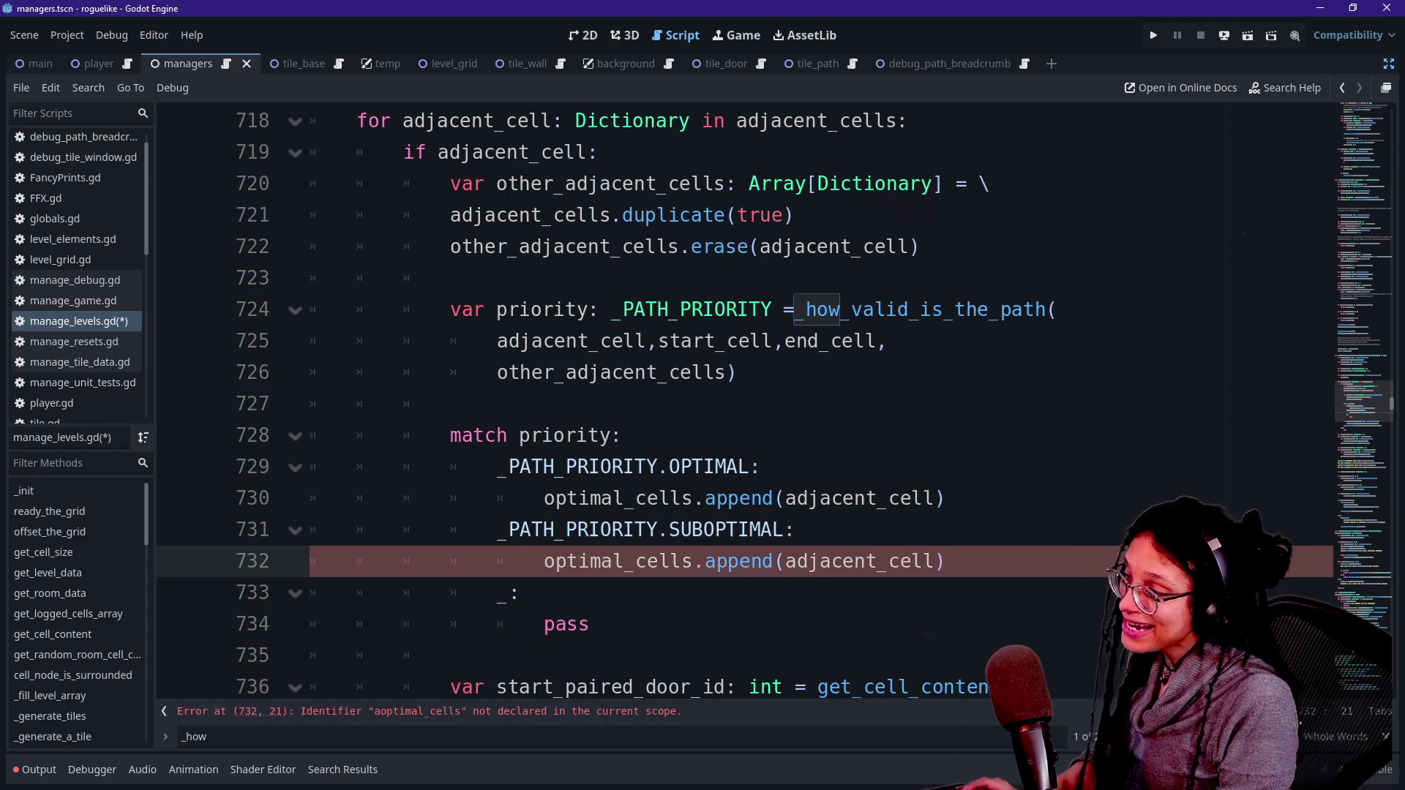
{"action": "scroll", "coordinate": [731, 402], "scroll_direction": "down", "scroll_amount": 2}
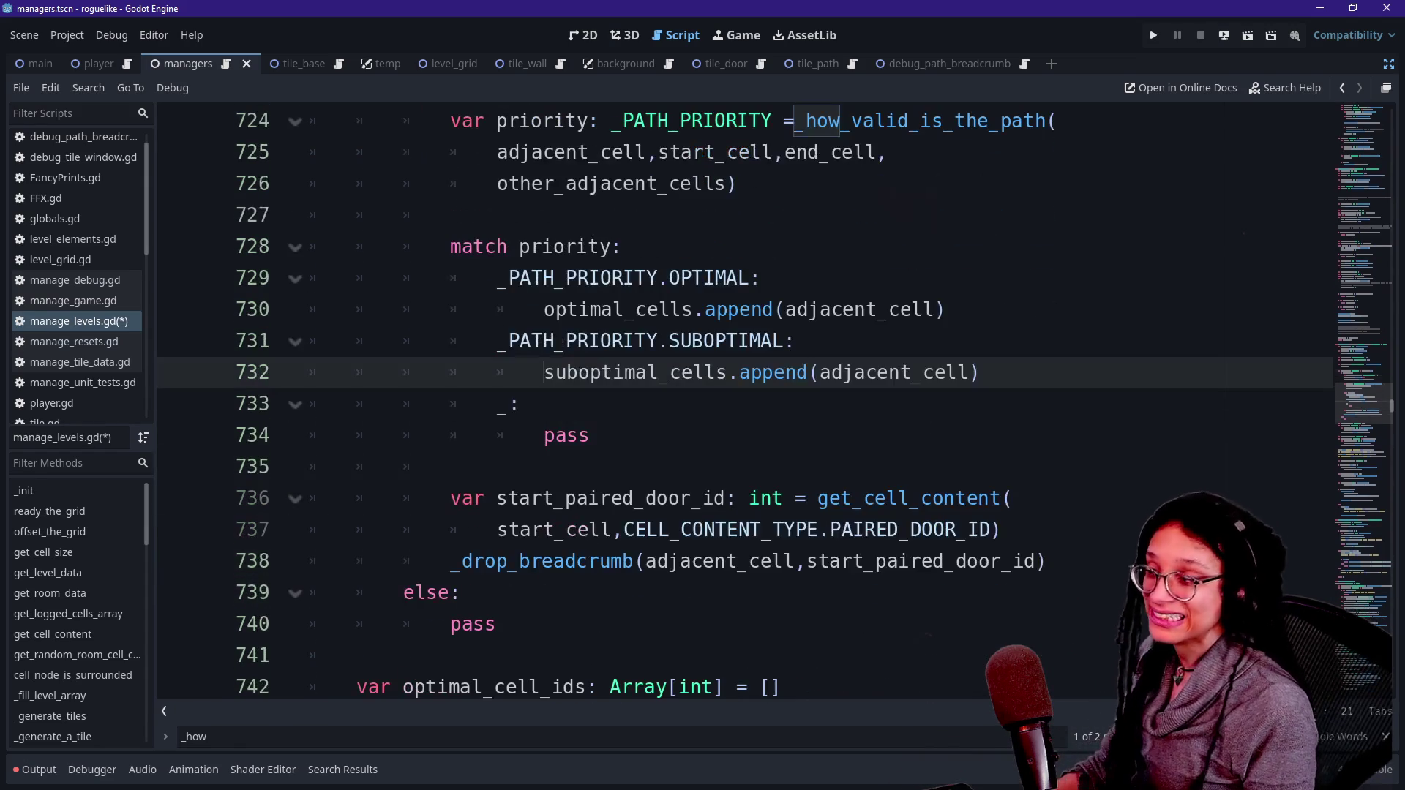
{"action": "mouse_move", "coordinate": [761, 564]}
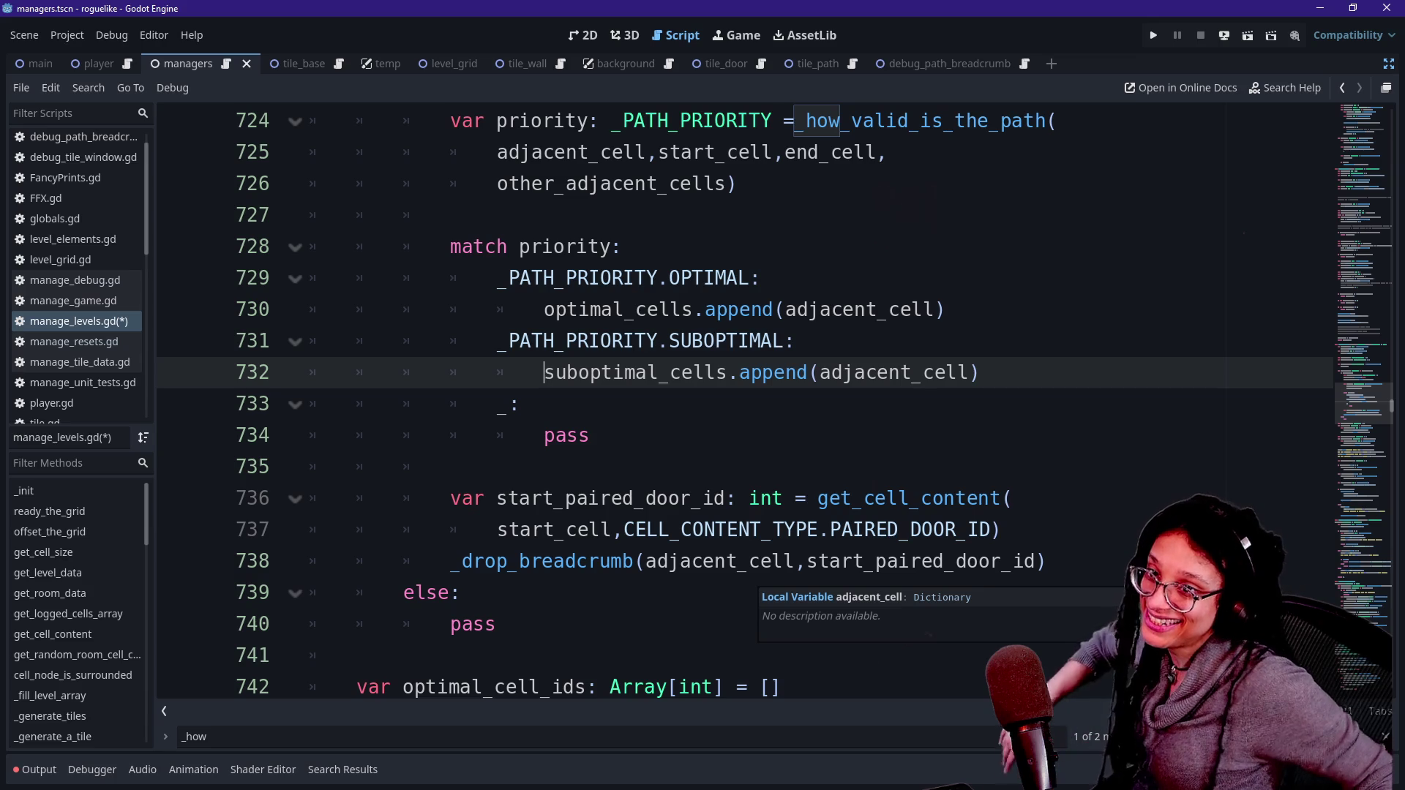
Step: Run the project and show the Output log, where path 502 resolves at cell 435
{"action": "left_click", "coordinate": [1154, 36]}
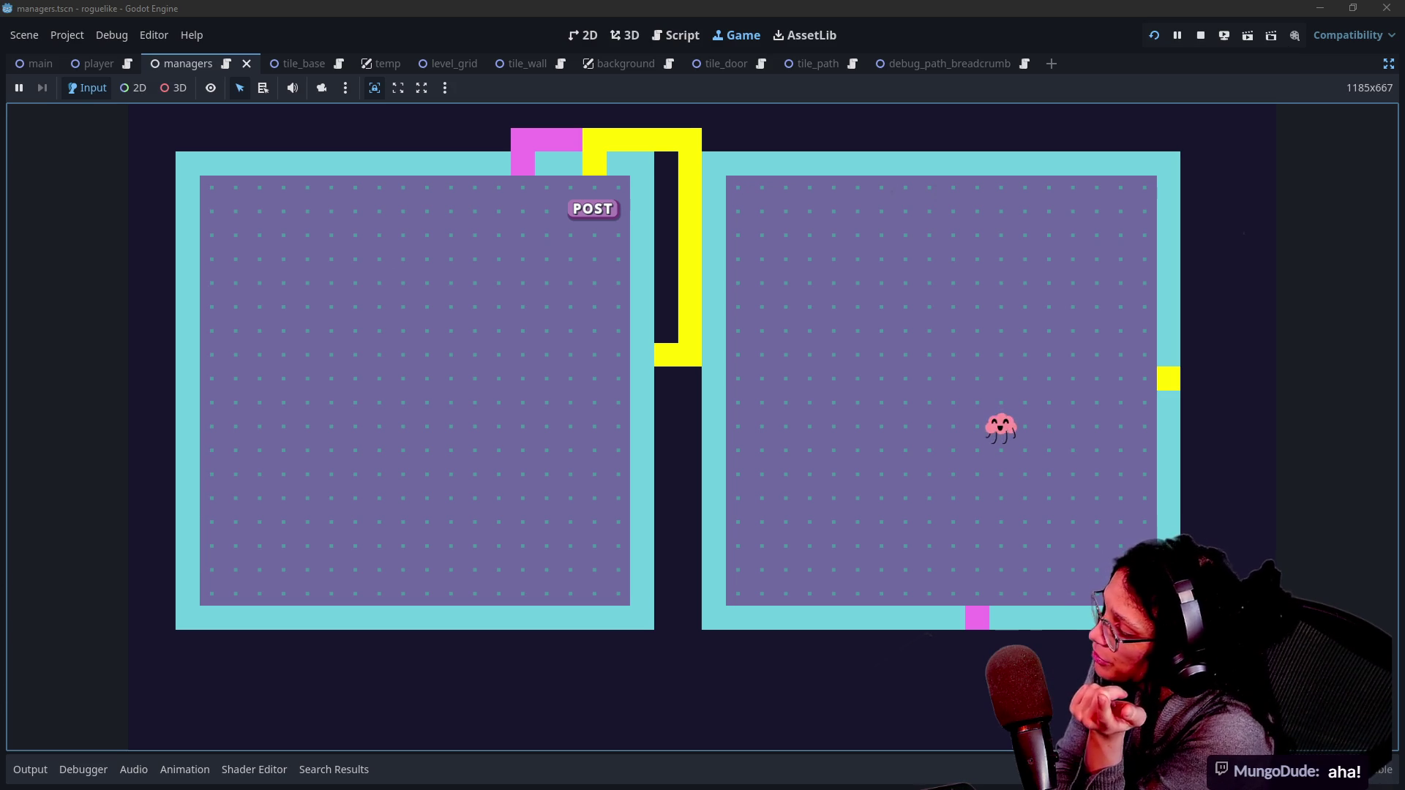
{"action": "left_click", "coordinate": [30, 769]}
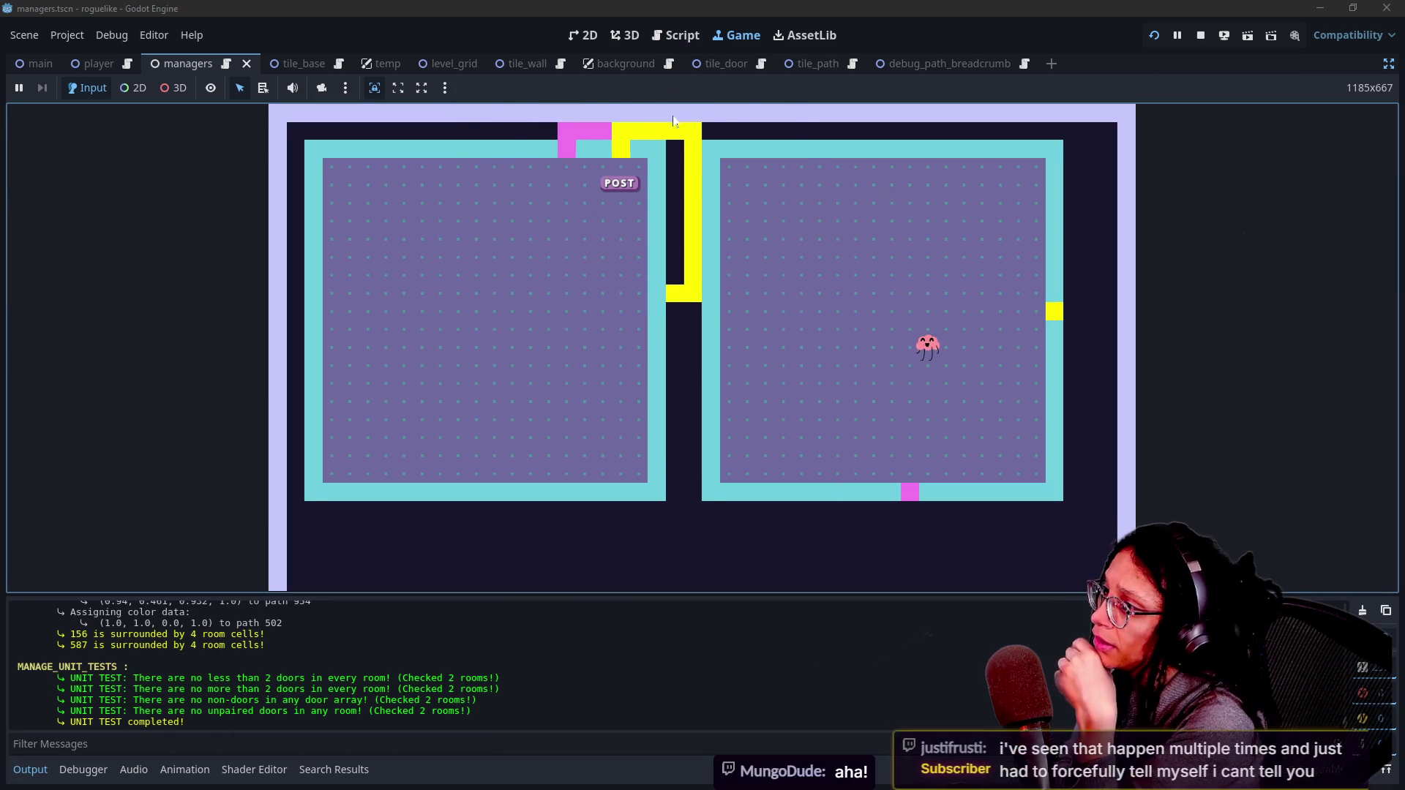
{"action": "mouse_move", "coordinate": [618, 138]}
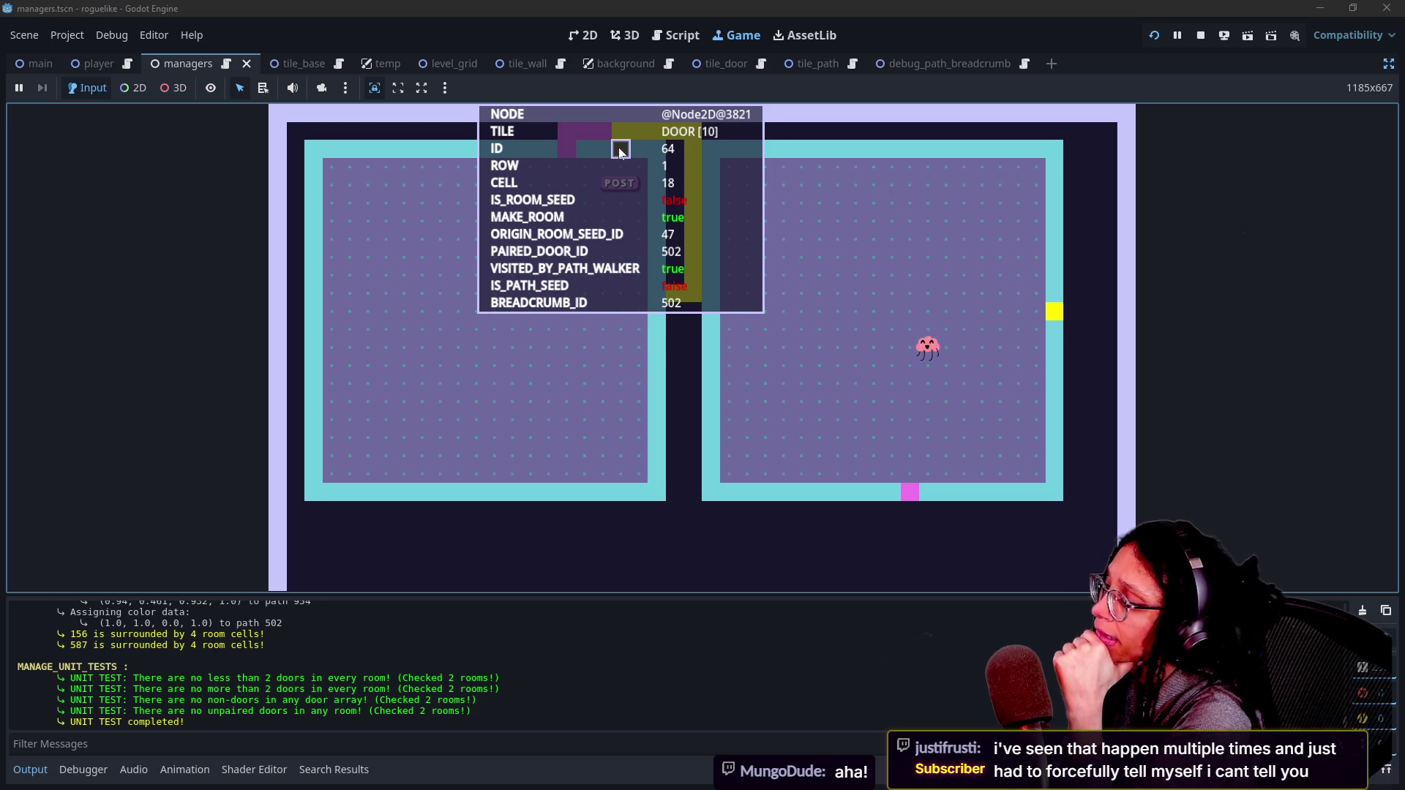
{"action": "scroll", "coordinate": [432, 722], "scroll_direction": "up", "scroll_amount": 1}
Step: Scroll through the Output log's path-check messages and select cell 15's optimal cells line
{"action": "scroll", "coordinate": [433, 722], "scroll_direction": "up", "scroll_amount": 2}
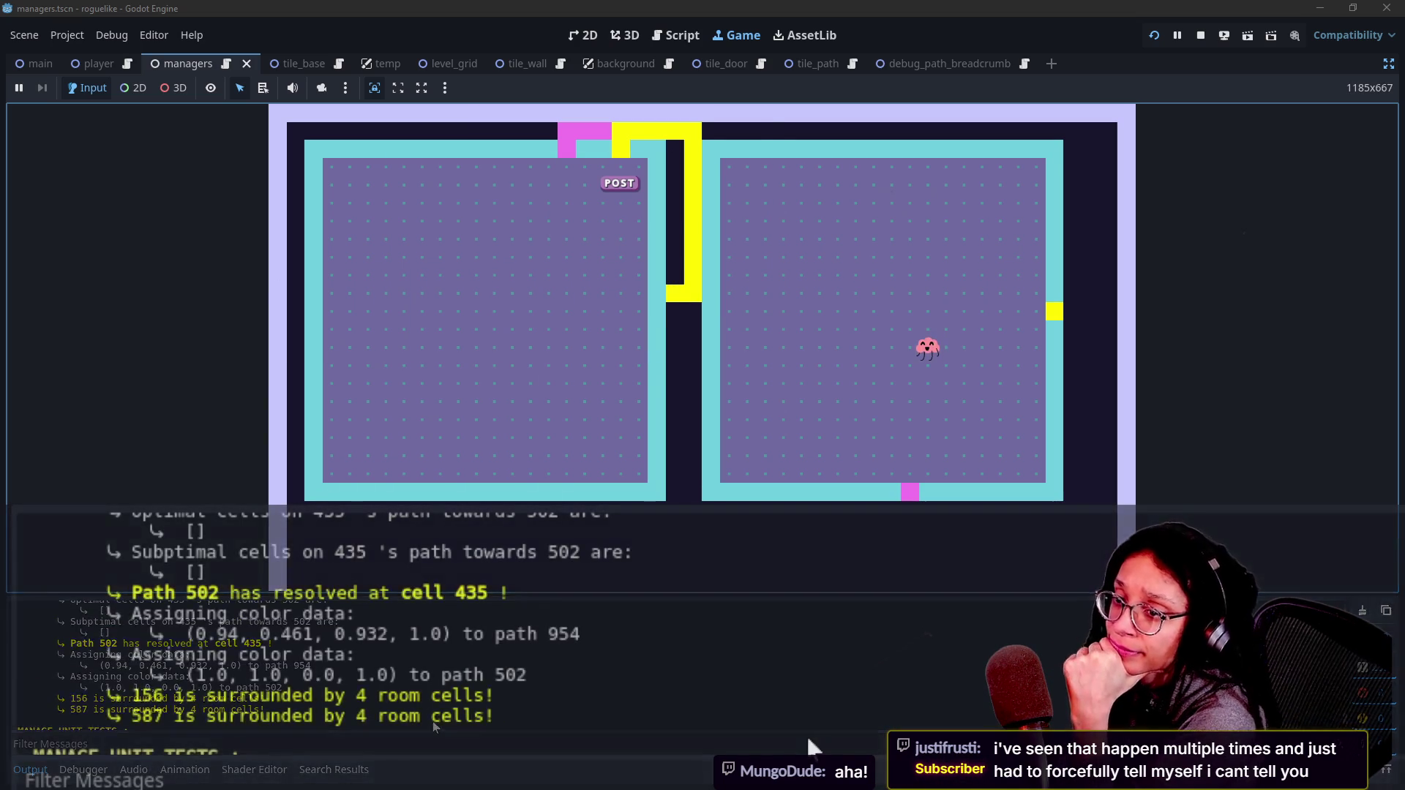
{"action": "scroll", "coordinate": [433, 722], "scroll_direction": "up", "scroll_amount": 3}
{"action": "scroll", "coordinate": [807, 734], "scroll_direction": "up", "scroll_amount": 3}
{"action": "scroll", "coordinate": [806, 735], "scroll_direction": "down", "scroll_amount": 15}
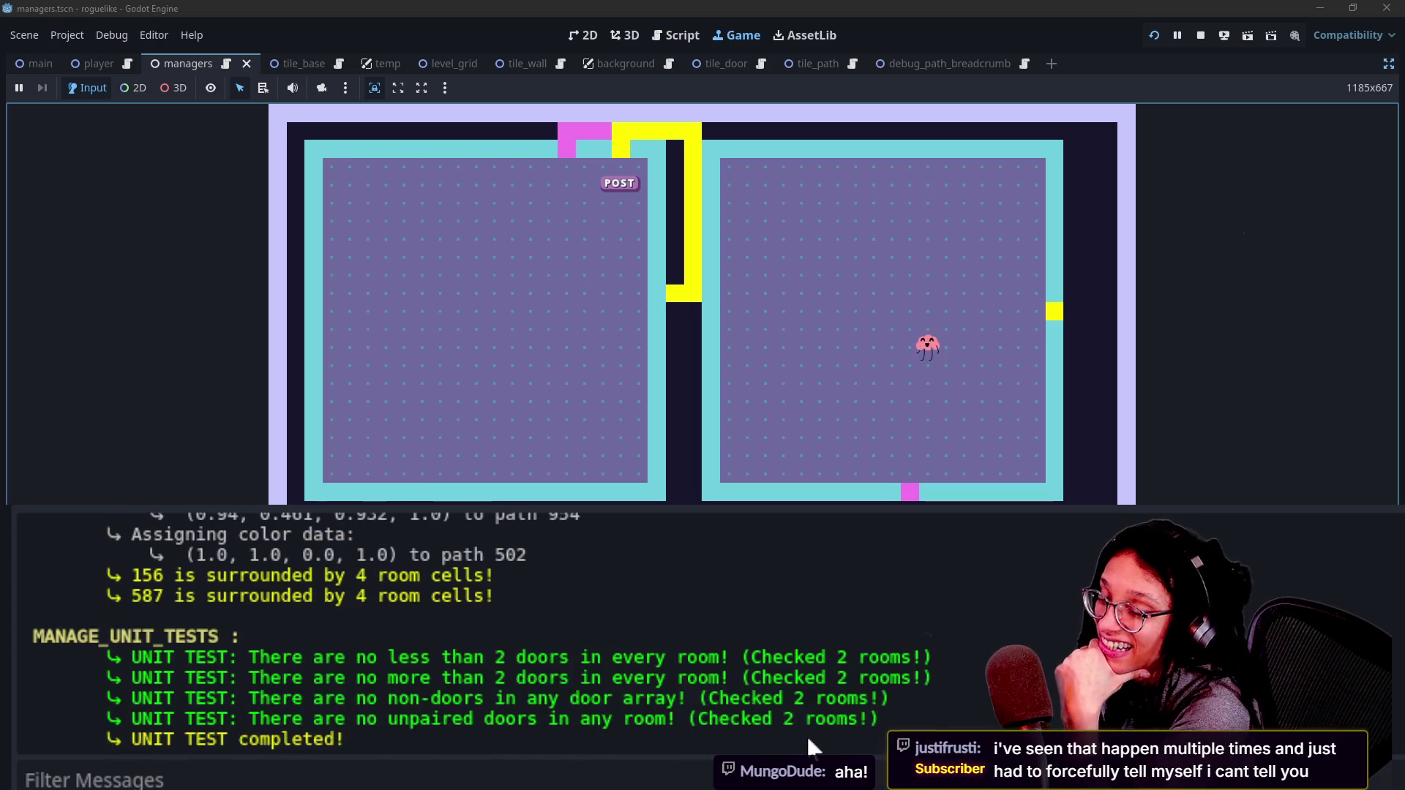
{"action": "scroll", "coordinate": [806, 735], "scroll_direction": "up", "scroll_amount": 3}
{"action": "scroll", "coordinate": [806, 735], "scroll_direction": "up", "scroll_amount": 2}
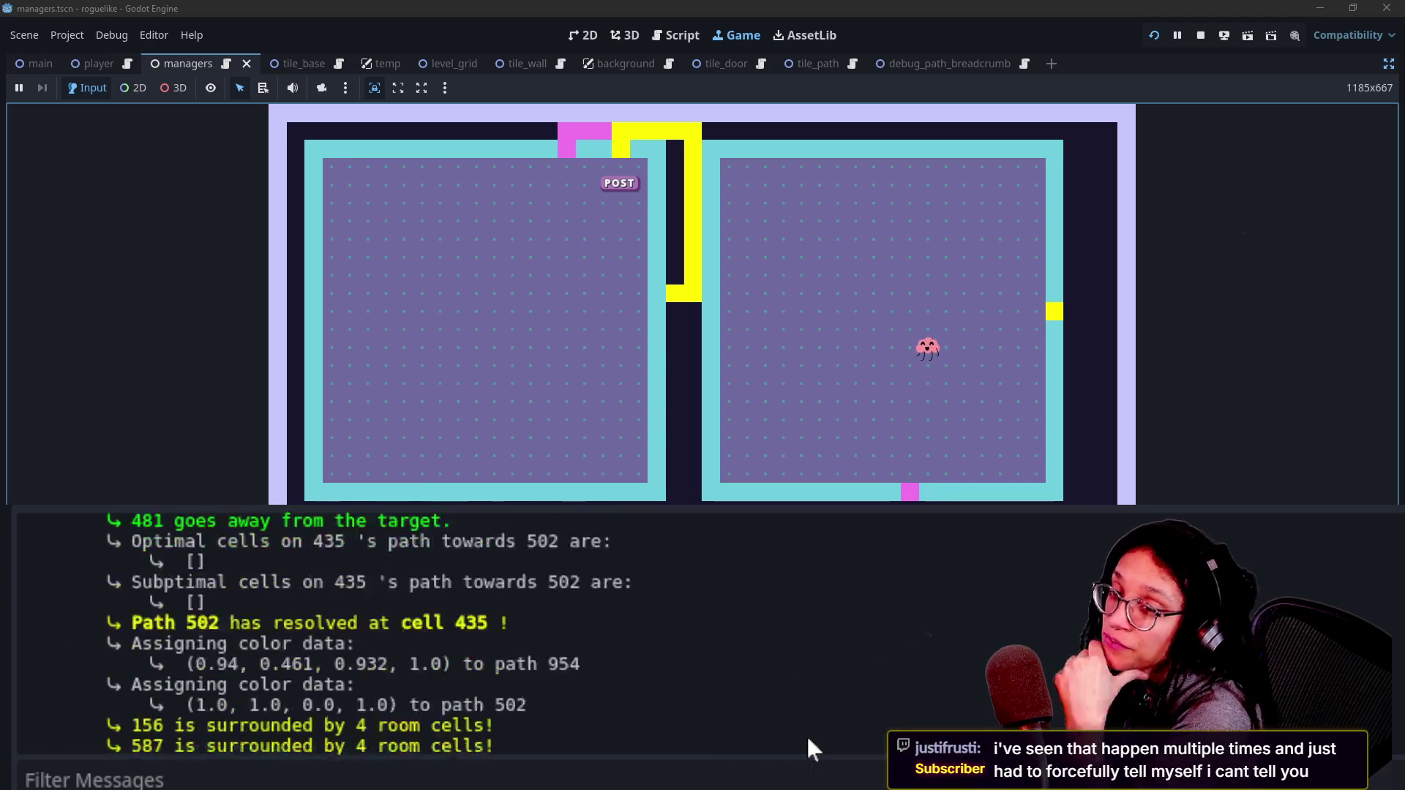
{"action": "scroll", "coordinate": [808, 740], "scroll_direction": "down", "scroll_amount": 5}
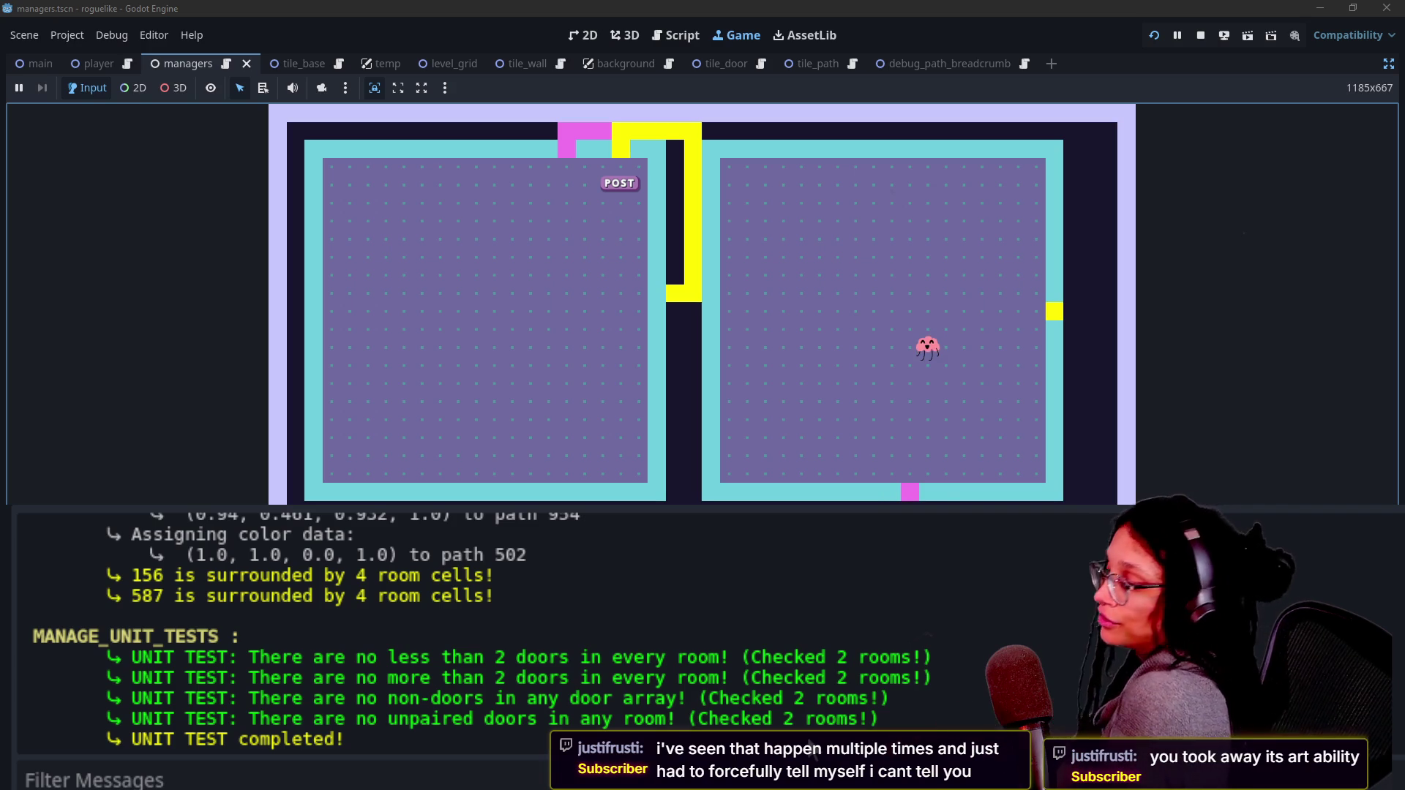
{"action": "scroll", "coordinate": [717, 728], "scroll_direction": "up", "scroll_amount": 2}
{"action": "scroll", "coordinate": [715, 728], "scroll_direction": "up", "scroll_amount": 10}
{"action": "scroll", "coordinate": [715, 726], "scroll_direction": "down", "scroll_amount": 12}
{"action": "scroll", "coordinate": [714, 719], "scroll_direction": "up", "scroll_amount": 10}
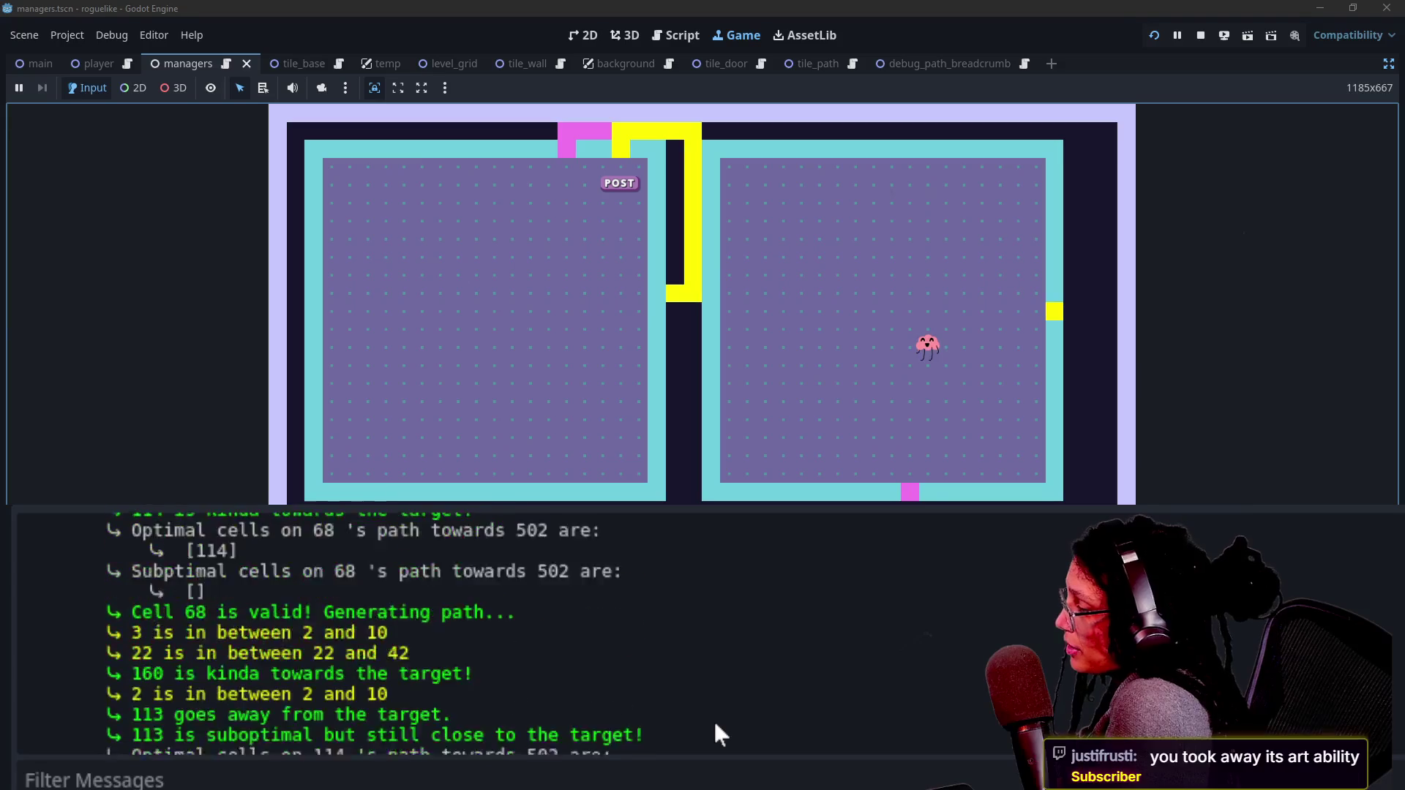
{"action": "scroll", "coordinate": [713, 719], "scroll_direction": "up", "scroll_amount": 10}
{"action": "scroll", "coordinate": [715, 724], "scroll_direction": "up", "scroll_amount": 10}
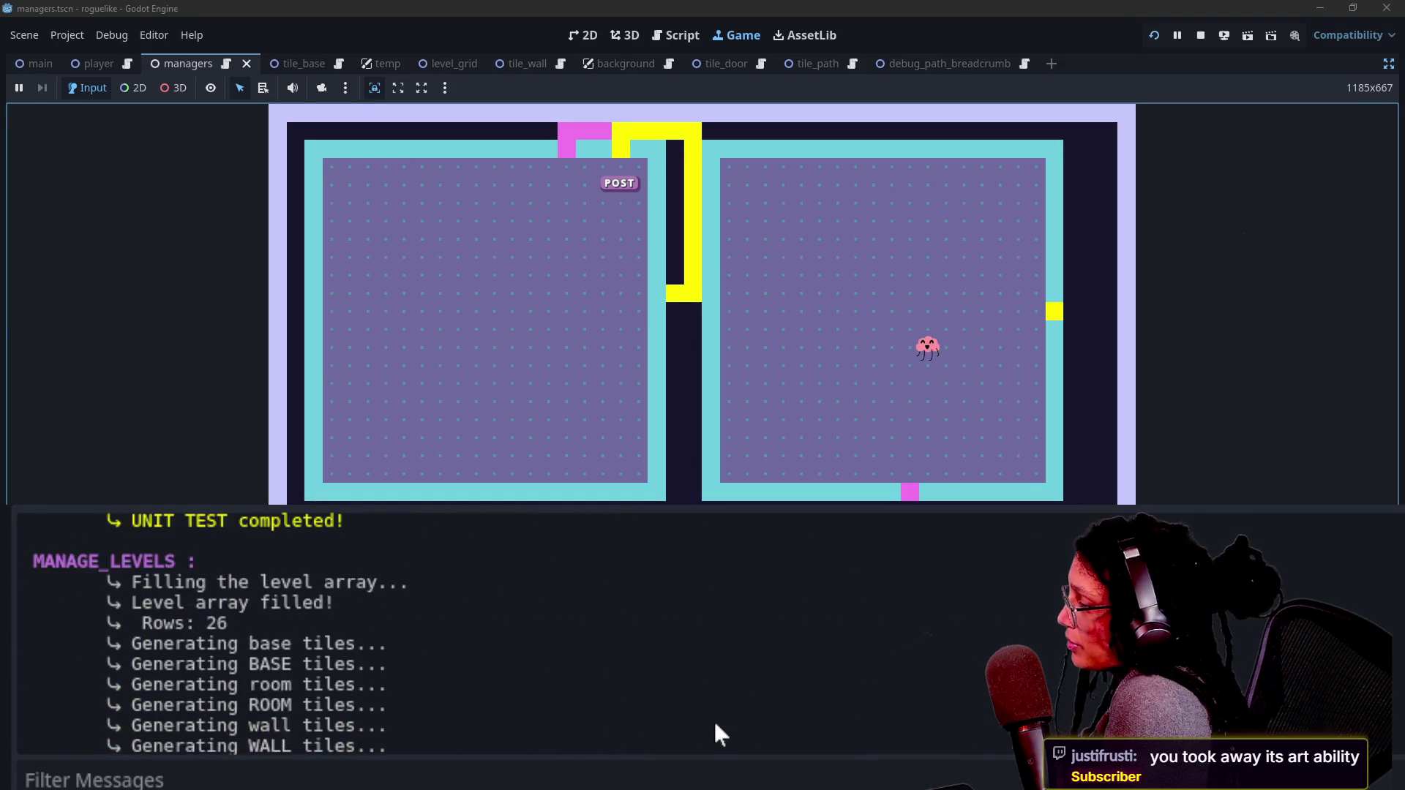
{"action": "scroll", "coordinate": [714, 718], "scroll_direction": "up", "scroll_amount": 3}
{"action": "scroll", "coordinate": [714, 719], "scroll_direction": "down", "scroll_amount": 5}
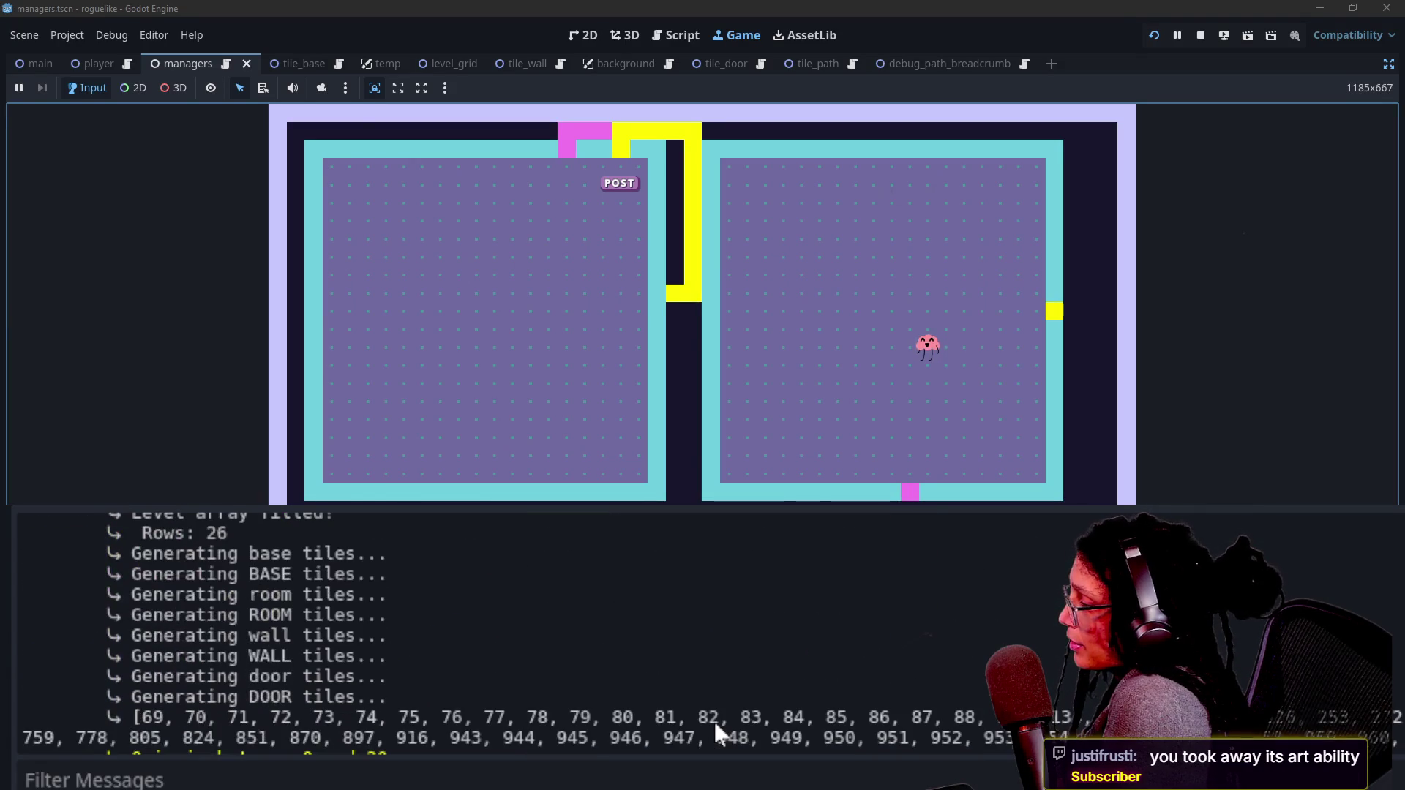
{"action": "scroll", "coordinate": [713, 718], "scroll_direction": "up", "scroll_amount": 2}
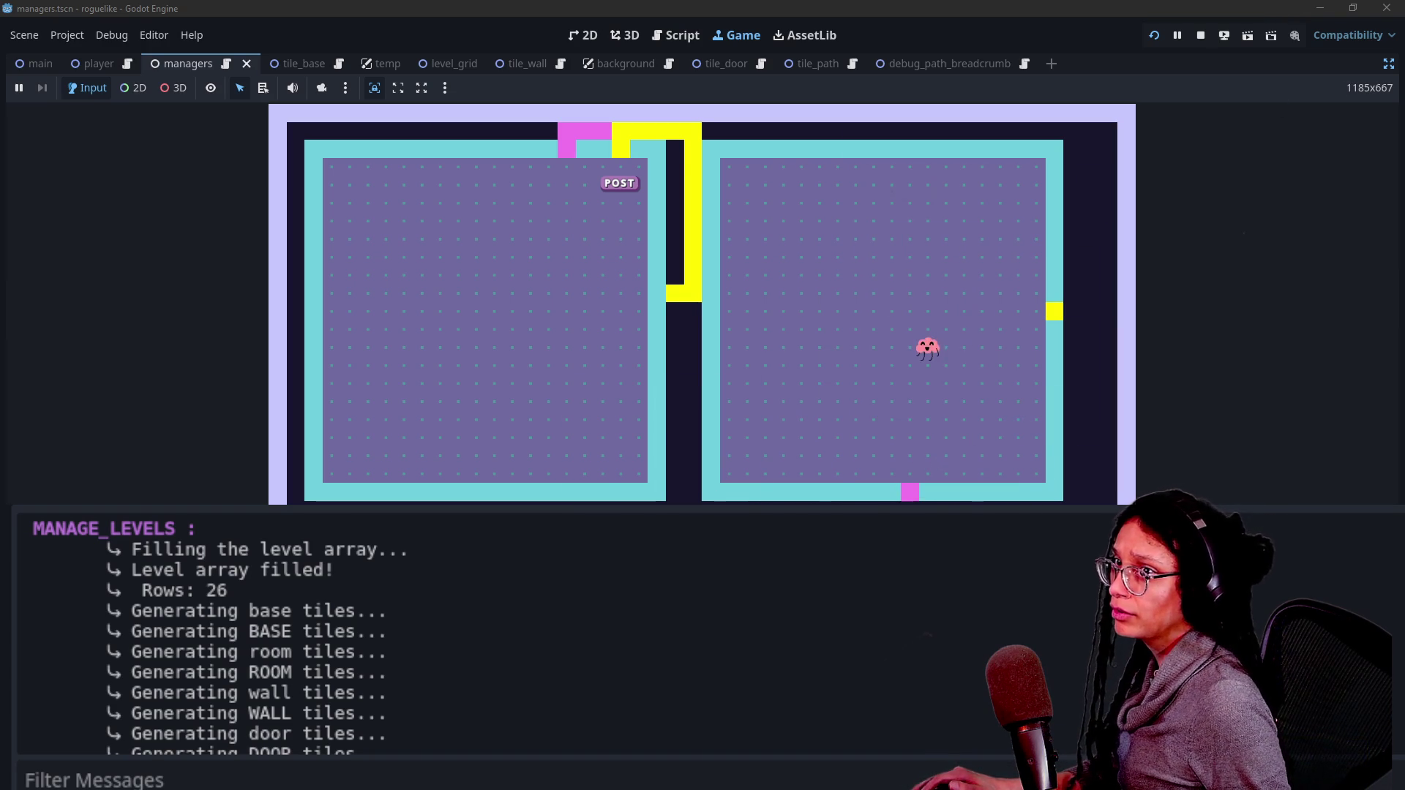
{"action": "scroll", "coordinate": [511, 664], "scroll_direction": "down", "scroll_amount": 2}
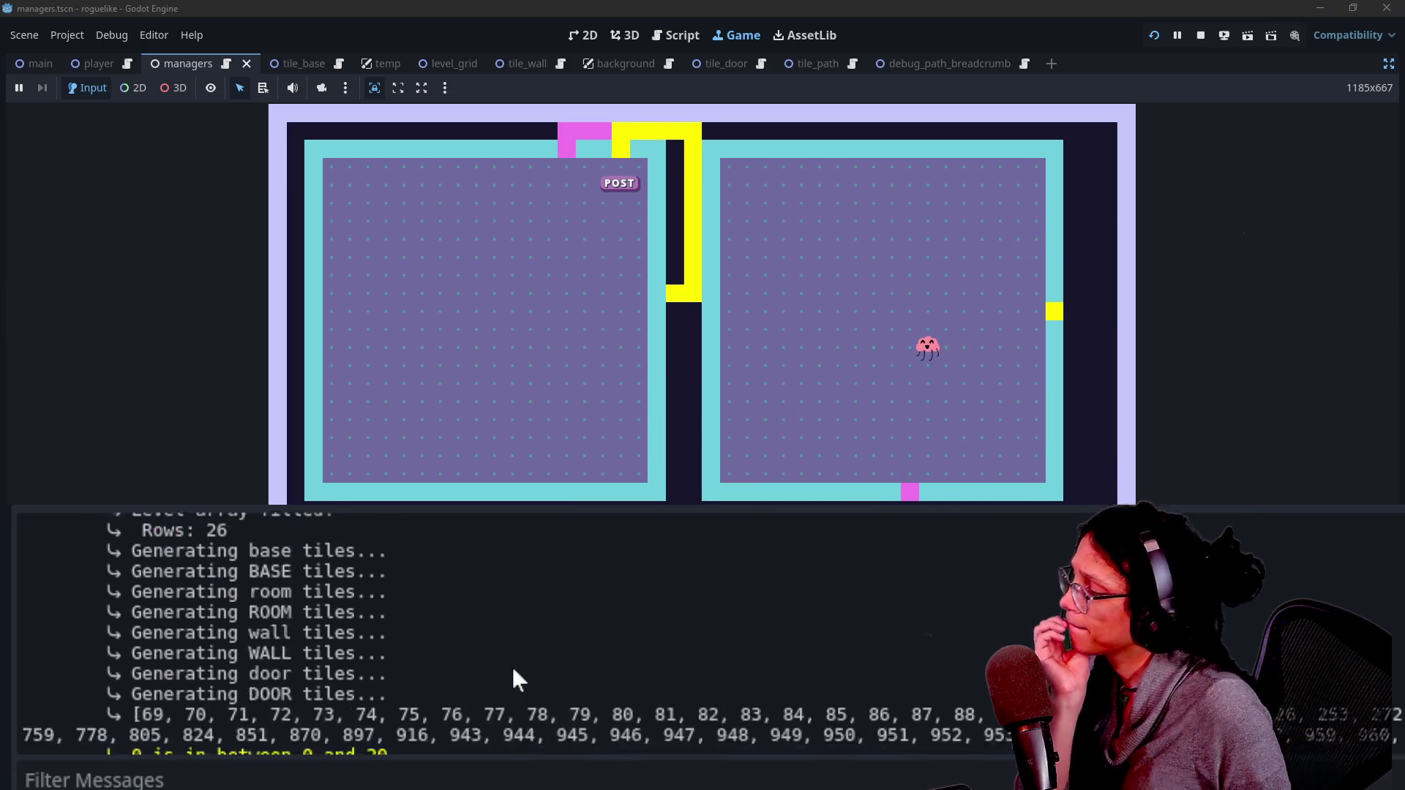
{"action": "scroll", "coordinate": [511, 665], "scroll_direction": "down", "scroll_amount": 3}
{"action": "scroll", "coordinate": [120, 735], "scroll_direction": "down", "scroll_amount": 2}
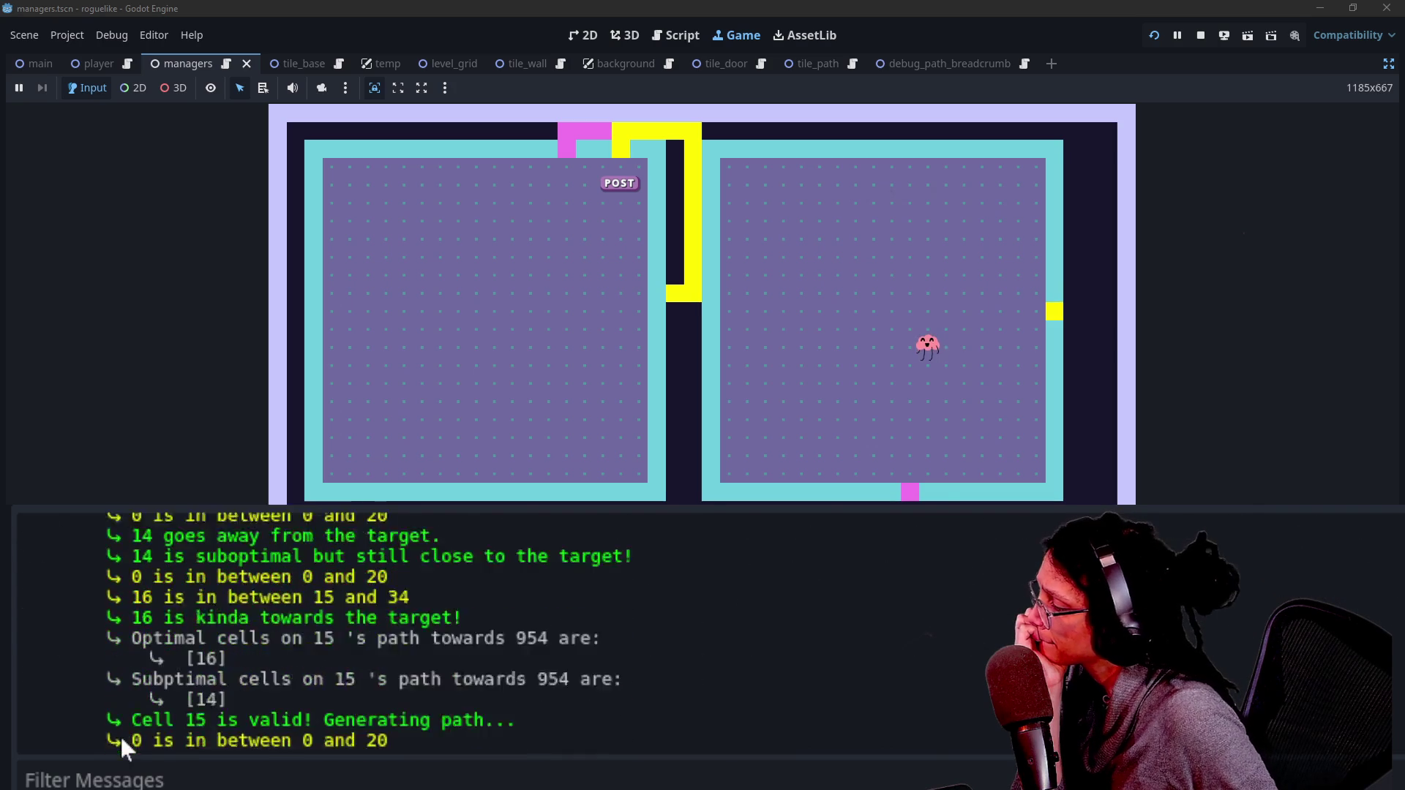
{"action": "scroll", "coordinate": [168, 647], "scroll_direction": "down", "scroll_amount": 1}
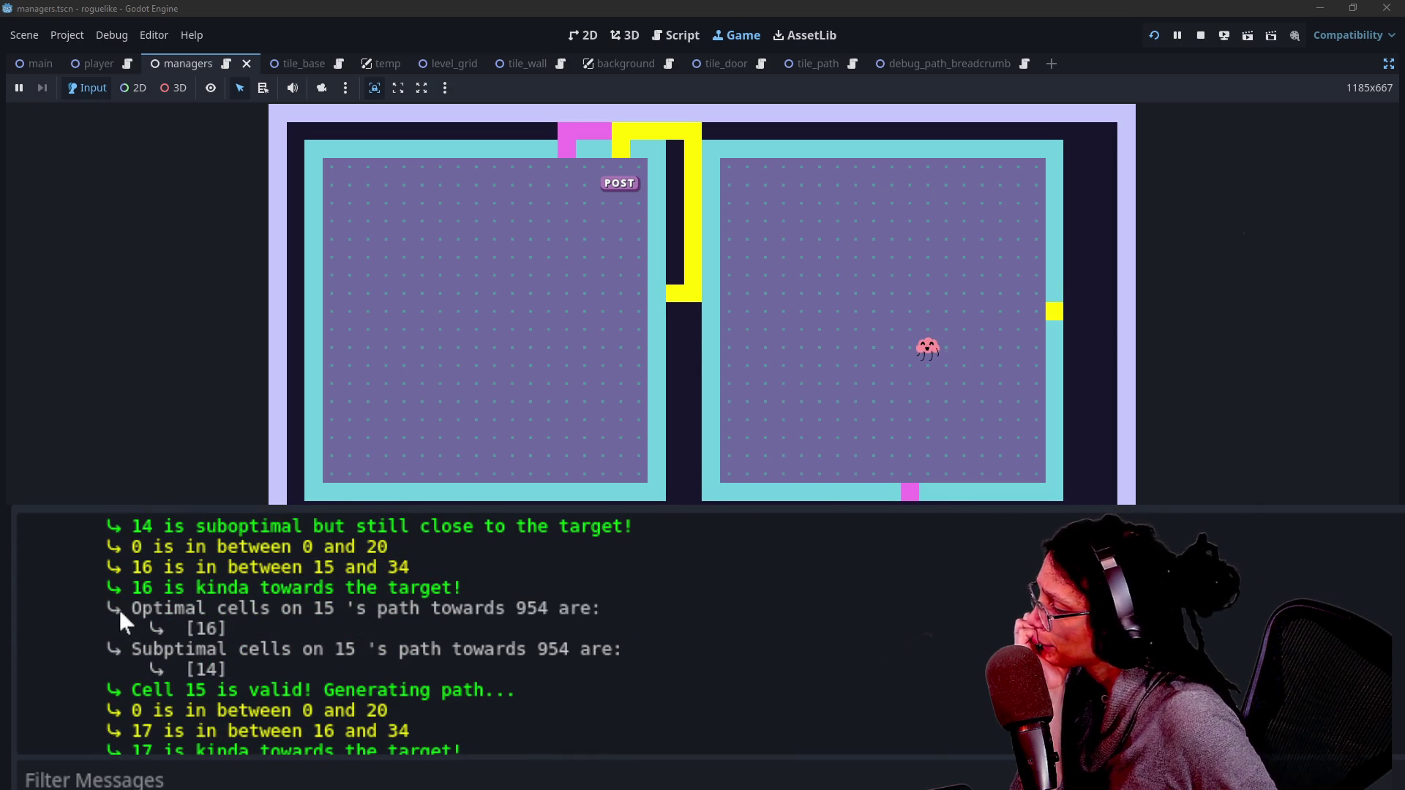
{"action": "triple_click", "coordinate": [168, 609]}
{"action": "left_click", "coordinate": [377, 617]}
Step: Check cell 17's empty suboptimal result, then return to the manage_levels.gd script
{"action": "scroll", "coordinate": [446, 682], "scroll_direction": "down", "scroll_amount": 3}
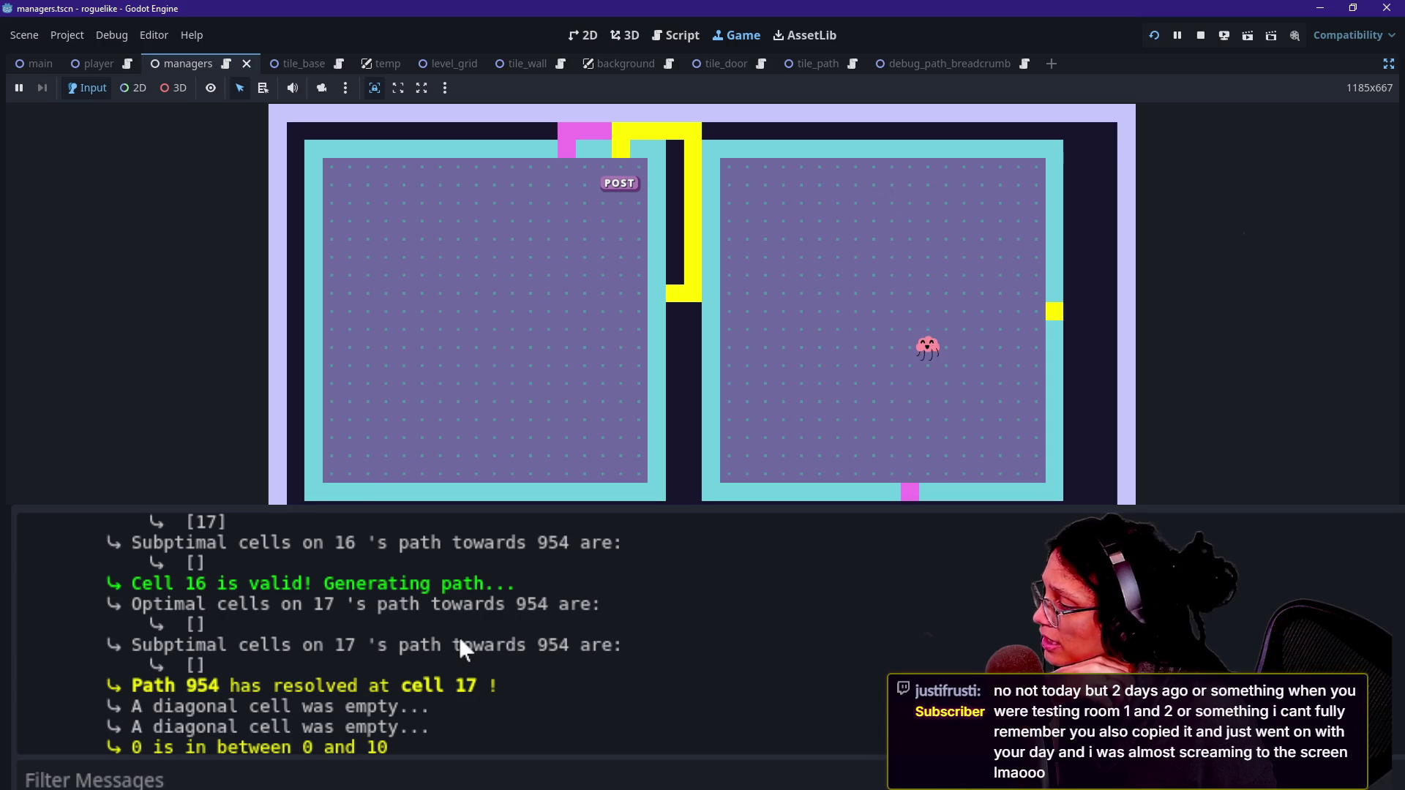
{"action": "mouse_move", "coordinate": [460, 492]}
{"action": "mouse_move", "coordinate": [661, 156]}
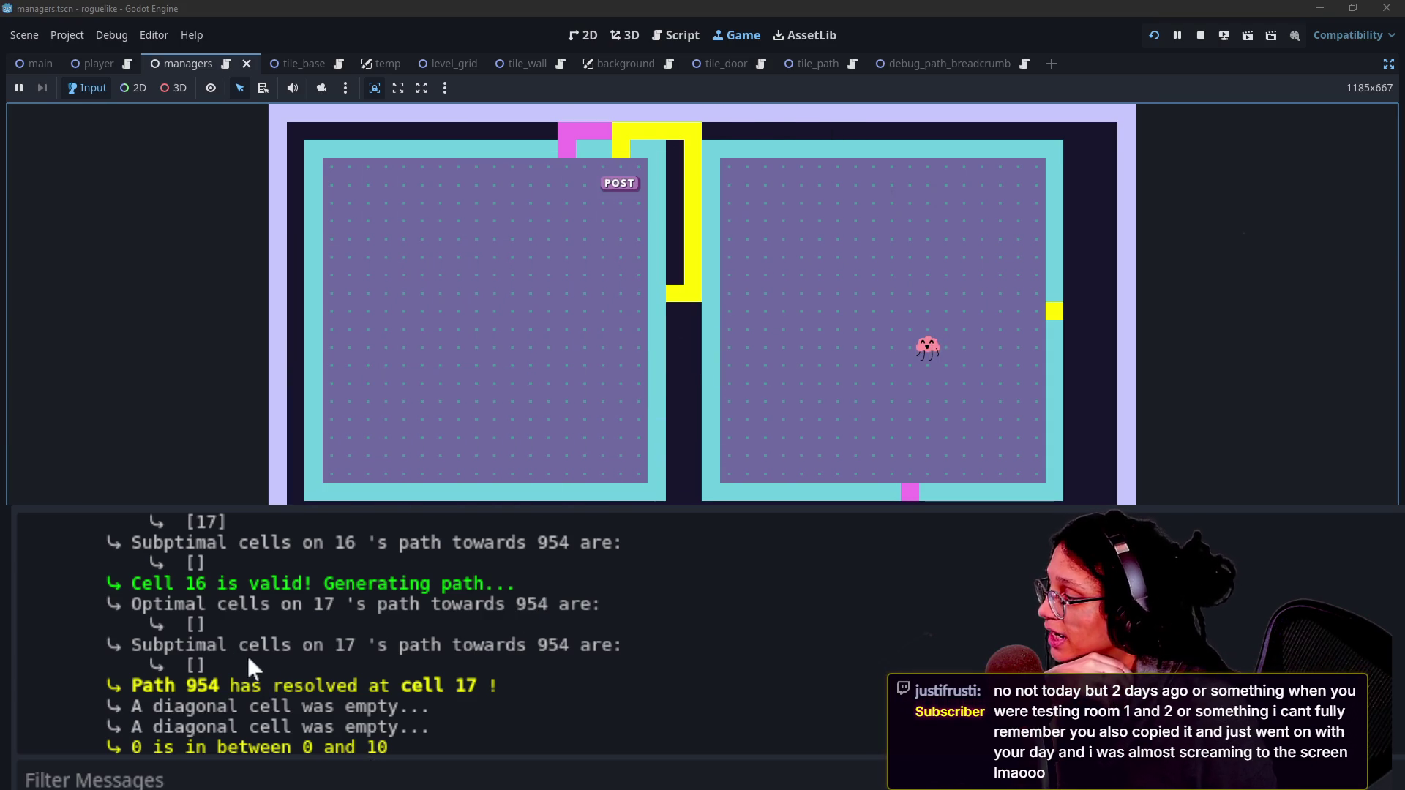
{"action": "left_click_drag", "start_coordinate": [248, 646], "coordinate": [321, 666]}
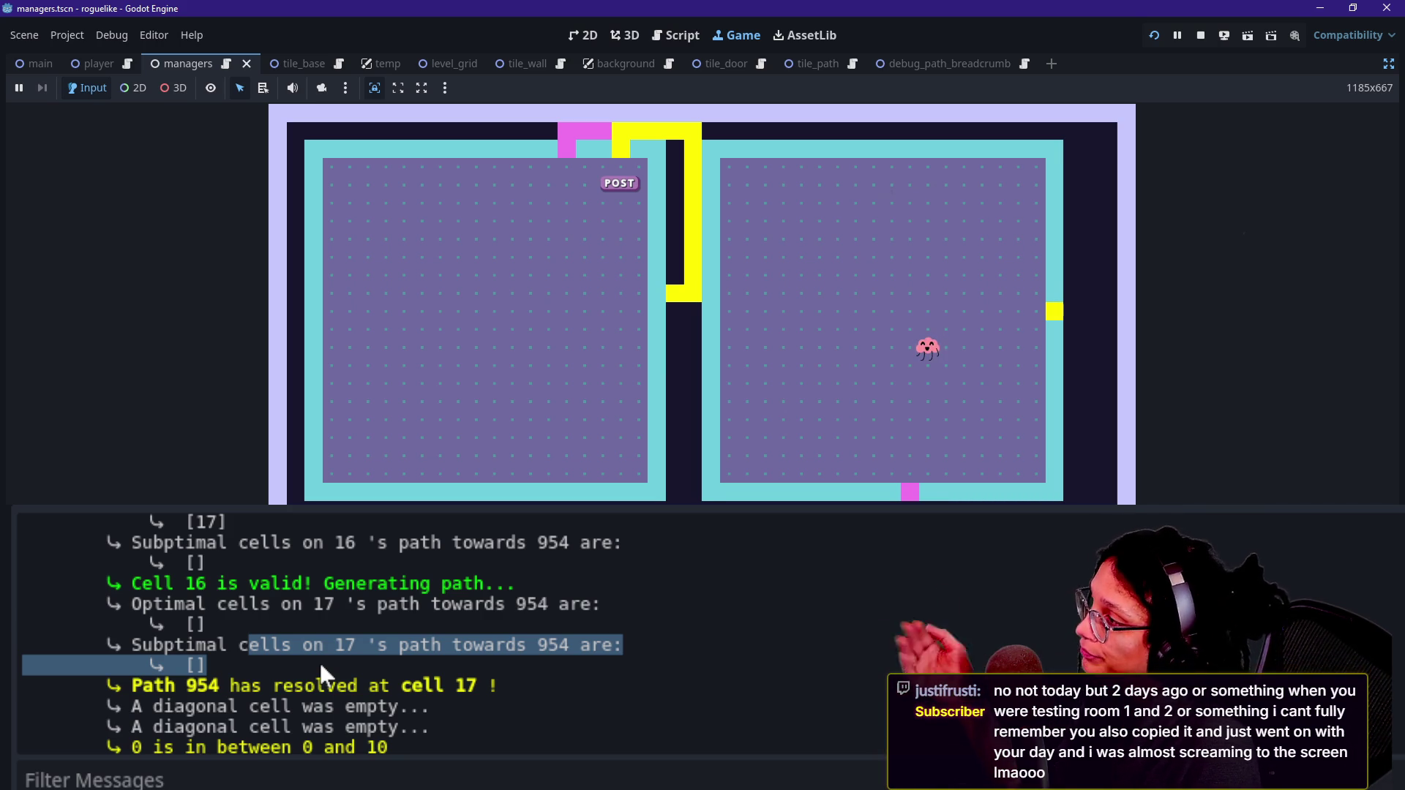
{"action": "left_click", "coordinate": [683, 35]}
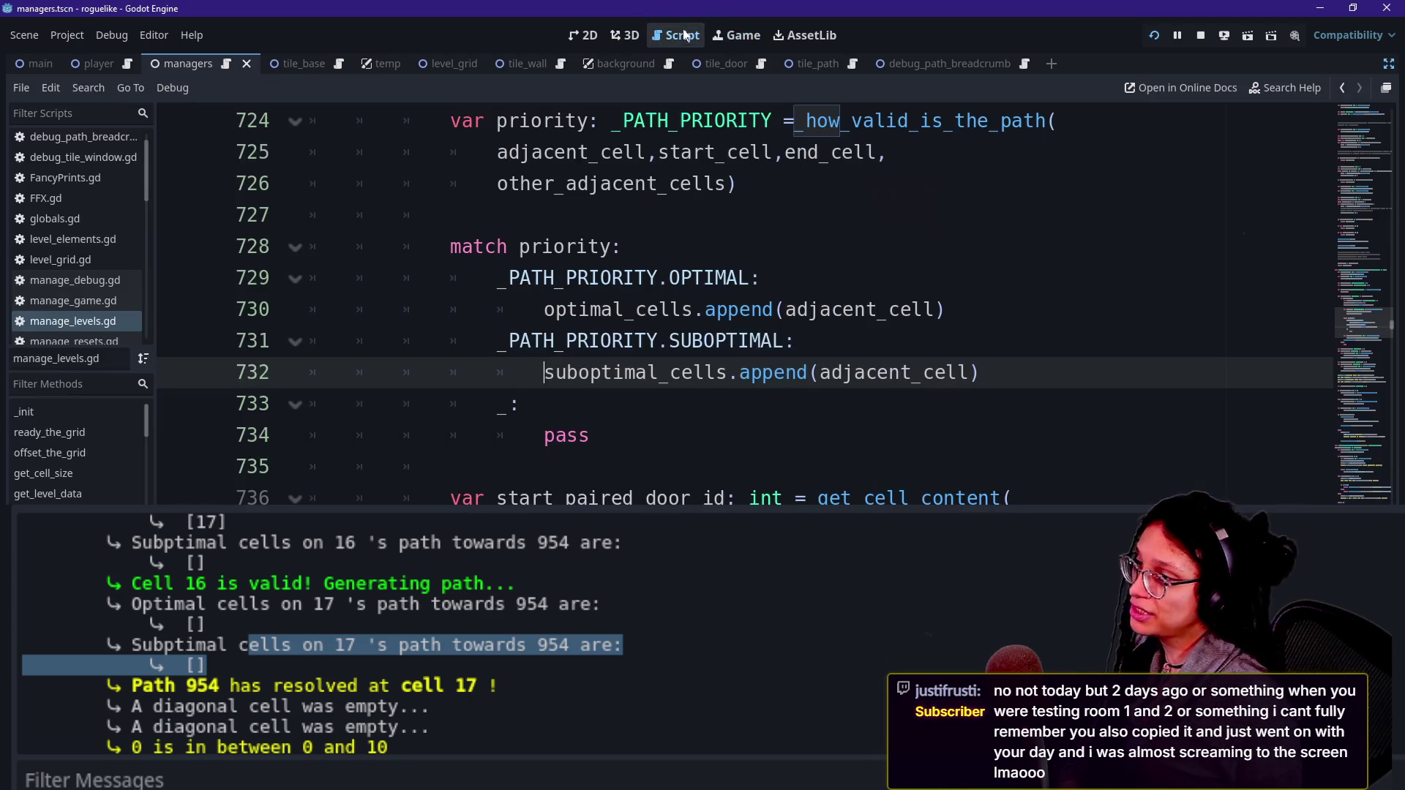
Step: Select can_overlap in _how_valid_is_the_path to highlight its uses
{"action": "left_click_drag", "start_coordinate": [831, 309], "coordinate": [843, 309]}
{"action": "scroll", "coordinate": [732, 309], "scroll_direction": "down", "scroll_amount": 20}
{"action": "left_click_drag", "start_coordinate": [403, 309], "coordinate": [528, 309]}
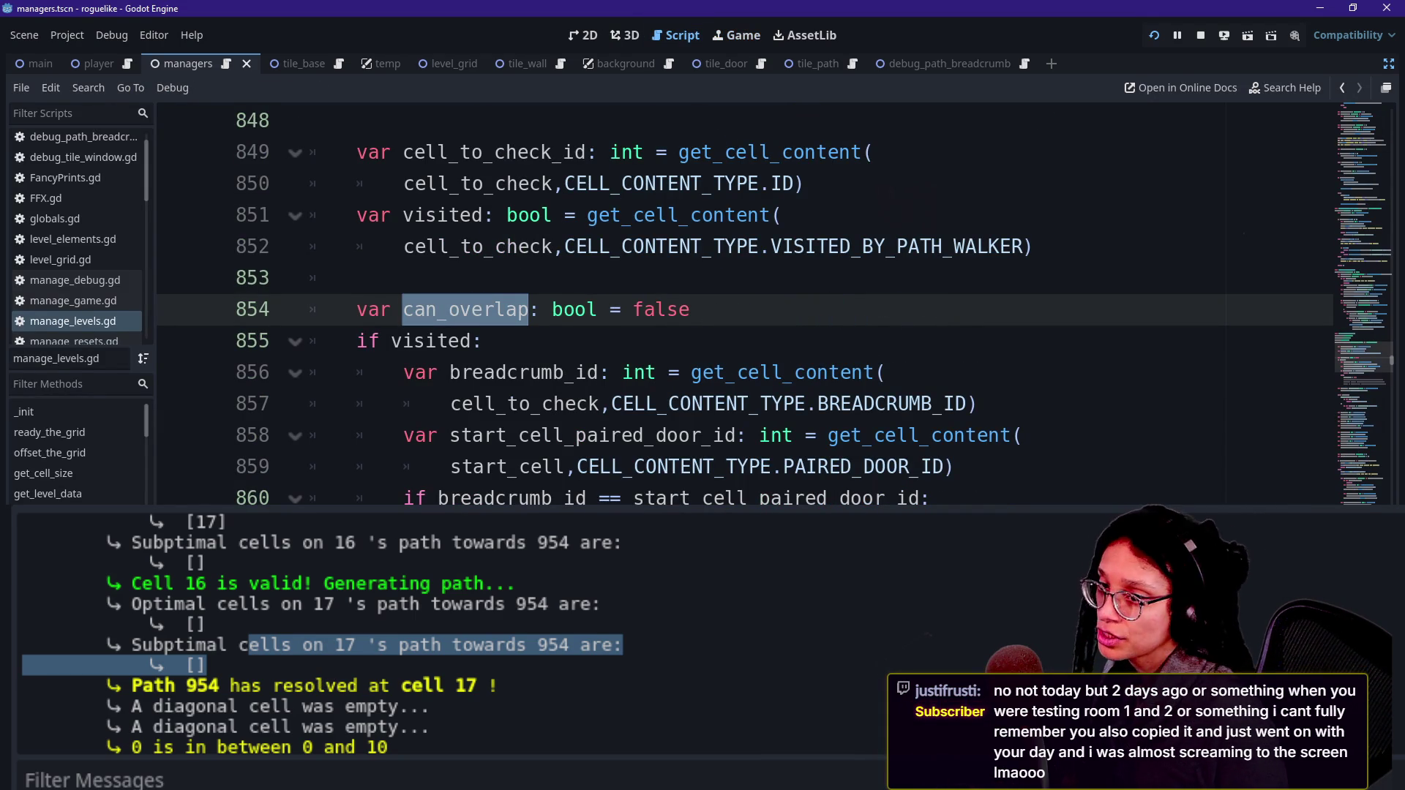
{"action": "mouse_move", "coordinate": [937, 404]}
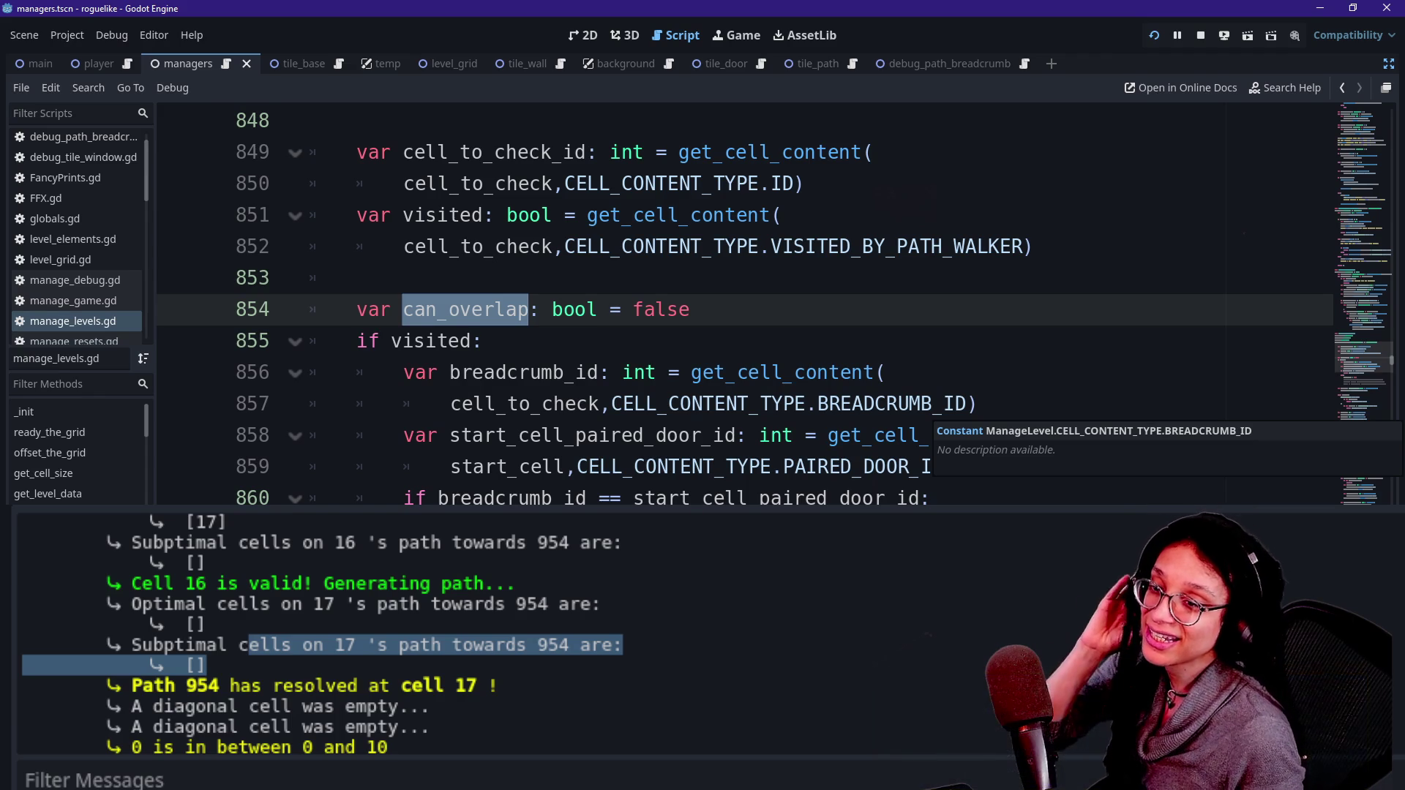
{"action": "left_click", "coordinate": [483, 341]}
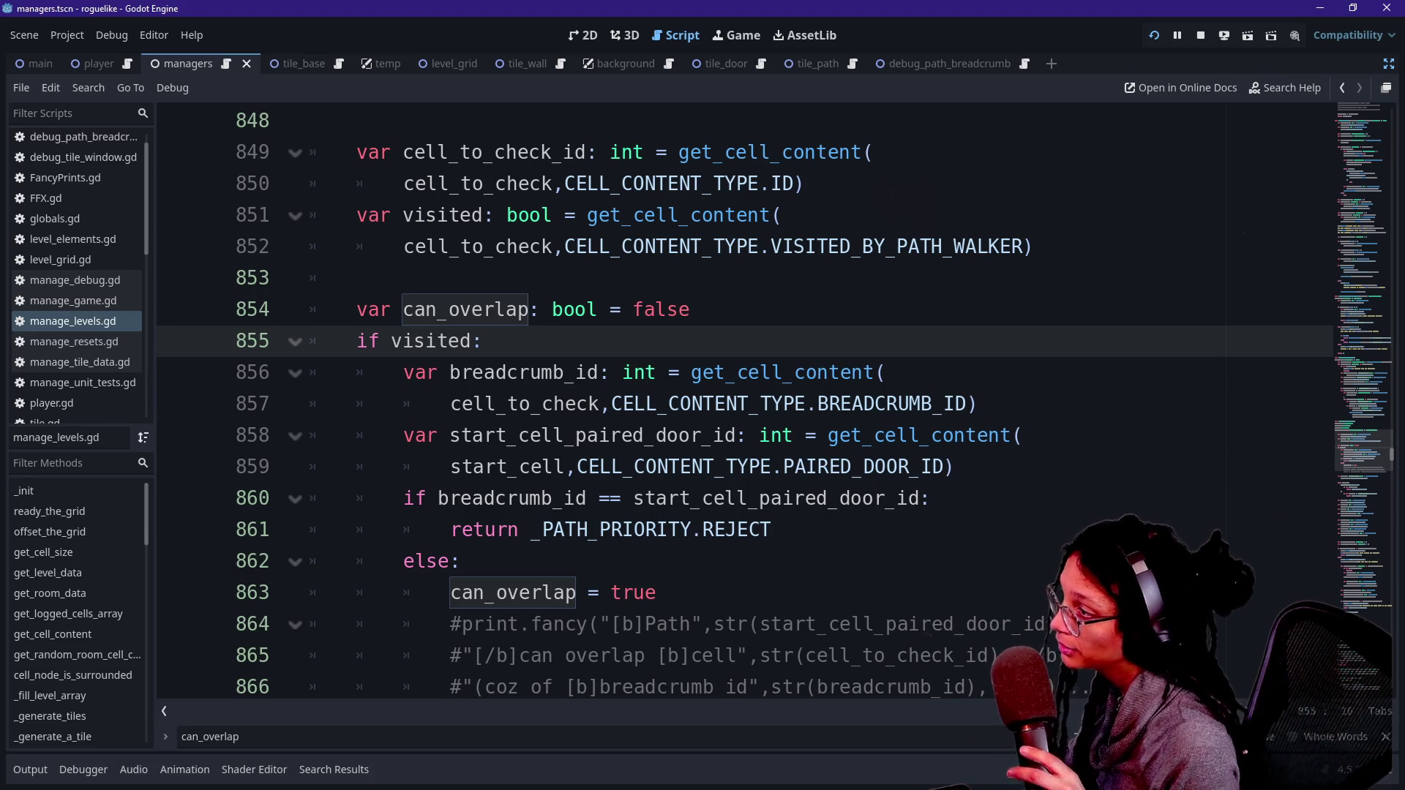
Step: Step through the can_overlap declaration, match tile_type block and commented-out overlap prints
{"action": "scroll", "coordinate": [523, 409], "scroll_direction": "up", "scroll_amount": 1}
{"action": "left_click_drag", "start_coordinate": [363, 371], "coordinate": [458, 403]}
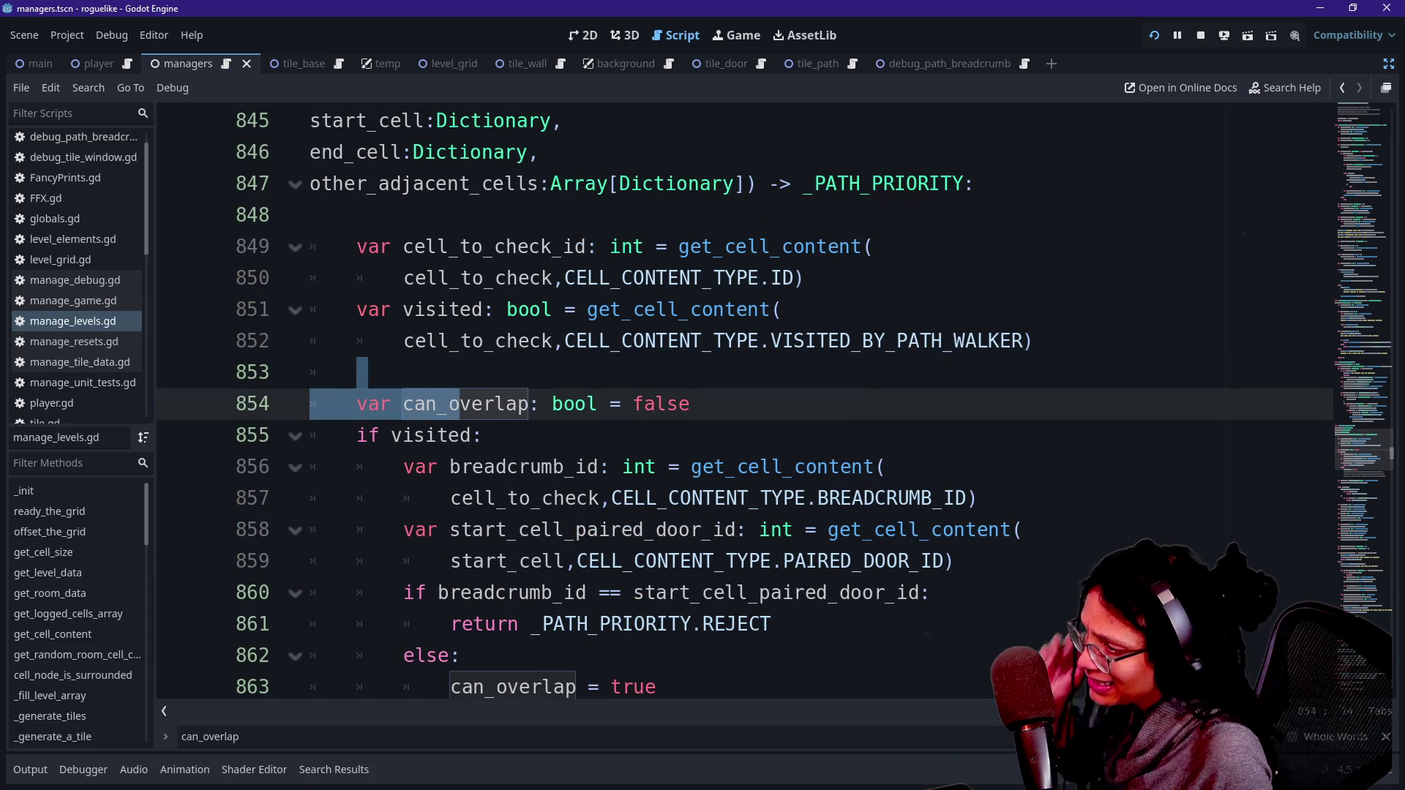
{"action": "scroll", "coordinate": [459, 403], "scroll_direction": "up", "scroll_amount": 3}
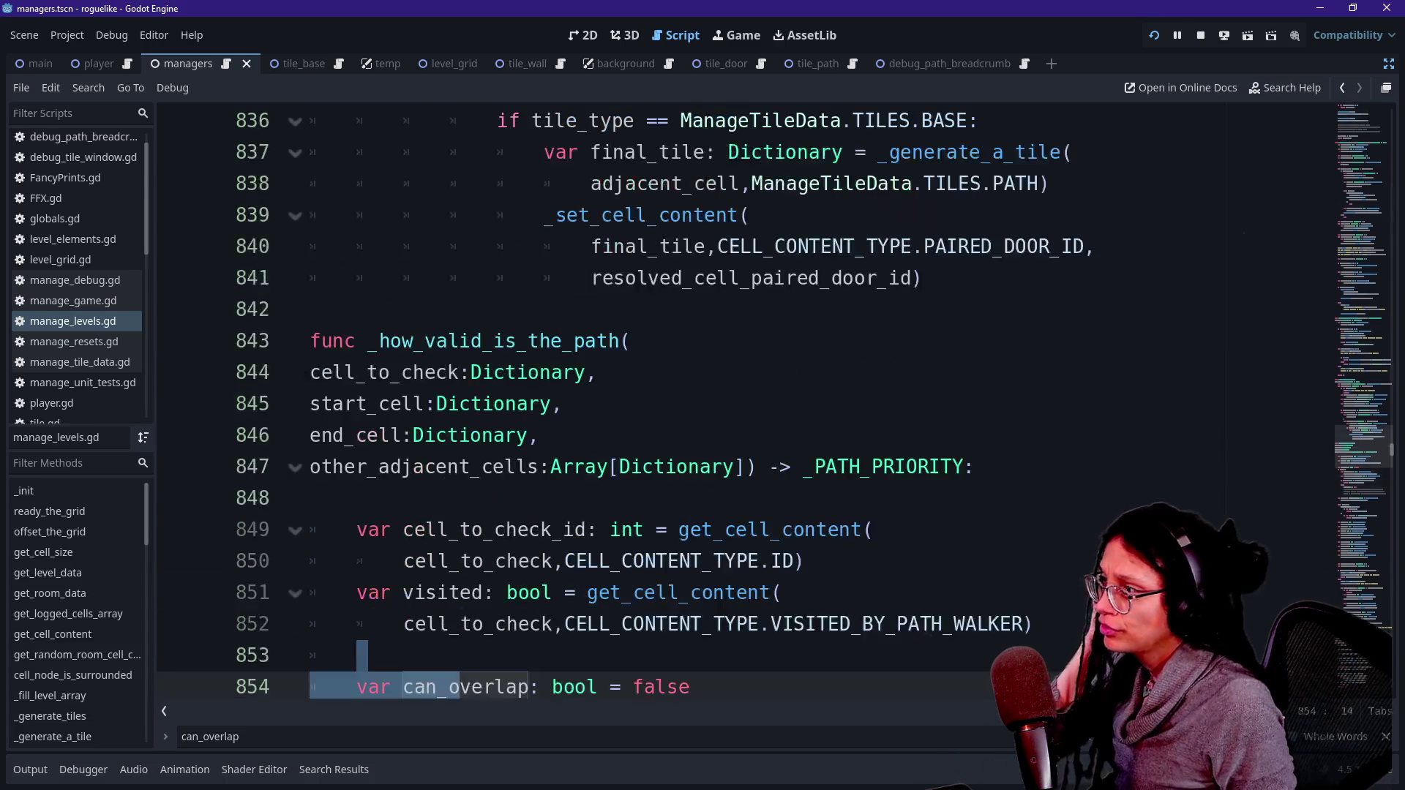
{"action": "scroll", "coordinate": [629, 402], "scroll_direction": "down", "scroll_amount": 1}
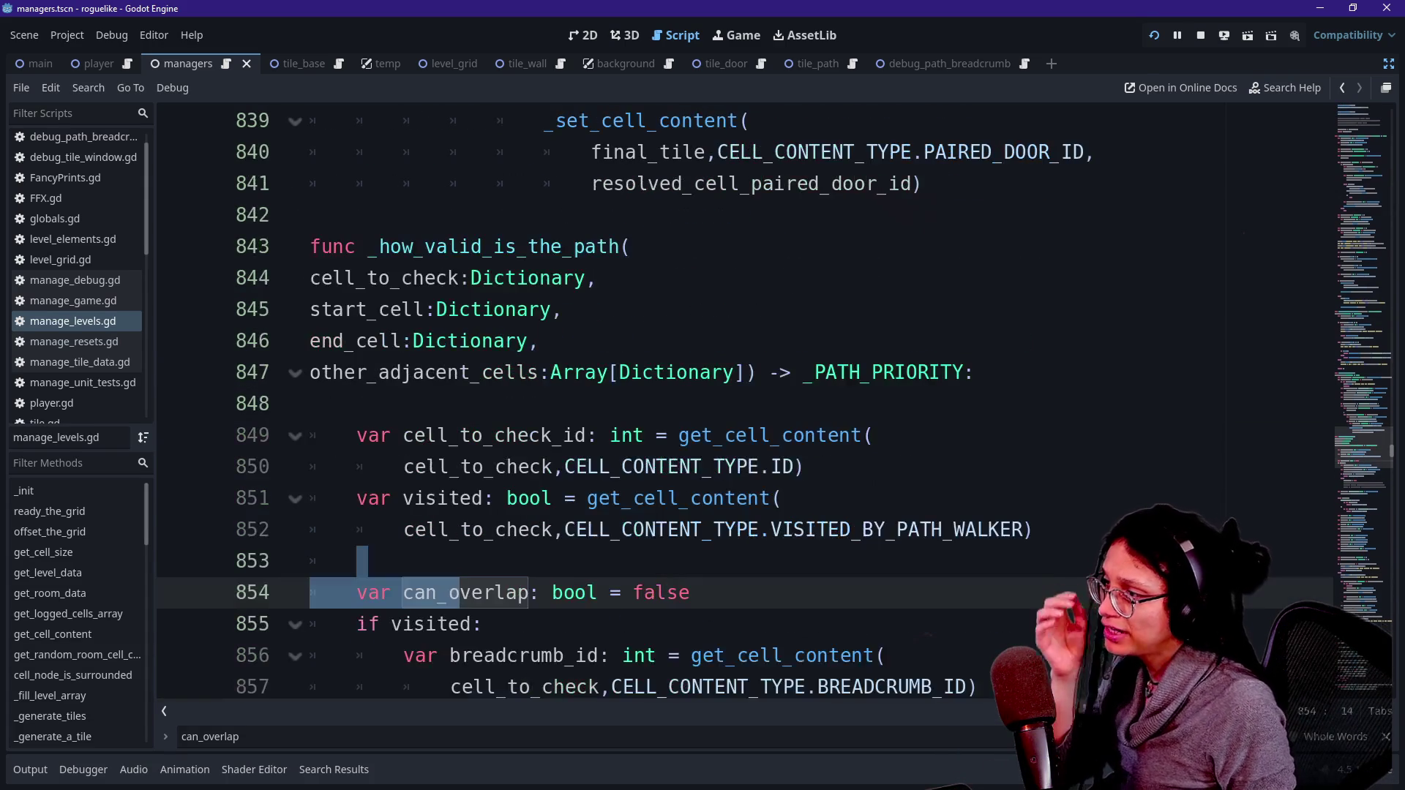
{"action": "key", "text": "Down"}
{"action": "key", "text": "Down"}
{"action": "key", "text": "Down"}
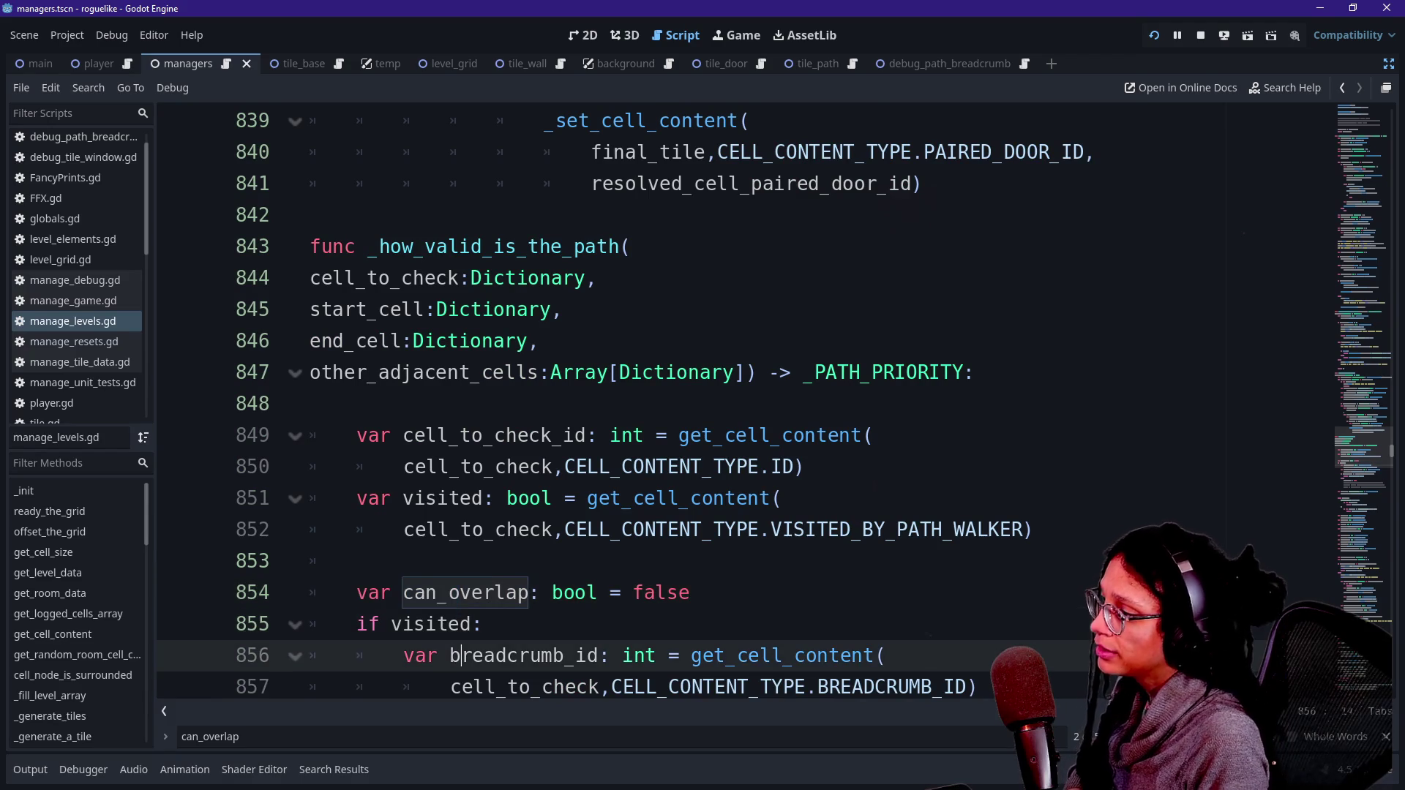
{"action": "key", "text": "Down"}
{"action": "key", "text": "Down"}
{"action": "key", "text": "Down"}
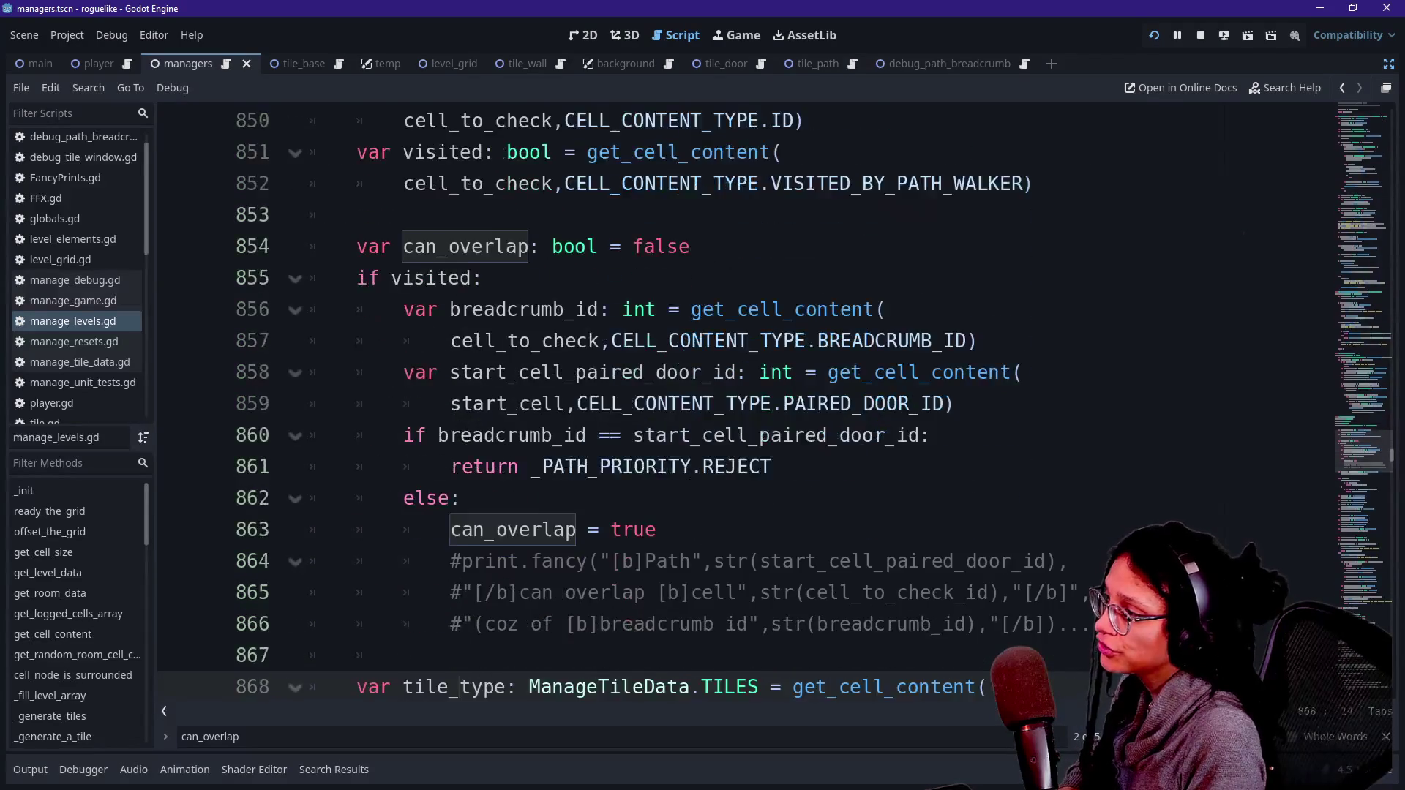
{"action": "key", "text": "Down"}
{"action": "key", "text": "Up"}
{"action": "key", "text": "Up"}
{"action": "key", "text": "Up"}
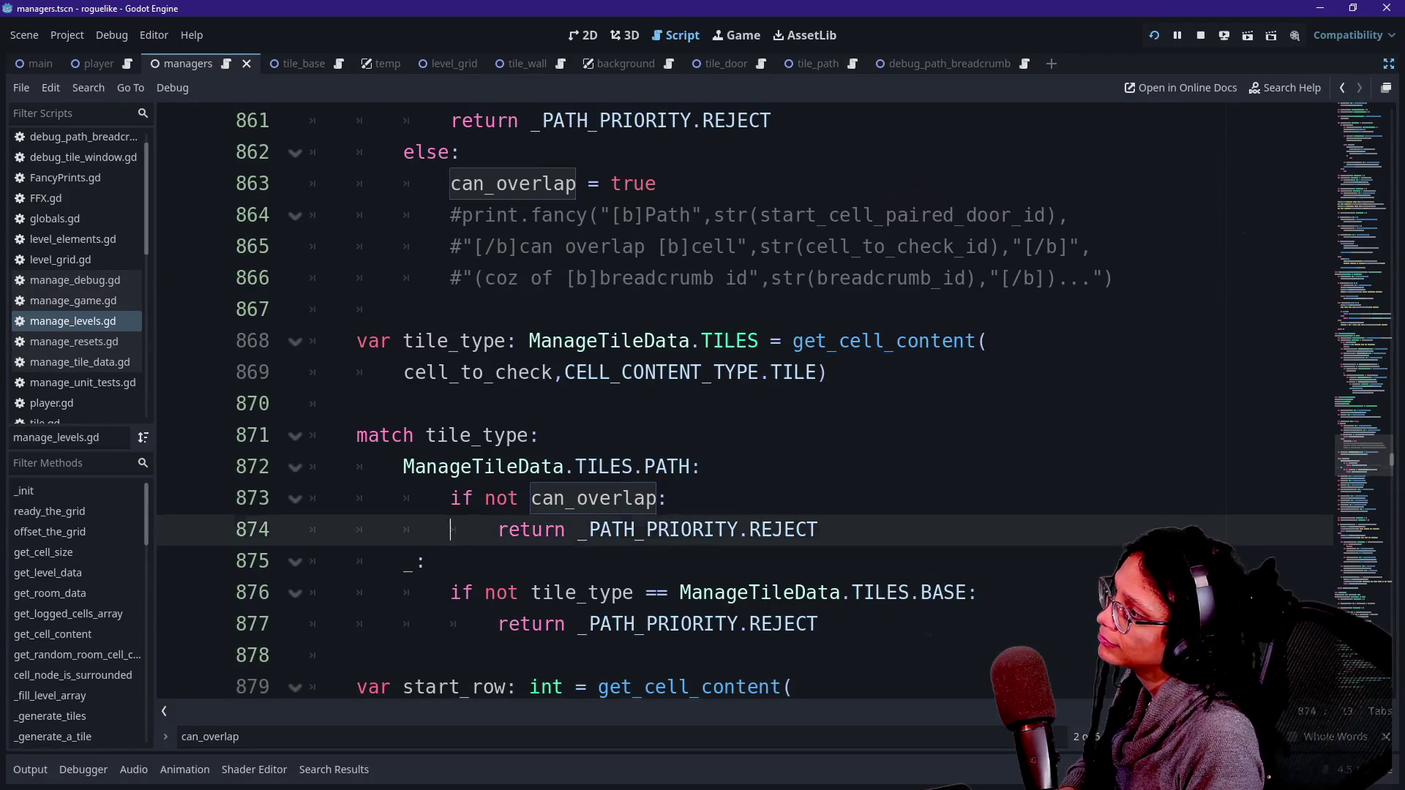
{"action": "key", "text": "Down"}
{"action": "key", "text": "Down"}
{"action": "key", "text": "Down"}
{"action": "key", "text": "Down"}
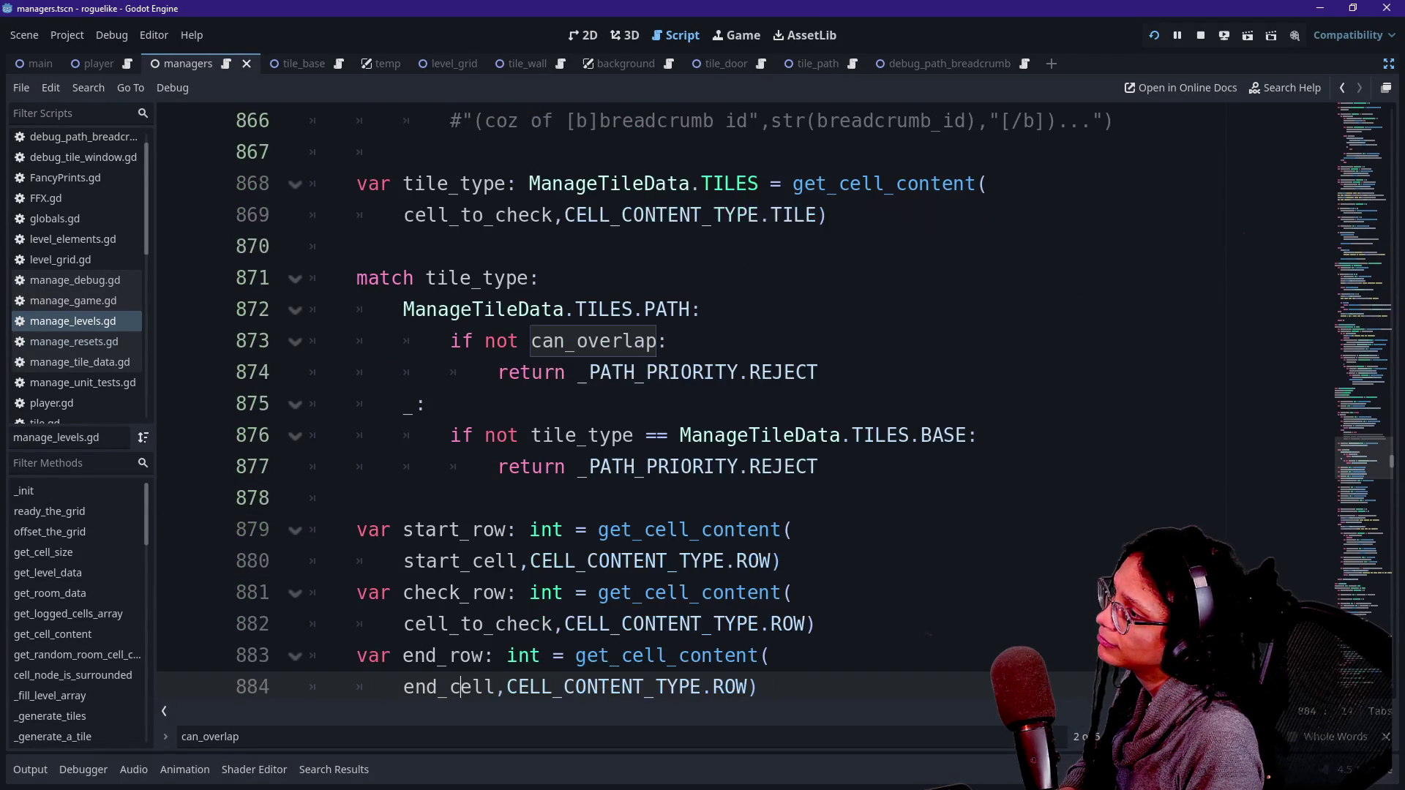
{"action": "key", "text": "Up"}
{"action": "key", "text": "Up"}
{"action": "key", "text": "Up"}
{"action": "key", "text": "Down"}
{"action": "key", "text": "Down"}
{"action": "key", "text": "Down"}
{"action": "key", "text": "Up"}
{"action": "key", "text": "Up"}
{"action": "key", "text": "Up"}
{"action": "key", "text": "Up"}
{"action": "key", "text": "Up"}
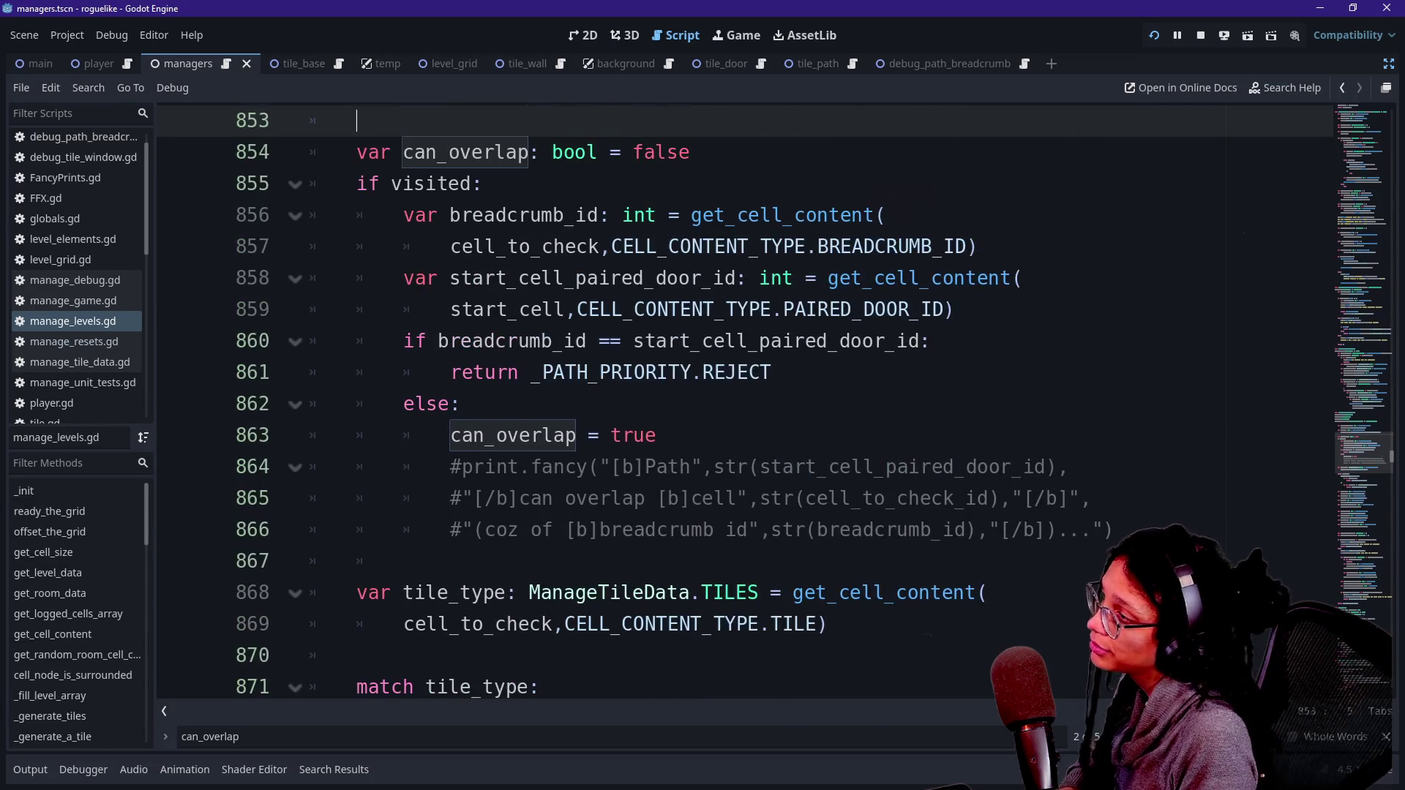
{"action": "key", "text": "Up"}
{"action": "key", "text": "Down"}
{"action": "key", "text": "Down"}
{"action": "key", "text": "Down"}
{"action": "key", "text": "Down"}
{"action": "key", "text": "Down"}
{"action": "key", "text": "Down"}
{"action": "key", "text": "Down"}
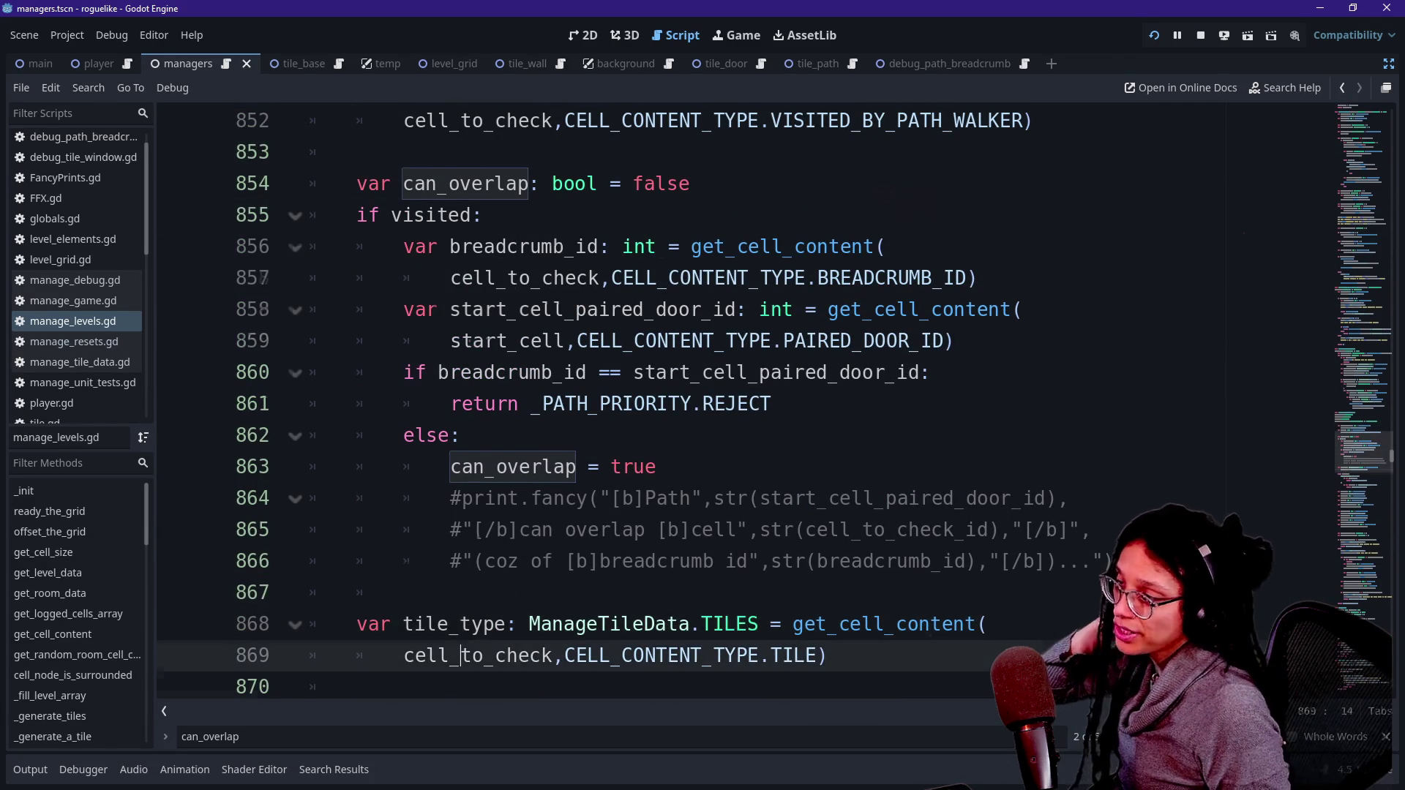
{"action": "key", "text": "Down"}
{"action": "key", "text": "Down"}
{"action": "key", "text": "Down"}
Step: Select the 'if not can_overlap' condition and the match tile_type line
{"action": "left_click", "coordinate": [512, 247]}
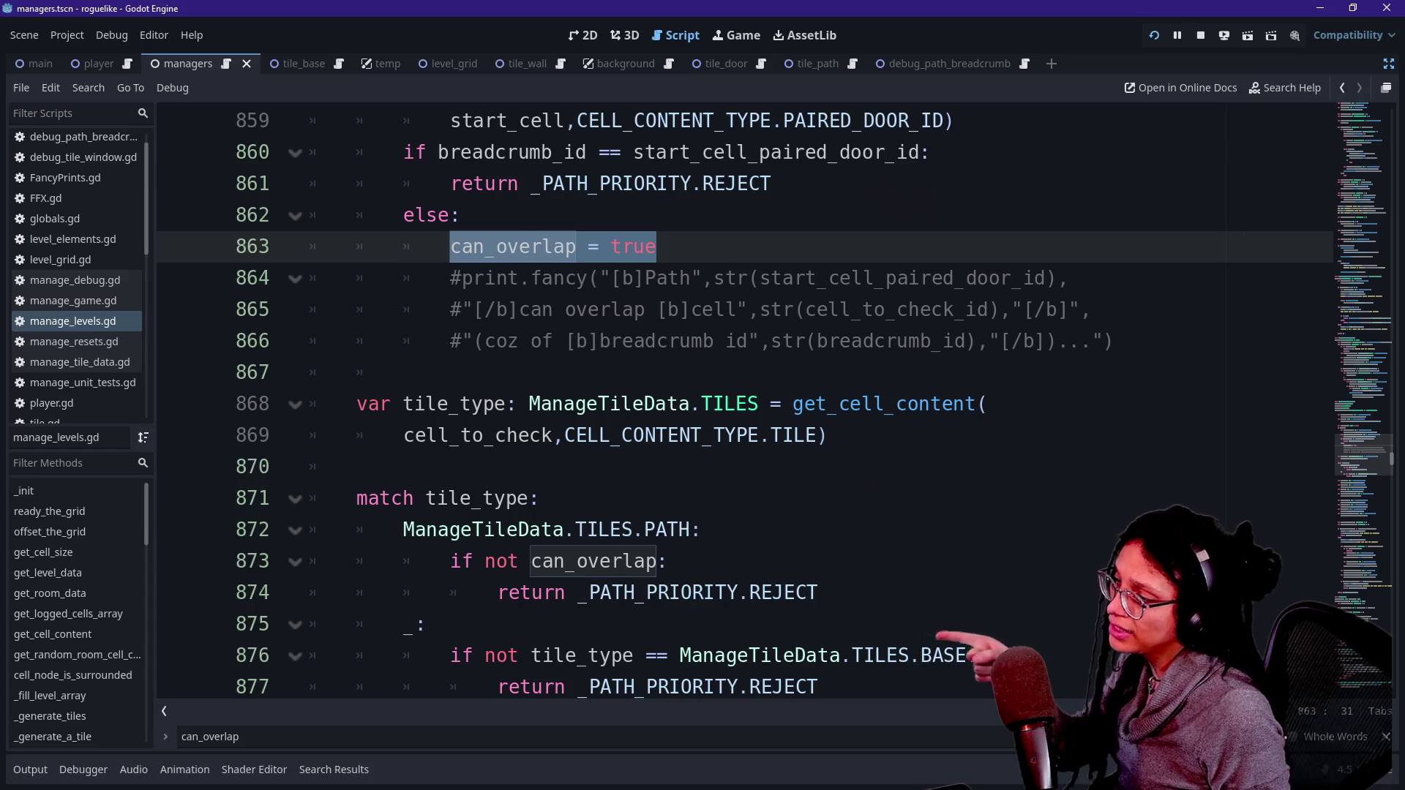
{"action": "left_click", "coordinate": [474, 561]}
{"action": "key", "text": "Home"}
{"action": "key", "text": "shift+End"}
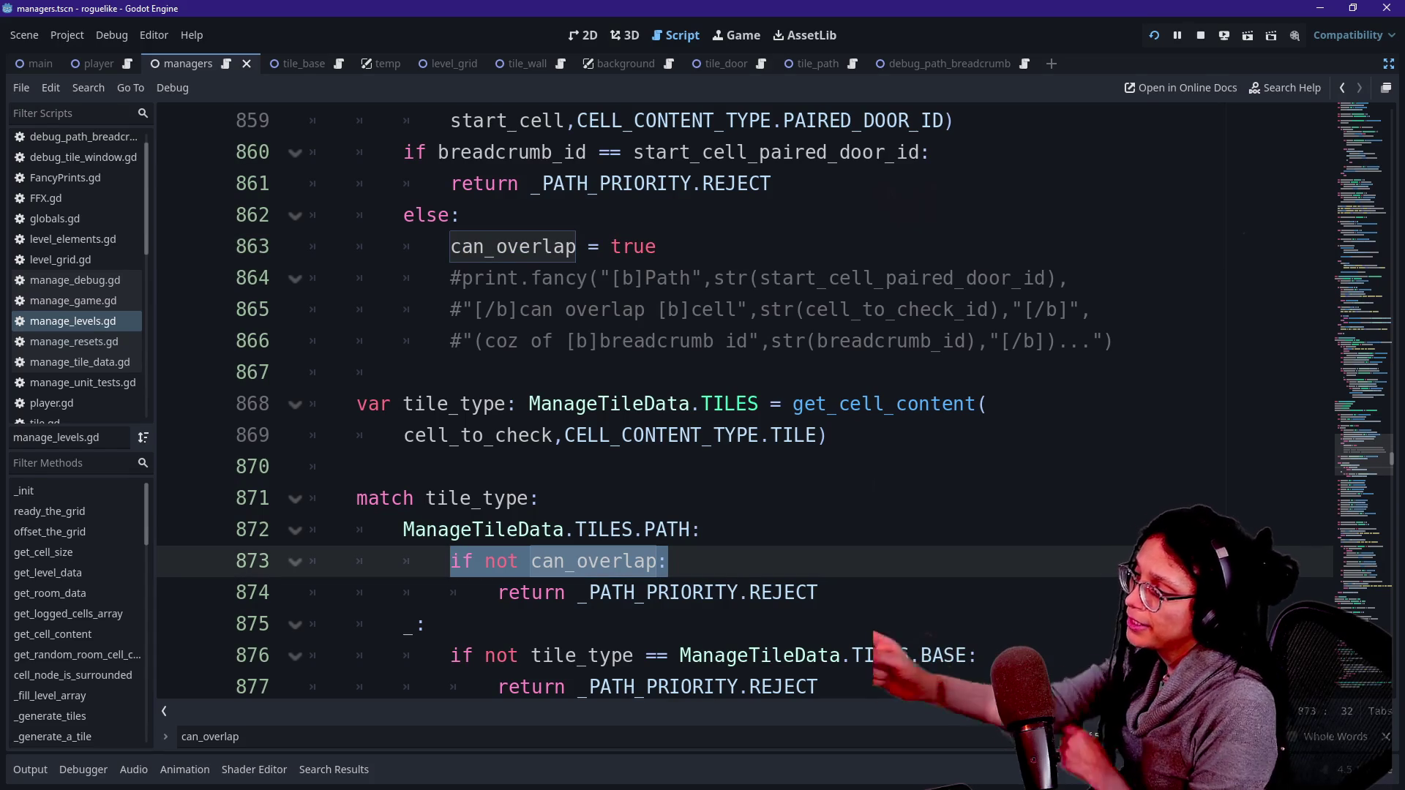
{"action": "key", "text": "Down"}
{"action": "key", "text": "Down"}
{"action": "key", "text": "Down"}
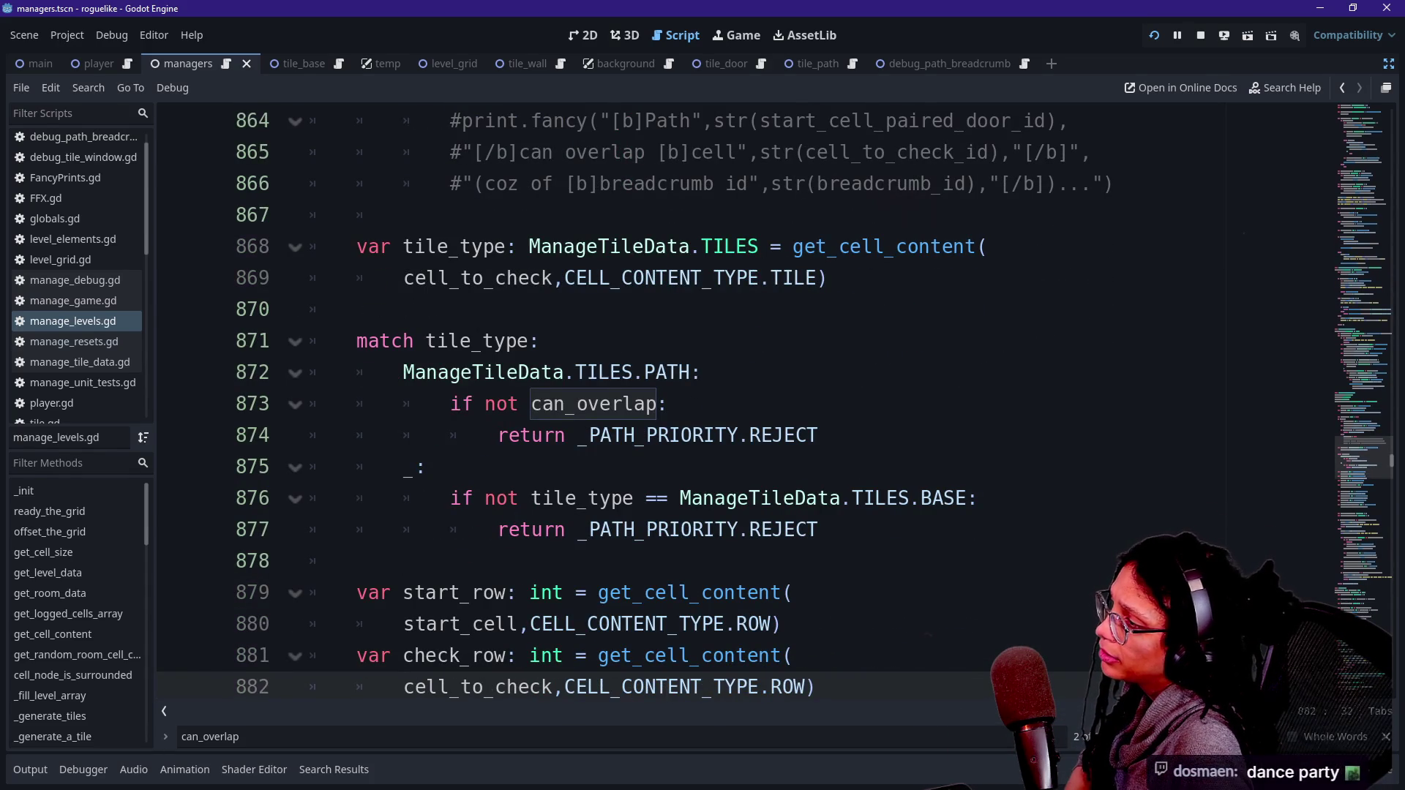
{"action": "key", "text": "Up"}
{"action": "key", "text": "Up"}
{"action": "key", "text": "Up"}
{"action": "key", "text": "Up"}
{"action": "key", "text": "Up"}
{"action": "key", "text": "shift+Down"}
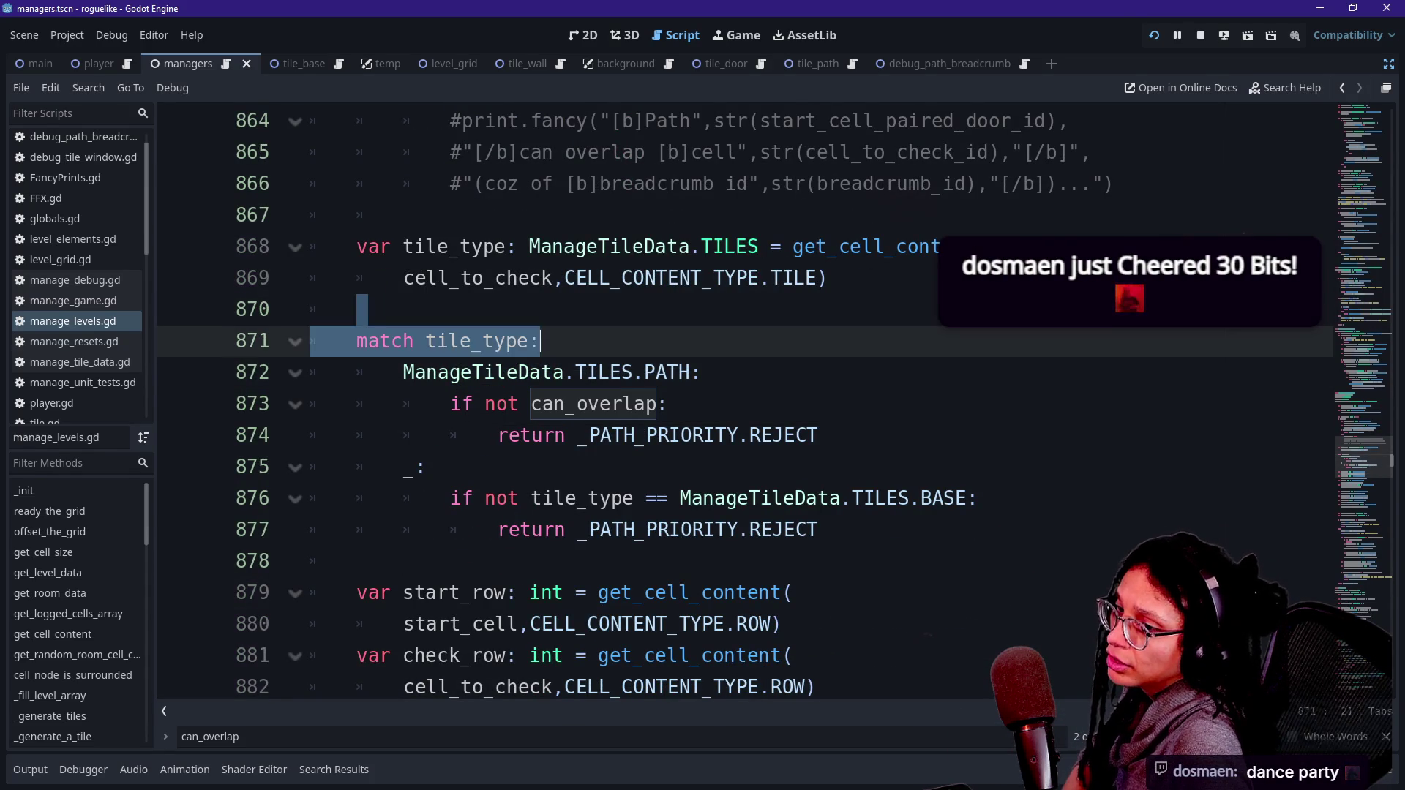
{"action": "left_click", "coordinate": [427, 467]}
{"action": "left_click", "coordinate": [662, 404]}
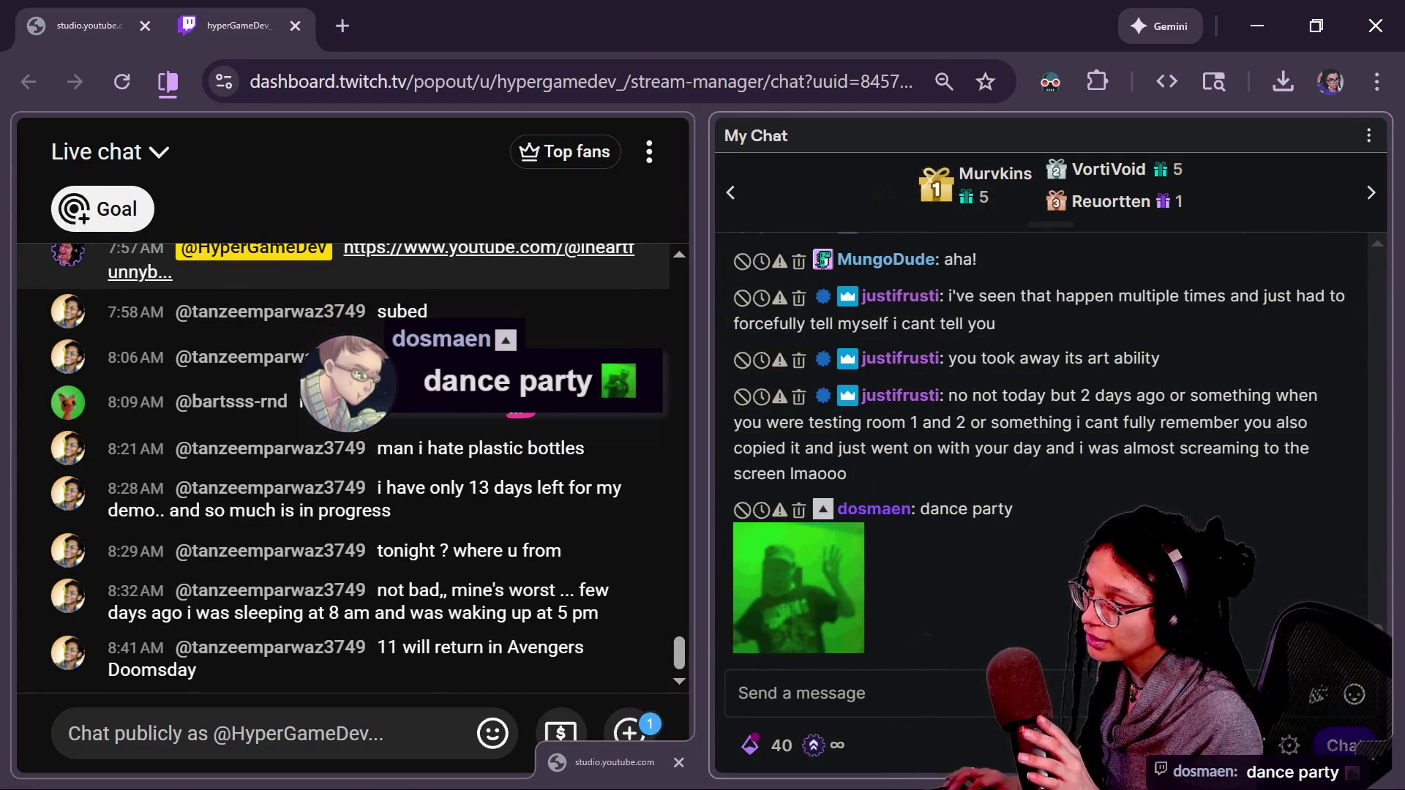
{"action": "key", "text": "alt+Tab"}
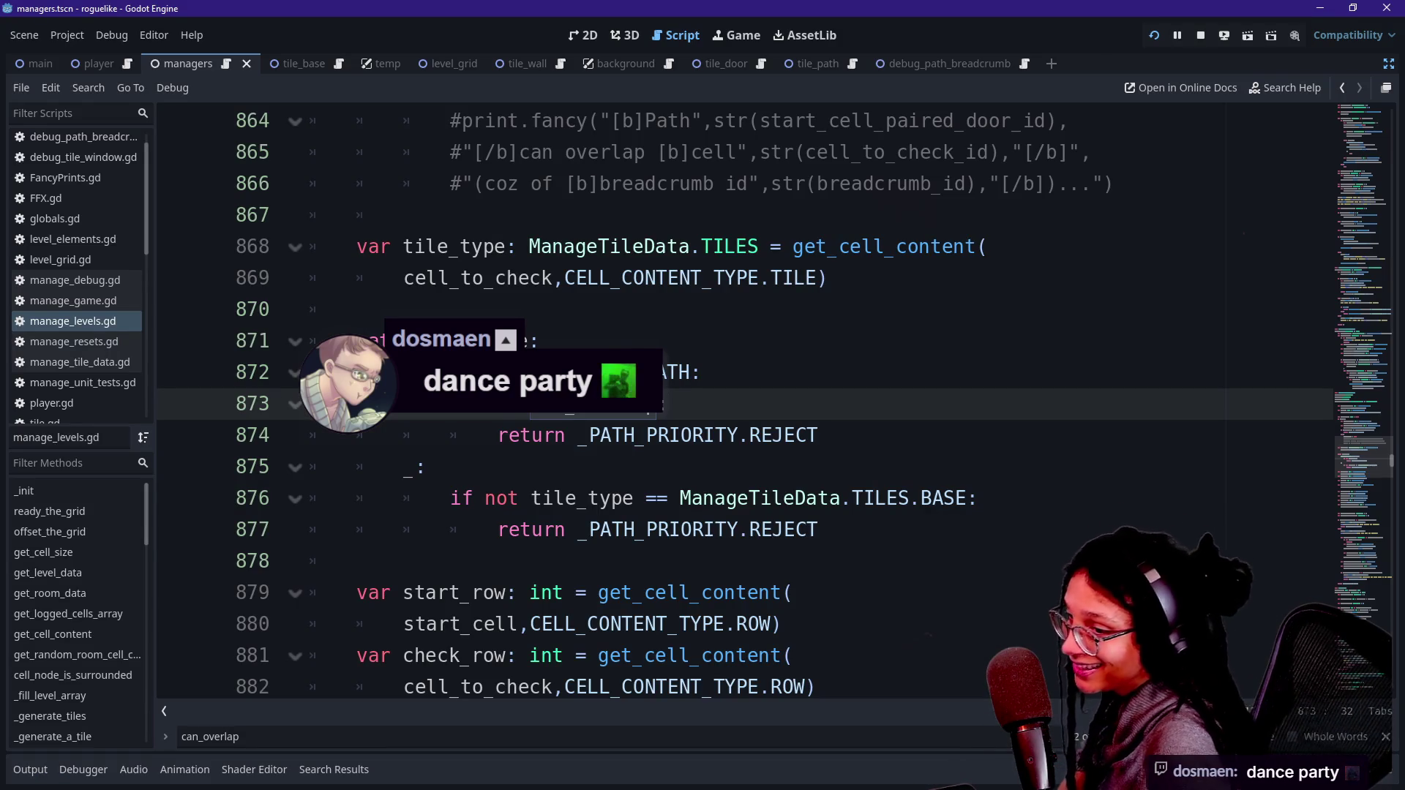
{"action": "left_click", "coordinate": [421, 467]}
{"action": "left_click", "coordinate": [716, 529]}
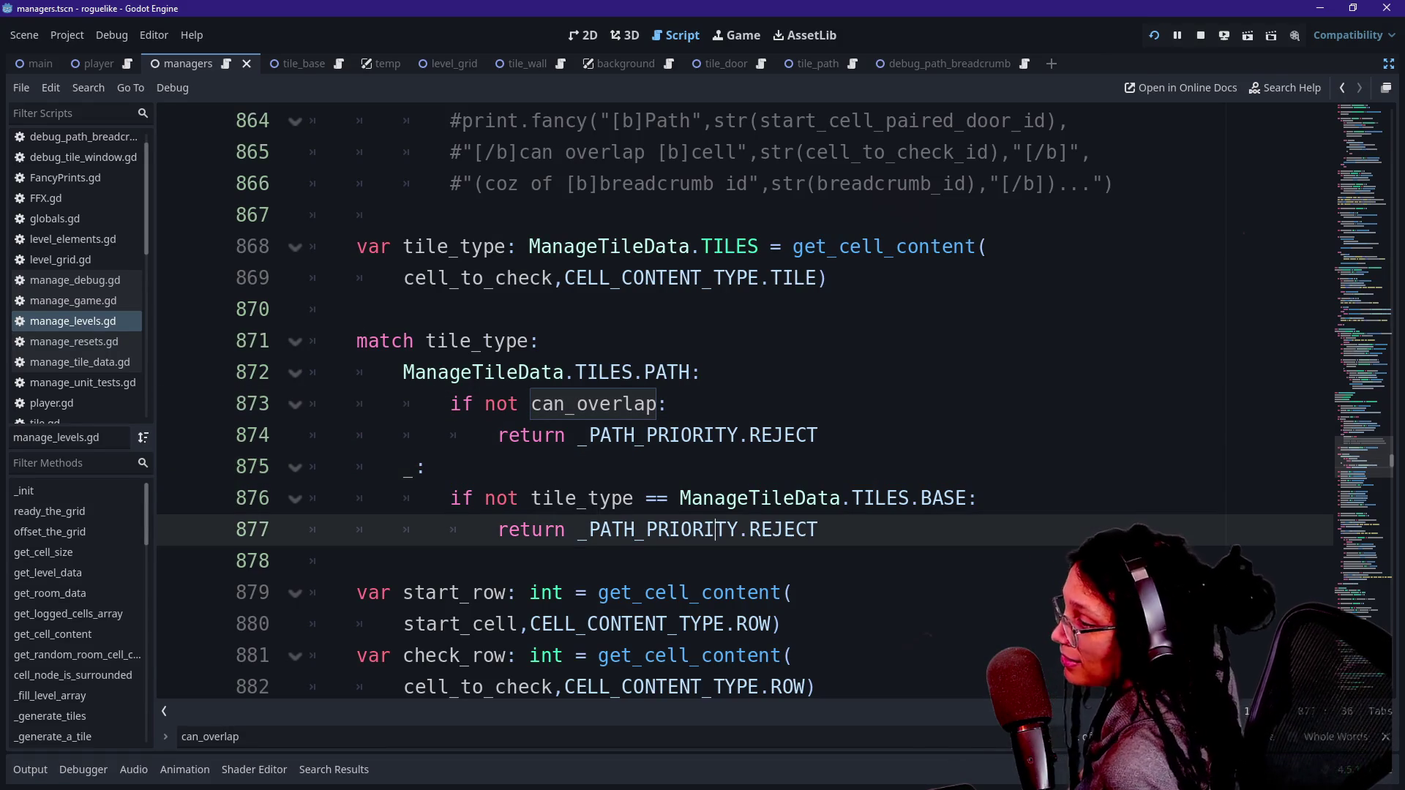
{"action": "key", "text": "Up"}
{"action": "left_click", "coordinate": [796, 436]}
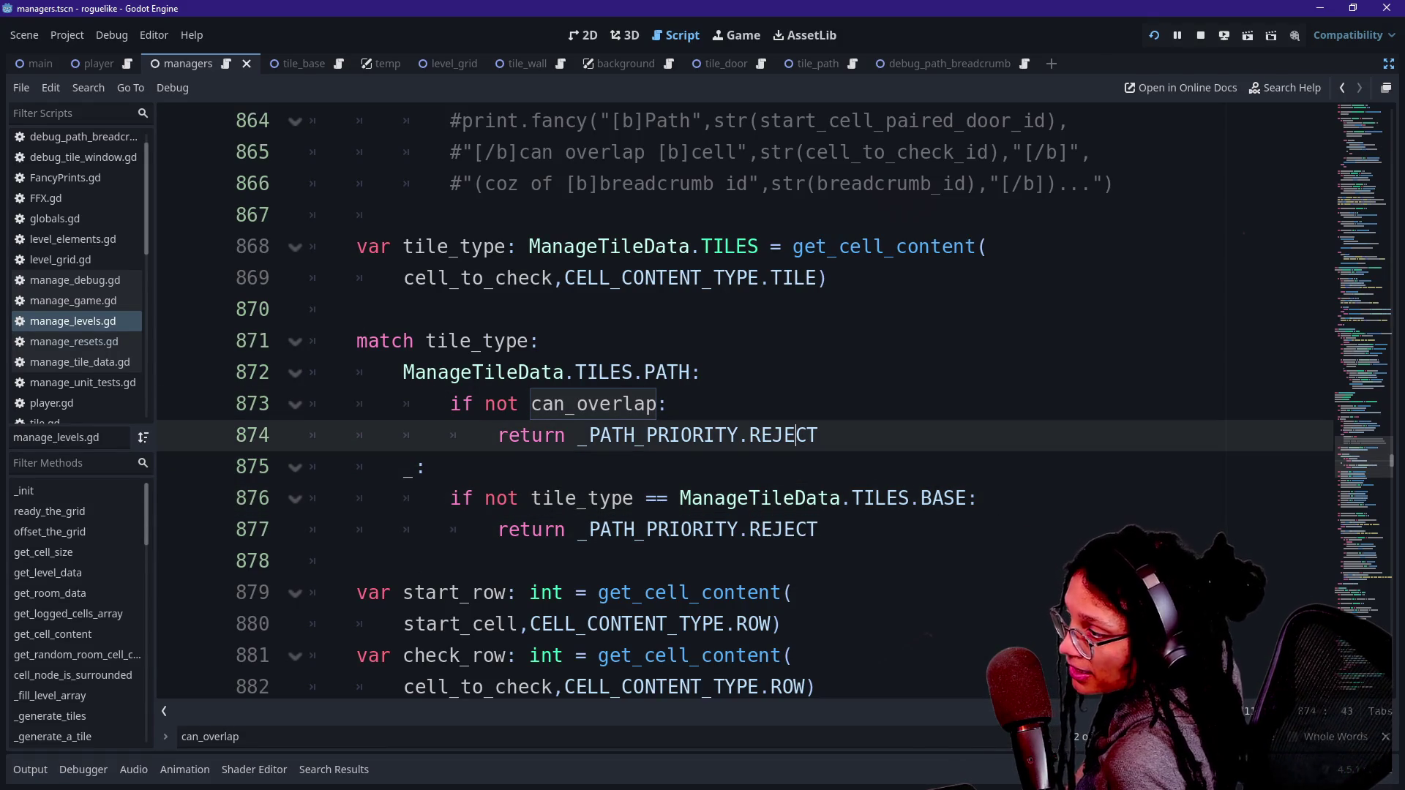
{"action": "left_click", "coordinate": [427, 467]}
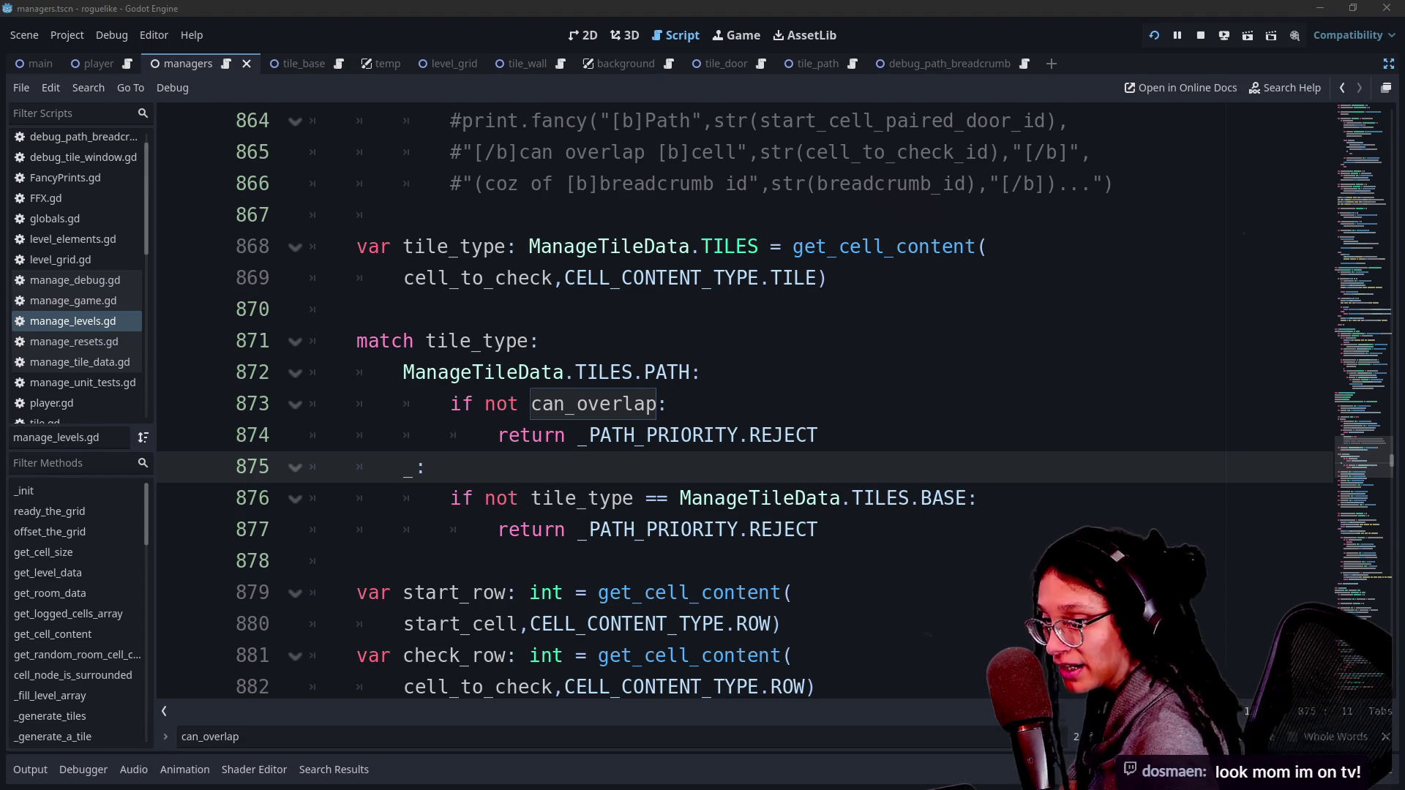
{"action": "left_click", "coordinate": [669, 404]}
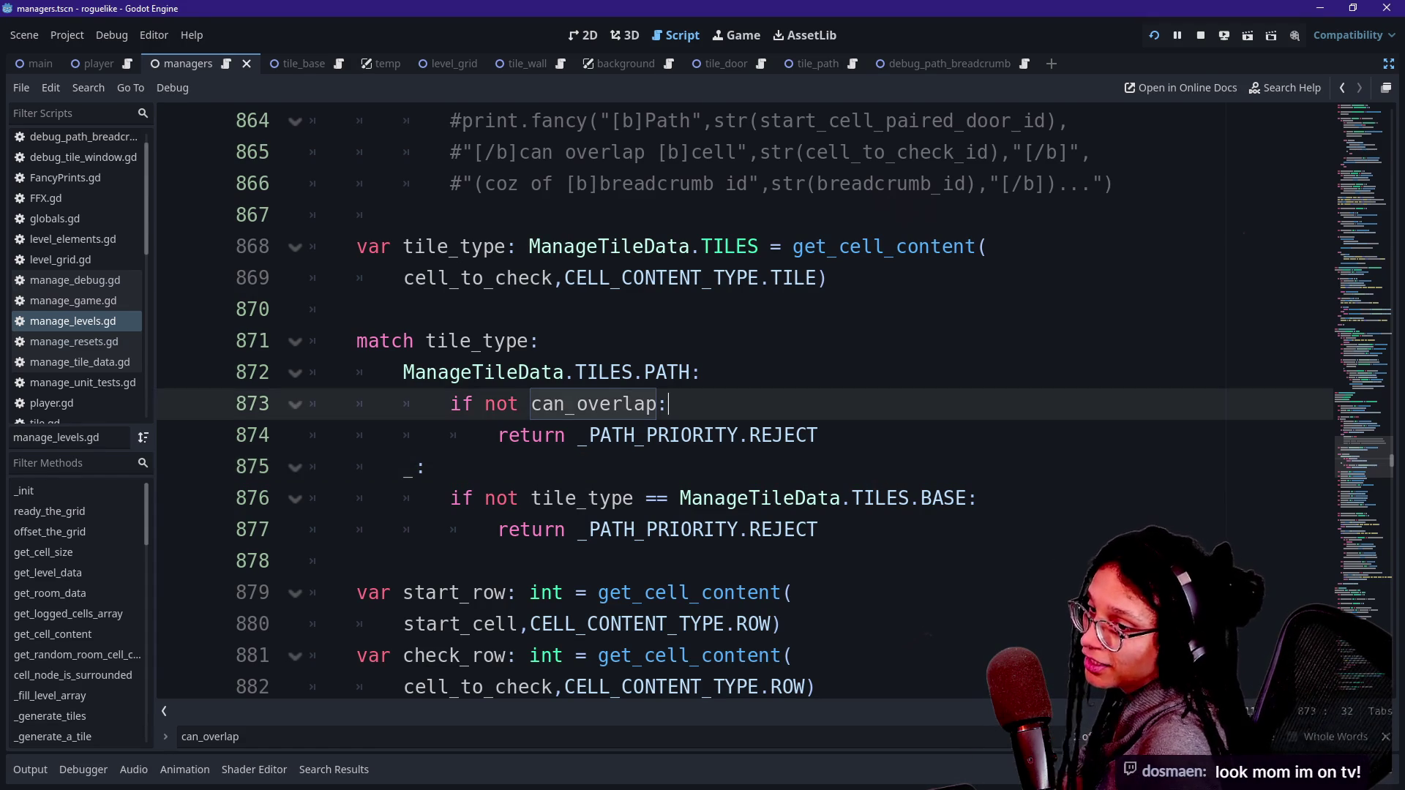
{"action": "key", "text": "alt+Tab"}
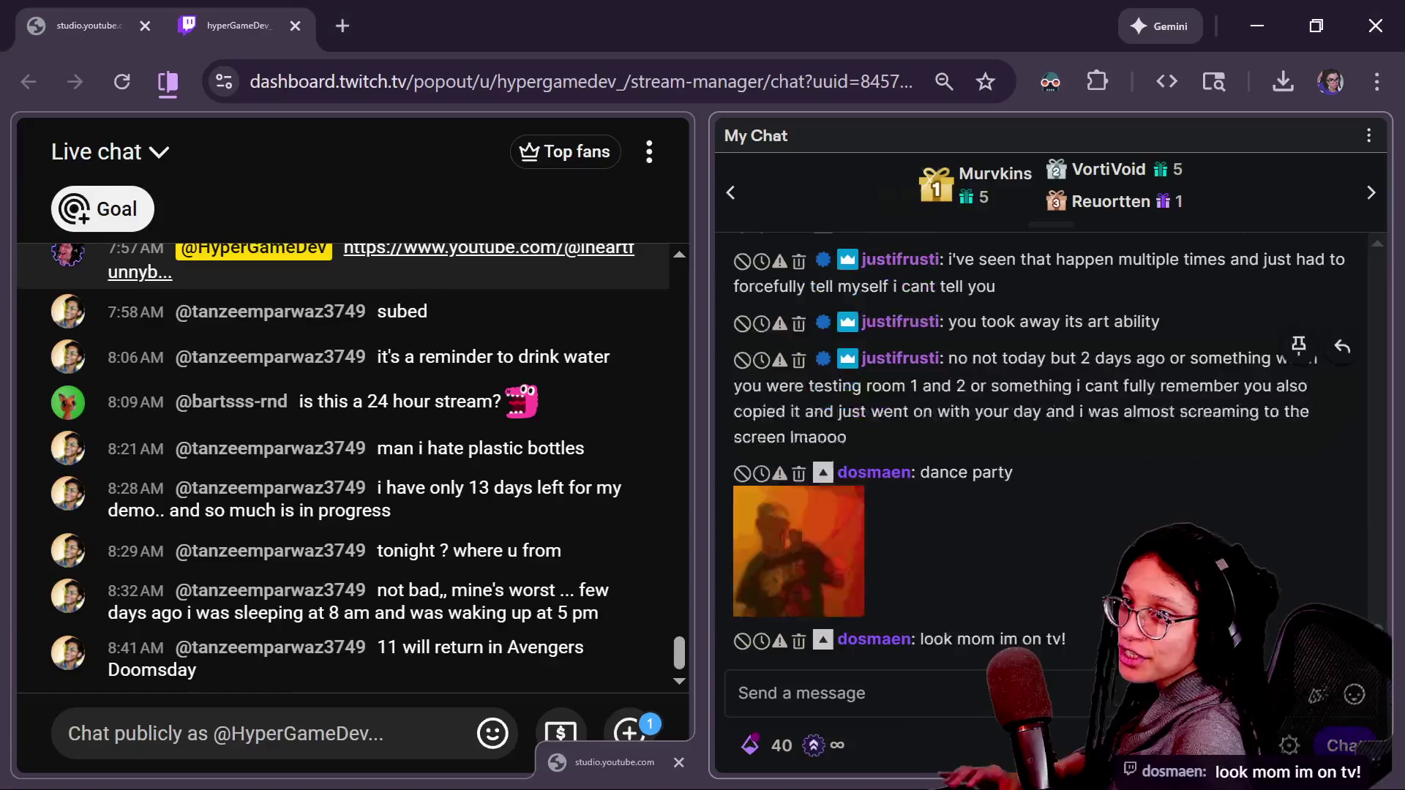
{"action": "left_click", "coordinate": [852, 530]}
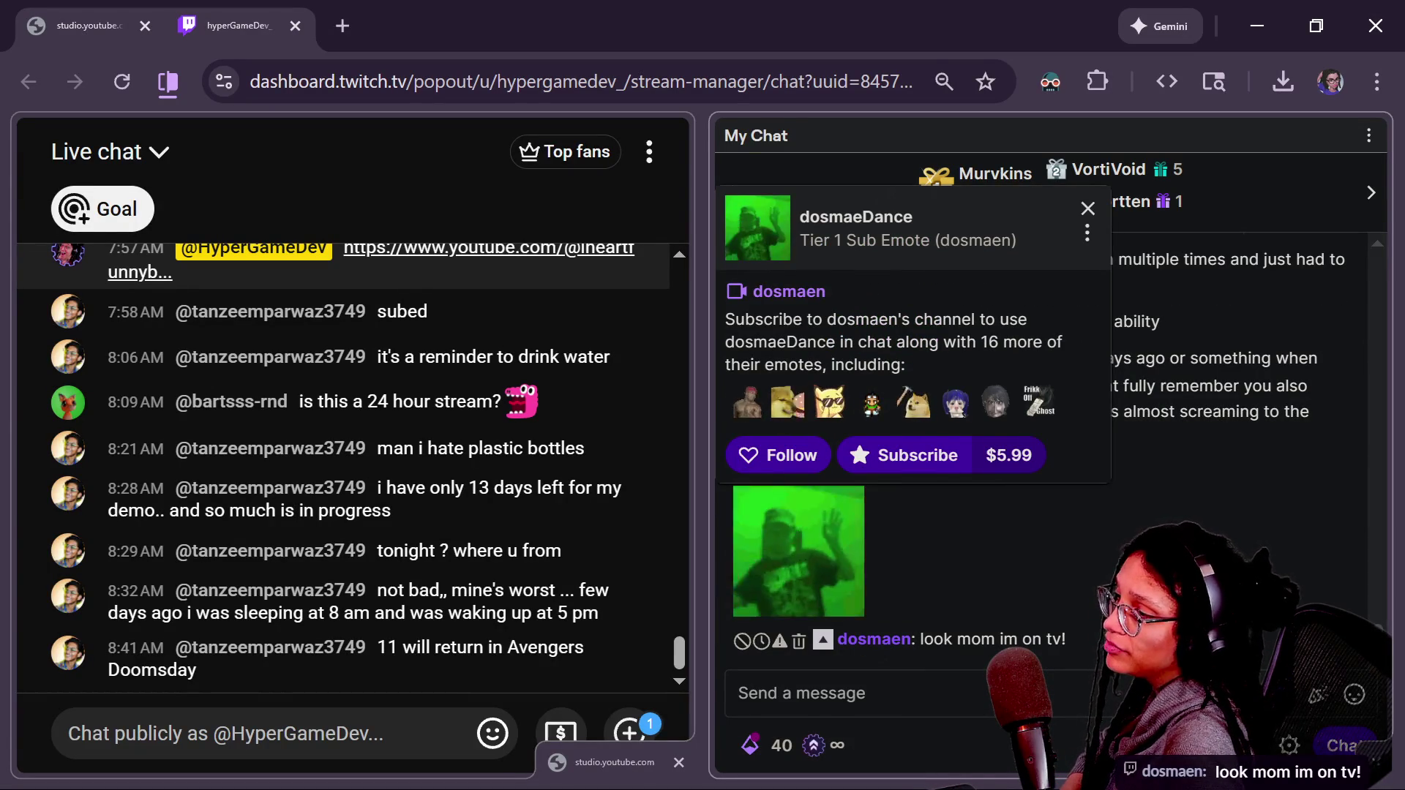
{"action": "mouse_move", "coordinate": [1113, 496]}
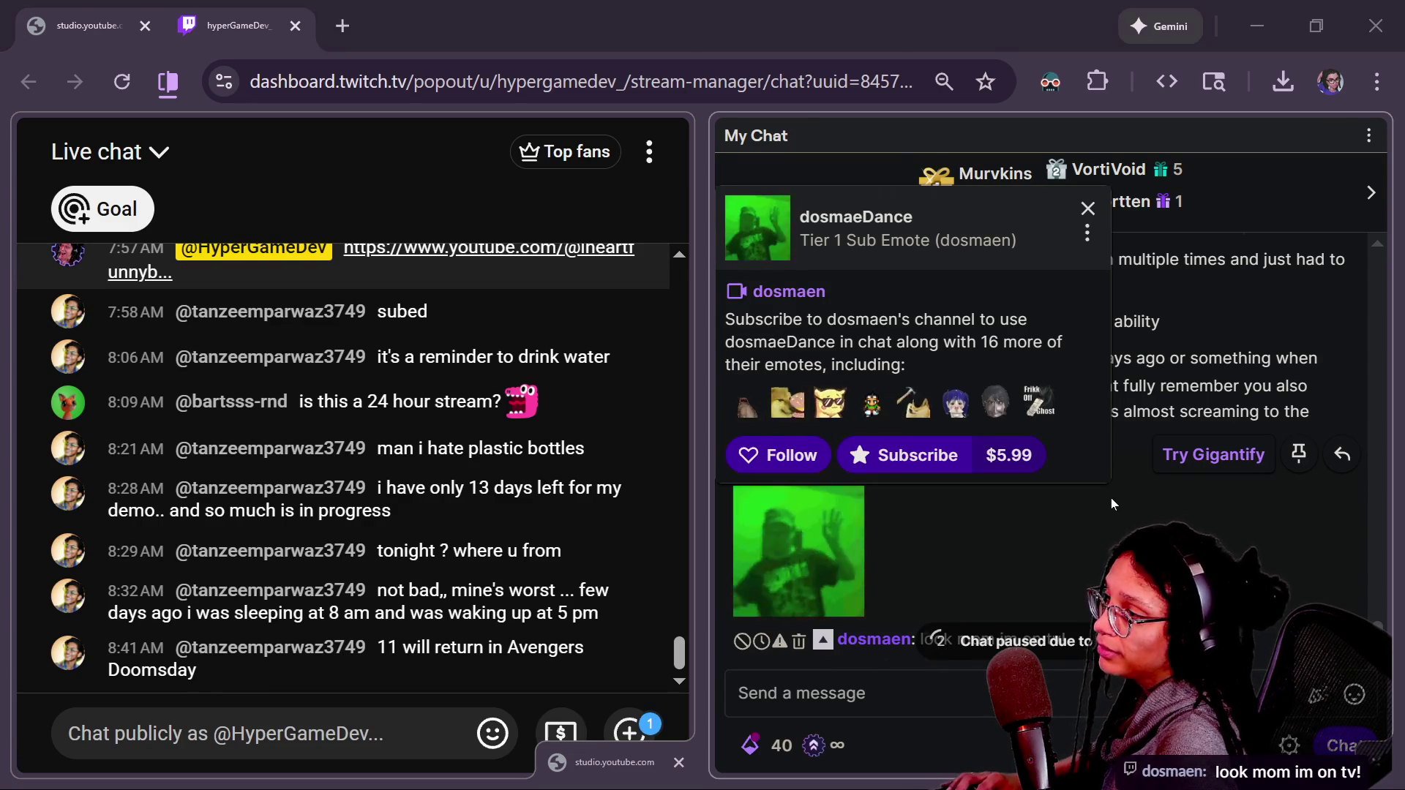
{"action": "key", "text": "alt+Tab"}
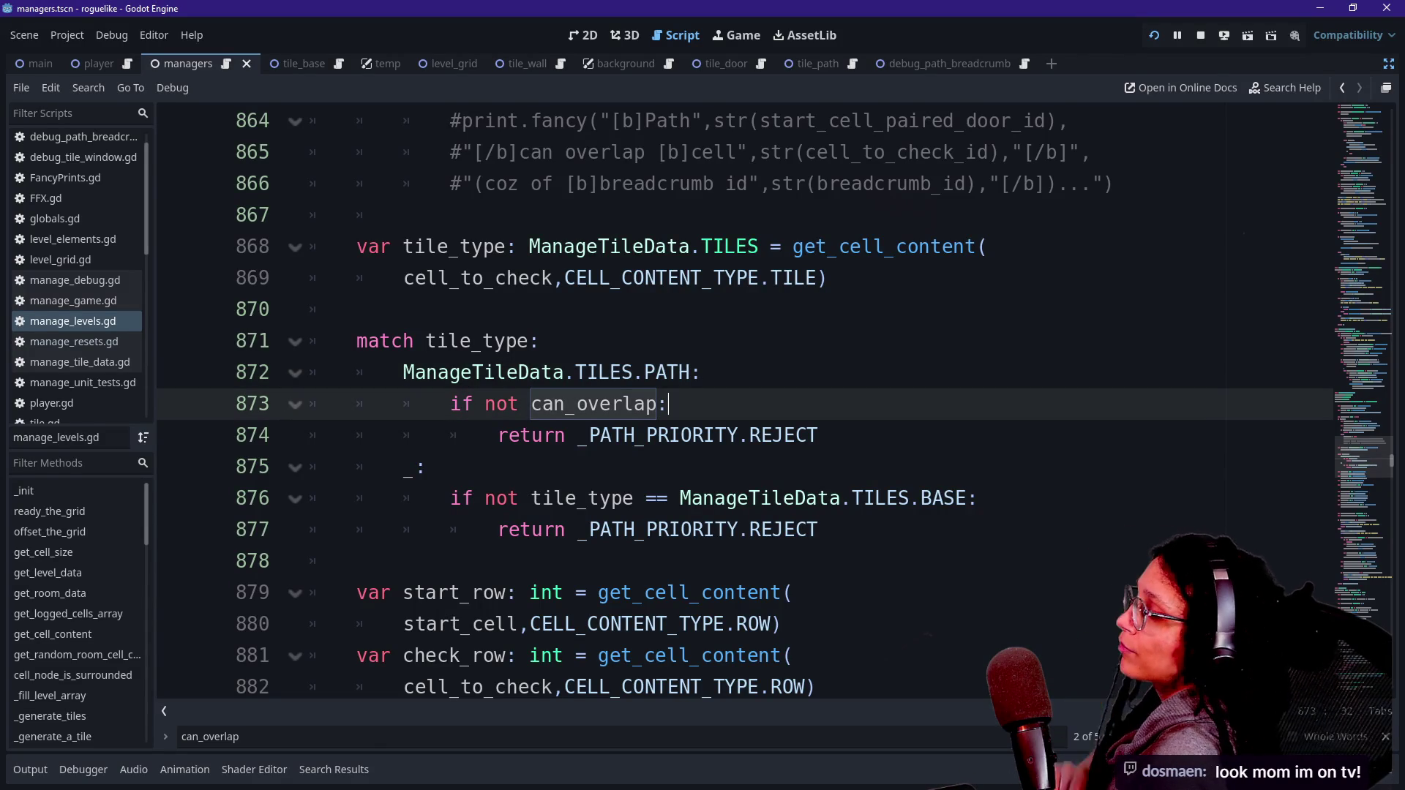
{"action": "key", "text": "Down"}
{"action": "key", "text": "Up"}
Step: Review the match tile_type line and its TILES.PATH case in manage_levels.gd
{"action": "key", "text": "Up"}
{"action": "key", "text": "Down"}
{"action": "key", "text": "Down"}
{"action": "key", "text": "Up"}
{"action": "key", "text": "Up"}
{"action": "key", "text": "Down"}
{"action": "key", "text": "Down"}
{"action": "key", "text": "Up"}
{"action": "key", "text": "Up"}
{"action": "key", "text": "Down"}
{"action": "key", "text": "Down"}
{"action": "key", "text": "Up"}
{"action": "key", "text": "Up"}
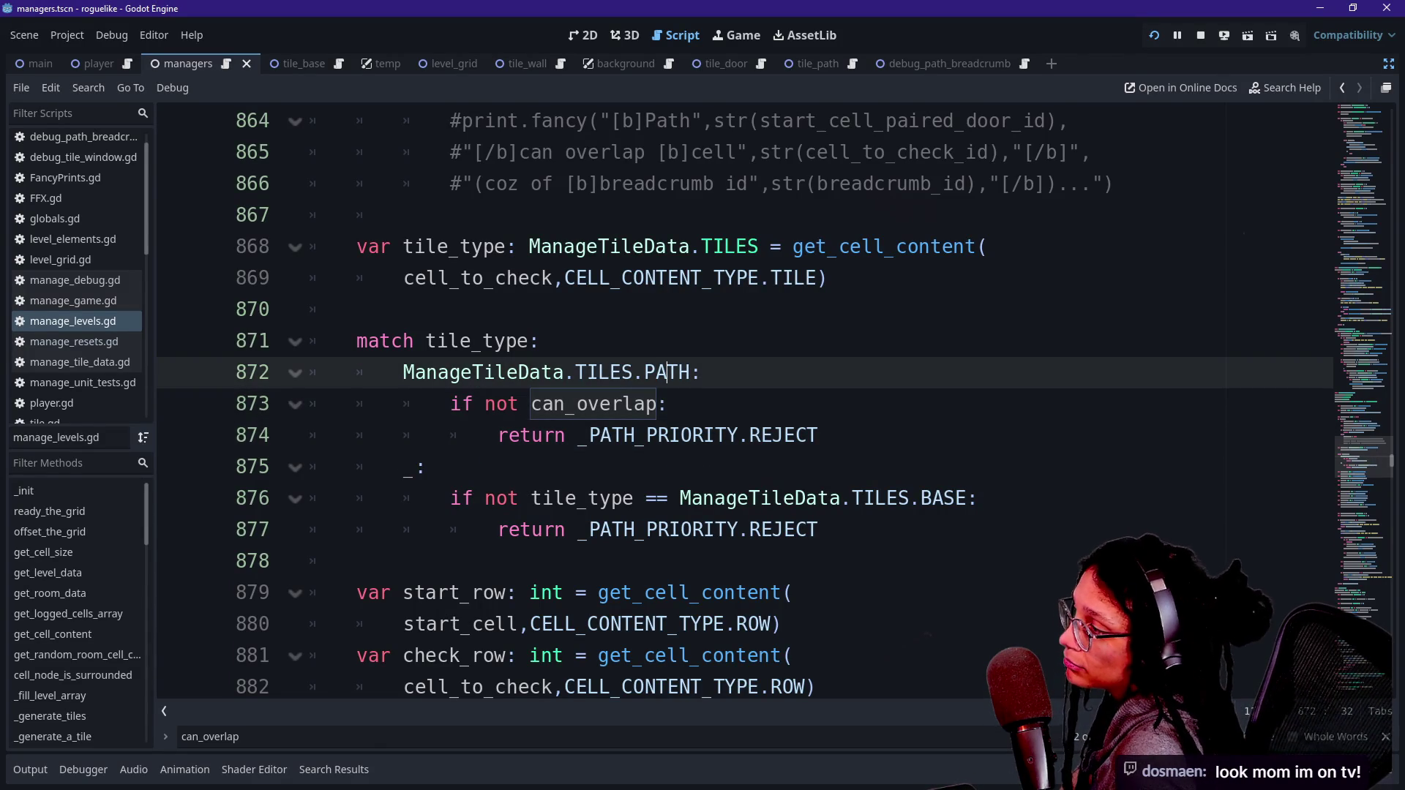
{"action": "key", "text": "Up"}
{"action": "key", "text": "Down"}
{"action": "key", "text": "Down"}
{"action": "key", "text": "Up"}
{"action": "key", "text": "Down"}
{"action": "key", "text": "Up"}
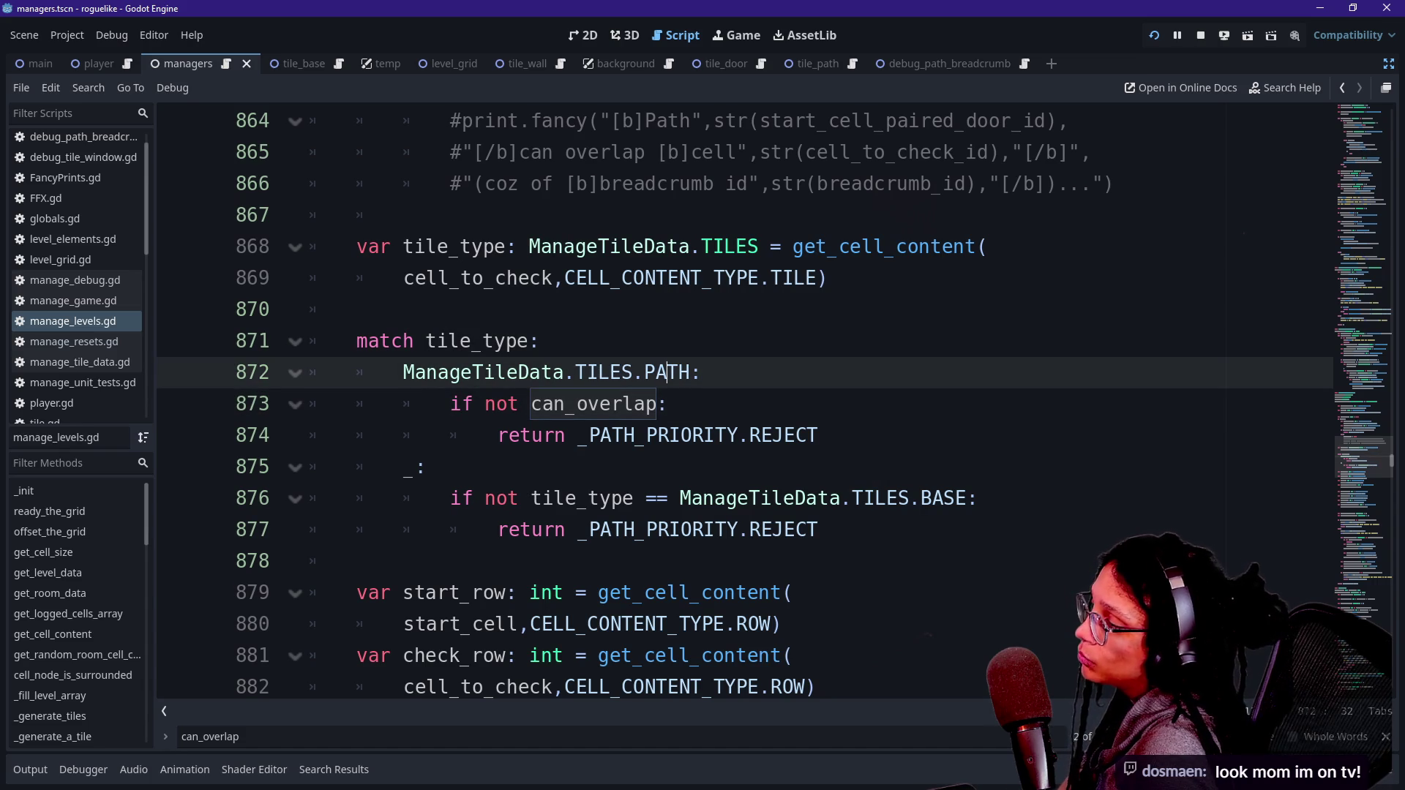
{"action": "key", "text": "Down"}
{"action": "key", "text": "Up"}
{"action": "key", "text": "Up"}
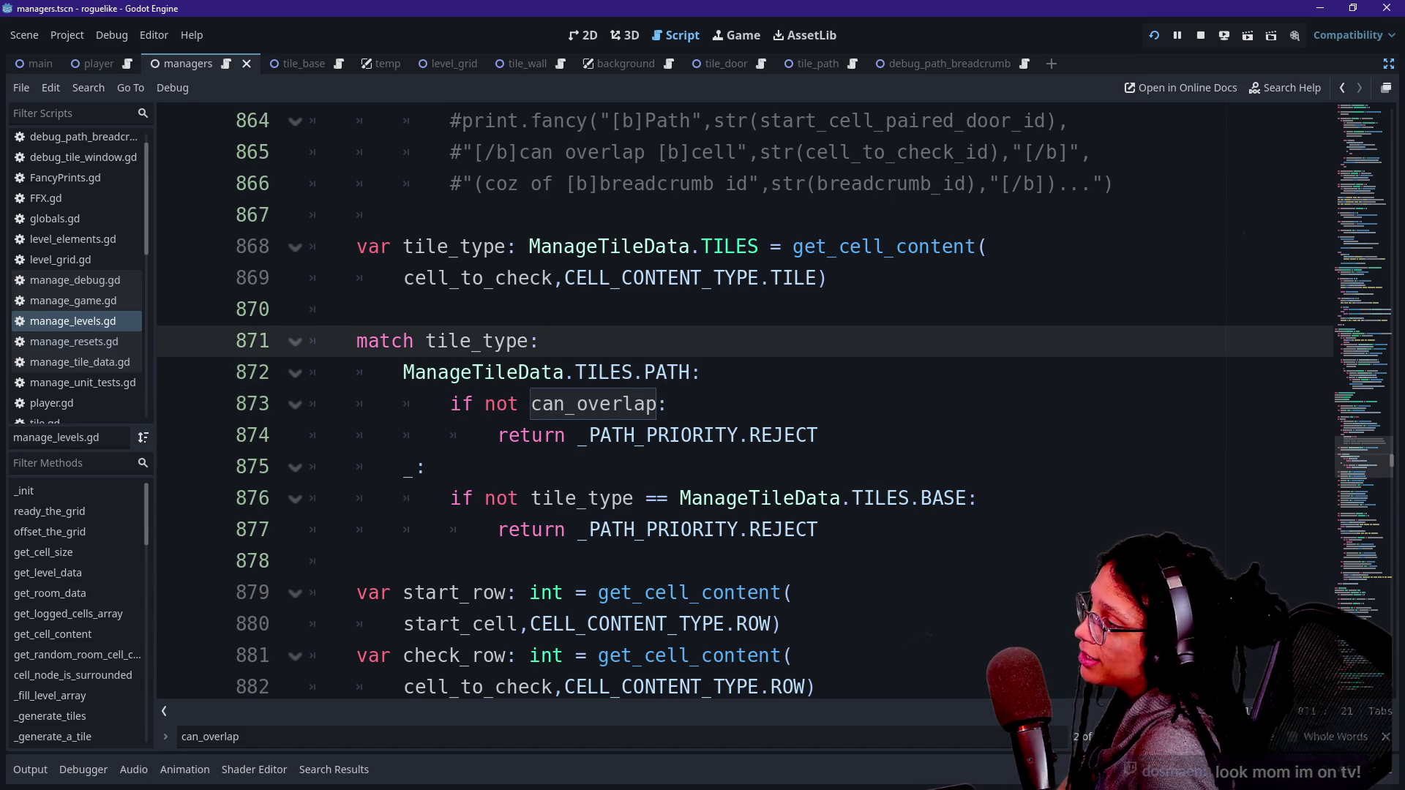
{"action": "key", "text": "Down"}
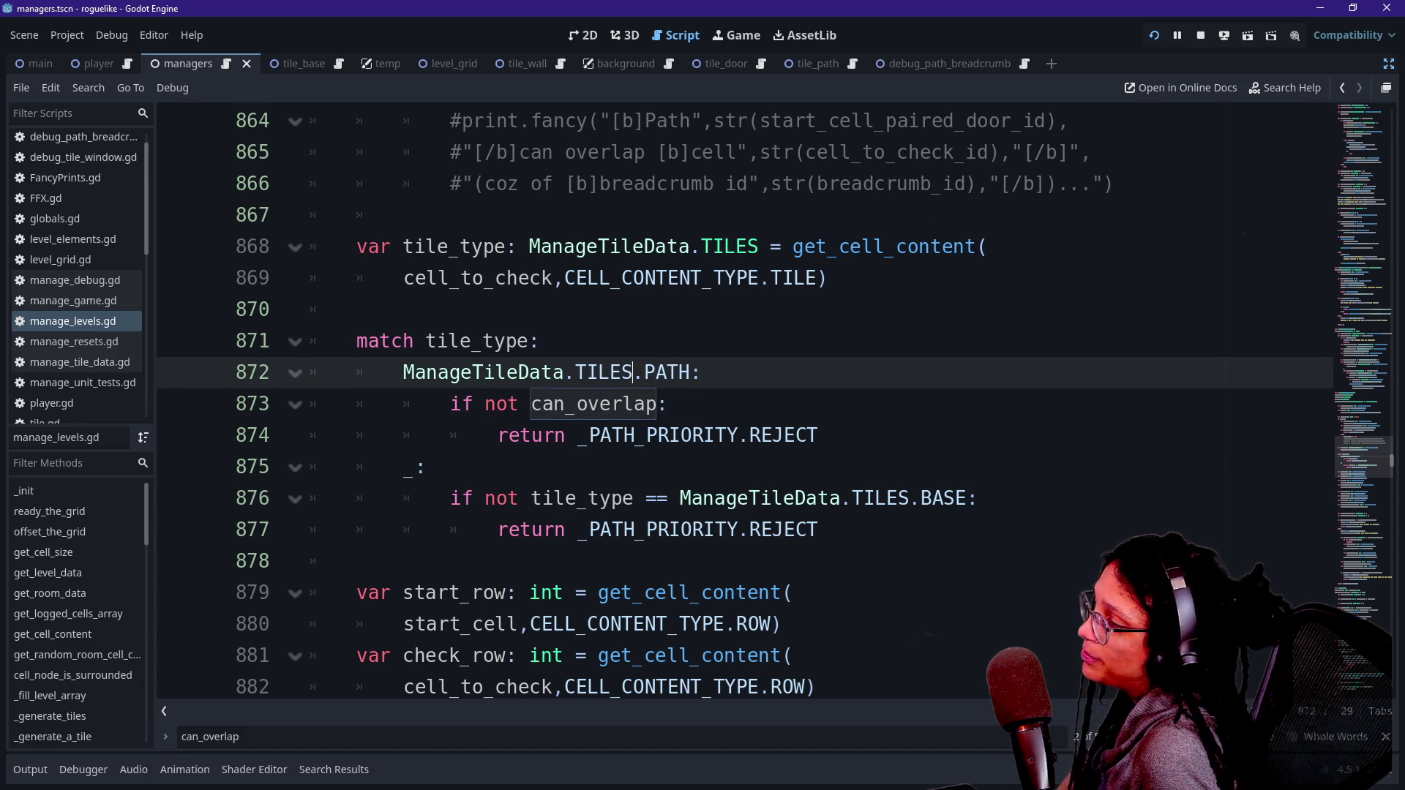
Step: Inspect the can_overlap condition, its reject returns and the default case near lines 875–876
{"action": "key", "text": "Down"}
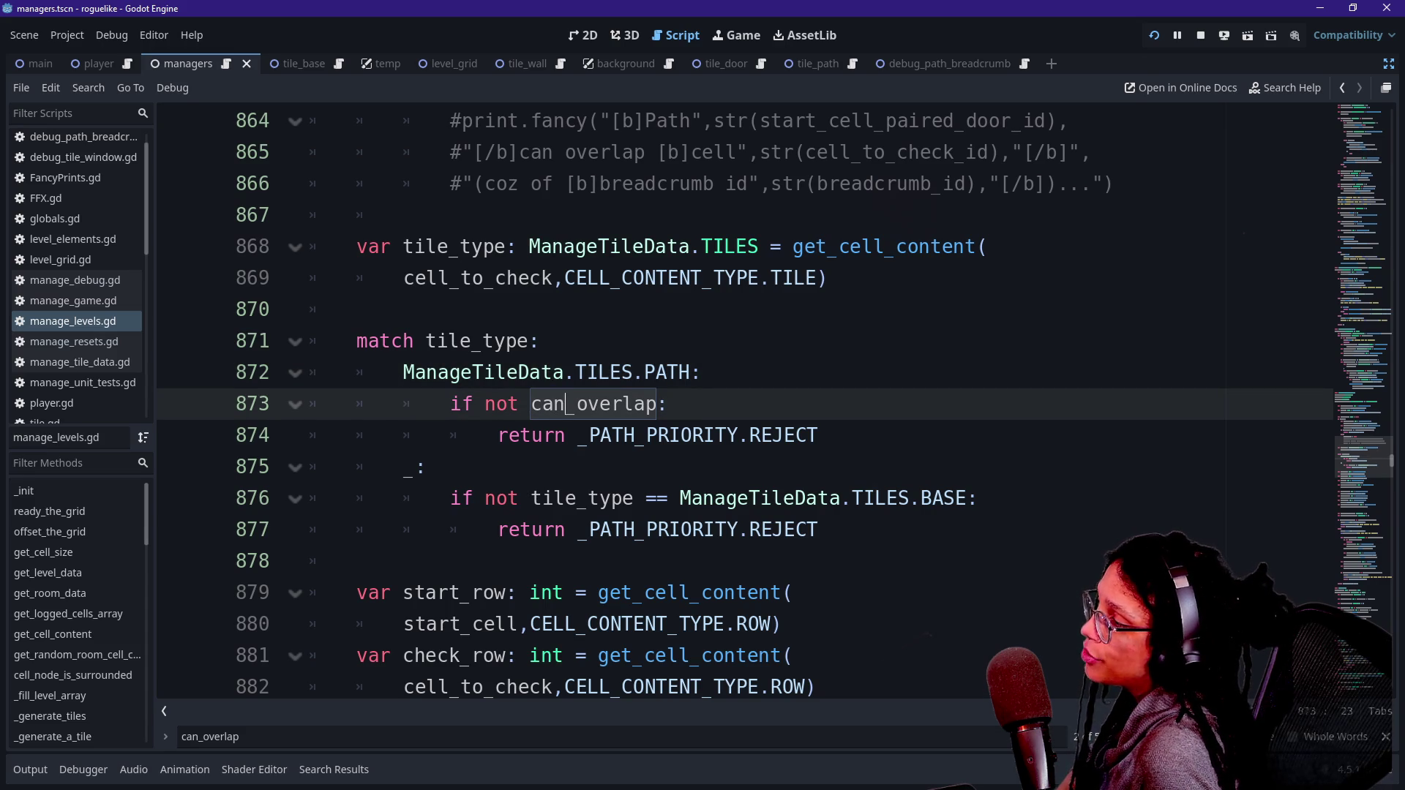
{"action": "key", "text": "Down"}
{"action": "key", "text": "Down"}
{"action": "key", "text": "Down"}
{"action": "key", "text": "Up"}
{"action": "key", "text": "Up"}
{"action": "key", "text": "Right"}
{"action": "key", "text": "Right"}
{"action": "key", "text": "Right"}
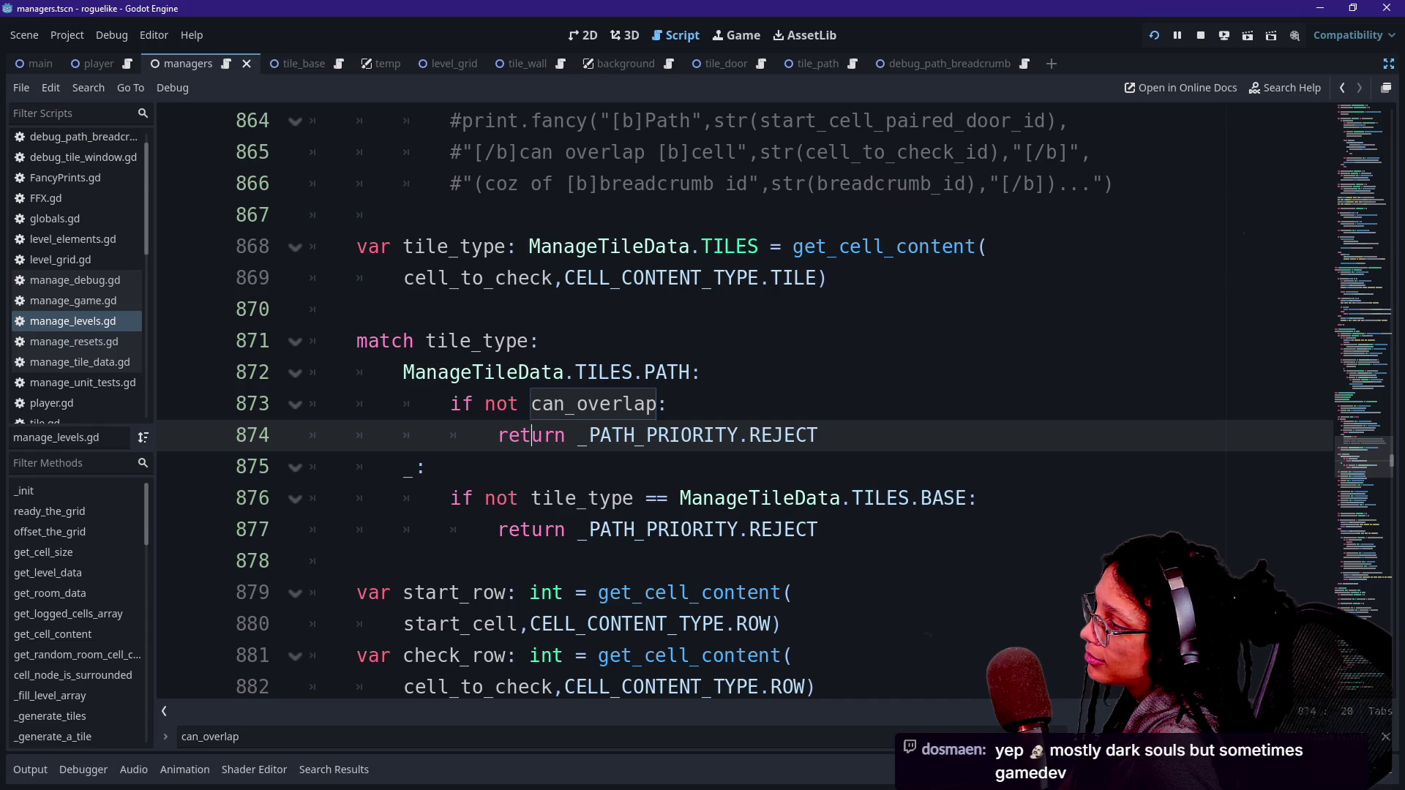
{"action": "left_click", "coordinate": [428, 467]}
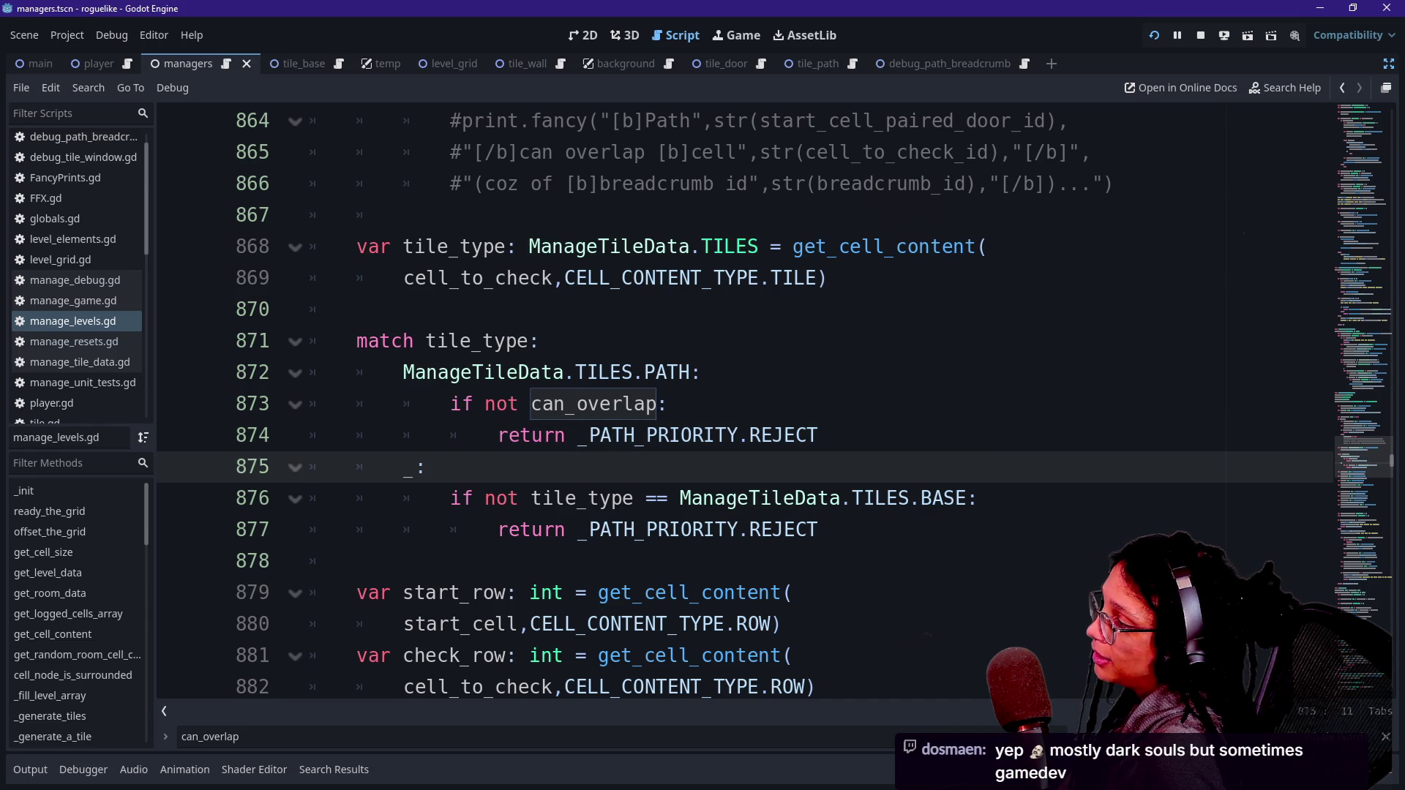
{"action": "left_click", "coordinate": [531, 498]}
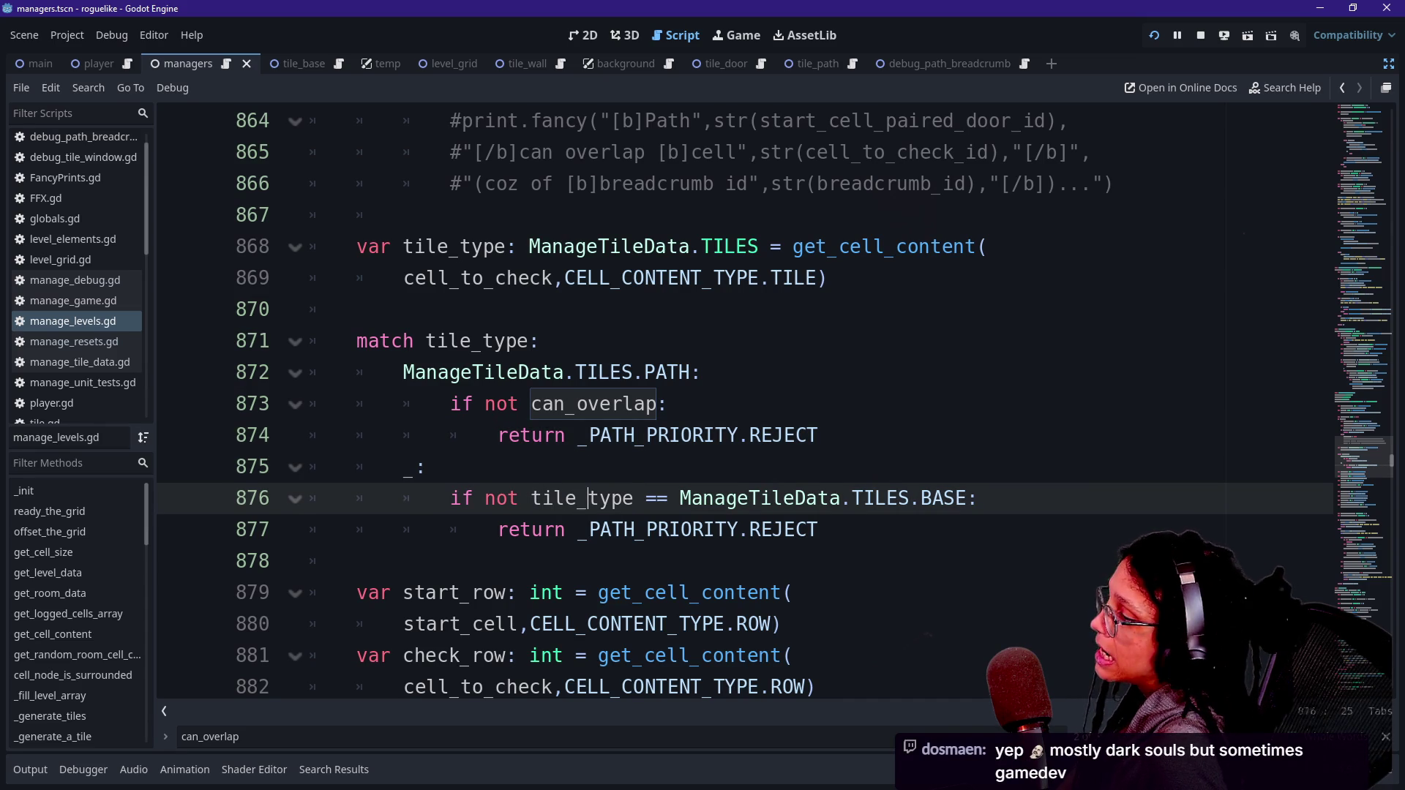
{"action": "key", "text": "Down"}
{"action": "key", "text": "Down"}
{"action": "key", "text": "Up"}
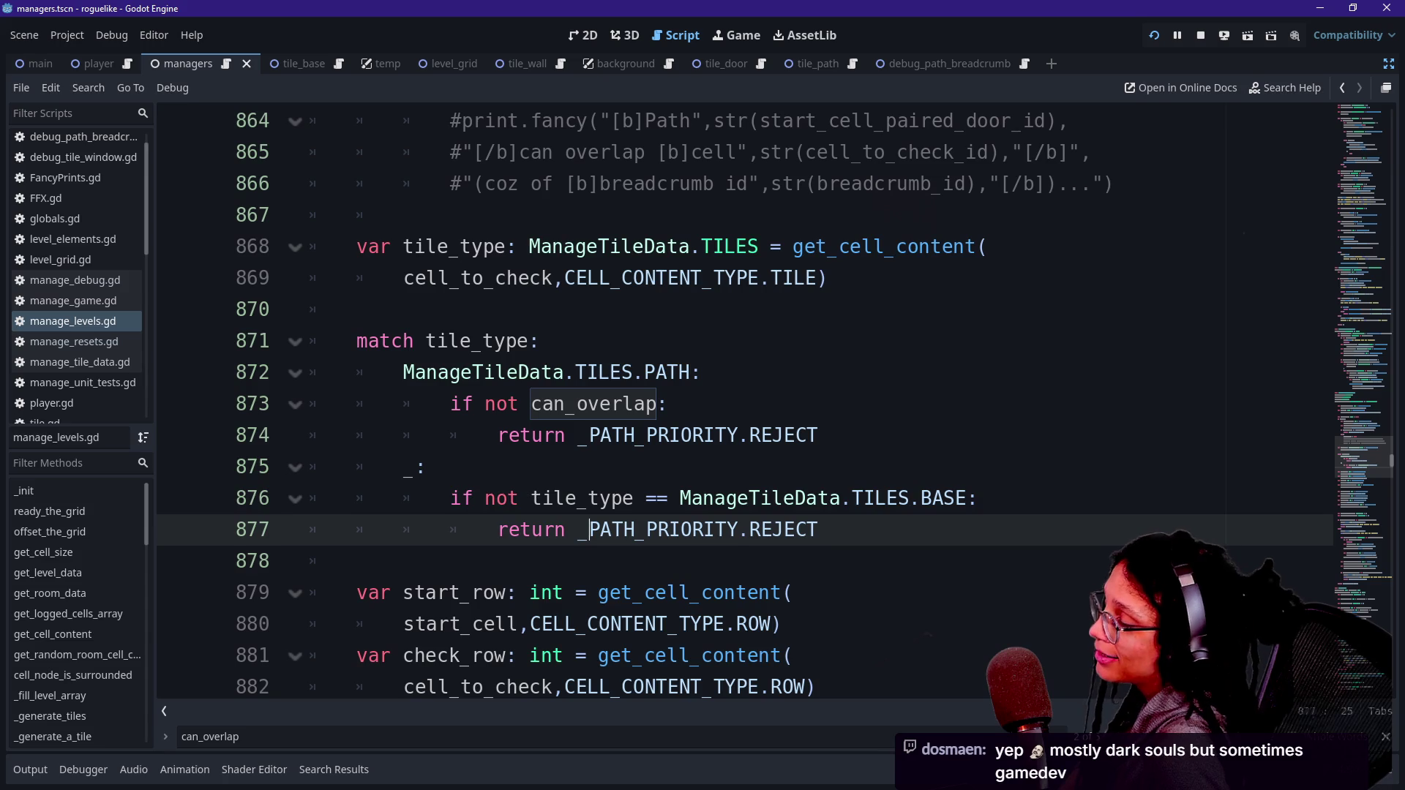
{"action": "key", "text": "Up"}
{"action": "key", "text": "Up"}
{"action": "key", "text": "Up"}
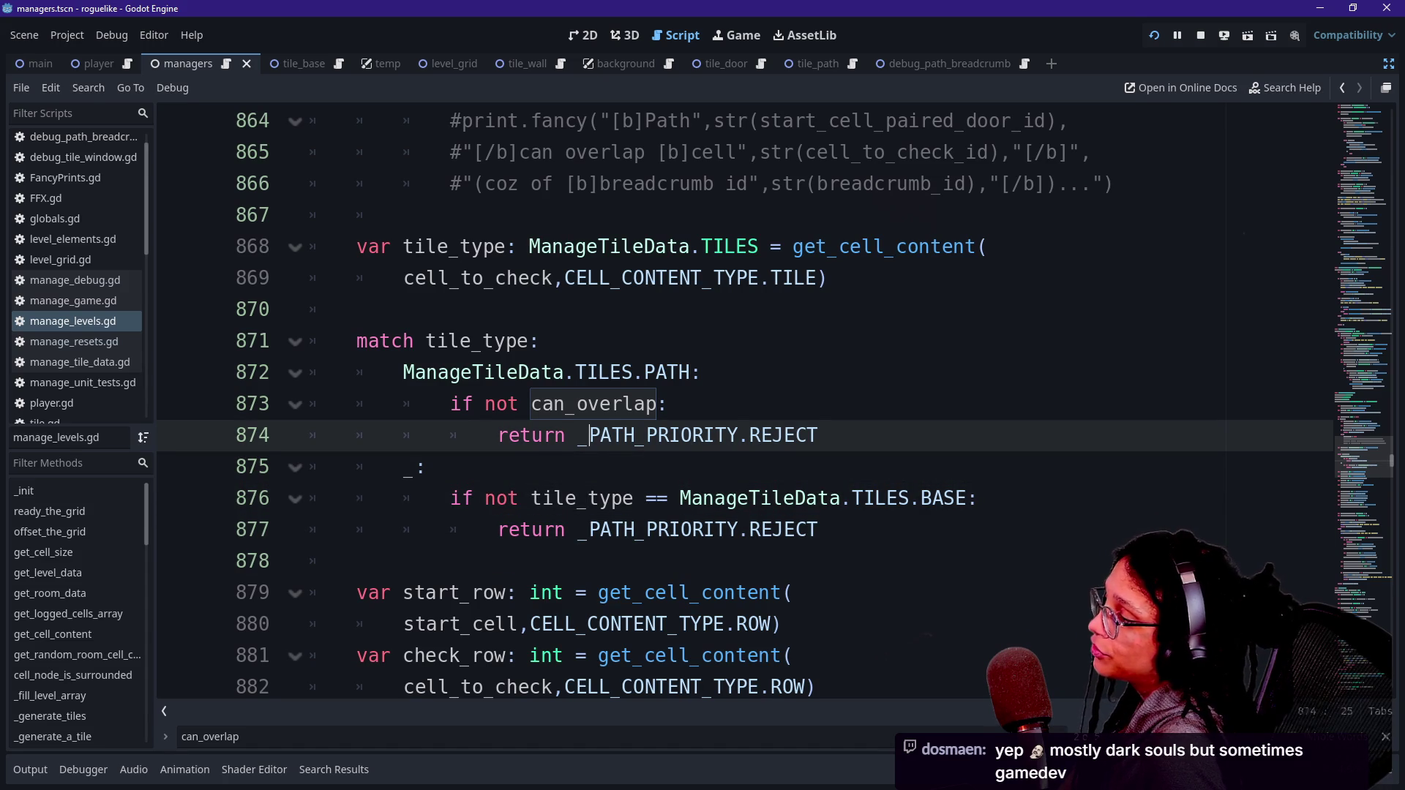
{"action": "key", "text": "Up"}
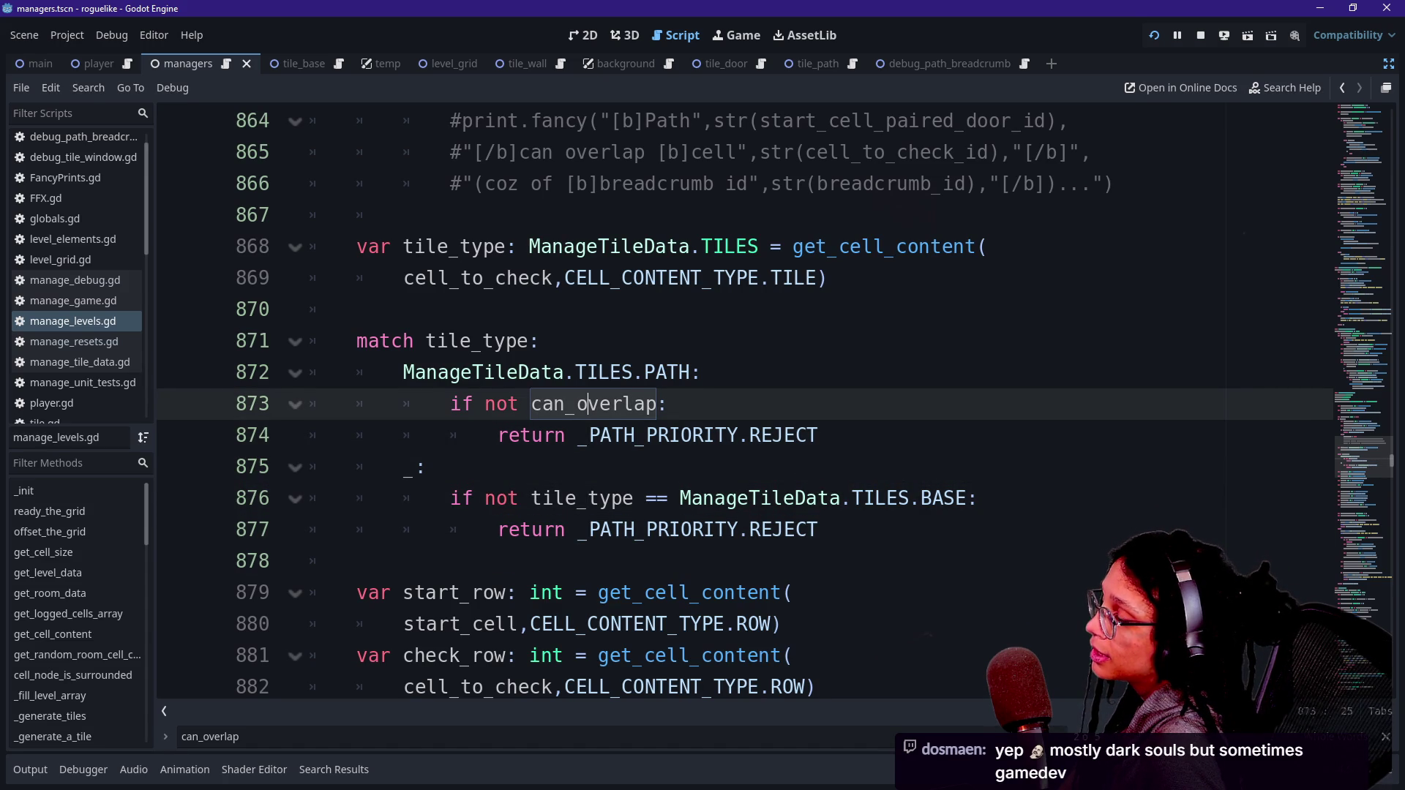
{"action": "key", "text": "Up"}
{"action": "key", "text": "Up"}
{"action": "key", "text": "Up"}
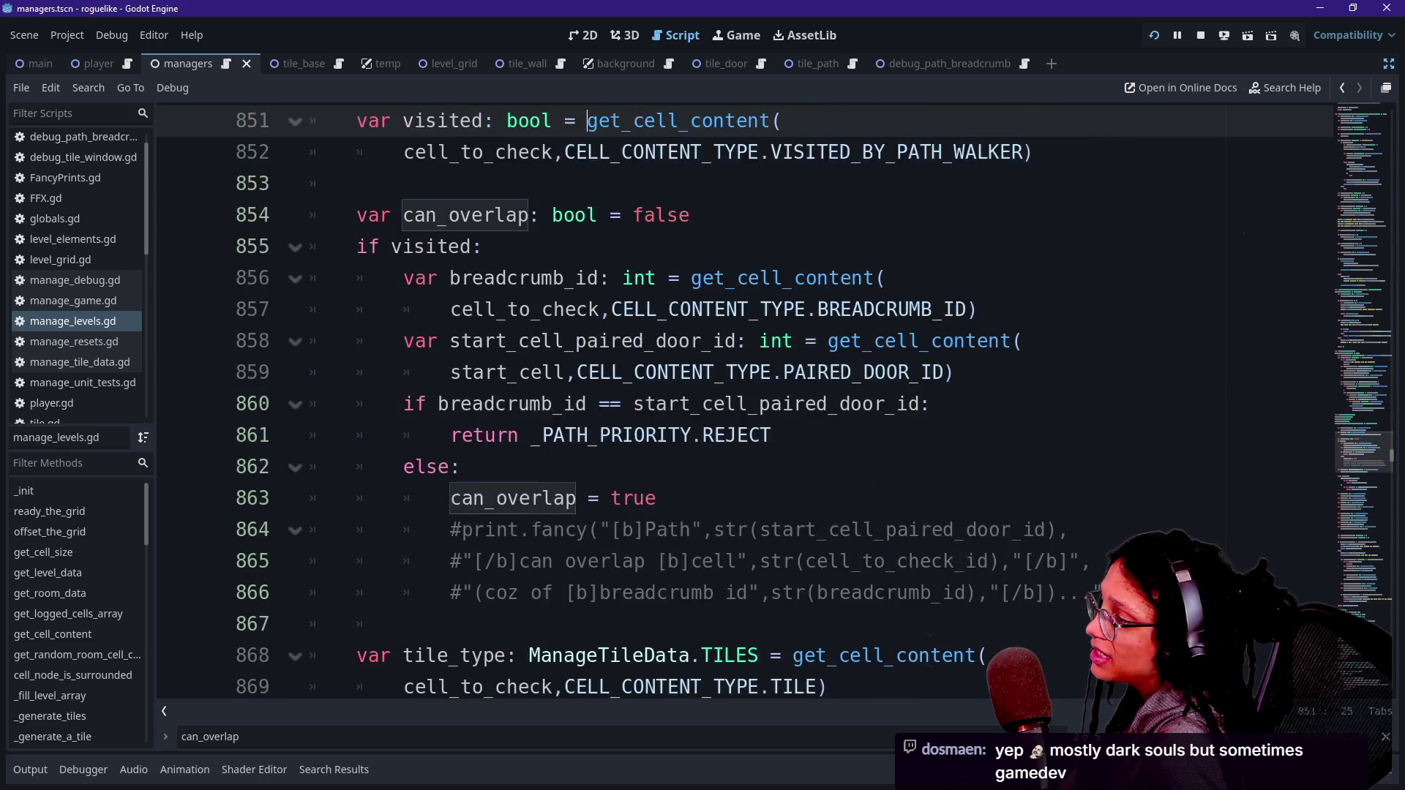
Step: Check the code from line 852 down to the breadcrumb id comparison and reject return on lines 860–861
{"action": "key", "text": "Up"}
{"action": "key", "text": "Down"}
{"action": "key", "text": "Down"}
{"action": "key", "text": "Up"}
{"action": "key", "text": "Up"}
{"action": "key", "text": "Up"}
{"action": "key", "text": "Down"}
{"action": "key", "text": "Down"}
{"action": "key", "text": "Down"}
{"action": "key", "text": "Down"}
{"action": "key", "text": "Down"}
{"action": "key", "text": "Down"}
{"action": "key", "text": "Up"}
{"action": "key", "text": "Up"}
{"action": "key", "text": "Up"}
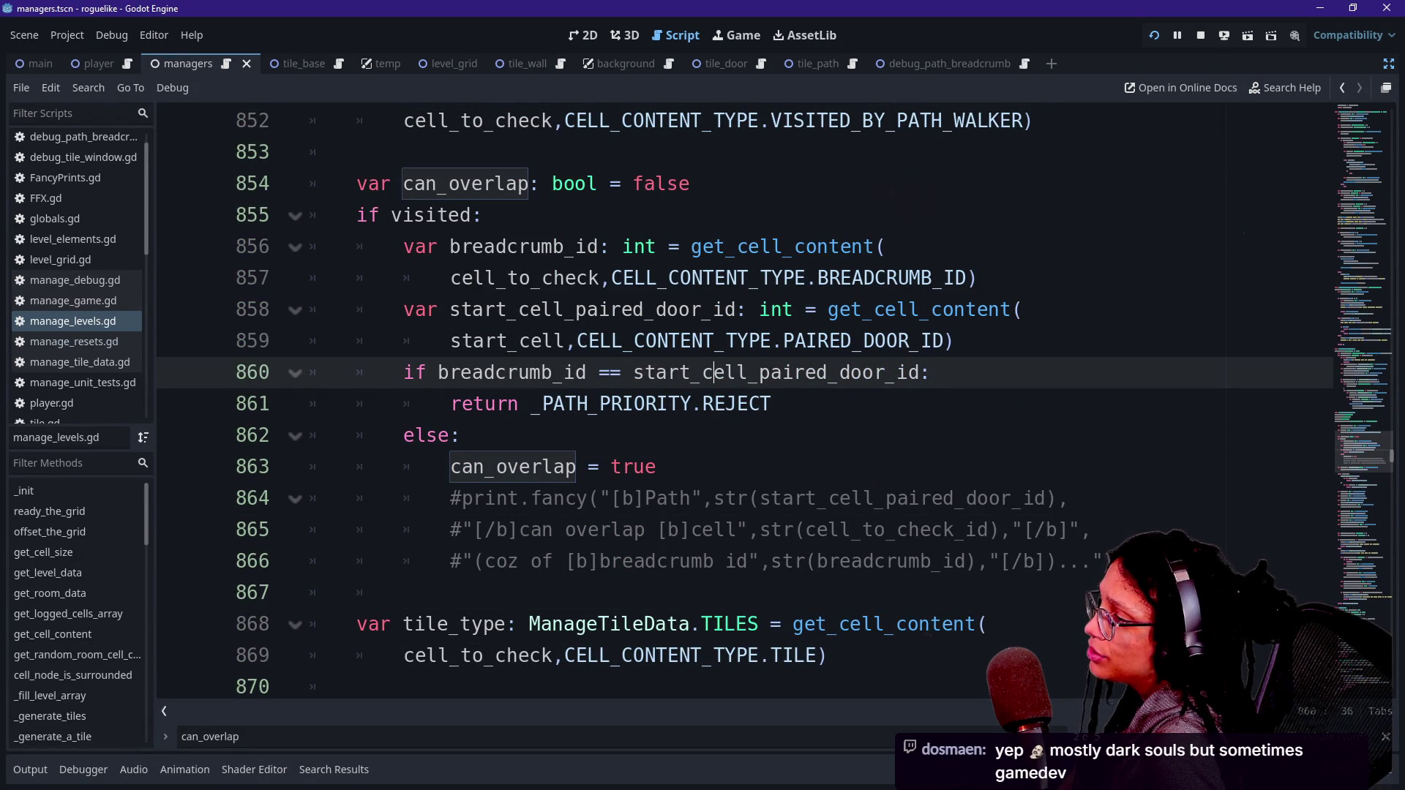
{"action": "key", "text": "Right"}
{"action": "key", "text": "Down"}
{"action": "key", "text": "Up"}
{"action": "key", "text": "Down"}
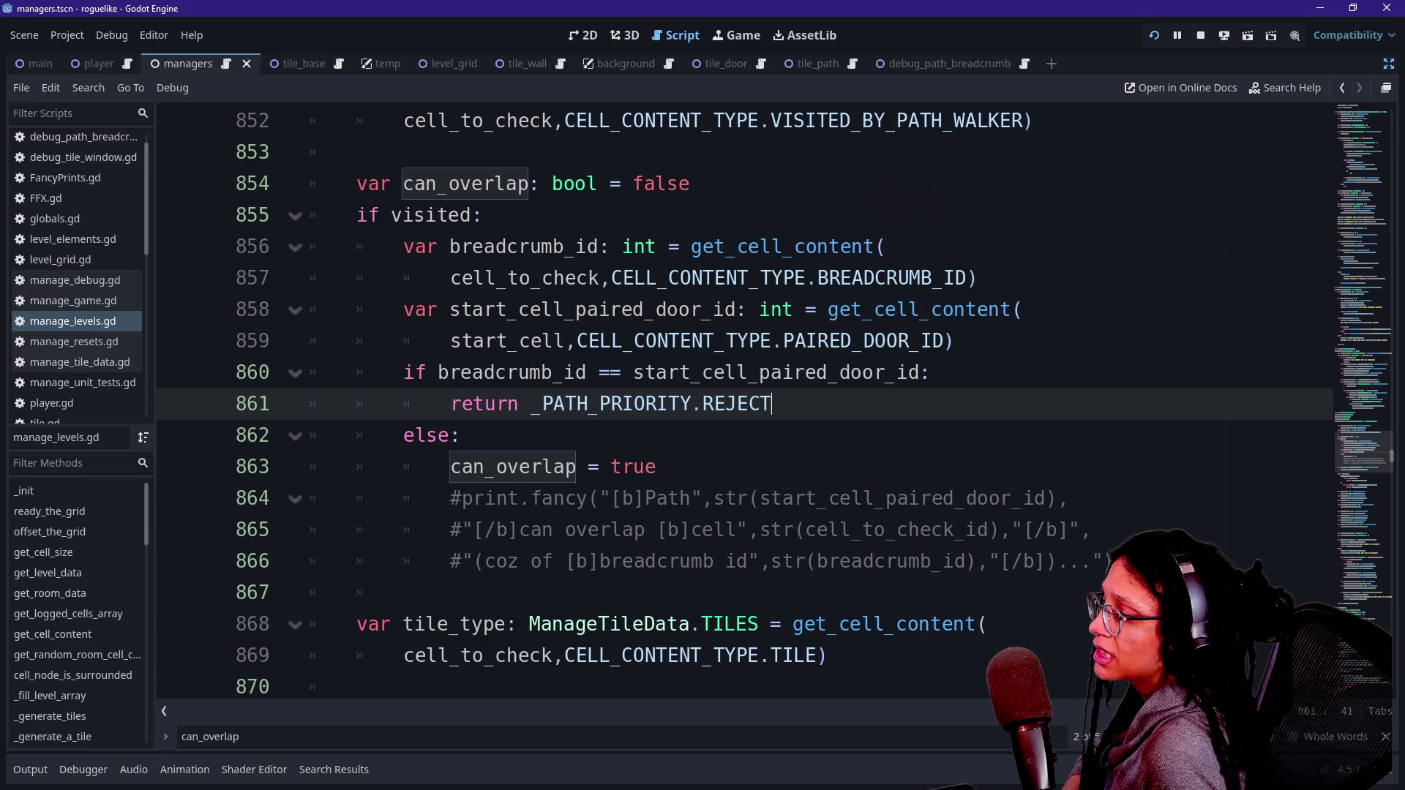
Step: Uncomment the print.fancy debug lines 864–866 with Ctrl+K and run the project
{"action": "mouse_move", "coordinate": [794, 499]}
{"action": "left_mouse_down"}
{"action": "mouse_move", "coordinate": [952, 585]}
{"action": "mouse_move", "coordinate": [897, 561]}
{"action": "left_mouse_up"}
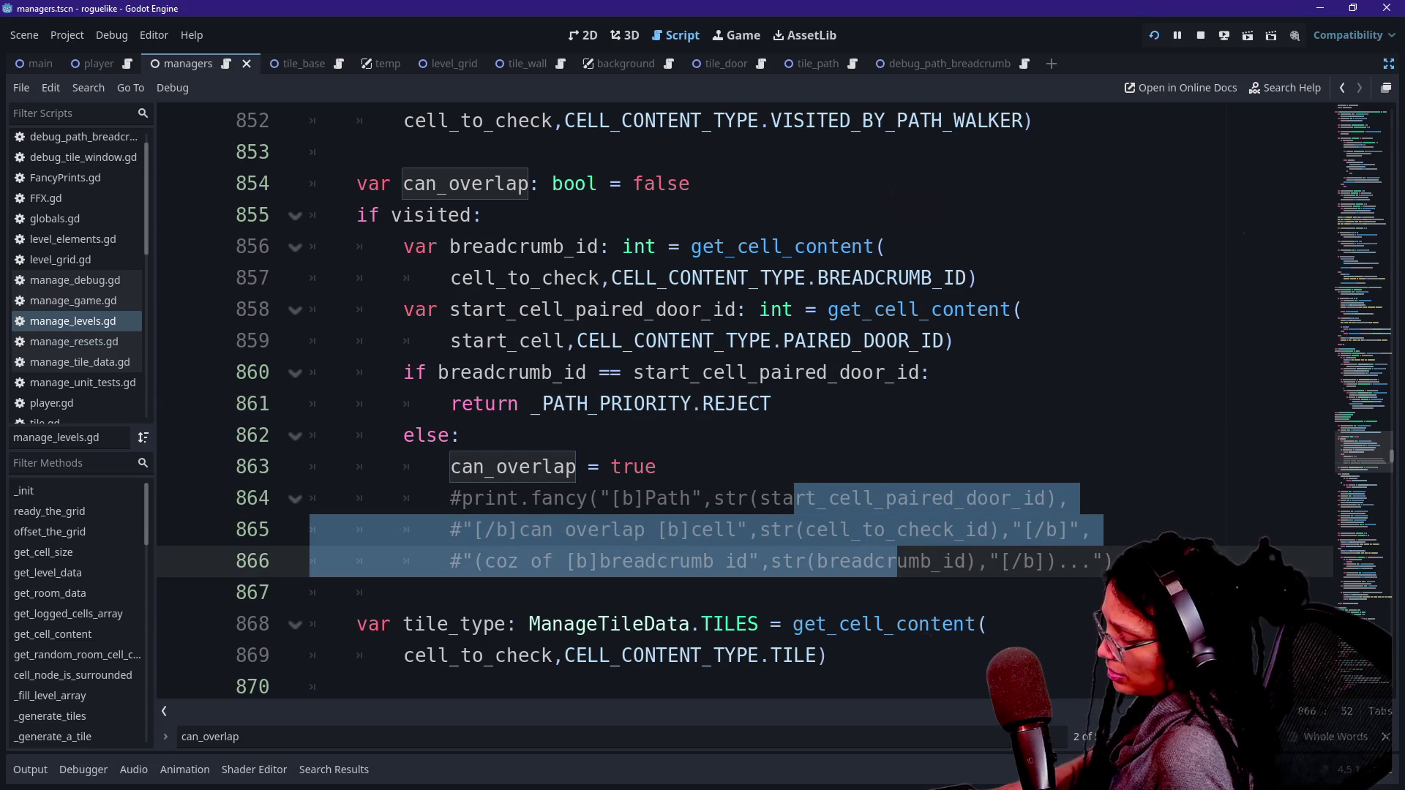
{"action": "key", "text": "ctrl+k"}
{"action": "key", "text": "ctrl+z"}
{"action": "left_click", "coordinate": [852, 498]}
{"action": "left_click_drag", "start_coordinate": [851, 498], "coordinate": [865, 560]}
{"action": "key", "text": "ctrl+k"}
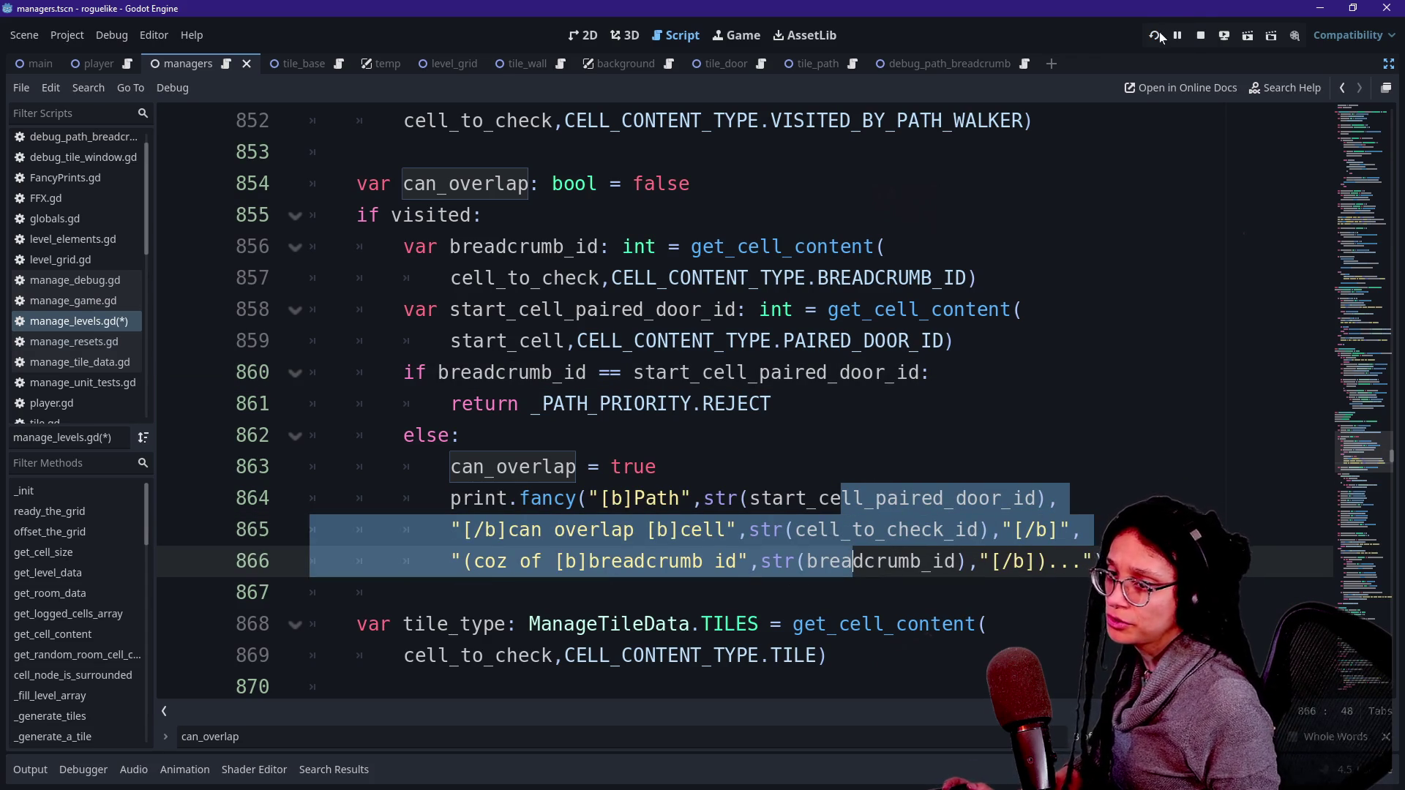
{"action": "left_click", "coordinate": [1161, 36]}
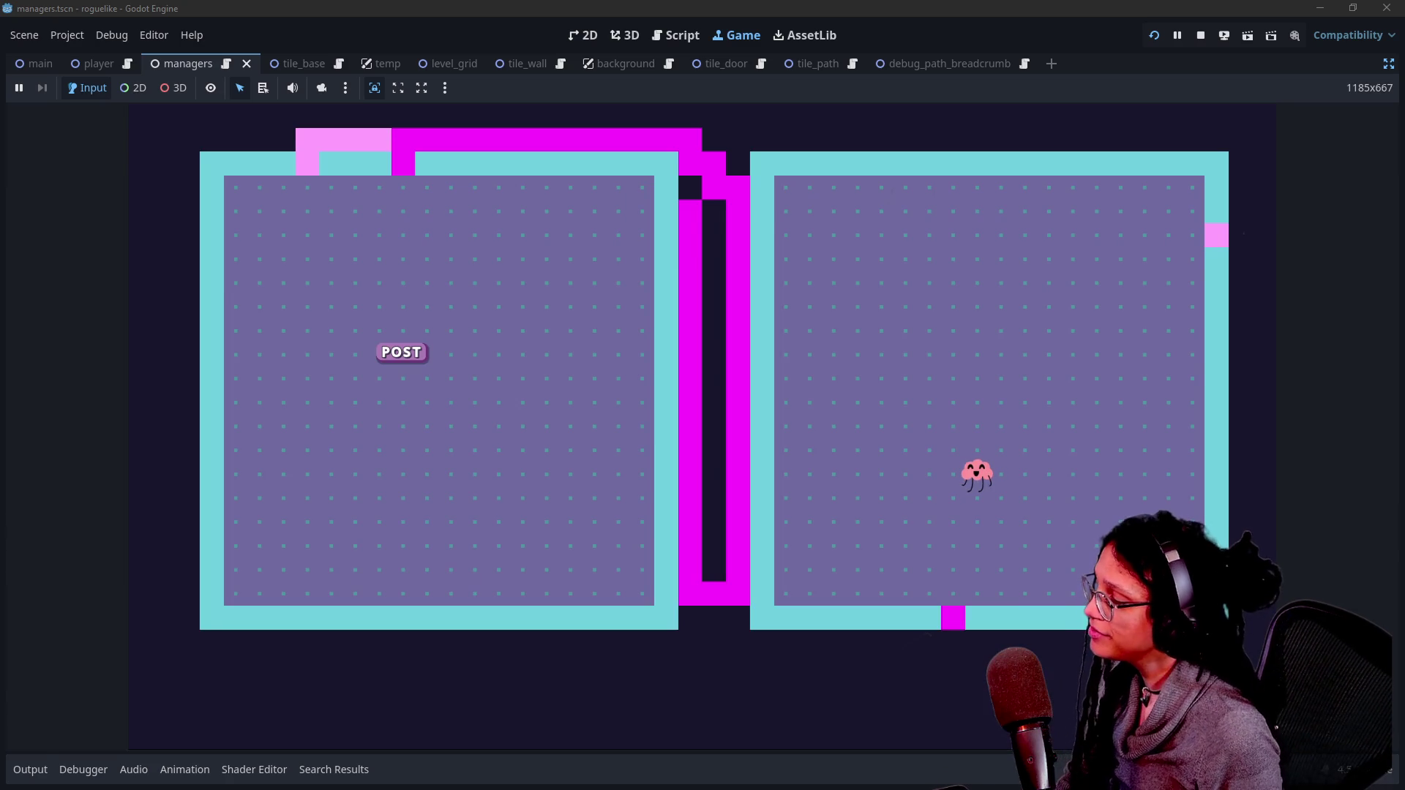
Step: Open the Output log and show debug info for a cell in the left room
{"action": "left_click", "coordinate": [30, 770]}
{"action": "left_click", "coordinate": [487, 436]}
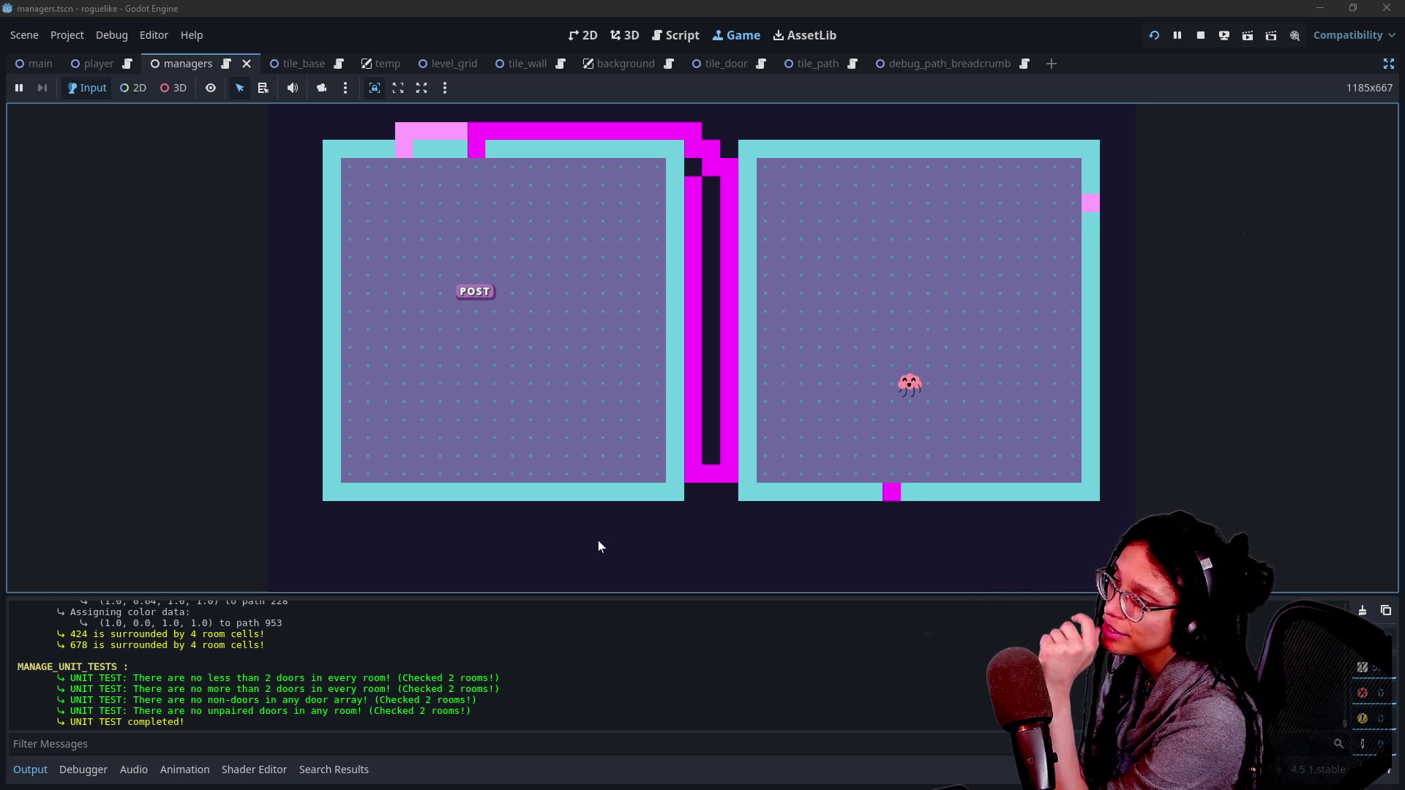
{"action": "left_click", "coordinate": [731, 493]}
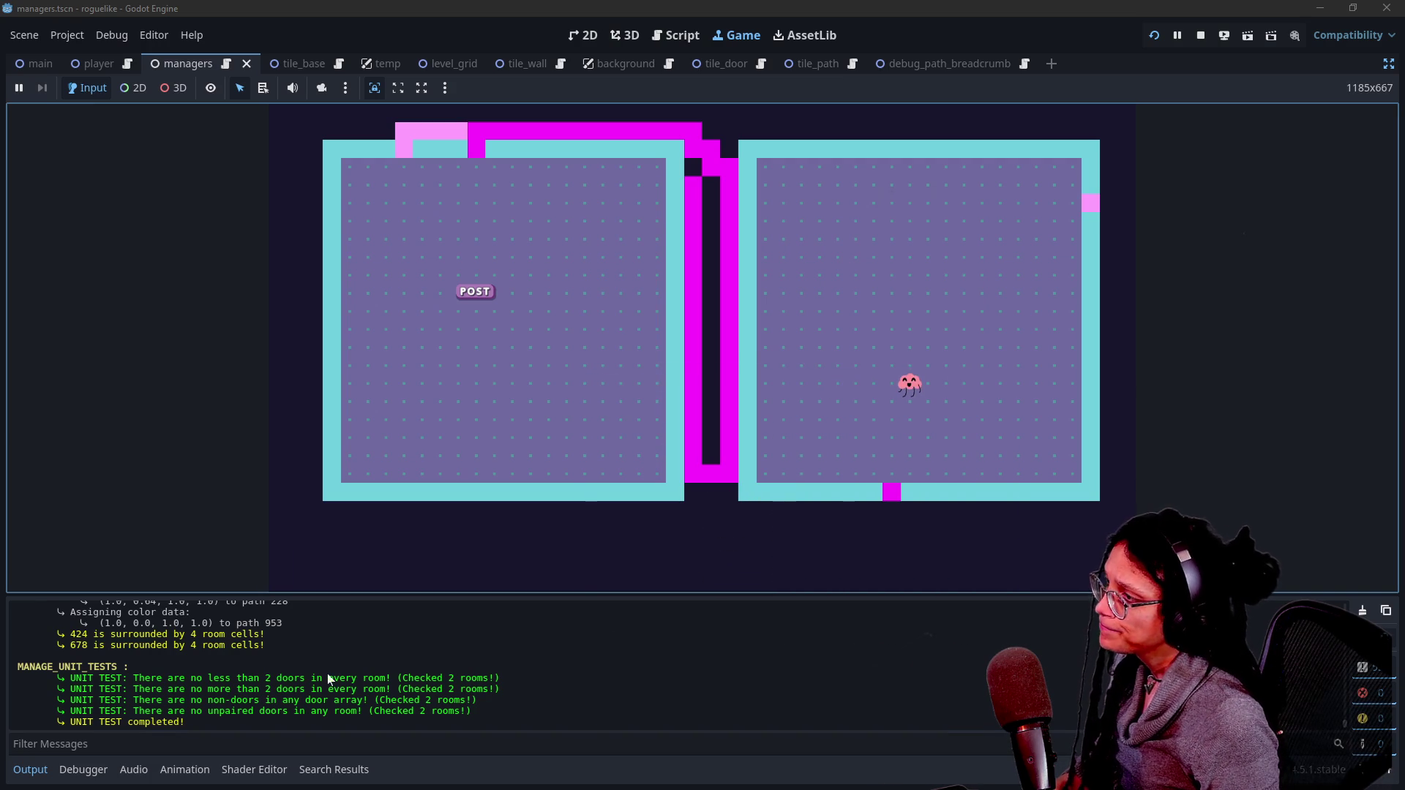
Step: Filter the Output to 'overlap' and inspect a left-room door cell, revealing path 953 overlaps
{"action": "mouse_move", "coordinate": [461, 132]}
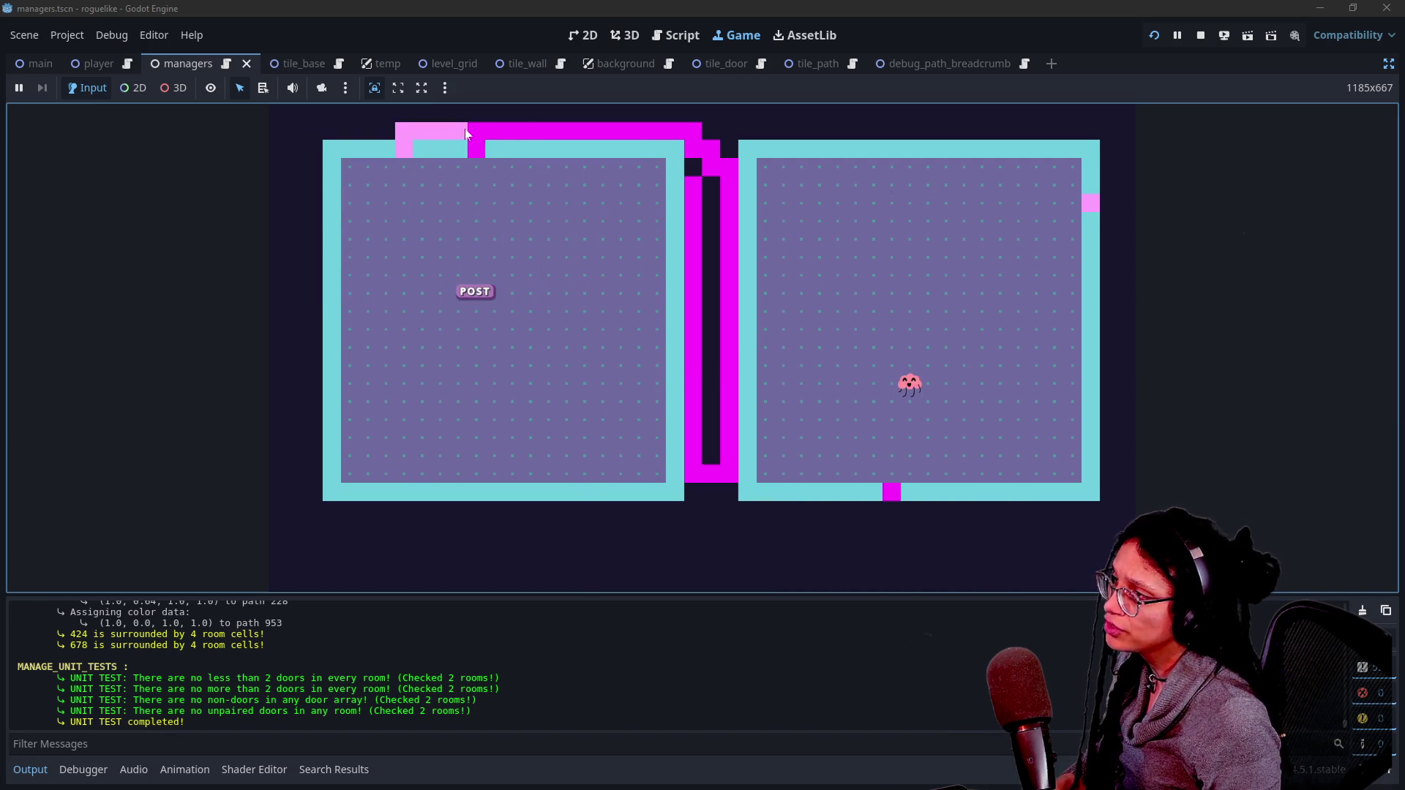
{"action": "left_click", "coordinate": [155, 744]}
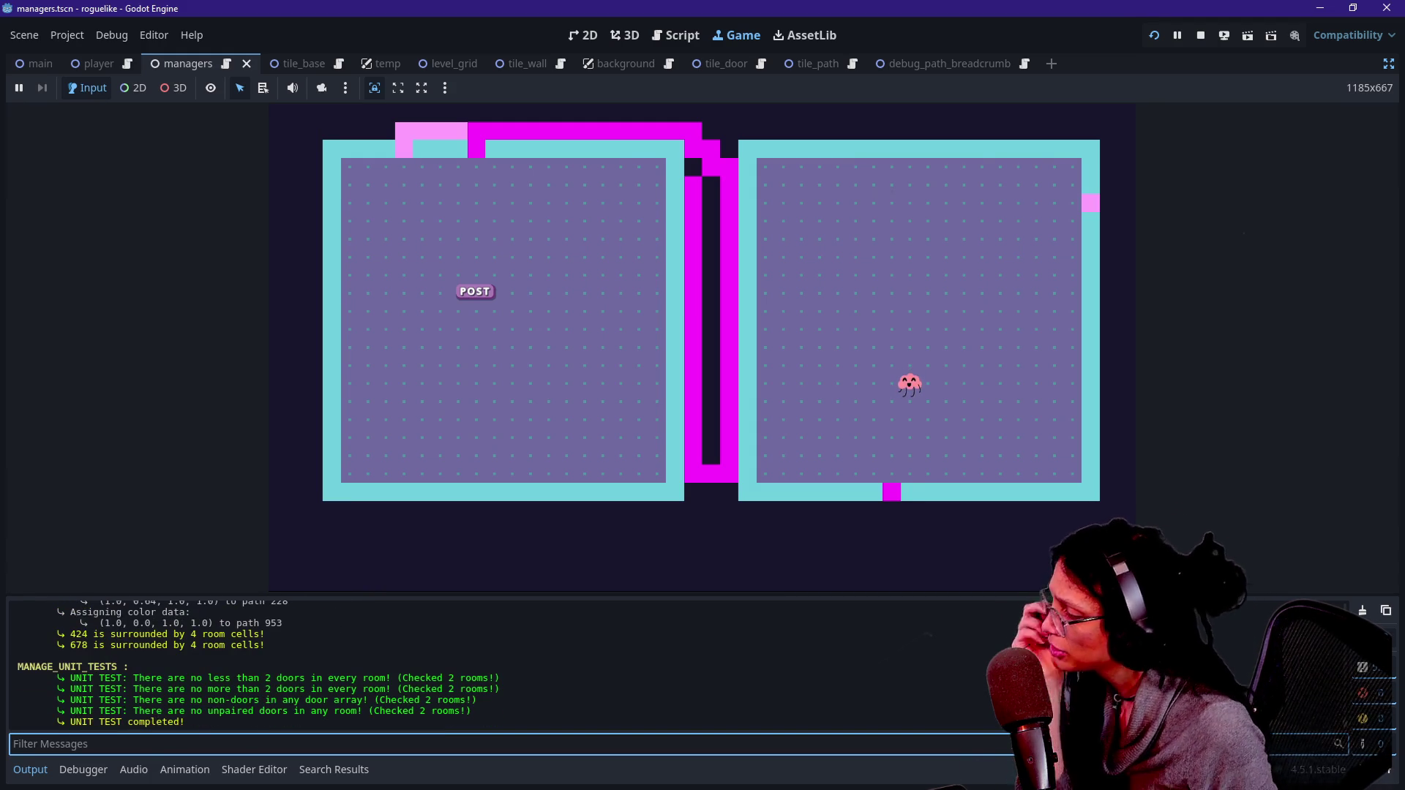
{"action": "type", "text": "overlap"}
{"action": "left_click", "coordinate": [443, 371]}
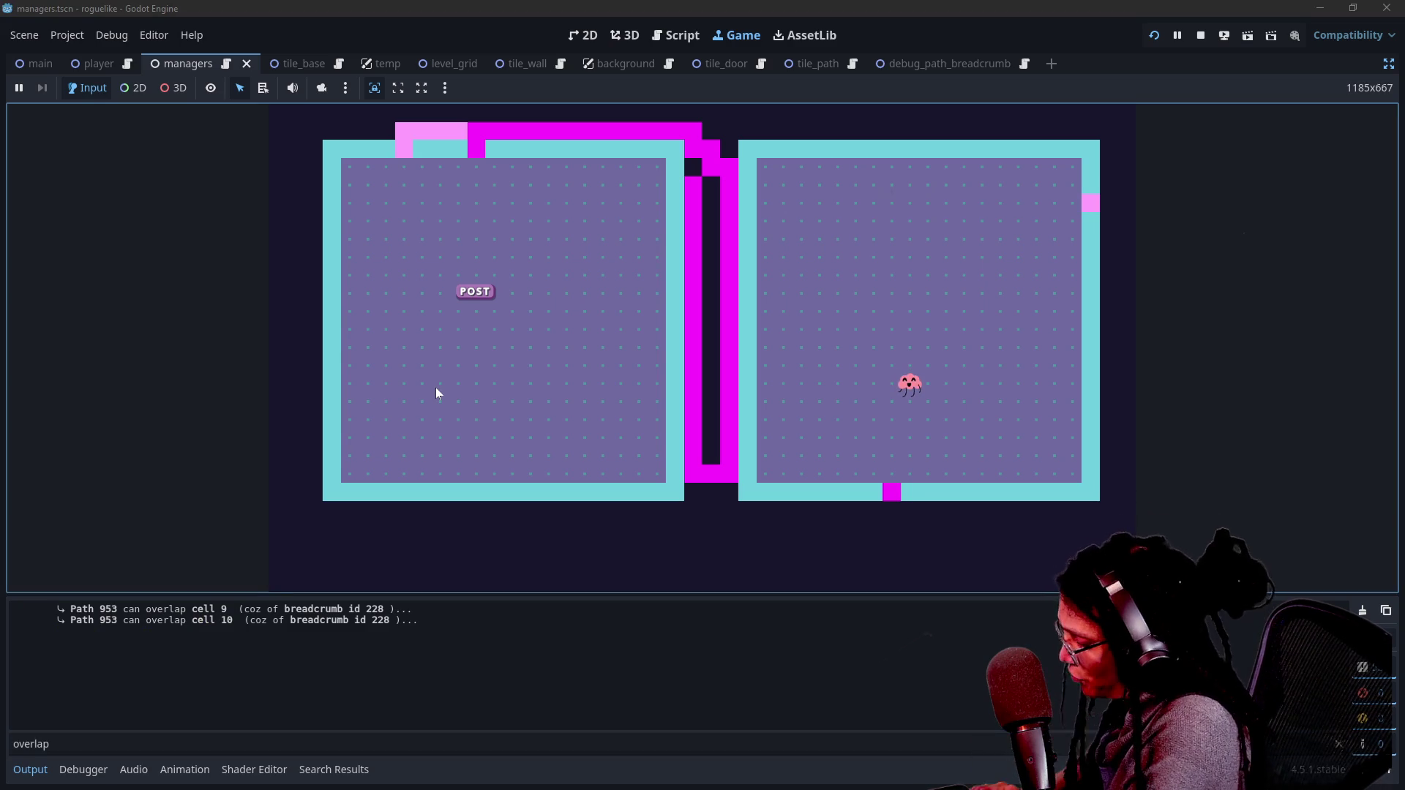
{"action": "left_click", "coordinate": [436, 388]}
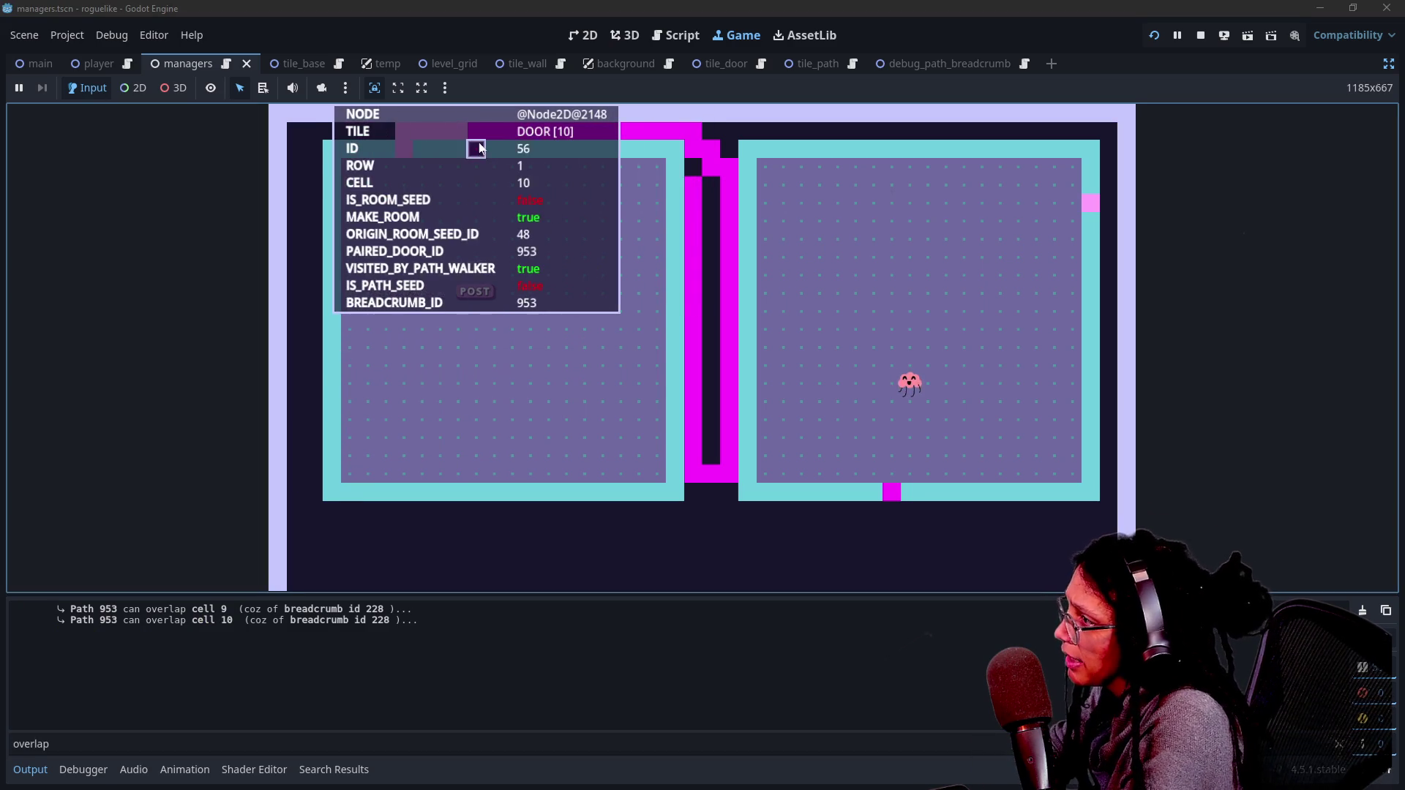
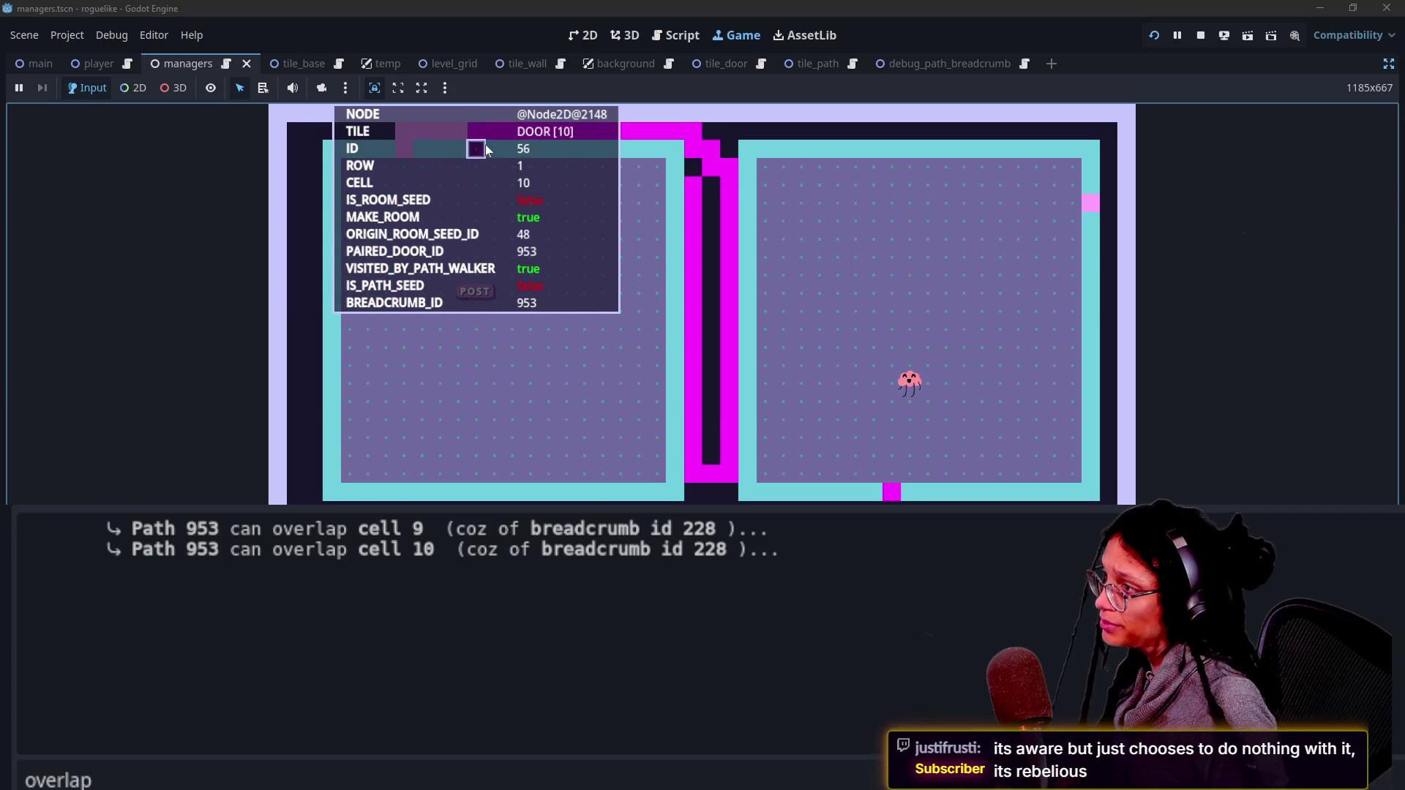
Step: Dismiss the tile overlay and bring up manage_levels.gd at the paired door lookup near the overlap check
{"action": "left_click", "coordinate": [595, 348]}
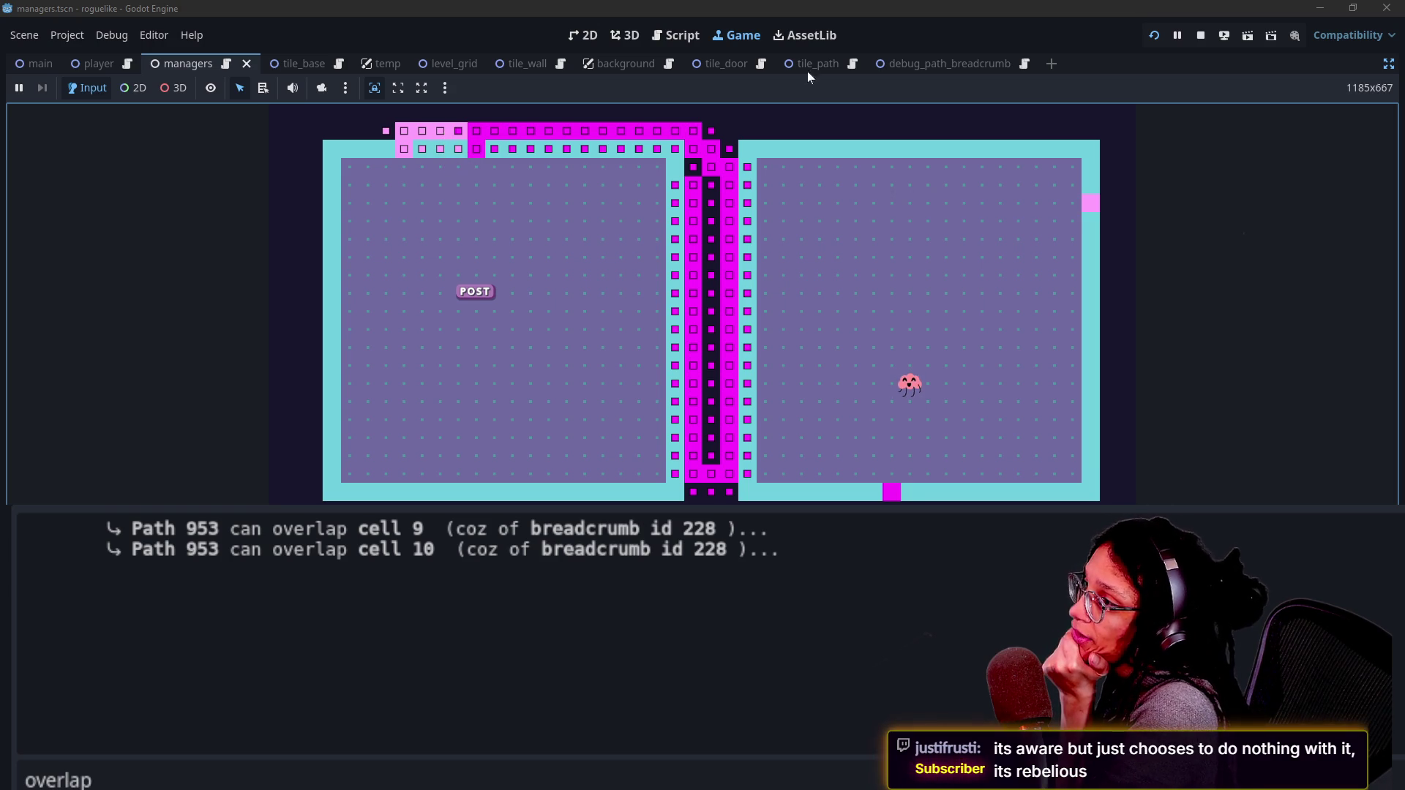
{"action": "left_click", "coordinate": [675, 35]}
{"action": "left_click", "coordinate": [897, 340]}
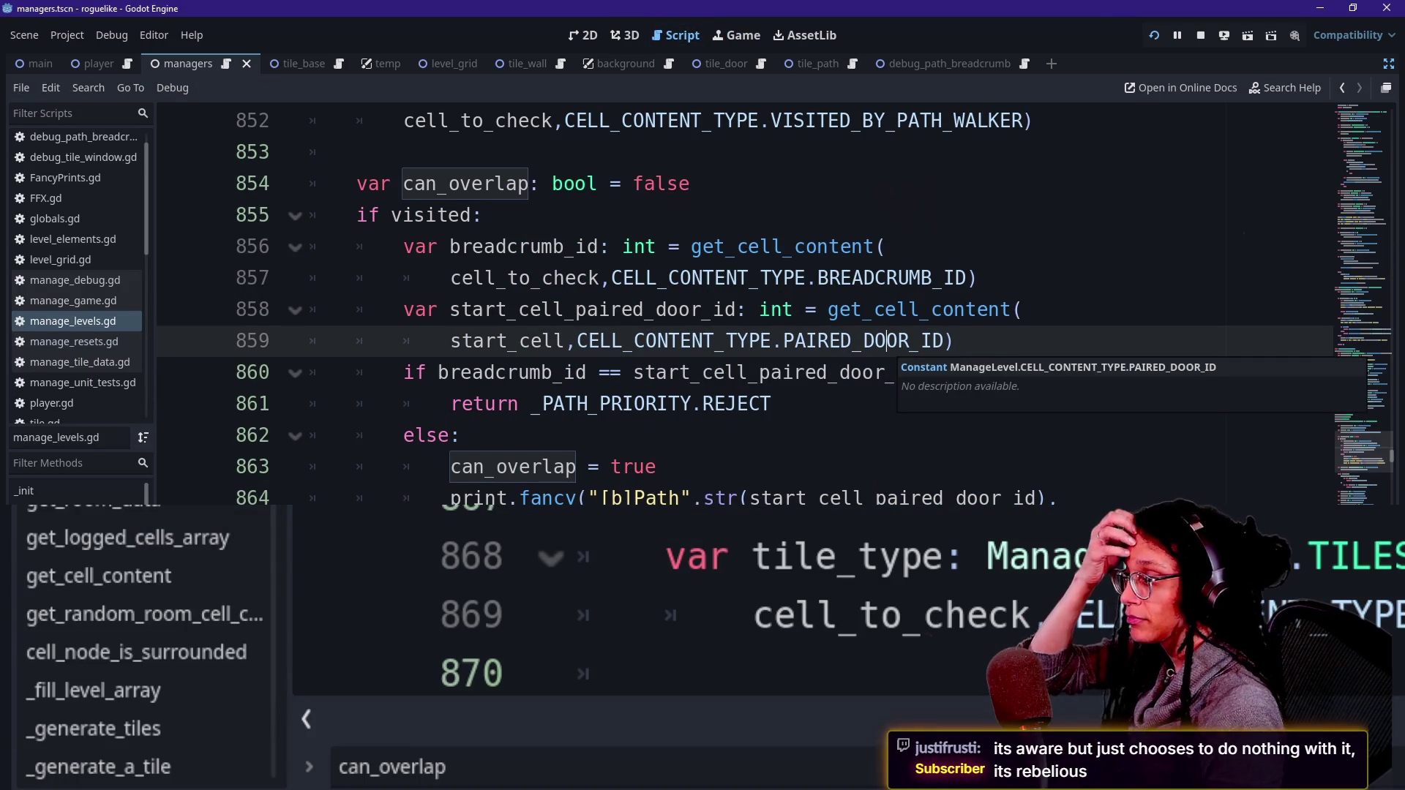
Step: Review the start_cell, breadcrumb_id, paired-door lookup and can_overlap code in manage_levels.gd
{"action": "left_click", "coordinate": [531, 340]}
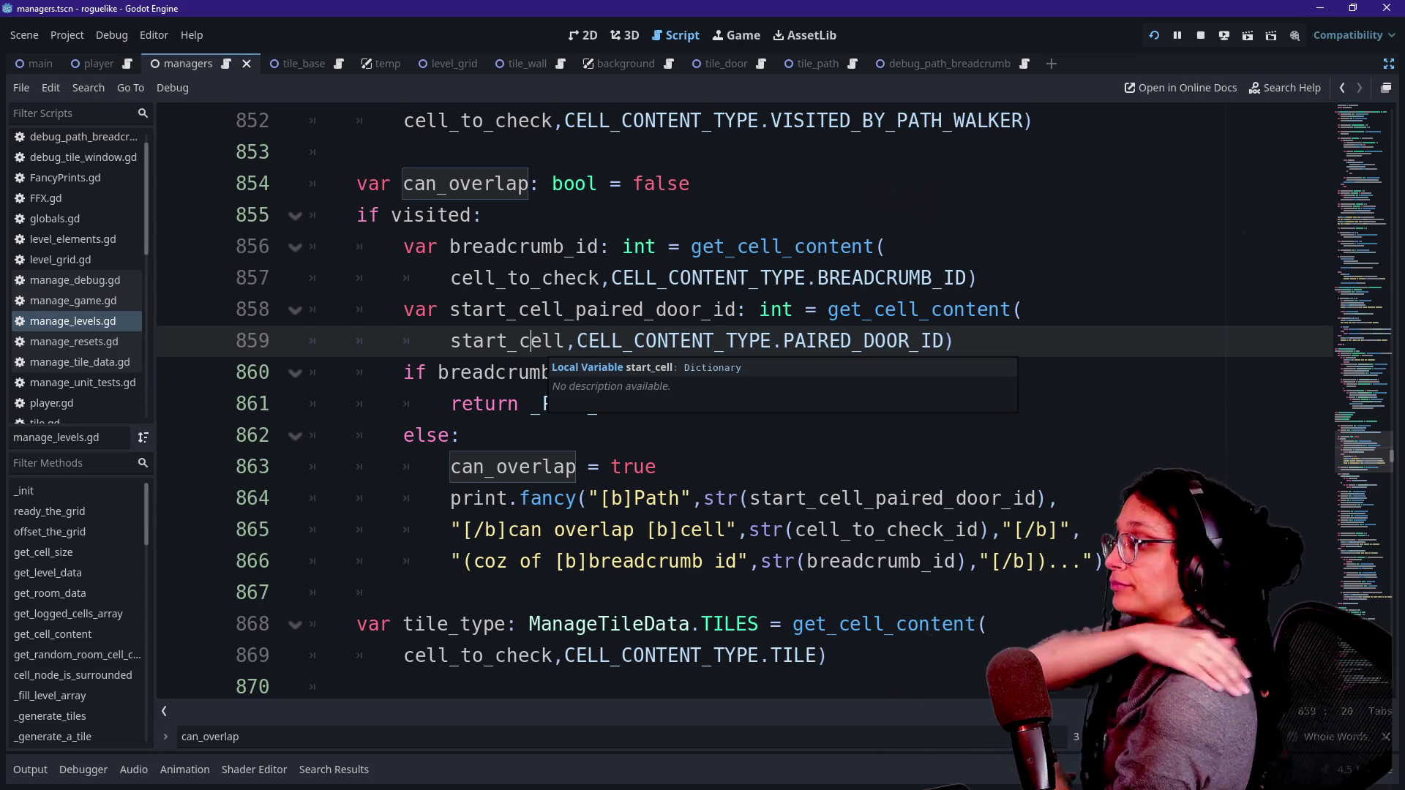
{"action": "left_click", "coordinate": [679, 247]}
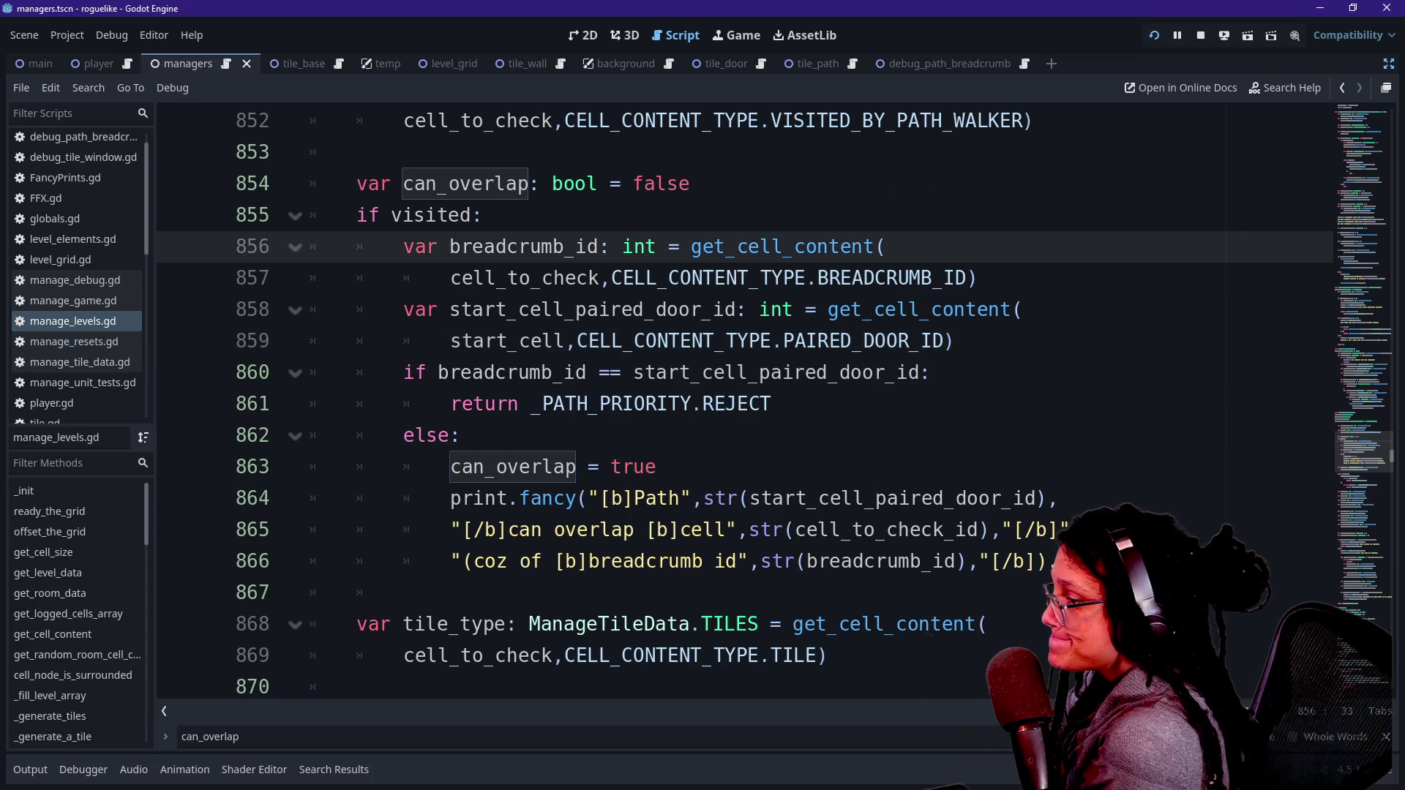
{"action": "mouse_move", "coordinate": [702, 280]}
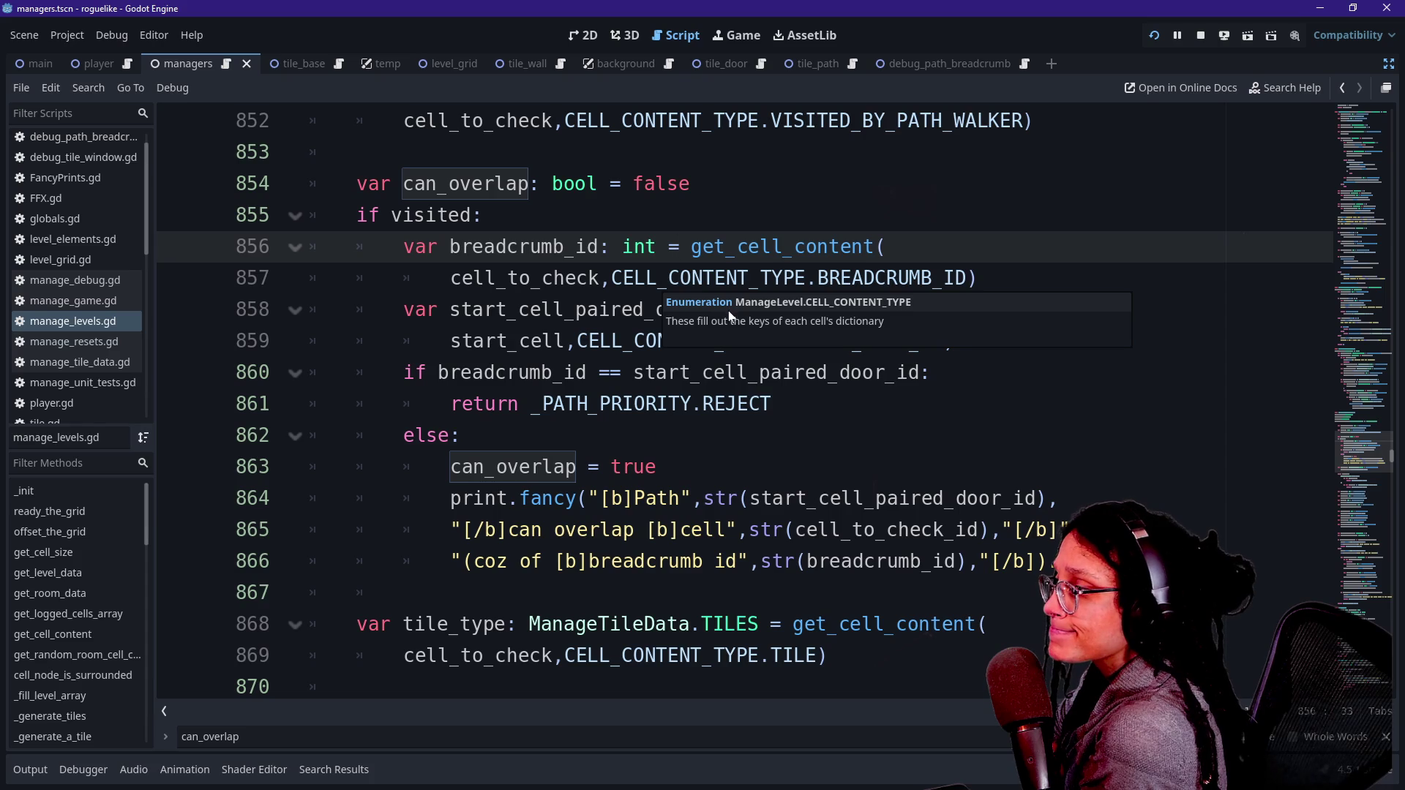
{"action": "left_click", "coordinate": [693, 341]}
{"action": "scroll", "coordinate": [692, 341], "scroll_direction": "down", "scroll_amount": 1}
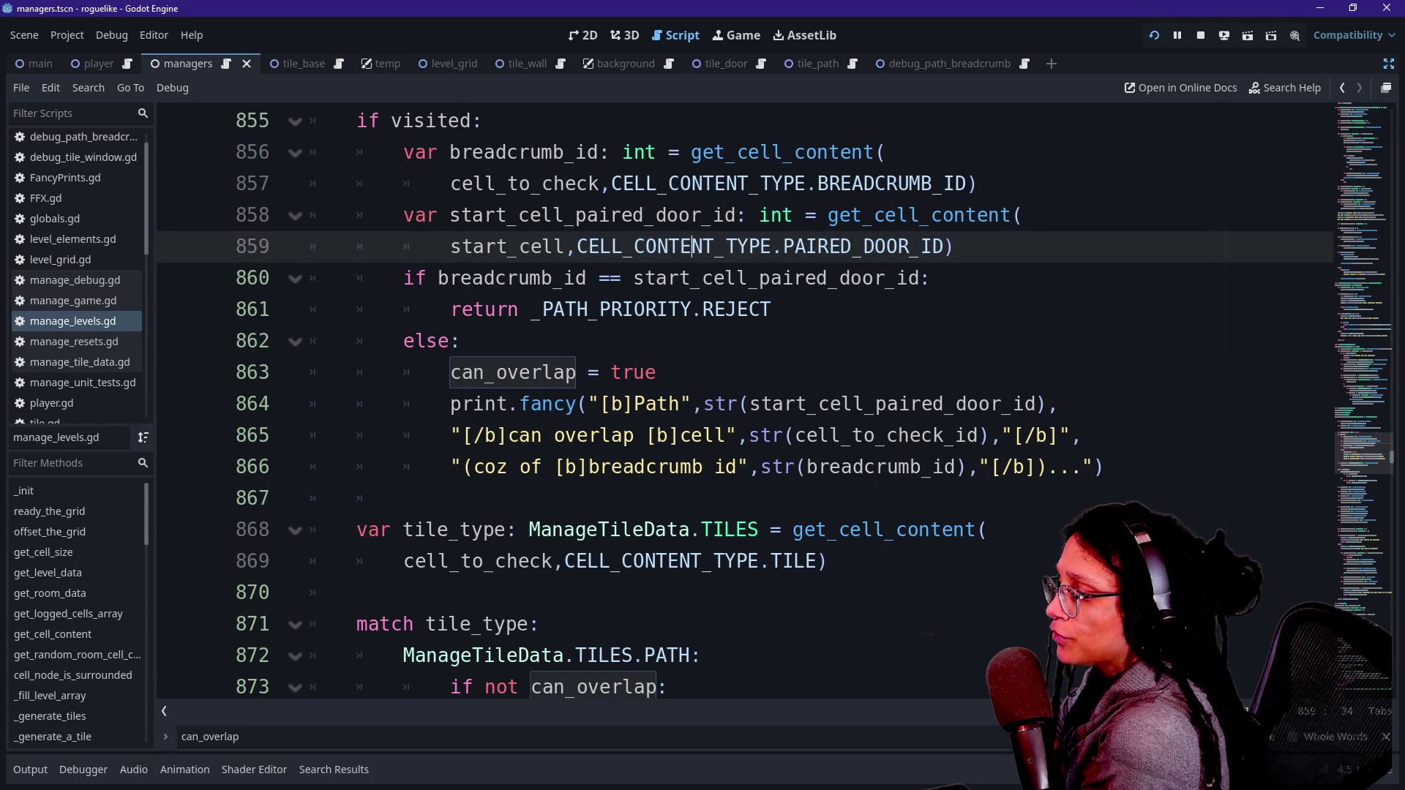
{"action": "left_click", "coordinate": [691, 467]}
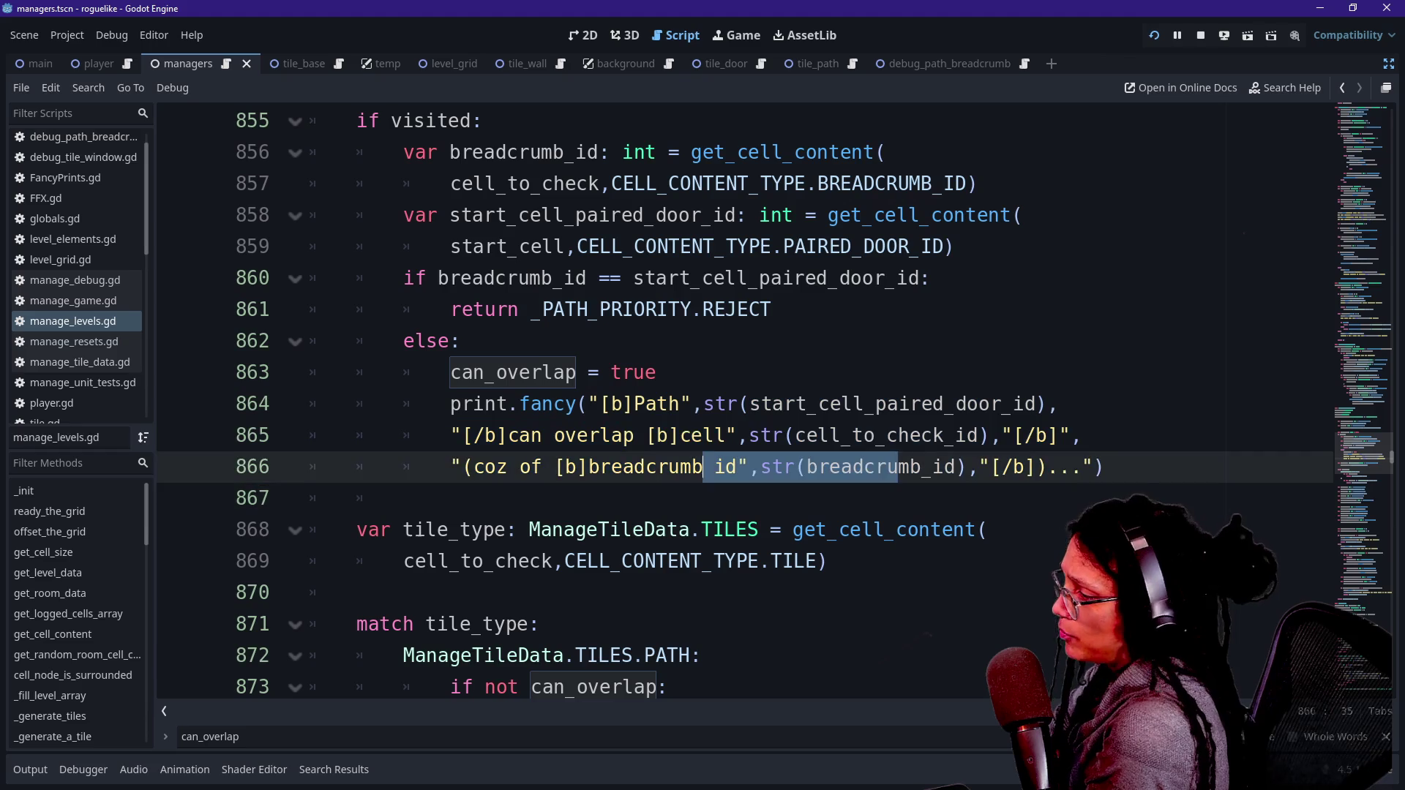
{"action": "left_click", "coordinate": [646, 435]}
{"action": "key", "text": "Down"}
{"action": "key", "text": "Down"}
{"action": "key", "text": "Down"}
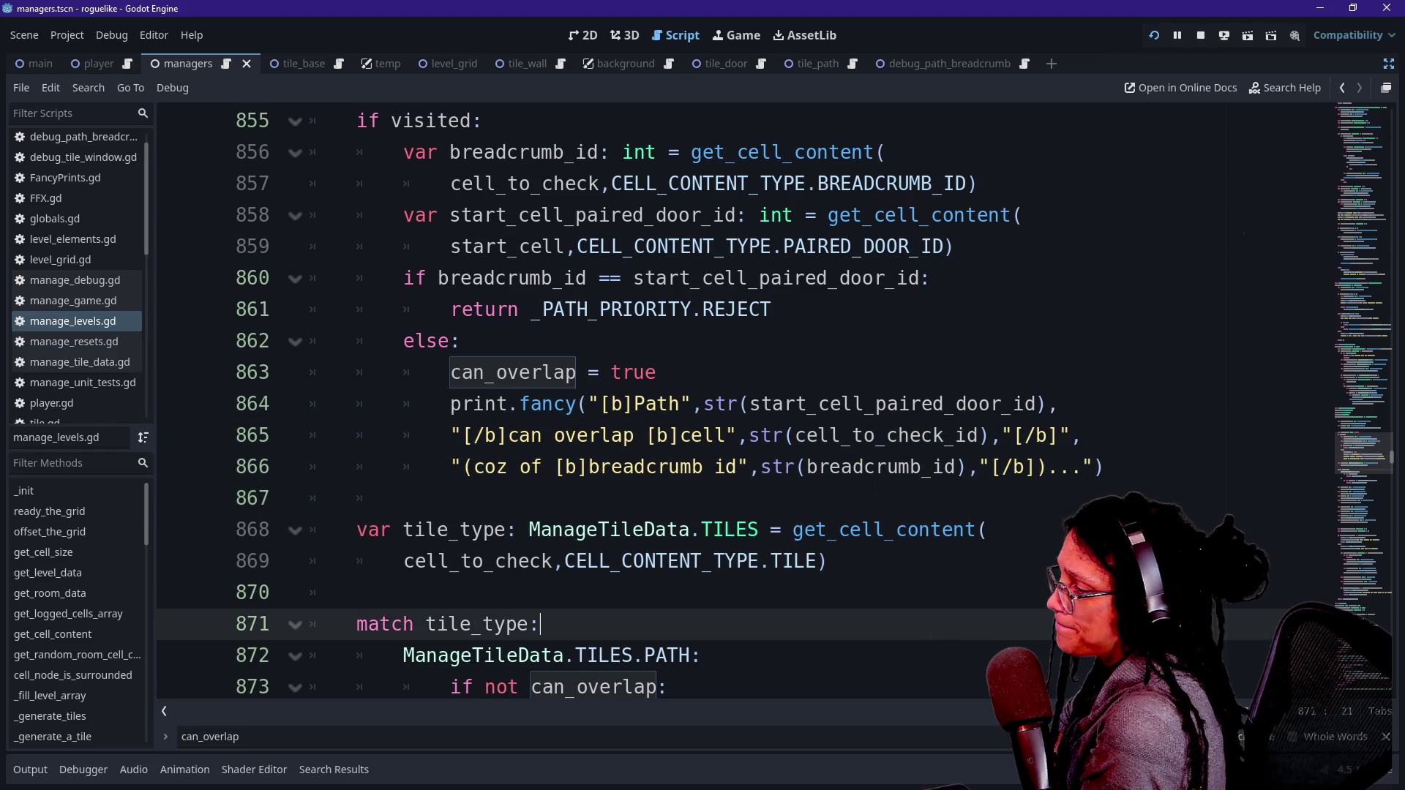
{"action": "left_click", "coordinate": [657, 310]}
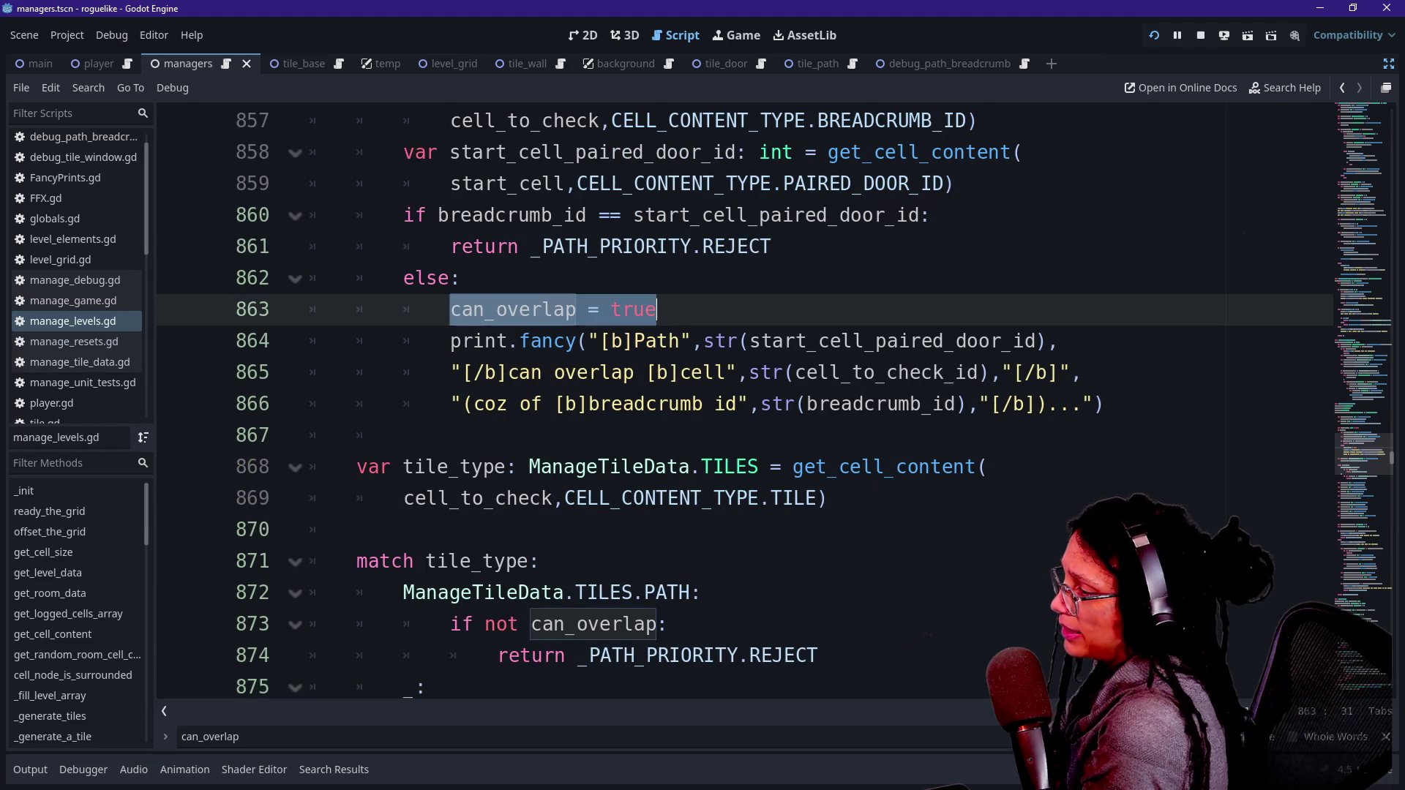
{"action": "key", "text": "Down"}
{"action": "key", "text": "Down"}
{"action": "key", "text": "Down"}
{"action": "key", "text": "Down"}
{"action": "key", "text": "Down"}
{"action": "key", "text": "Down"}
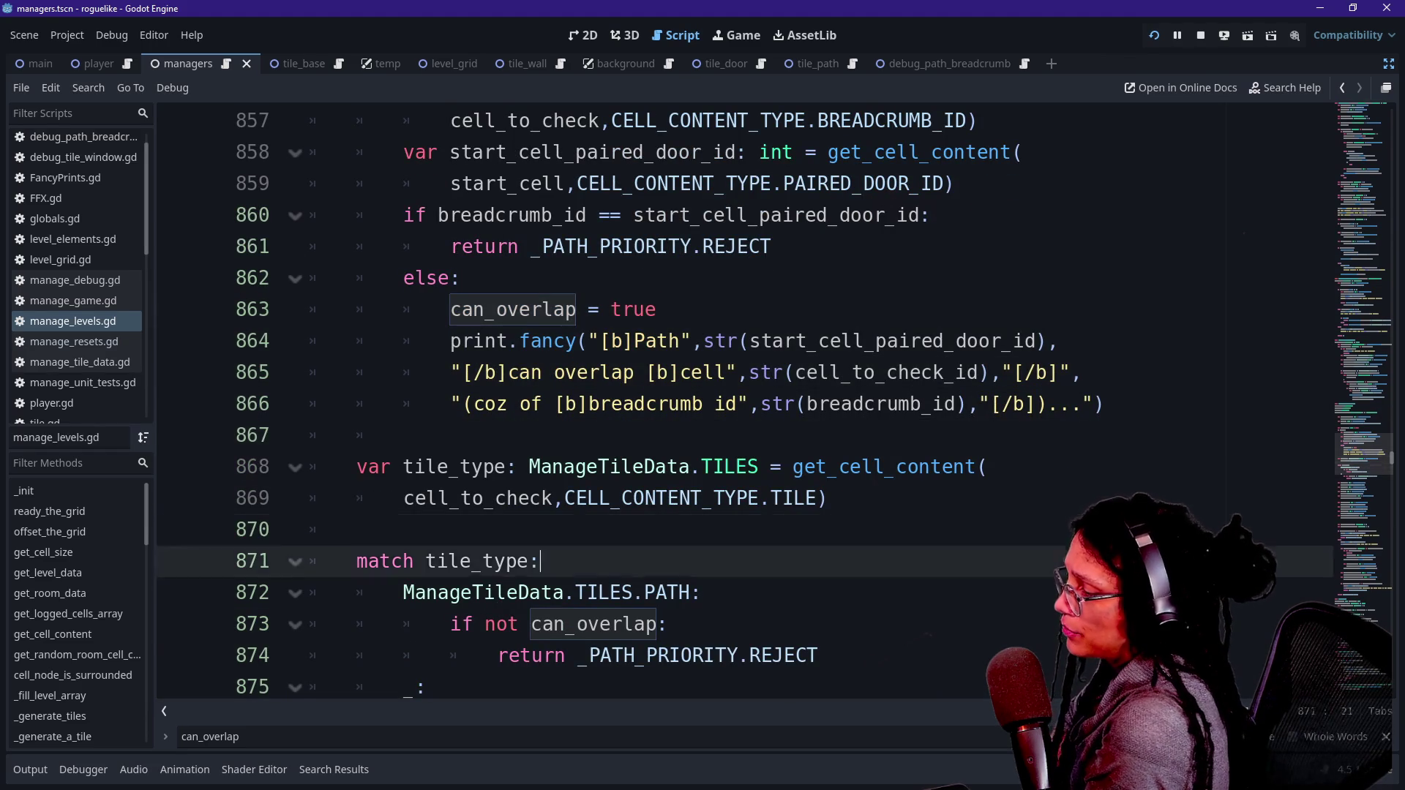
Step: Insert a blank line under the 'ManageTileData.TILES.PATH:' case on line 872
{"action": "triple_click", "coordinate": [439, 310]}
{"action": "left_click", "coordinate": [540, 310]}
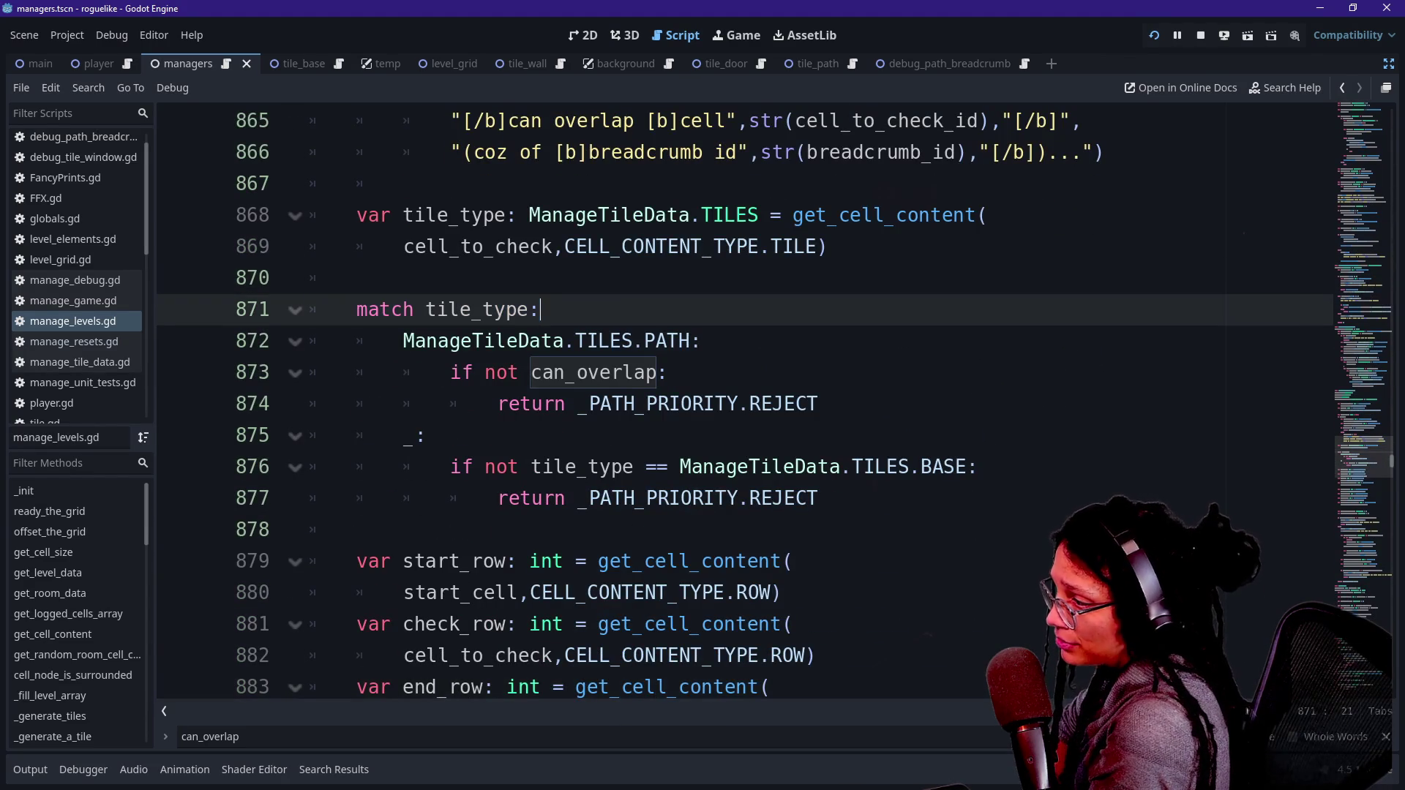
{"action": "left_click", "coordinate": [702, 341]}
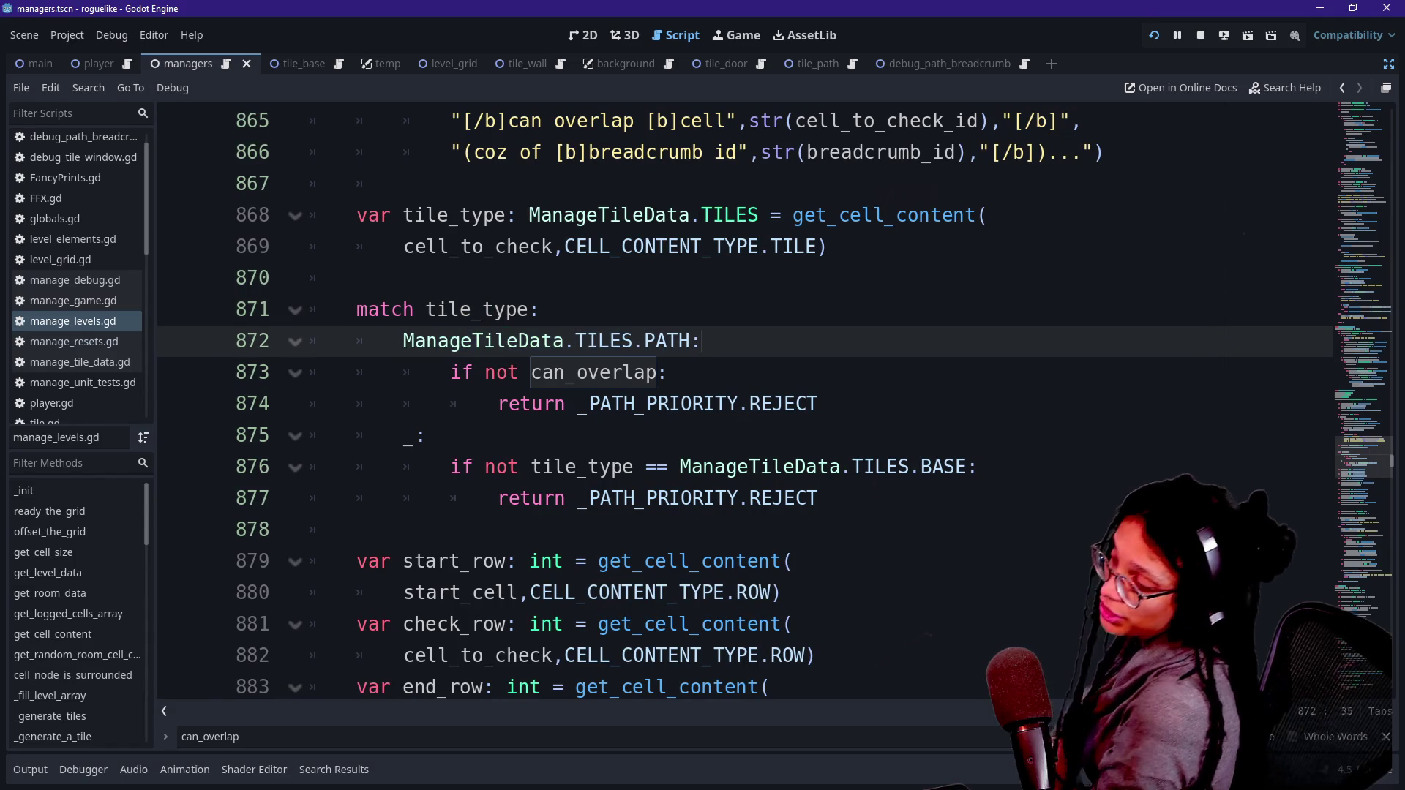
{"action": "left_click_drag", "start_coordinate": [403, 341], "coordinate": [658, 372]}
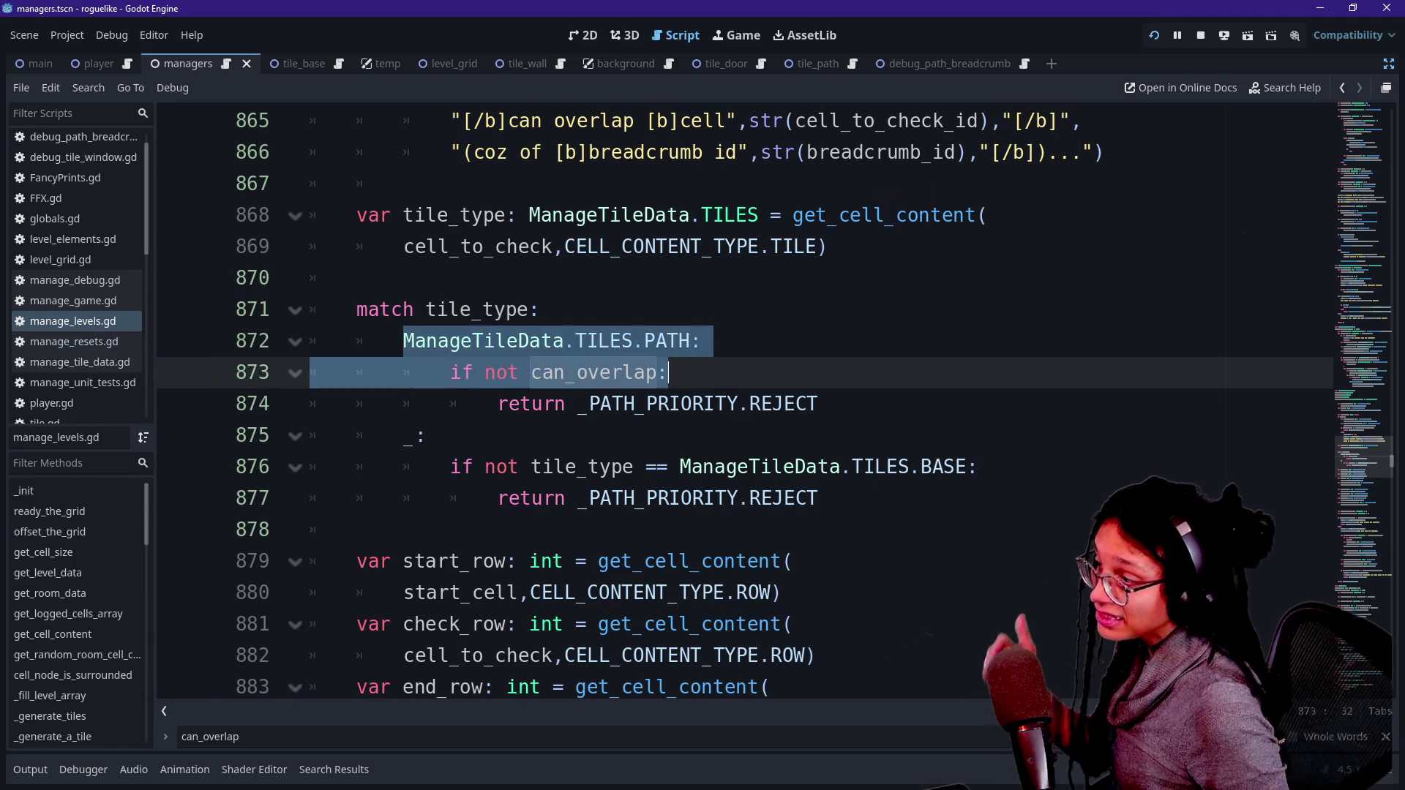
{"action": "left_click", "coordinate": [666, 372]}
{"action": "left_click", "coordinate": [703, 341]}
{"action": "key", "text": "Return"}
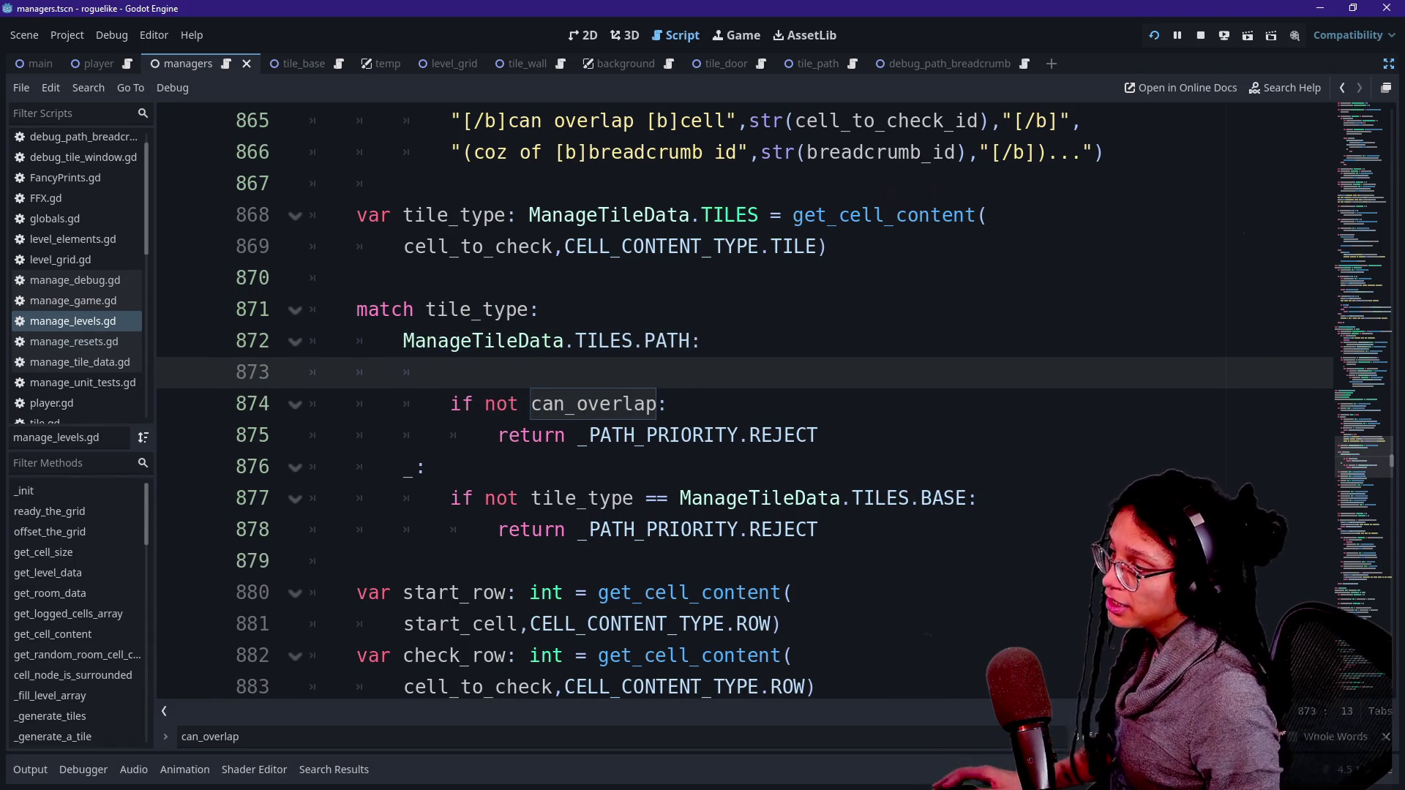
Step: Start typing a print.fancy("Potentia...") call in the PATH case, then erase the attempt
{"action": "type", "text": "print"}
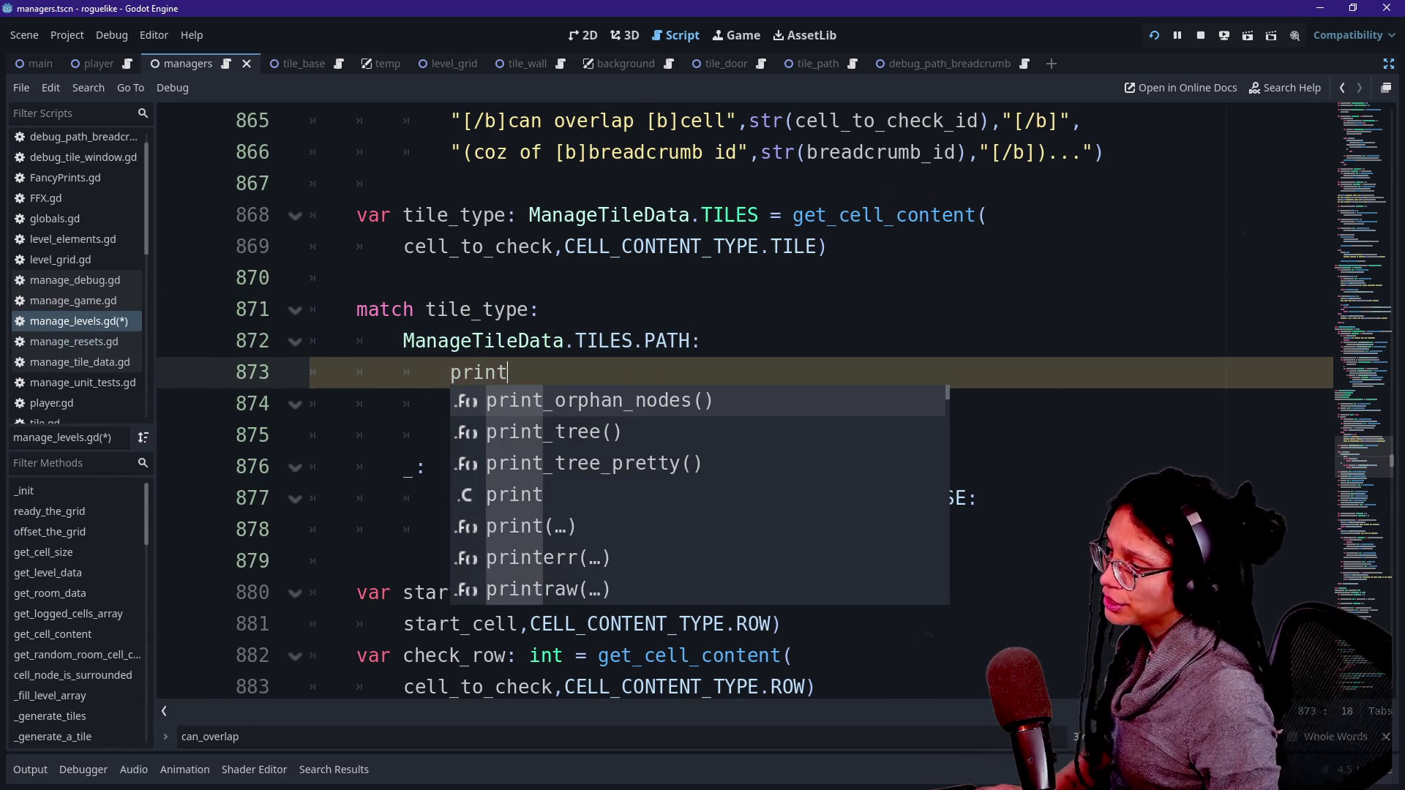
{"action": "type", "text": ".facnt"}
{"action": "key", "text": "BackSpace"}
{"action": "type", "text": "y("}
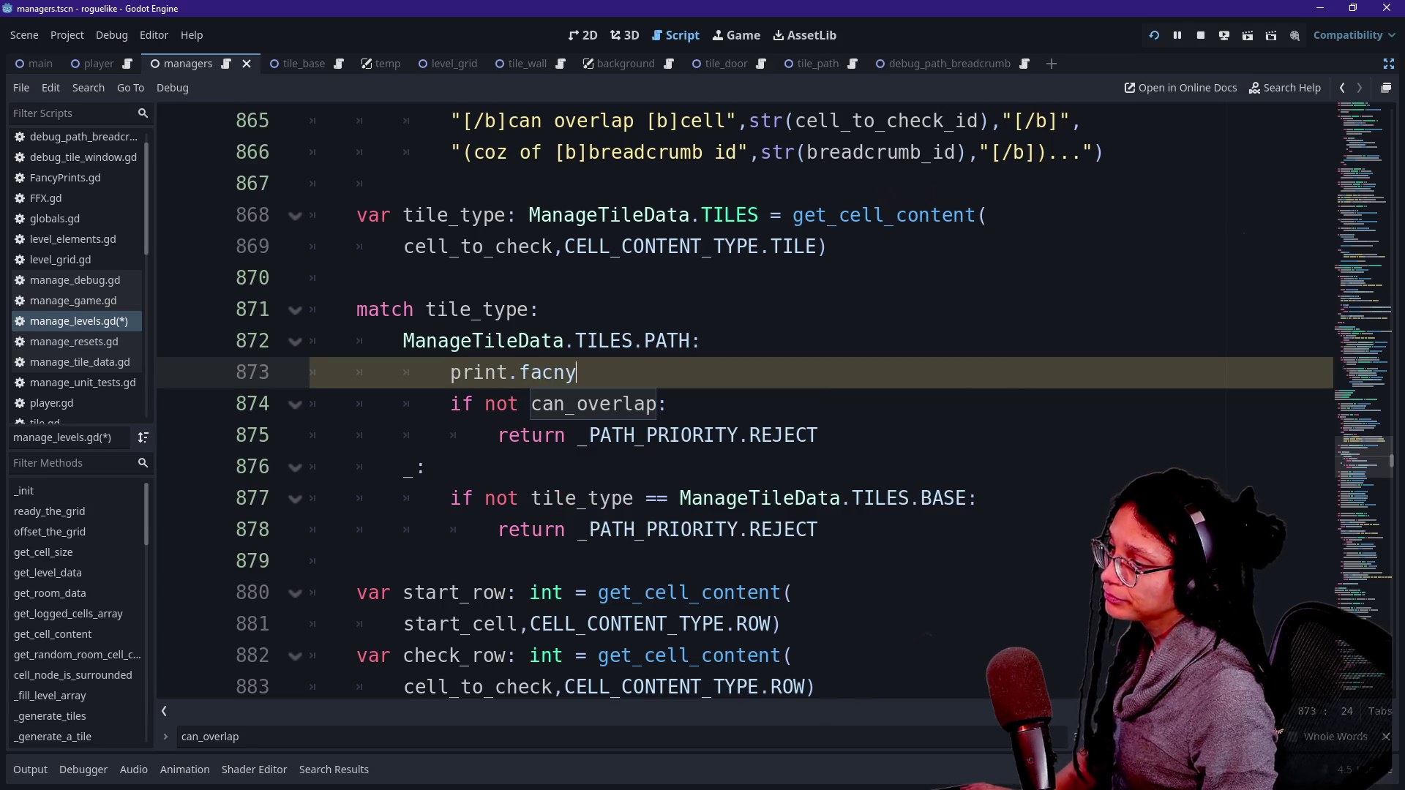
{"action": "scroll", "coordinate": [775, 400], "scroll_direction": "up", "scroll_amount": 1}
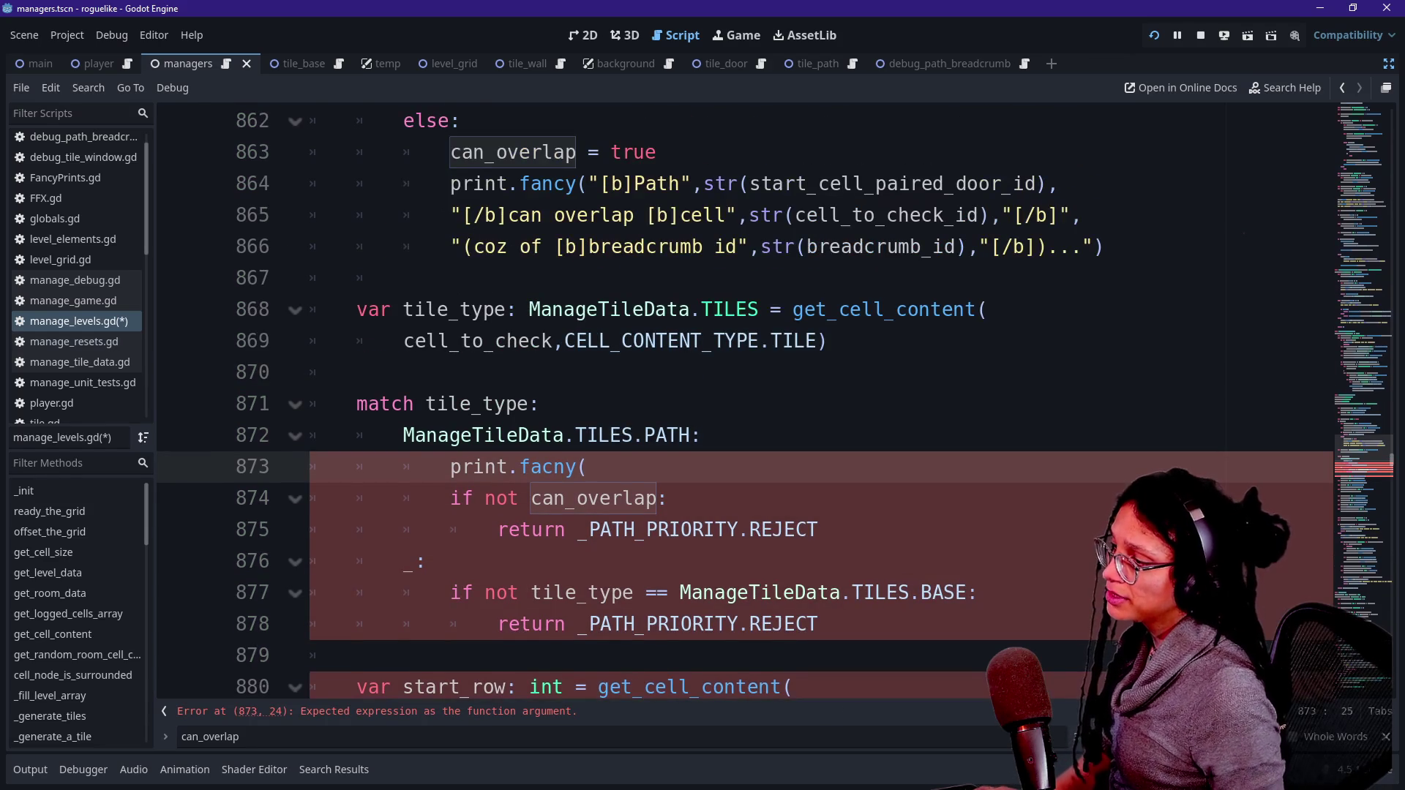
{"action": "key", "text": "BackSpace"}
{"action": "key", "text": "BackSpace"}
{"action": "key", "text": "BackSpace"}
{"action": "type", "text": "ncy(\"Potentia"}
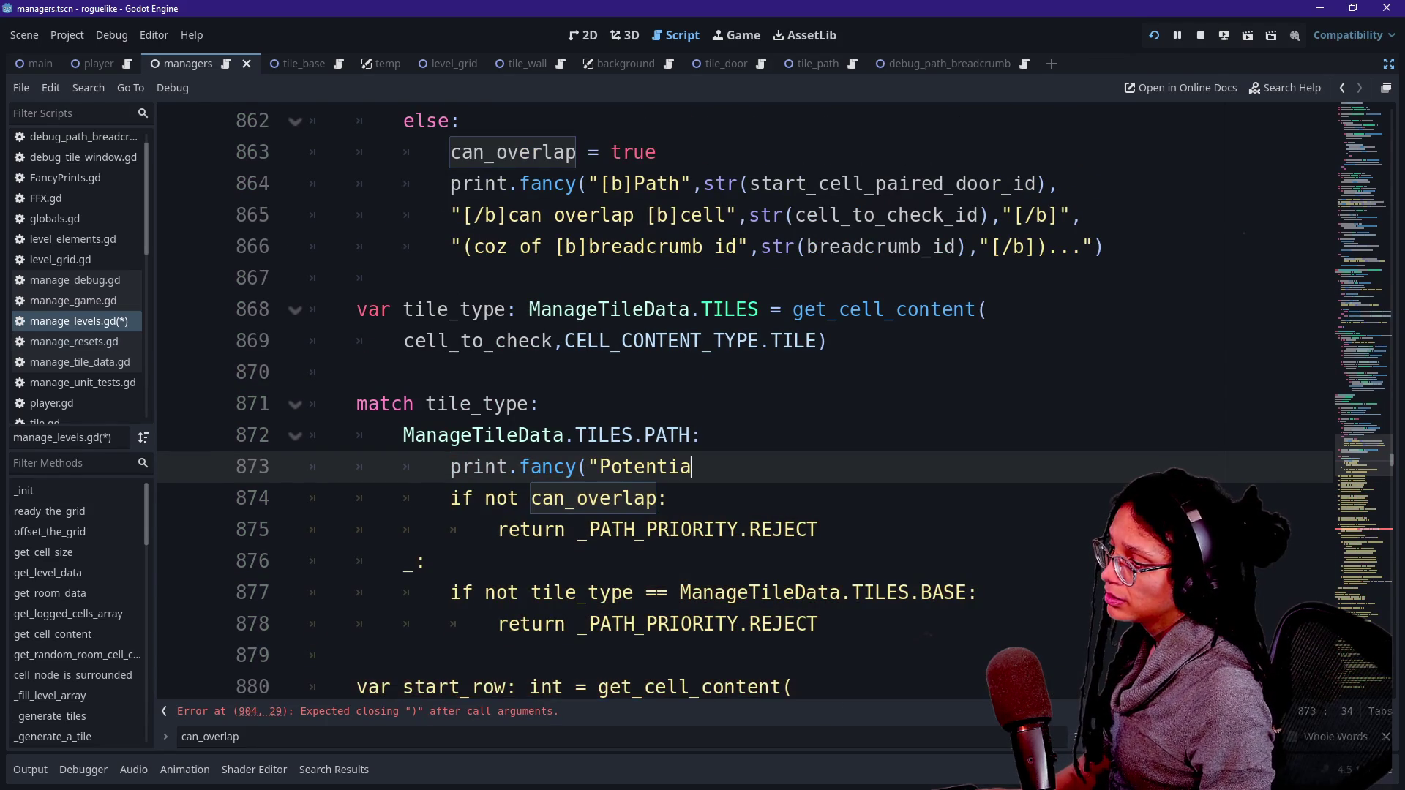
{"action": "key", "text": "BackSpace"}
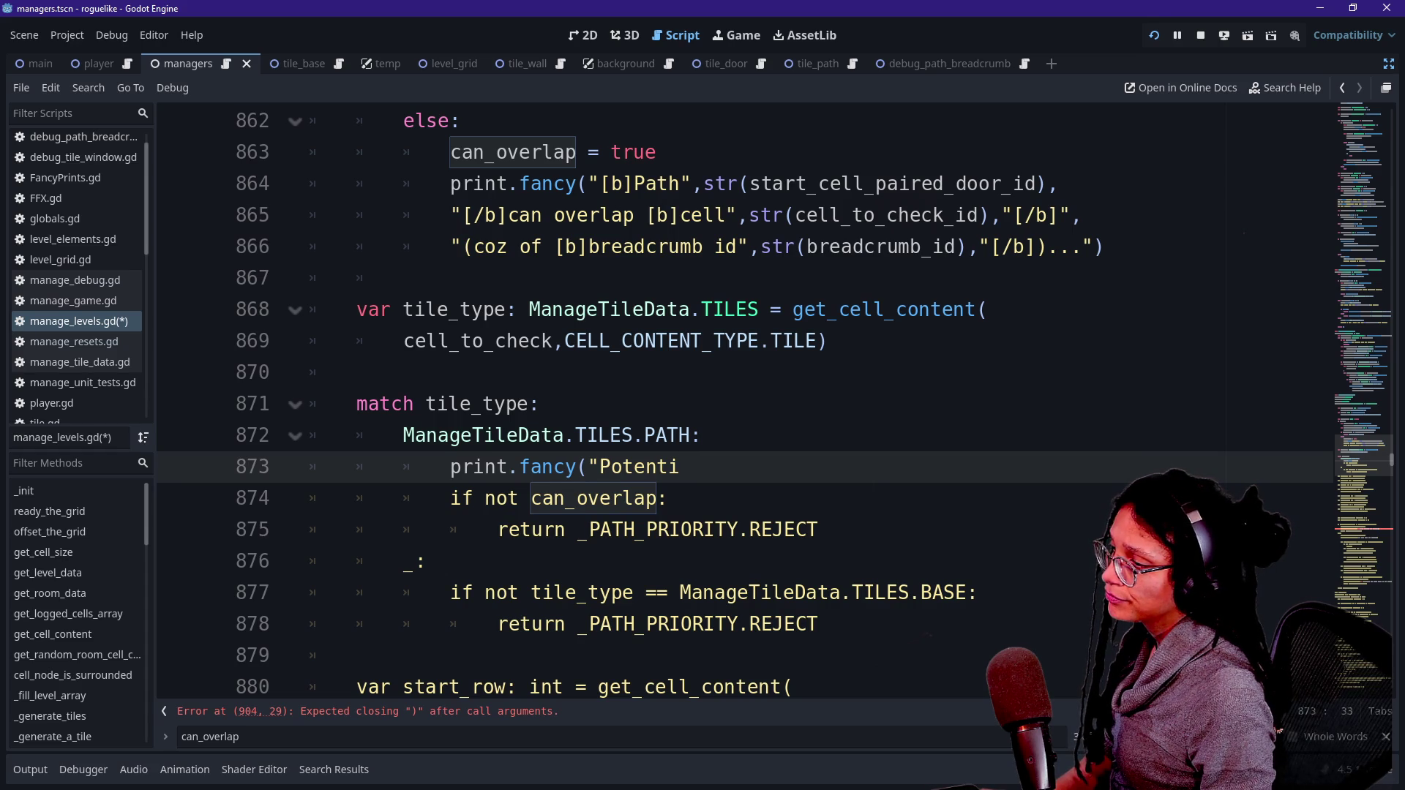
{"action": "key", "text": "BackSpace"}
{"action": "key", "text": "BackSpace"}
{"action": "key", "text": "BackSpace"}
{"action": "type", "text": "H"}
Step: Paste the existing three-line print.fancy overlap message under 'if not can_overlap:'
{"action": "left_click", "coordinate": [669, 466]}
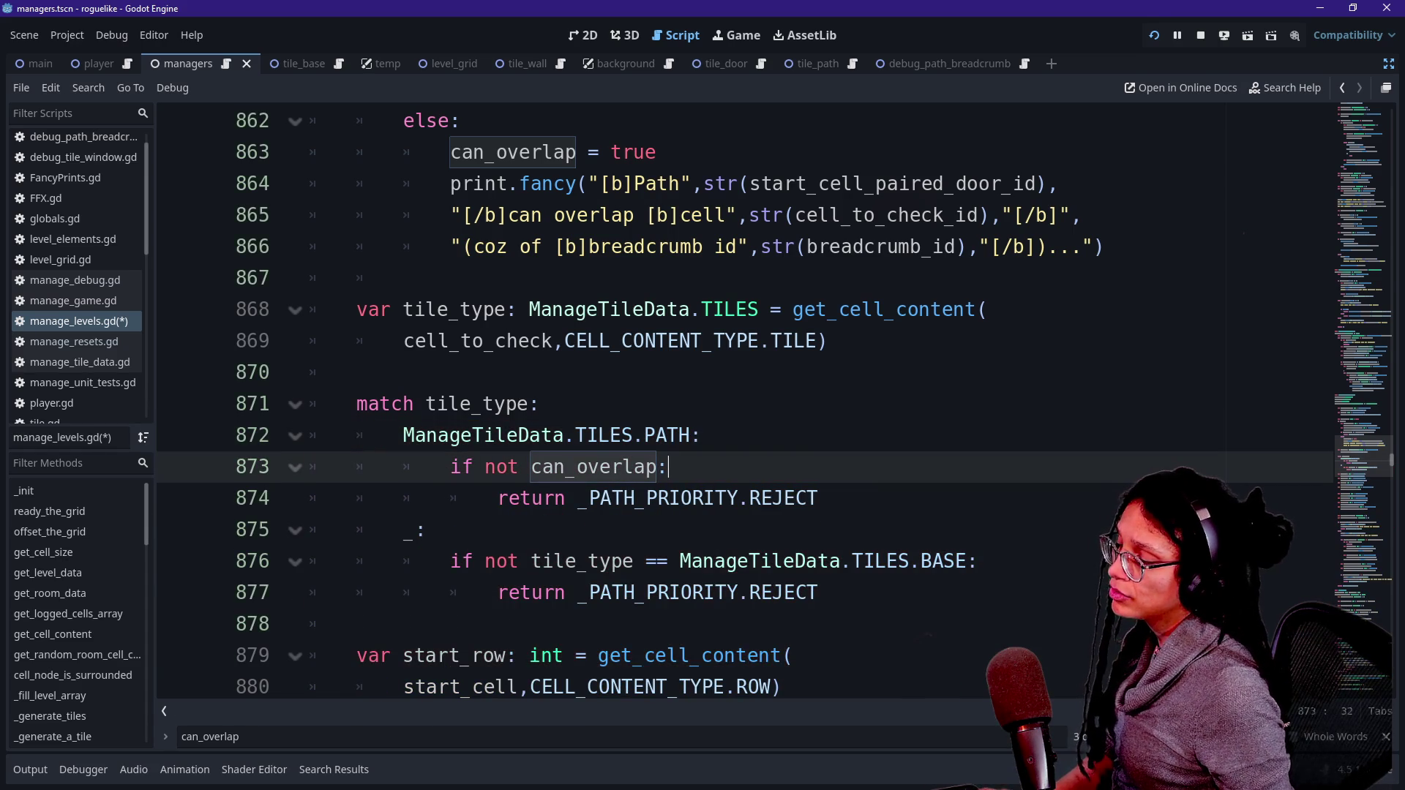
{"action": "key", "text": "Return"}
{"action": "type", "text": "print.fancy(\""}
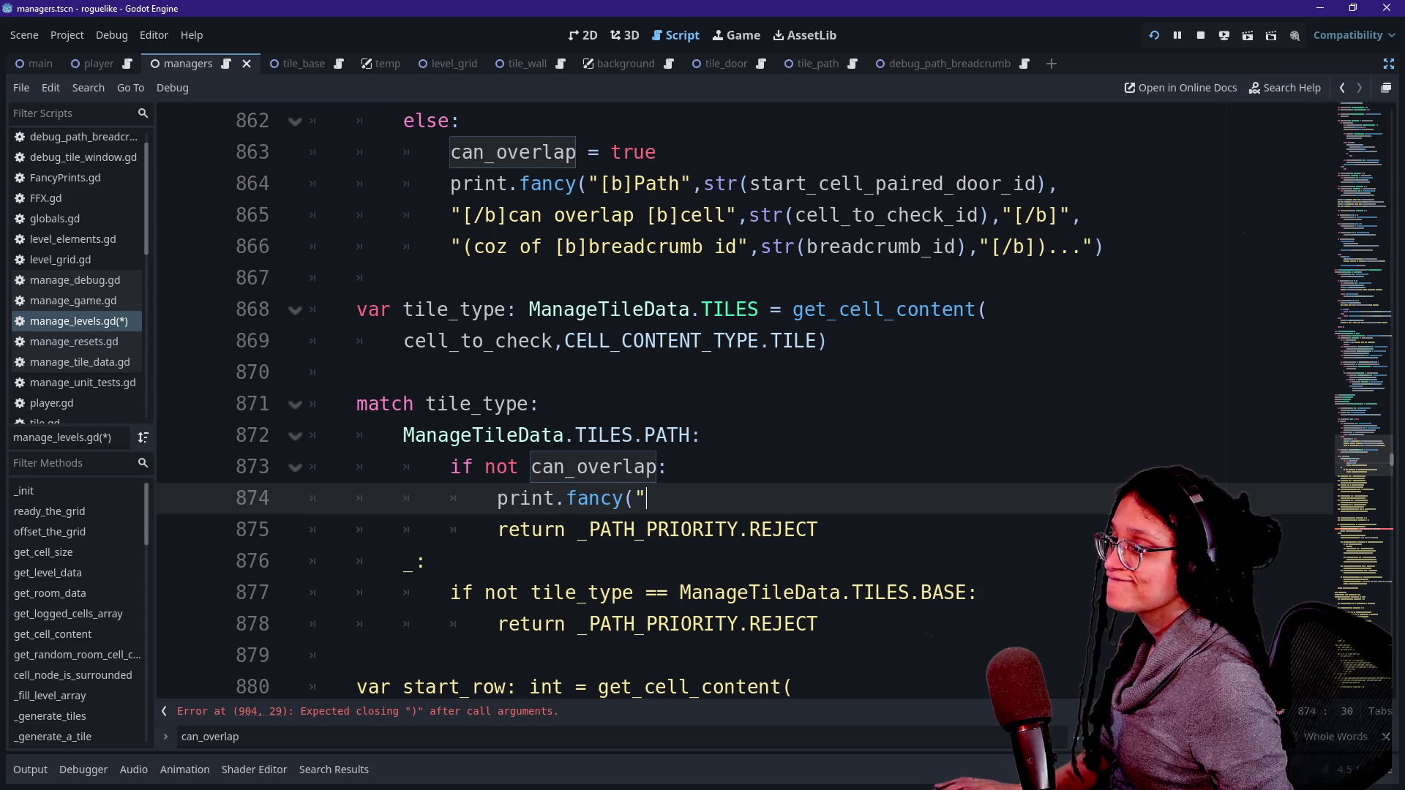
{"action": "left_click_drag", "start_coordinate": [450, 183], "coordinate": [1103, 247]}
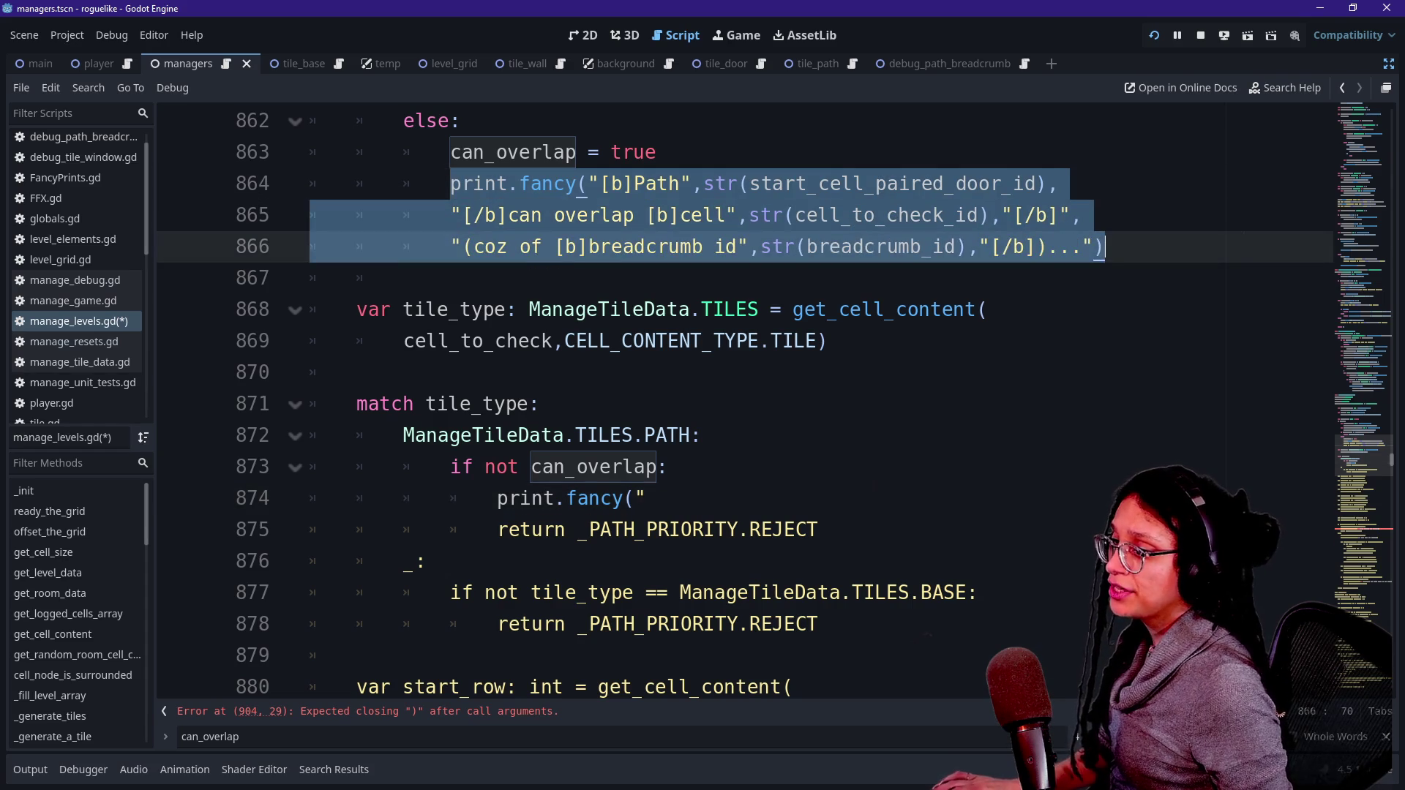
{"action": "left_click_drag", "start_coordinate": [646, 497], "coordinate": [450, 498]}
{"action": "type", "text": "print.fancy(\"[b]Path\",str(start_cell_paired_door_id), \t\t\t\"[/b]can overlap [b]cell\",str(cell_to_check_id),\"[/b]\", \t\t\t\"(coz of [b]breadcrumb id\",str(breadcrumb_id),\"[/b])...\")"}
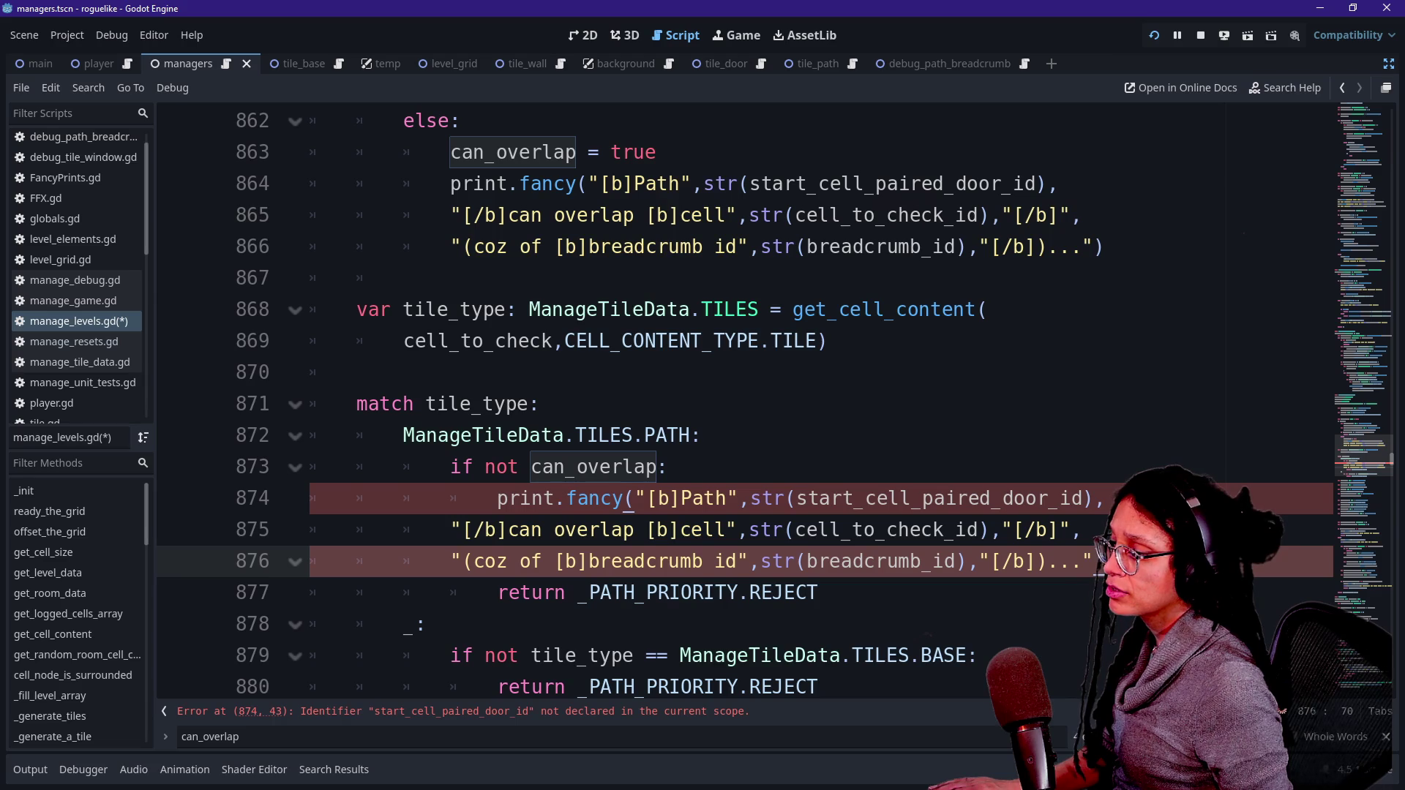
{"action": "scroll", "coordinate": [900, 337], "scroll_direction": "up", "scroll_amount": 3}
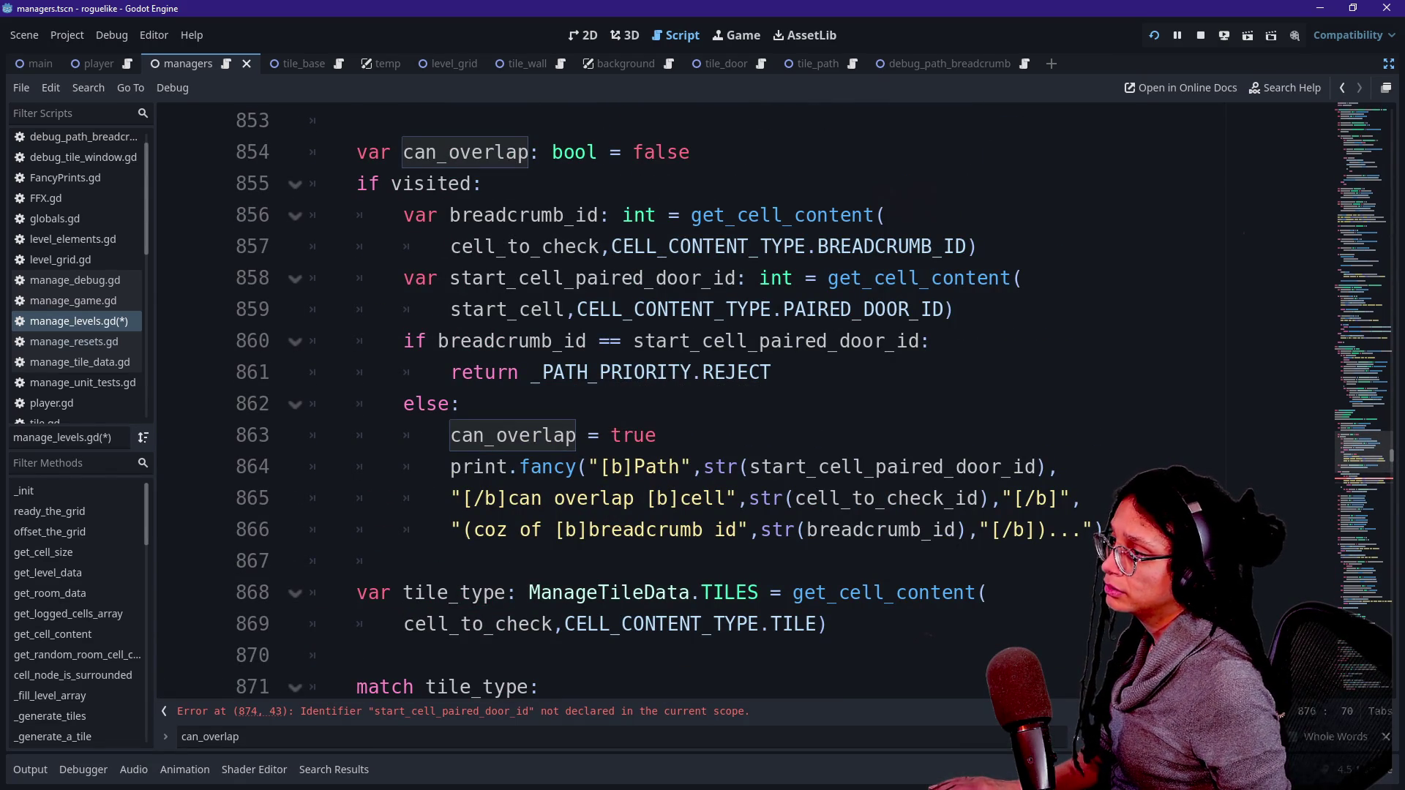
Step: Move the breadcrumb and paired-door lookup lines above can_overlap, then restore them under the visited check
{"action": "left_click_drag", "start_coordinate": [403, 214], "coordinate": [929, 341]}
{"action": "key", "text": "ctrl+x"}
{"action": "left_click", "coordinate": [358, 120]}
{"action": "key", "text": "ctrl+v"}
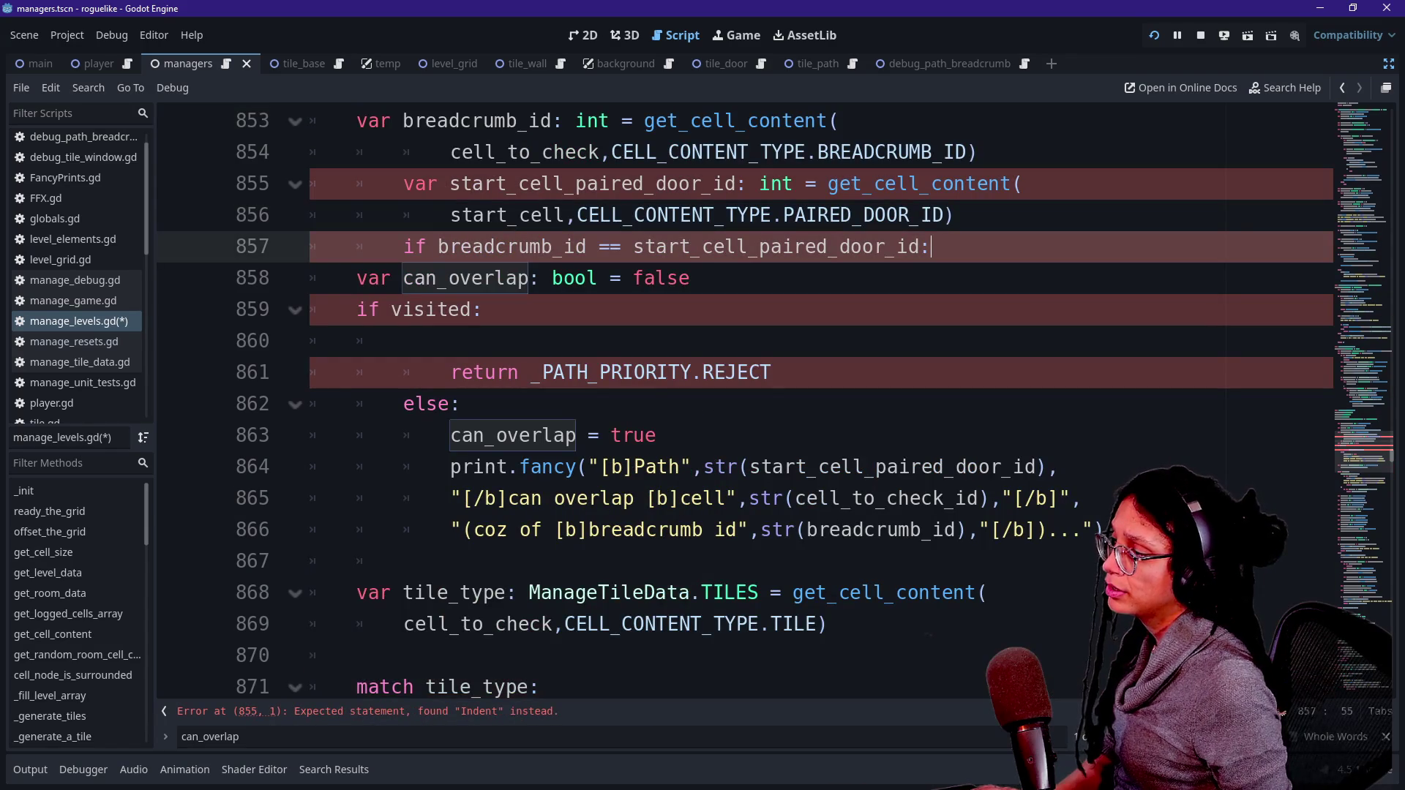
{"action": "scroll", "coordinate": [732, 402], "scroll_direction": "up", "scroll_amount": 1}
{"action": "left_click_drag", "start_coordinate": [589, 278], "coordinate": [622, 341]}
{"action": "key", "text": "shift+Tab"}
{"action": "left_click", "coordinate": [886, 341]}
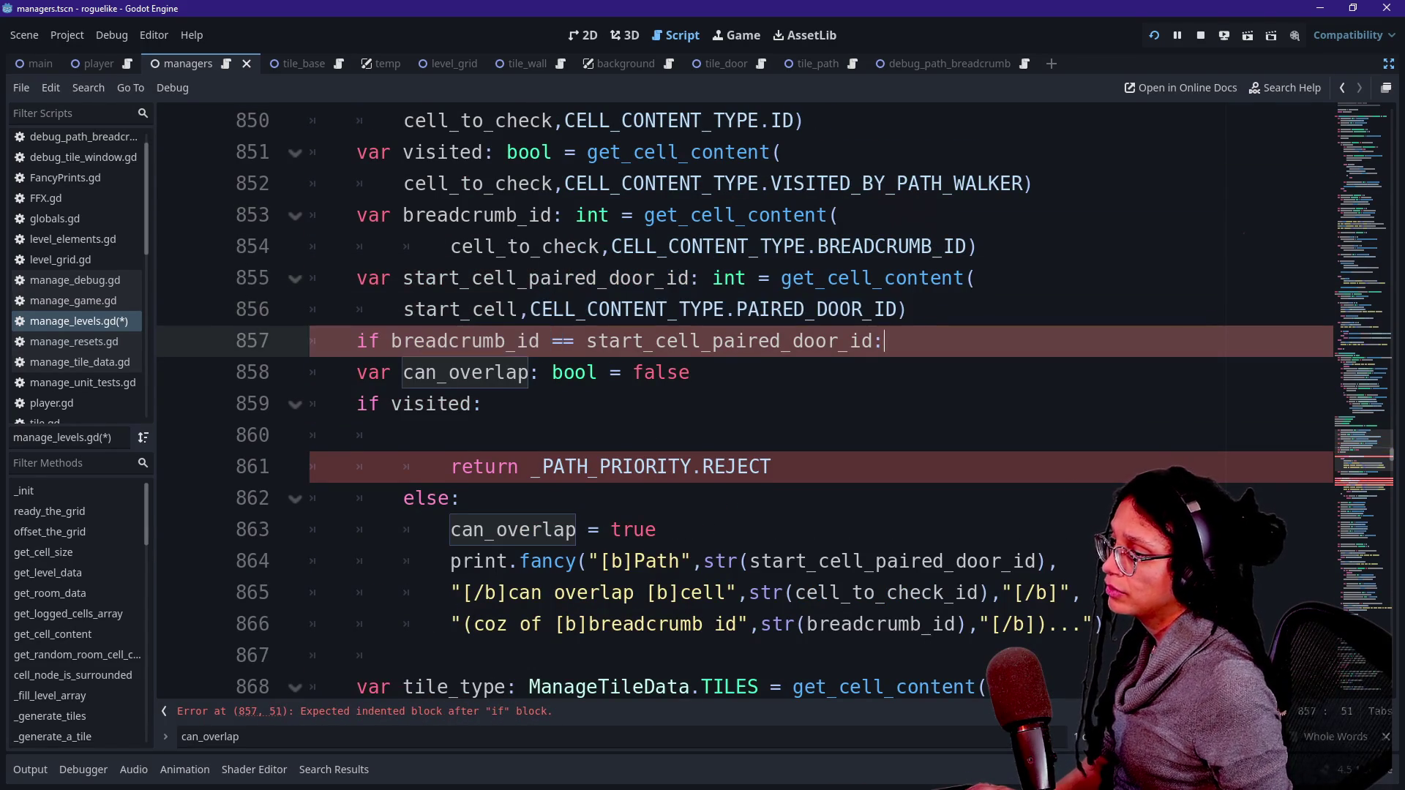
{"action": "key", "text": "Return"}
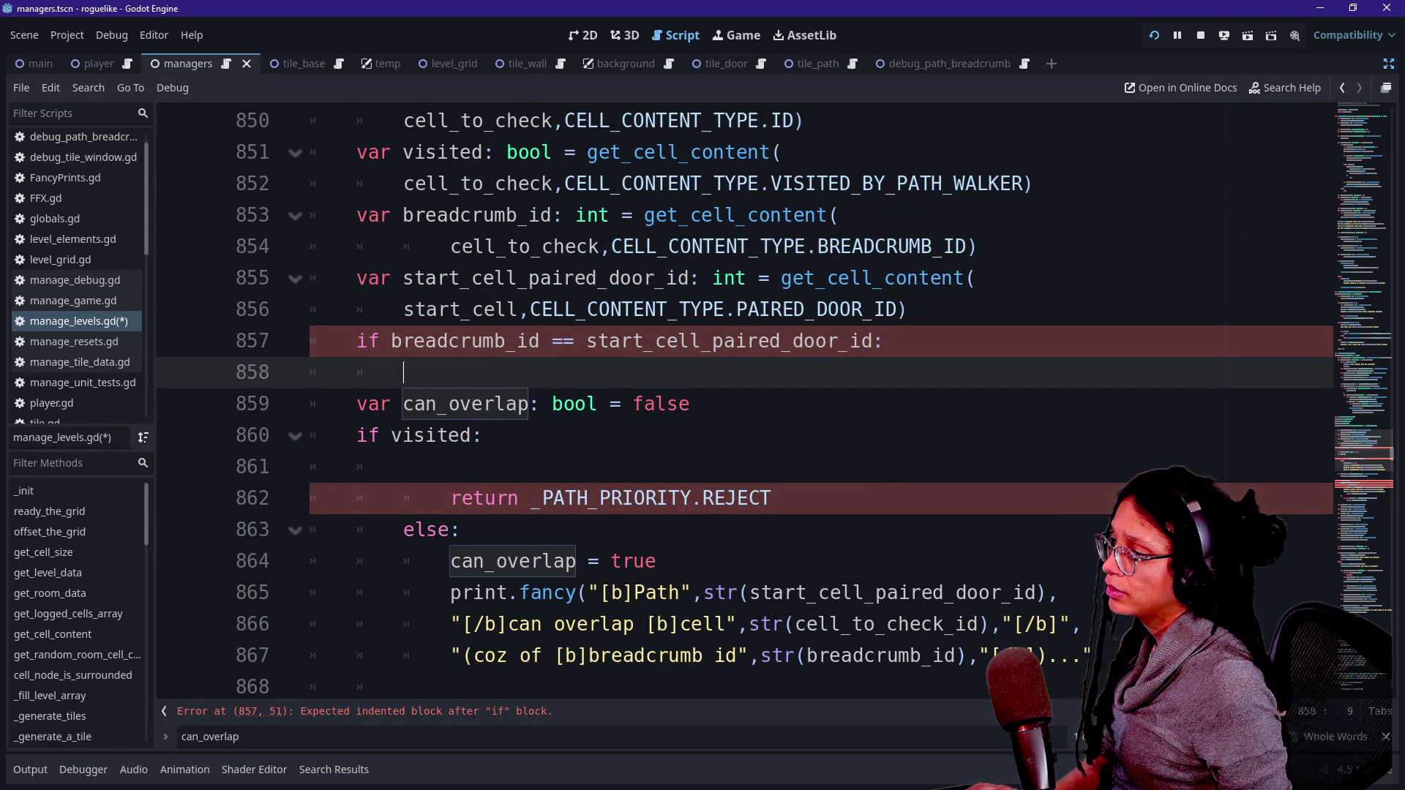
{"action": "key", "text": "ctrl+z"}
{"action": "left_click_drag", "start_coordinate": [886, 341], "coordinate": [356, 215]}
{"action": "key", "text": "BackSpace"}
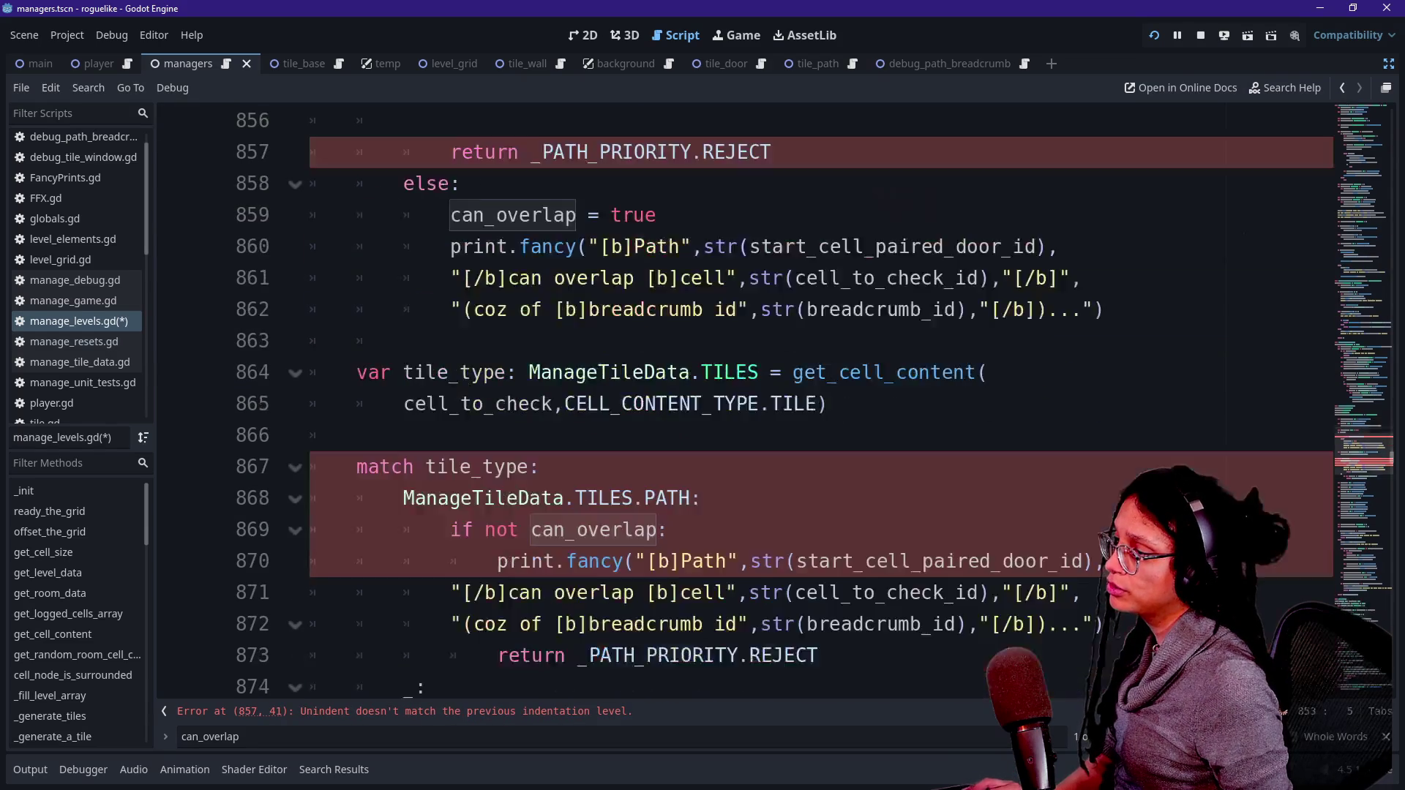
{"action": "key", "text": "ctrl+v"}
Step: Move the breadcrumb_id and start_cell_paired_door_id declarations to line 853 above can_overlap, unindented
{"action": "mouse_move", "coordinate": [959, 310]}
{"action": "left_mouse_down"}
{"action": "mouse_move", "coordinate": [322, 247]}
{"action": "mouse_move", "coordinate": [453, 215]}
{"action": "mouse_move", "coordinate": [483, 184]}
{"action": "left_mouse_up"}
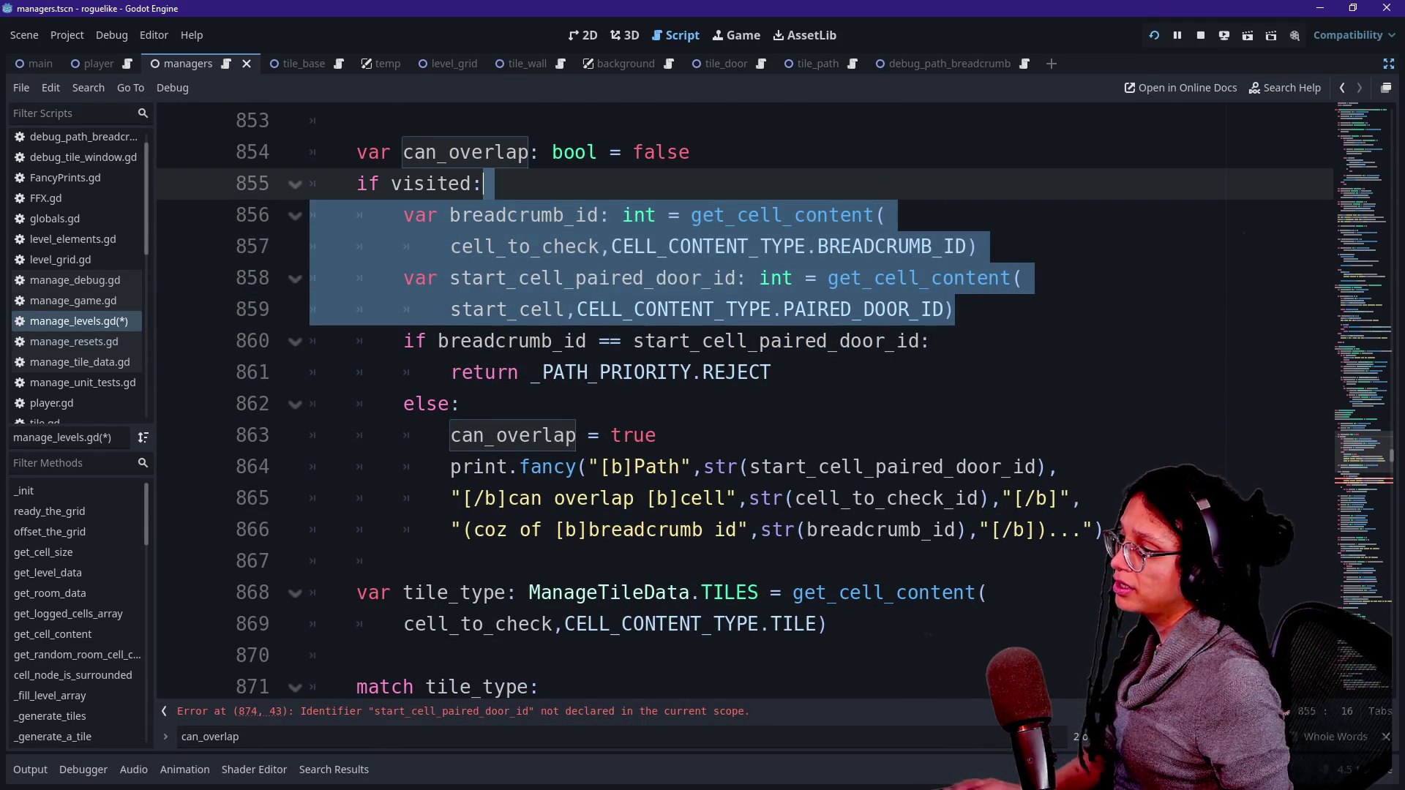
{"action": "key", "text": "ctrl+x"}
{"action": "scroll", "coordinate": [483, 184], "scroll_direction": "up", "scroll_amount": 2}
{"action": "left_click", "coordinate": [357, 309]}
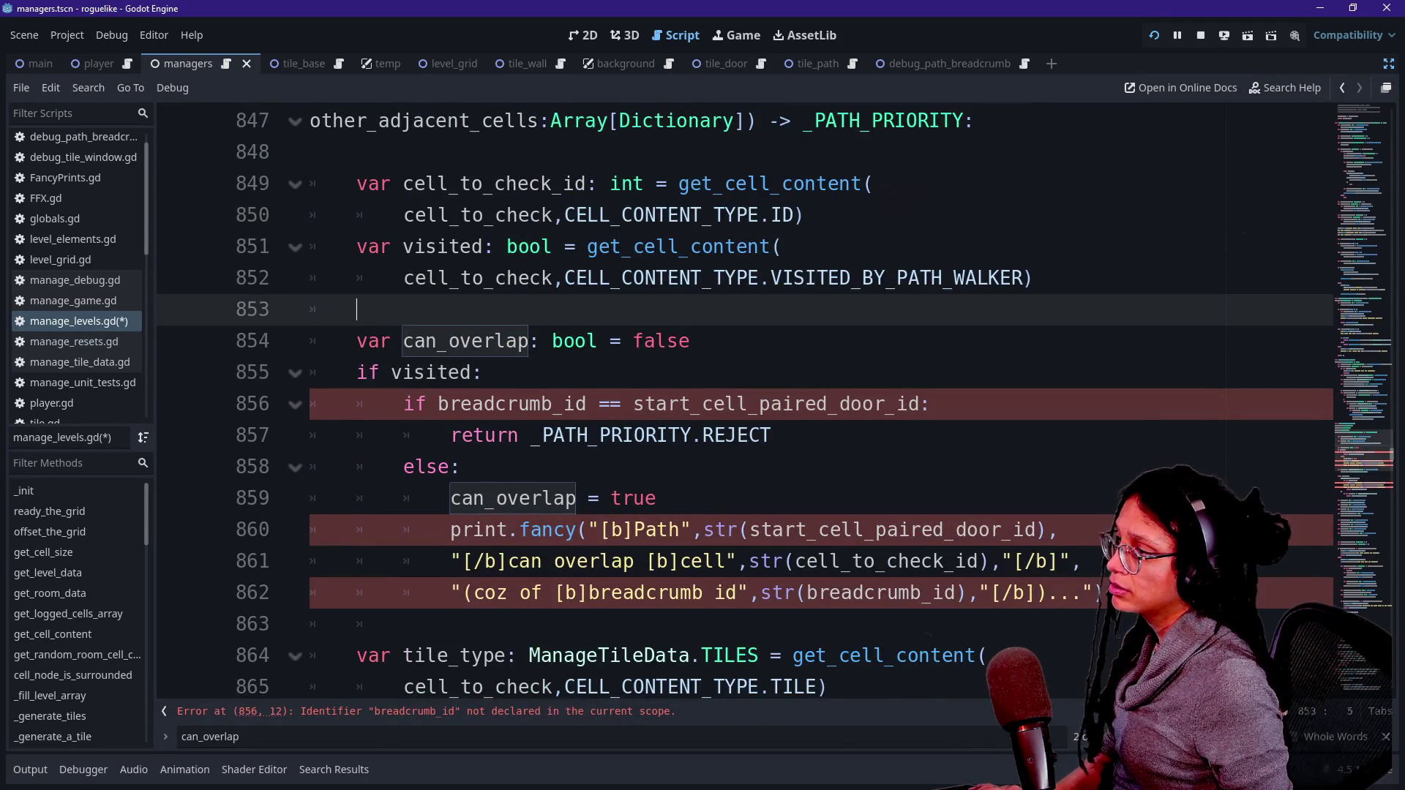
{"action": "key", "text": "ctrl+v"}
{"action": "mouse_move", "coordinate": [600, 341]}
{"action": "left_mouse_down"}
{"action": "mouse_move", "coordinate": [612, 403]}
{"action": "mouse_move", "coordinate": [634, 403]}
{"action": "mouse_move", "coordinate": [528, 435]}
{"action": "mouse_move", "coordinate": [563, 435]}
{"action": "left_mouse_up"}
{"action": "key", "text": "shift+Tab"}
{"action": "left_click", "coordinate": [915, 434]}
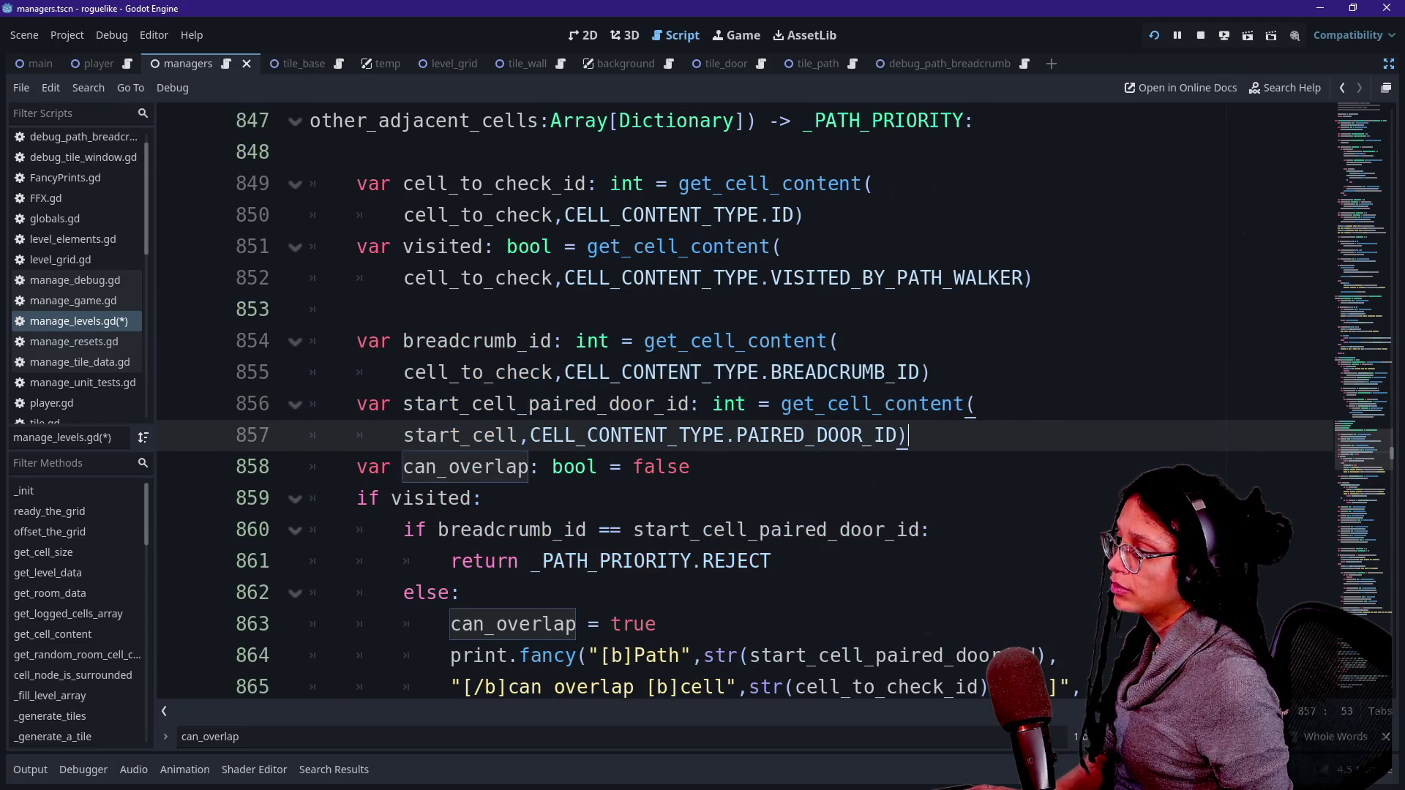
{"action": "scroll", "coordinate": [915, 435], "scroll_direction": "down", "scroll_amount": 1}
{"action": "key", "text": "Return"}
{"action": "scroll", "coordinate": [732, 403], "scroll_direction": "down", "scroll_amount": 4}
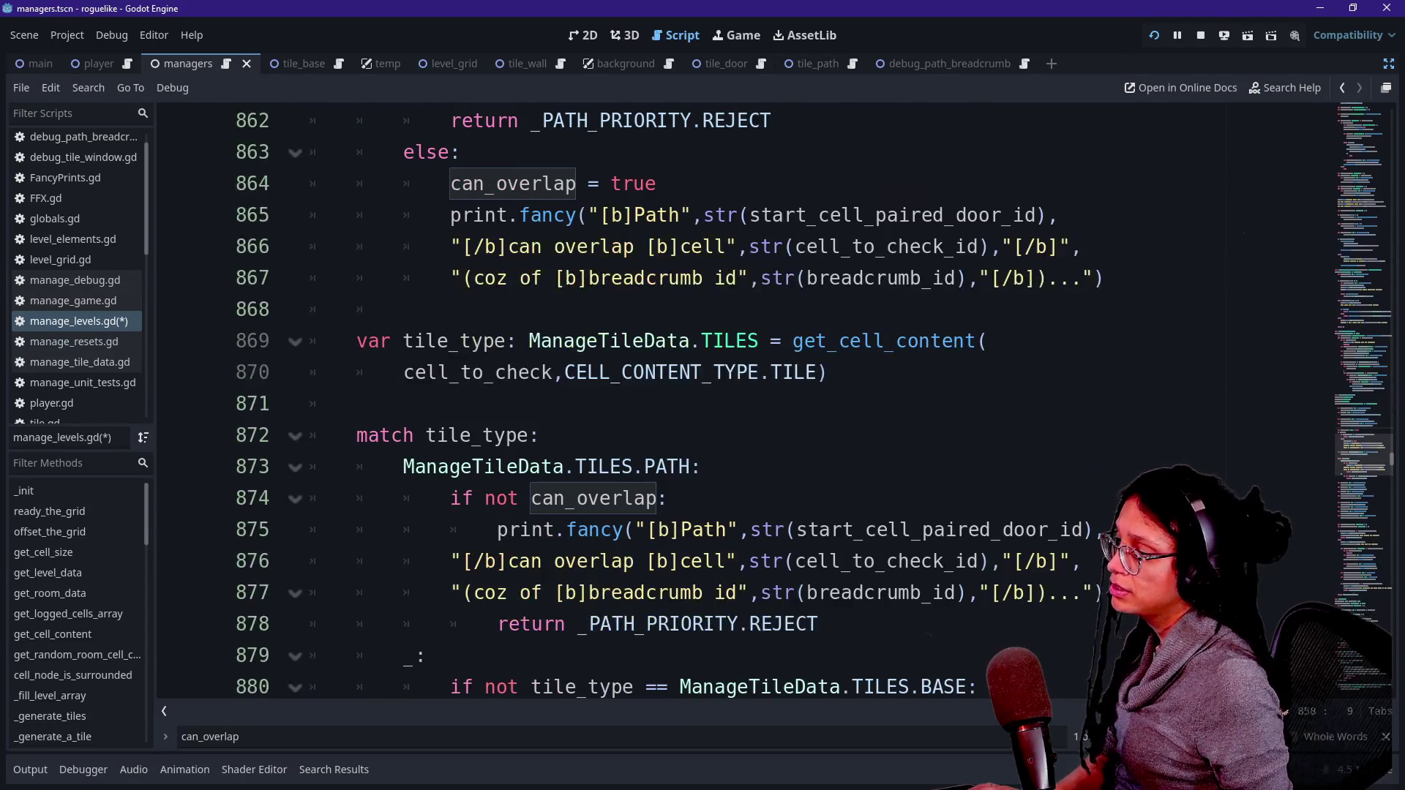
{"action": "scroll", "coordinate": [731, 403], "scroll_direction": "down", "scroll_amount": 2}
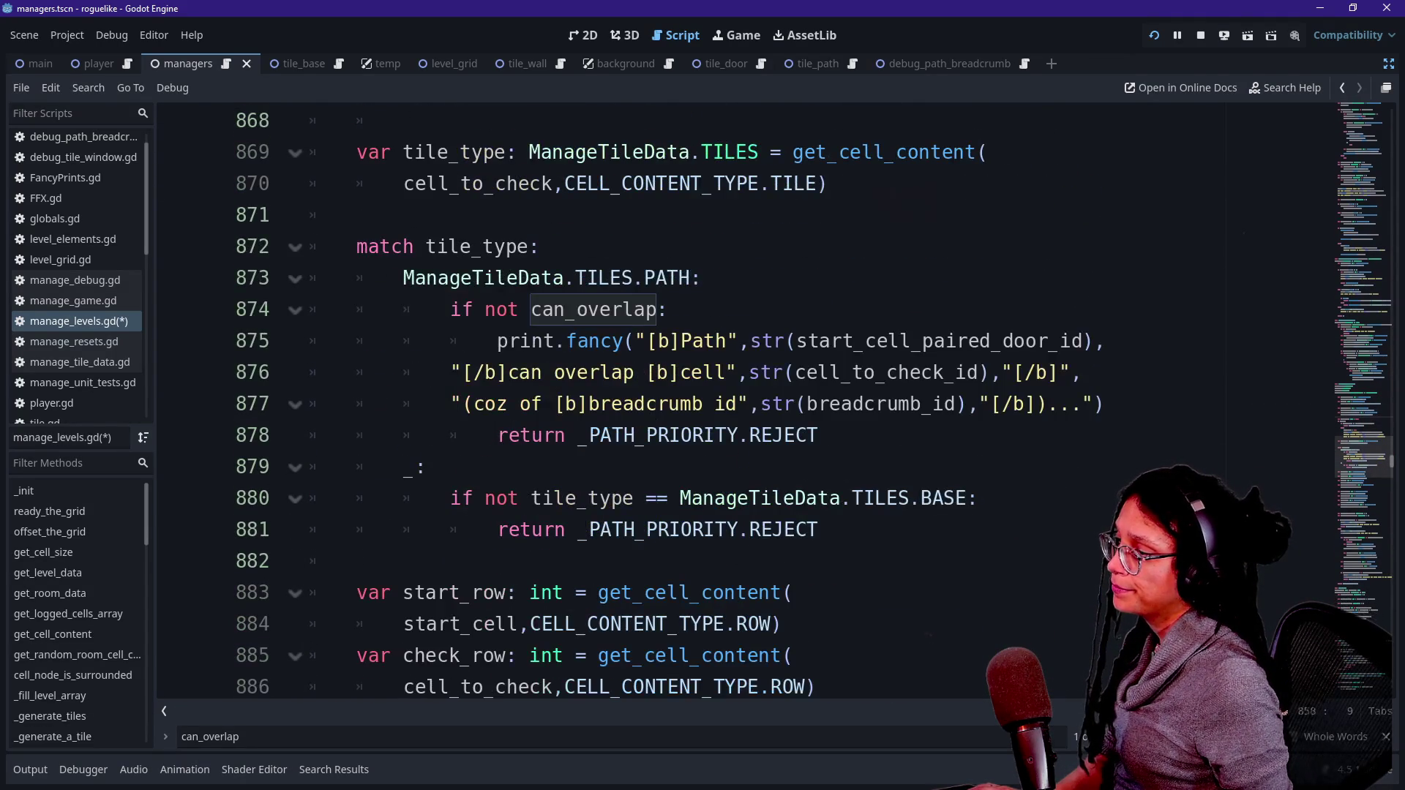
{"action": "scroll", "coordinate": [732, 402], "scroll_direction": "up", "scroll_amount": 1}
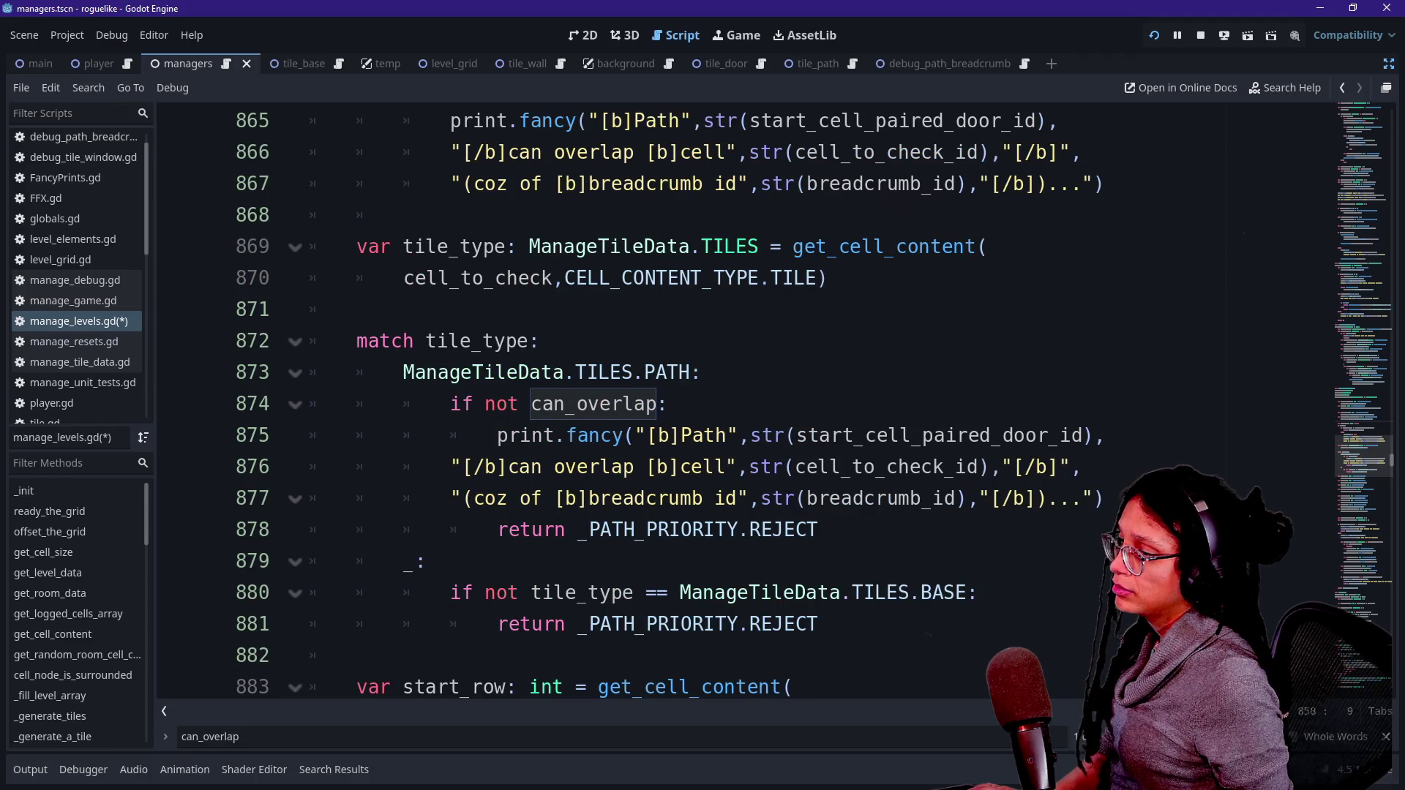
Step: Indent message lines 876–877 one level and change the text to 'can NOT overlap'
{"action": "mouse_move", "coordinate": [518, 467]}
{"action": "left_mouse_down"}
{"action": "mouse_move", "coordinate": [663, 530]}
{"action": "mouse_move", "coordinate": [657, 498]}
{"action": "left_mouse_up"}
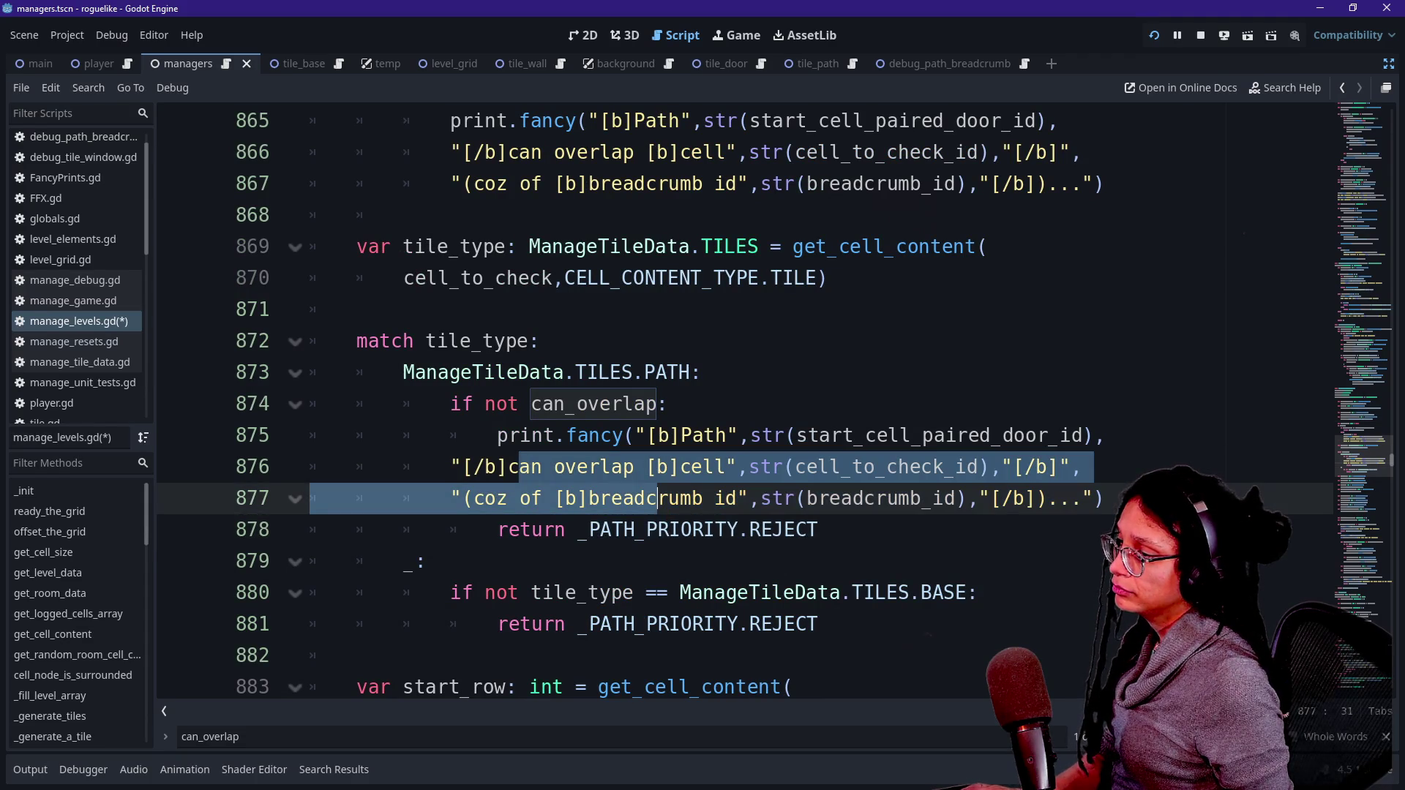
{"action": "key", "text": "Tab"}
{"action": "left_click", "coordinate": [670, 436]}
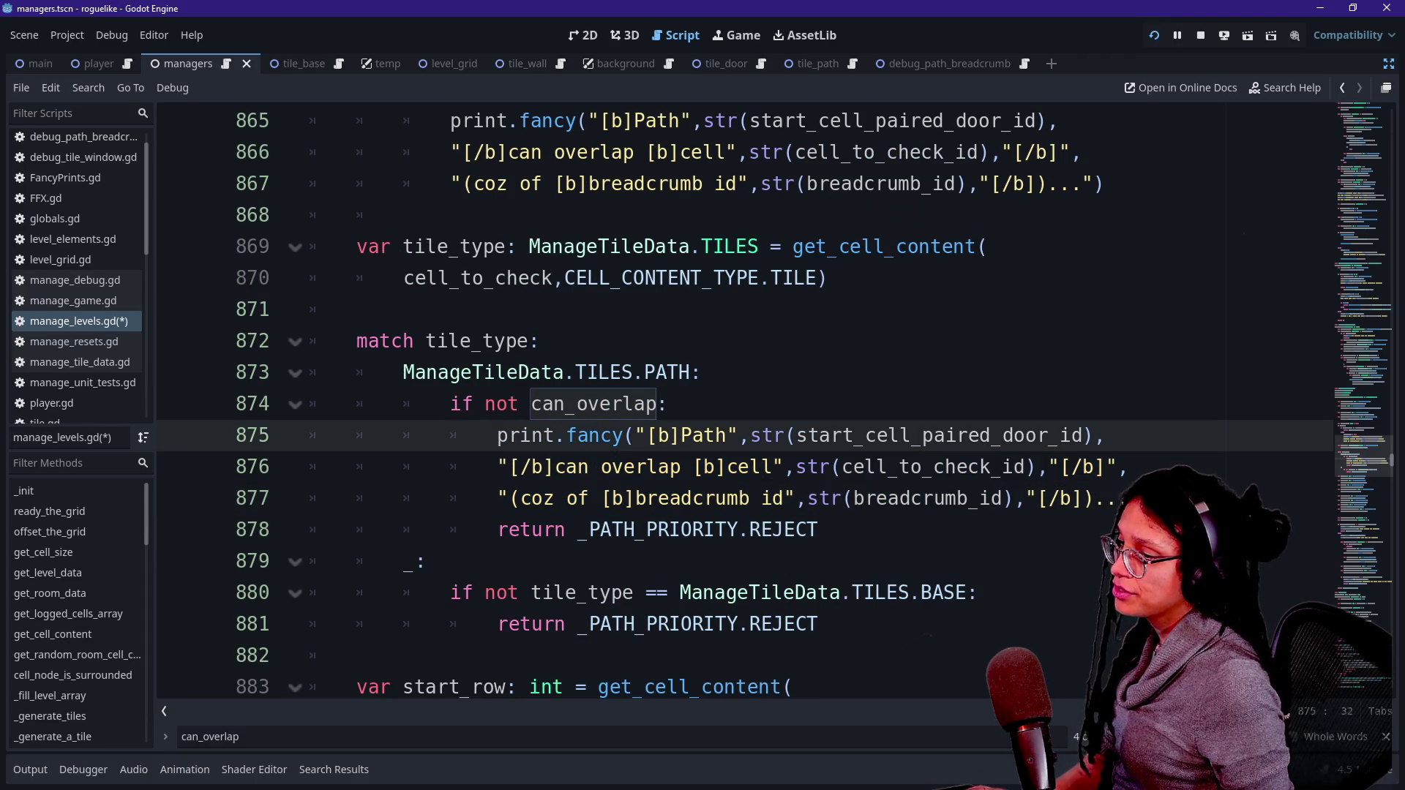
{"action": "left_click_drag", "start_coordinate": [796, 436], "coordinate": [876, 437]}
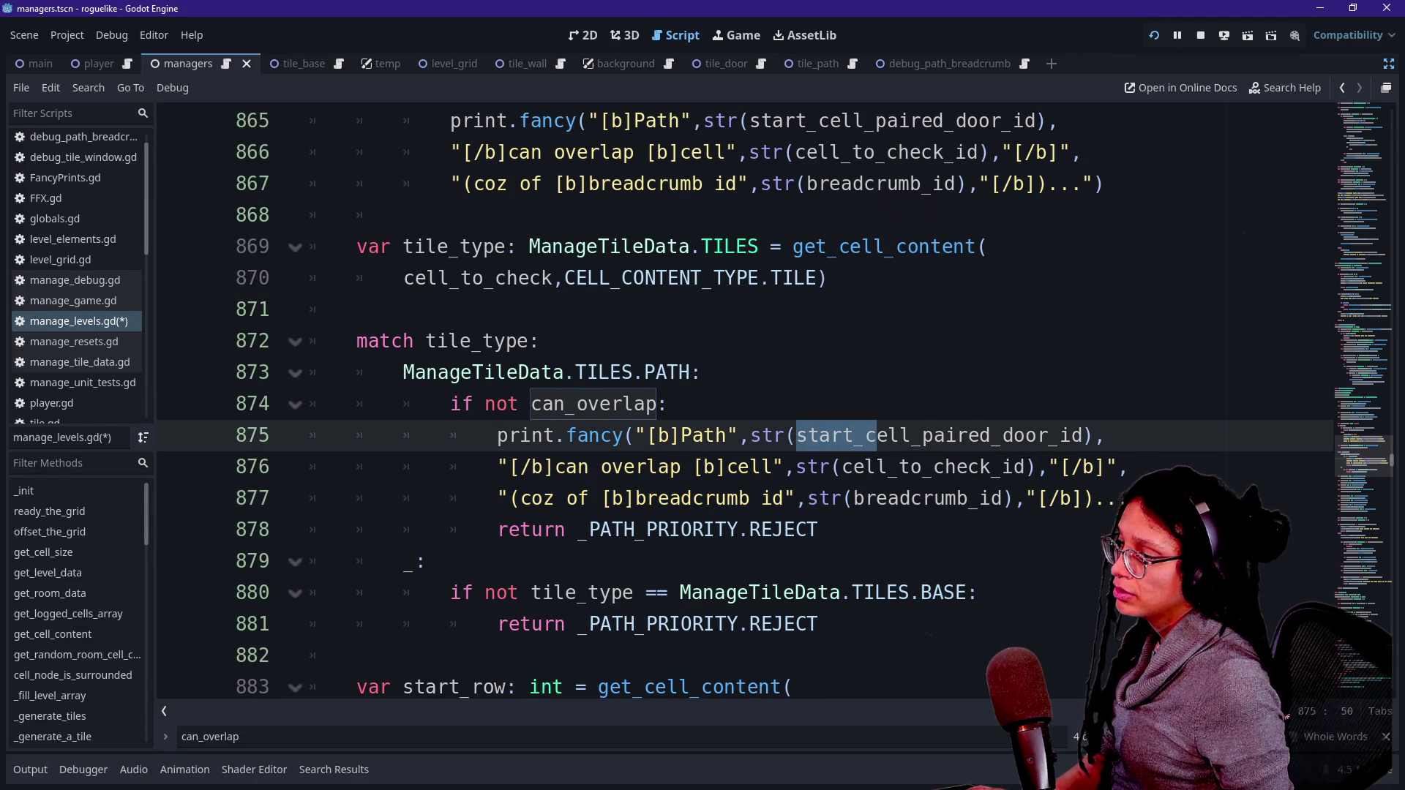
{"action": "left_click", "coordinate": [575, 467]}
{"action": "scroll", "coordinate": [571, 467], "scroll_direction": "down", "scroll_amount": 1}
{"action": "key", "text": "Right"}
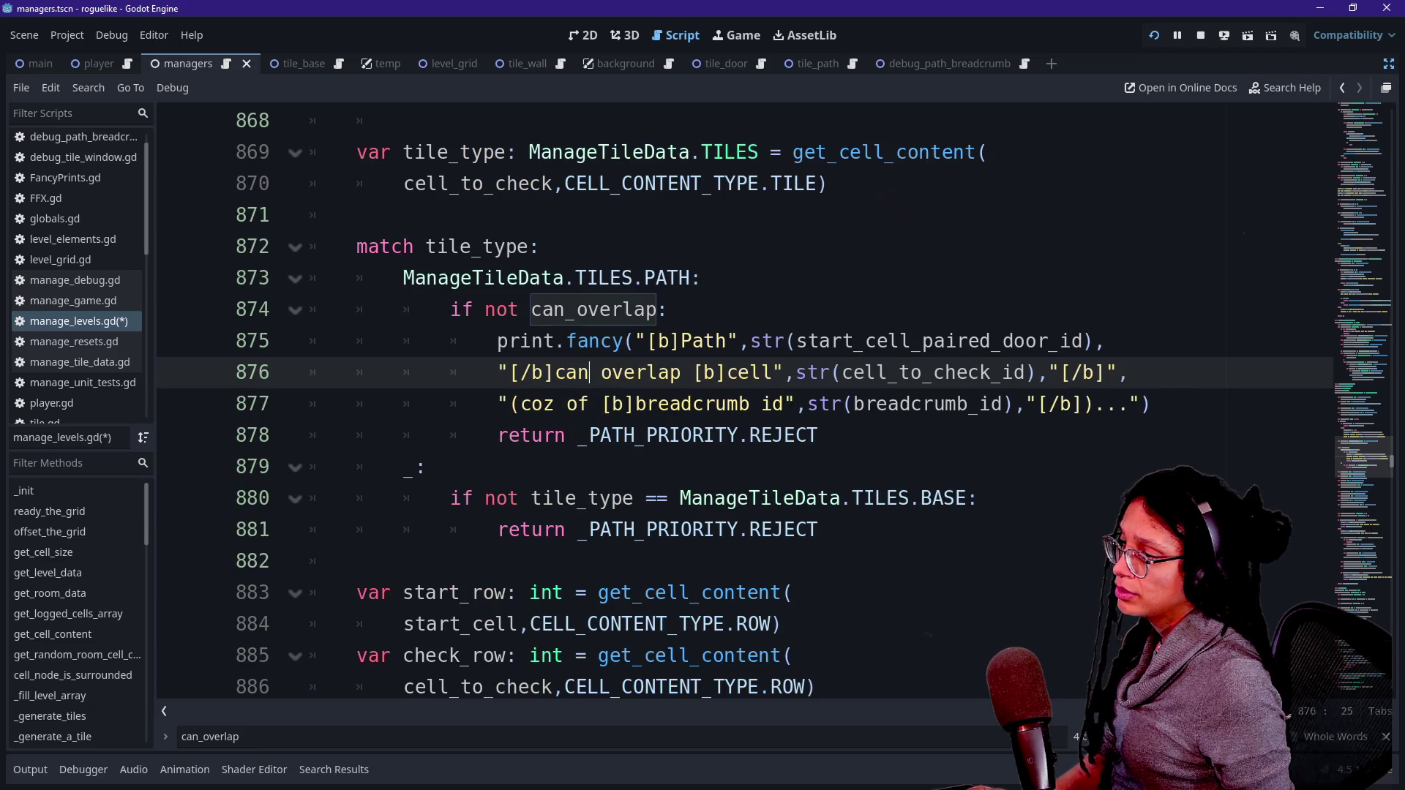
{"action": "type", "text": "NOT"}
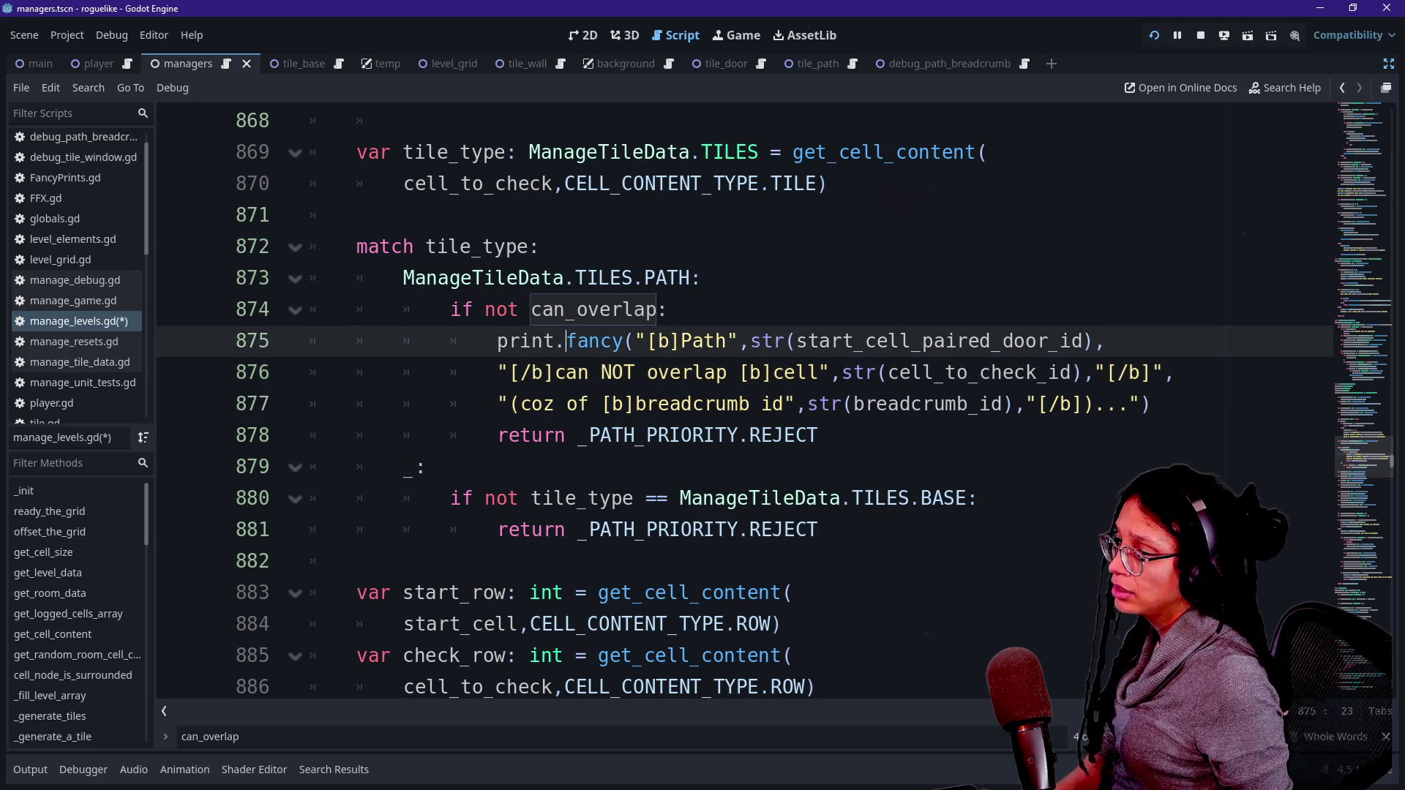
{"action": "left_click", "coordinate": [910, 372]}
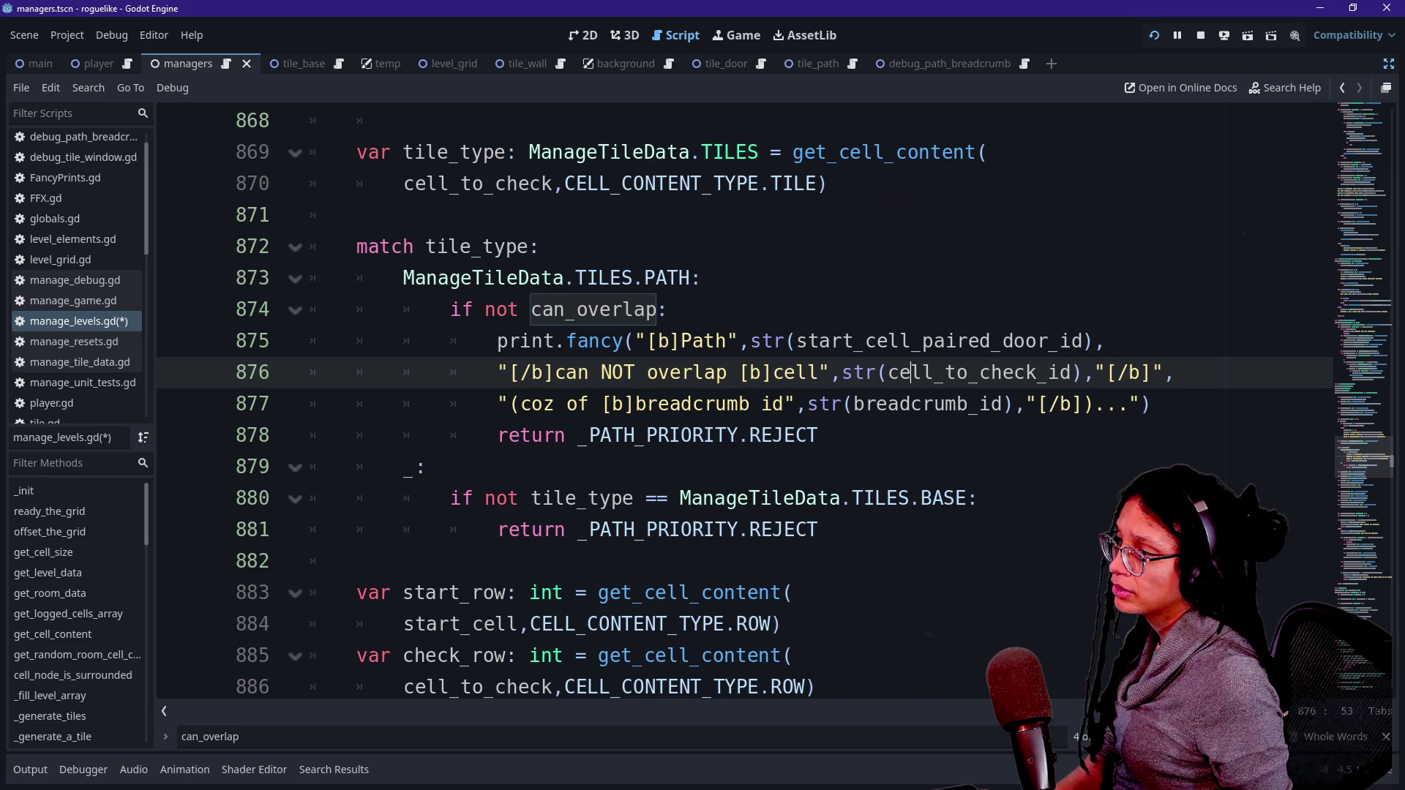
{"action": "scroll", "coordinate": [744, 402], "scroll_direction": "down", "scroll_amount": 1}
Step: Add and then remove an else branch after the return line, and save the script
{"action": "mouse_move", "coordinate": [1151, 310]}
{"action": "left_mouse_down"}
{"action": "mouse_move", "coordinate": [314, 277]}
{"action": "mouse_move", "coordinate": [1112, 247]}
{"action": "mouse_move", "coordinate": [498, 246]}
{"action": "left_mouse_up"}
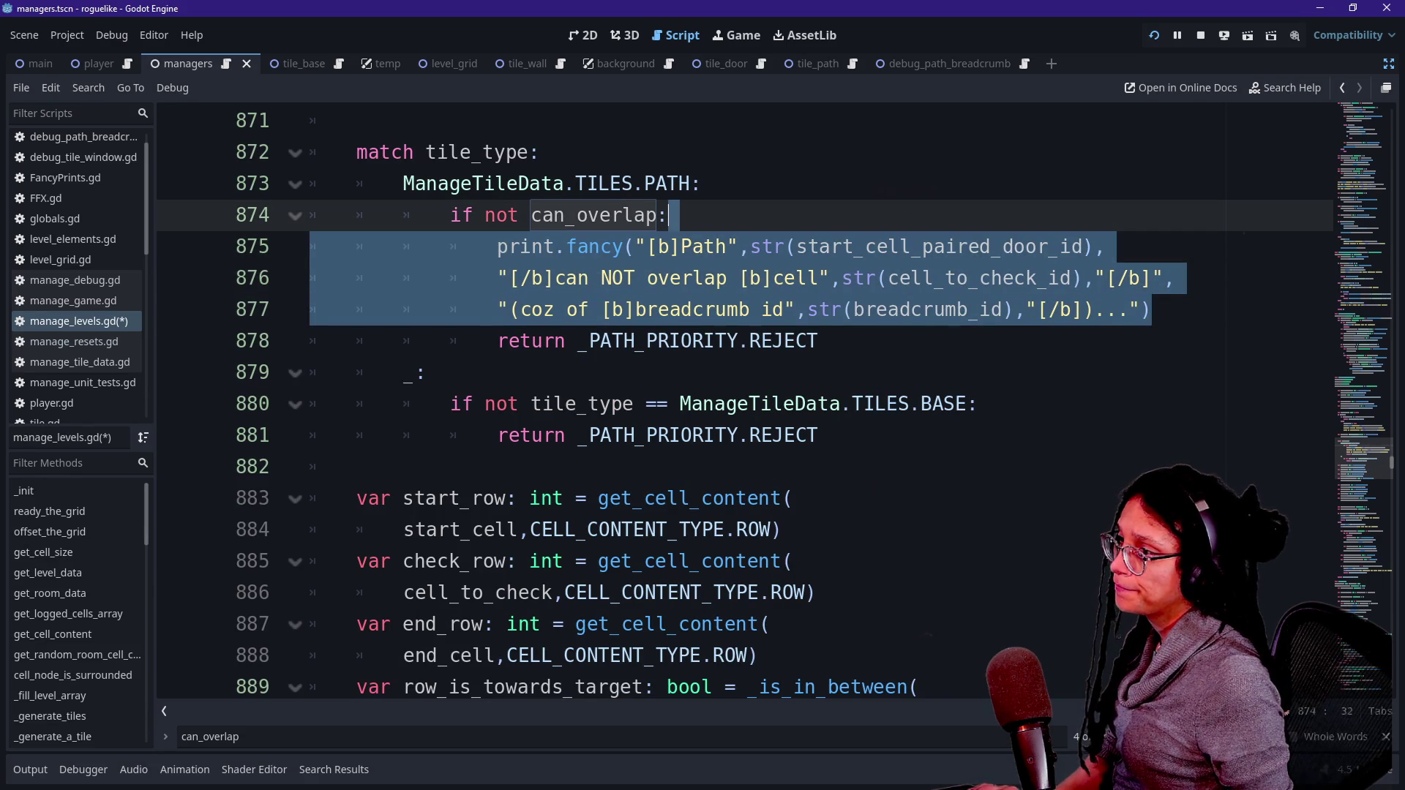
{"action": "left_click", "coordinate": [819, 341]}
{"action": "key", "text": "Return"}
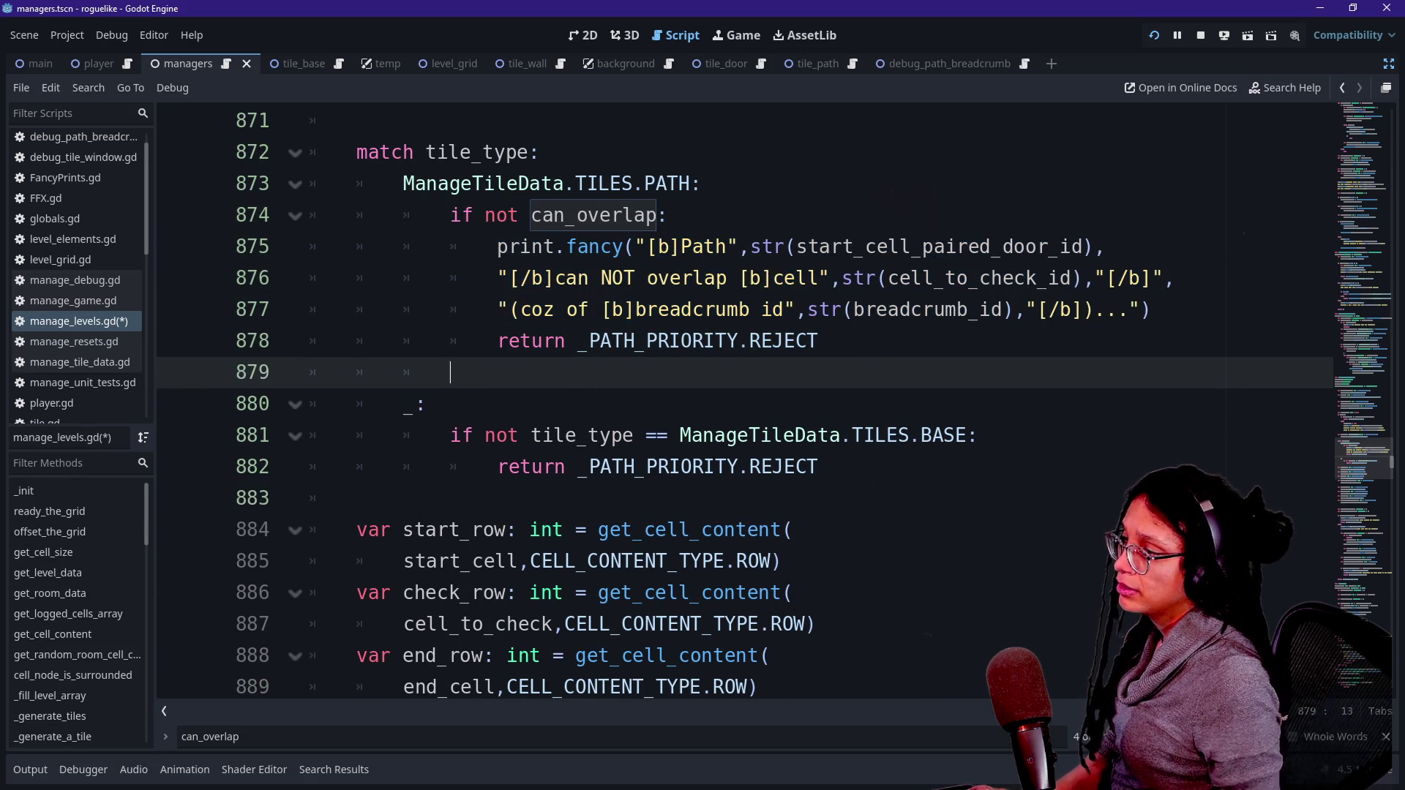
{"action": "type", "text": "els"}
{"action": "key", "text": "Return"}
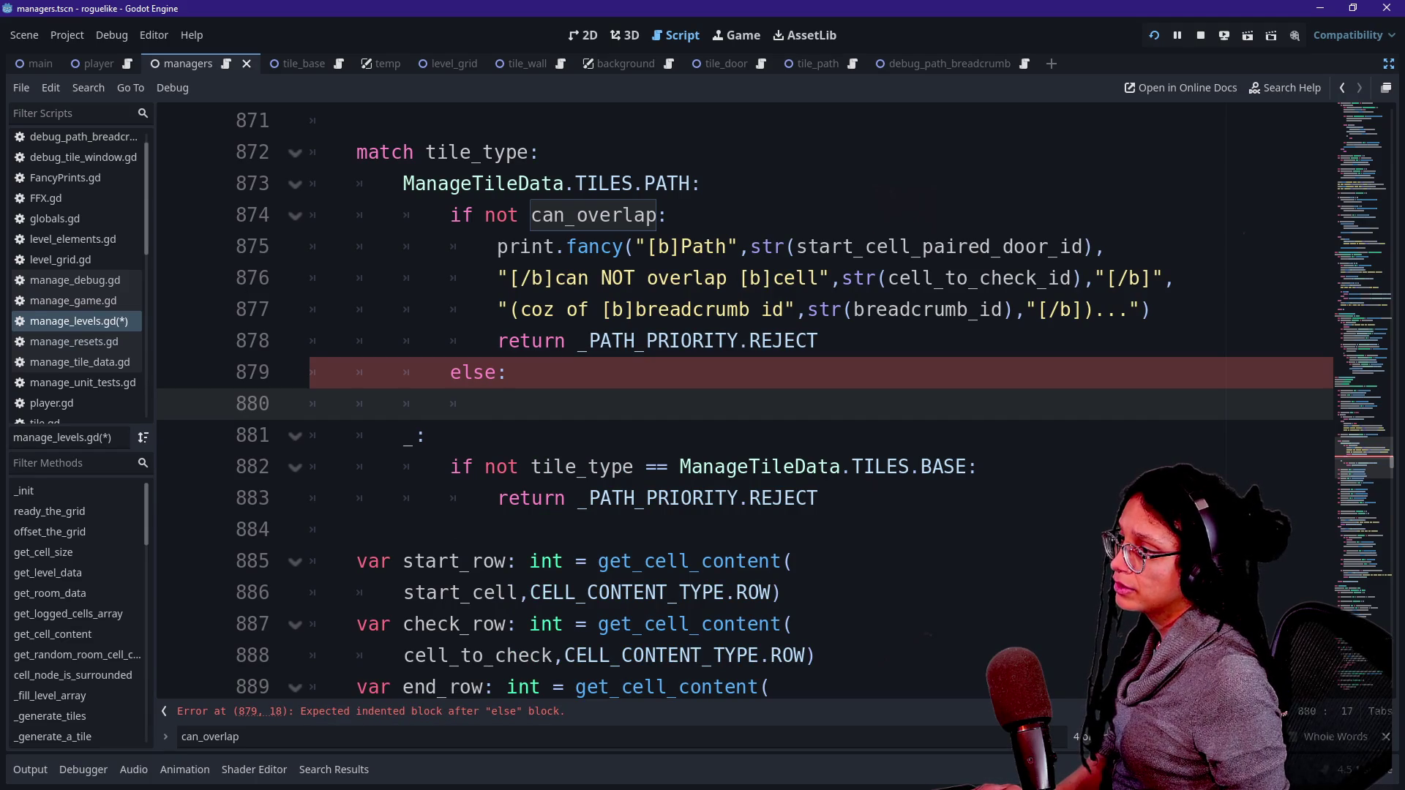
{"action": "key", "text": "BackSpace"}
{"action": "key", "text": "BackSpace"}
{"action": "key", "text": "BackSpace"}
{"action": "key", "text": "Tab"}
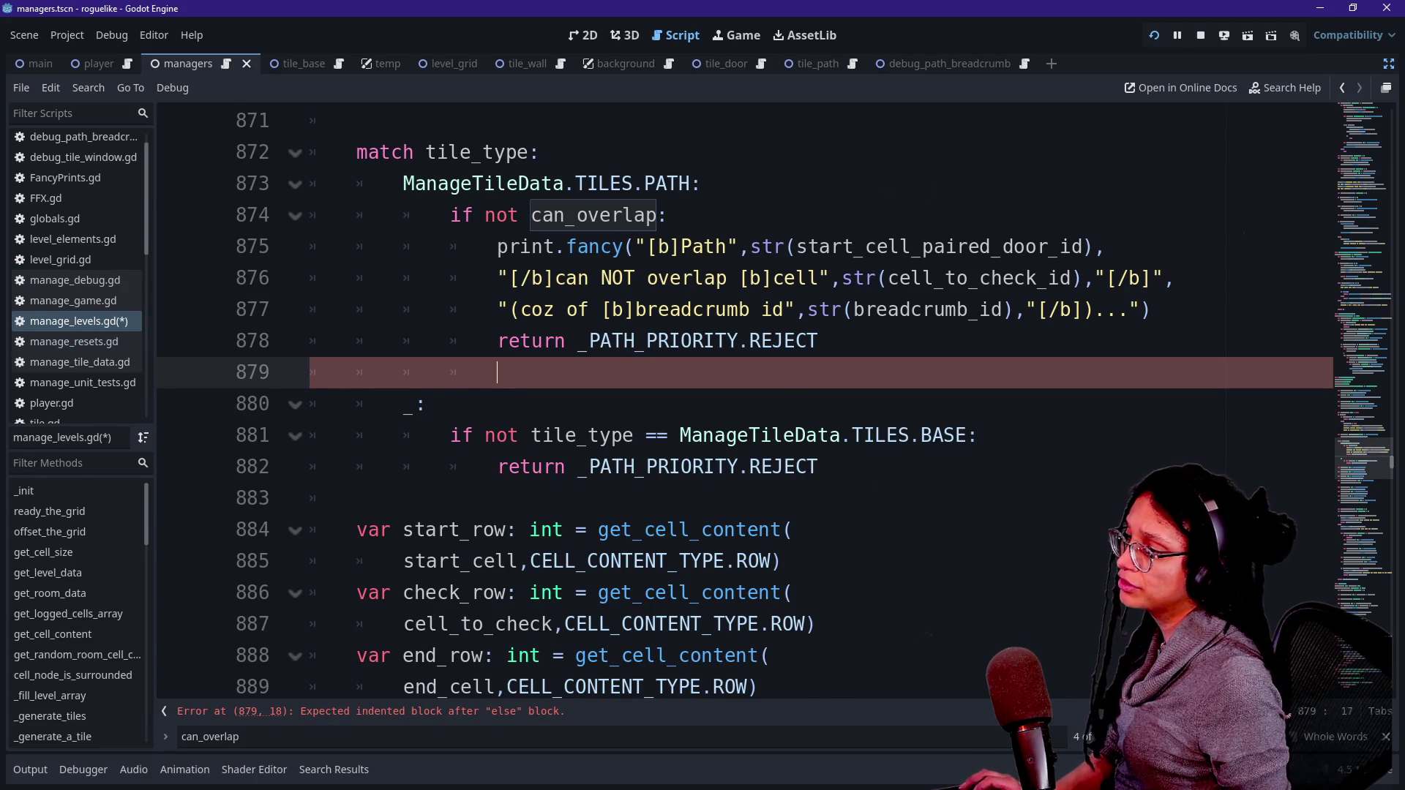
{"action": "key", "text": "BackSpace"}
{"action": "key", "text": "BackSpace"}
{"action": "key", "text": "BackSpace"}
{"action": "key", "text": "ctrl+s"}
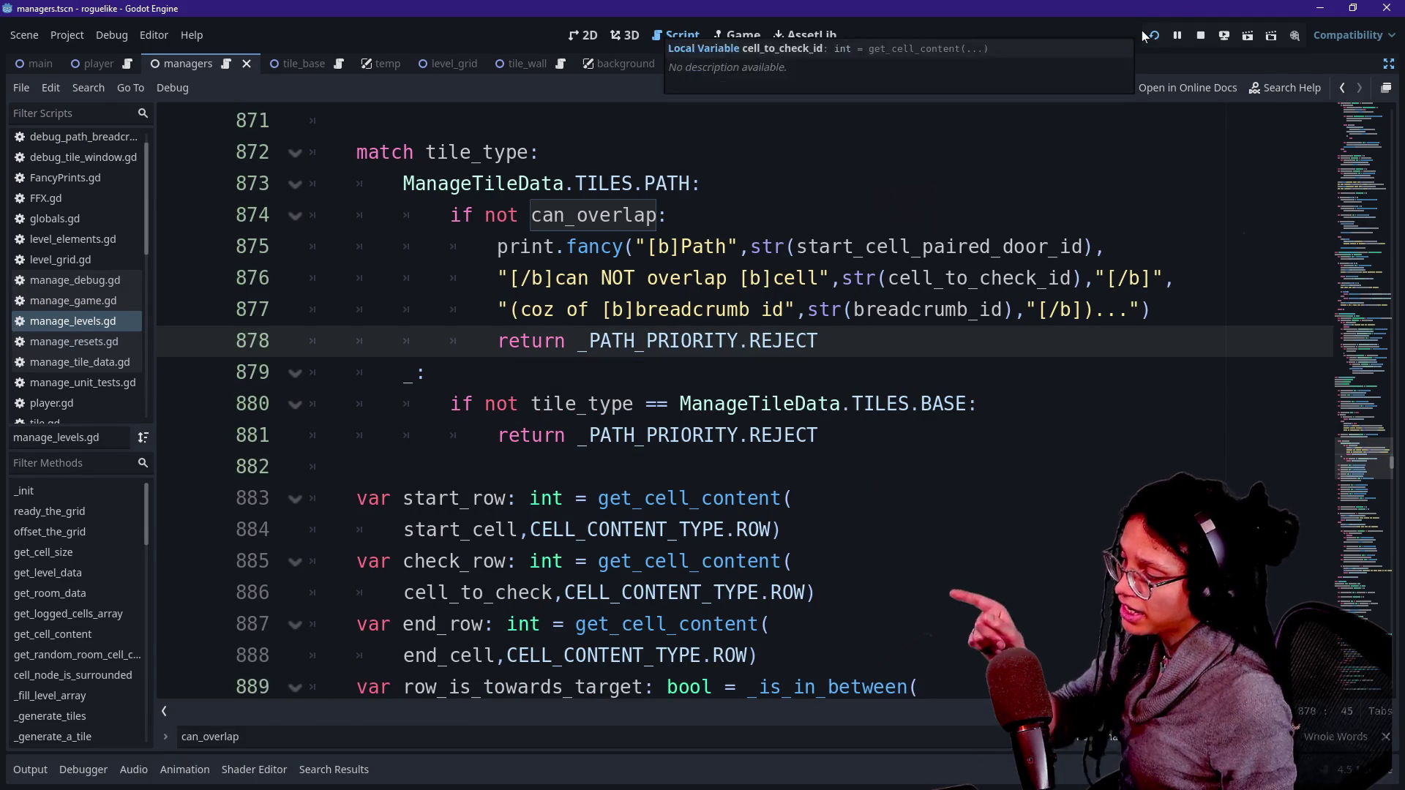
{"action": "left_click", "coordinate": [1152, 36]}
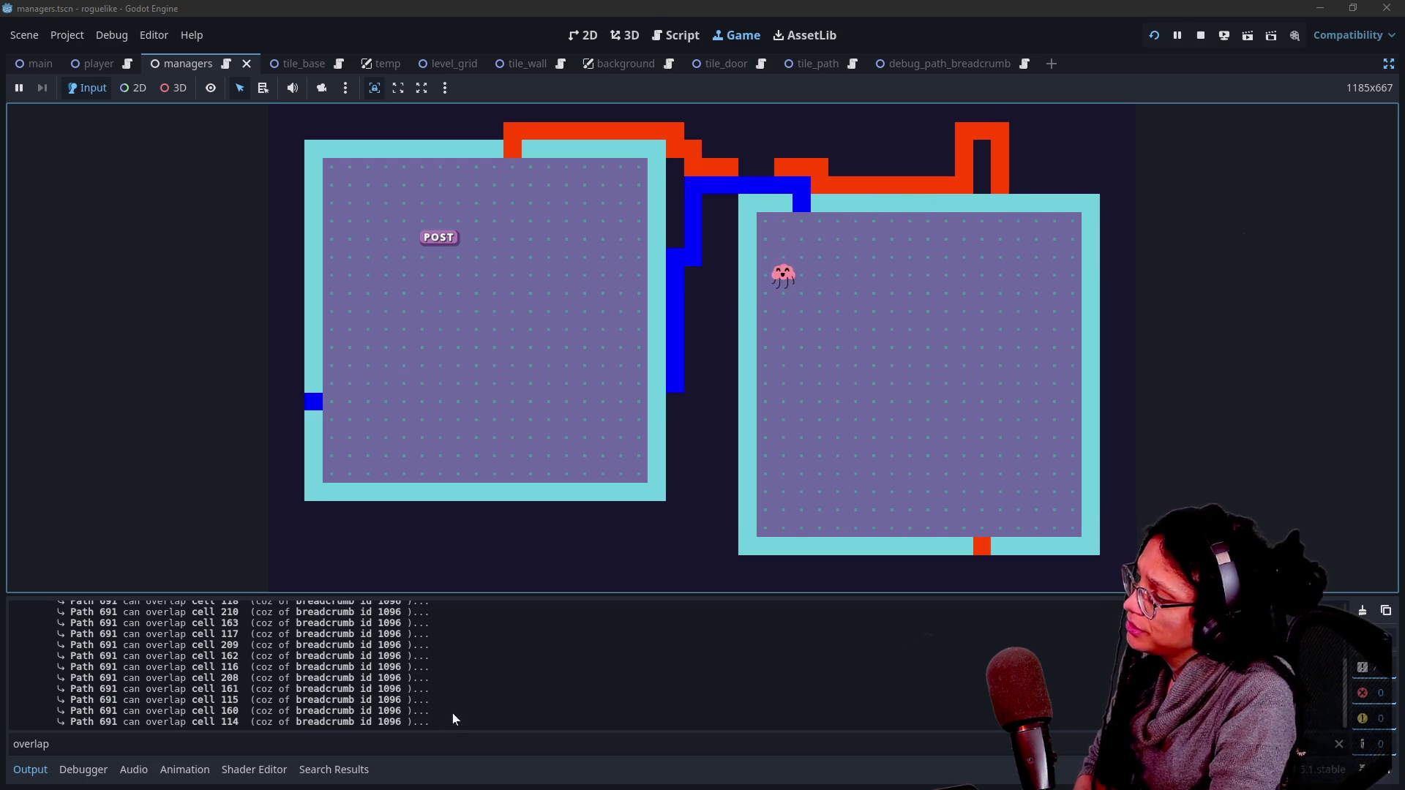
Step: Scroll the Output log through the 'can NOT overlap' messages and inspect a grid tile's data
{"action": "left_click", "coordinate": [556, 684]}
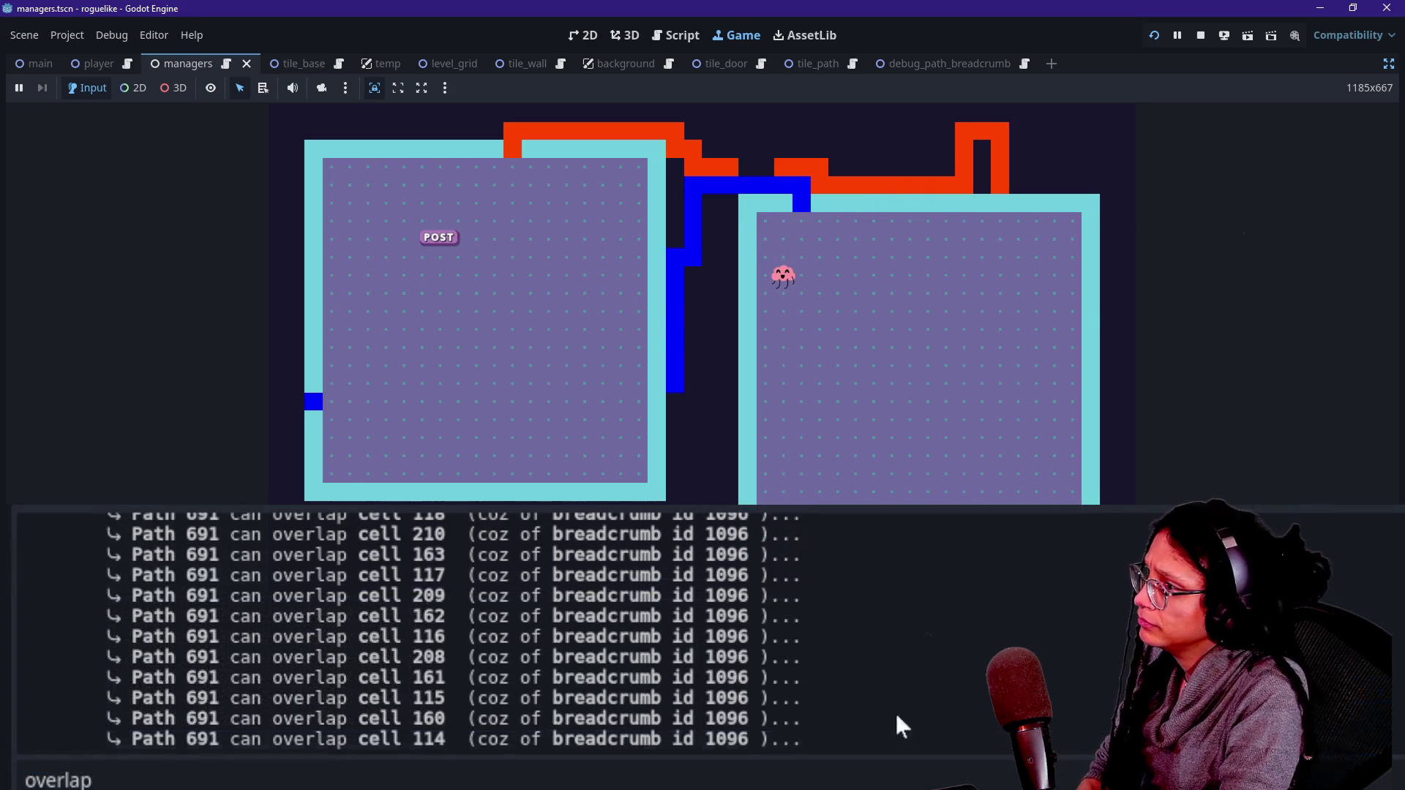
{"action": "scroll", "coordinate": [894, 711], "scroll_direction": "up", "scroll_amount": 1}
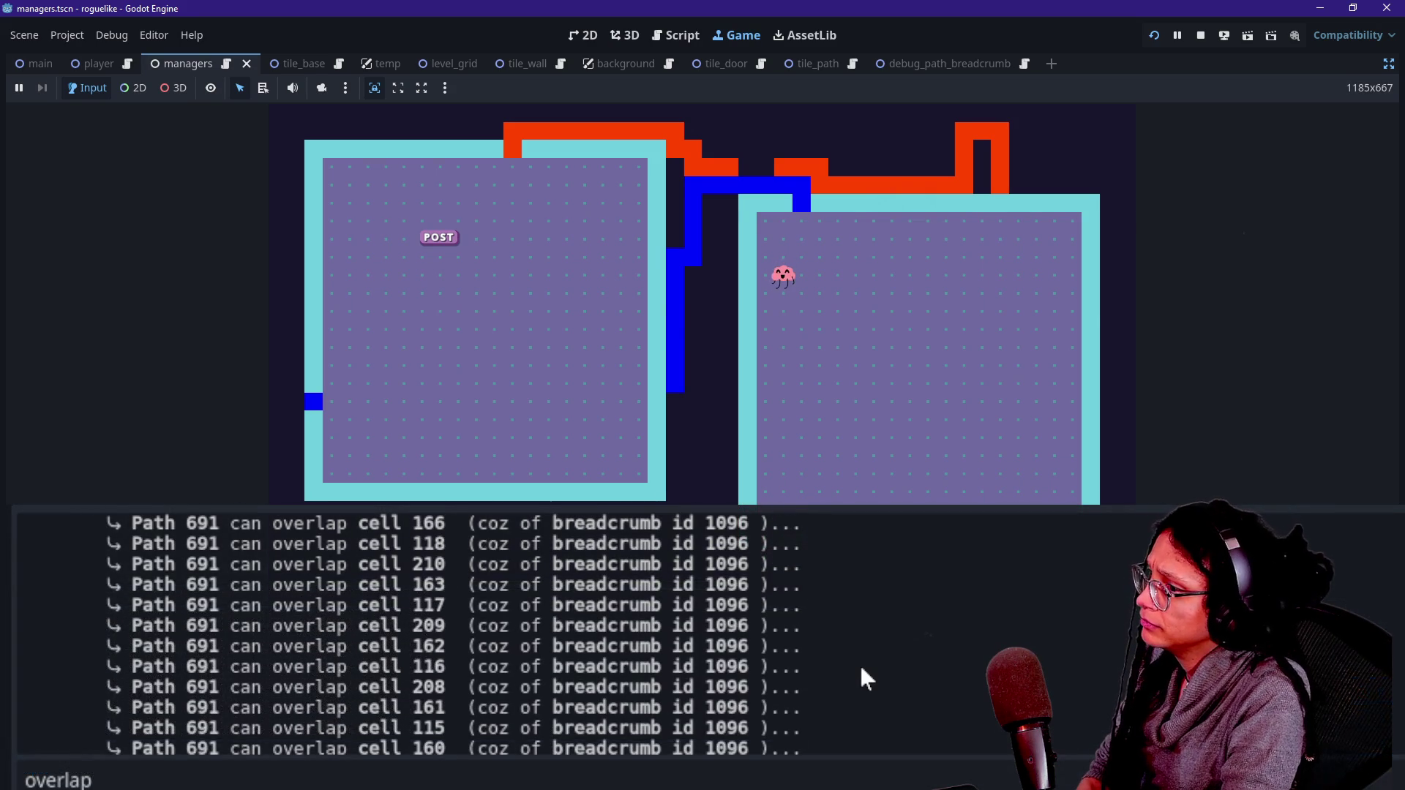
{"action": "scroll", "coordinate": [860, 663], "scroll_direction": "up", "scroll_amount": 3}
{"action": "right_click", "coordinate": [861, 669]}
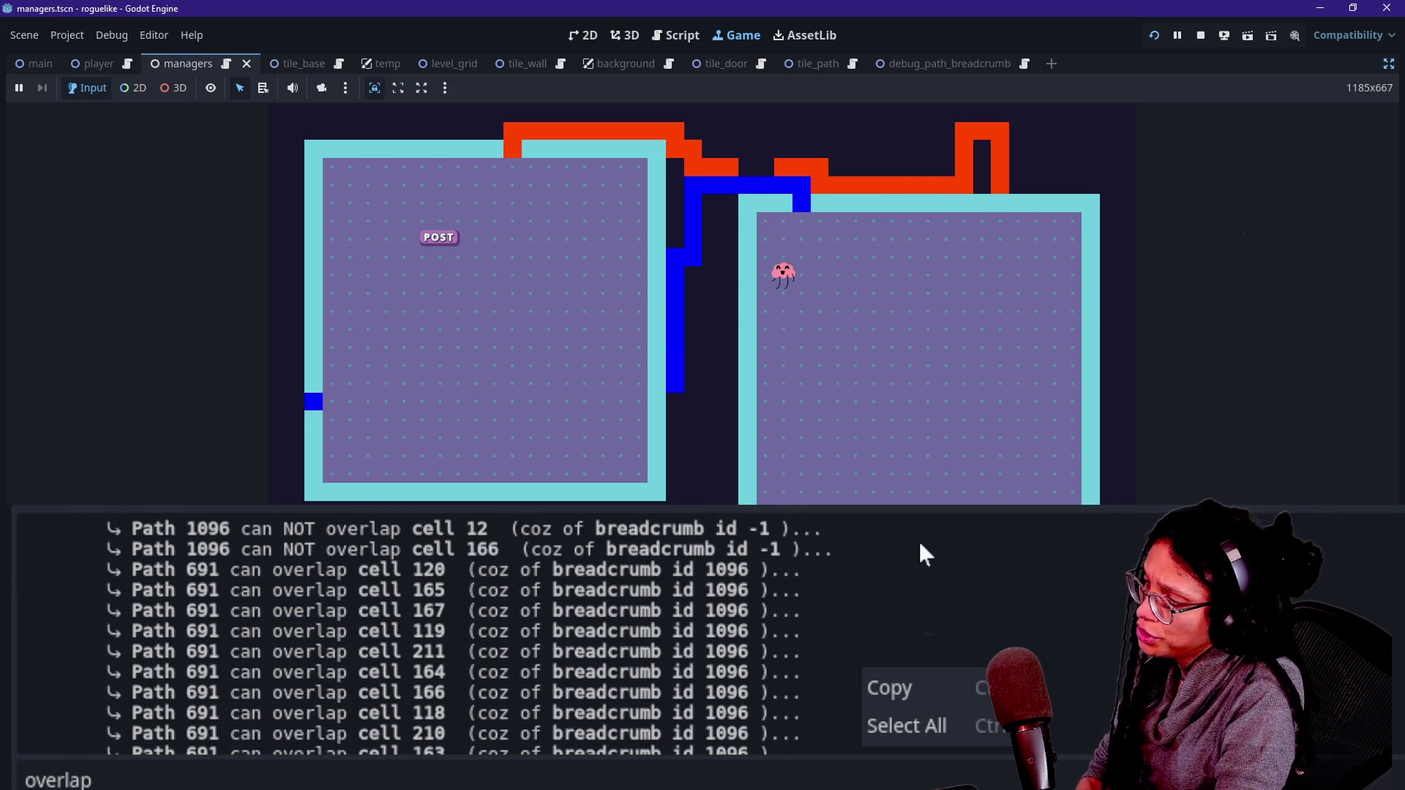
{"action": "scroll", "coordinate": [761, 729], "scroll_direction": "down", "scroll_amount": 3}
{"action": "scroll", "coordinate": [761, 729], "scroll_direction": "up", "scroll_amount": 3}
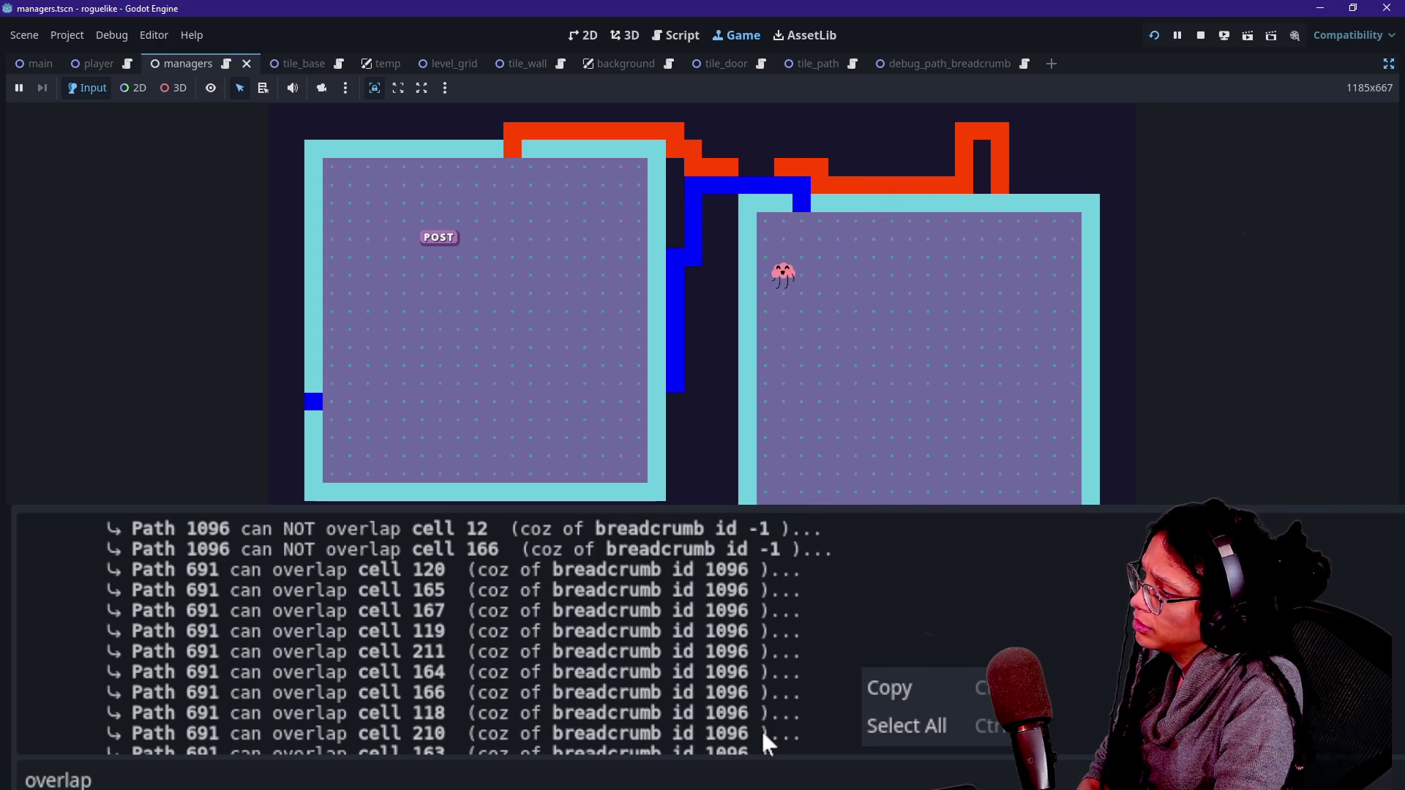
{"action": "left_click", "coordinate": [647, 472]}
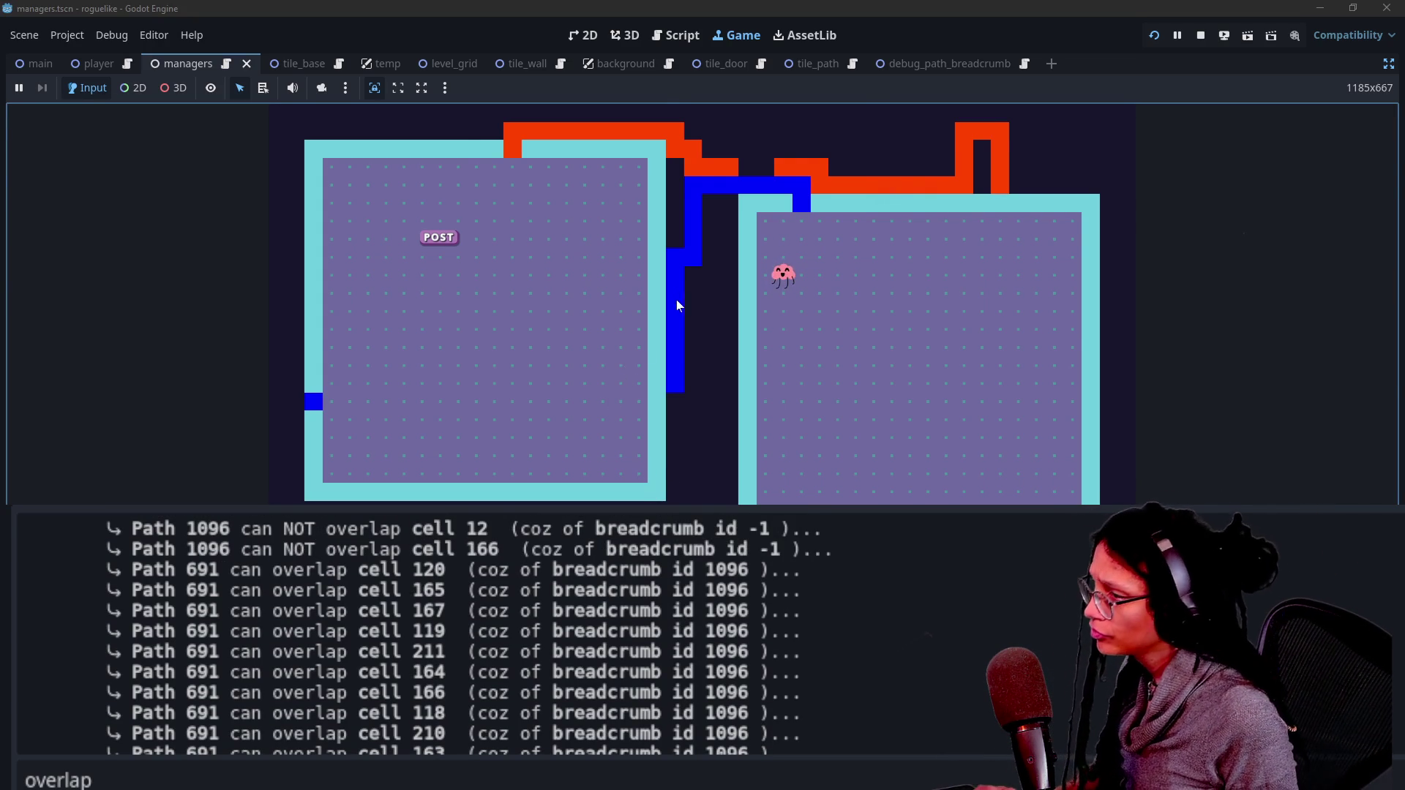
{"action": "left_click", "coordinate": [701, 190]}
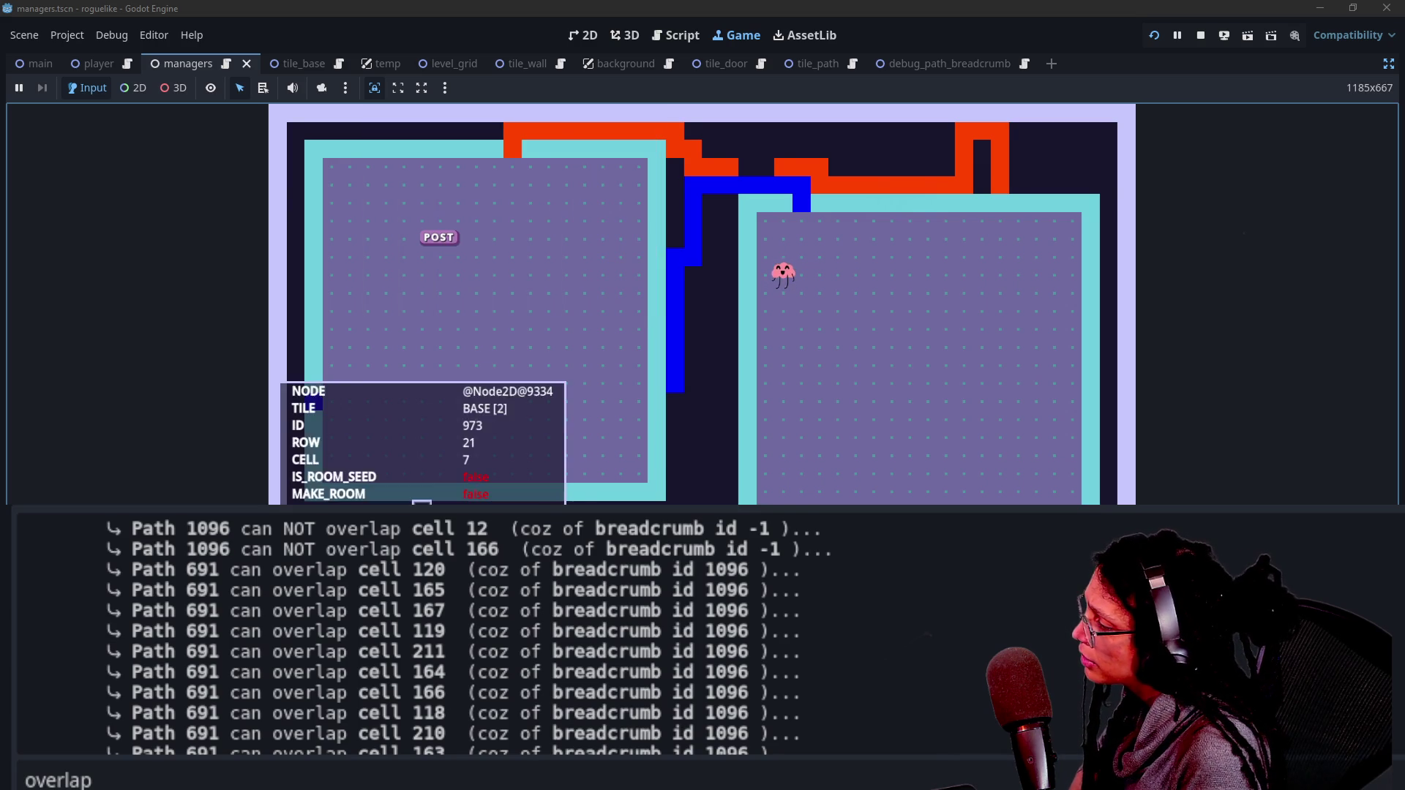
{"action": "triple_click", "coordinate": [674, 549]}
{"action": "mouse_move", "coordinate": [834, 549]}
{"action": "left_mouse_down"}
{"action": "mouse_move", "coordinate": [79, 542]}
{"action": "mouse_move", "coordinate": [601, 571]}
{"action": "left_mouse_up"}
{"action": "left_click", "coordinate": [601, 570]}
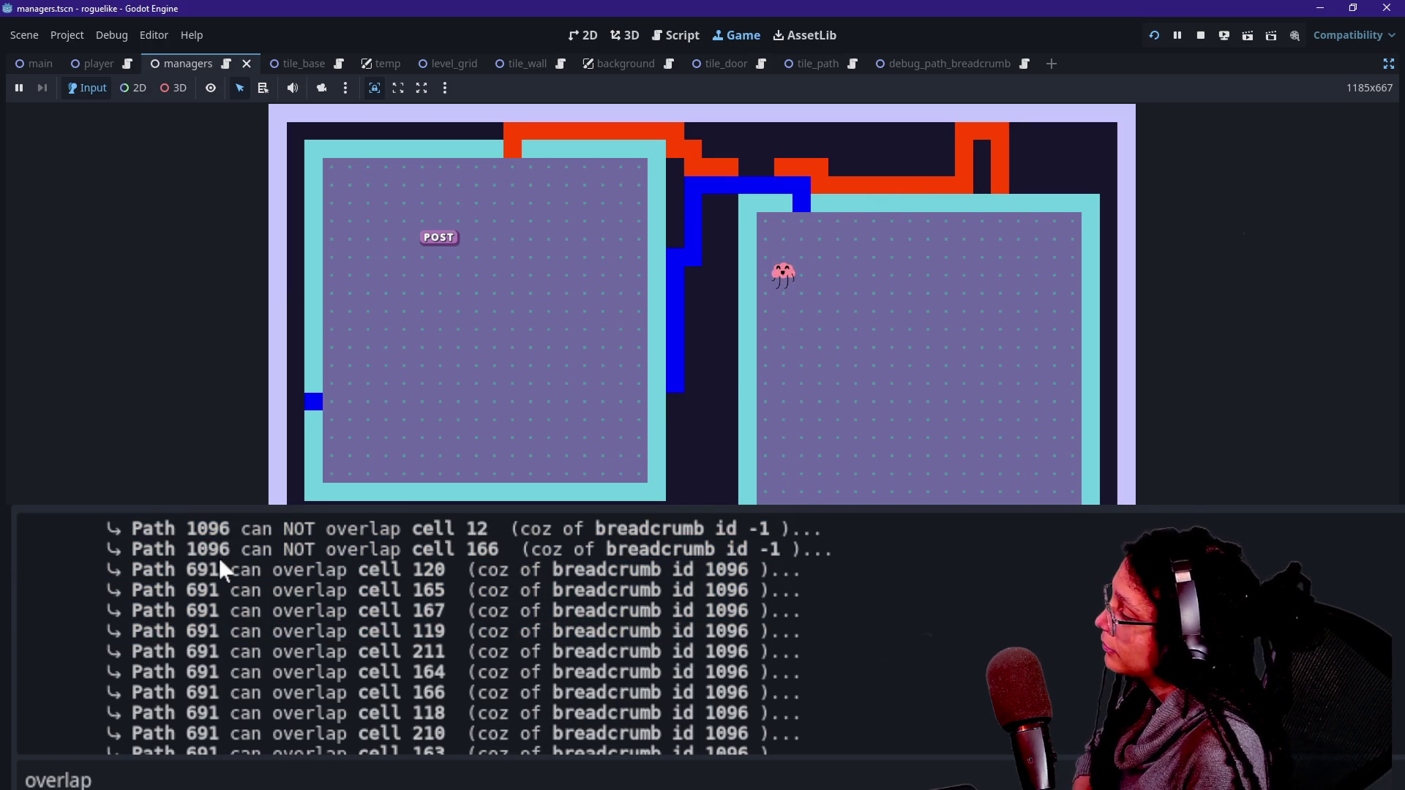
{"action": "left_click", "coordinate": [530, 295]}
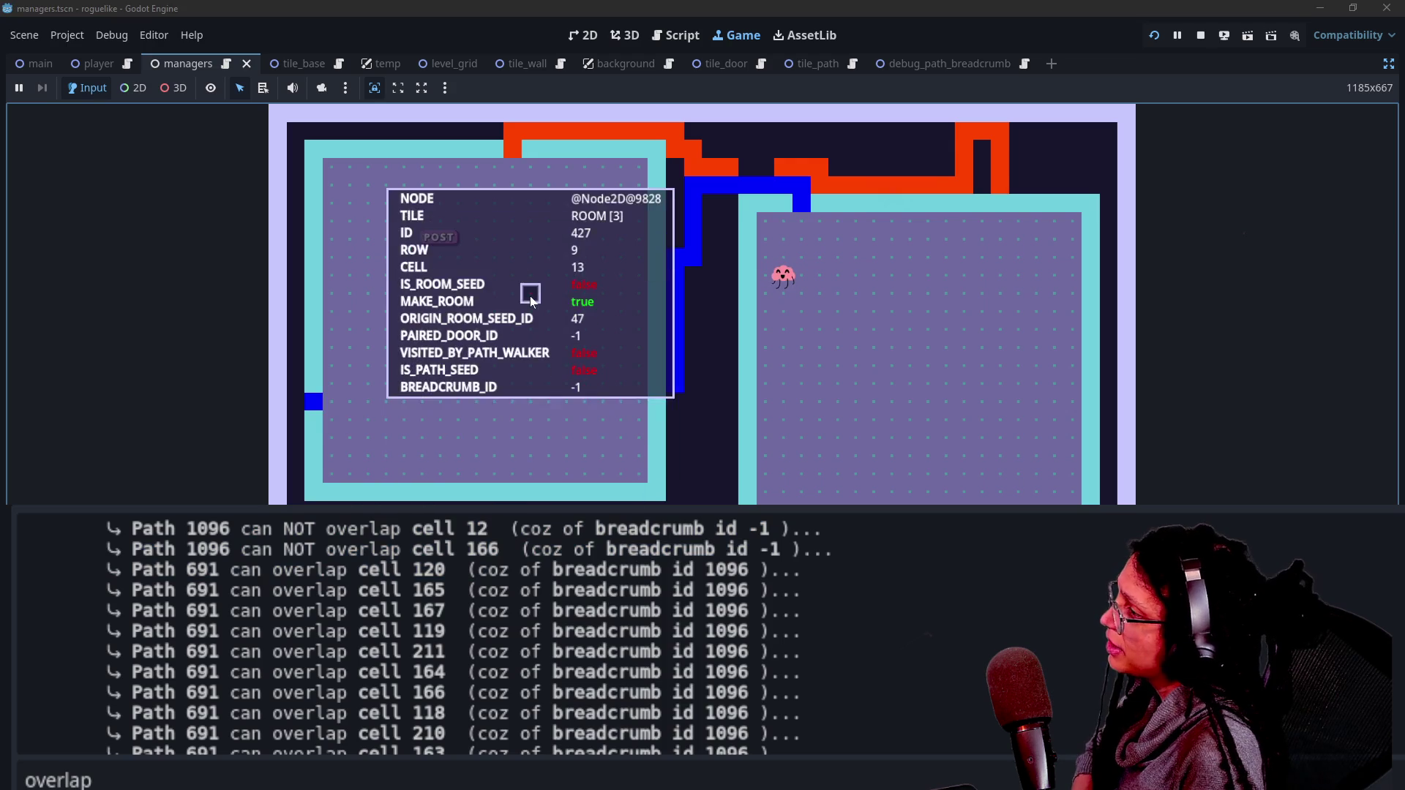
{"action": "left_click", "coordinate": [428, 511]}
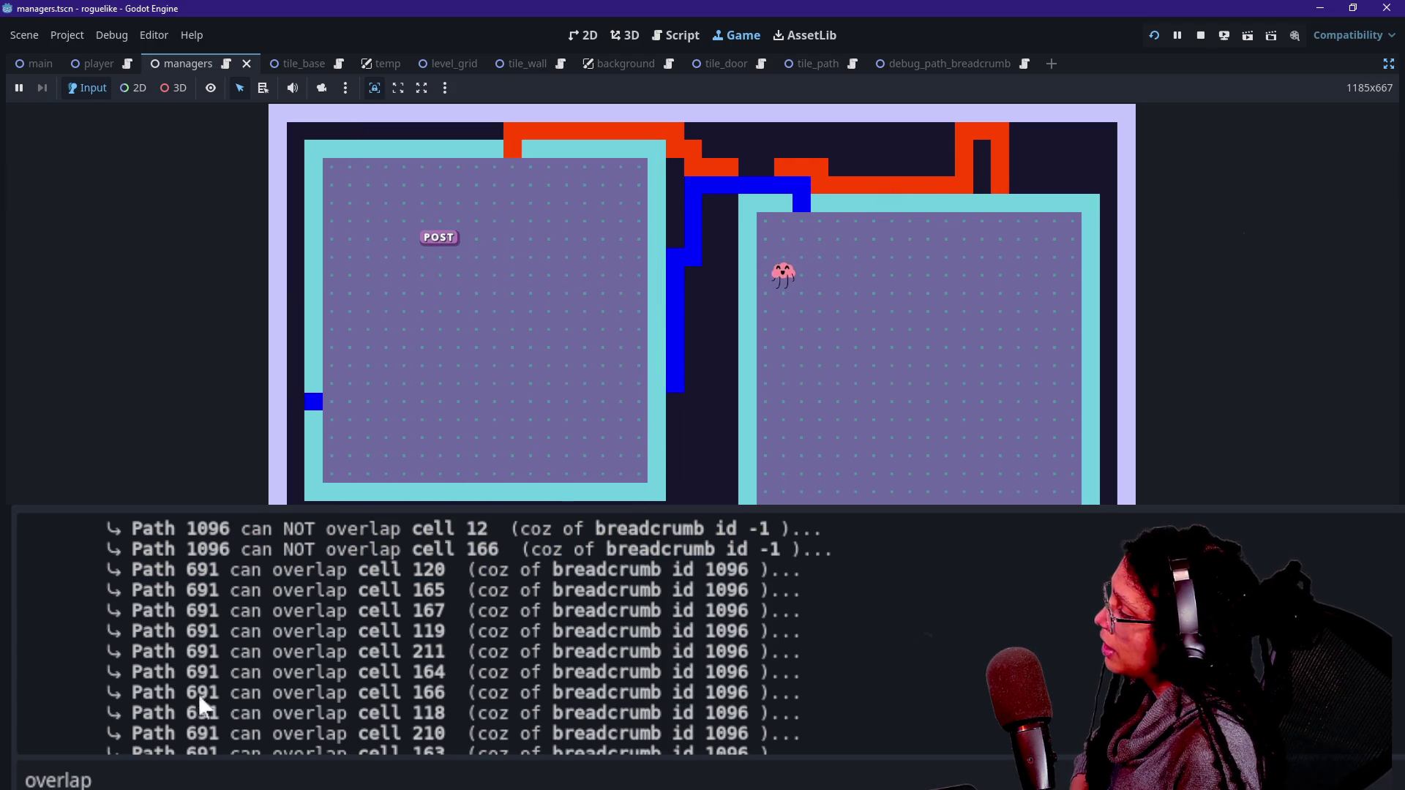
{"action": "scroll", "coordinate": [197, 706], "scroll_direction": "down", "scroll_amount": 1}
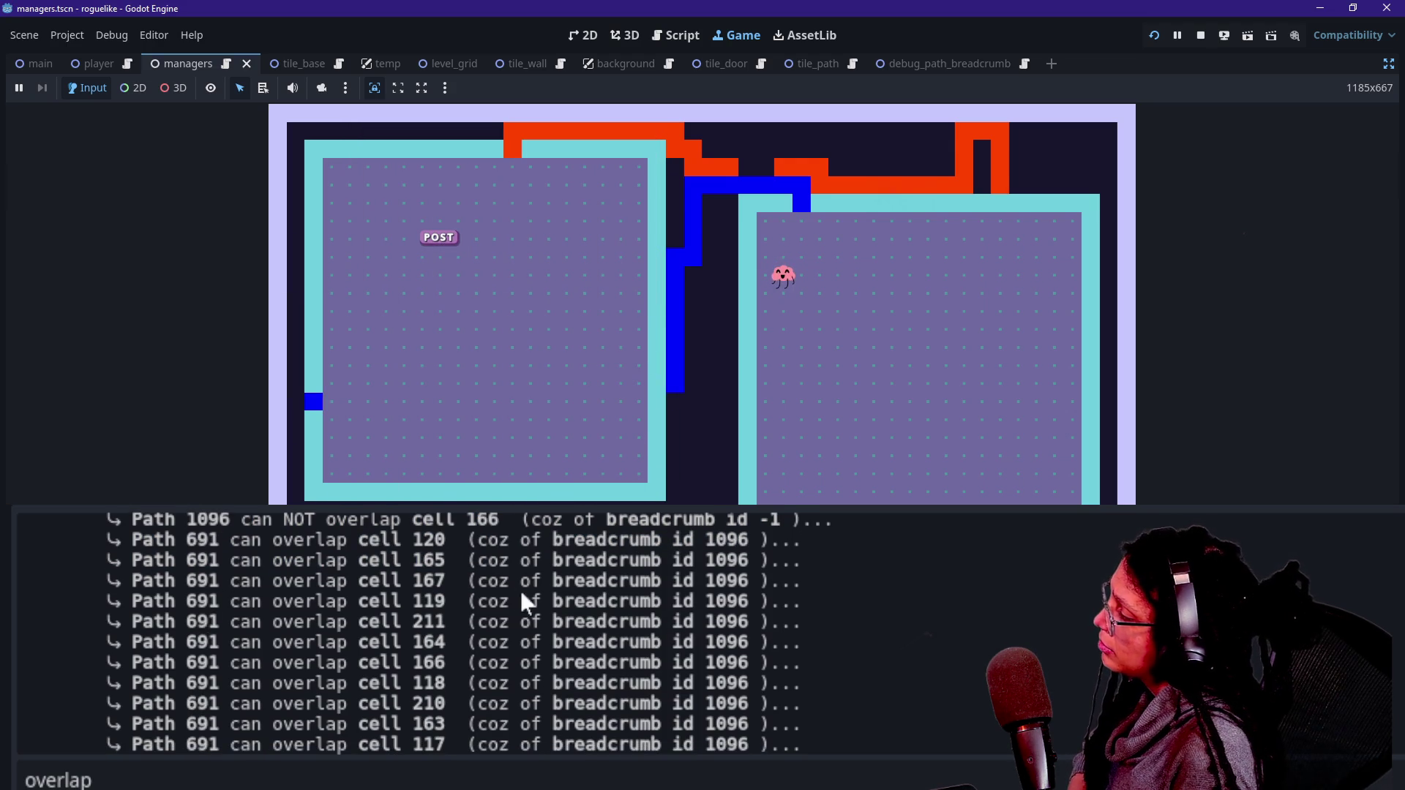
{"action": "mouse_move", "coordinate": [543, 476]}
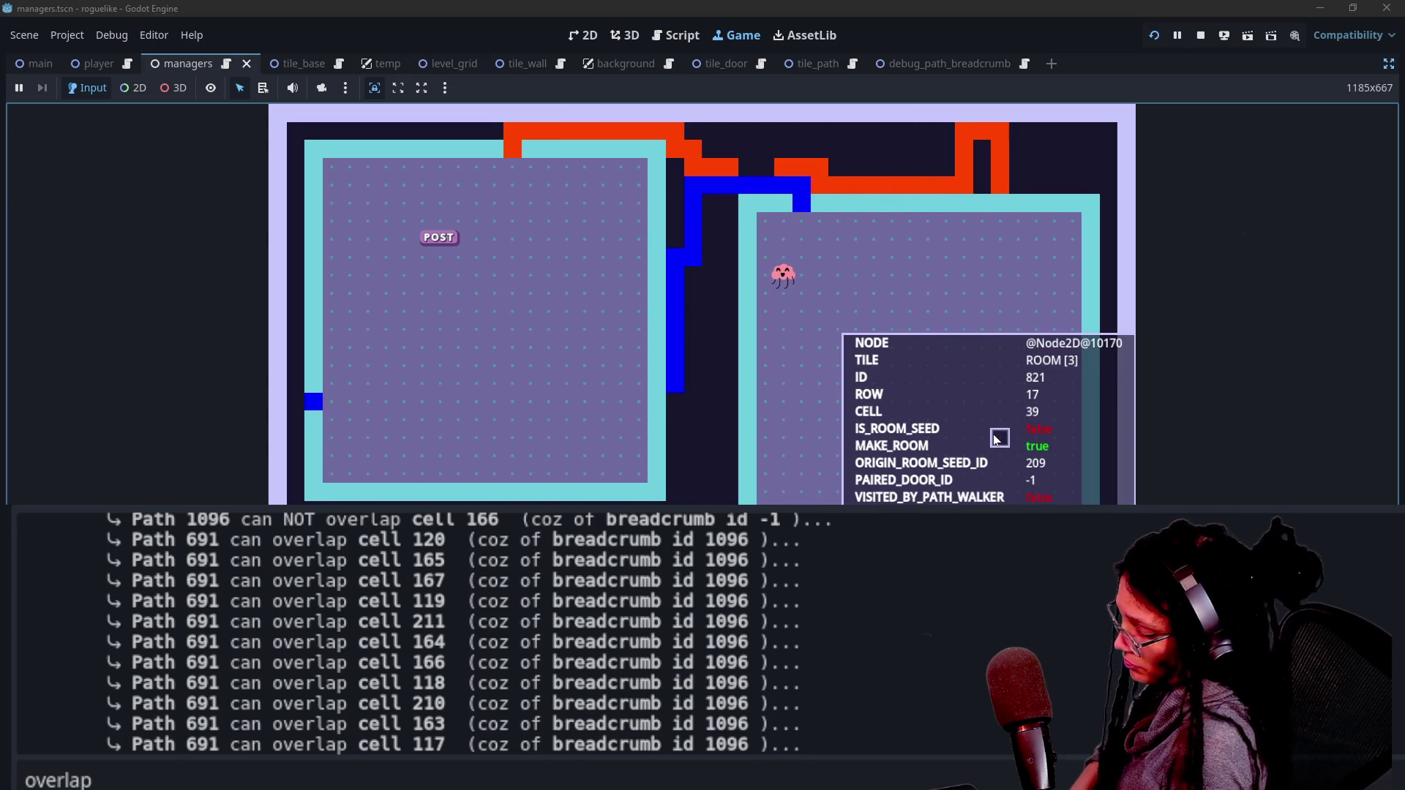
{"action": "key", "text": "r"}
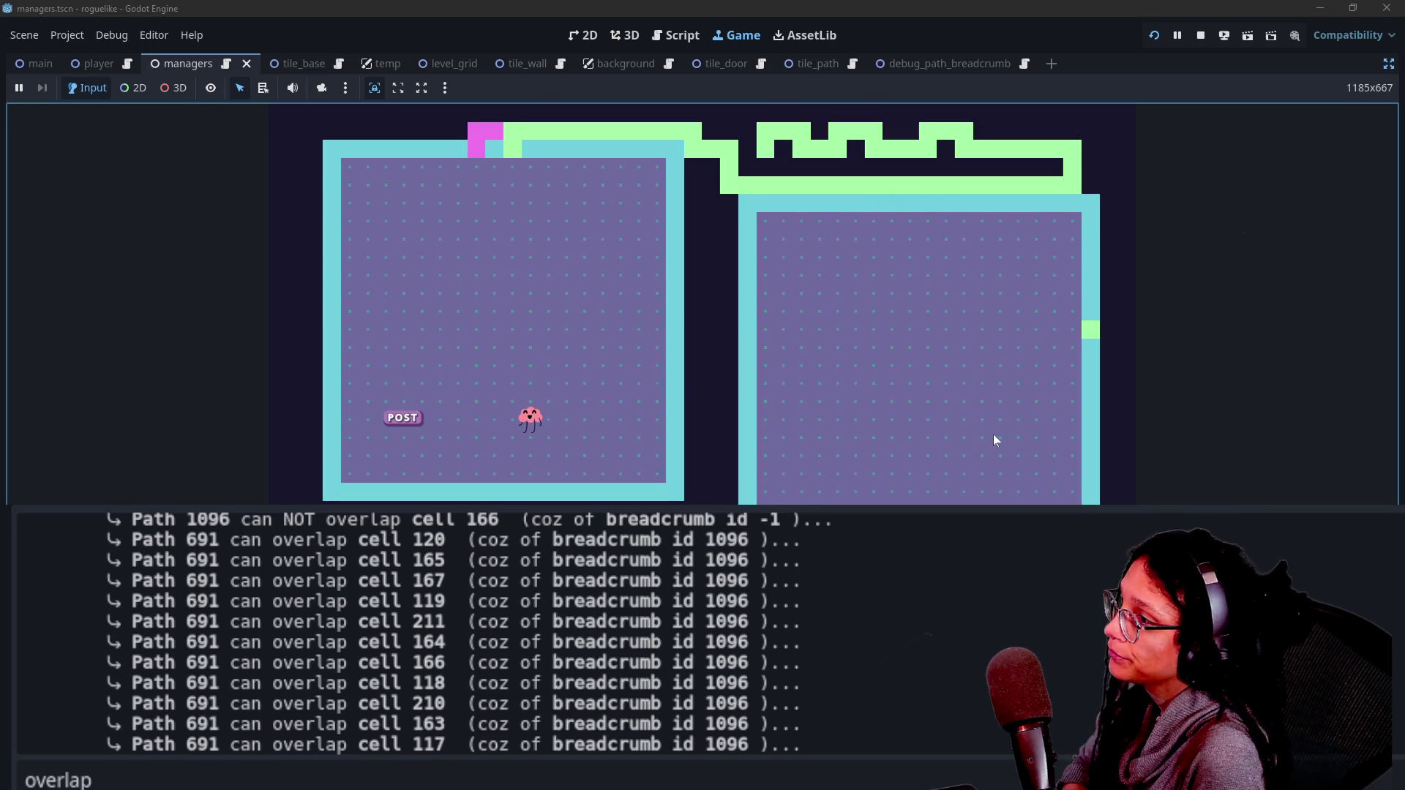
Step: Check the bottom of the Output log and restart the game with F5 for a new level
{"action": "left_click", "coordinate": [762, 661]}
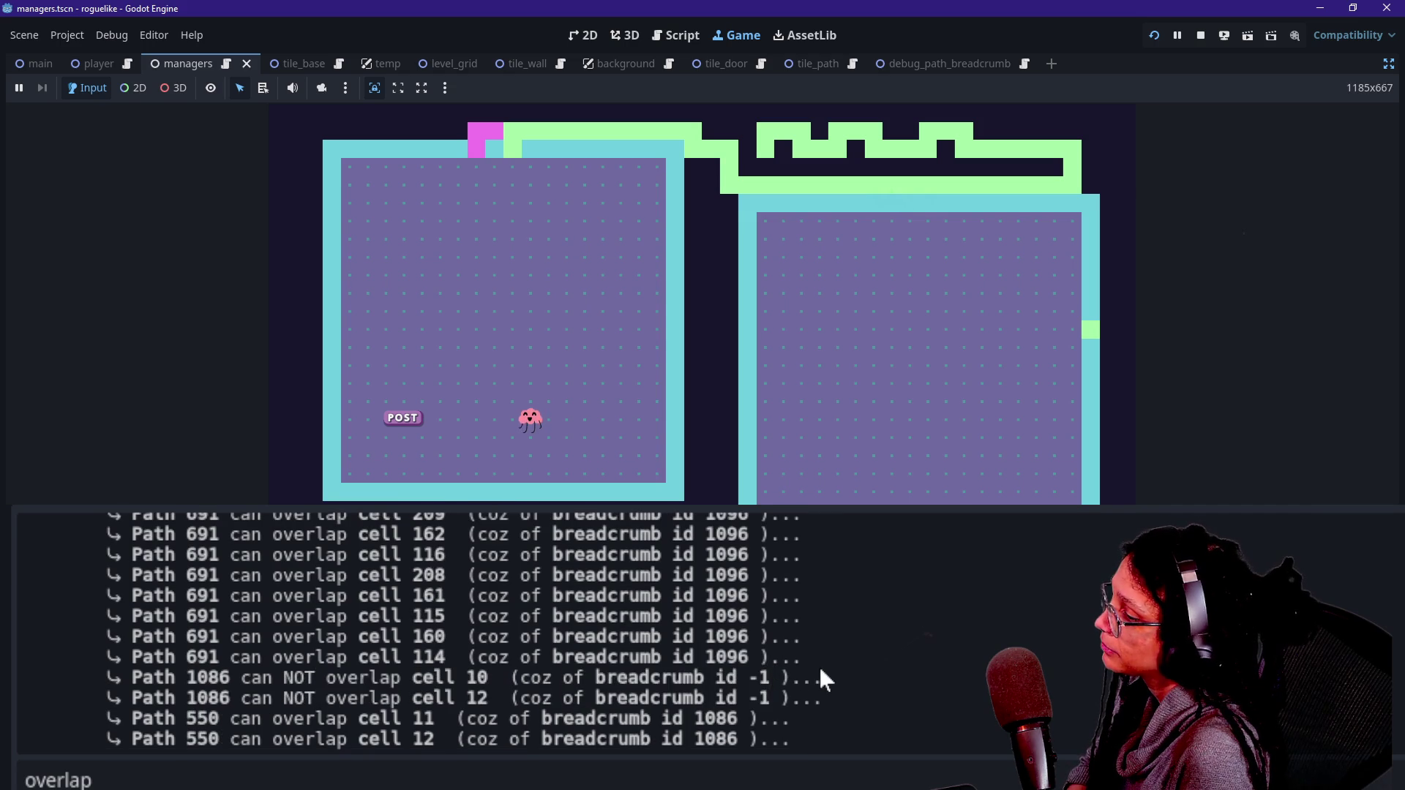
{"action": "scroll", "coordinate": [820, 672], "scroll_direction": "up", "scroll_amount": 3}
{"action": "scroll", "coordinate": [818, 665], "scroll_direction": "down", "scroll_amount": 3}
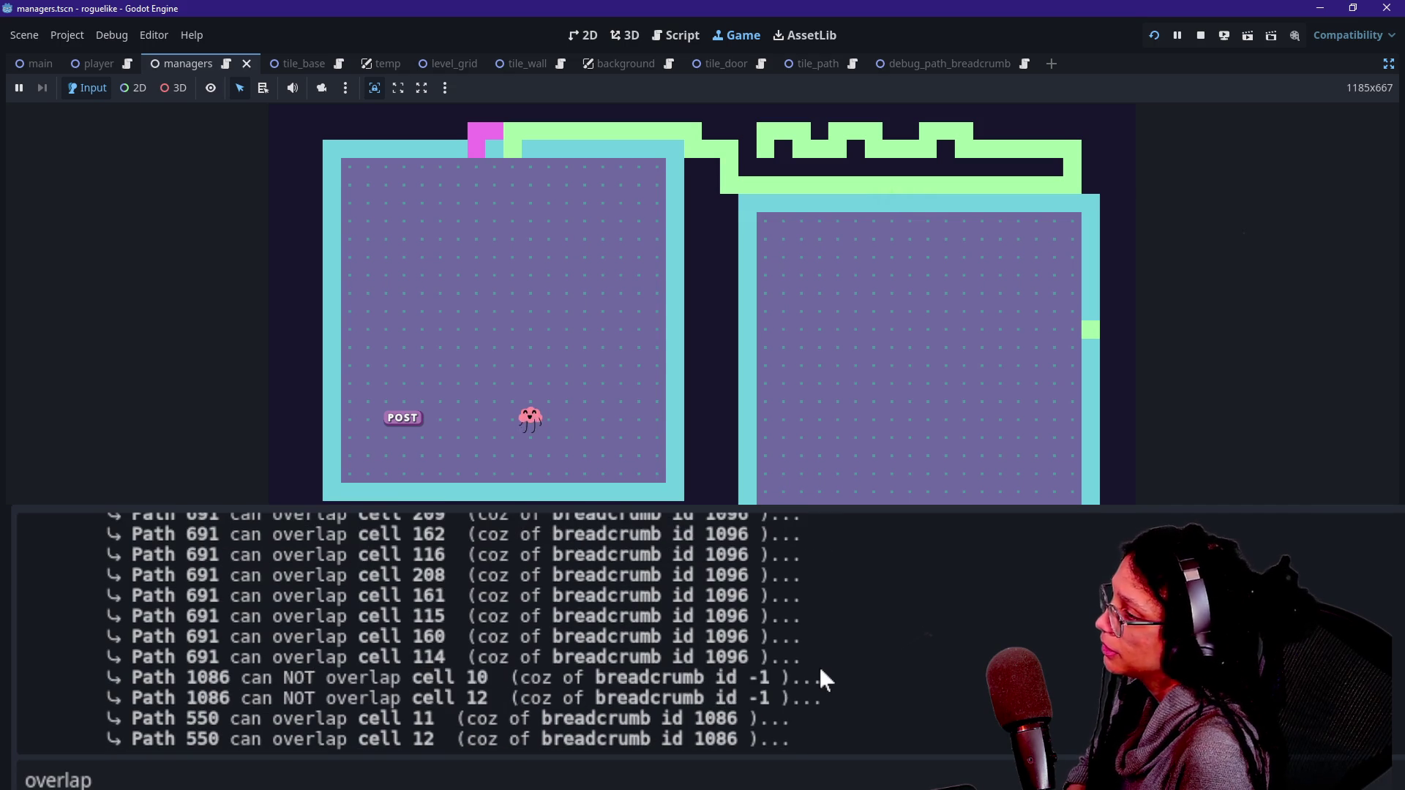
{"action": "key", "text": "F5"}
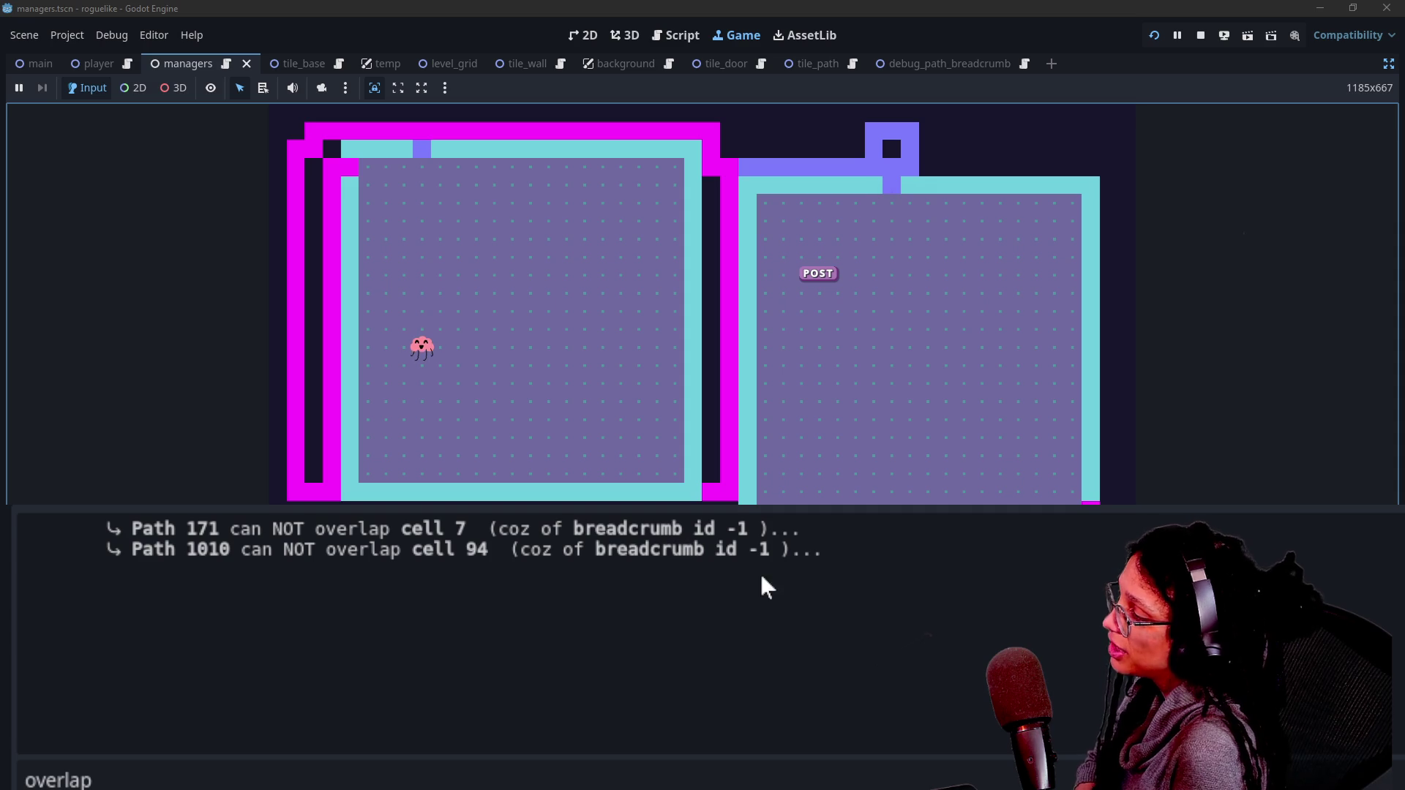
Step: Select the path 171 id in the log, regenerate the level with r, and inspect a tile
{"action": "left_click", "coordinate": [176, 536]}
{"action": "double_click", "coordinate": [224, 532]}
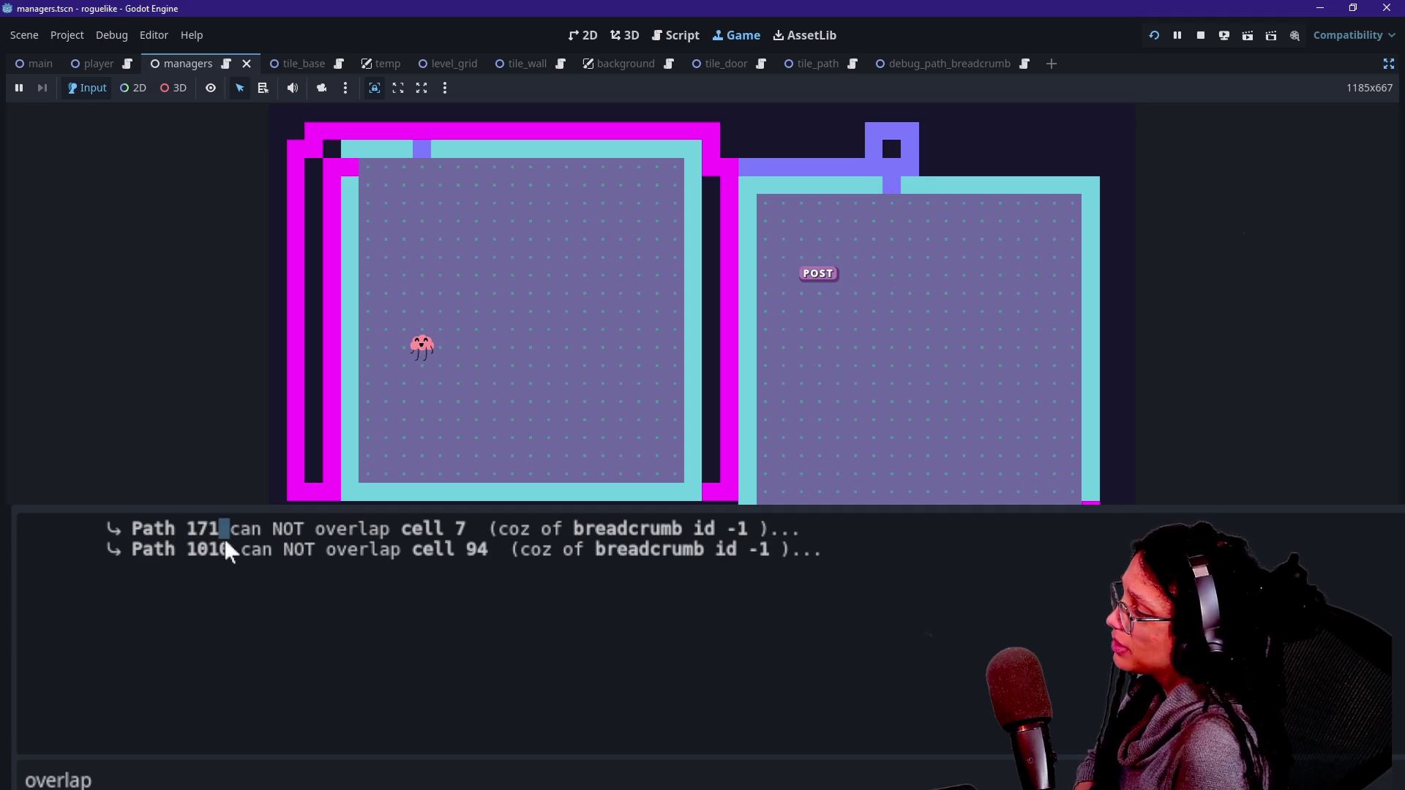
{"action": "left_click", "coordinate": [654, 435]}
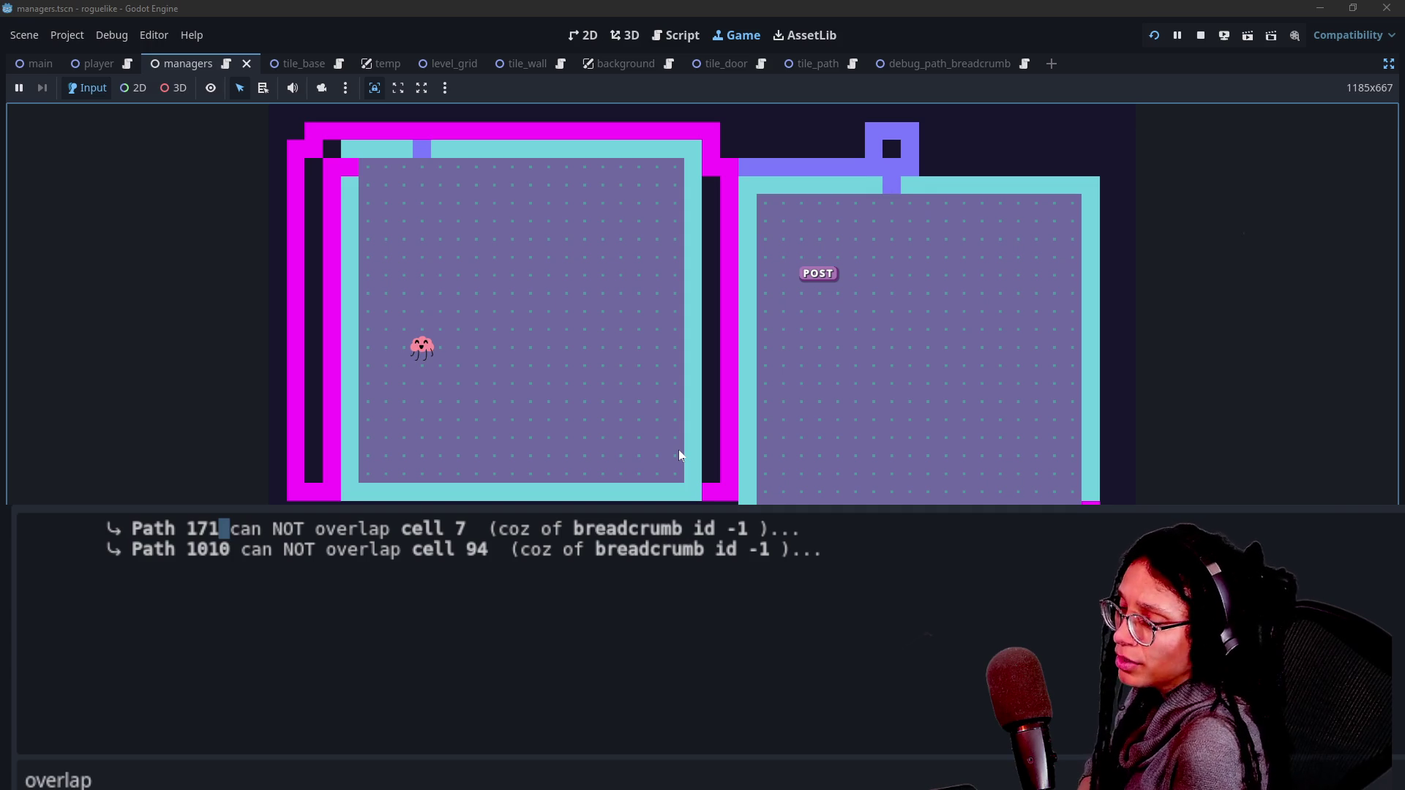
{"action": "key", "text": "r"}
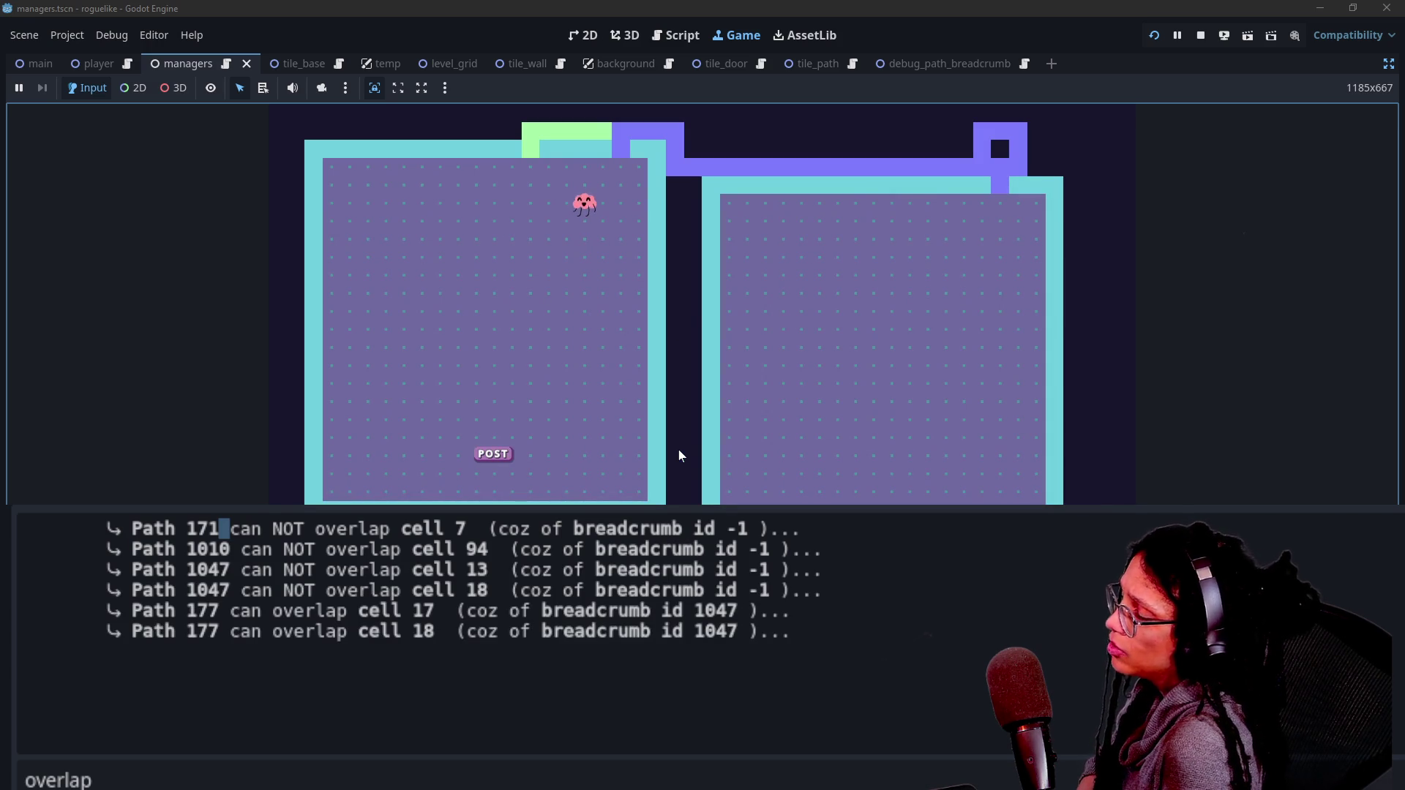
{"action": "left_click", "coordinate": [641, 367]}
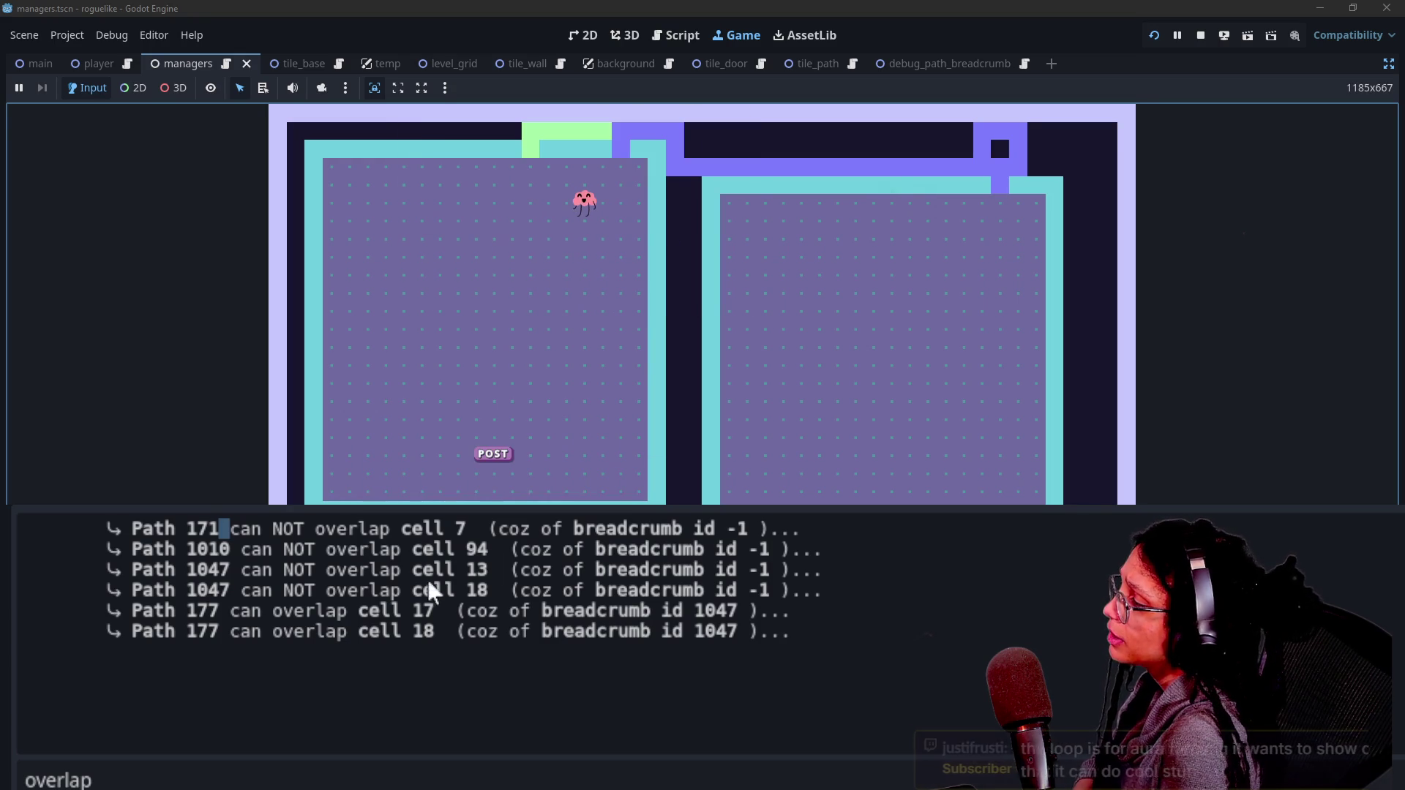
Step: Inspect the cell 13 tile and highlight the Path 1047 rejection lines for cells 13 and 18
{"action": "left_click", "coordinate": [144, 592]}
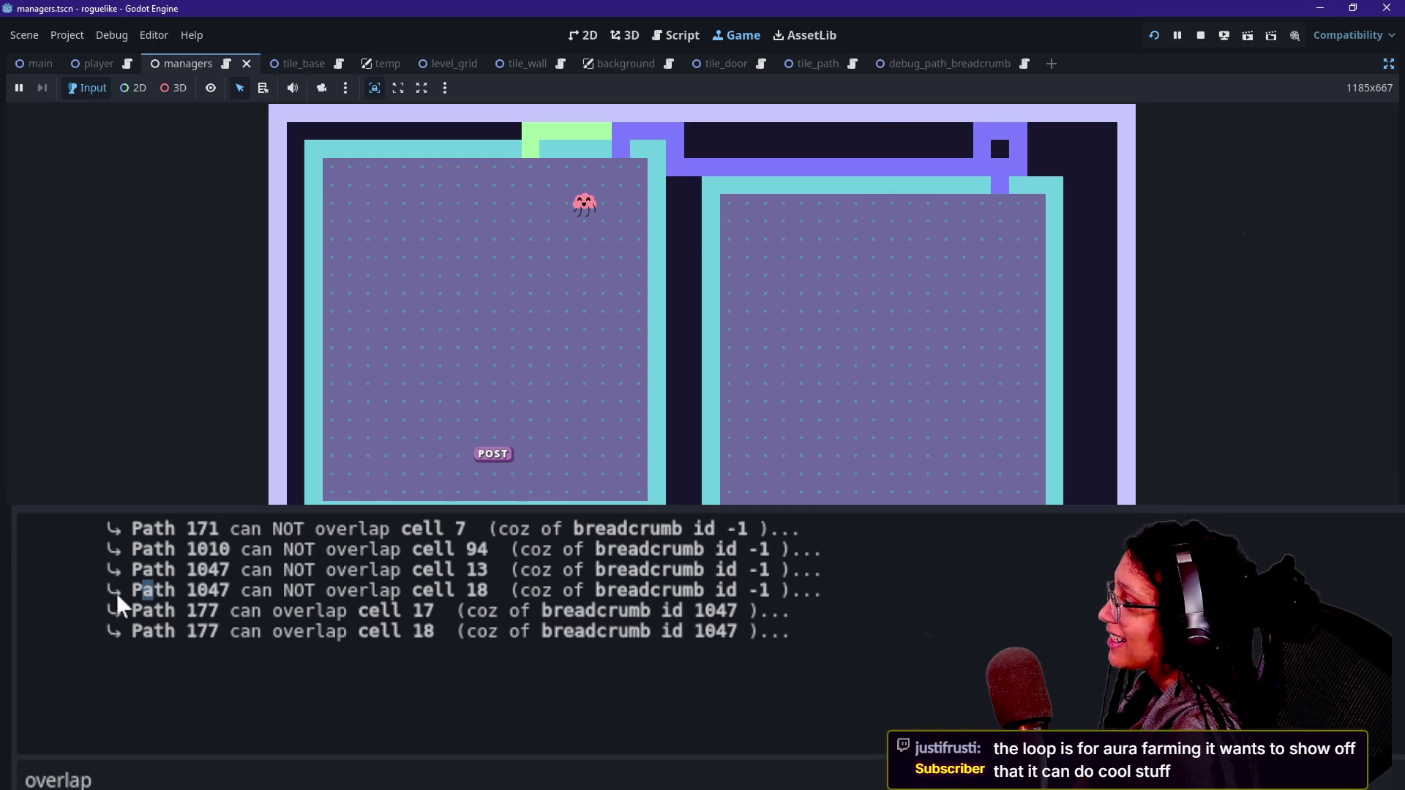
{"action": "left_click_drag", "start_coordinate": [202, 586], "coordinate": [350, 589]}
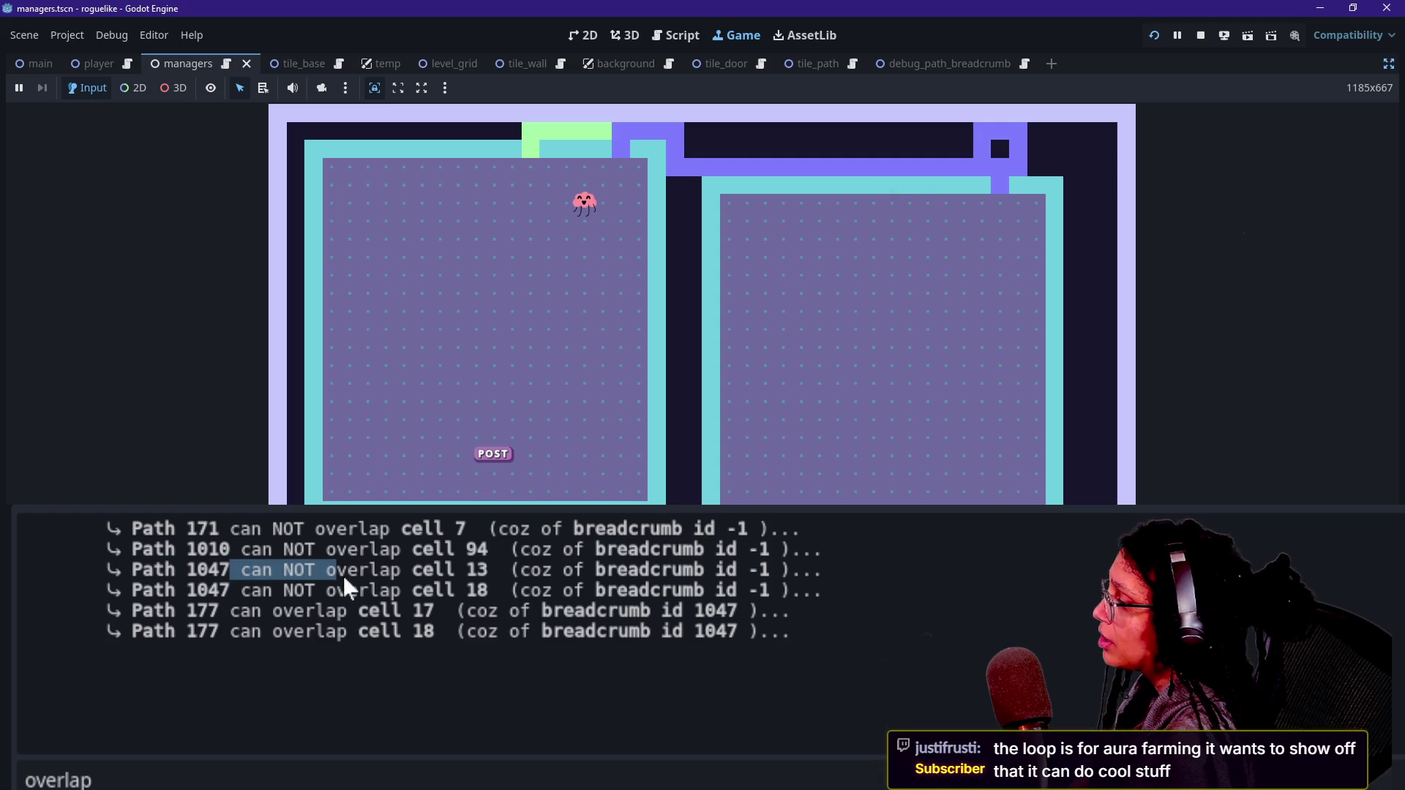
{"action": "left_click", "coordinate": [492, 231]}
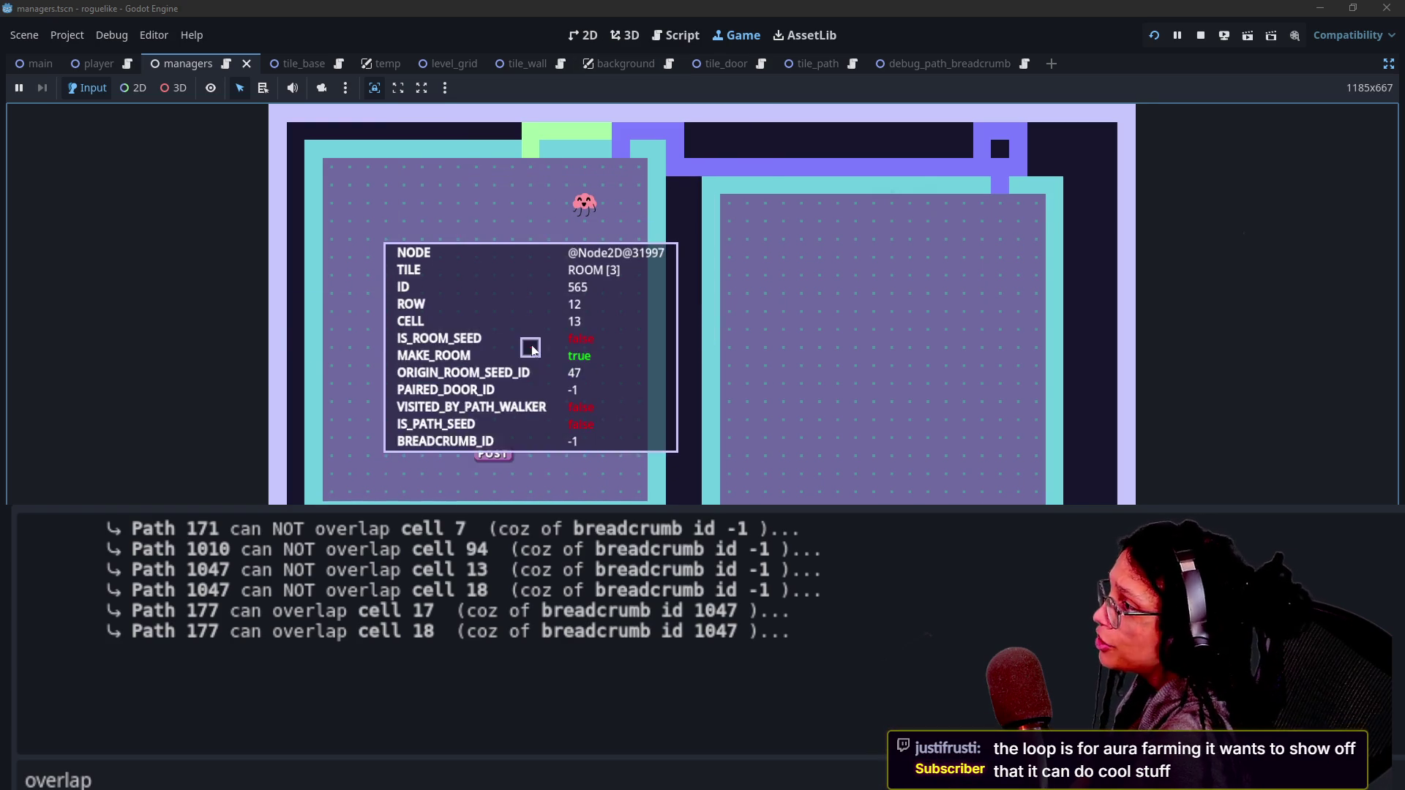
{"action": "triple_click", "coordinate": [231, 614]}
{"action": "left_click", "coordinate": [642, 618]}
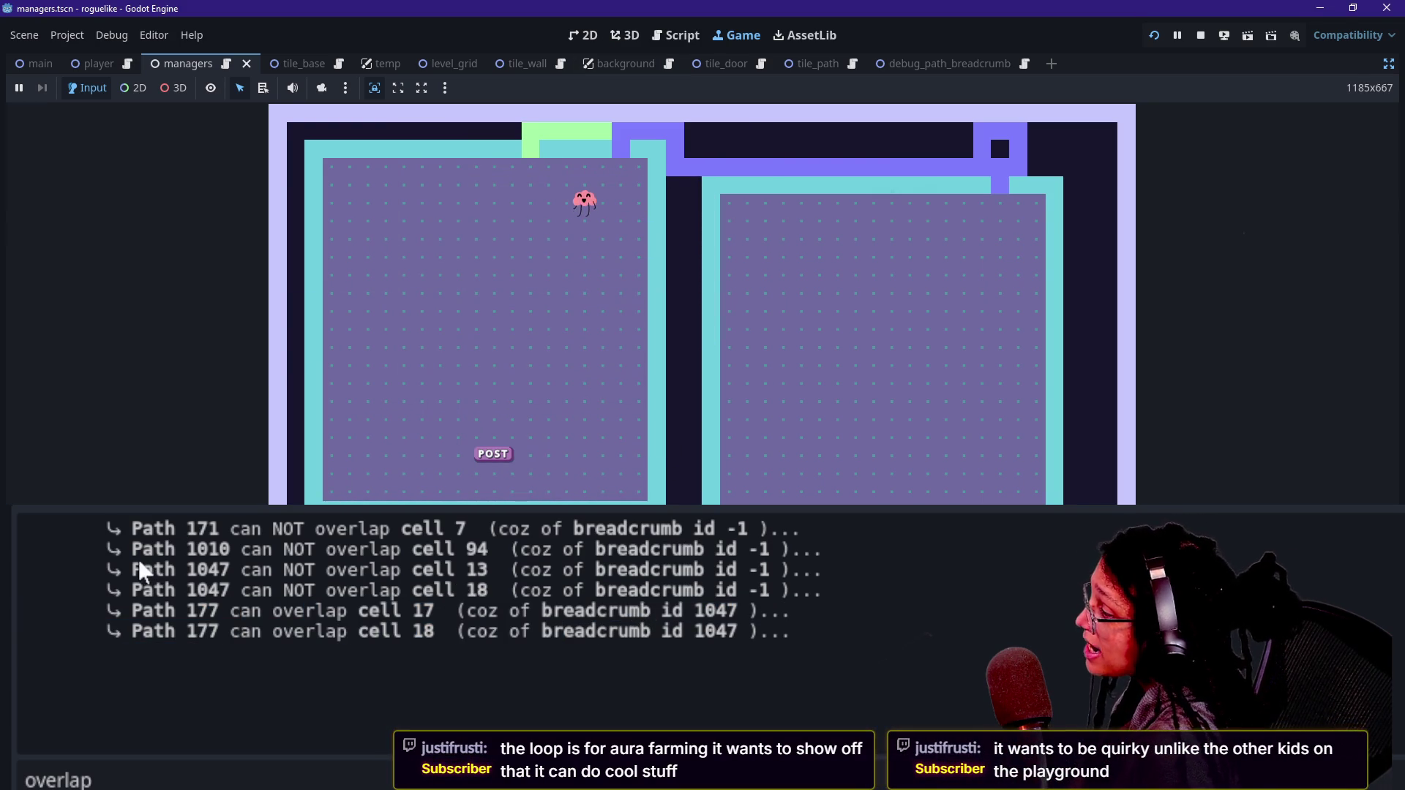
{"action": "mouse_move", "coordinate": [119, 592]}
{"action": "left_mouse_down"}
{"action": "mouse_move", "coordinate": [531, 612]}
{"action": "mouse_move", "coordinate": [595, 591]}
{"action": "left_mouse_up"}
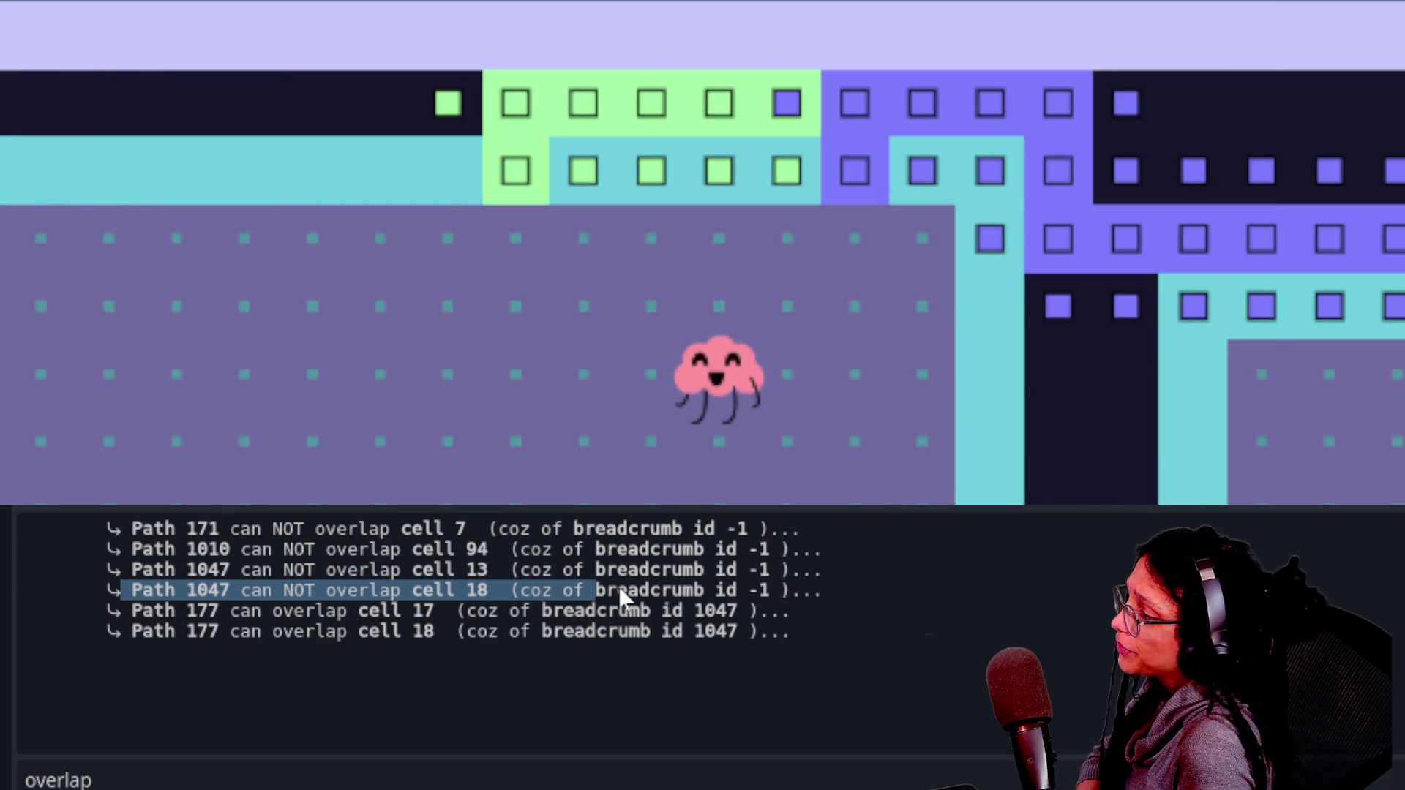
{"action": "mouse_move", "coordinate": [618, 590]}
{"action": "left_mouse_down"}
{"action": "mouse_move", "coordinate": [736, 571]}
{"action": "mouse_move", "coordinate": [791, 590]}
{"action": "mouse_move", "coordinate": [680, 617]}
{"action": "left_mouse_up"}
{"action": "mouse_move", "coordinate": [696, 528]}
{"action": "left_mouse_down"}
{"action": "mouse_move", "coordinate": [540, 528]}
{"action": "mouse_move", "coordinate": [787, 528]}
{"action": "mouse_move", "coordinate": [771, 550]}
{"action": "left_mouse_up"}
{"action": "triple_click", "coordinate": [772, 590]}
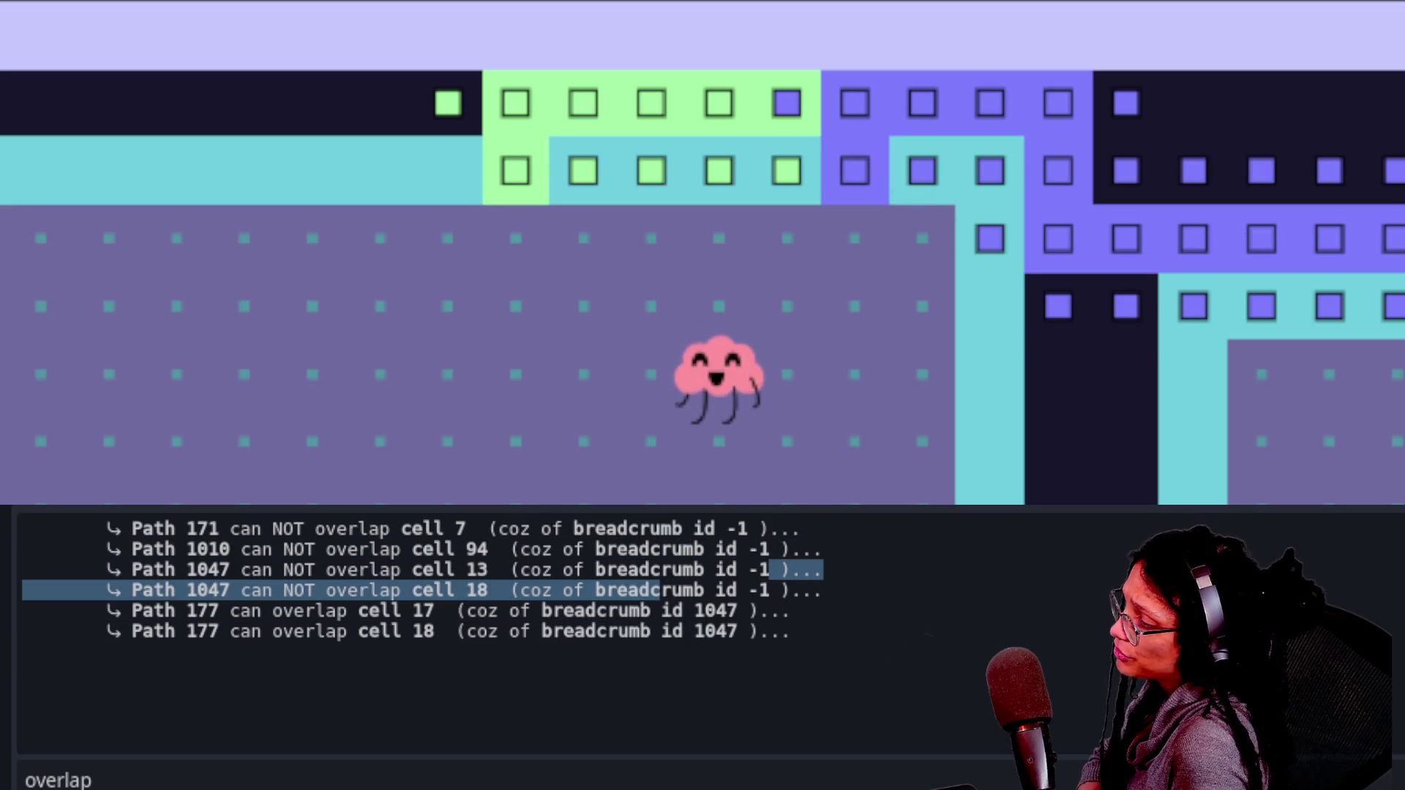
{"action": "left_click", "coordinate": [657, 596]}
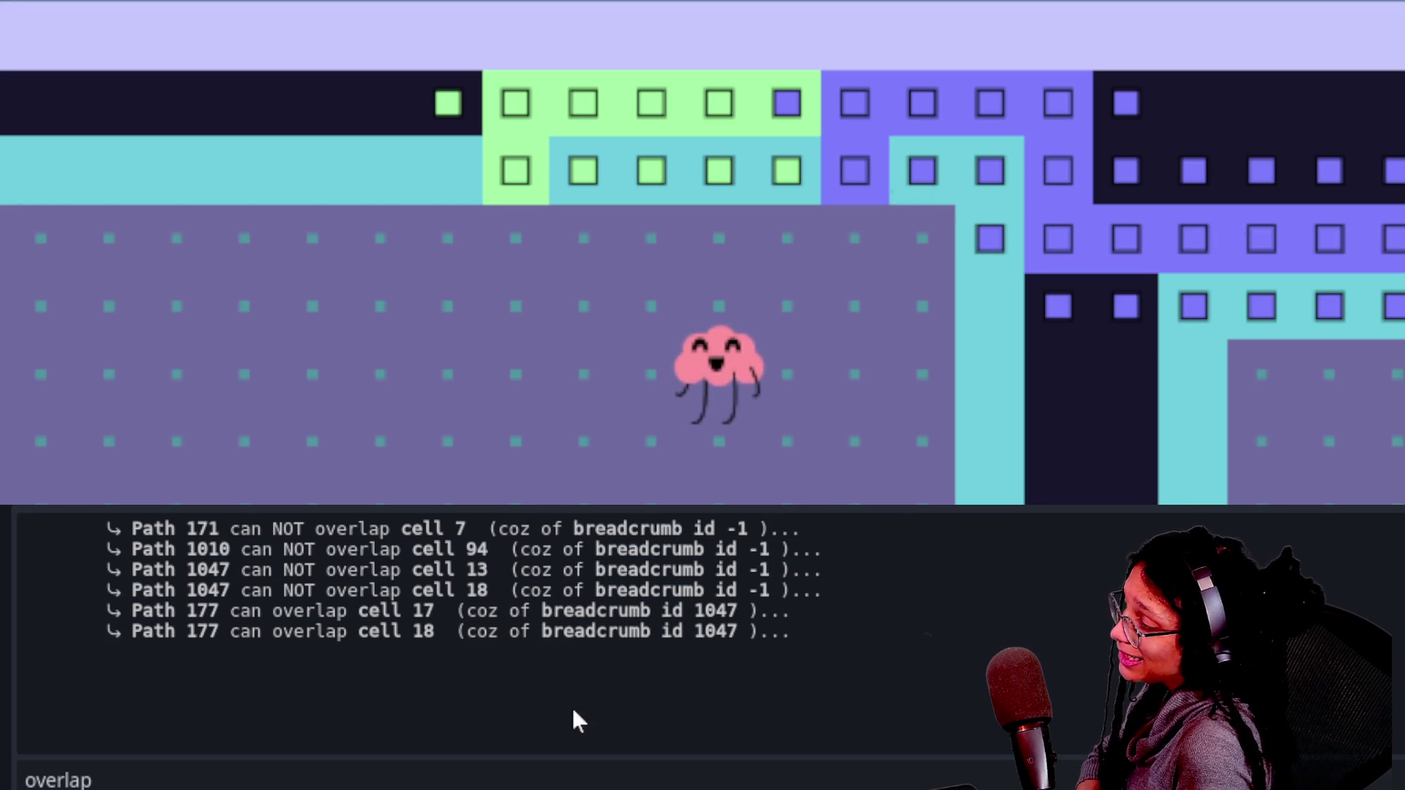
{"action": "left_click_drag", "start_coordinate": [580, 594], "coordinate": [783, 594]}
{"action": "left_click", "coordinate": [790, 599]}
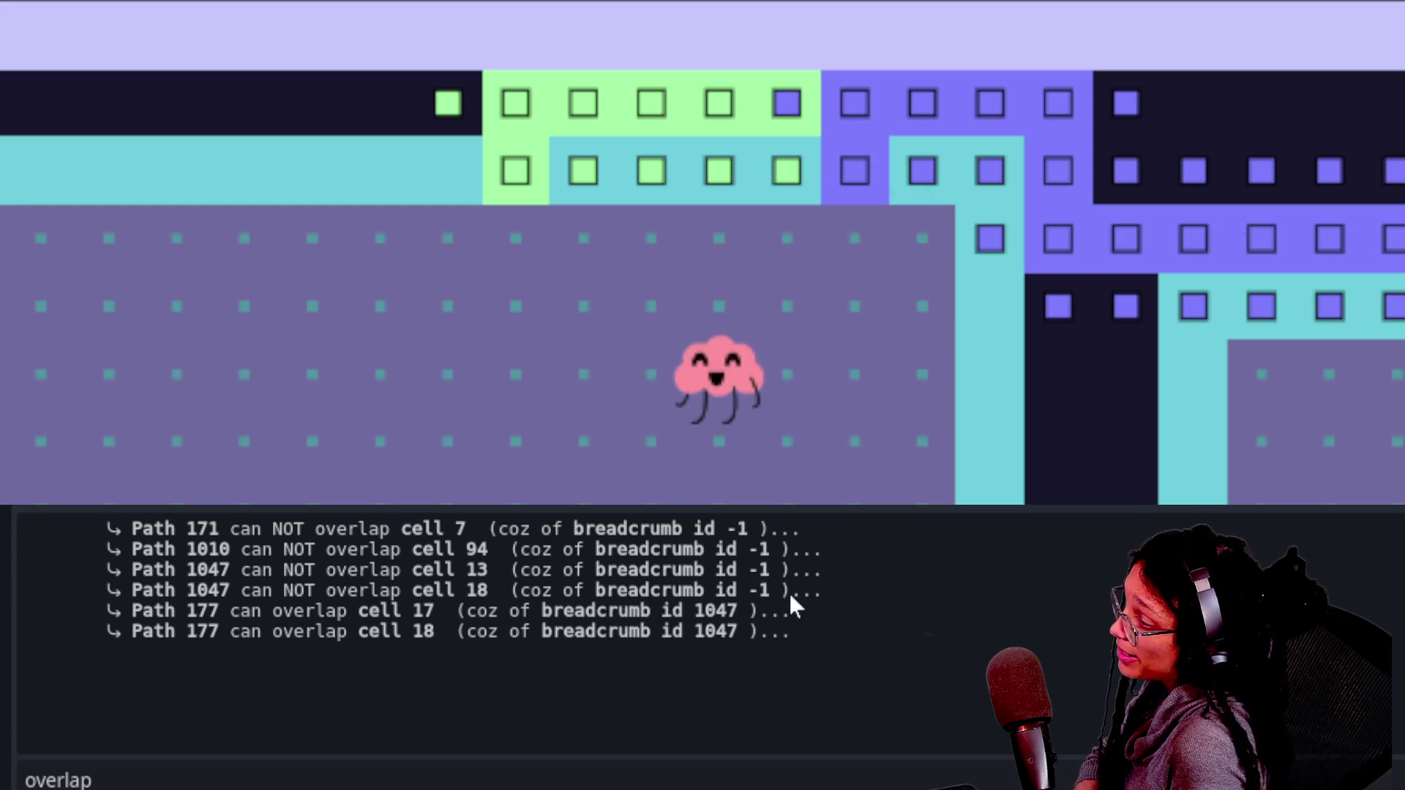
{"action": "left_click", "coordinate": [801, 587]}
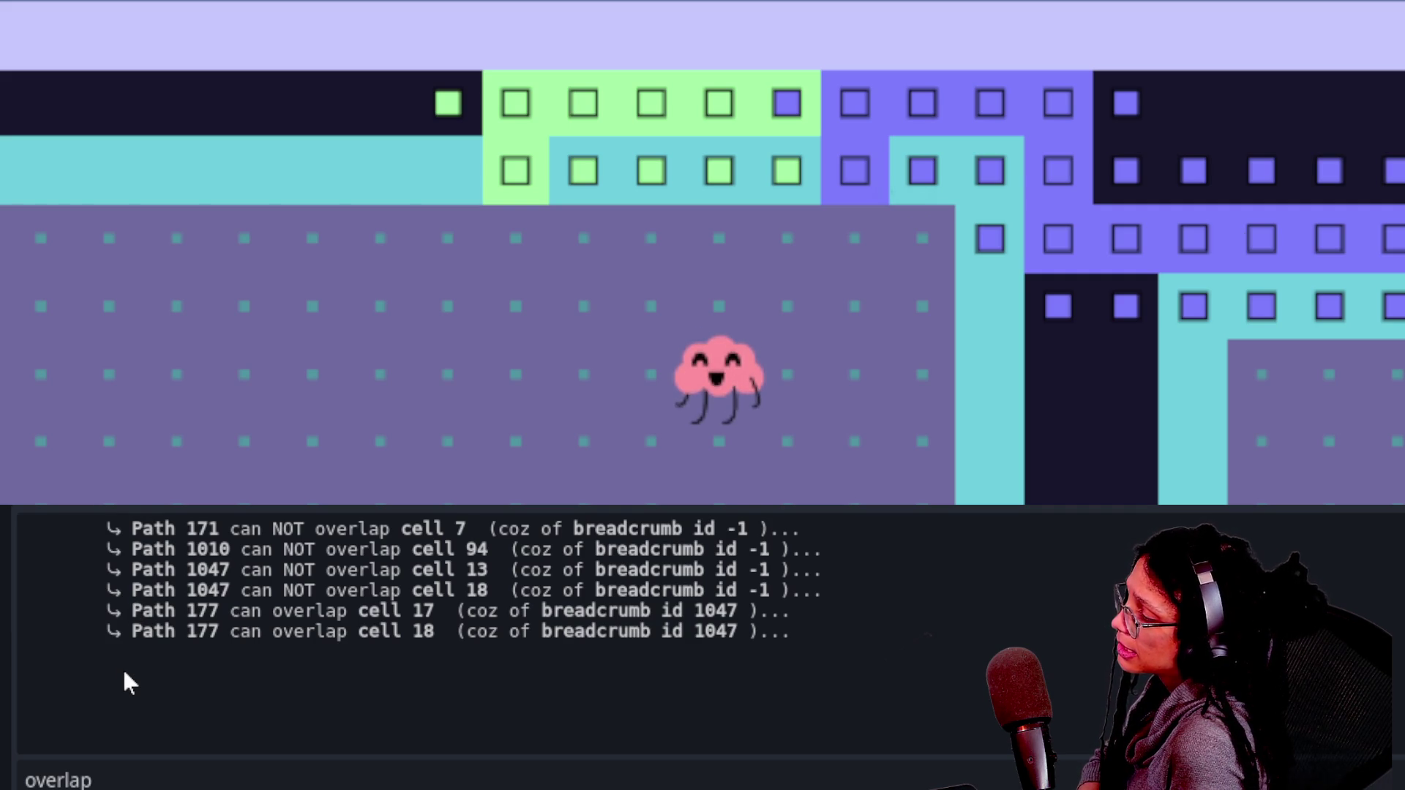
{"action": "left_click_drag", "start_coordinate": [174, 630], "coordinate": [423, 614]}
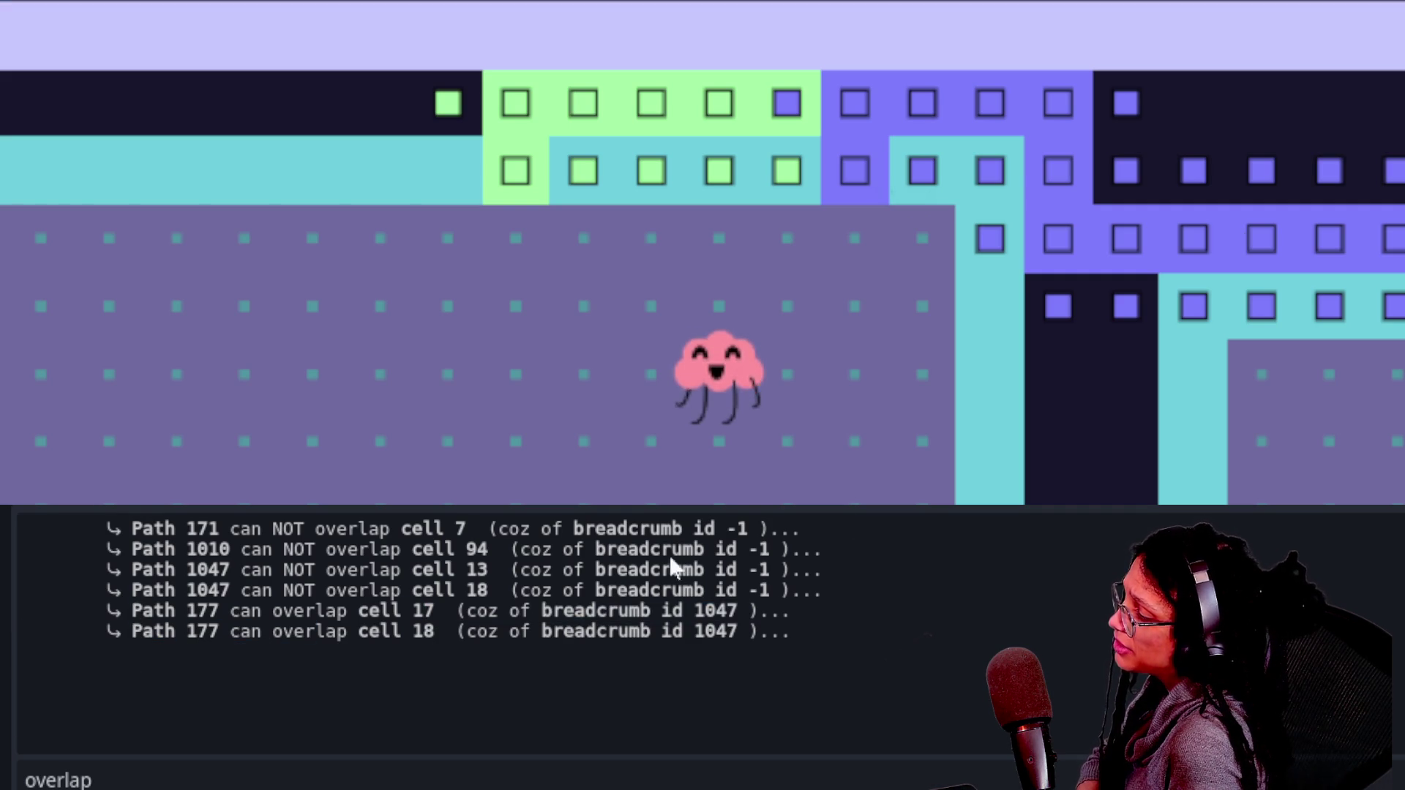
{"action": "mouse_move", "coordinate": [841, 141]}
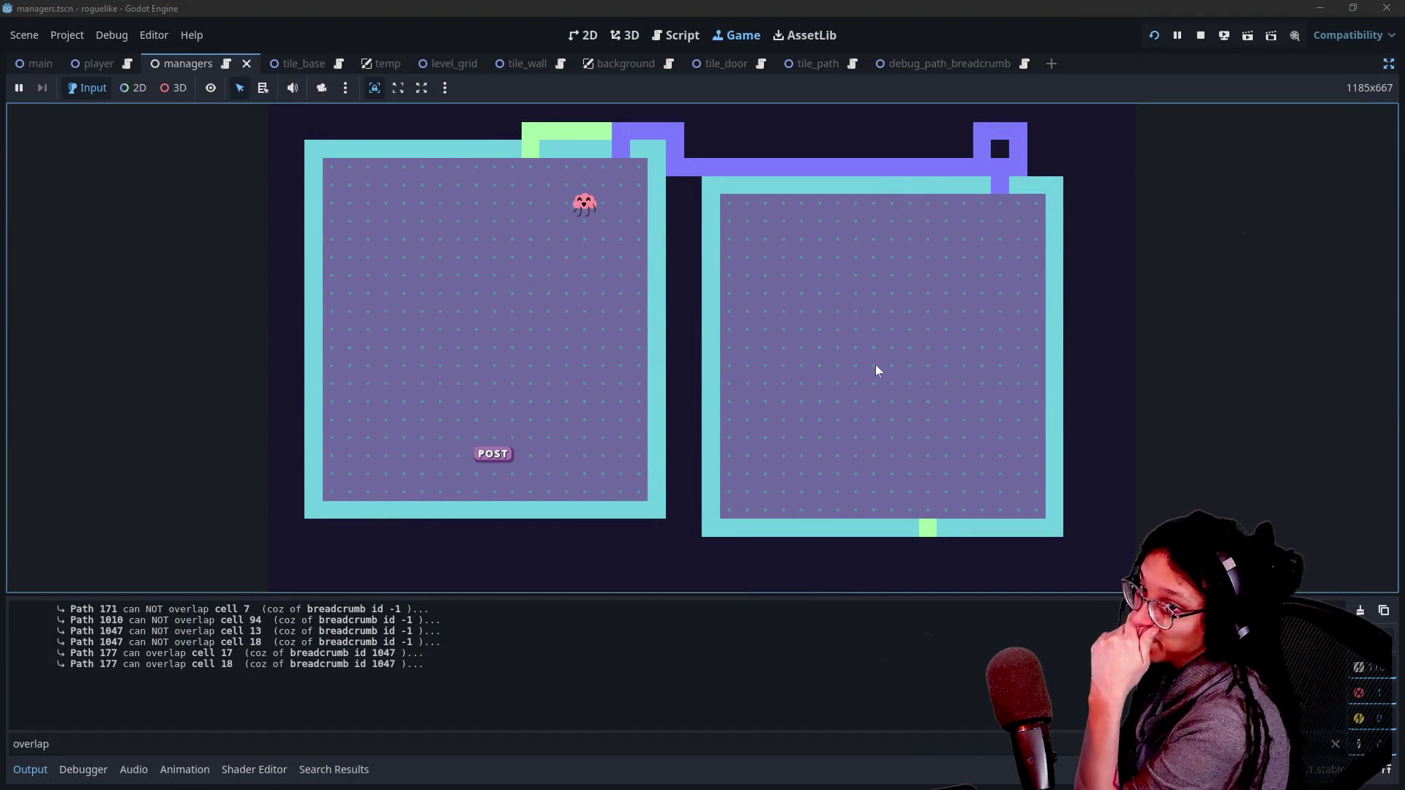
Step: Restore the editor layout and select ManageLevel in the Scene tree to show its Inspector settings
{"action": "left_click", "coordinate": [1388, 64]}
{"action": "left_click", "coordinate": [80, 205]}
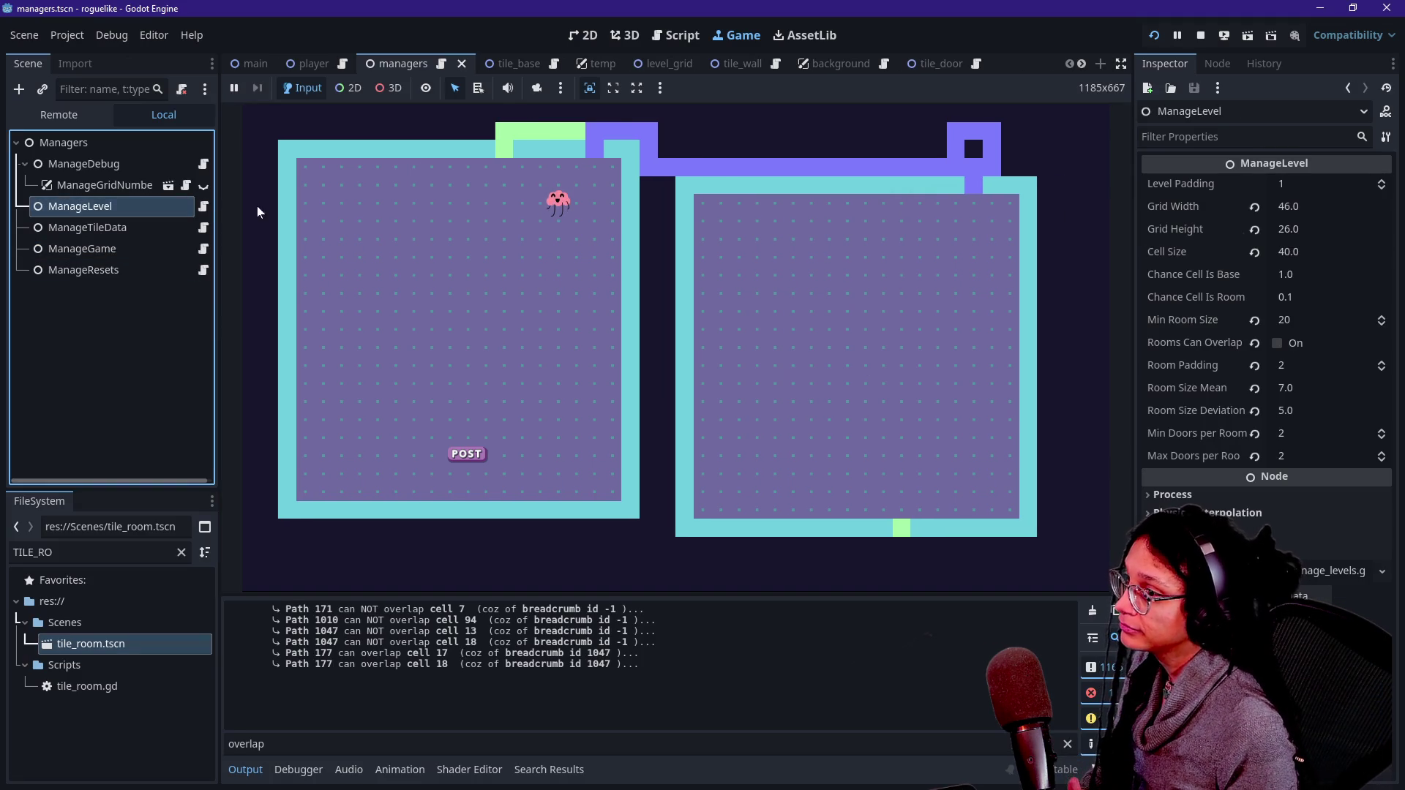
{"action": "left_click", "coordinate": [499, 252]}
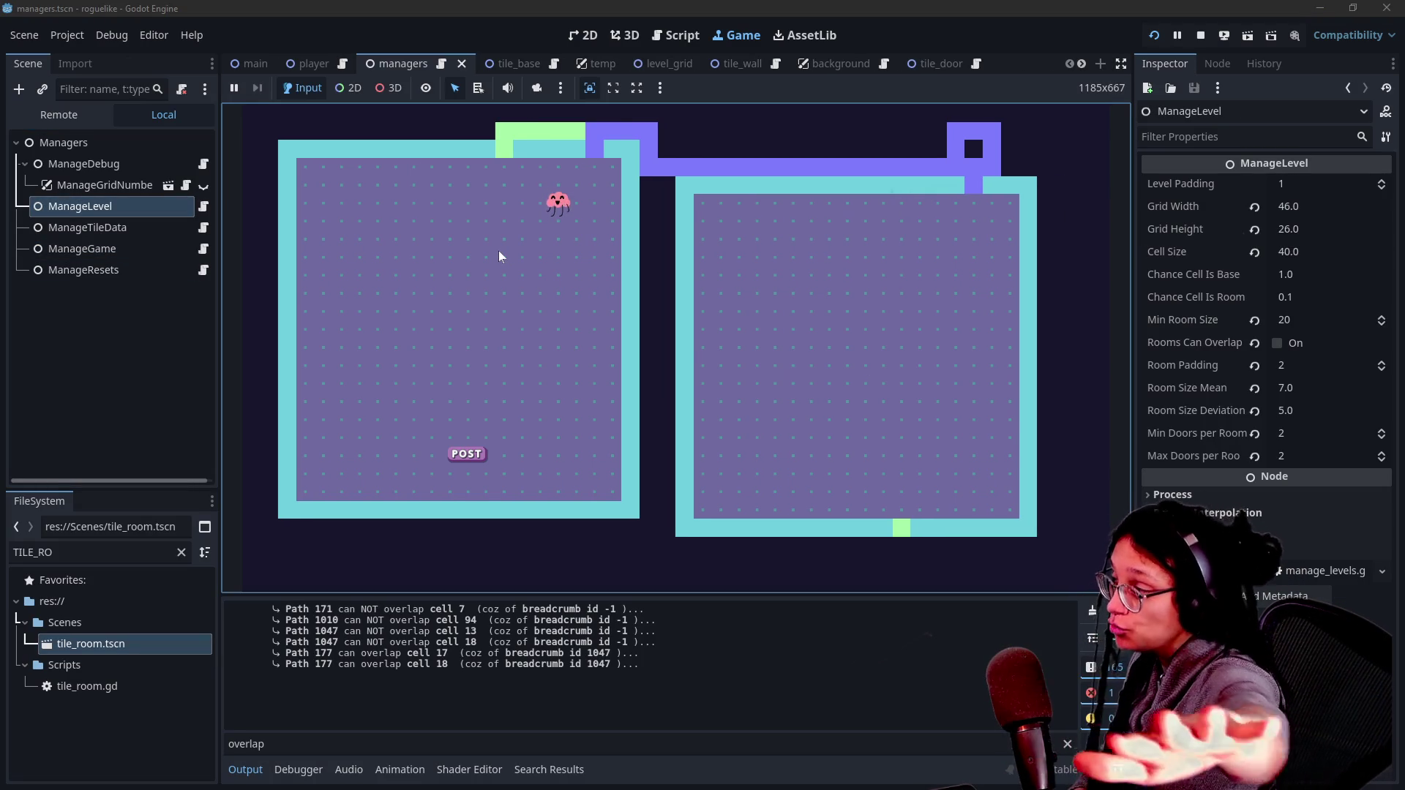
{"action": "left_click", "coordinate": [92, 249]}
{"action": "left_click", "coordinate": [87, 212]}
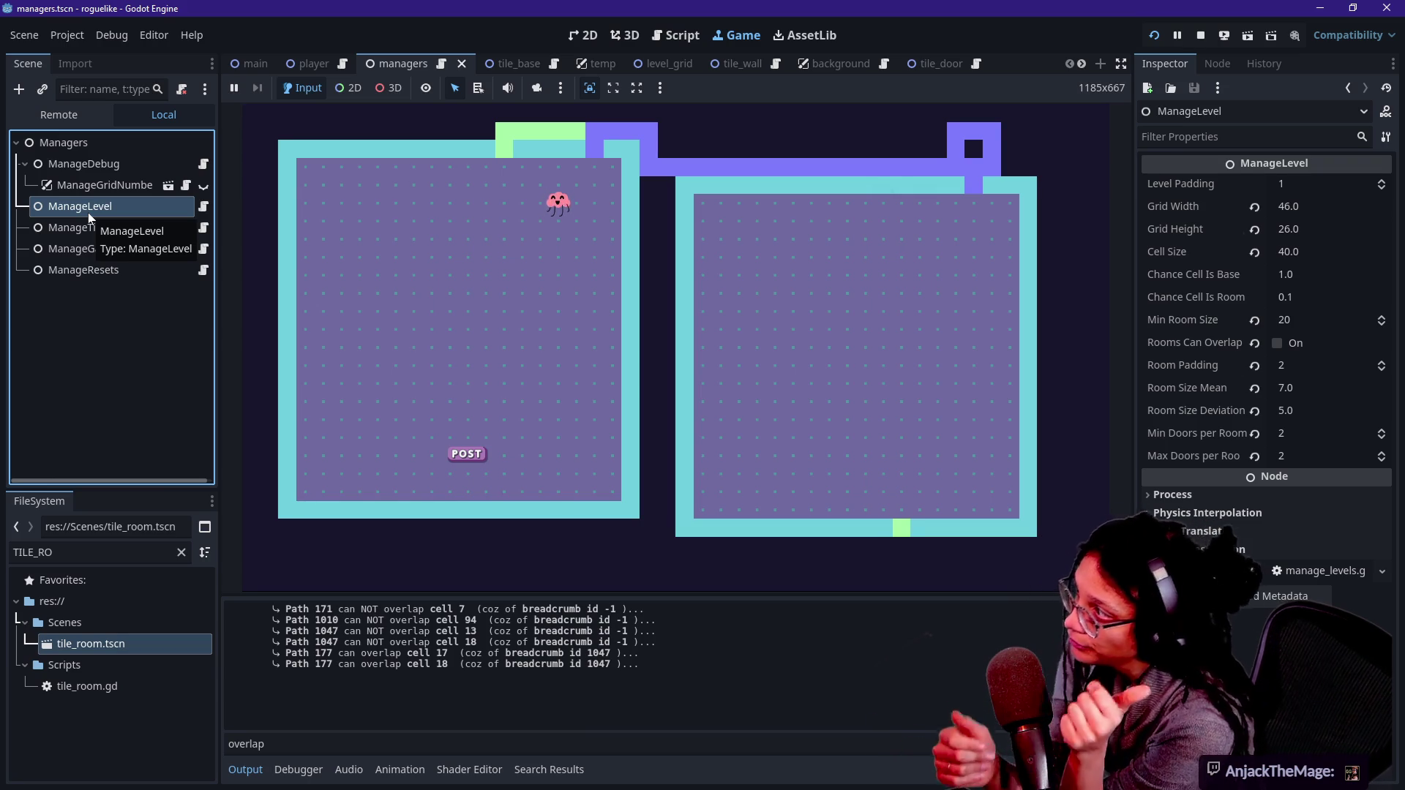
{"action": "left_click", "coordinate": [445, 358]}
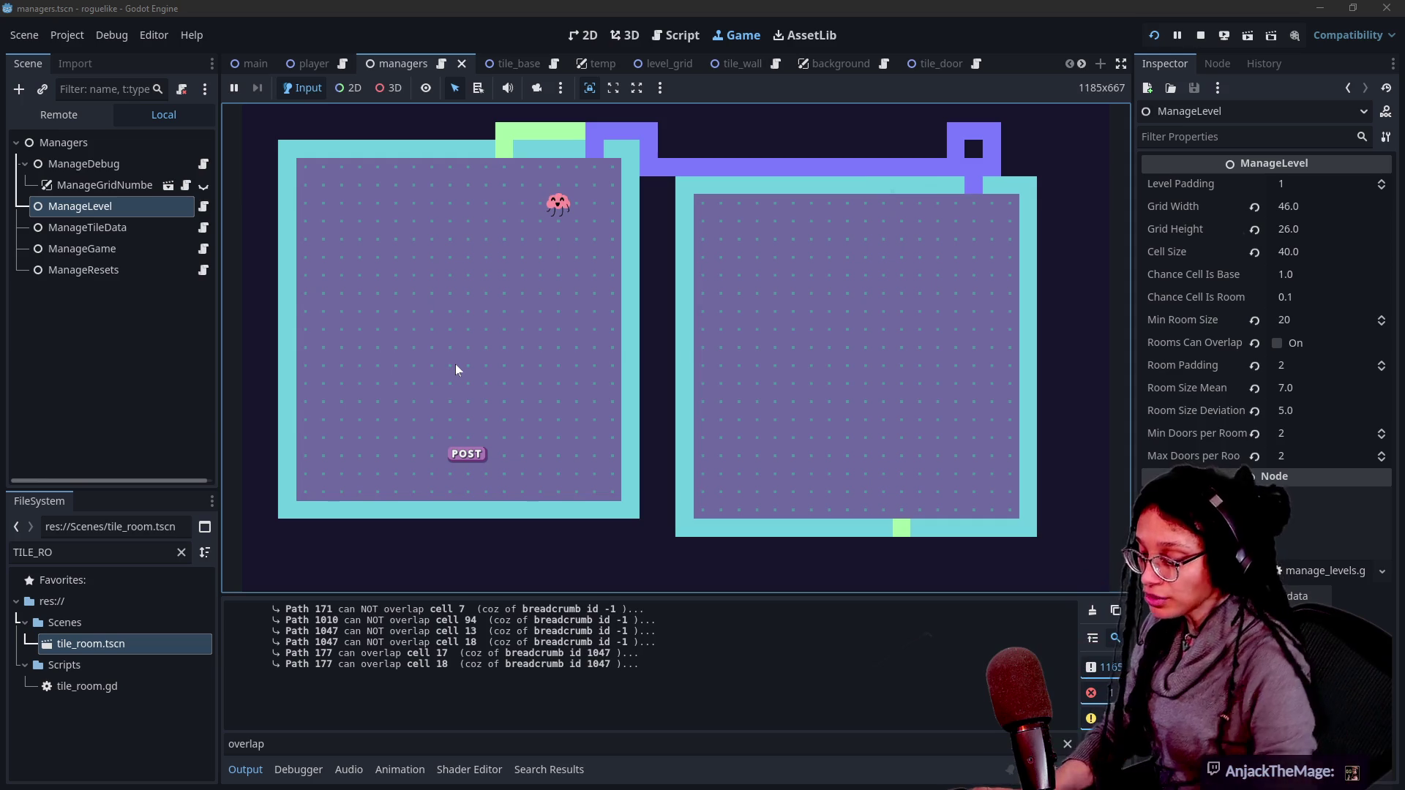
{"action": "left_click", "coordinate": [176, 222]}
{"action": "left_click", "coordinate": [152, 210]}
{"action": "left_click", "coordinate": [899, 225]}
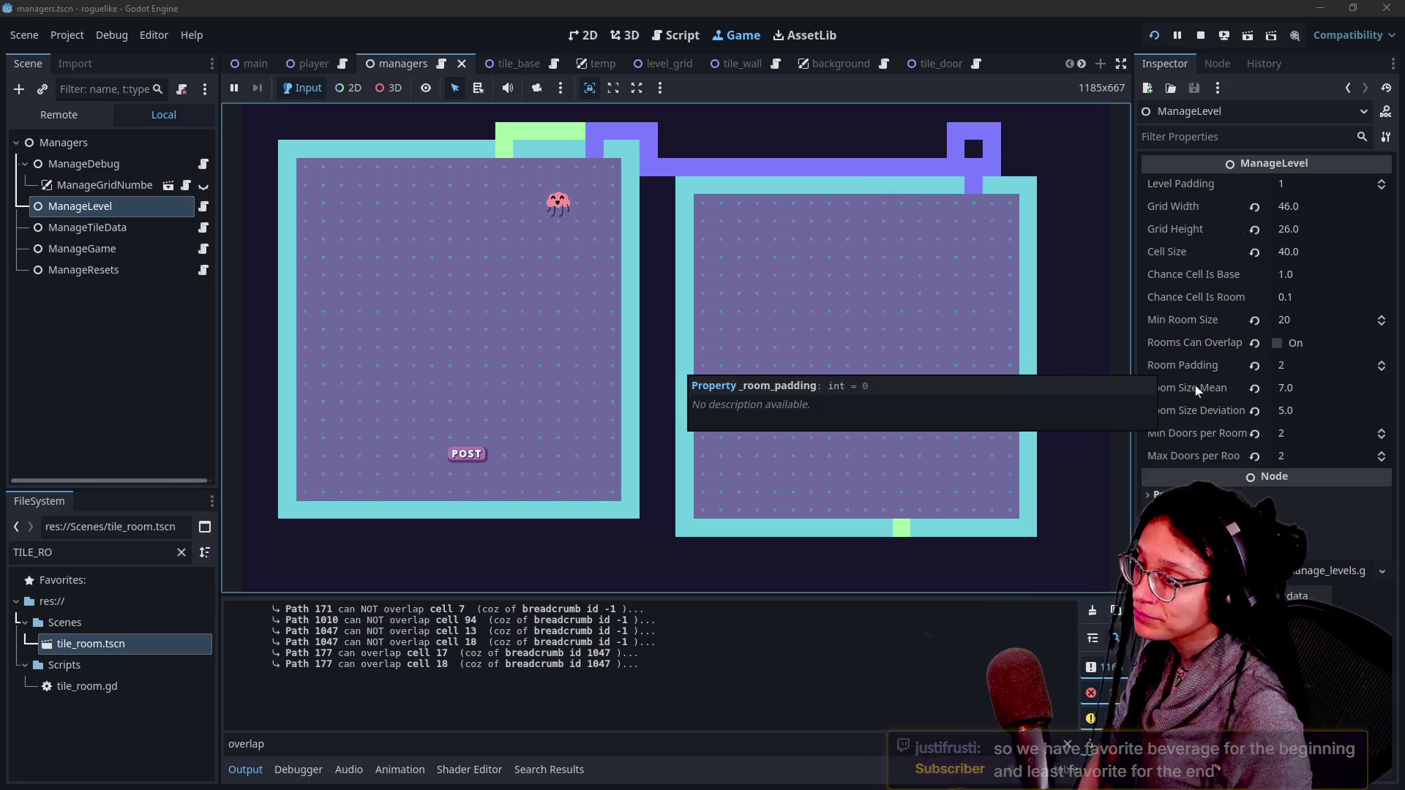
{"action": "left_click", "coordinate": [1310, 320]}
Step: Set Min Room Size to 8 and regenerate the level in the running game
{"action": "type", "text": "8"}
{"action": "key", "text": "Return"}
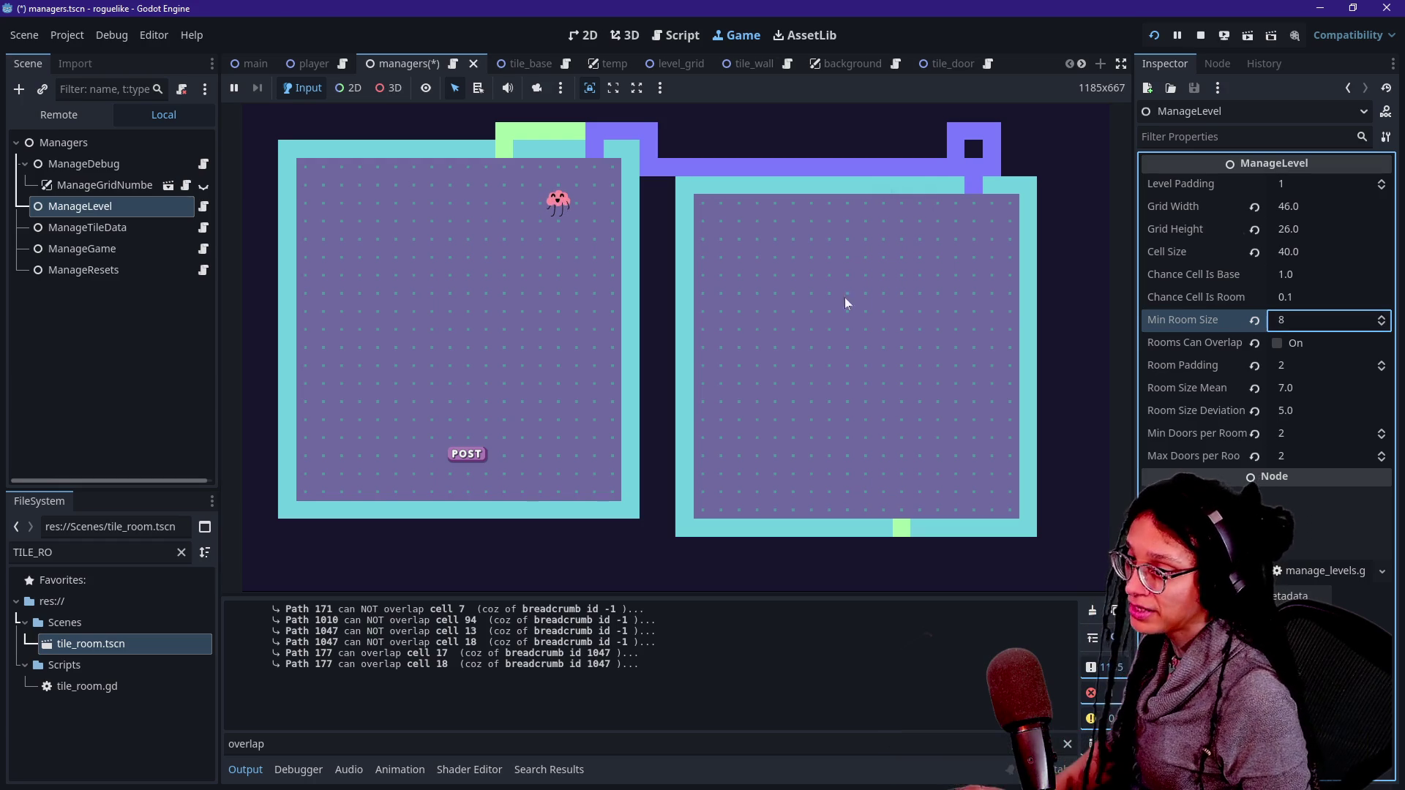
{"action": "left_click", "coordinate": [812, 303]}
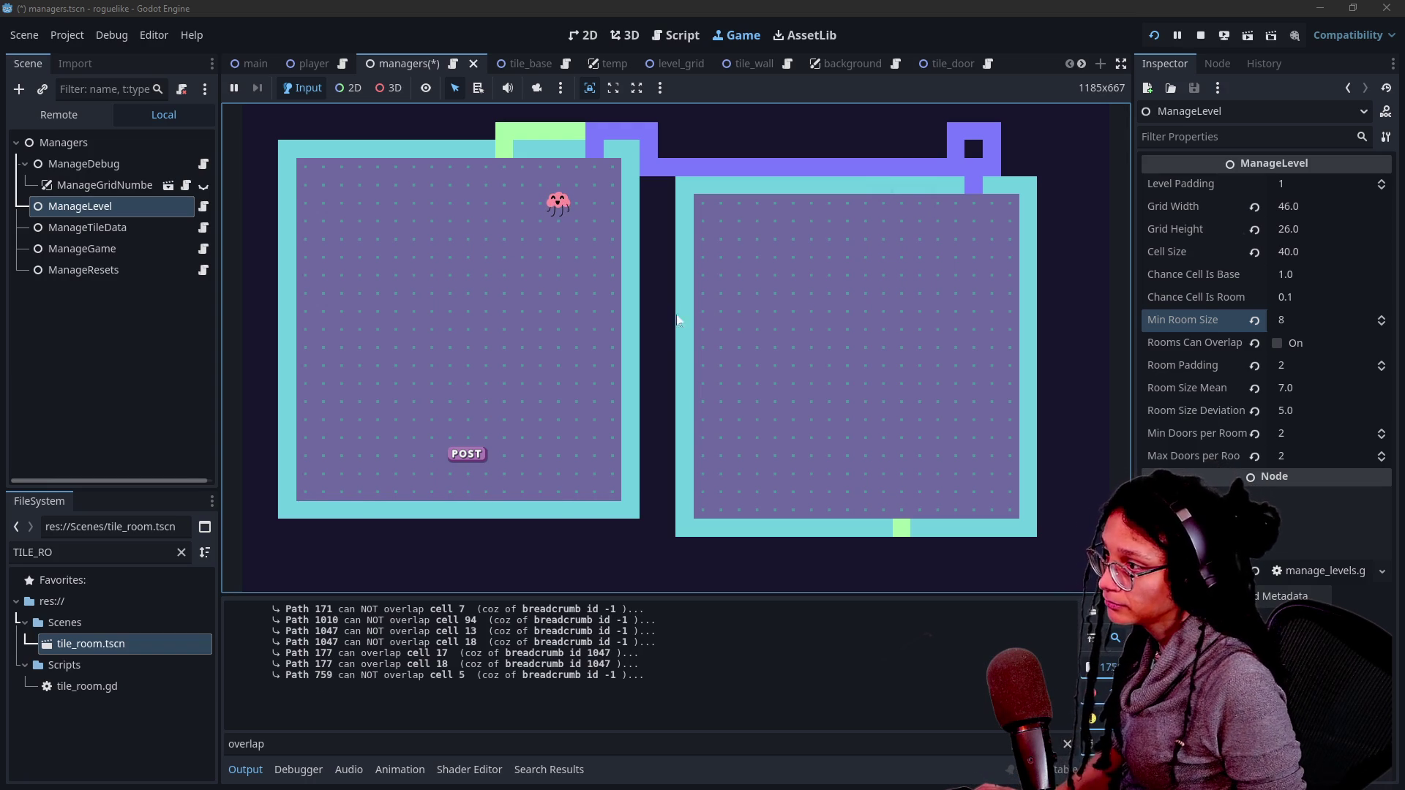
{"action": "key", "text": "r"}
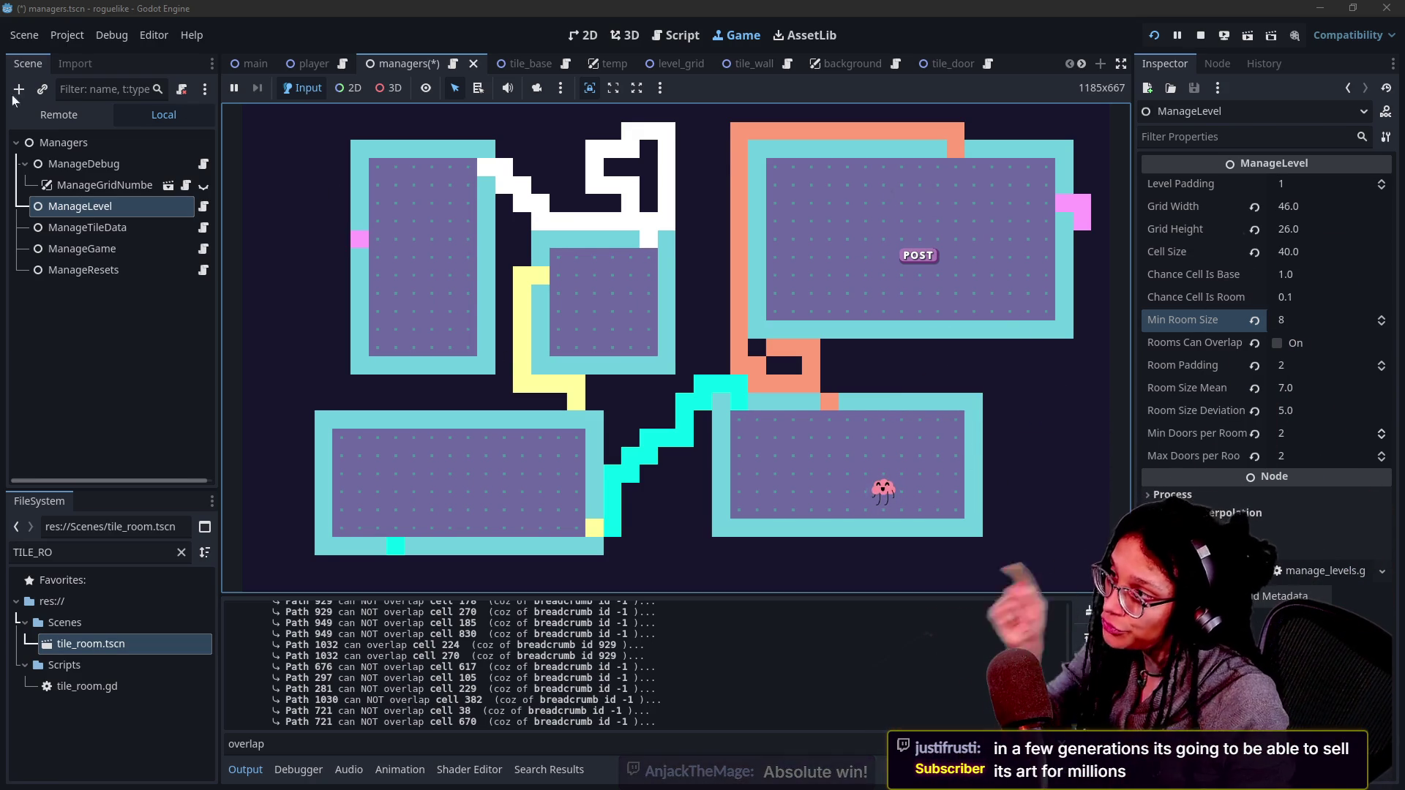
Step: Search manage_levels.gd for 'collision' and hide the side docks to widen the code area
{"action": "left_click", "coordinate": [676, 37]}
{"action": "left_click", "coordinate": [686, 184]}
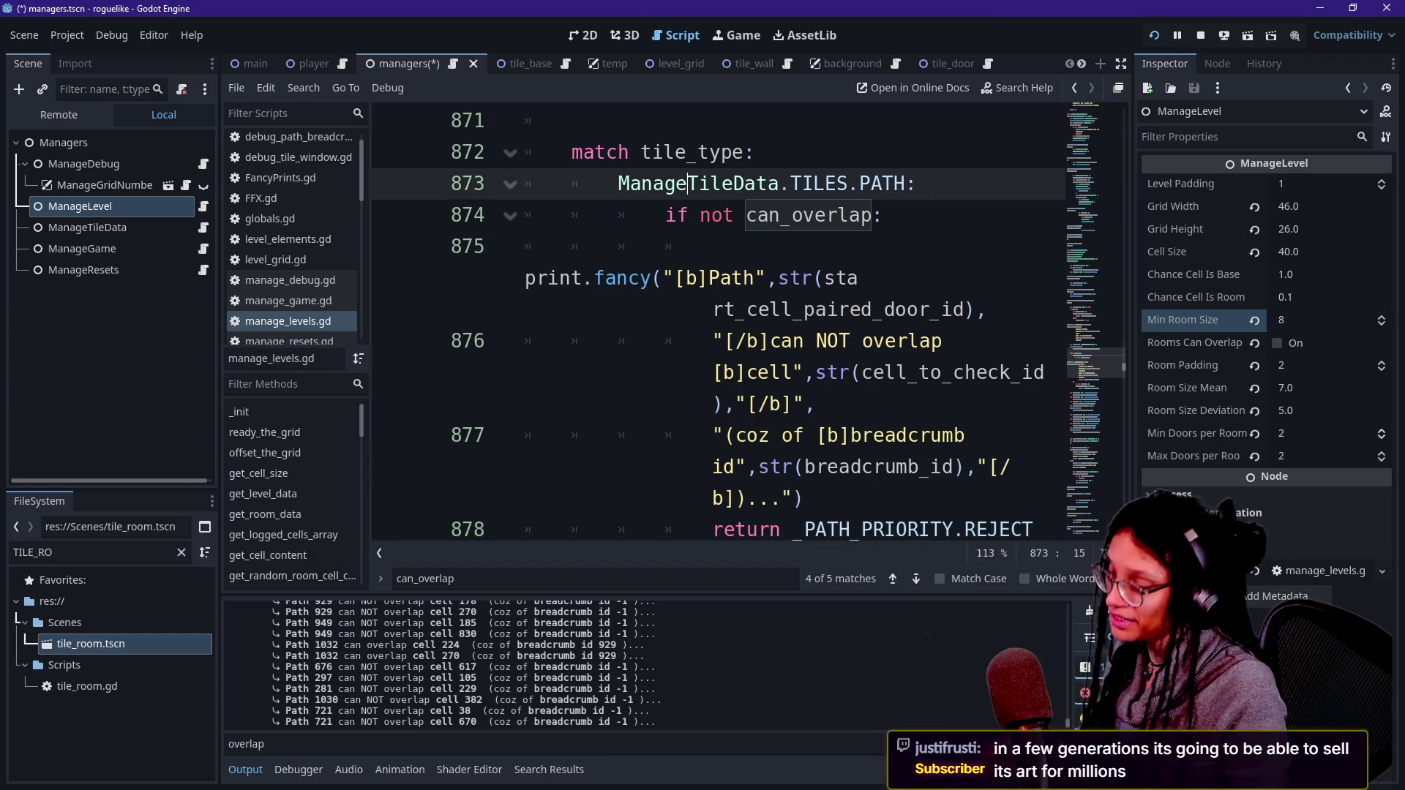
{"action": "key", "text": "ctrl+f"}
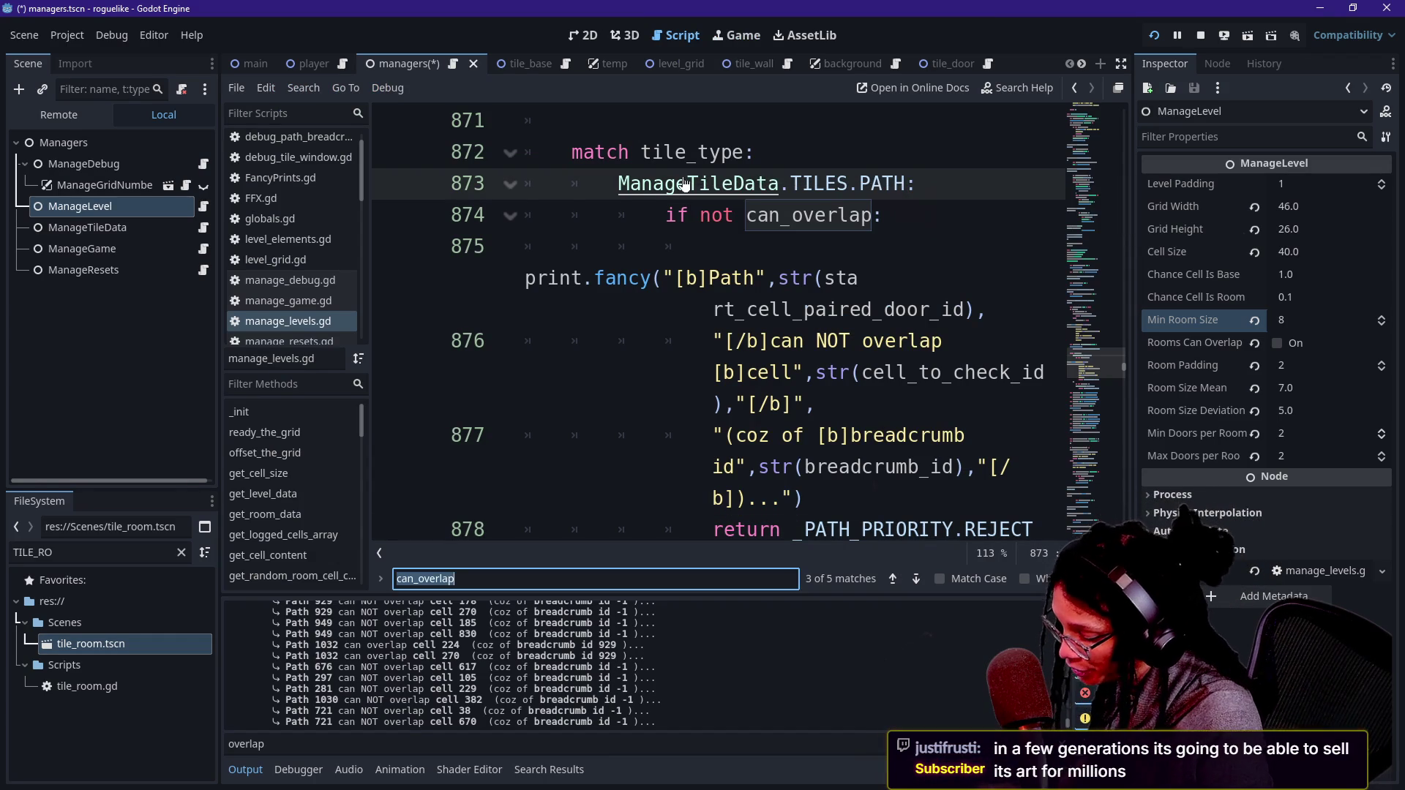
{"action": "type", "text": "collision"}
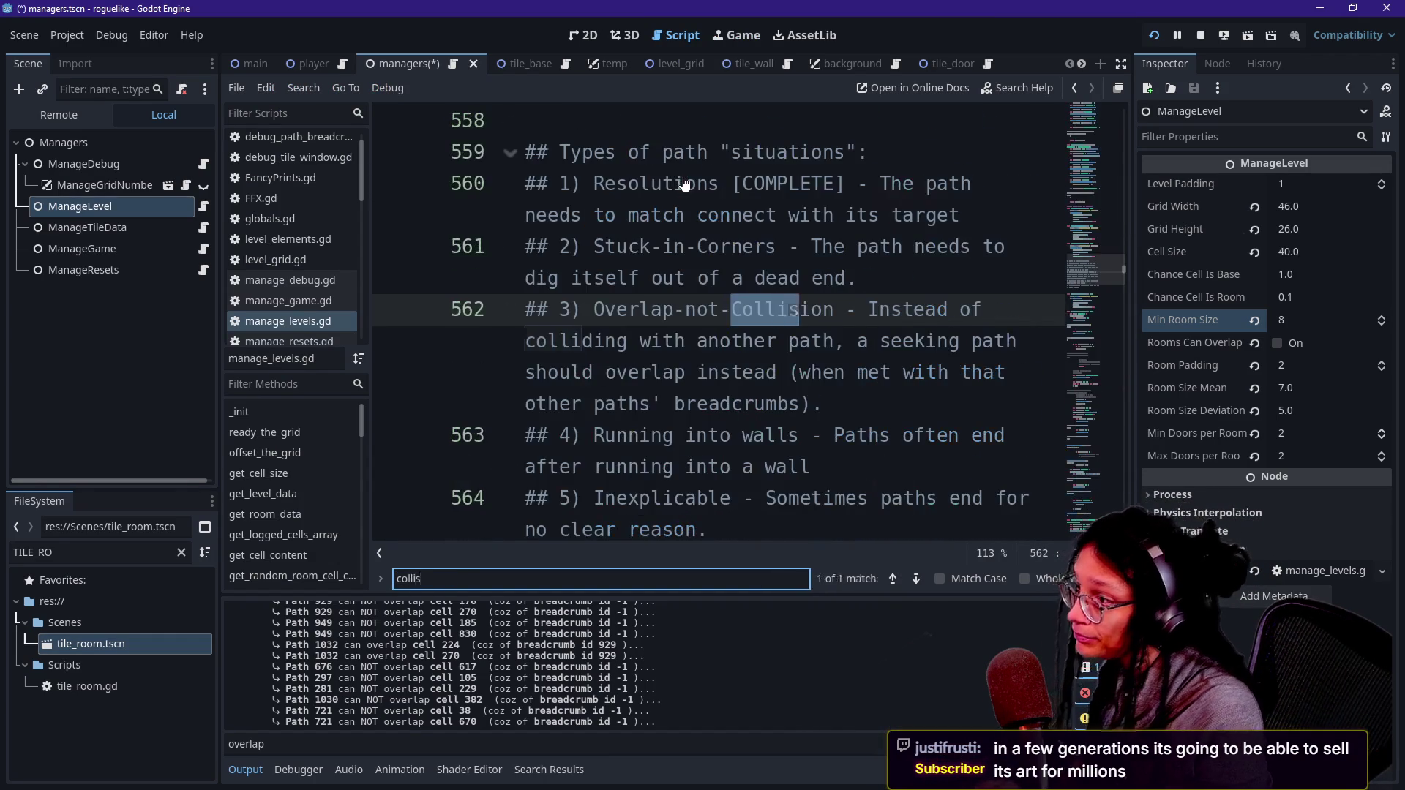
{"action": "key", "text": "ctrl+shift+F11"}
{"action": "left_click", "coordinate": [687, 215]}
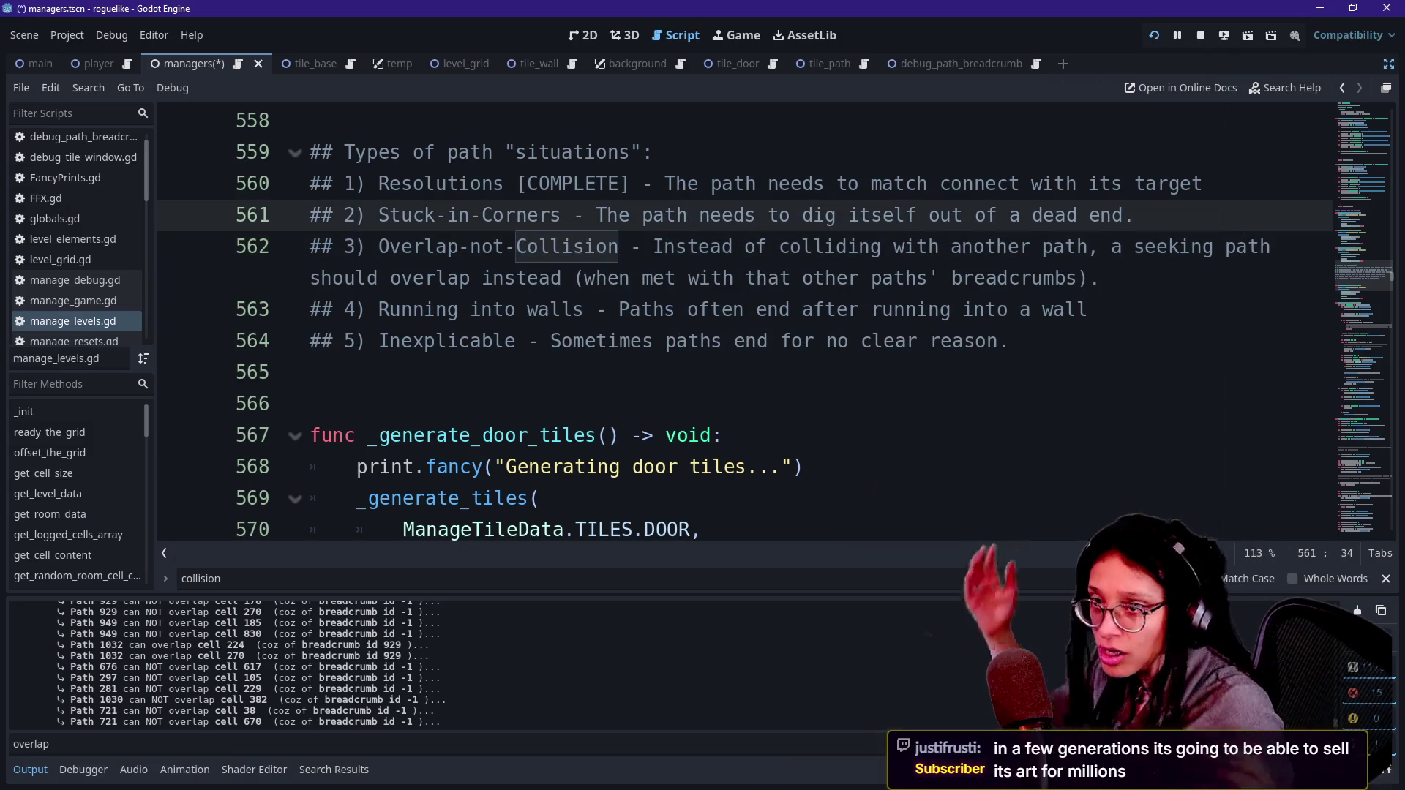
Step: Review the path-situation notes on lines 558–566, highlighting the Stuck-in-Corners description, then return to the game
{"action": "left_click", "coordinate": [315, 403]}
{"action": "key", "text": "Up"}
{"action": "key", "text": "Up"}
{"action": "key", "text": "End"}
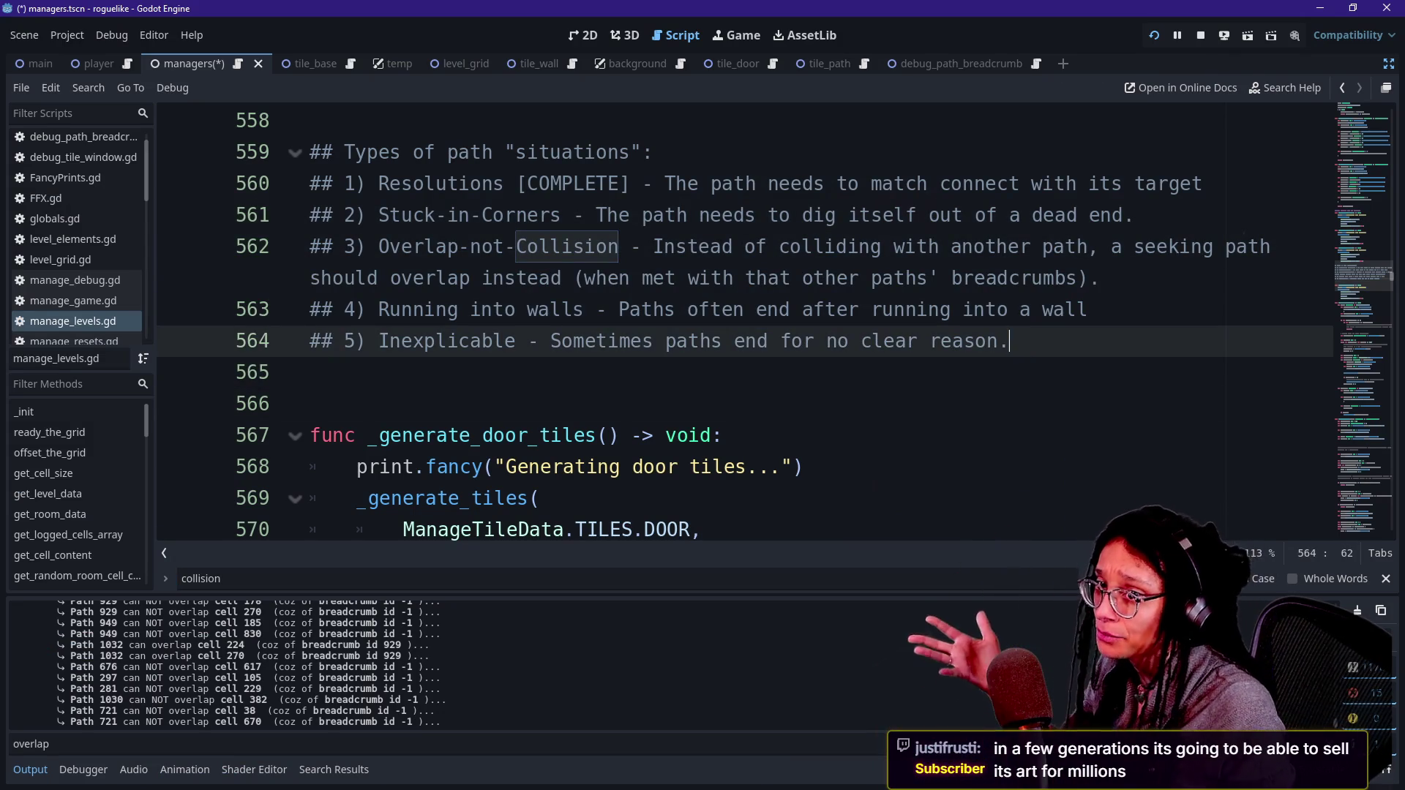
{"action": "left_click", "coordinate": [366, 215]}
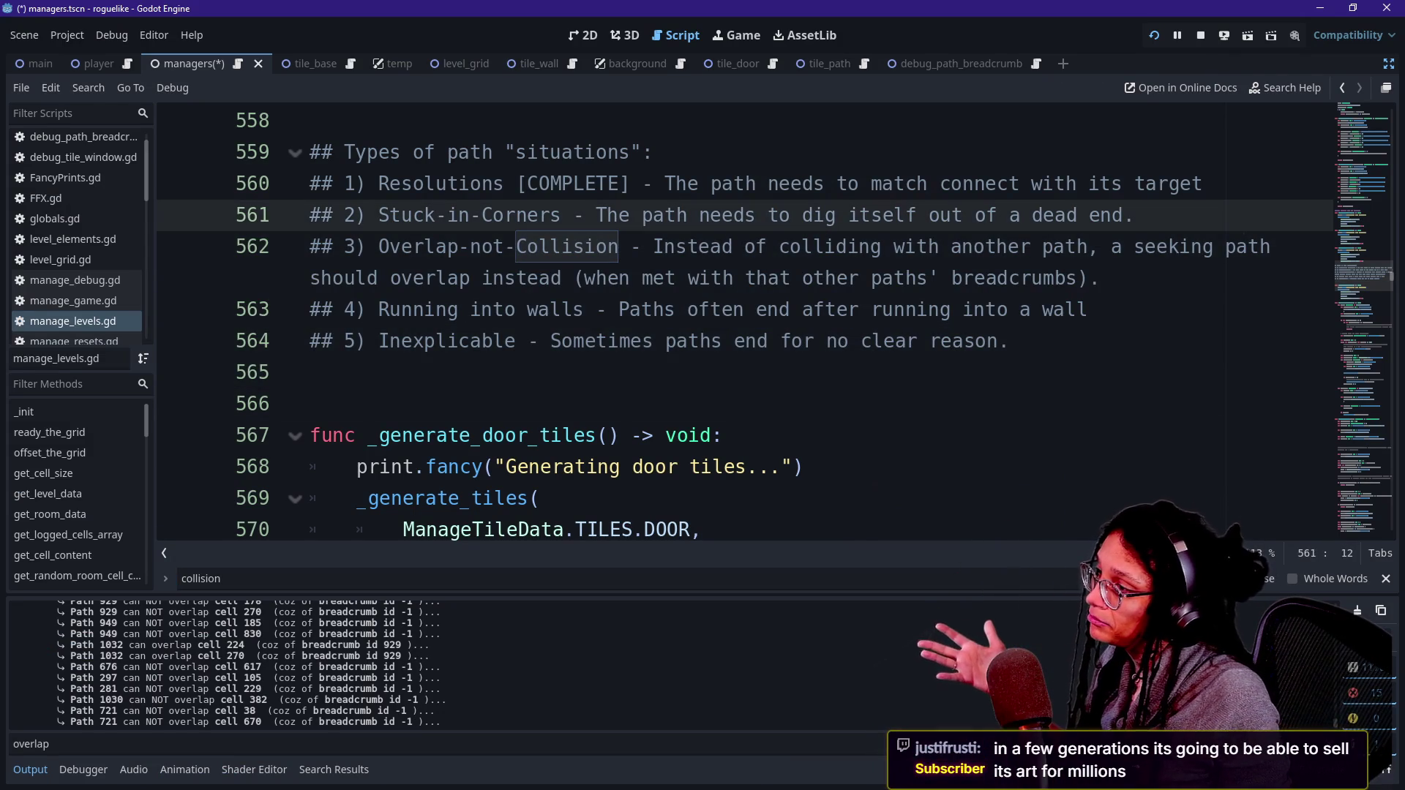
{"action": "left_click", "coordinate": [401, 151]}
{"action": "left_click", "coordinate": [311, 120]}
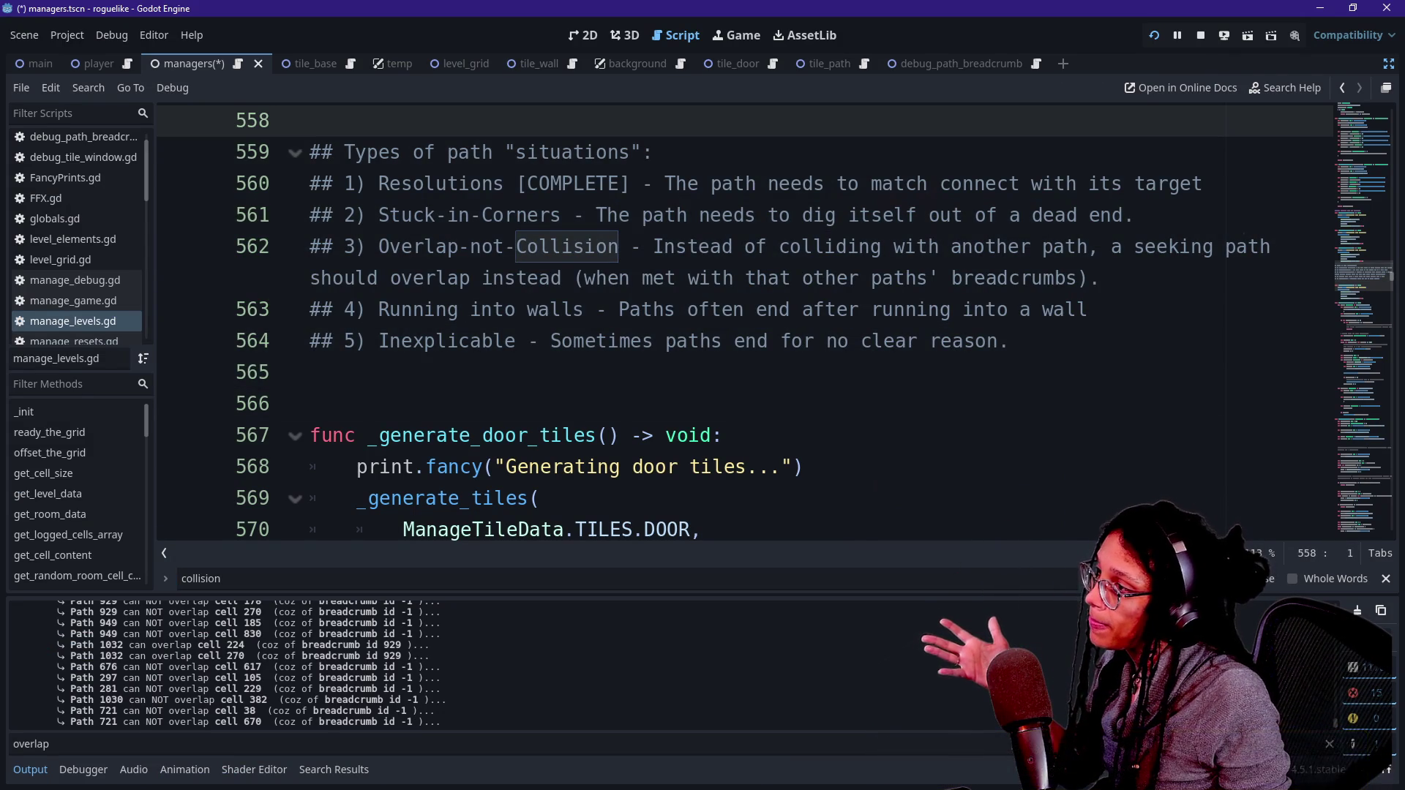
{"action": "left_click_drag", "start_coordinate": [1202, 183], "coordinate": [365, 214]}
{"action": "mouse_move", "coordinate": [1136, 214]}
{"action": "left_mouse_down"}
{"action": "mouse_move", "coordinate": [310, 214]}
{"action": "mouse_move", "coordinate": [425, 278]}
{"action": "left_mouse_up"}
{"action": "mouse_move", "coordinate": [596, 215]}
{"action": "left_mouse_down"}
{"action": "mouse_move", "coordinate": [377, 215]}
{"action": "mouse_move", "coordinate": [831, 246]}
{"action": "mouse_move", "coordinate": [1019, 214]}
{"action": "left_mouse_up"}
{"action": "left_click", "coordinate": [1020, 214]}
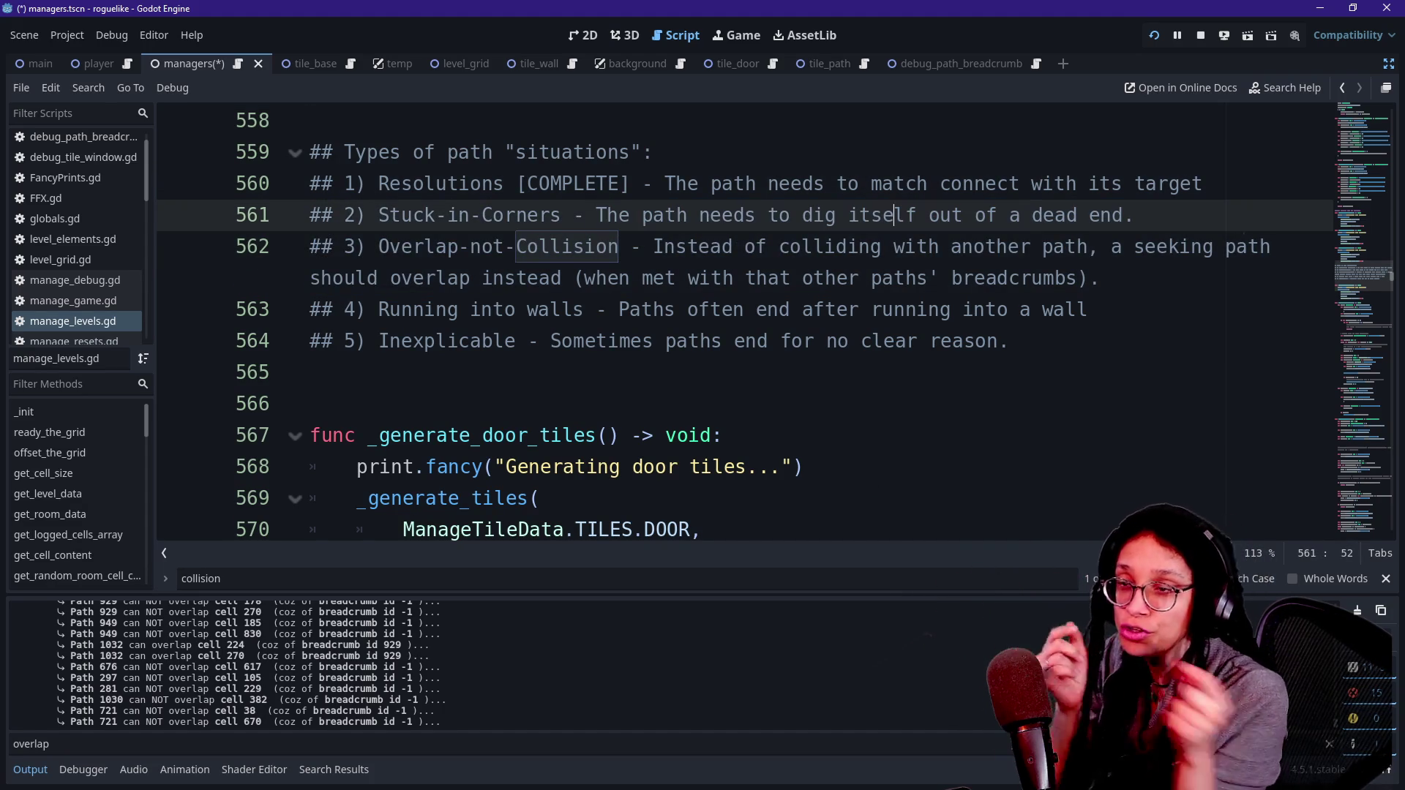
{"action": "left_click", "coordinate": [738, 35]}
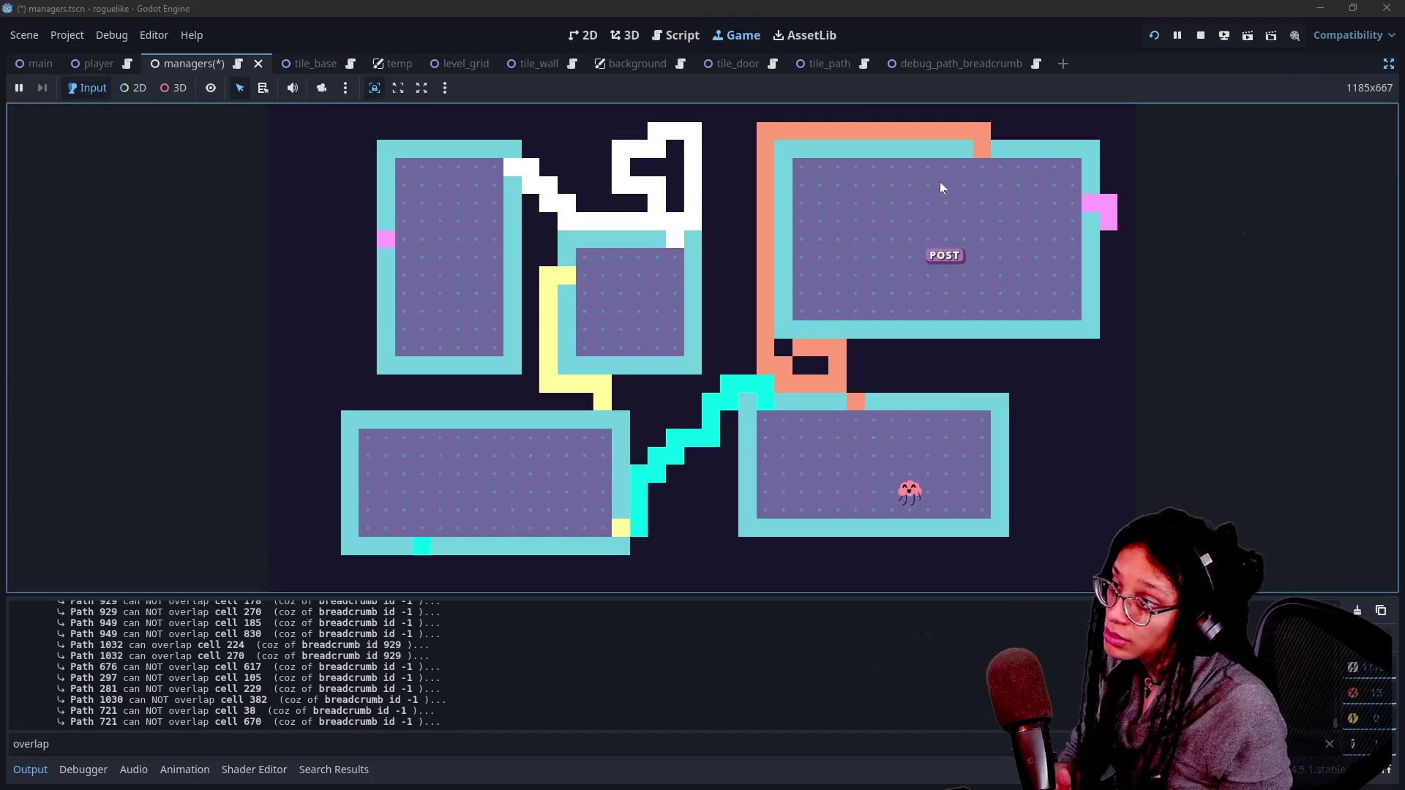
Step: Show breadcrumb markers on every path tile and clear the output log while a new level generates
{"action": "left_click", "coordinate": [830, 349]}
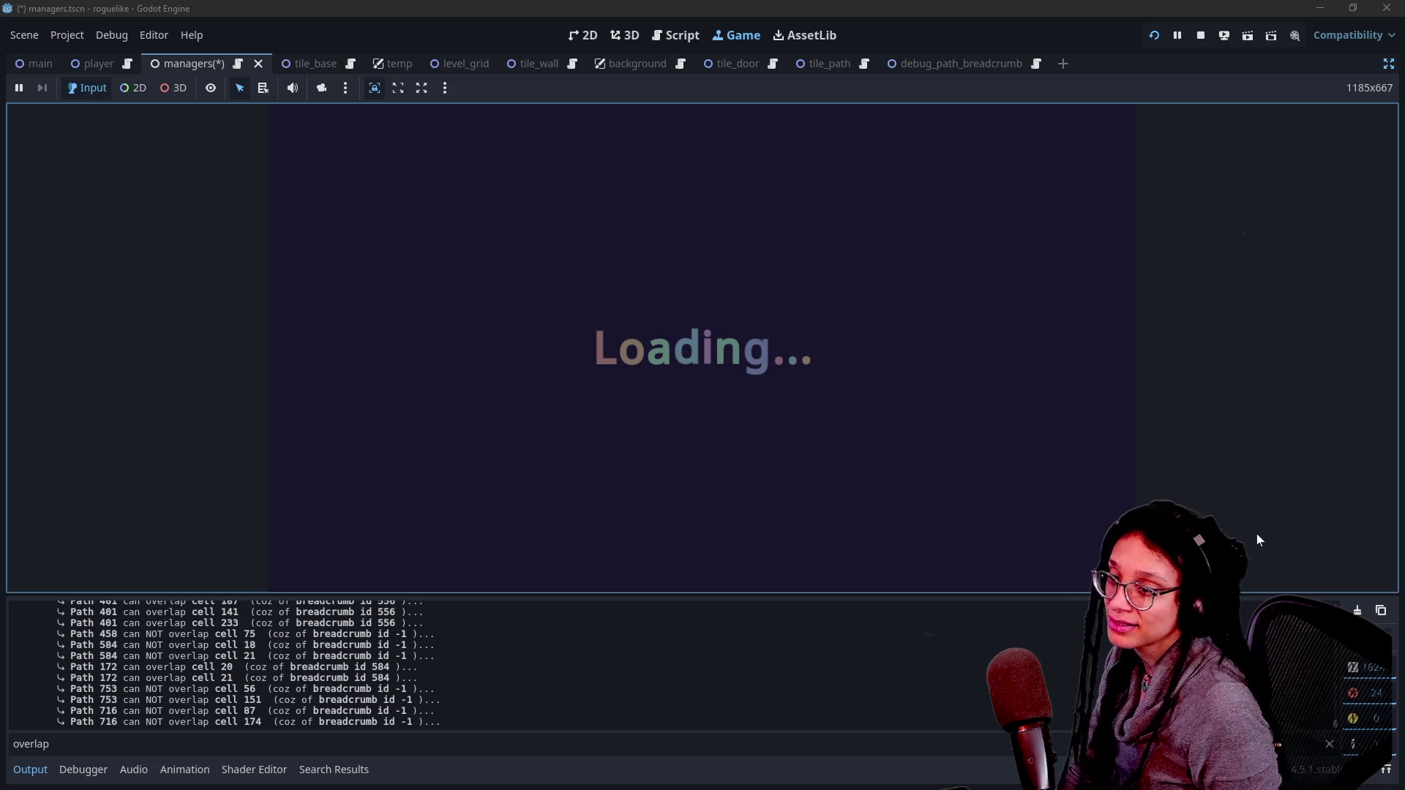
{"action": "left_click", "coordinate": [1354, 609]}
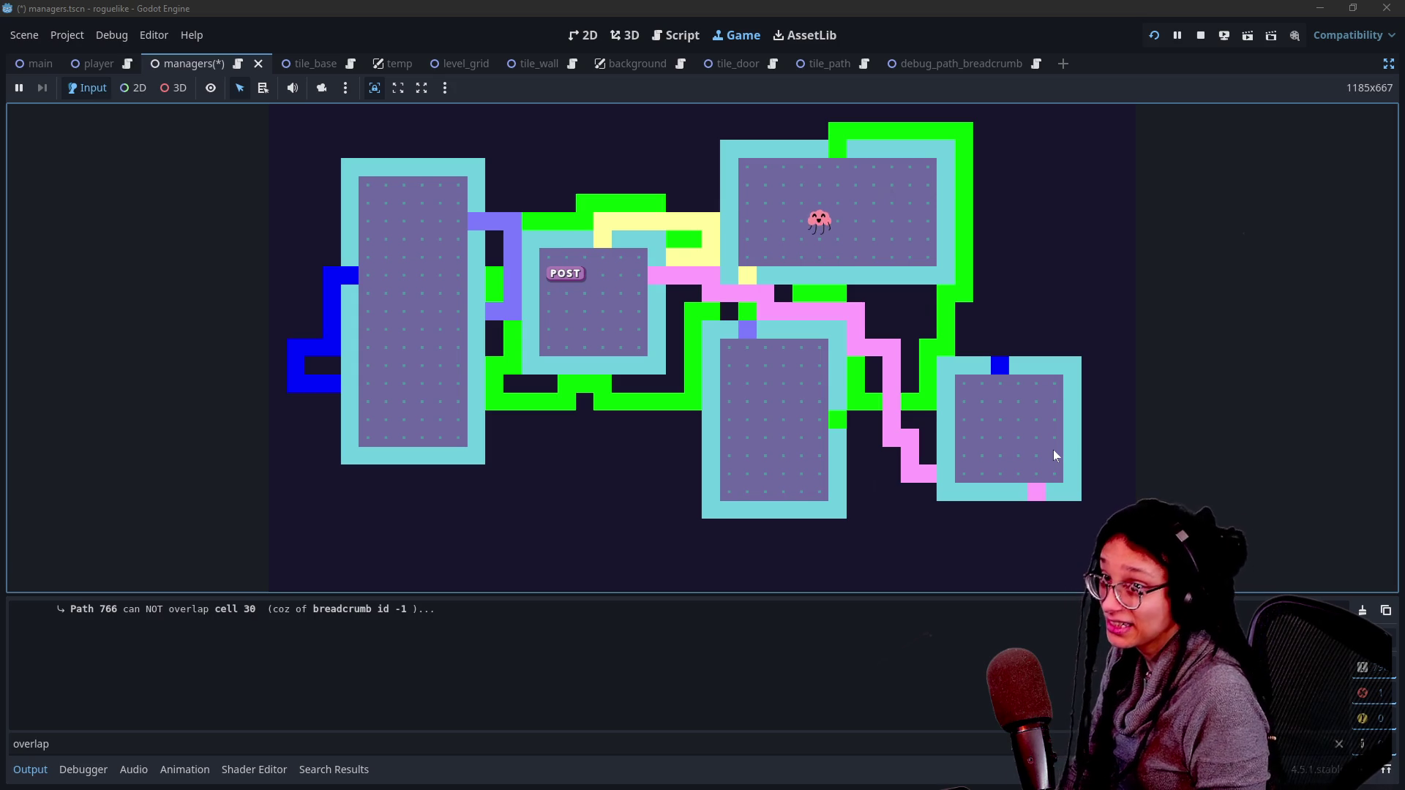
Step: Collapse the bottom panel with Ctrl+J so the green, yellow, pink and blue corridors fill the view
{"action": "key", "text": "ctrl+j"}
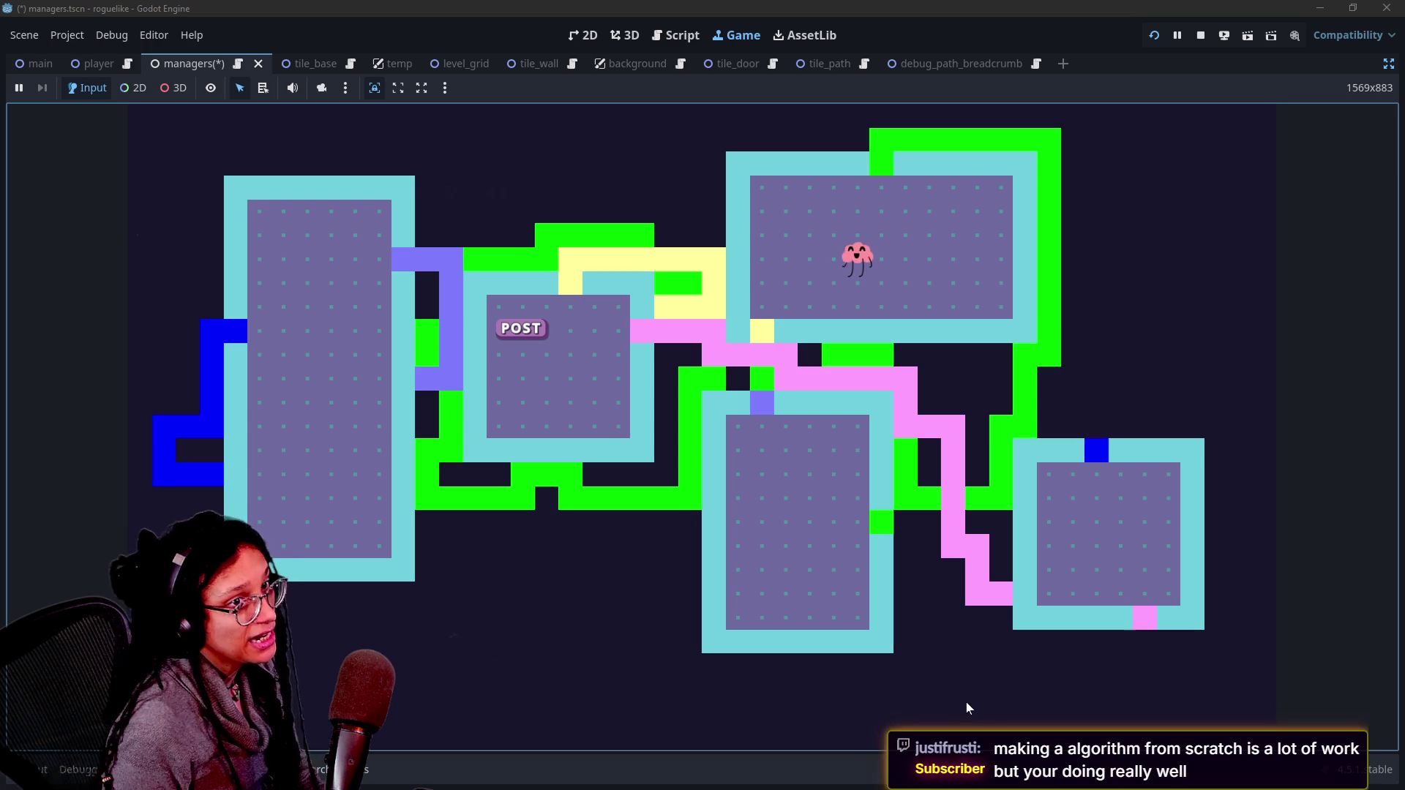
Step: Walk the jellyfish left from the top-right room along the pink, yellow and green paths to the purple corridor
{"action": "key", "text": "Left"}
{"action": "key", "text": "Left"}
{"action": "key", "text": "Left"}
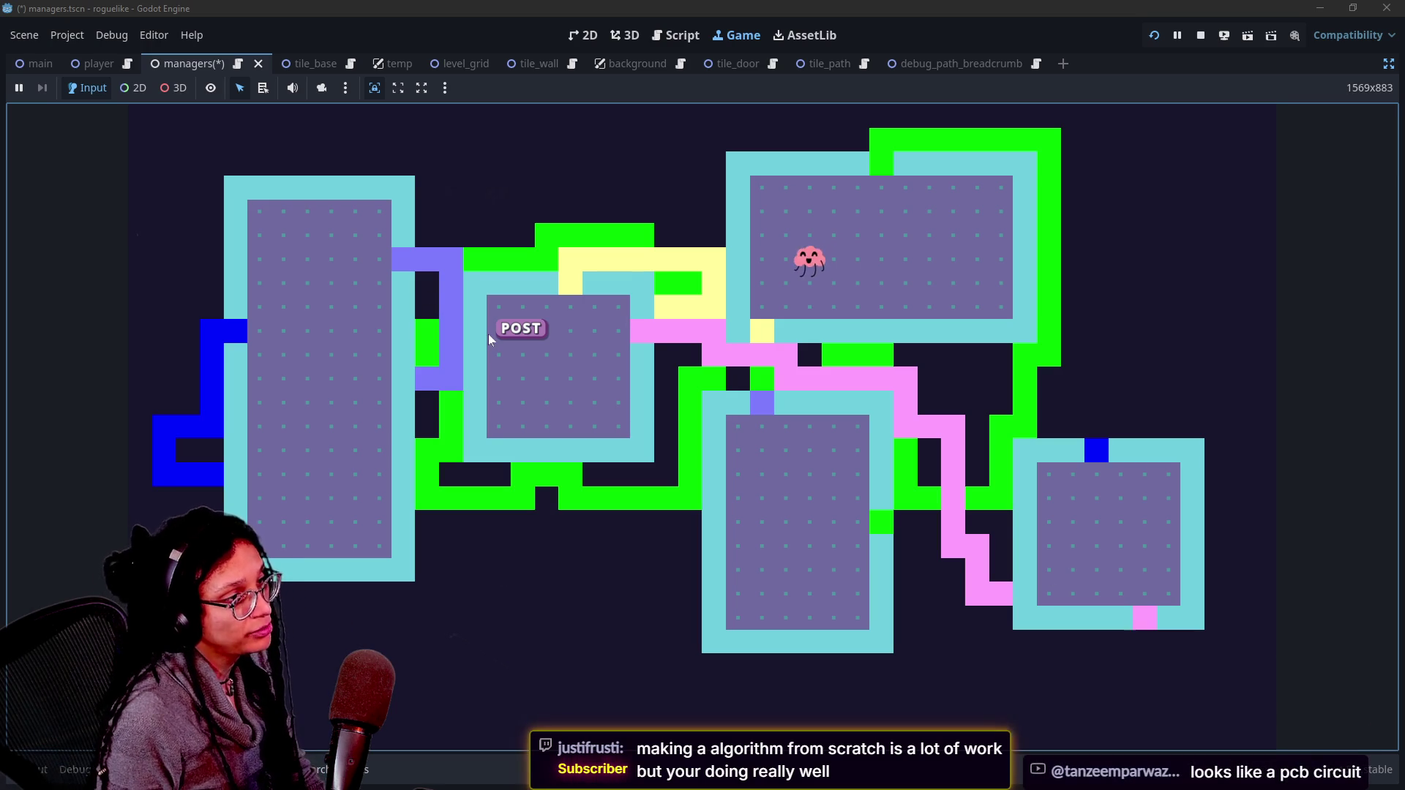
{"action": "key", "text": "Down"}
{"action": "key", "text": "Down"}
{"action": "key", "text": "Down"}
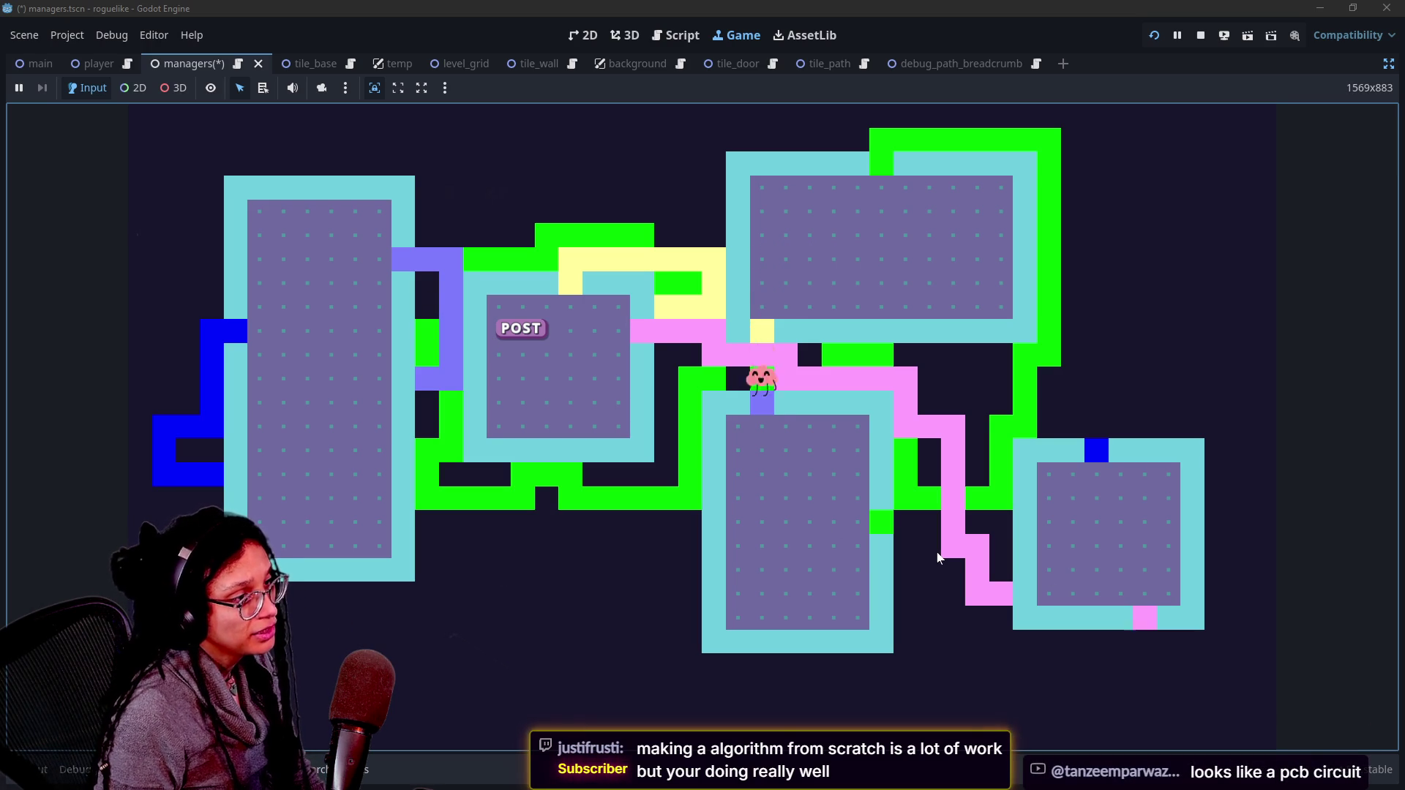
{"action": "key", "text": "Up"}
{"action": "key", "text": "Up"}
{"action": "key", "text": "Up"}
{"action": "key", "text": "Up"}
{"action": "key", "text": "Left"}
{"action": "key", "text": "Left"}
{"action": "key", "text": "Up"}
{"action": "key", "text": "Left"}
{"action": "key", "text": "Up"}
{"action": "key", "text": "Up"}
{"action": "key", "text": "Left"}
{"action": "key", "text": "Up"}
{"action": "key", "text": "Left"}
{"action": "key", "text": "Left"}
{"action": "key", "text": "Left"}
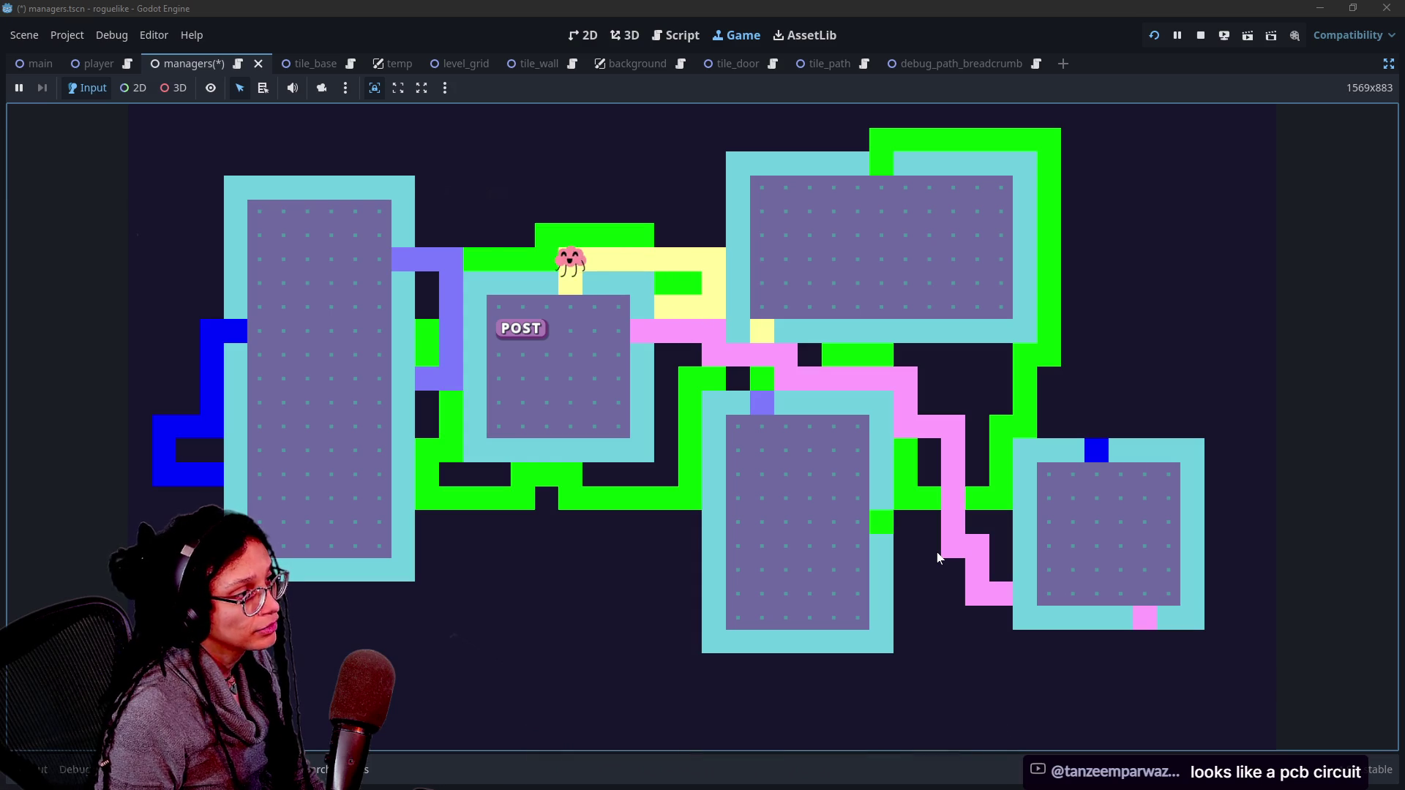
{"action": "key", "text": "Down"}
{"action": "key", "text": "Down"}
{"action": "key", "text": "Down"}
{"action": "key", "text": "Down"}
{"action": "key", "text": "Up"}
{"action": "key", "text": "Up"}
{"action": "key", "text": "Up"}
{"action": "key", "text": "Up"}
{"action": "key", "text": "Left"}
{"action": "key", "text": "Left"}
{"action": "key", "text": "Left"}
Step: Walk back right along the top corridor and down the pink path to the lower-right room
{"action": "key", "text": "Right"}
{"action": "key", "text": "Right"}
{"action": "key", "text": "Right"}
{"action": "key", "text": "Right"}
{"action": "key", "text": "Right"}
{"action": "key", "text": "Right"}
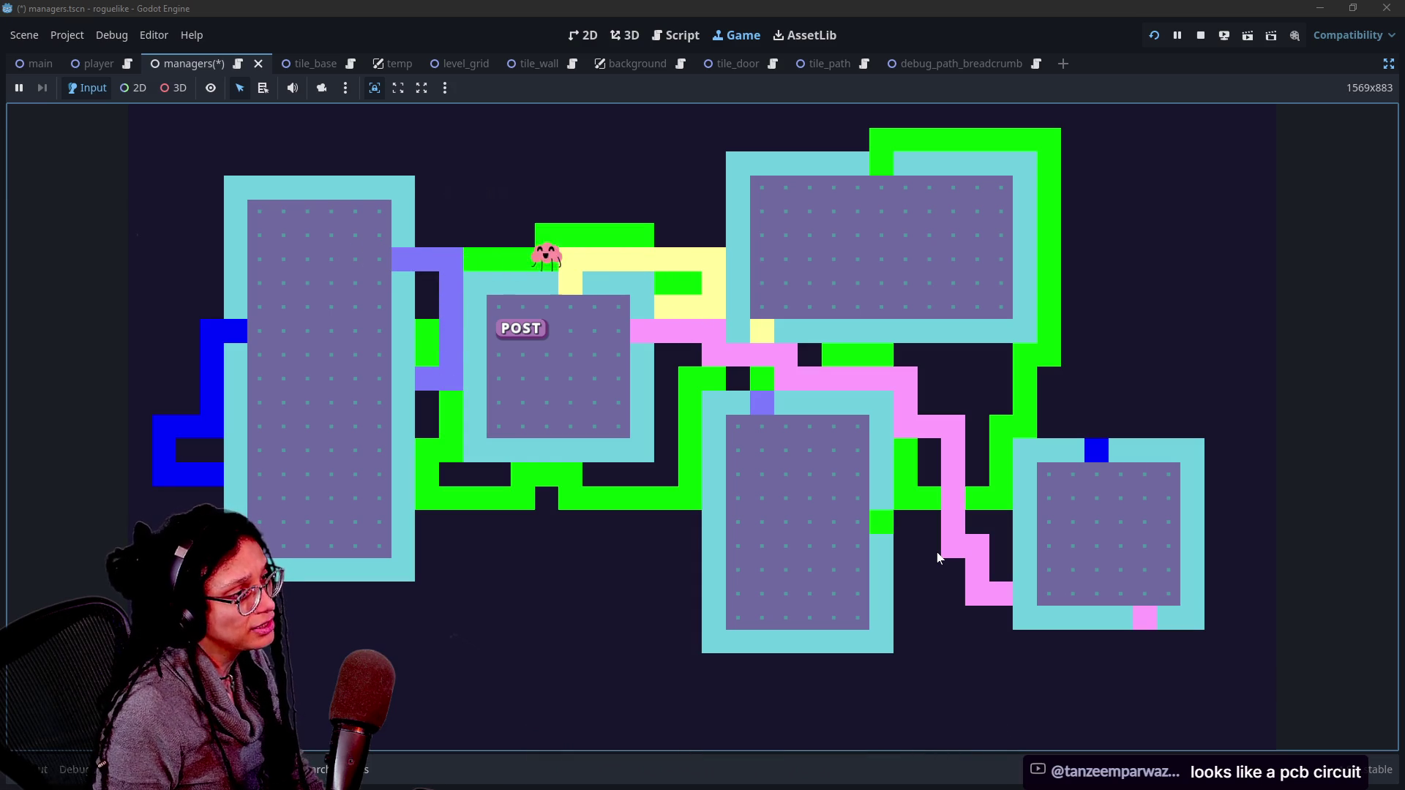
{"action": "key", "text": "Right"}
{"action": "key", "text": "Down"}
{"action": "key", "text": "Down"}
{"action": "key", "text": "Down"}
{"action": "key", "text": "Up"}
{"action": "key", "text": "Up"}
{"action": "key", "text": "Up"}
{"action": "key", "text": "Right"}
{"action": "key", "text": "Right"}
{"action": "key", "text": "Left"}
{"action": "key", "text": "Left"}
{"action": "key", "text": "Down"}
{"action": "key", "text": "Down"}
{"action": "key", "text": "Right"}
{"action": "key", "text": "Down"}
{"action": "key", "text": "Right"}
{"action": "key", "text": "Right"}
{"action": "key", "text": "Right"}
{"action": "key", "text": "Right"}
{"action": "key", "text": "Right"}
{"action": "key", "text": "Down"}
{"action": "key", "text": "Right"}
{"action": "key", "text": "Right"}
{"action": "key", "text": "Right"}
{"action": "key", "text": "Down"}
{"action": "key", "text": "Right"}
{"action": "key", "text": "Right"}
{"action": "key", "text": "Right"}
{"action": "key", "text": "Right"}
{"action": "key", "text": "Right"}
{"action": "key", "text": "Down"}
{"action": "key", "text": "Down"}
{"action": "key", "text": "Right"}
{"action": "key", "text": "Right"}
{"action": "key", "text": "Down"}
{"action": "key", "text": "Down"}
{"action": "key", "text": "Down"}
{"action": "key", "text": "Left"}
{"action": "key", "text": "Left"}
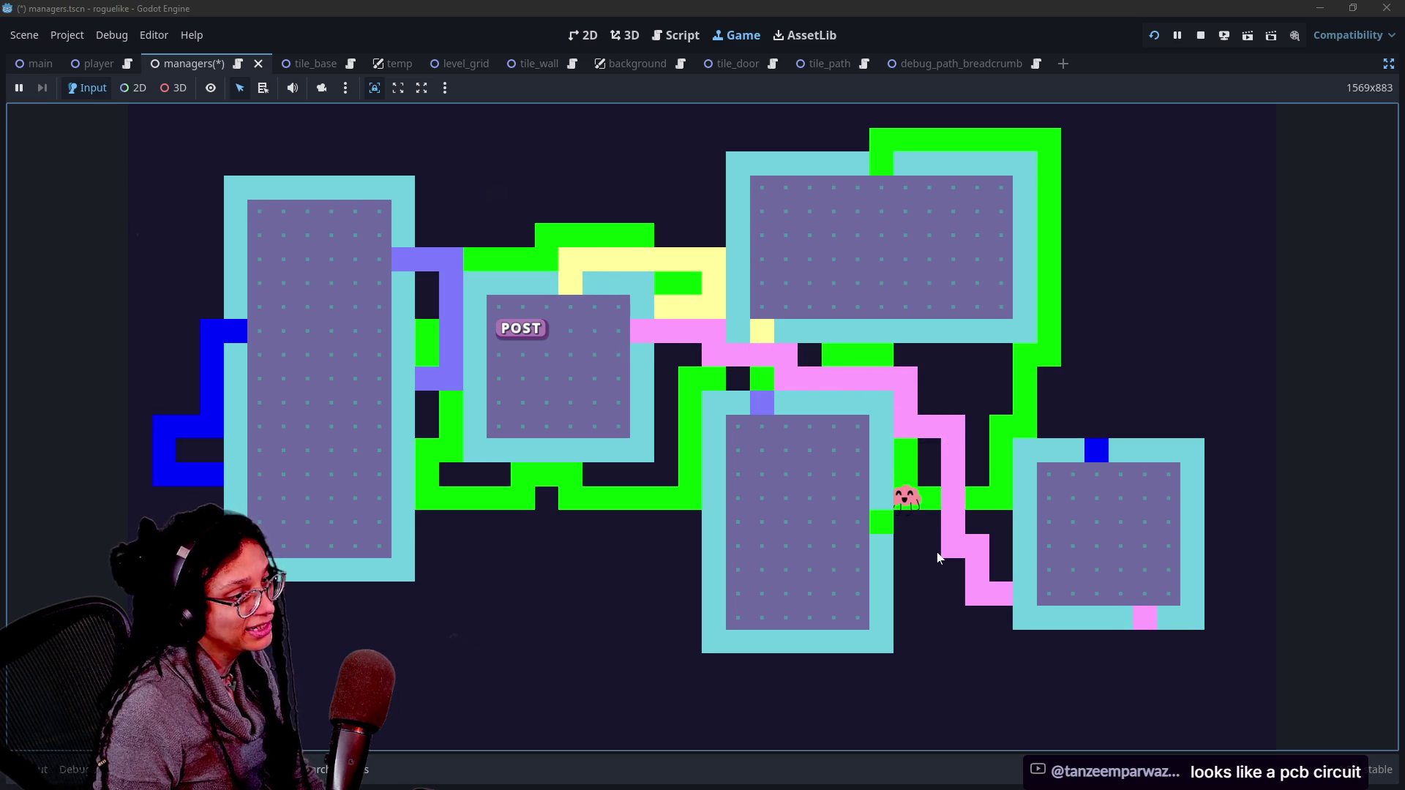
{"action": "key", "text": "Right"}
{"action": "key", "text": "Left"}
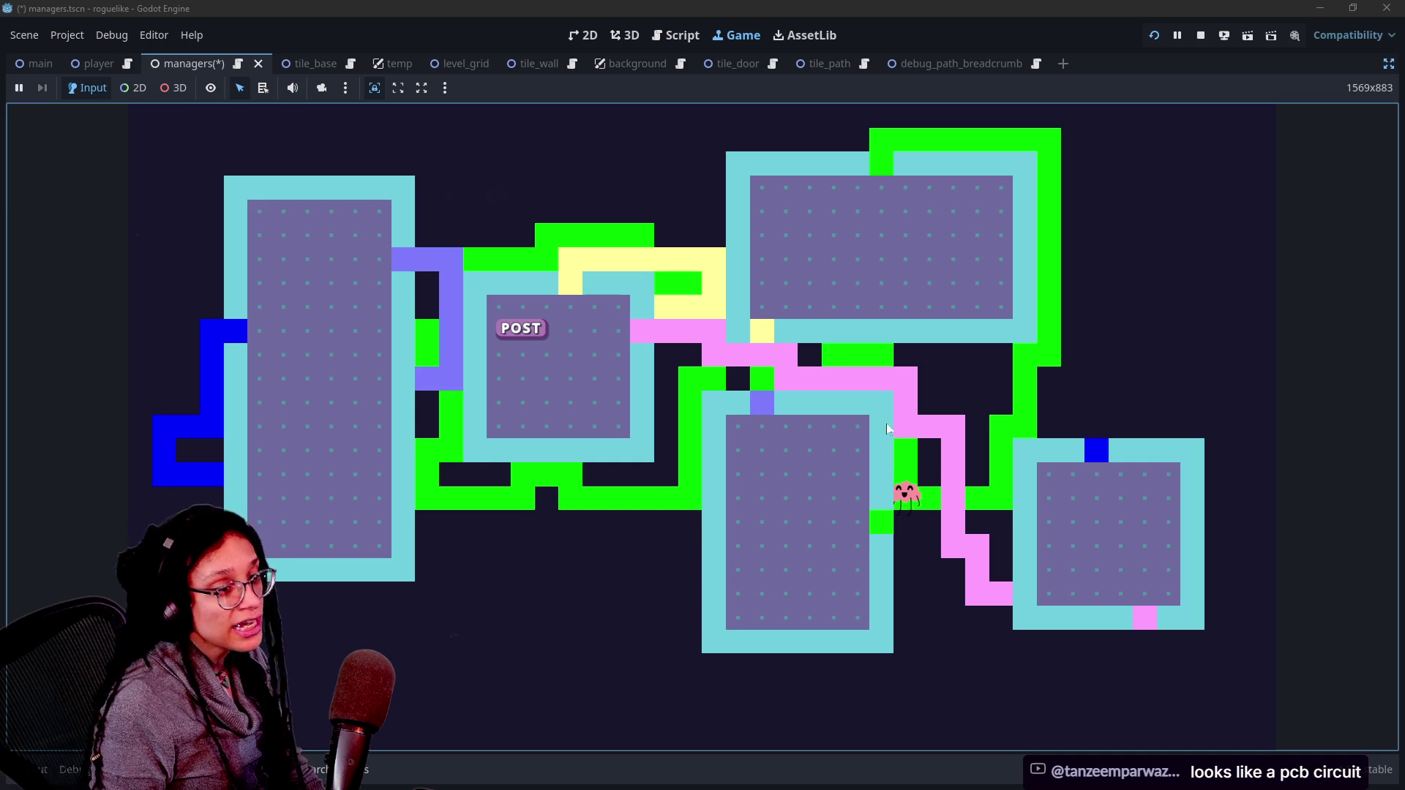
{"action": "key", "text": "Right"}
{"action": "key", "text": "Right"}
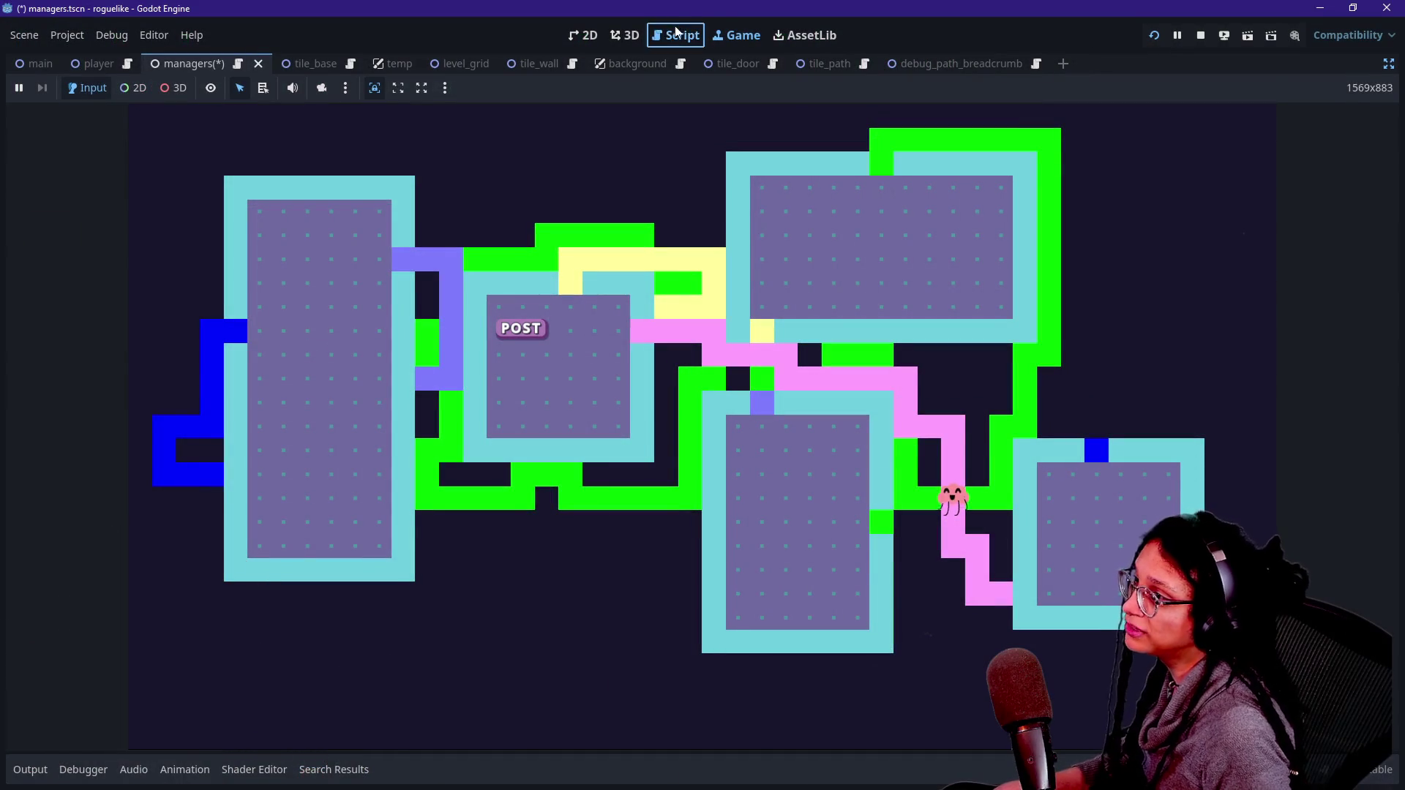
Step: Search manage_levels.gd for 'resolve' and jump to the _place_final_path_cell definition
{"action": "left_click", "coordinate": [677, 33]}
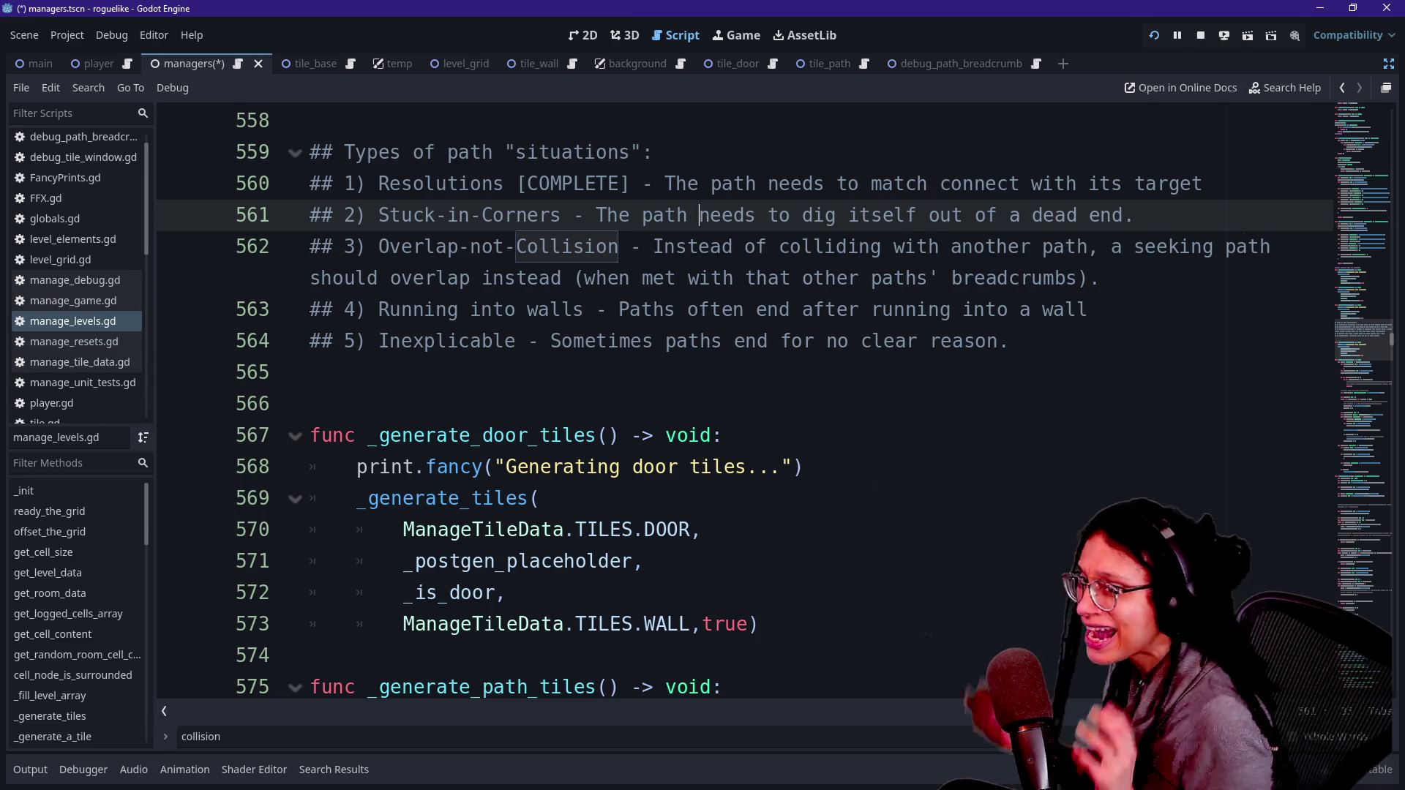
{"action": "scroll", "coordinate": [744, 403], "scroll_direction": "down", "scroll_amount": 3}
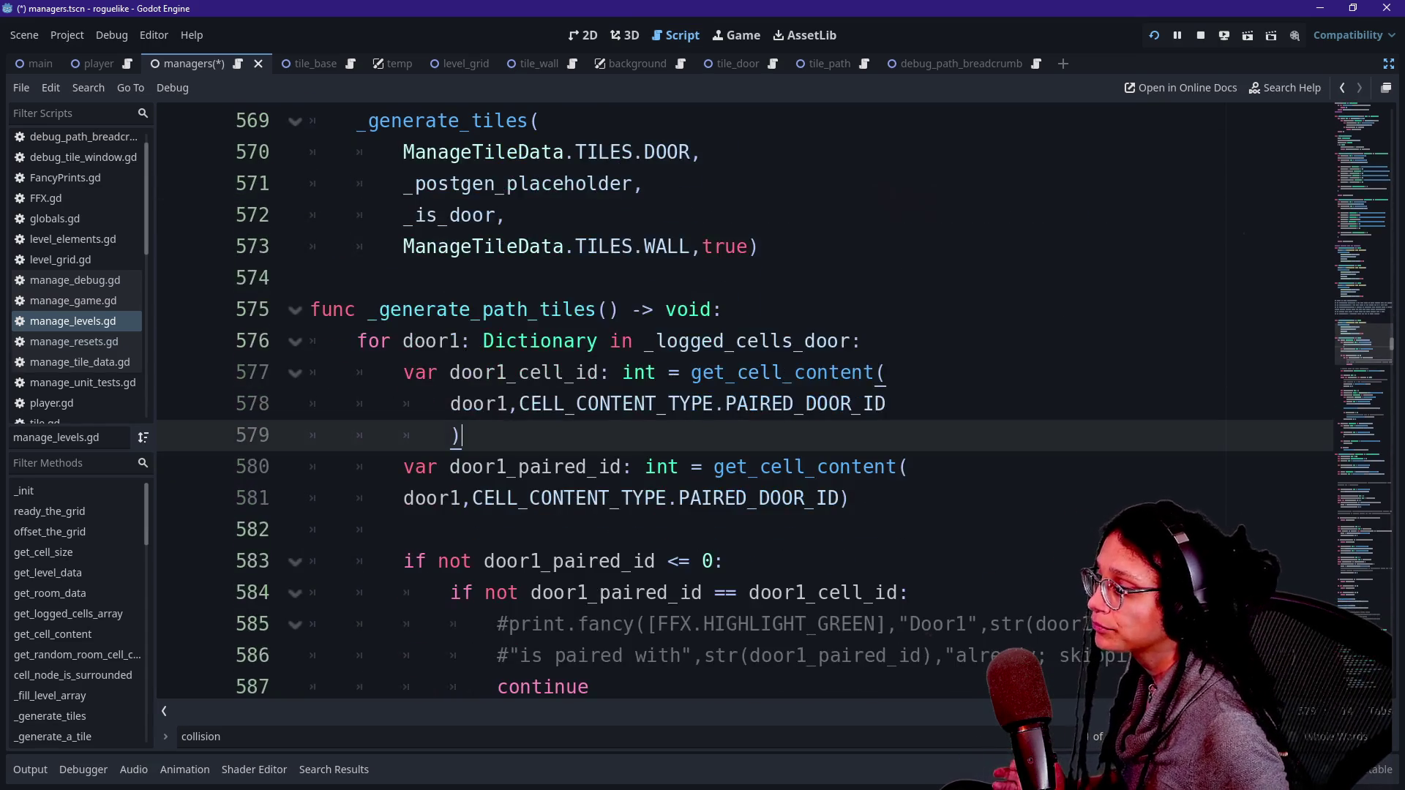
{"action": "left_click", "coordinate": [457, 529]}
{"action": "scroll", "coordinate": [745, 403], "scroll_direction": "up", "scroll_amount": 20}
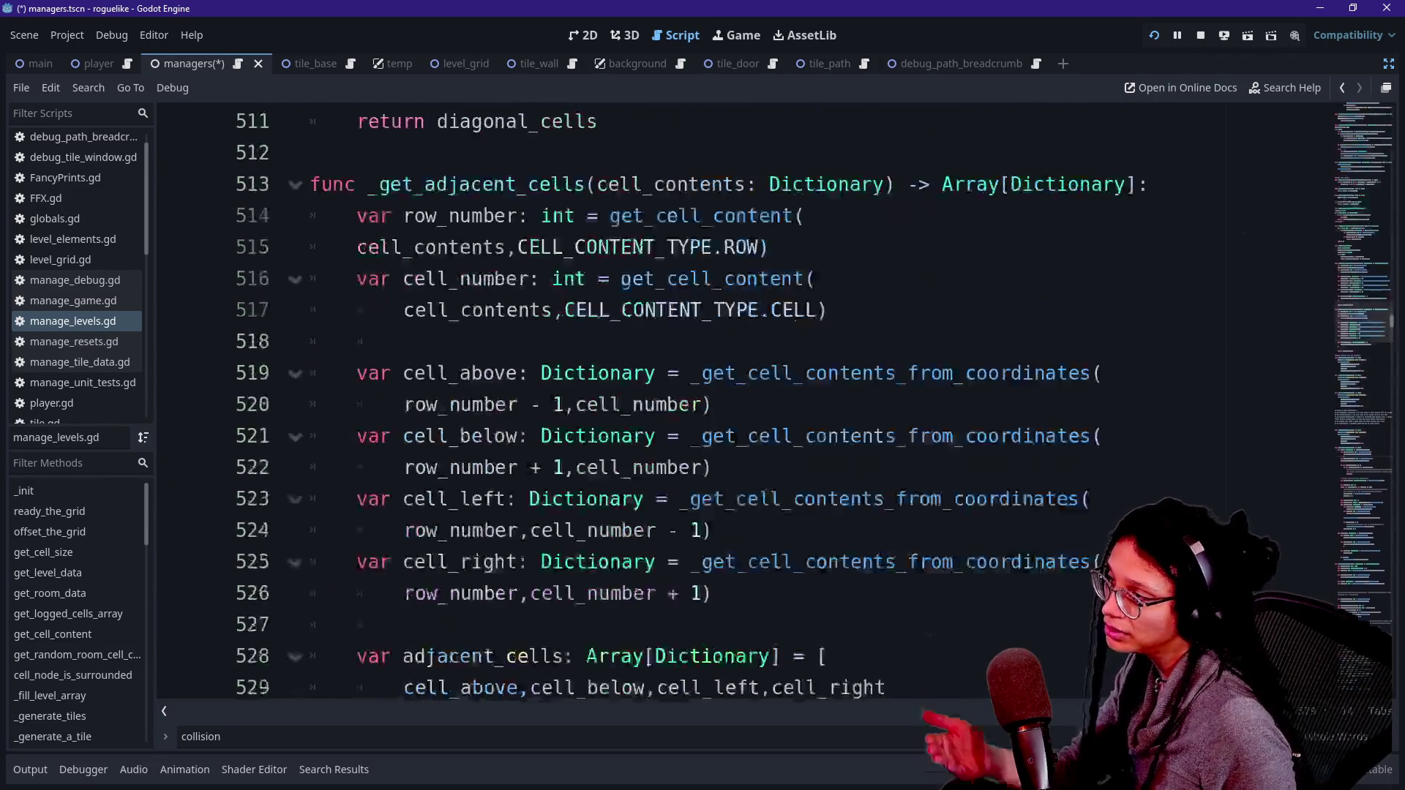
{"action": "scroll", "coordinate": [744, 402], "scroll_direction": "up", "scroll_amount": 10}
{"action": "left_click", "coordinate": [1104, 404]}
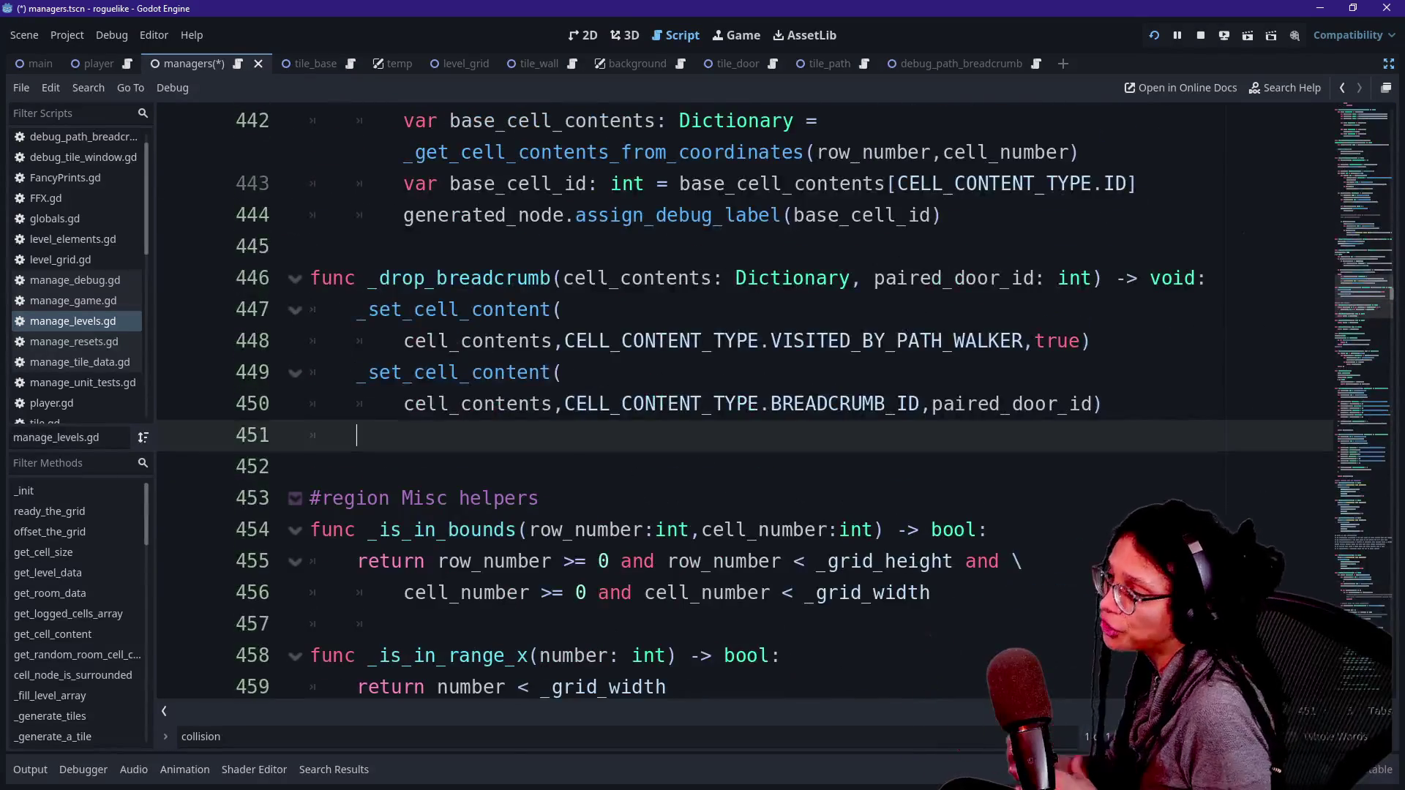
{"action": "key", "text": "ctrl+f"}
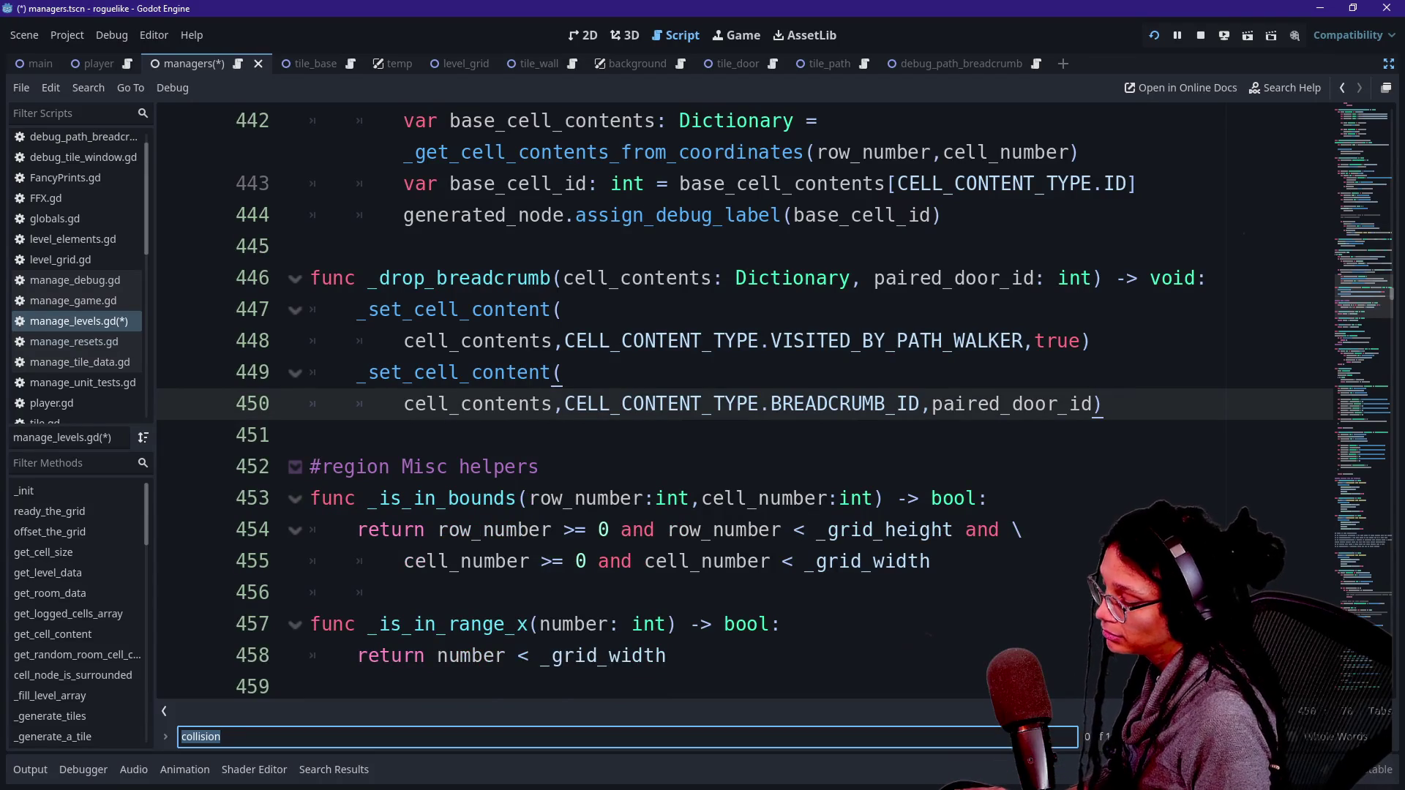
{"action": "type", "text": "resolve"}
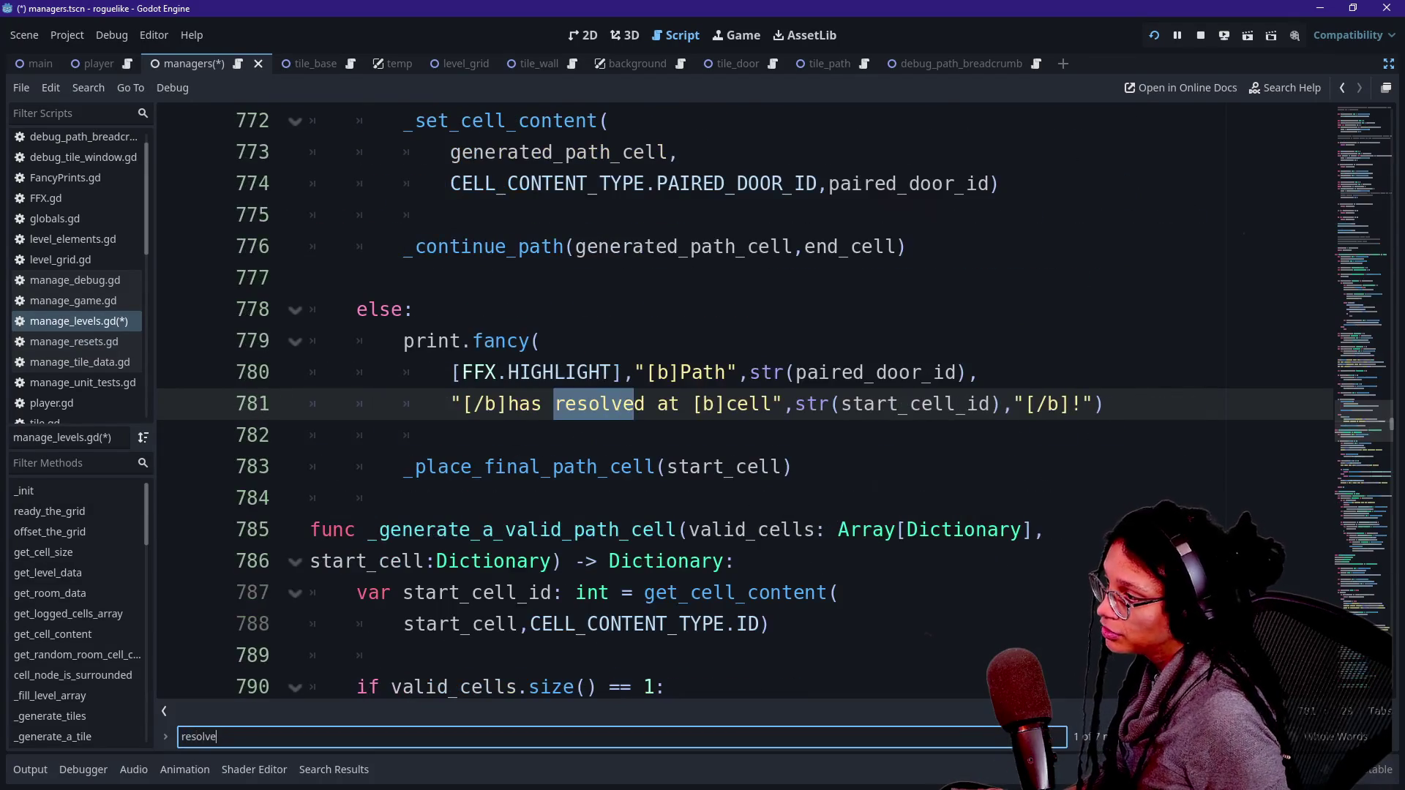
{"action": "left_click", "coordinate": [404, 467]}
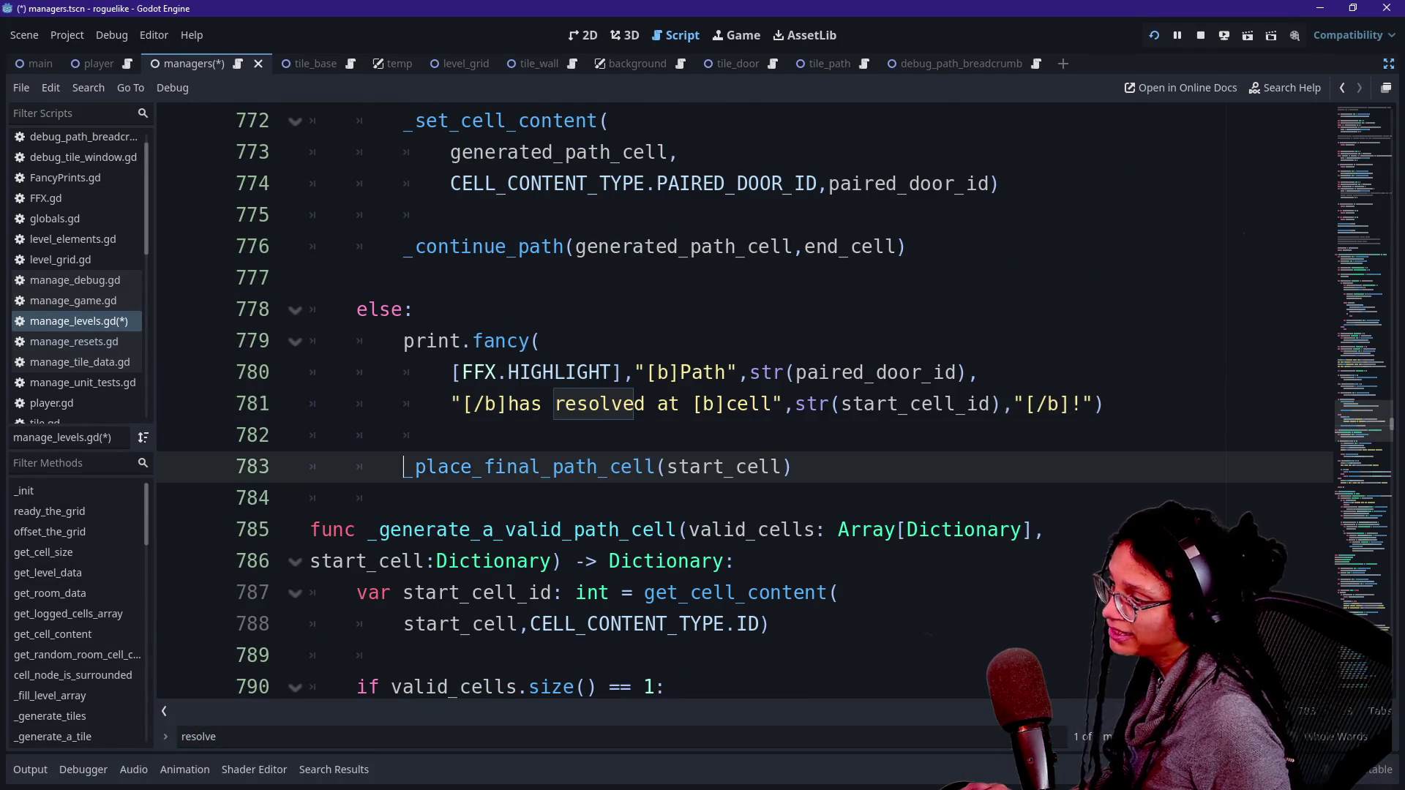
{"action": "left_click", "coordinate": [450, 436]}
{"action": "scroll", "coordinate": [745, 400], "scroll_direction": "down", "scroll_amount": 4}
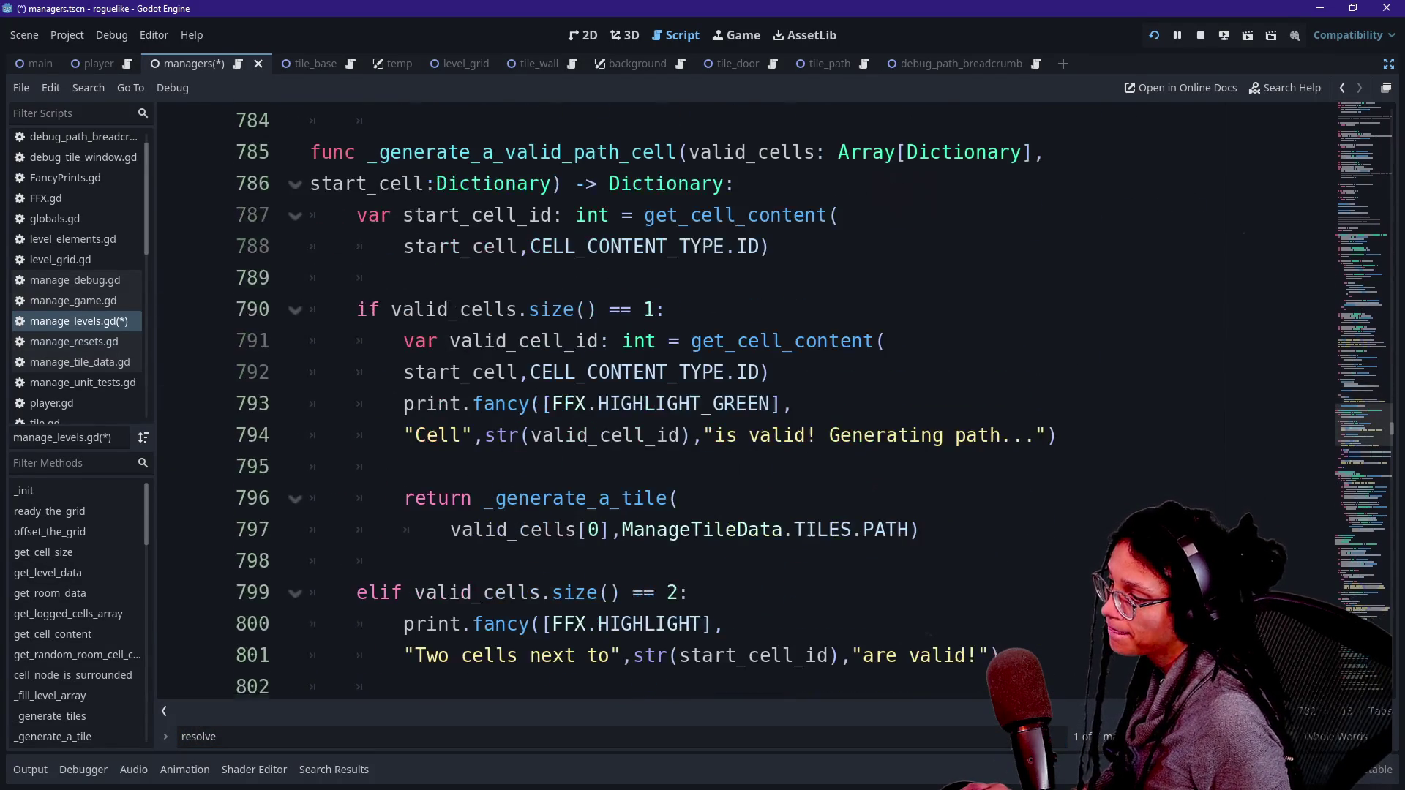
{"action": "scroll", "coordinate": [745, 401], "scroll_direction": "up", "scroll_amount": 2}
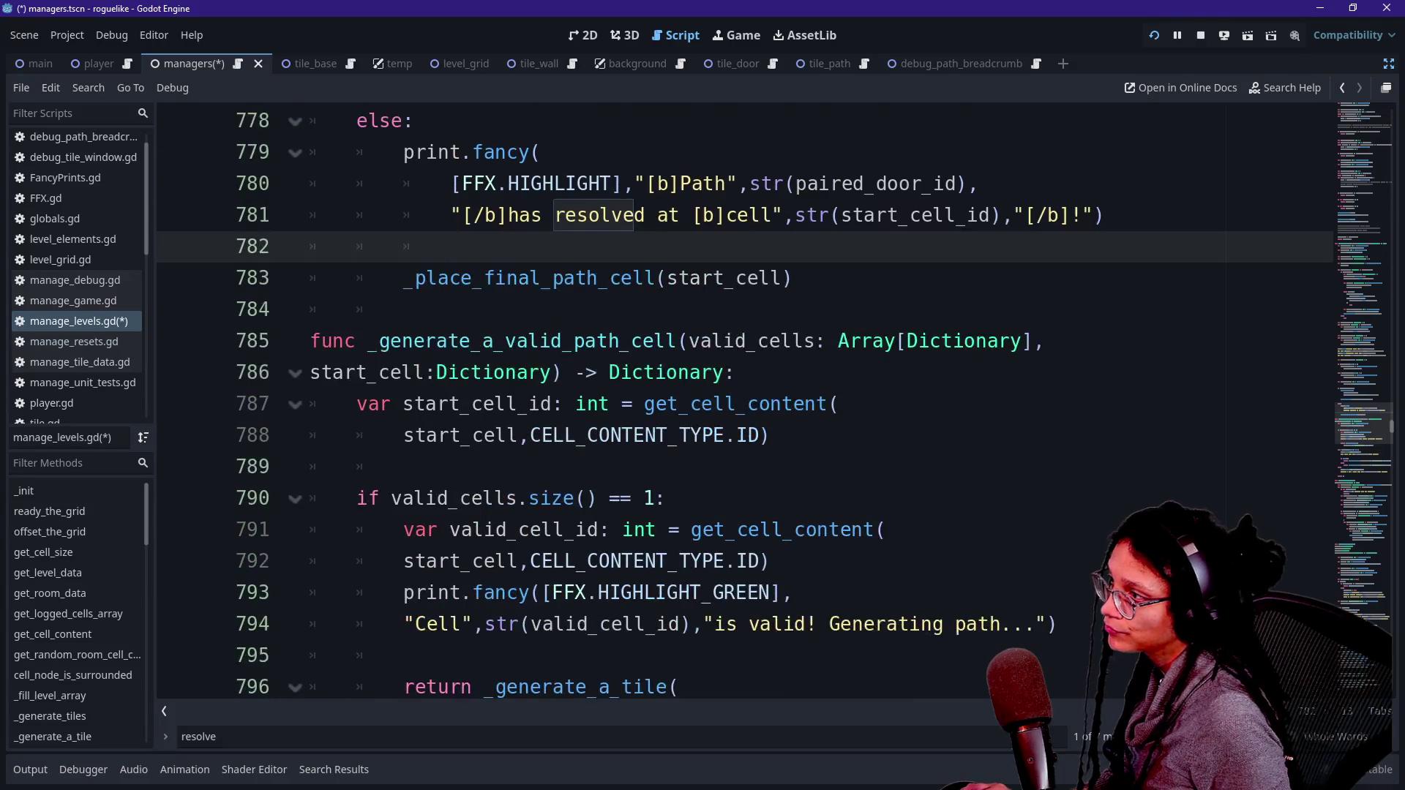
{"action": "left_click", "coordinate": [527, 278], "text": "ctrl"}
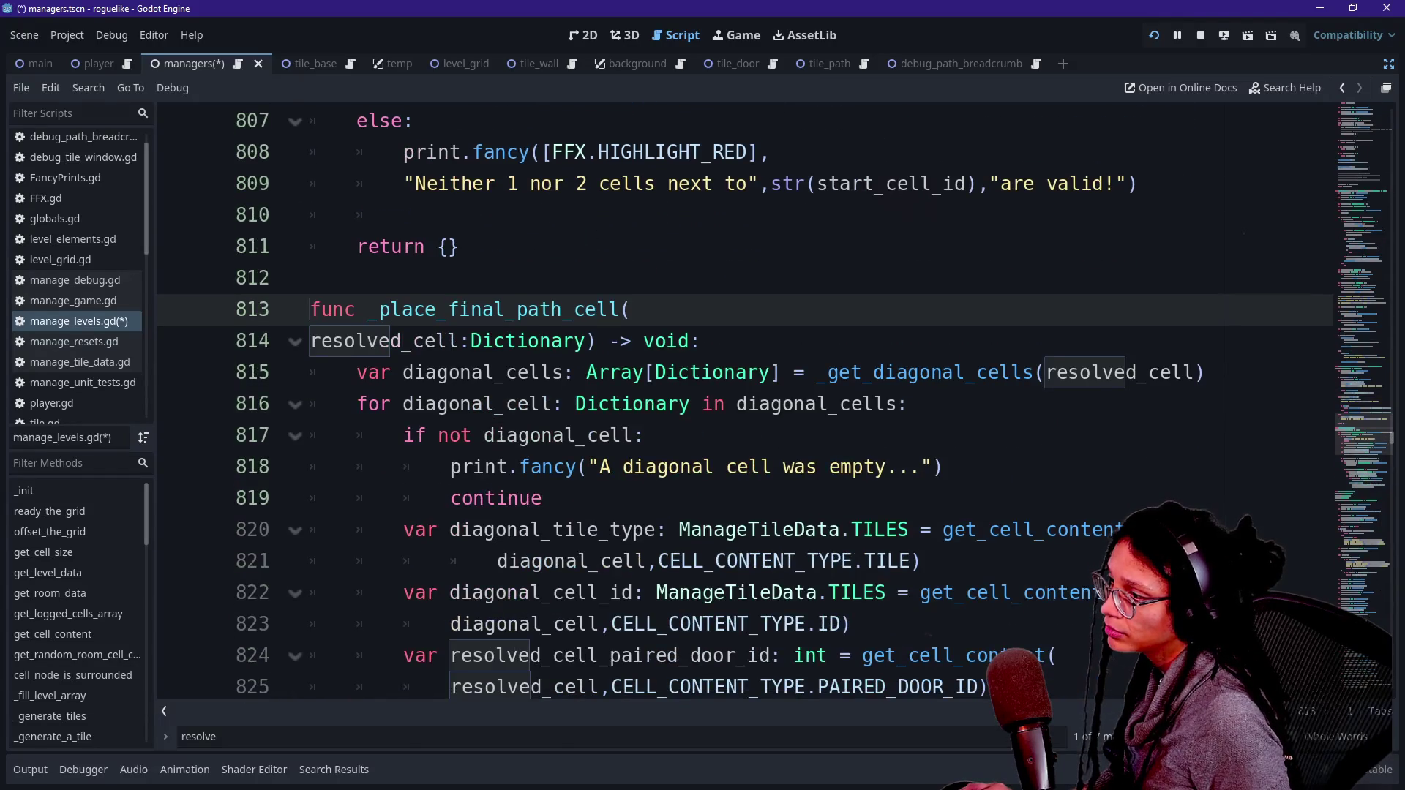
Step: Filter the output log for 'dia', then close the log and return to the code
{"action": "left_click", "coordinate": [30, 770]}
{"action": "double_click", "coordinate": [30, 744]}
{"action": "type", "text": "a d"}
{"action": "key", "text": "BackSpace"}
{"action": "key", "text": "BackSpace"}
{"action": "key", "text": "BackSpace"}
{"action": "type", "text": "dia"}
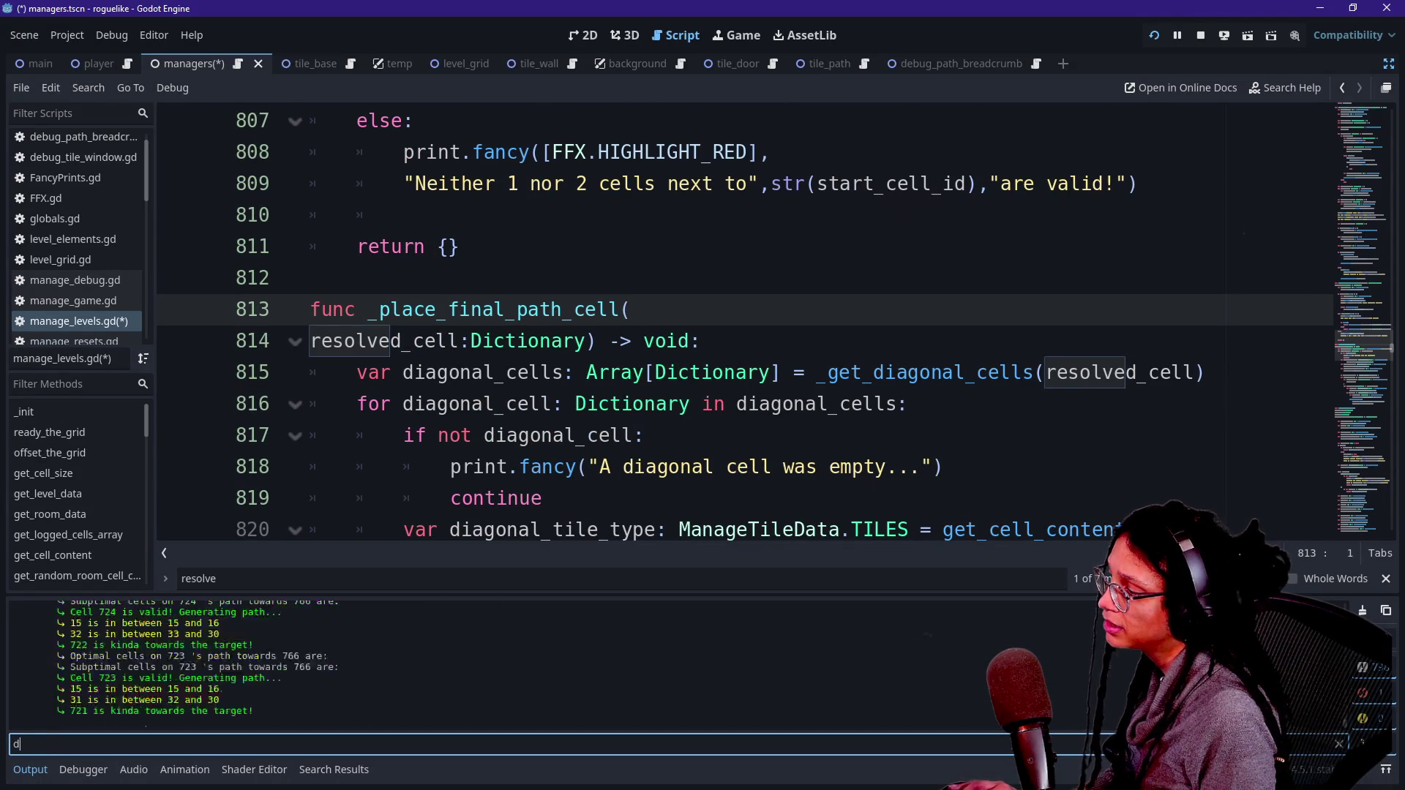
{"action": "left_click", "coordinate": [494, 435]}
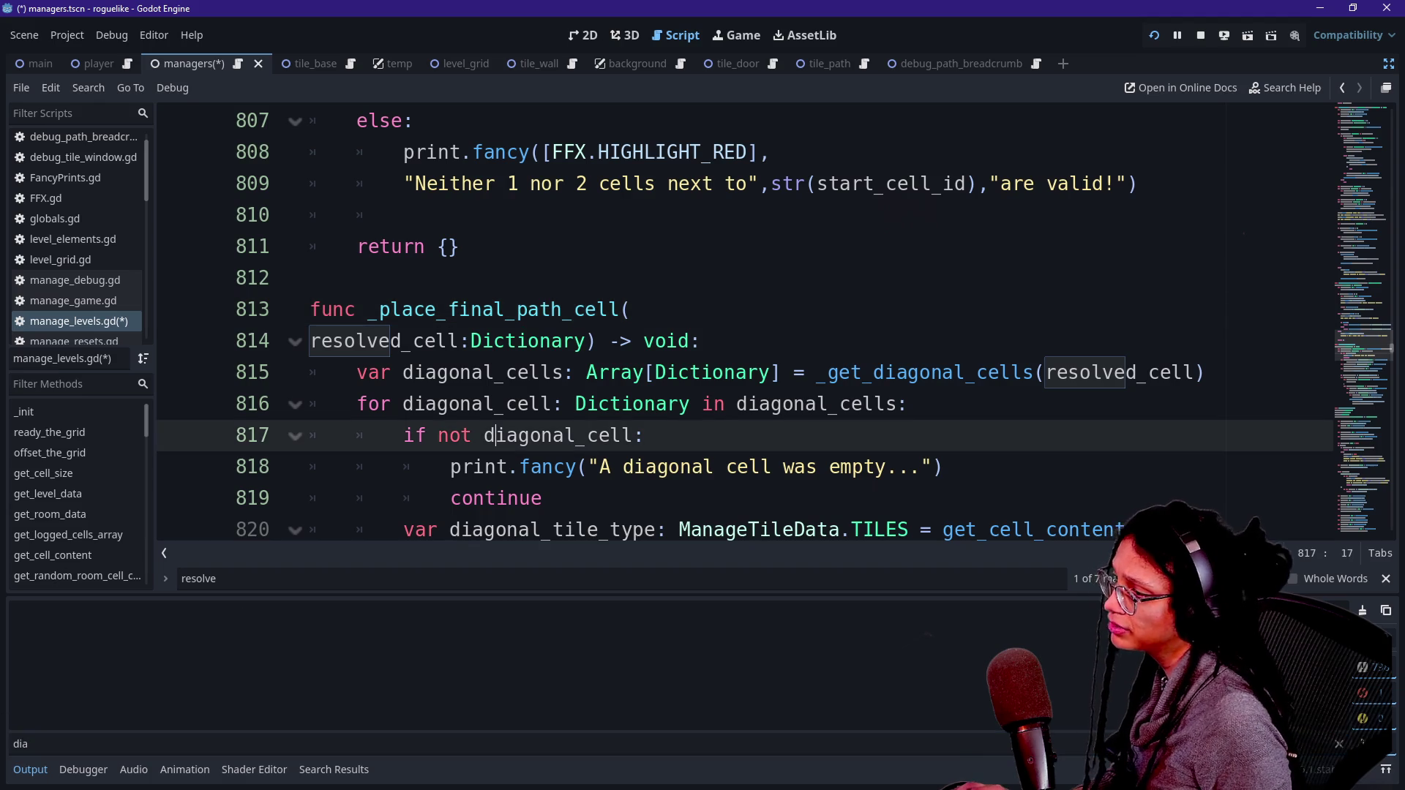
{"action": "scroll", "coordinate": [494, 436], "scroll_direction": "down", "scroll_amount": 2}
{"action": "left_click", "coordinate": [30, 770]}
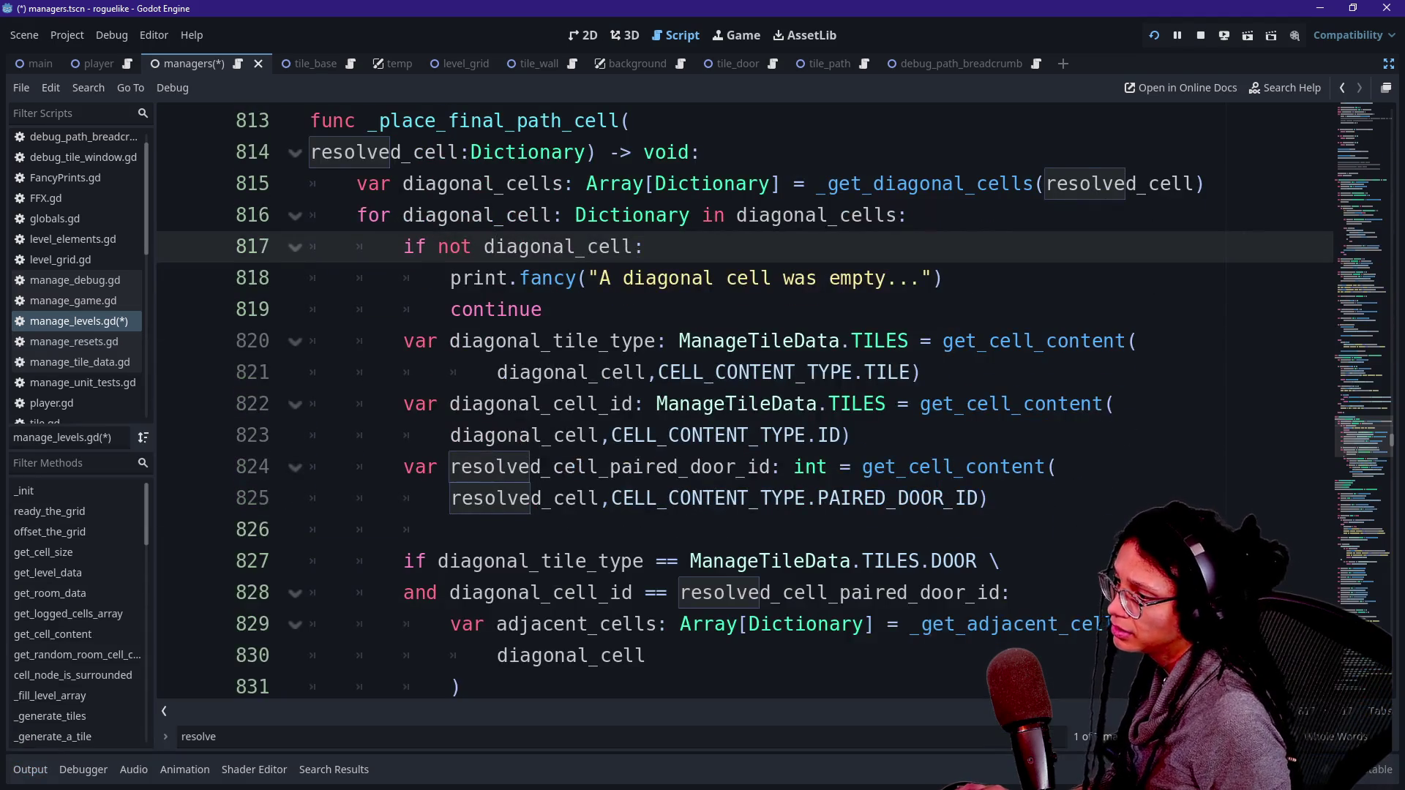
Step: Cycle through the 'resolve' matches until the search wraps back to the 'has resolved at cell' line
{"action": "scroll", "coordinate": [732, 402], "scroll_direction": "down", "scroll_amount": 6}
{"action": "scroll", "coordinate": [732, 403], "scroll_direction": "up", "scroll_amount": 4}
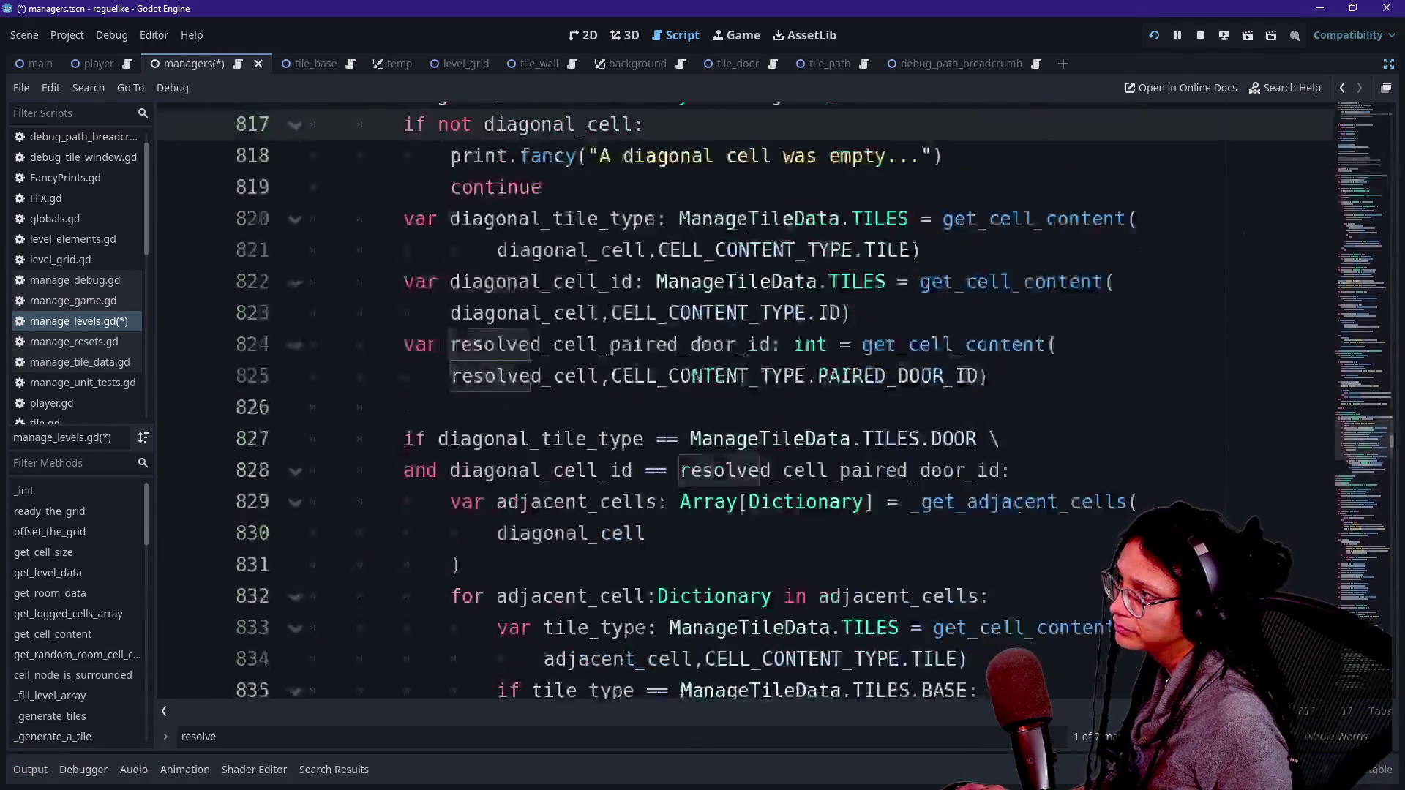
{"action": "scroll", "coordinate": [732, 402], "scroll_direction": "up", "scroll_amount": 4}
{"action": "scroll", "coordinate": [732, 402], "scroll_direction": "up", "scroll_amount": 3}
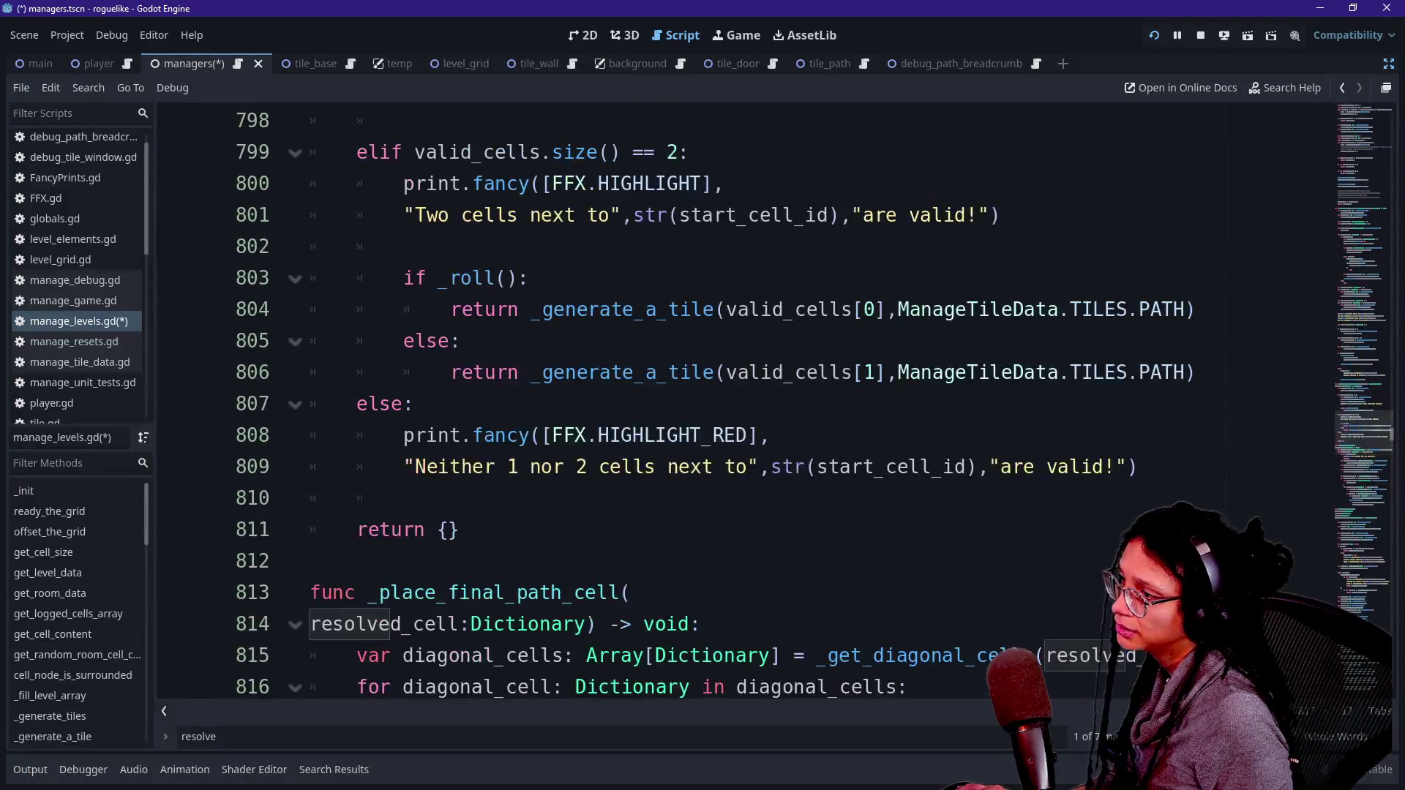
{"action": "scroll", "coordinate": [732, 403], "scroll_direction": "down", "scroll_amount": 1}
{"action": "scroll", "coordinate": [732, 402], "scroll_direction": "up", "scroll_amount": 5}
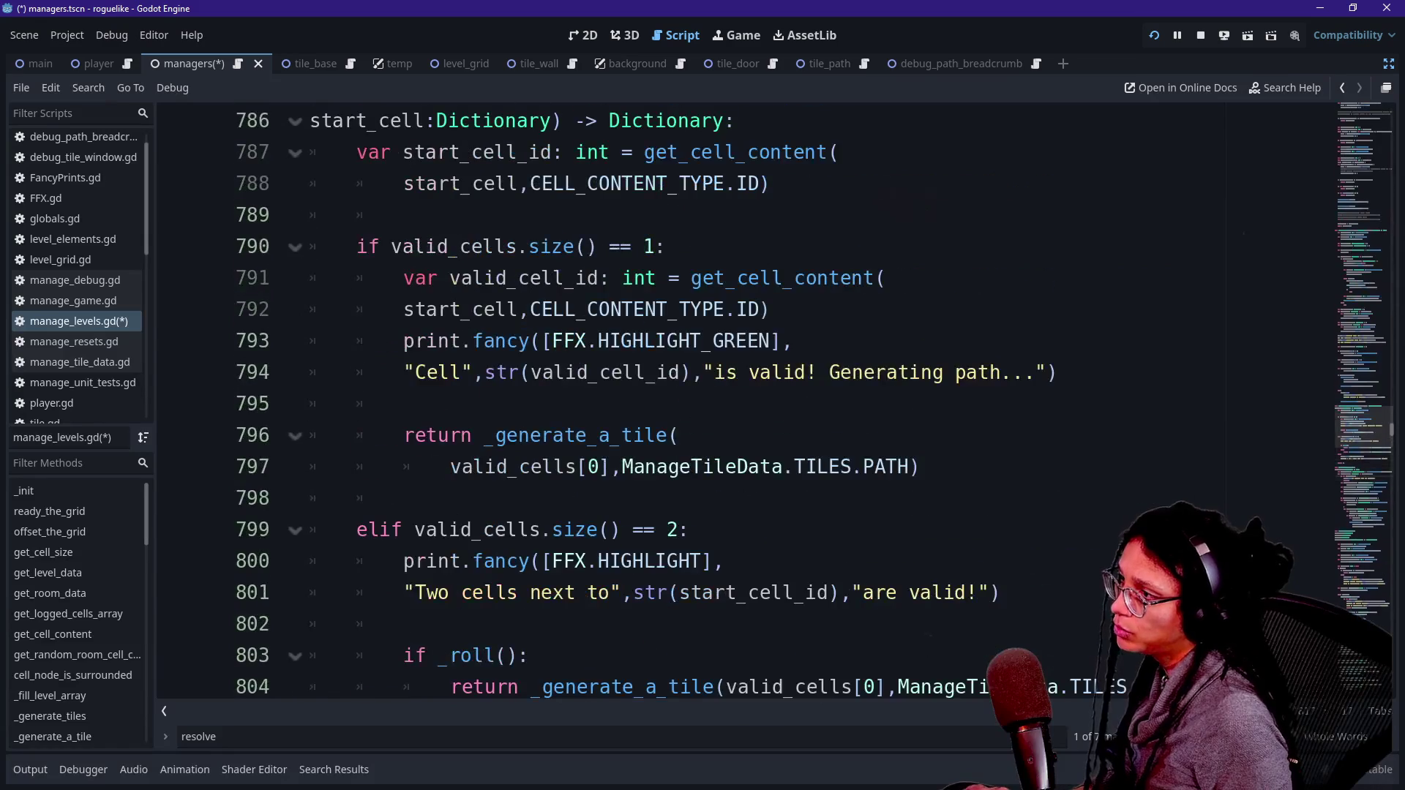
{"action": "key", "text": "ctrl+f"}
{"action": "key", "text": "Return"}
{"action": "key", "text": "Return"}
{"action": "key", "text": "Return"}
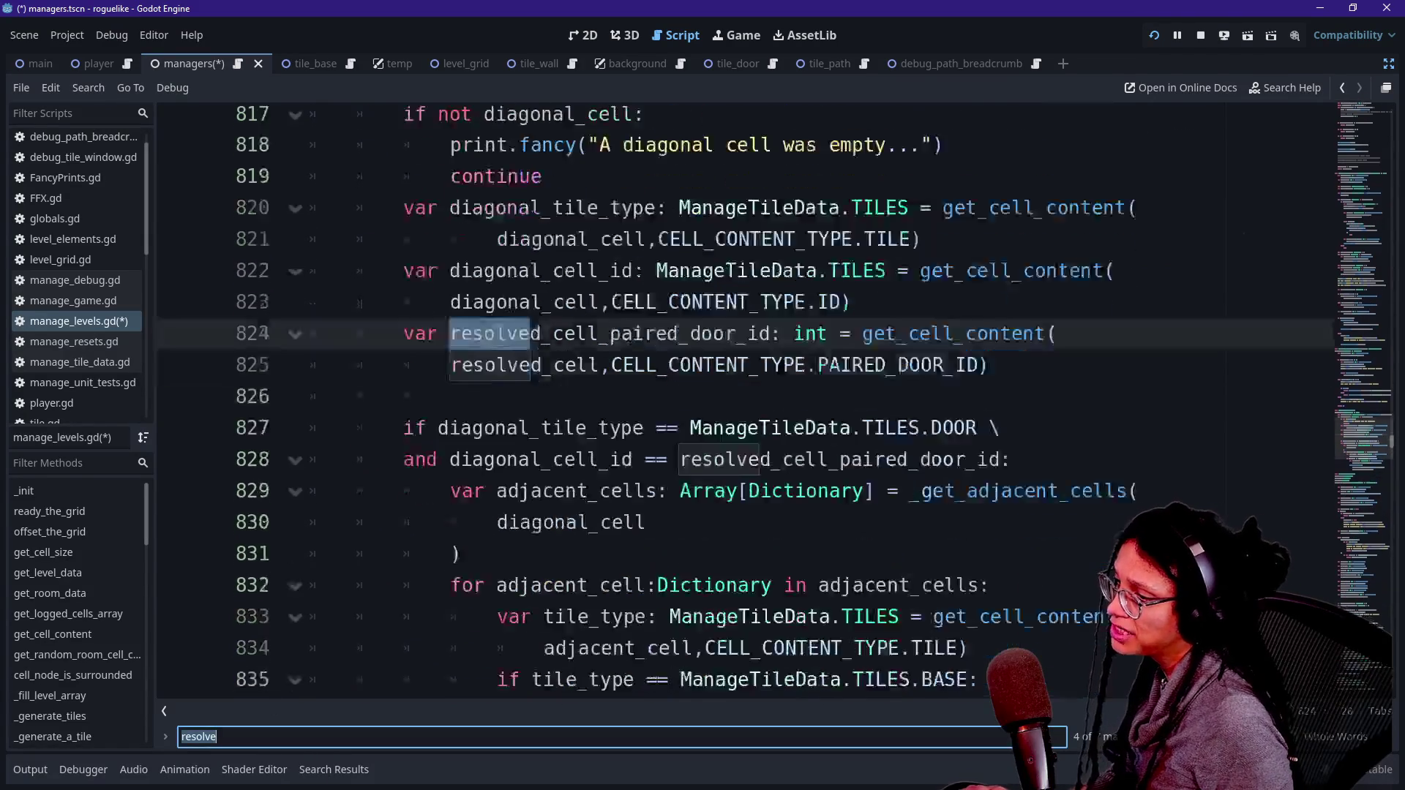
{"action": "scroll", "coordinate": [731, 403], "scroll_direction": "down", "scroll_amount": 3}
{"action": "scroll", "coordinate": [732, 402], "scroll_direction": "up", "scroll_amount": 6}
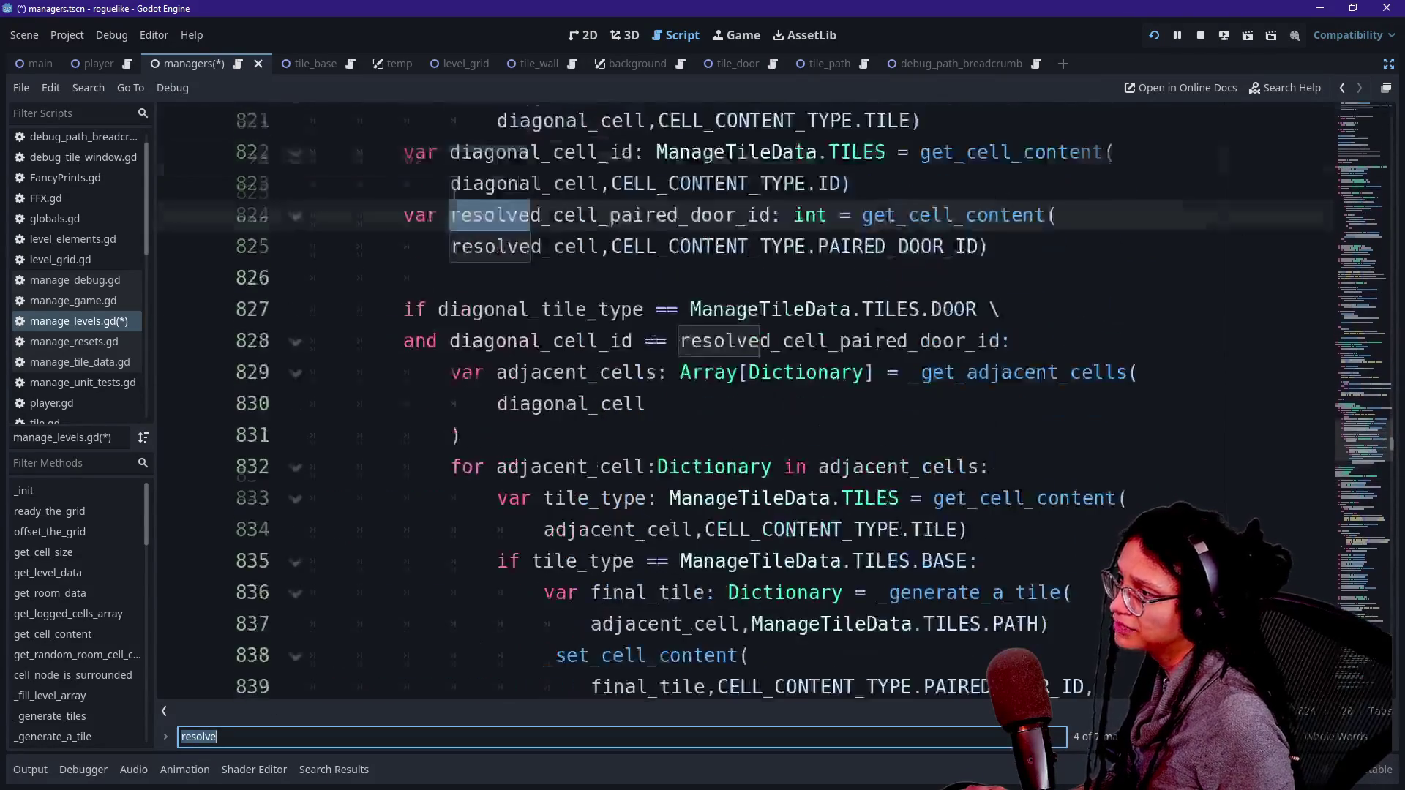
{"action": "key", "text": "Return"}
{"action": "scroll", "coordinate": [731, 402], "scroll_direction": "up", "scroll_amount": 5}
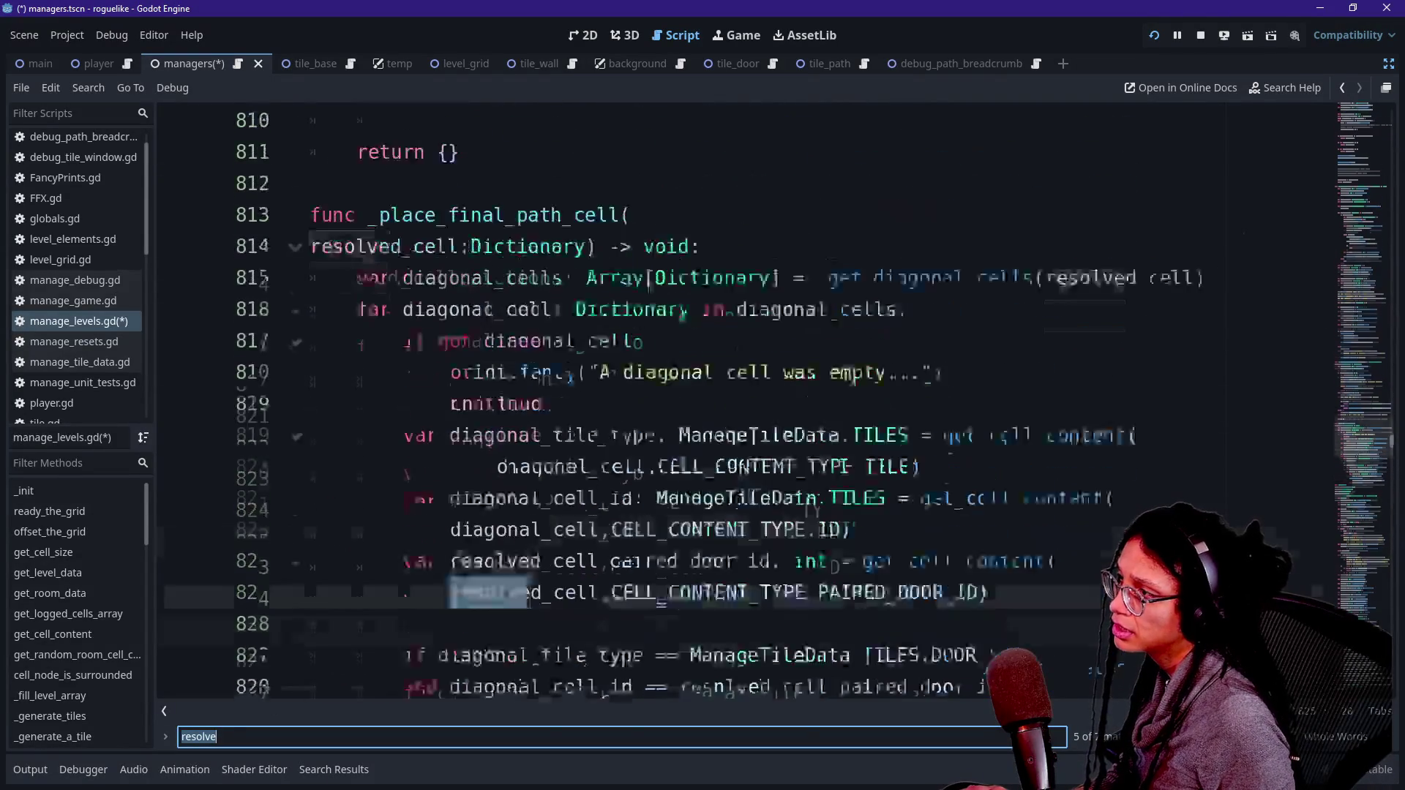
{"action": "key", "text": "Return"}
{"action": "key", "text": "Return"}
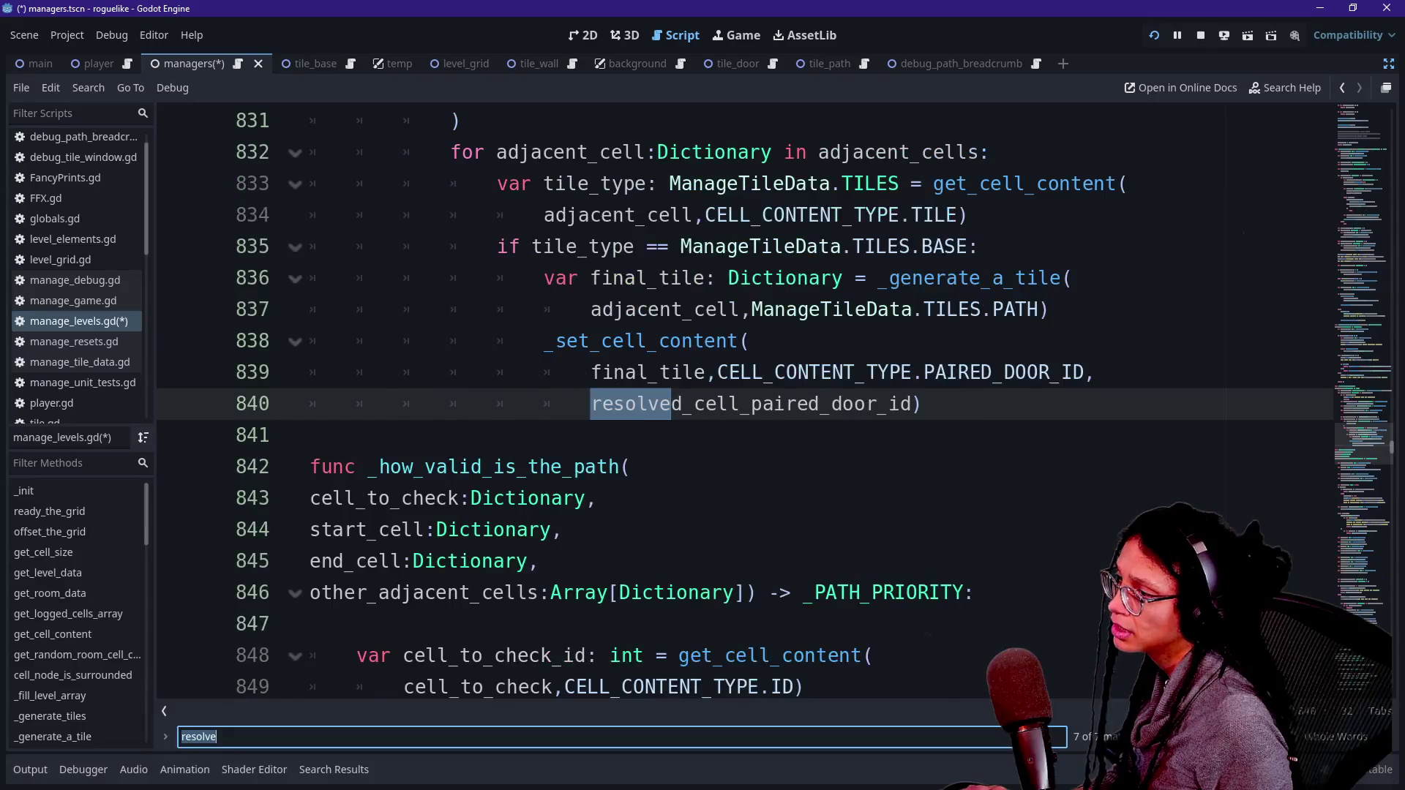
{"action": "key", "text": "Return"}
{"action": "scroll", "coordinate": [732, 403], "scroll_direction": "down", "scroll_amount": 2}
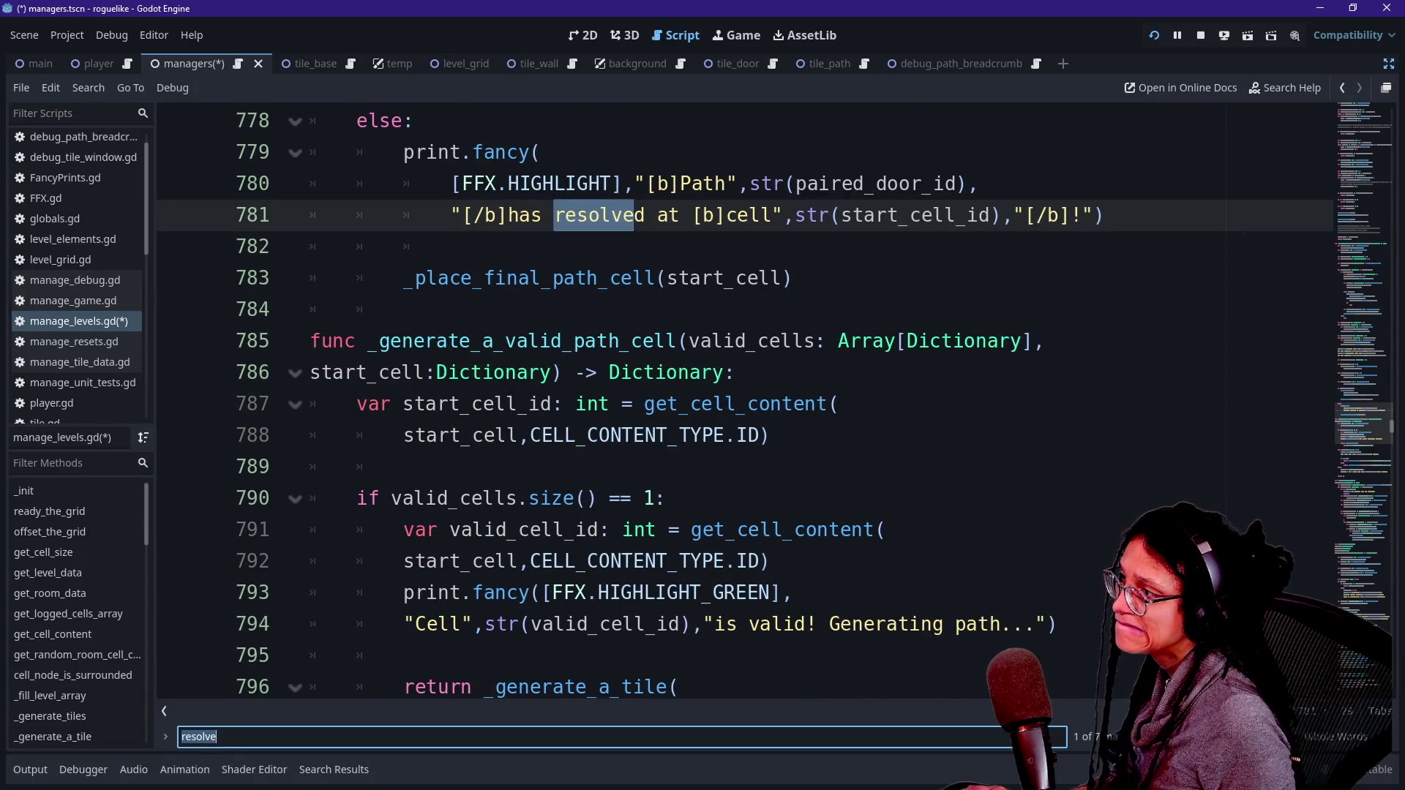
Step: Examine the path-continuation code on lines 767–782, including the generated_path_cell check and print.fancy call
{"action": "left_click", "coordinate": [512, 341]}
{"action": "key", "text": "Up"}
{"action": "key", "text": "Up"}
{"action": "key", "text": "Up"}
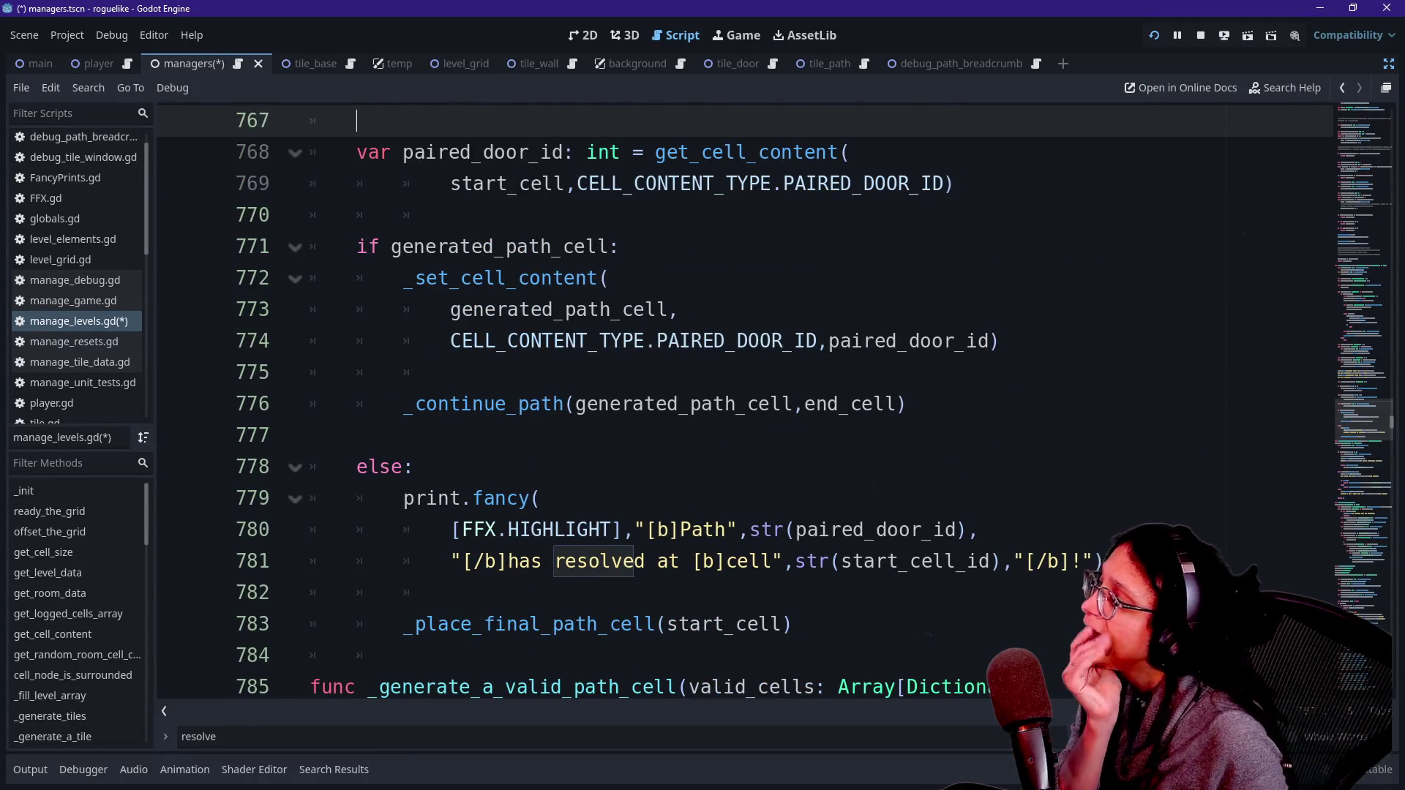
{"action": "left_click", "coordinate": [425, 247]}
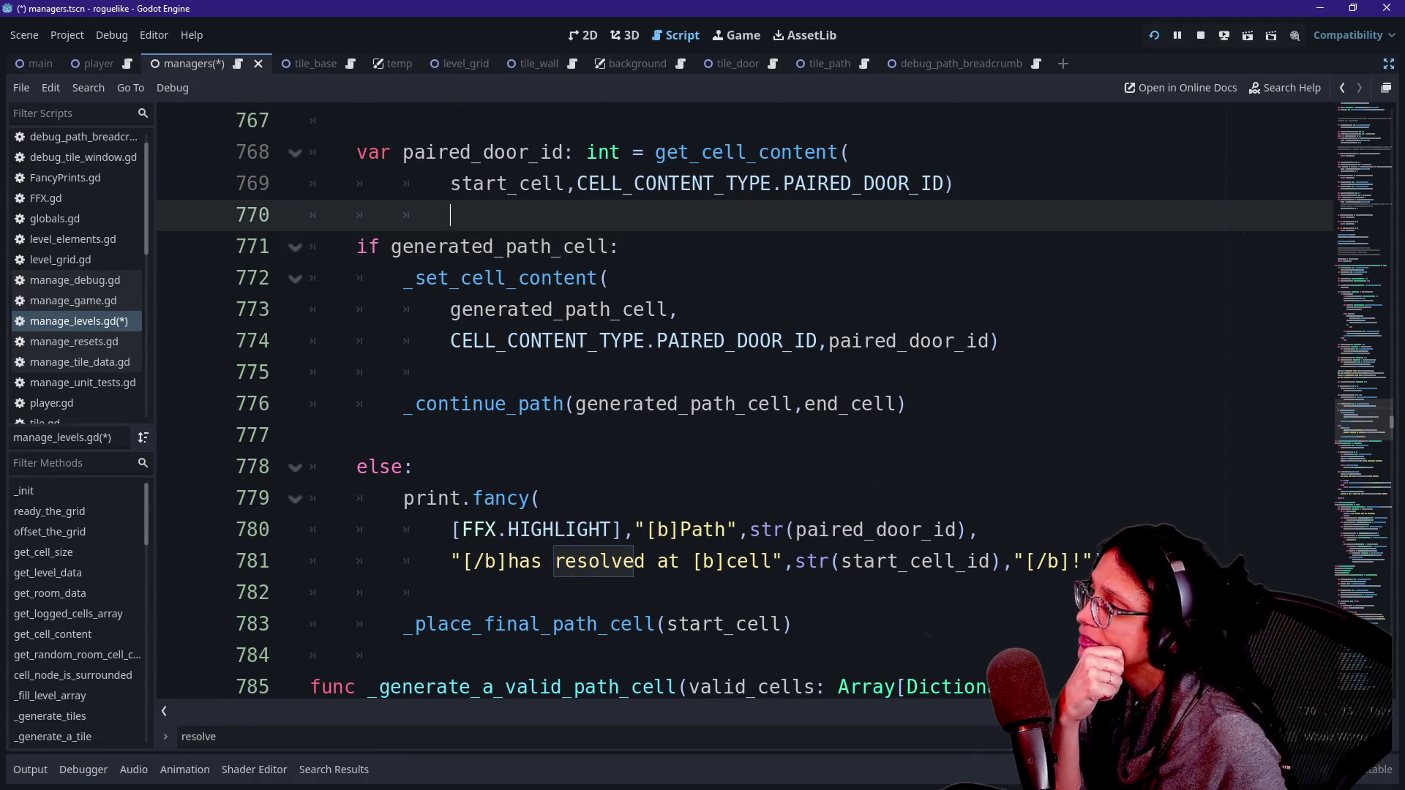
{"action": "left_click_drag", "start_coordinate": [461, 214], "coordinate": [461, 341]}
{"action": "left_click", "coordinate": [494, 404]}
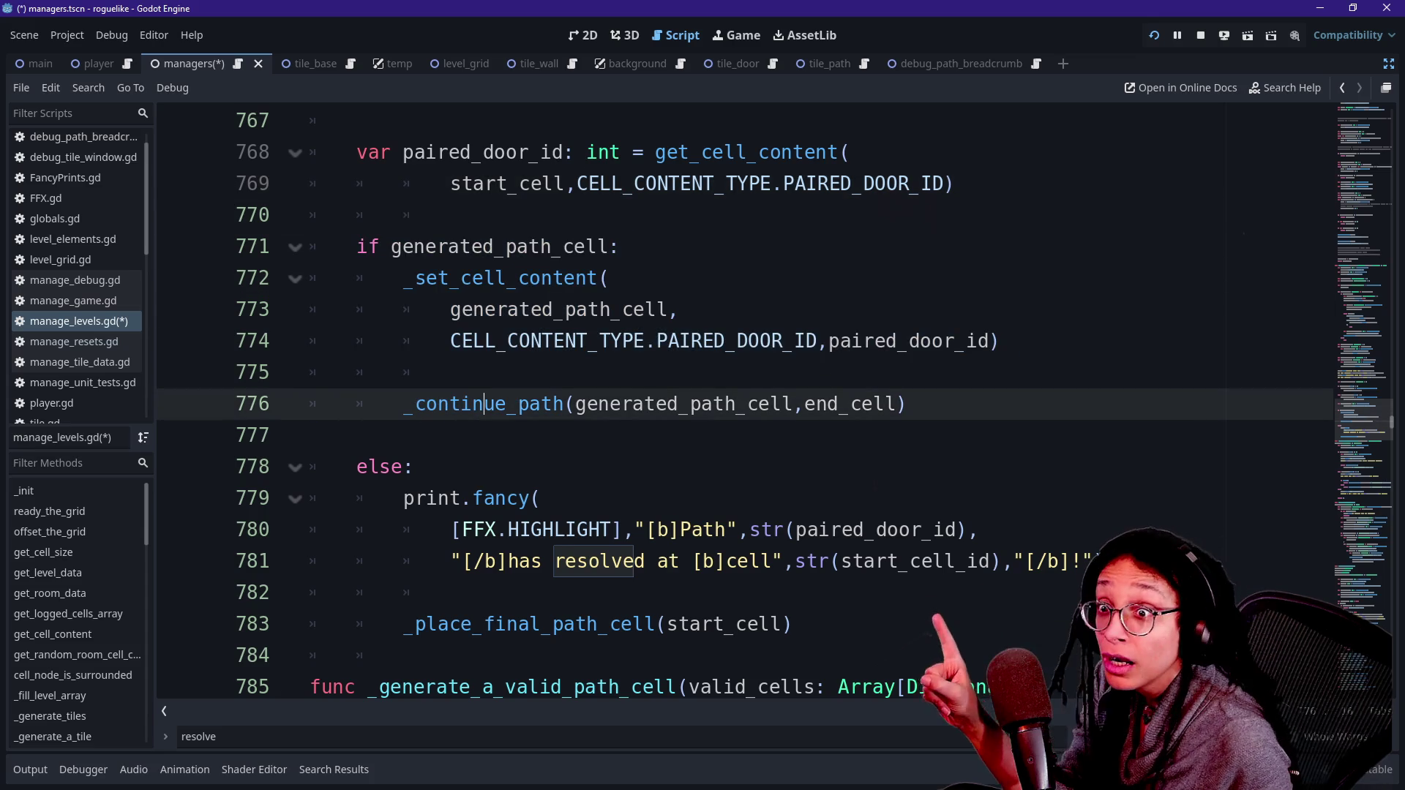
{"action": "key", "text": "Up"}
{"action": "key", "text": "Up"}
{"action": "key", "text": "Up"}
{"action": "key", "text": "Up"}
{"action": "key", "text": "Up"}
{"action": "key", "text": "Up"}
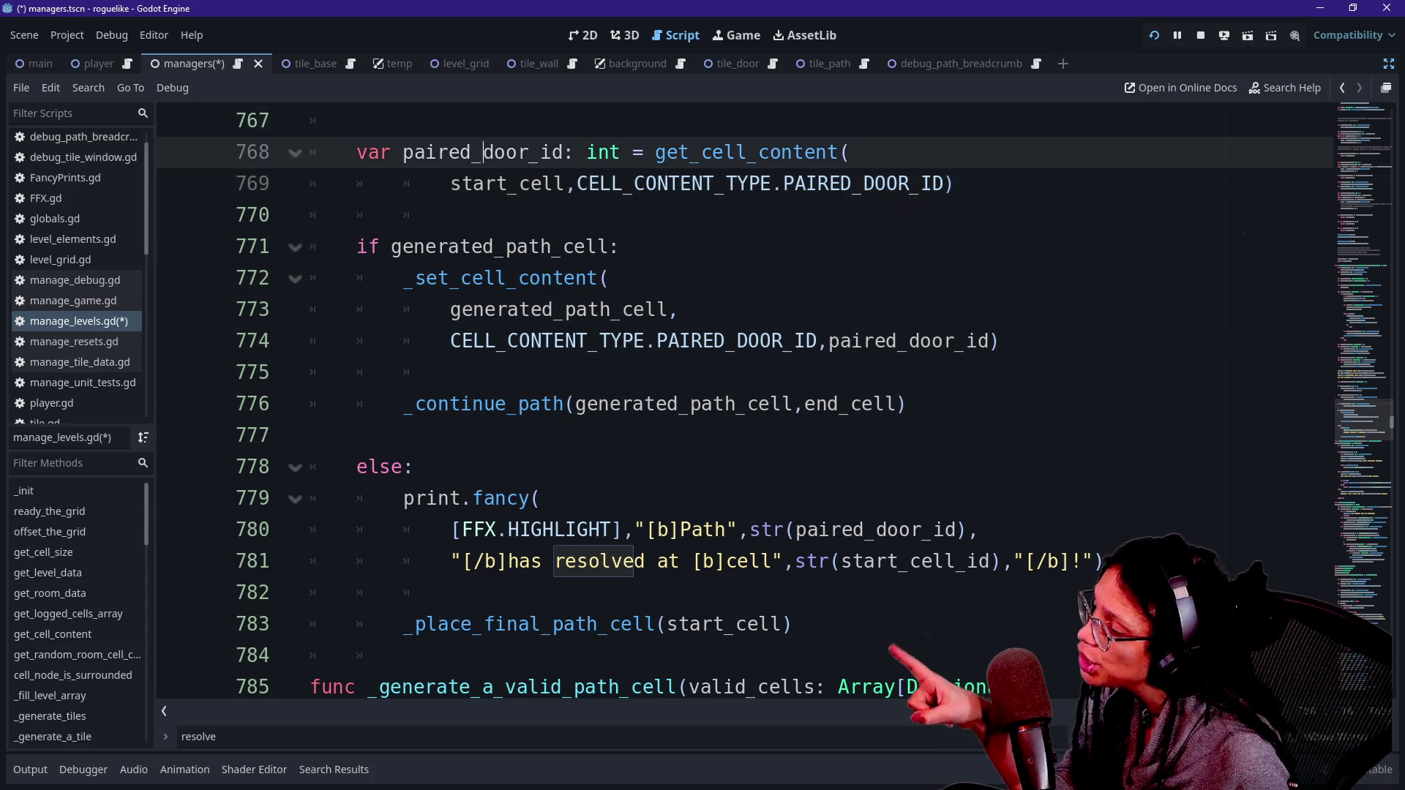
{"action": "left_click_drag", "start_coordinate": [438, 373], "coordinate": [483, 593]}
{"action": "left_click", "coordinate": [483, 593]}
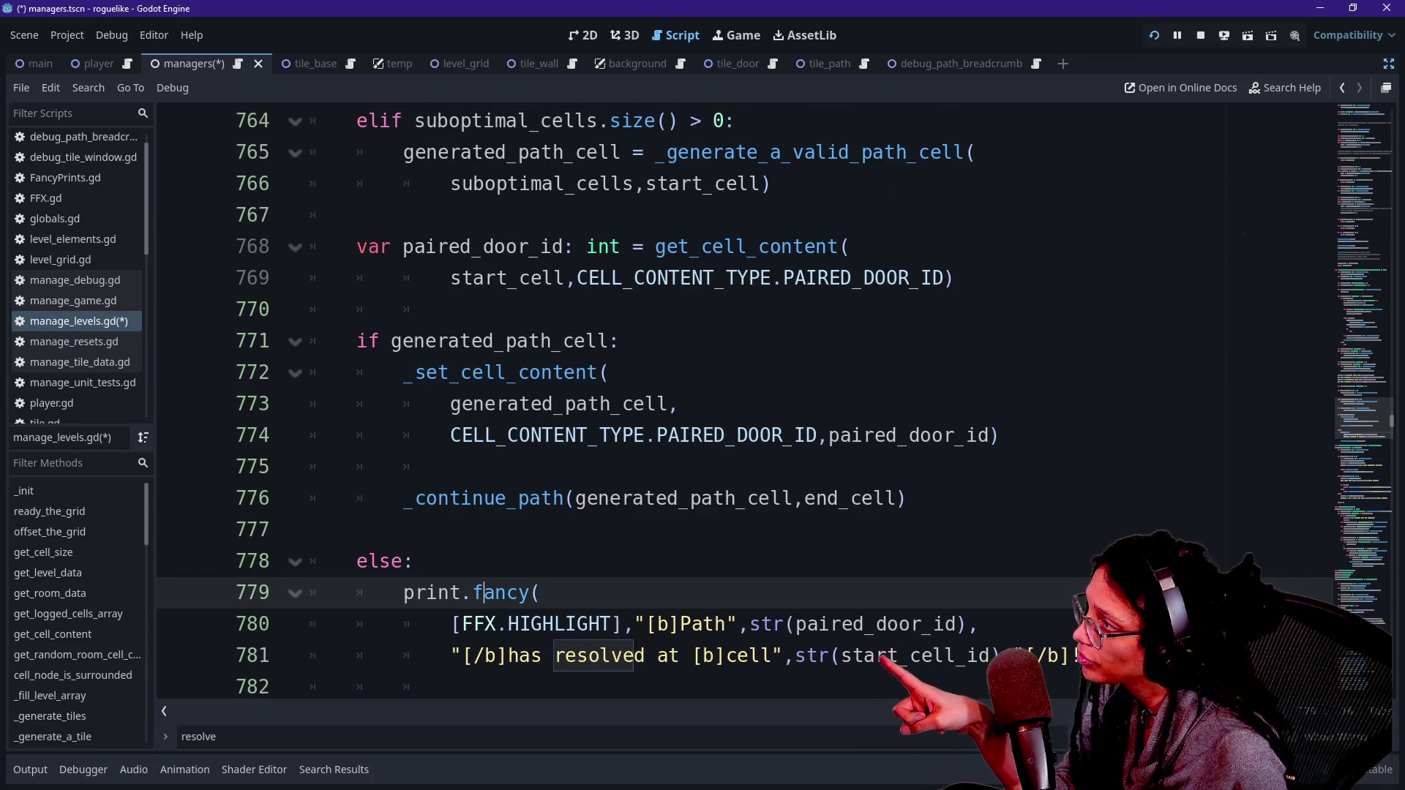
{"action": "scroll", "coordinate": [483, 593], "scroll_direction": "up", "scroll_amount": 2}
{"action": "left_click_drag", "start_coordinate": [437, 183], "coordinate": [472, 214]}
{"action": "left_click_drag", "start_coordinate": [415, 309], "coordinate": [483, 309]}
{"action": "scroll", "coordinate": [483, 309], "scroll_direction": "down", "scroll_amount": 1}
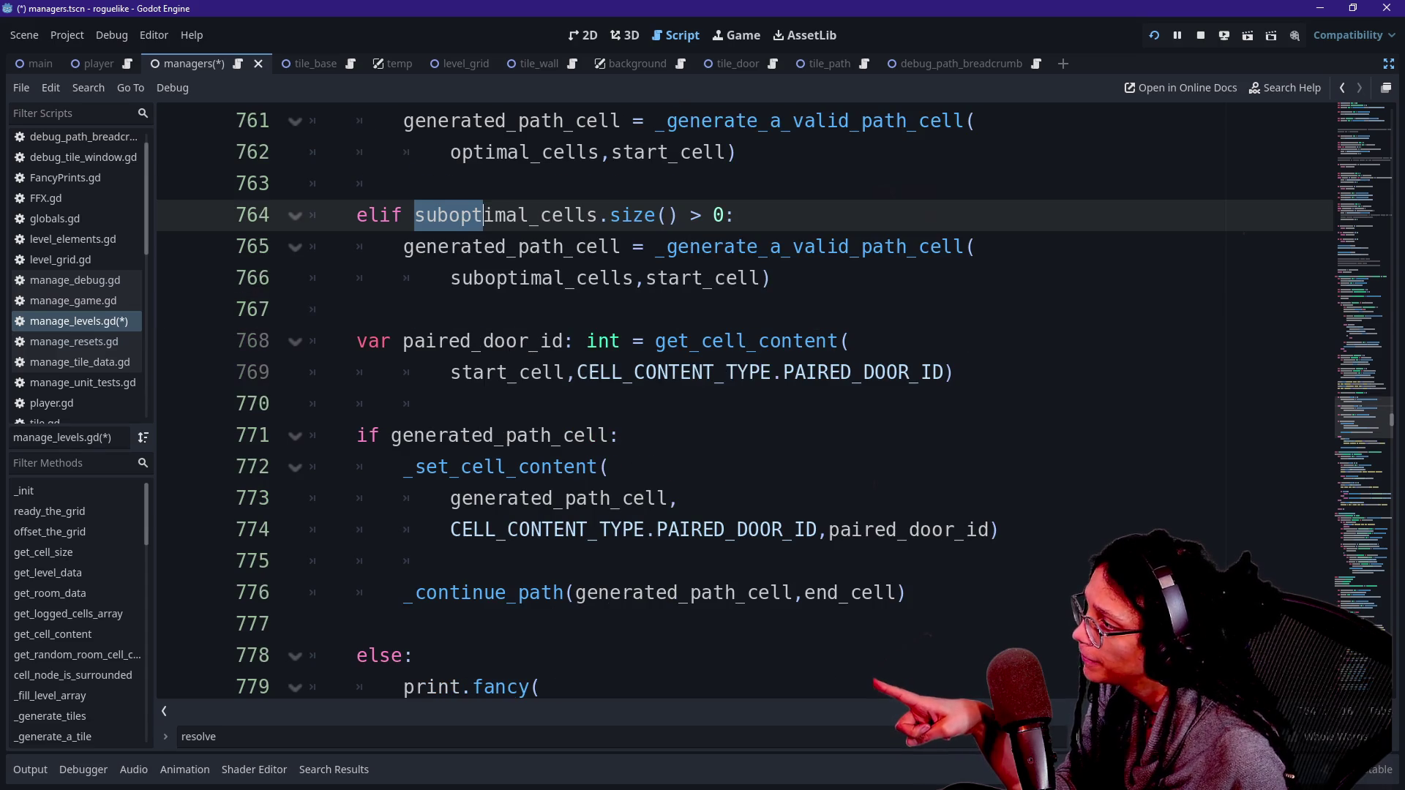
{"action": "scroll", "coordinate": [774, 400], "scroll_direction": "down", "scroll_amount": 1}
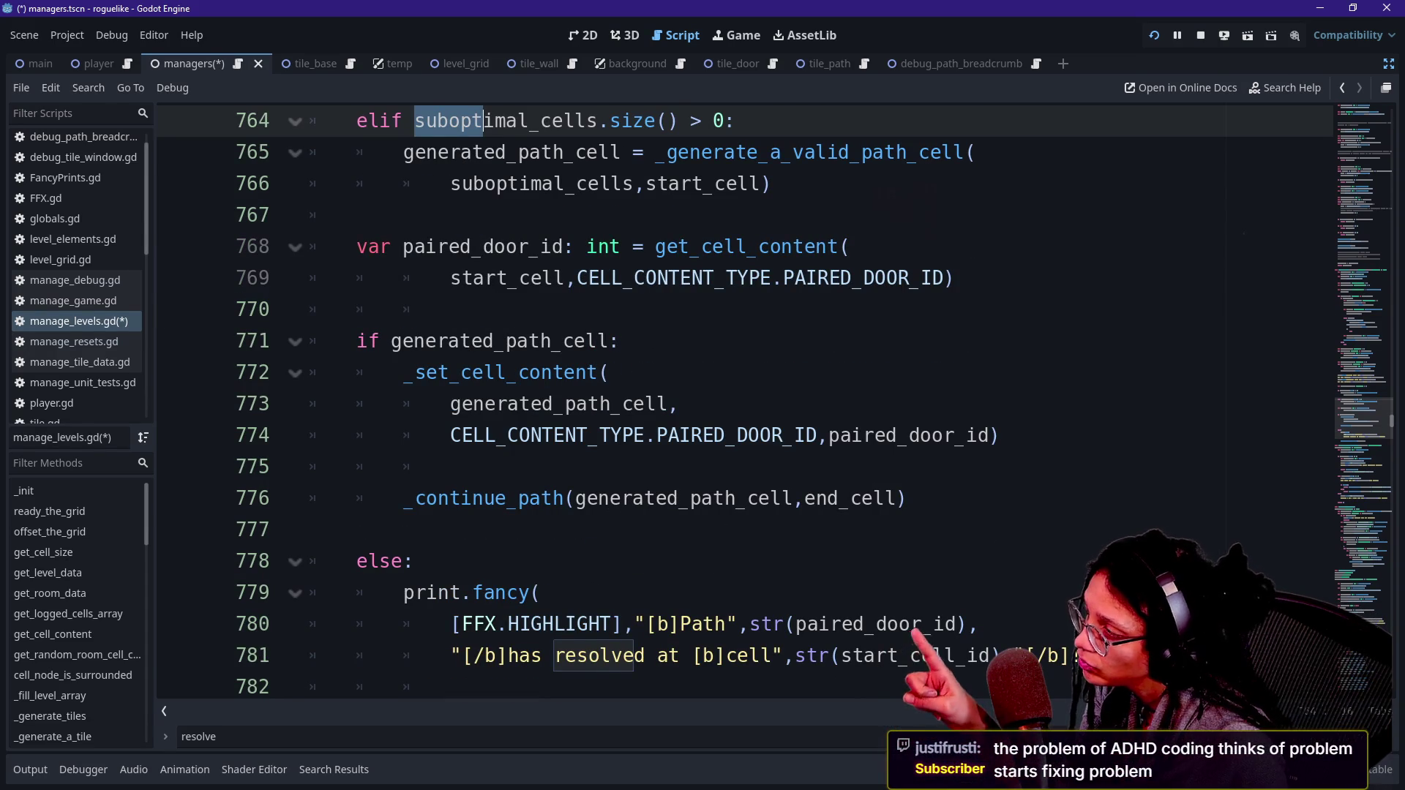
{"action": "right_click", "coordinate": [461, 278]}
{"action": "key", "text": "Escape"}
{"action": "scroll", "coordinate": [461, 278], "scroll_direction": "up", "scroll_amount": 1}
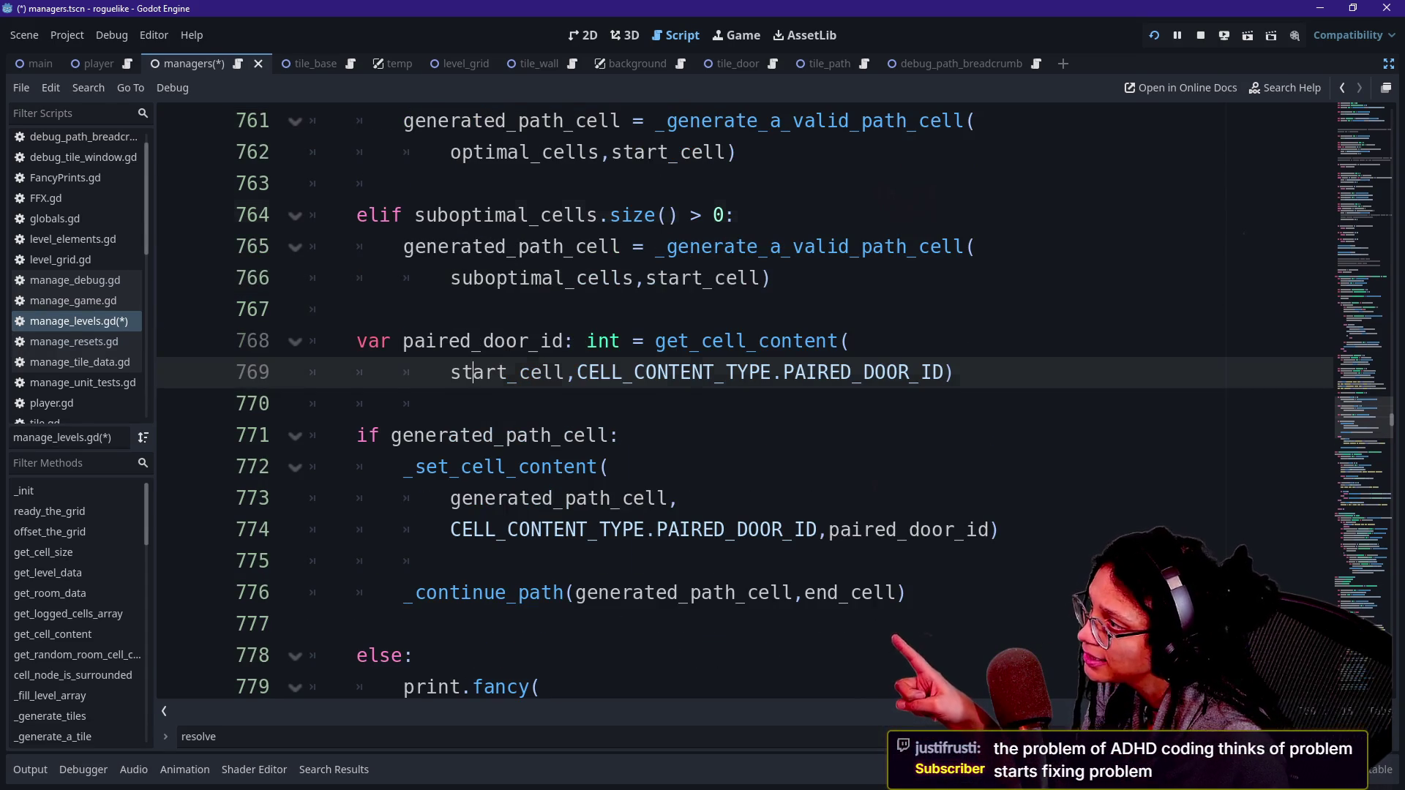
{"action": "left_click_drag", "start_coordinate": [436, 215], "coordinate": [659, 247]}
{"action": "scroll", "coordinate": [659, 247], "scroll_direction": "down", "scroll_amount": 4}
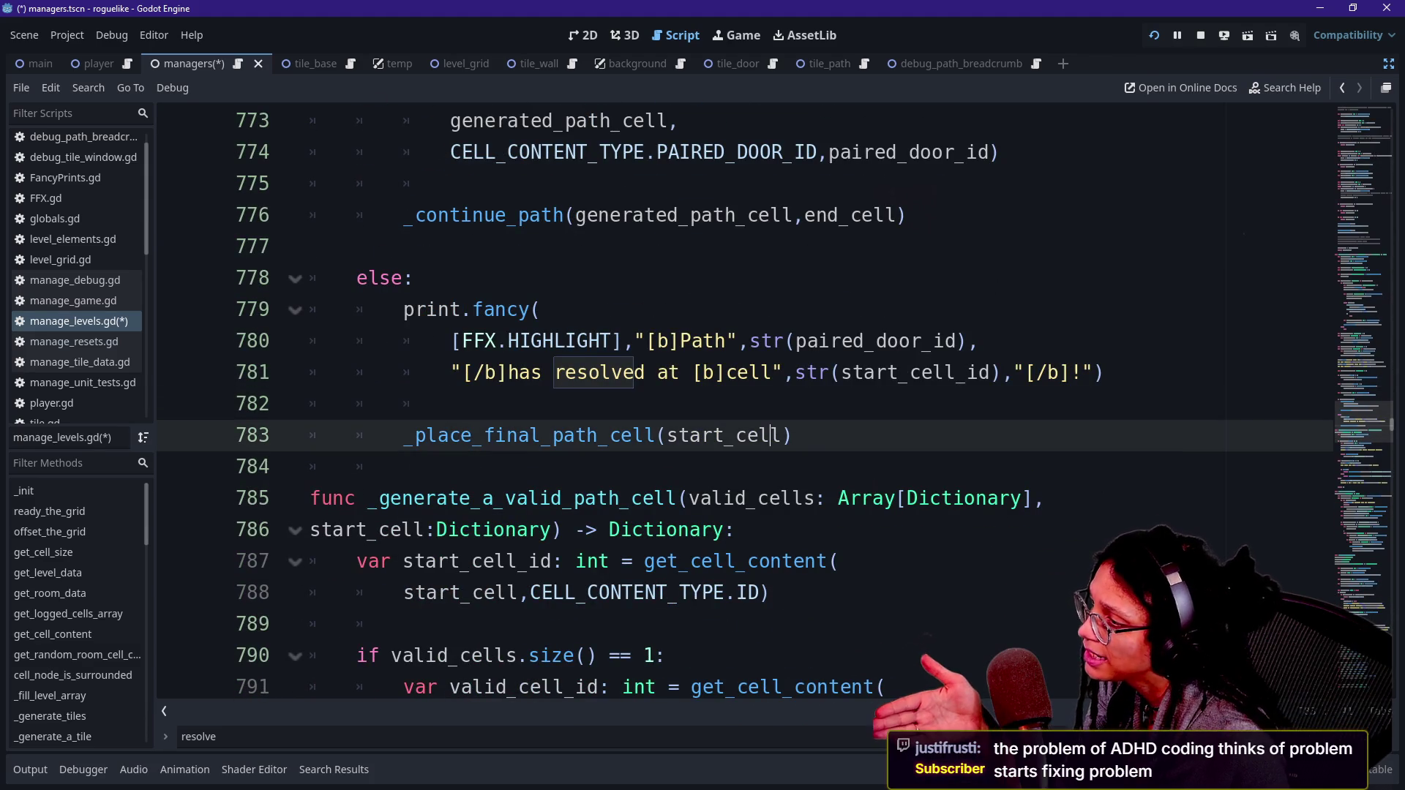
{"action": "left_click", "coordinate": [403, 403]}
{"action": "scroll", "coordinate": [732, 403], "scroll_direction": "up", "scroll_amount": 1}
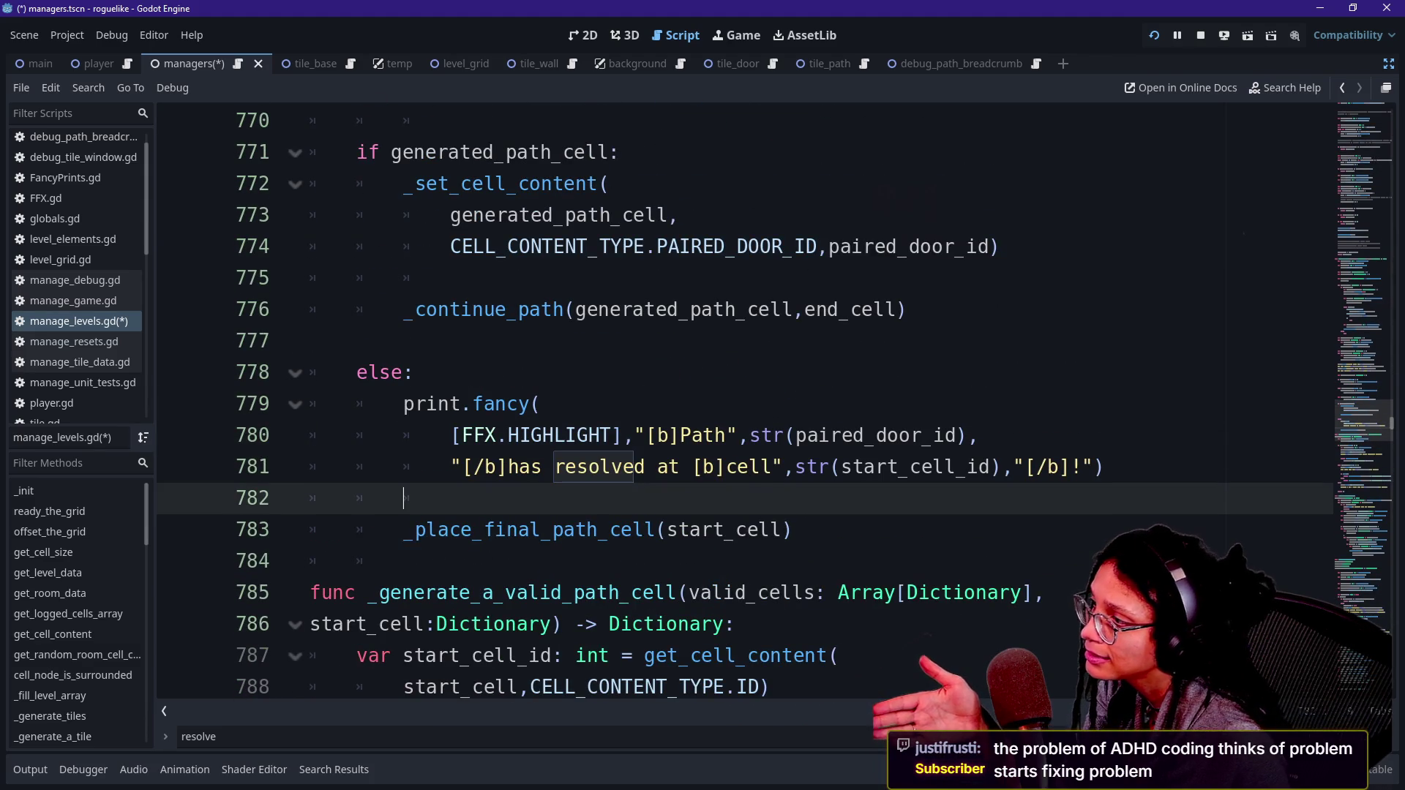
Step: Filter the output log to the 'Path 637 has resolved at cell 646 !' line and show the level map
{"action": "left_click", "coordinate": [30, 769]}
{"action": "left_click", "coordinate": [205, 740]}
{"action": "type", "text": "rews"}
{"action": "key", "text": "BackSpace"}
{"action": "key", "text": "BackSpace"}
{"action": "type", "text": "s"}
{"action": "left_click", "coordinate": [235, 608]}
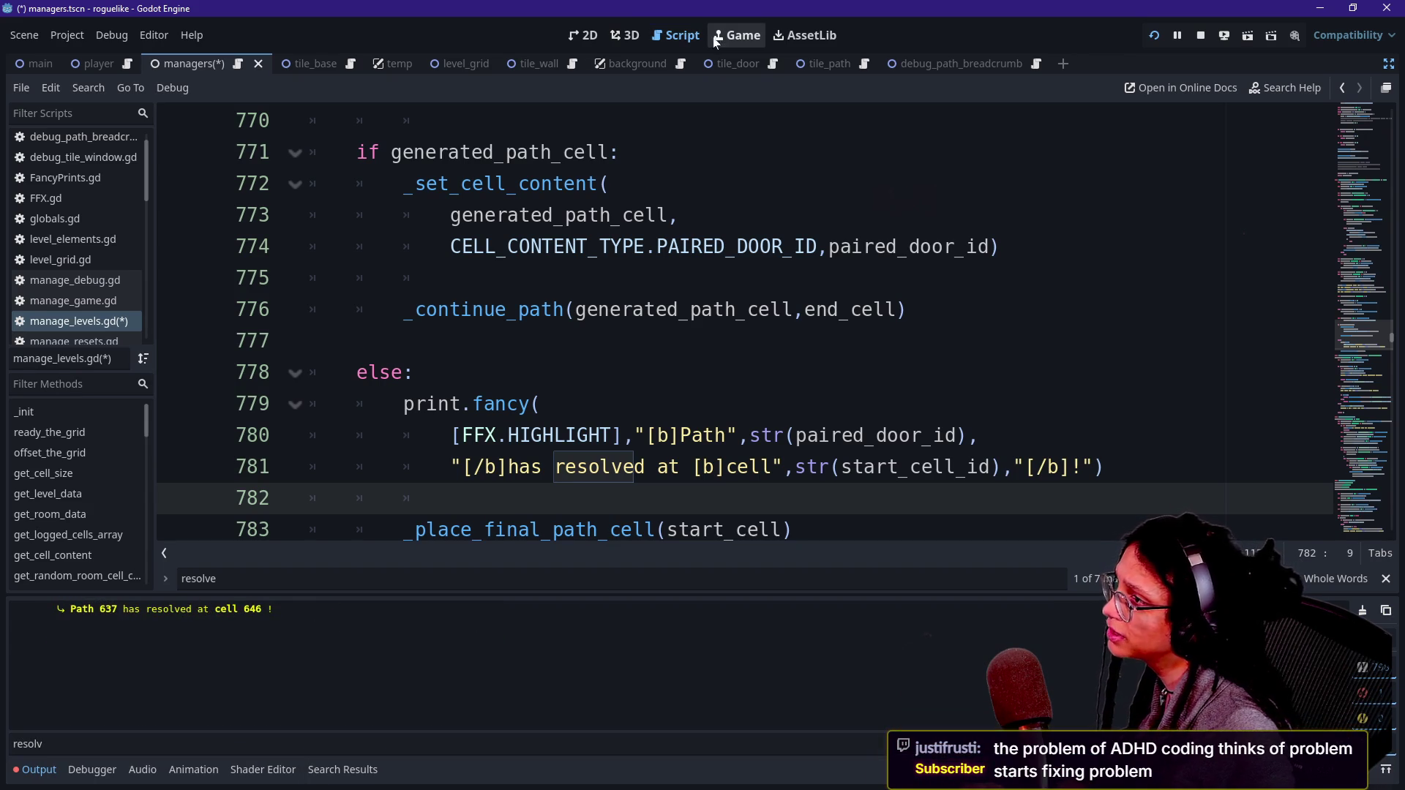
{"action": "left_click", "coordinate": [724, 37]}
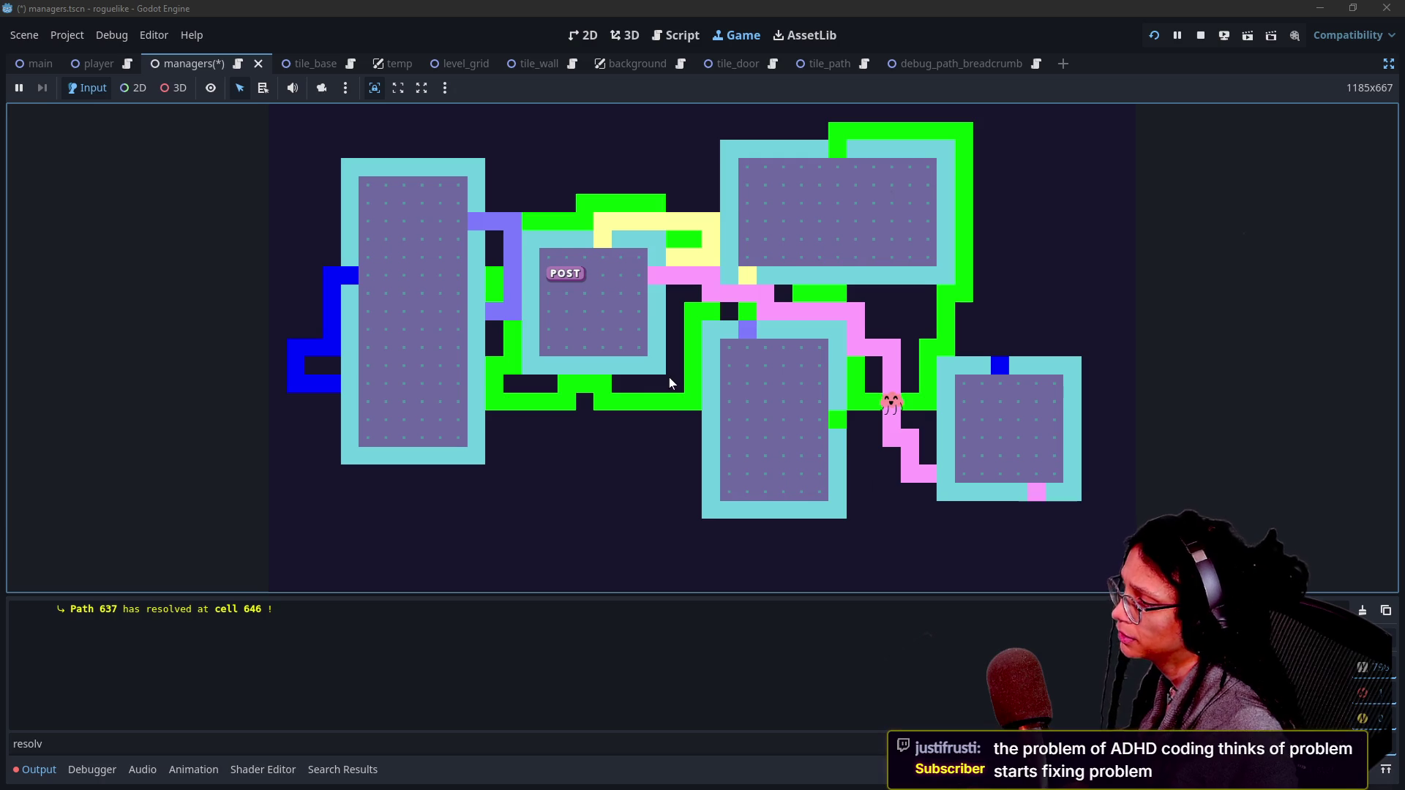
{"action": "key", "text": "F3"}
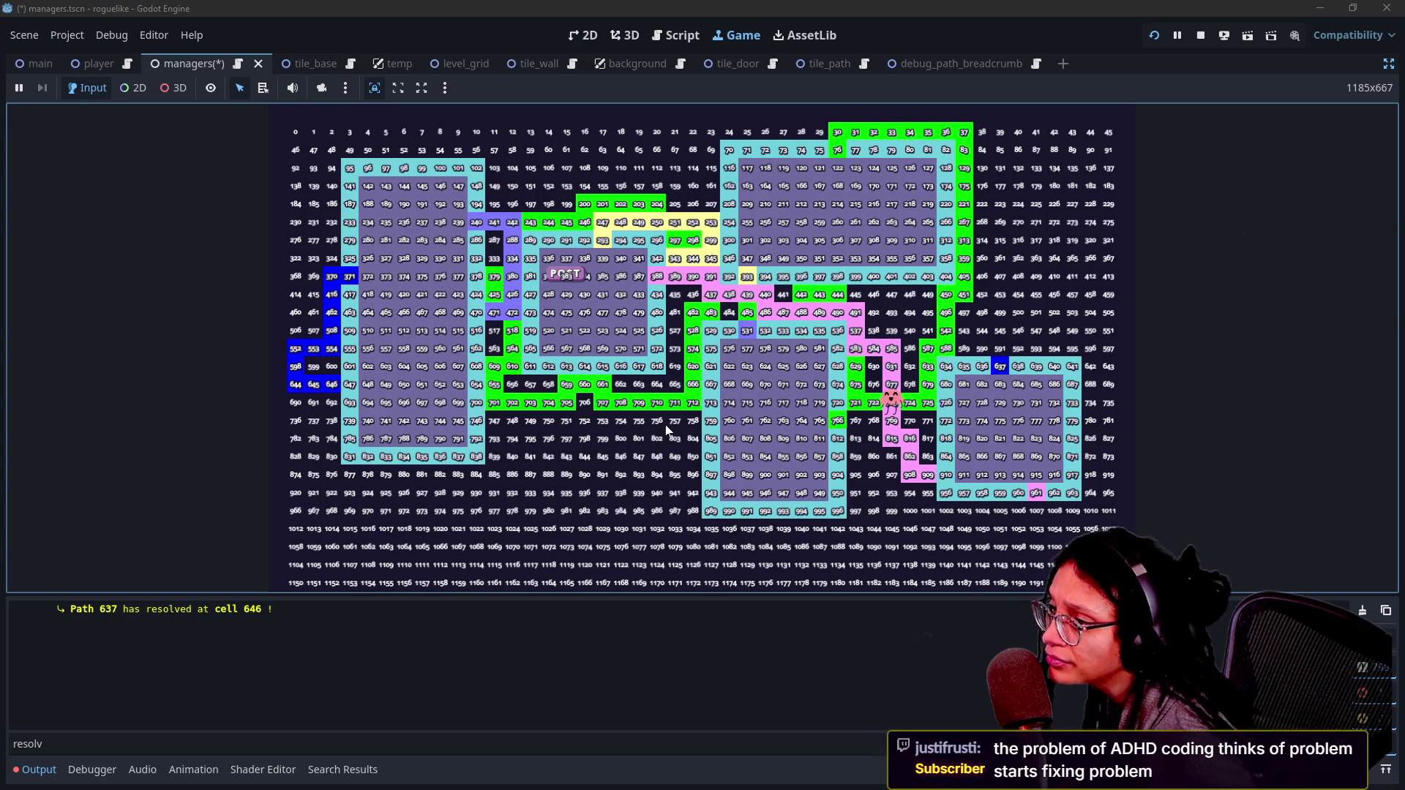
{"action": "key", "text": "F3"}
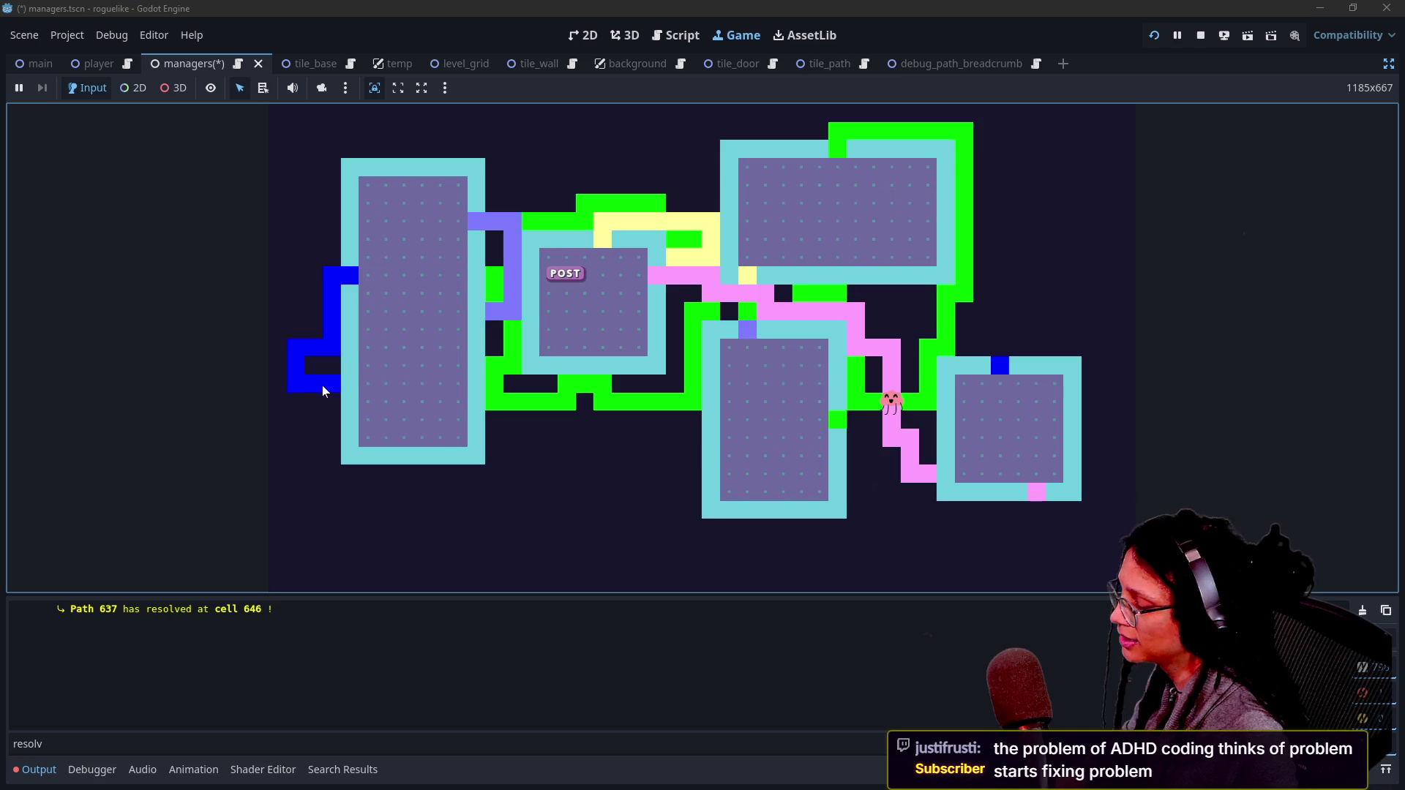
{"action": "key", "text": "F4"}
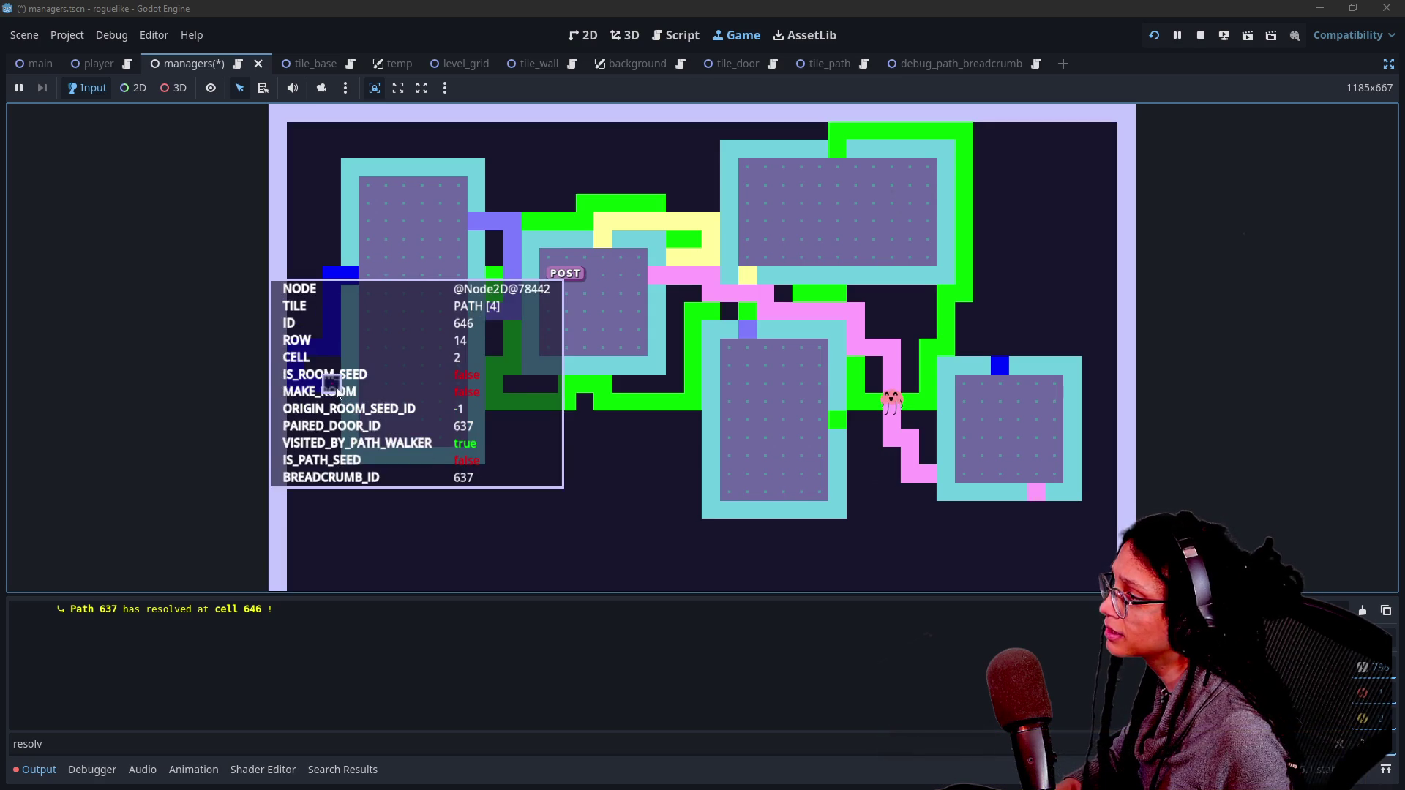
{"action": "key", "text": "F4"}
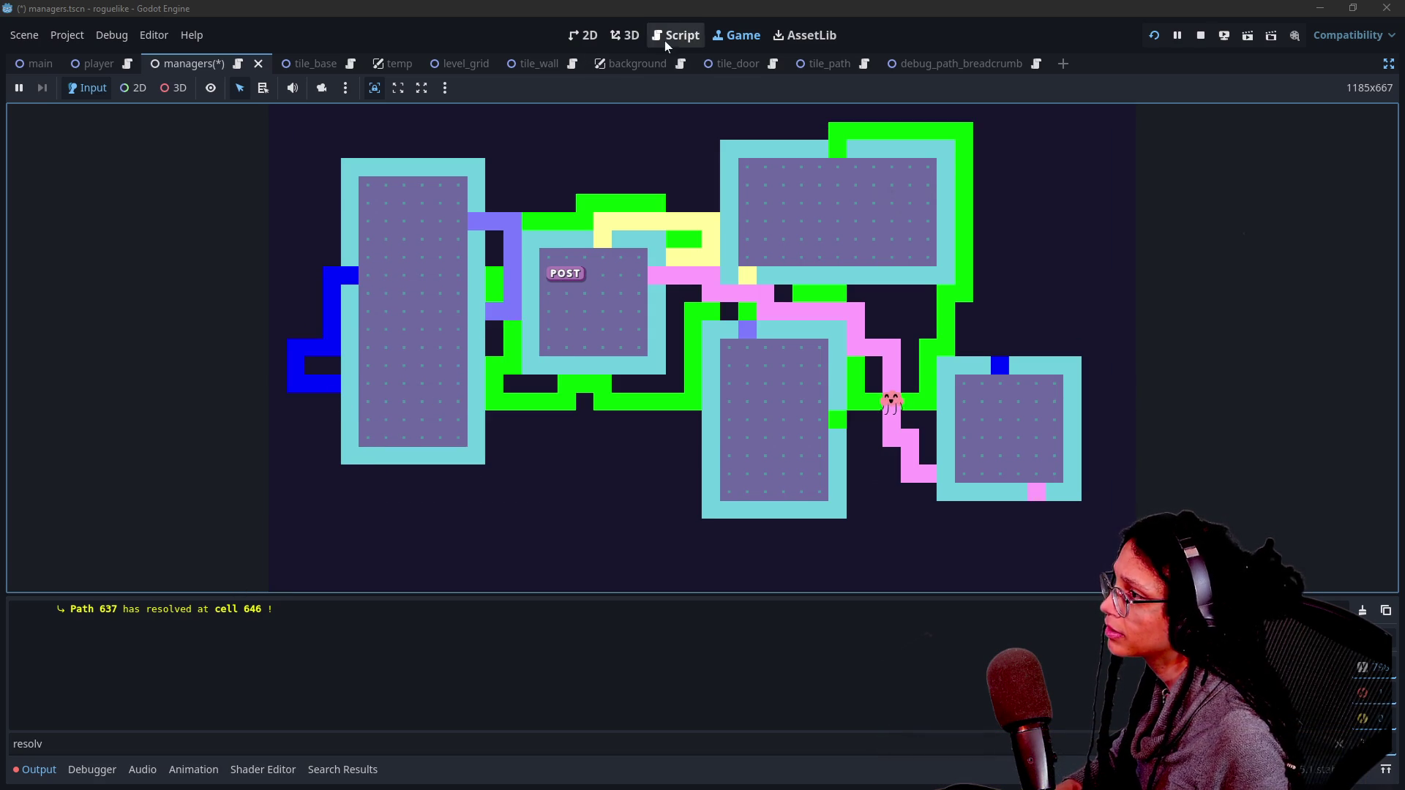
Step: Select the _place_final_path_cell(start_cell) call on line 783 of manage_levels.gd
{"action": "left_click", "coordinate": [676, 35]}
{"action": "scroll", "coordinate": [410, 512], "scroll_direction": "down", "scroll_amount": 1}
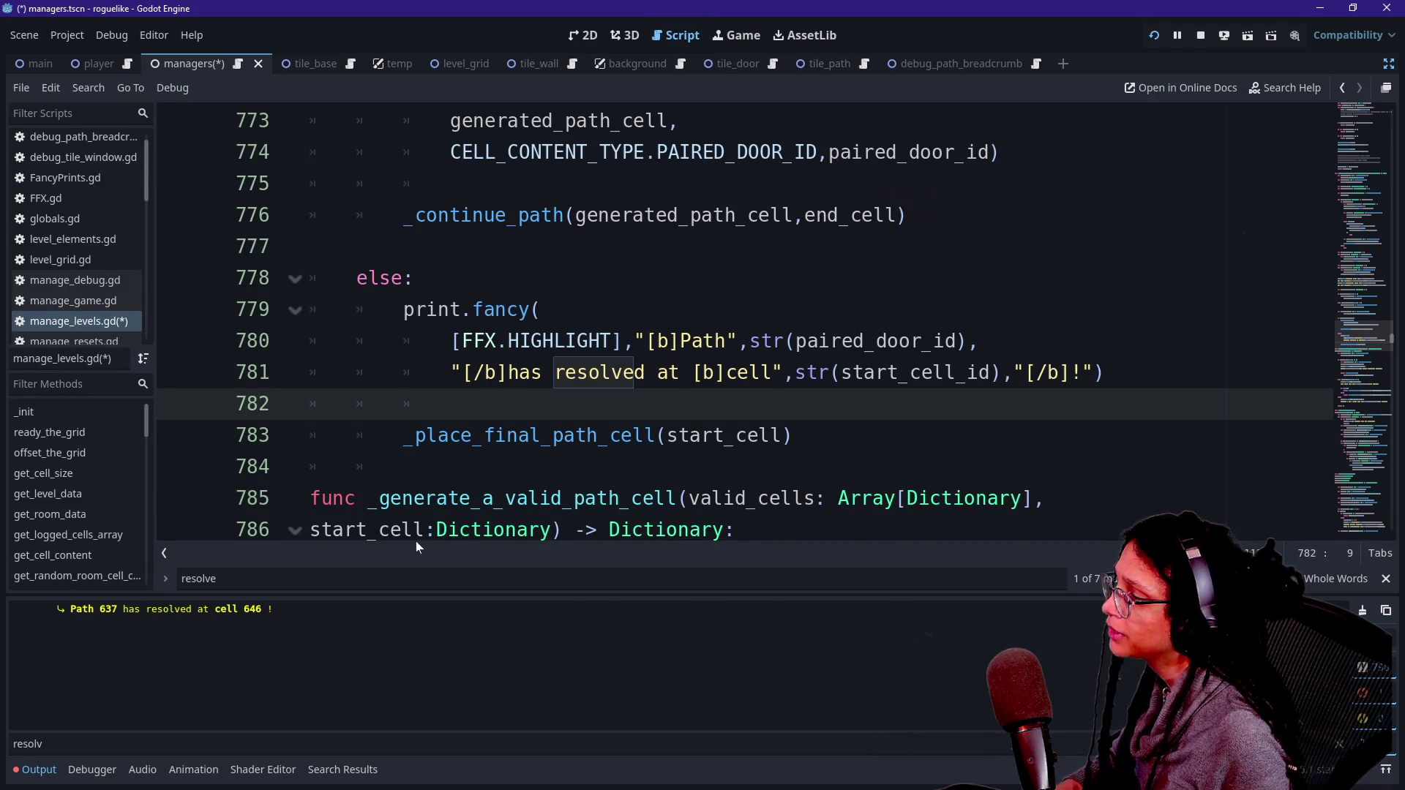
{"action": "left_click_drag", "start_coordinate": [403, 435], "coordinate": [415, 436]}
{"action": "left_click", "coordinate": [518, 436]}
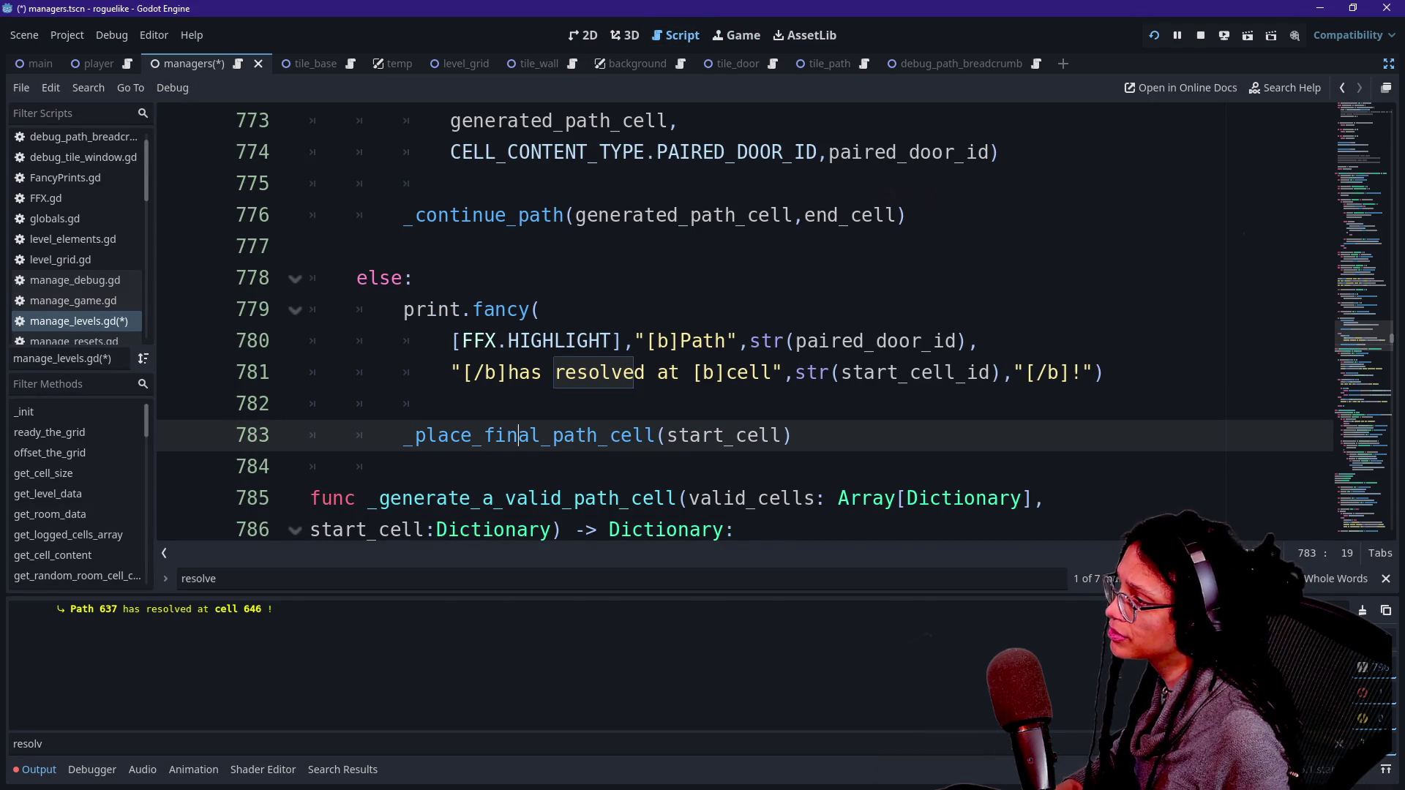
{"action": "mouse_move", "coordinate": [403, 435]}
{"action": "left_mouse_down"}
{"action": "mouse_move", "coordinate": [308, 435]}
{"action": "mouse_move", "coordinate": [792, 435]}
{"action": "left_mouse_up"}
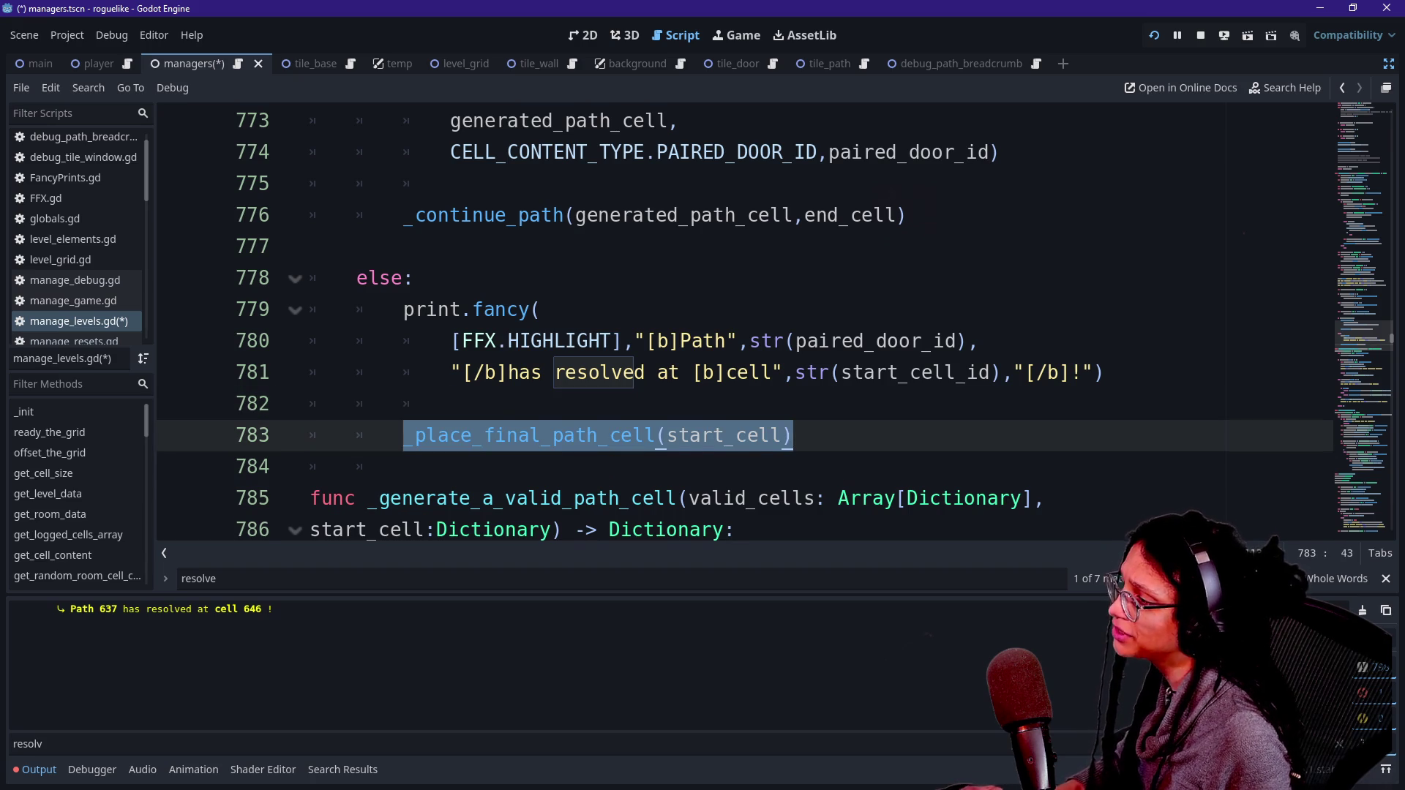
{"action": "left_click", "coordinate": [518, 436]}
{"action": "scroll", "coordinate": [518, 436], "scroll_direction": "up", "scroll_amount": 1}
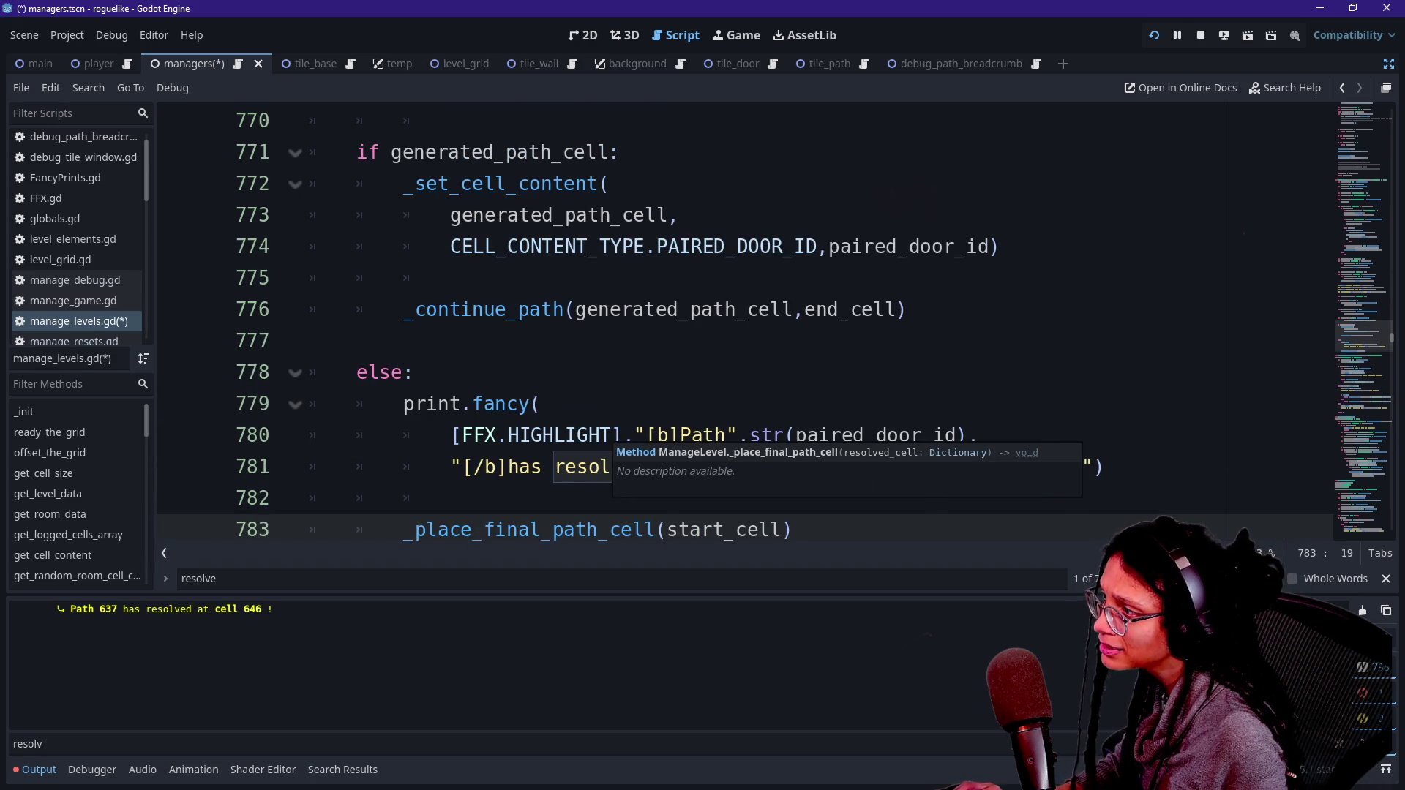
{"action": "scroll", "coordinate": [518, 436], "scroll_direction": "down", "scroll_amount": 1}
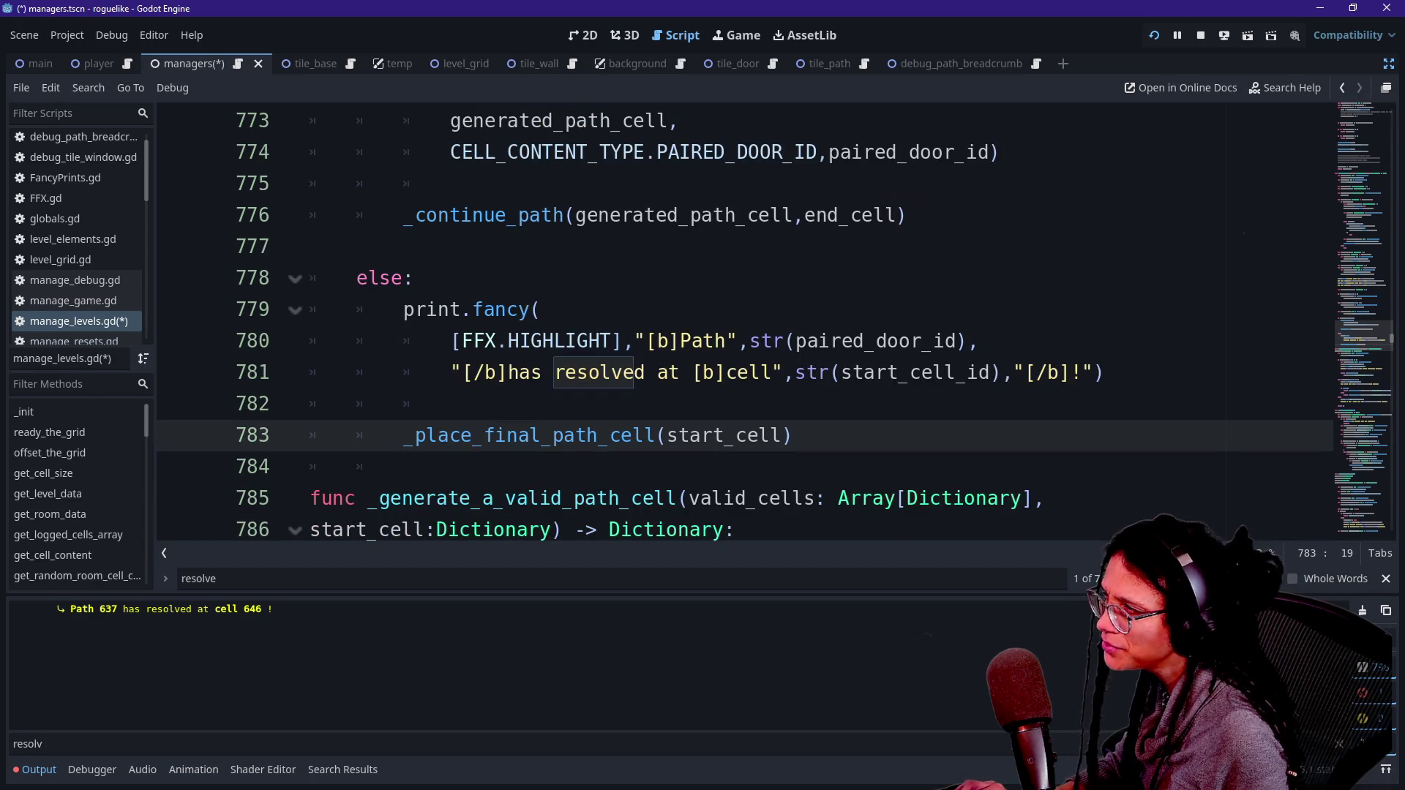
Step: Delete the call, restore it with undo, and jump to the _place_final_path_cell definition
{"action": "triple_click", "coordinate": [718, 434]}
{"action": "key", "text": "shift+Left"}
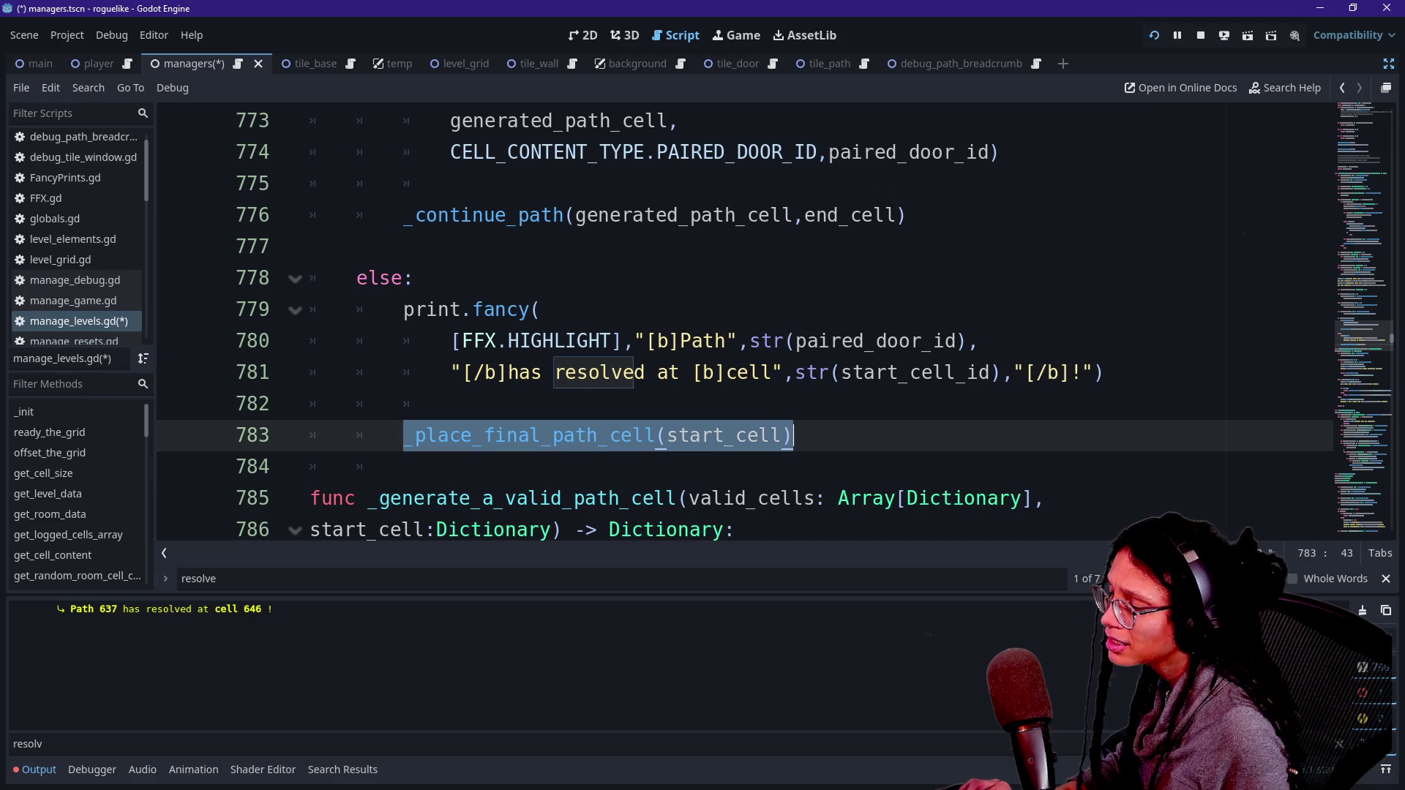
{"action": "key", "text": "BackSpace"}
{"action": "scroll", "coordinate": [718, 434], "scroll_direction": "up", "scroll_amount": 4}
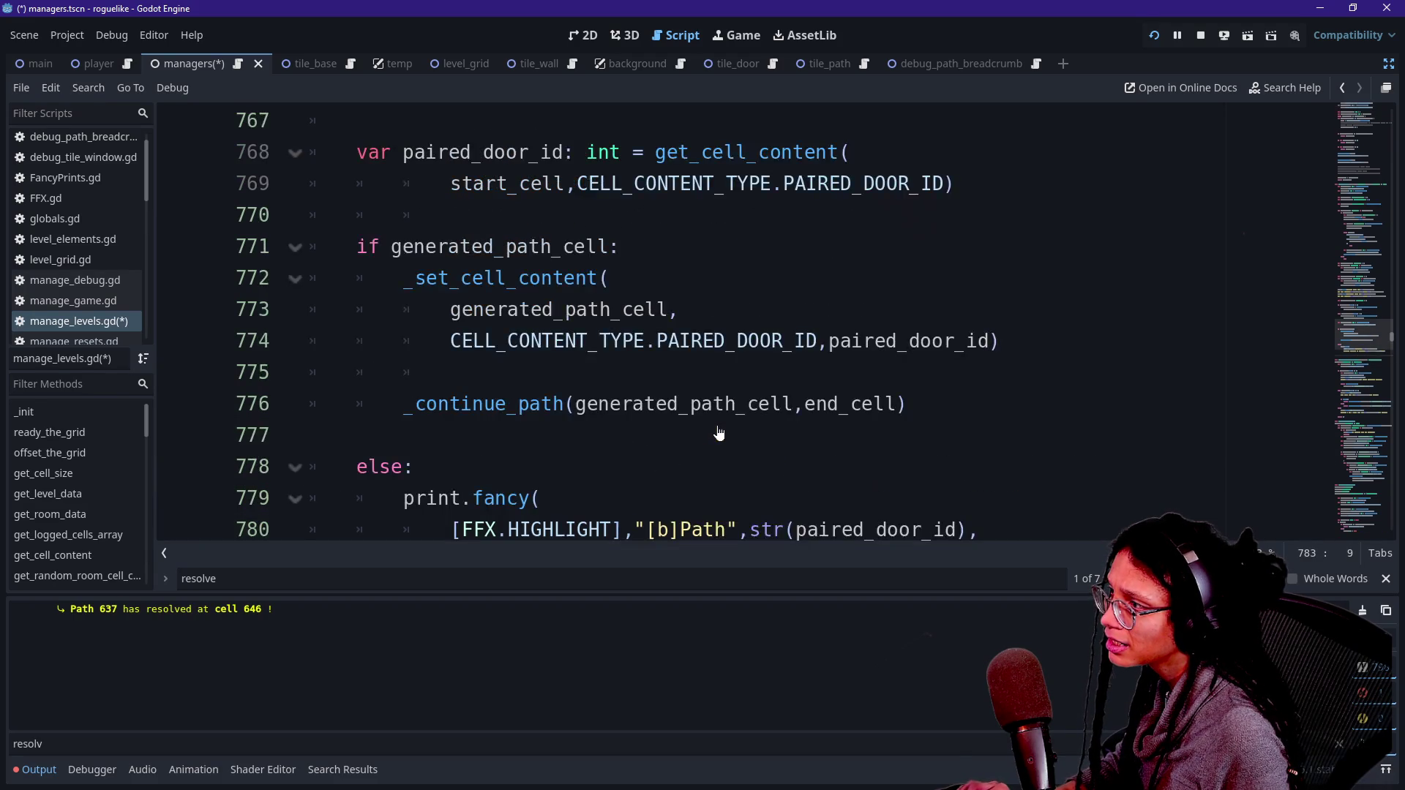
{"action": "scroll", "coordinate": [719, 434], "scroll_direction": "up", "scroll_amount": 1}
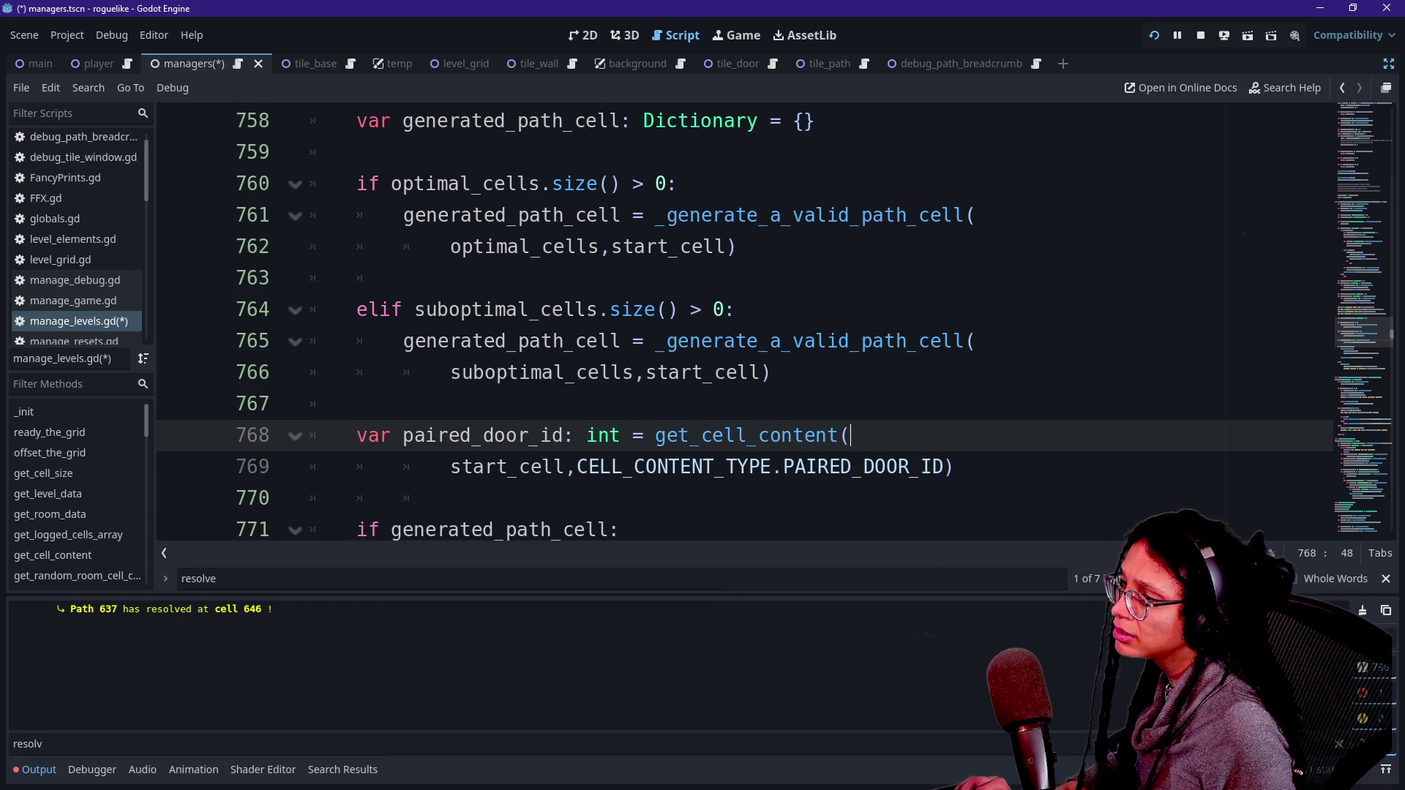
{"action": "key", "text": "ctrl+z"}
{"action": "left_click", "coordinate": [979, 435]}
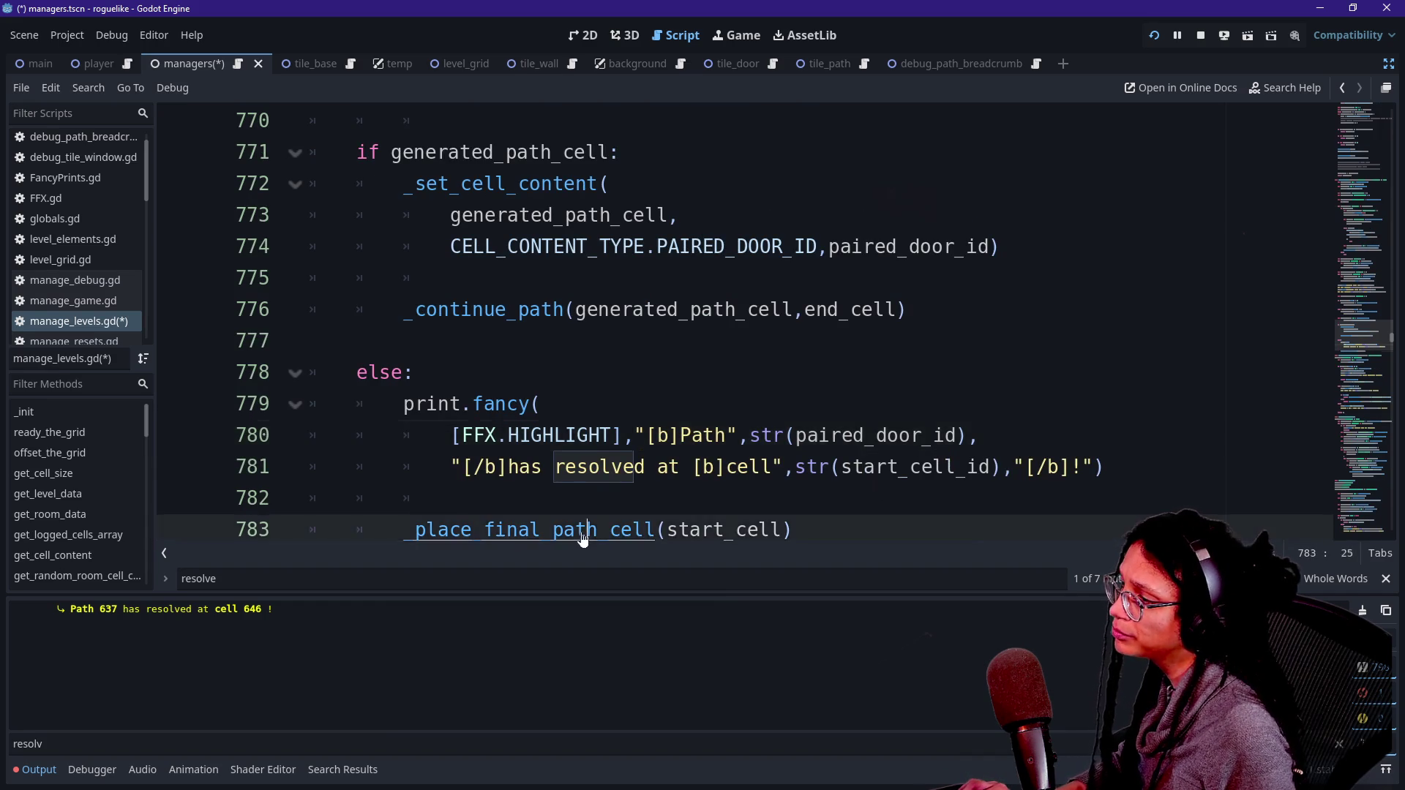
{"action": "left_click", "coordinate": [556, 529], "text": "ctrl"}
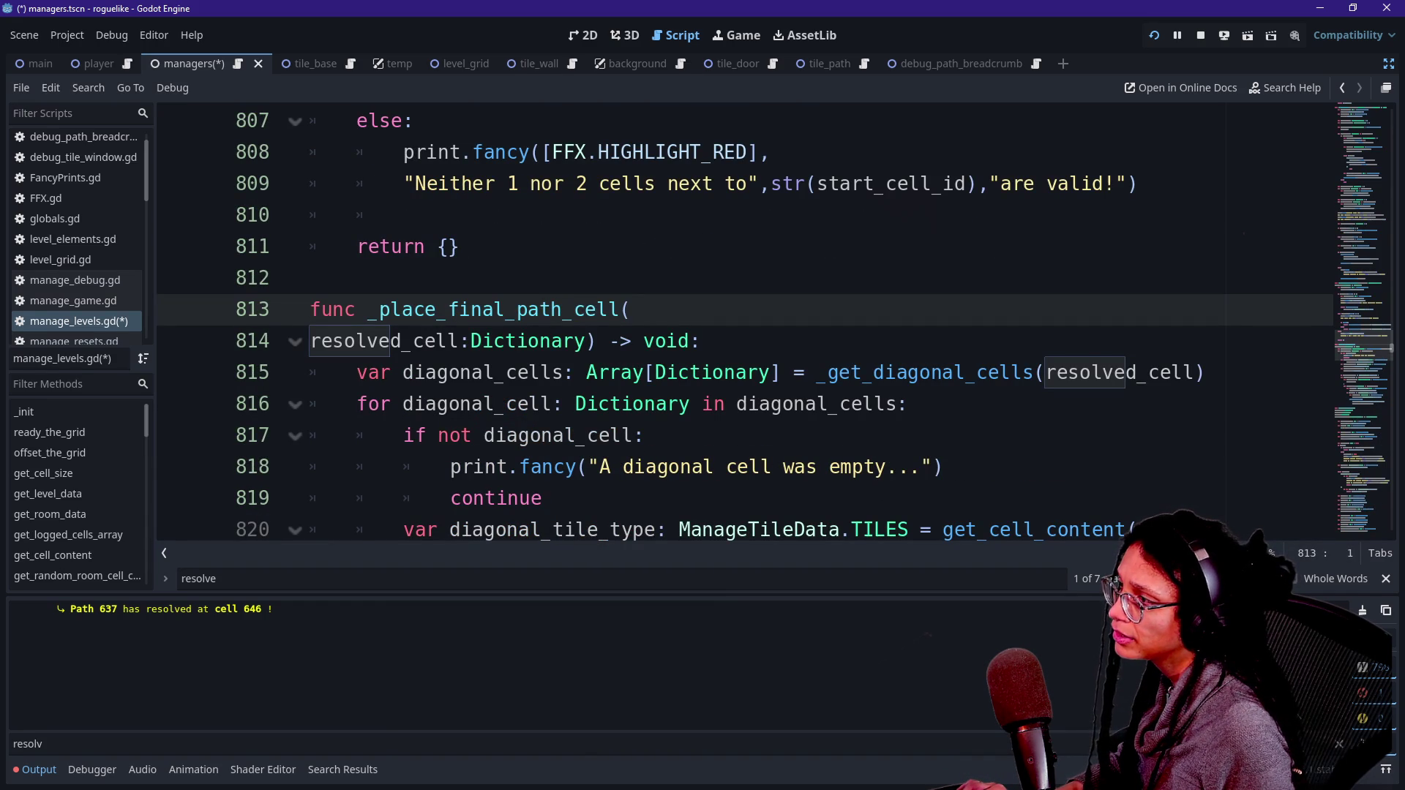
{"action": "left_click", "coordinate": [460, 341]}
{"action": "scroll", "coordinate": [732, 322], "scroll_direction": "up", "scroll_amount": 2}
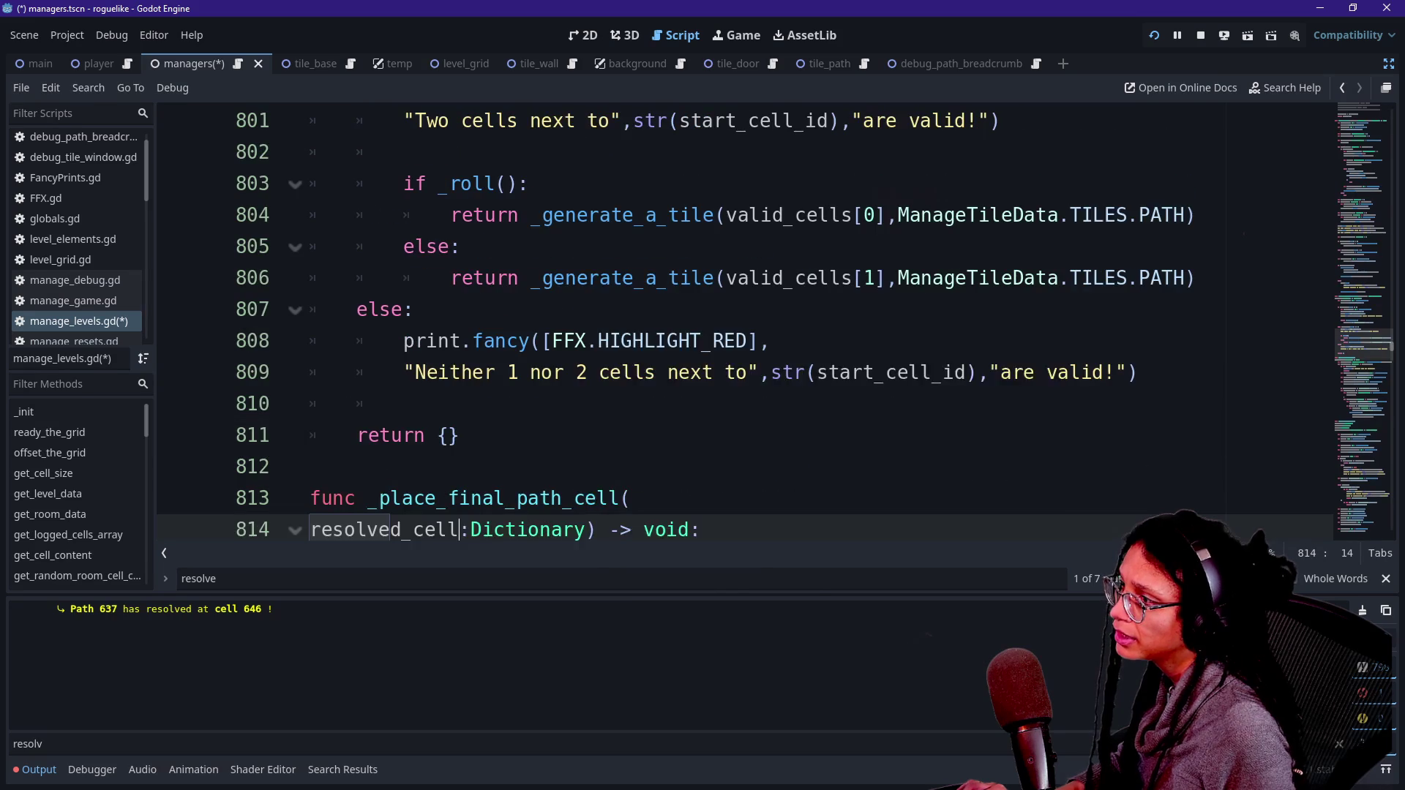
{"action": "scroll", "coordinate": [732, 322], "scroll_direction": "down", "scroll_amount": 2}
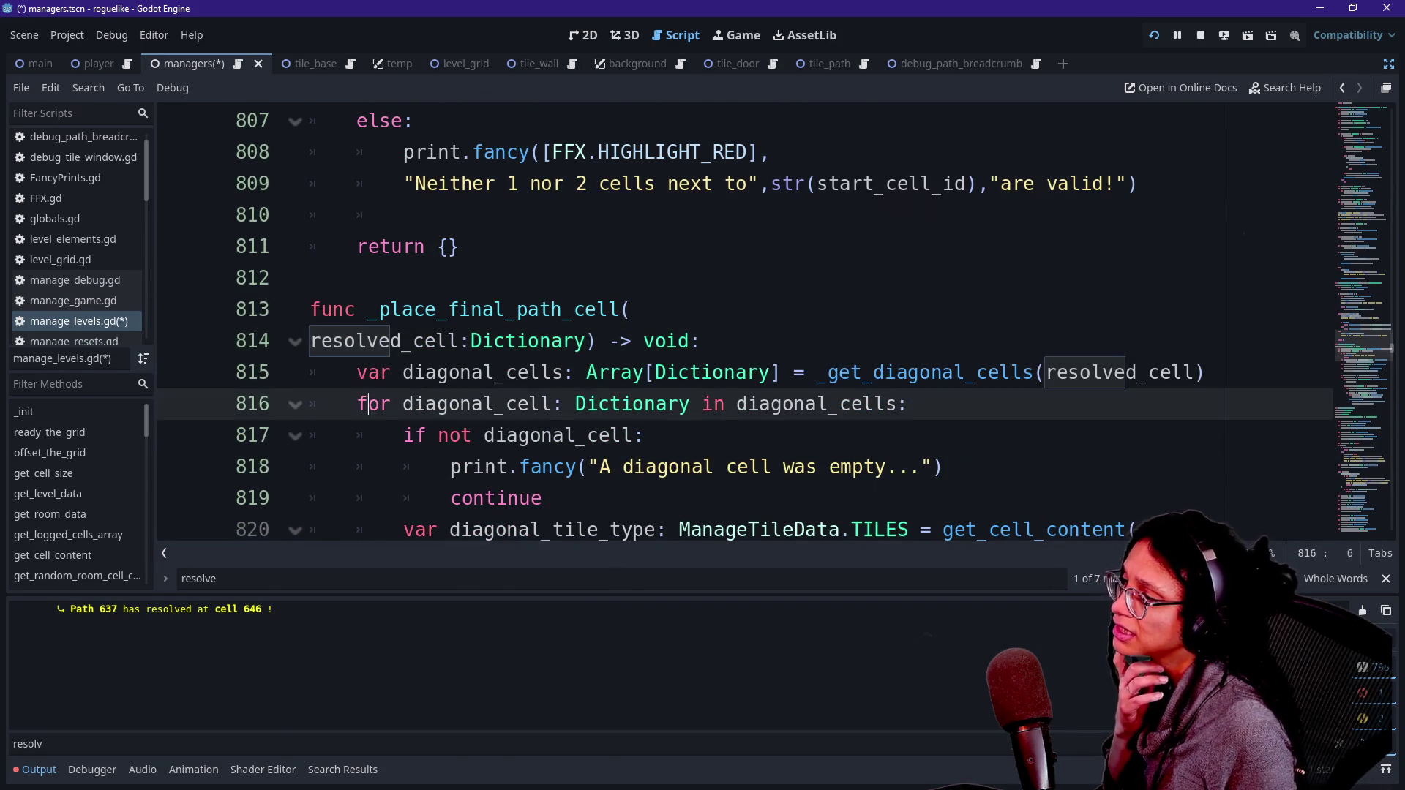
{"action": "left_click_drag", "start_coordinate": [358, 404], "coordinate": [586, 373]}
{"action": "left_click", "coordinate": [472, 372]}
{"action": "left_click", "coordinate": [563, 373]}
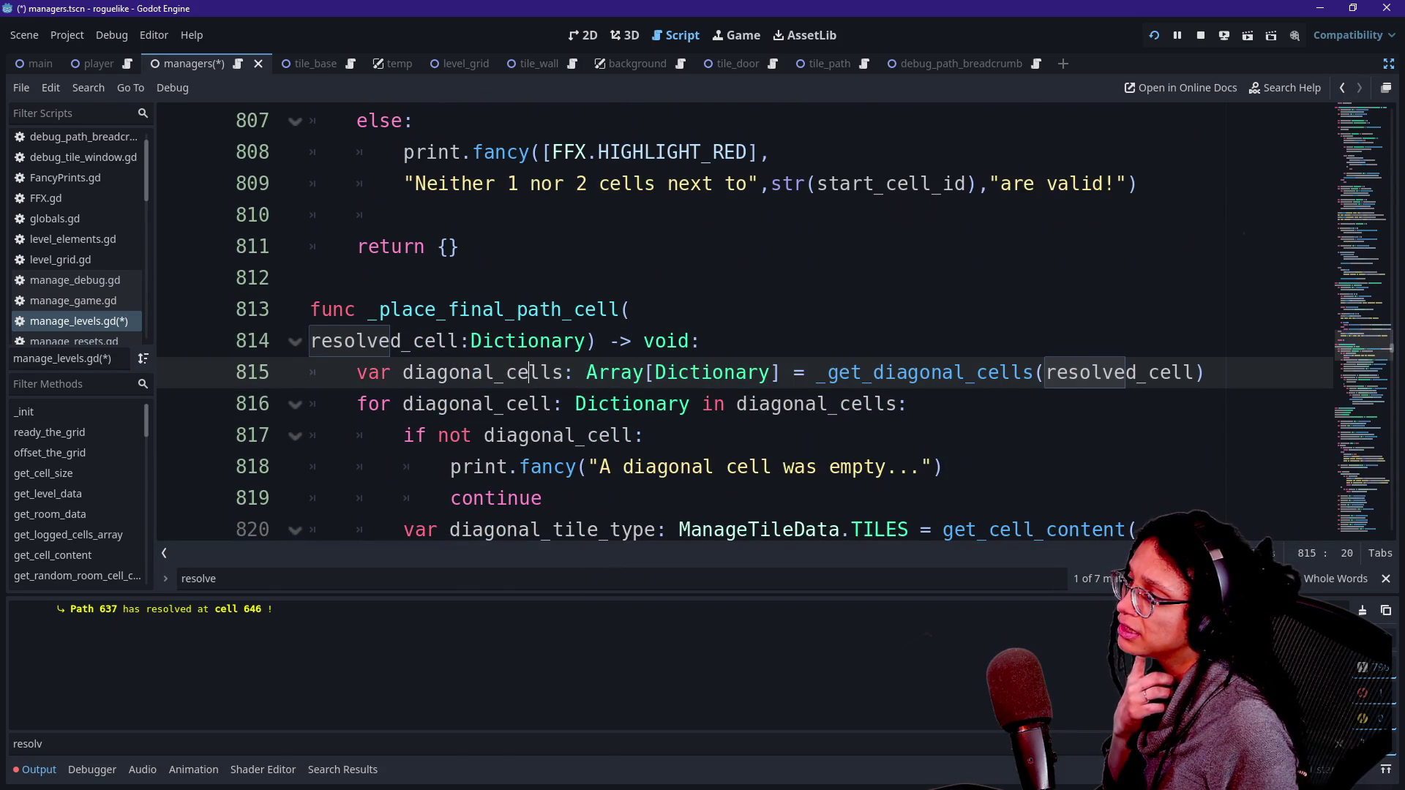
{"action": "scroll", "coordinate": [563, 372], "scroll_direction": "down", "scroll_amount": 1}
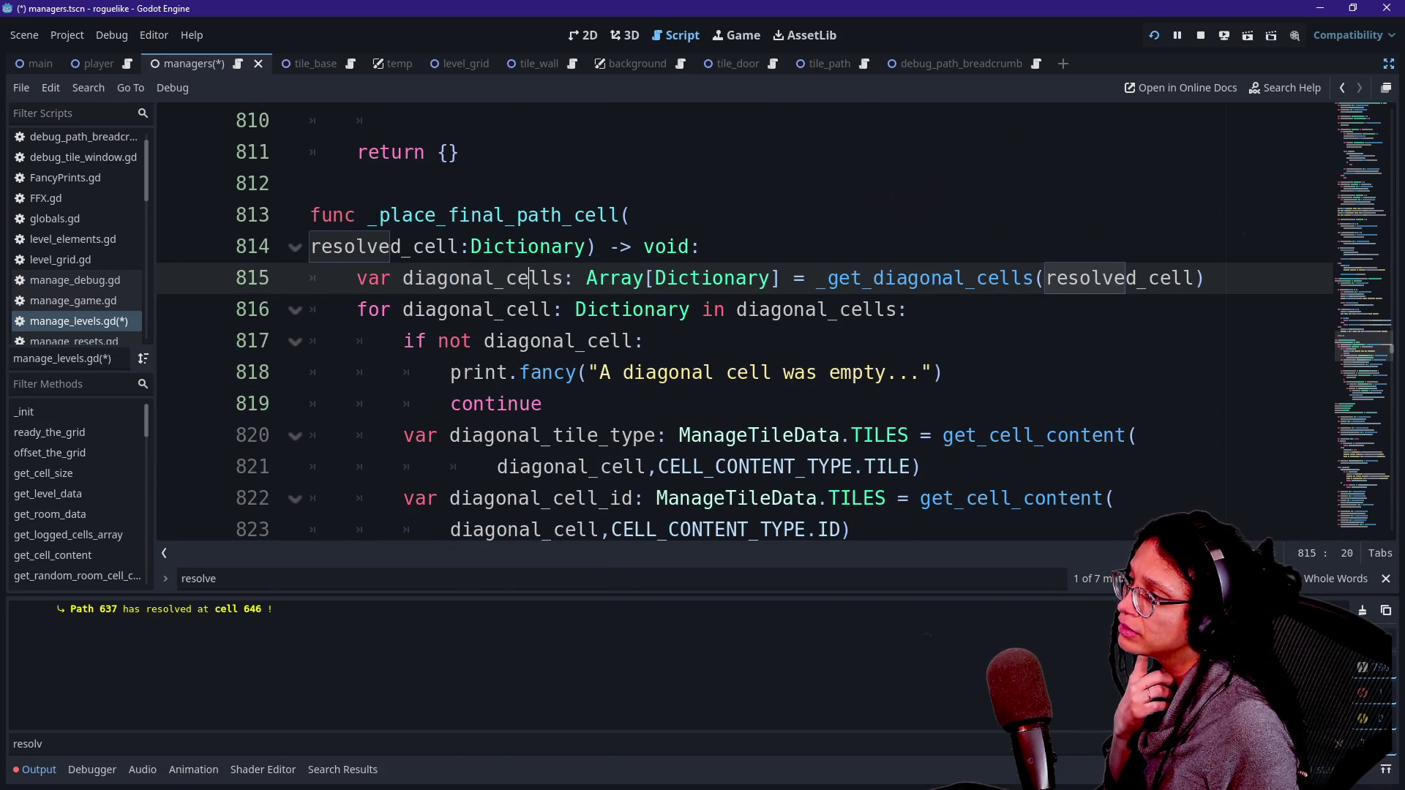
{"action": "left_click_drag", "start_coordinate": [702, 310], "coordinate": [680, 373]}
{"action": "left_click", "coordinate": [701, 373]}
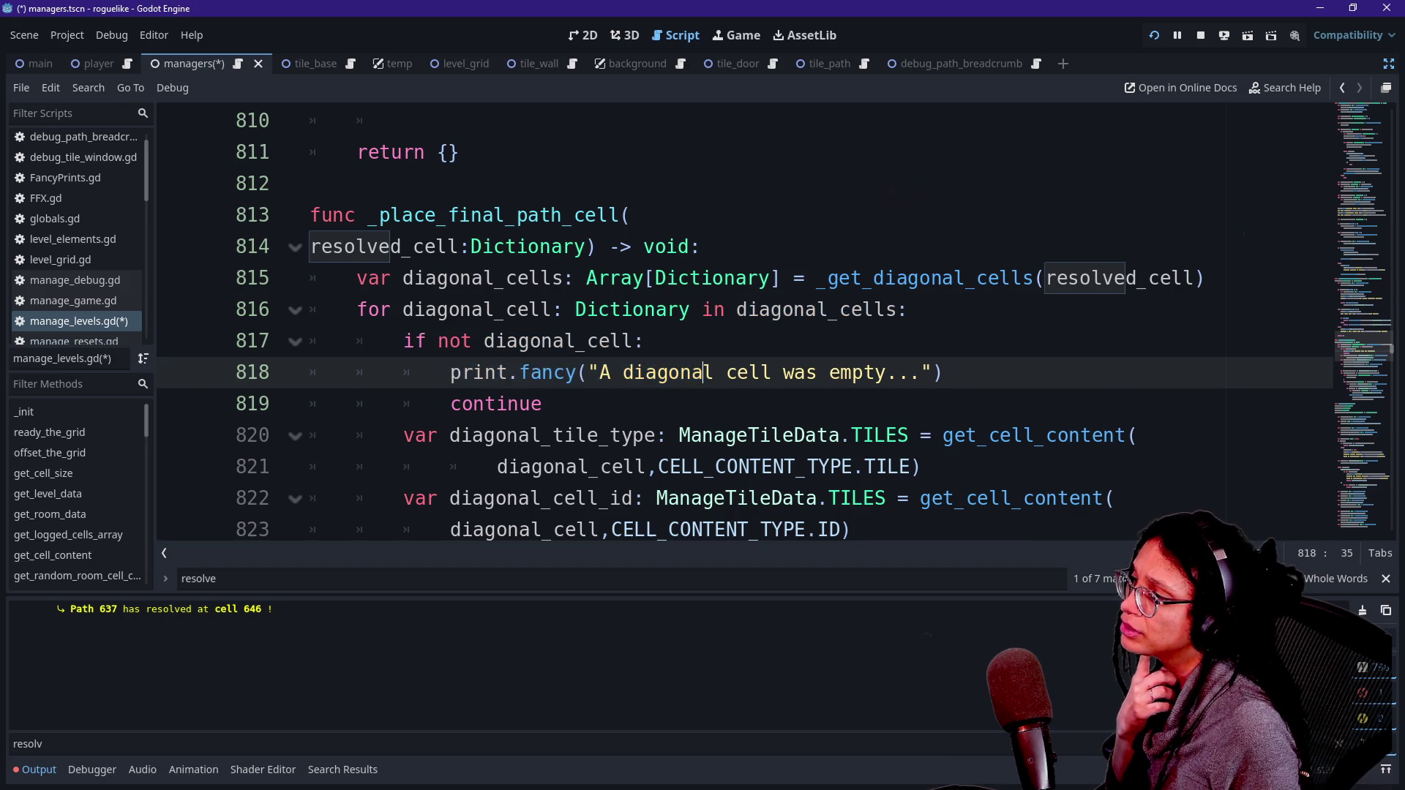
{"action": "scroll", "coordinate": [701, 372], "scroll_direction": "down", "scroll_amount": 1}
{"action": "left_click", "coordinate": [635, 372]}
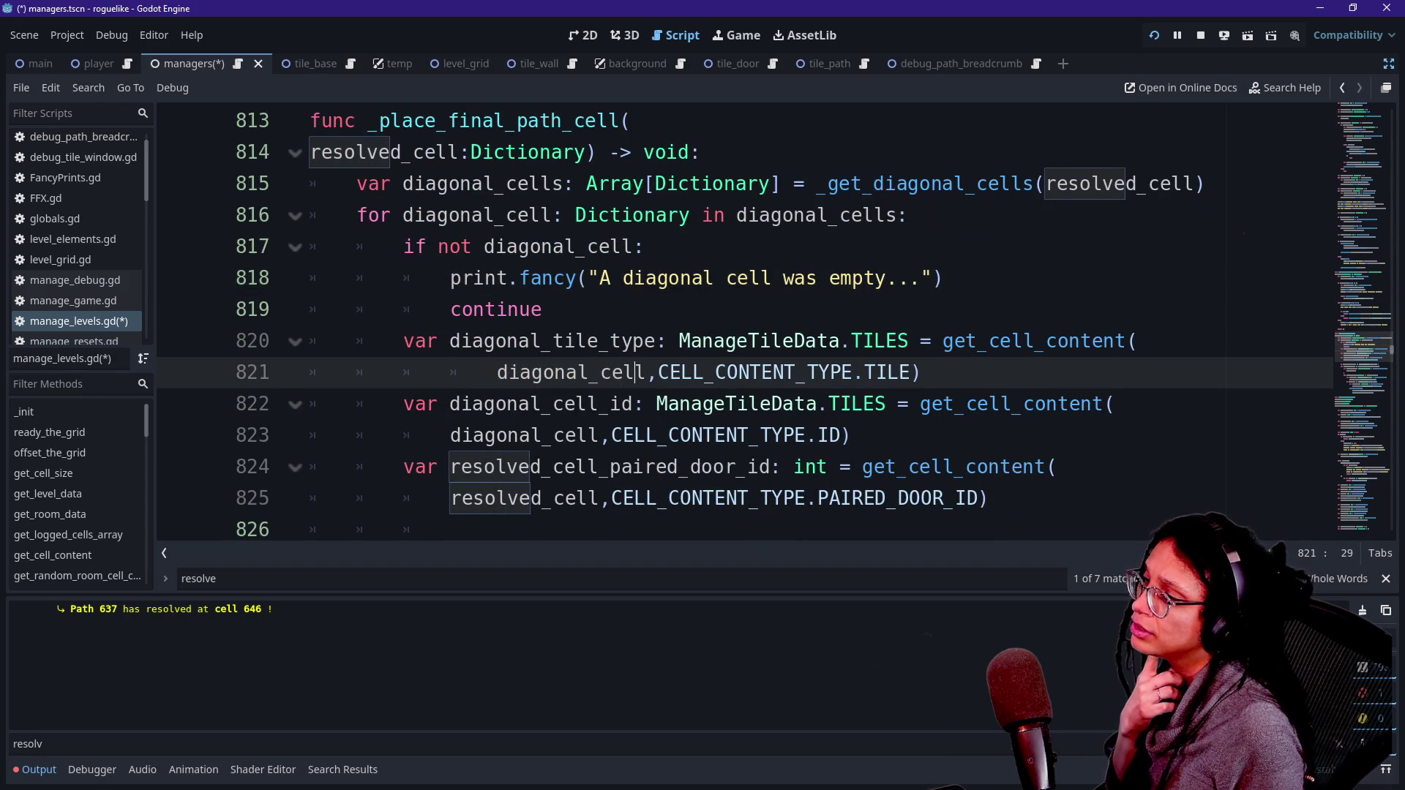
{"action": "scroll", "coordinate": [635, 373], "scroll_direction": "down", "scroll_amount": 2}
{"action": "left_click_drag", "start_coordinate": [483, 372], "coordinate": [657, 372]}
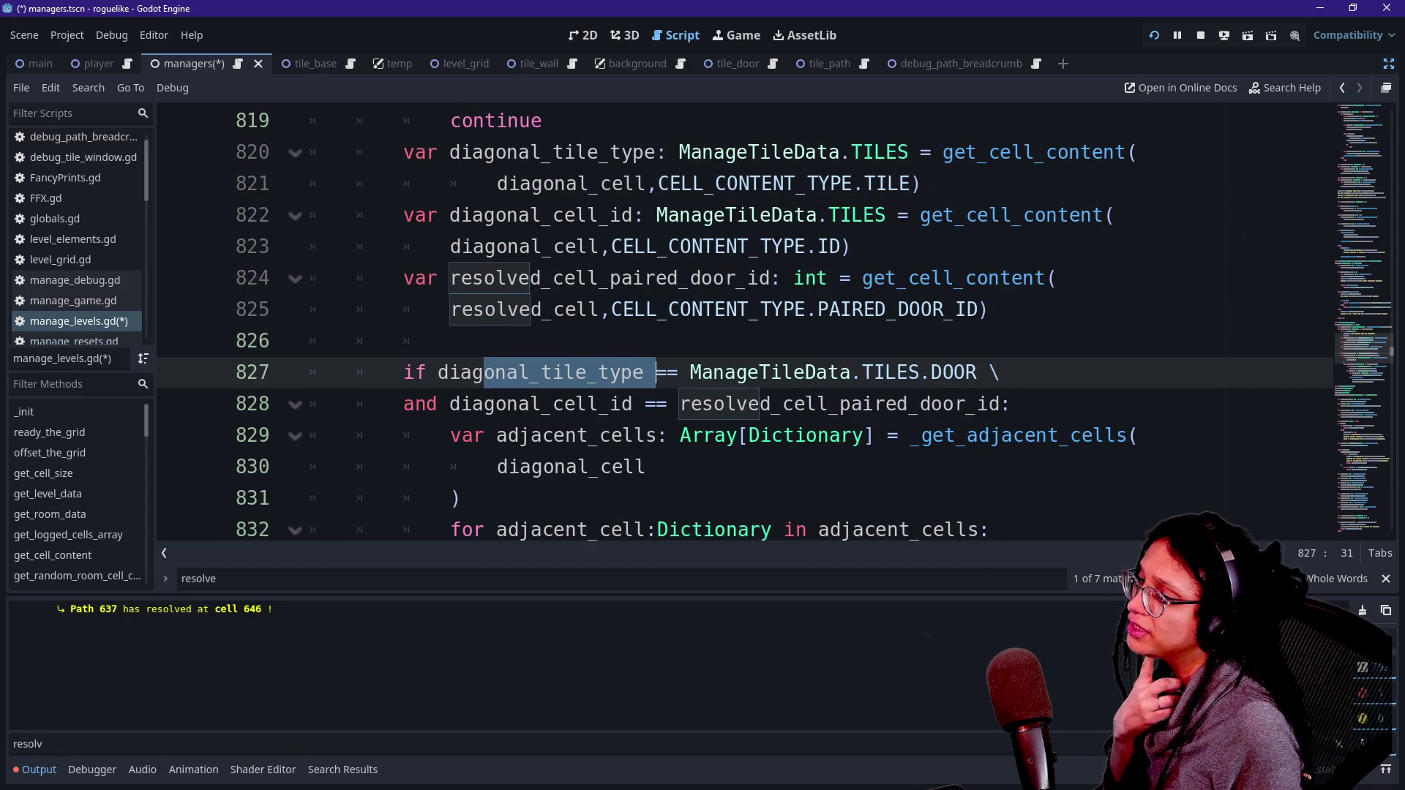
{"action": "left_click", "coordinate": [644, 467]}
{"action": "left_click_drag", "start_coordinate": [403, 373], "coordinate": [436, 404]}
{"action": "left_click", "coordinate": [911, 373]}
{"action": "scroll", "coordinate": [911, 372], "scroll_direction": "down", "scroll_amount": 2}
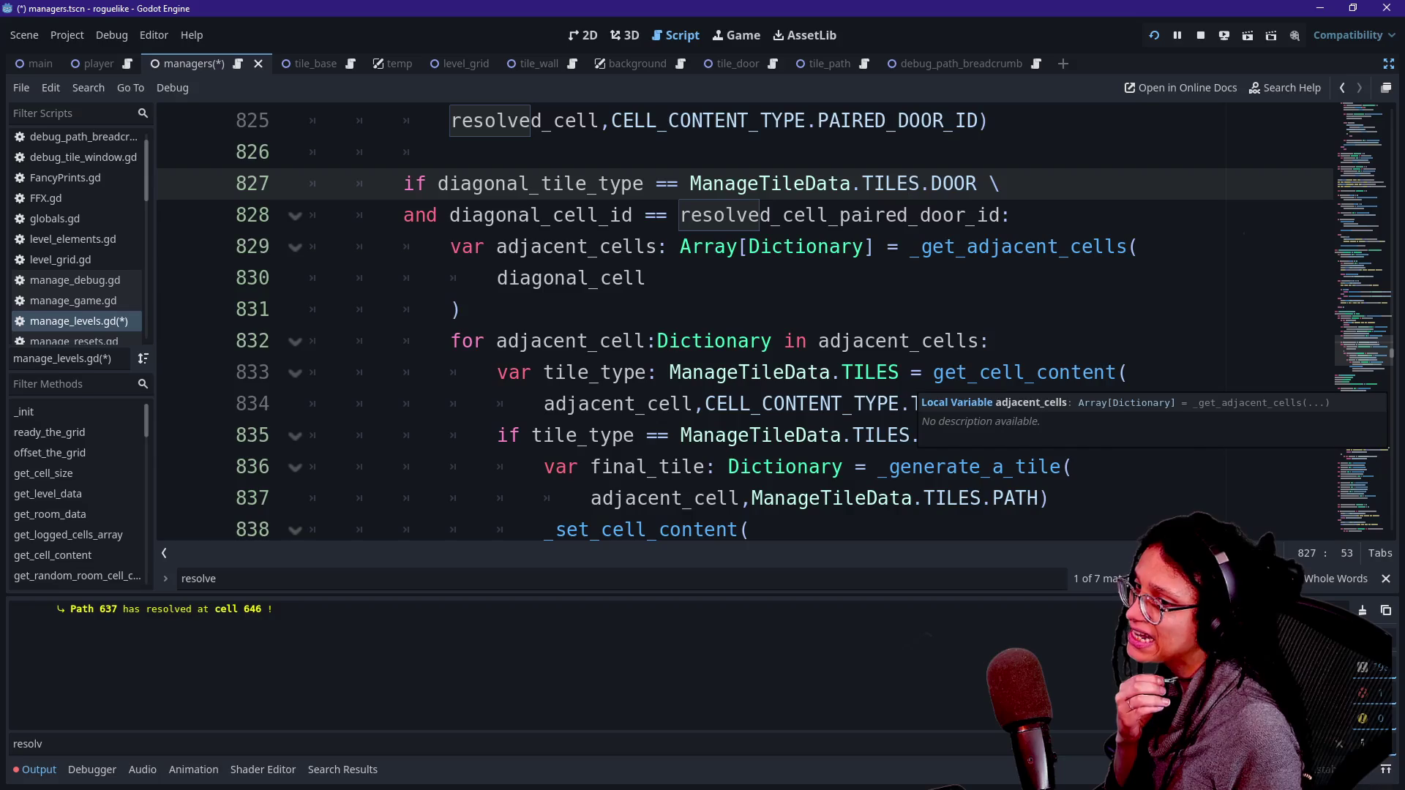
{"action": "left_click", "coordinate": [740, 404]}
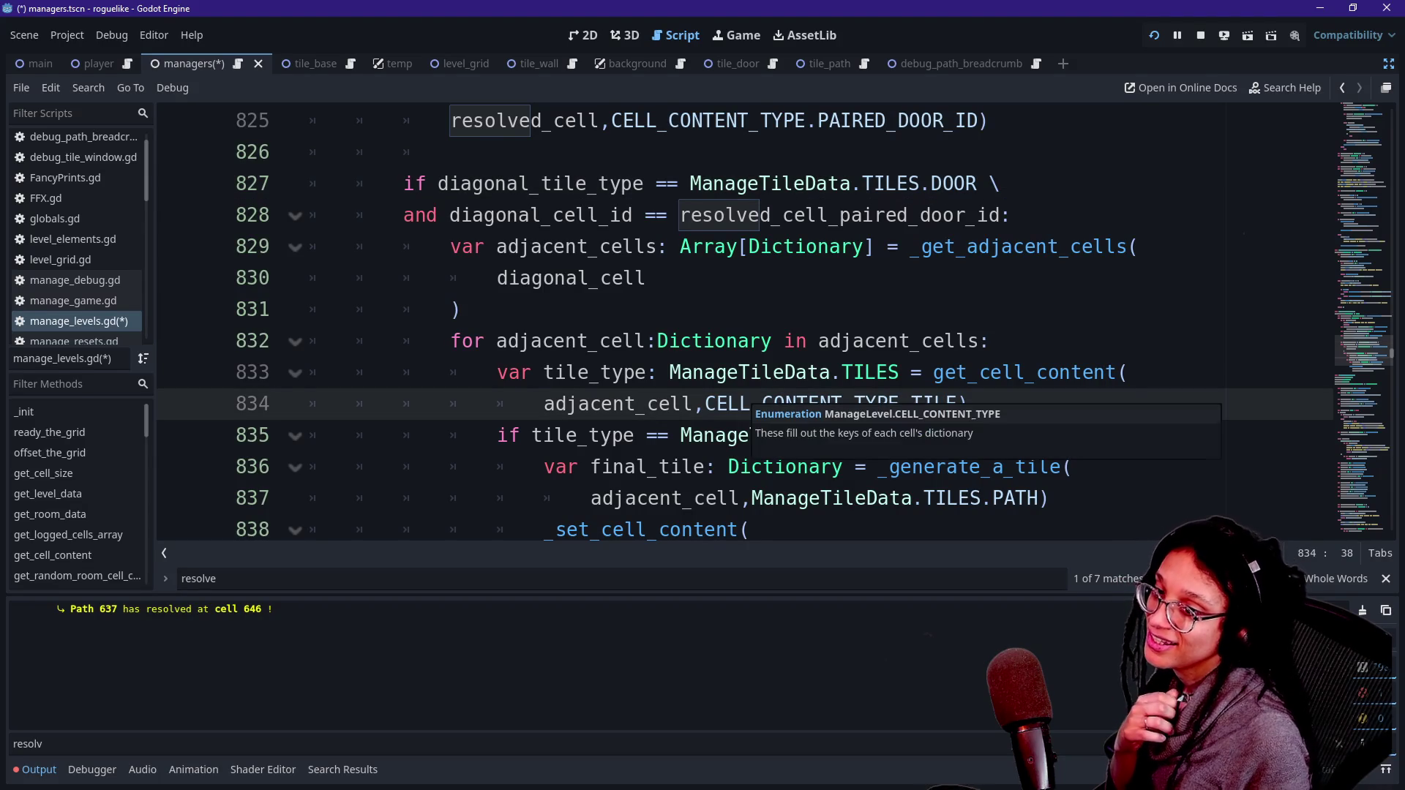
{"action": "key", "text": "Down"}
{"action": "key", "text": "Down"}
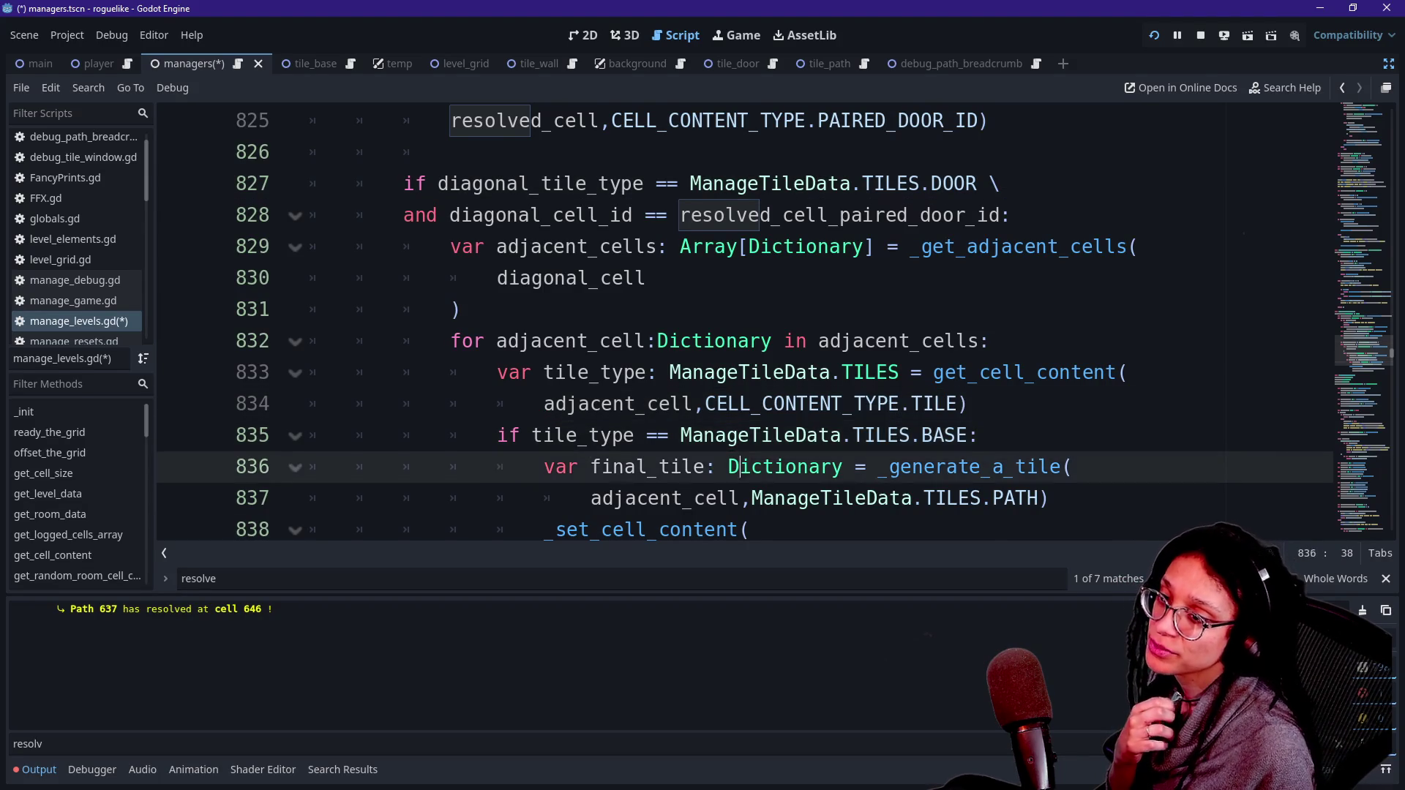
{"action": "key", "text": "Down"}
{"action": "key", "text": "Down"}
{"action": "key", "text": "Down"}
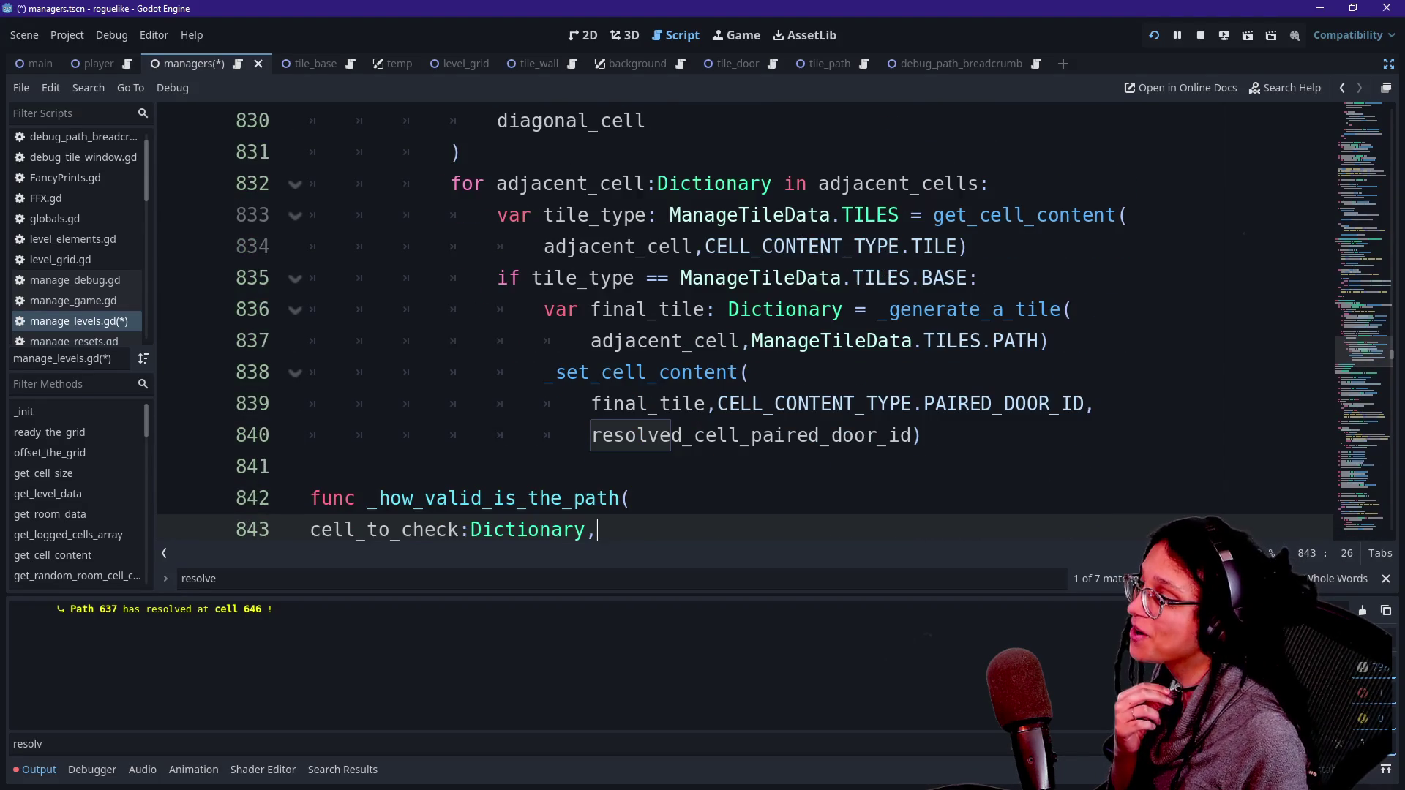
{"action": "key", "text": "Up"}
{"action": "key", "text": "Up"}
{"action": "key", "text": "Up"}
{"action": "key", "text": "Down"}
{"action": "key", "text": "Up"}
{"action": "key", "text": "Up"}
{"action": "key", "text": "Up"}
{"action": "key", "text": "Up"}
{"action": "key", "text": "Up"}
{"action": "key", "text": "Up"}
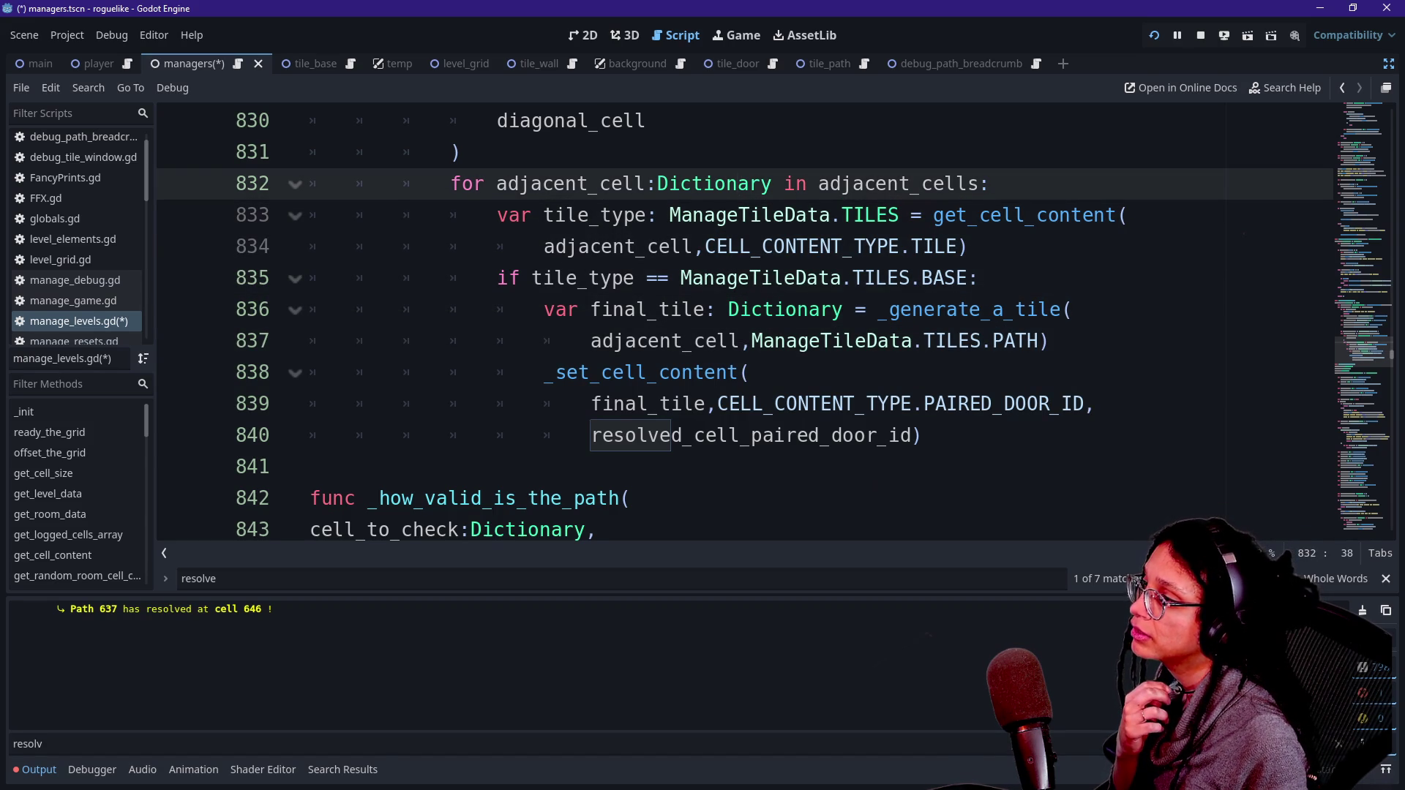
{"action": "left_click_drag", "start_coordinate": [580, 215], "coordinate": [671, 246]}
{"action": "left_click", "coordinate": [671, 246]}
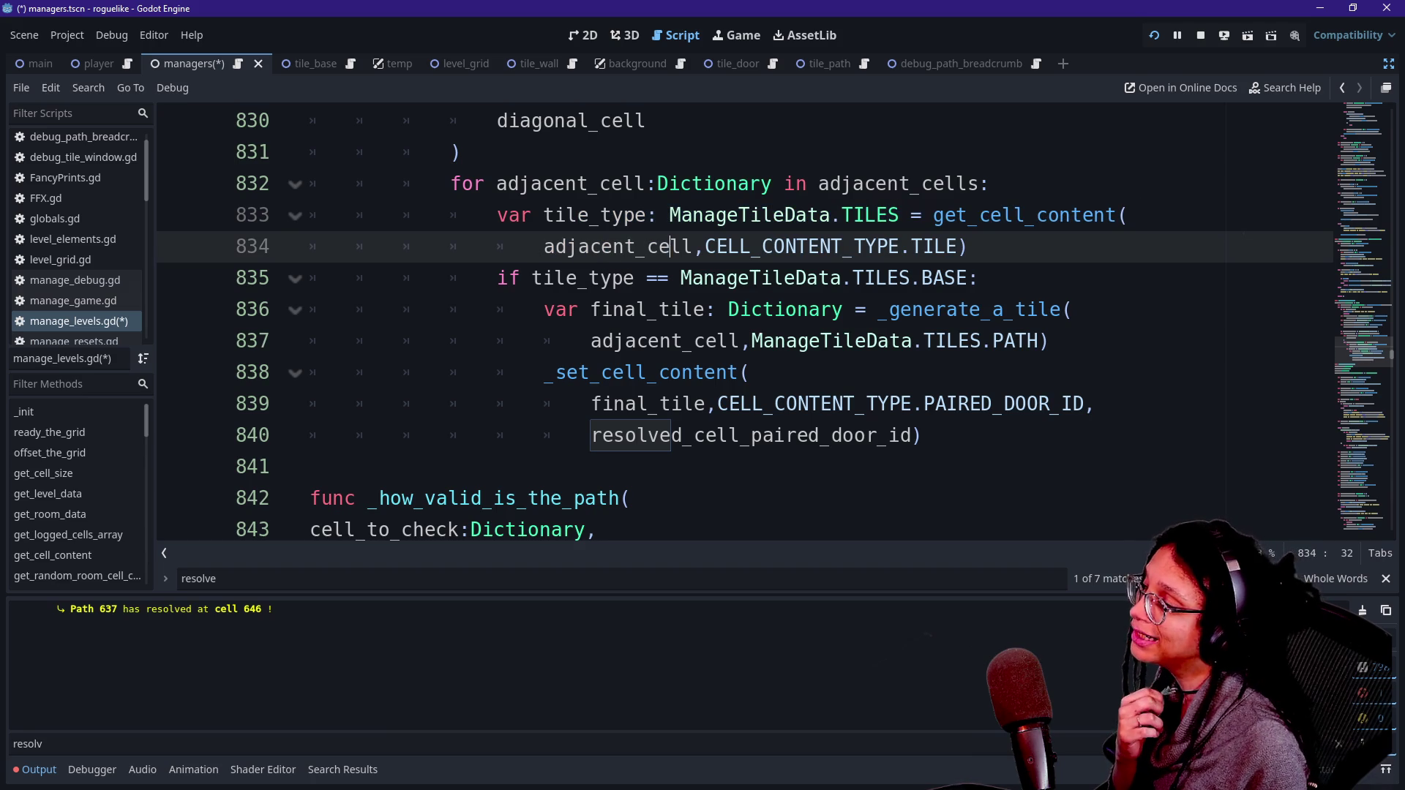
{"action": "mouse_move", "coordinate": [671, 247]}
{"action": "left_click", "coordinate": [655, 215]}
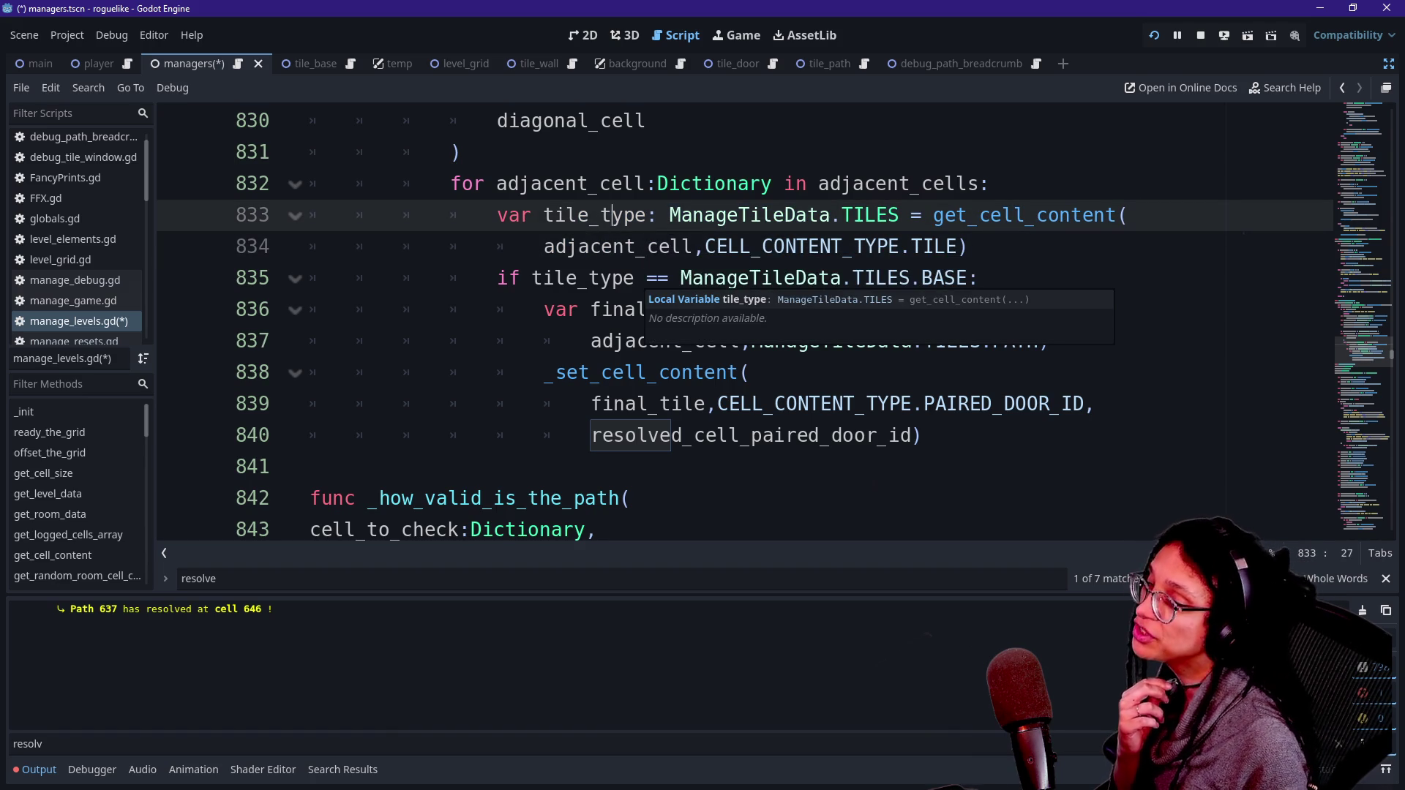
{"action": "mouse_move", "coordinate": [630, 280]}
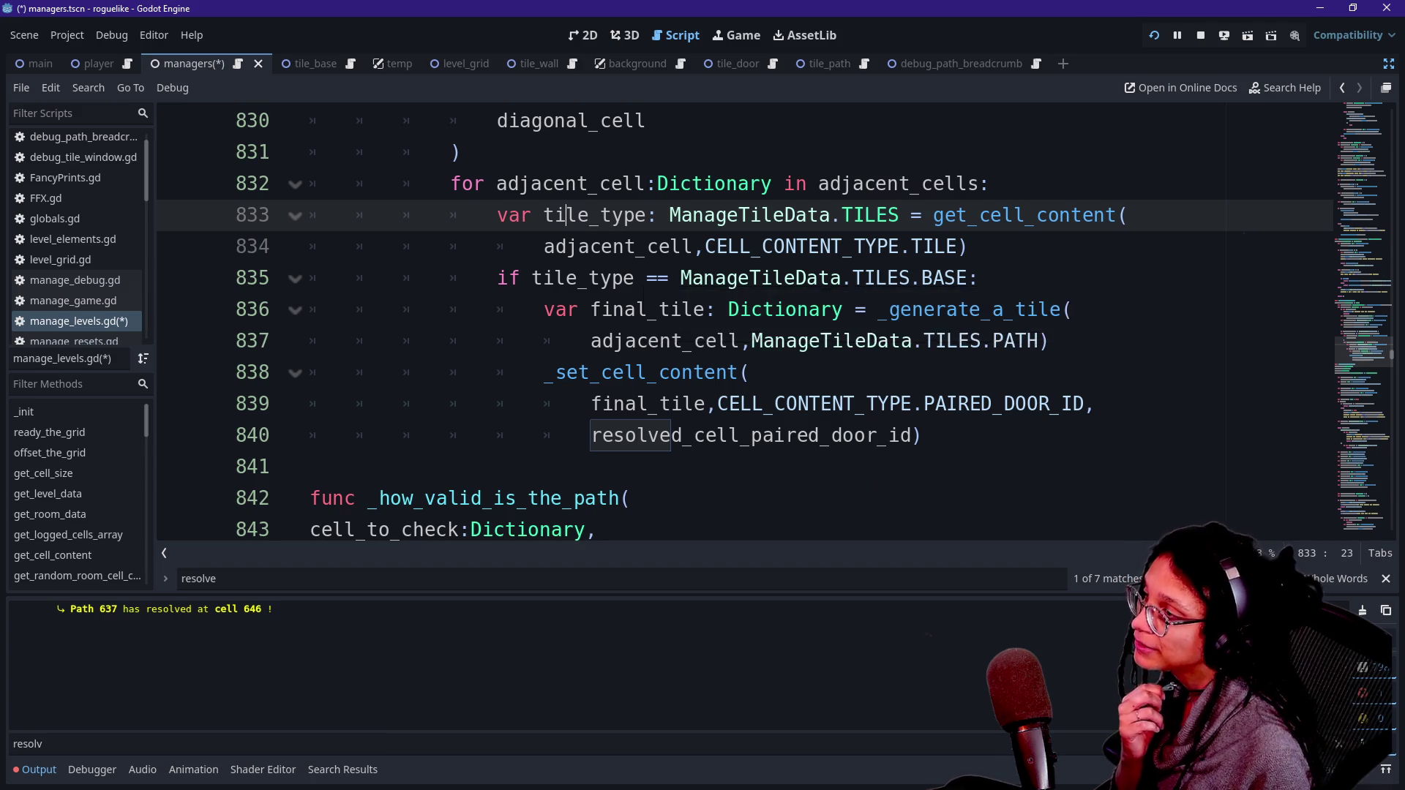
{"action": "left_click_drag", "start_coordinate": [556, 215], "coordinate": [626, 310]}
{"action": "left_click", "coordinate": [625, 310]}
{"action": "key", "text": "Down"}
{"action": "key", "text": "Down"}
{"action": "key", "text": "Up"}
{"action": "key", "text": "Up"}
{"action": "key", "text": "Up"}
{"action": "key", "text": "Up"}
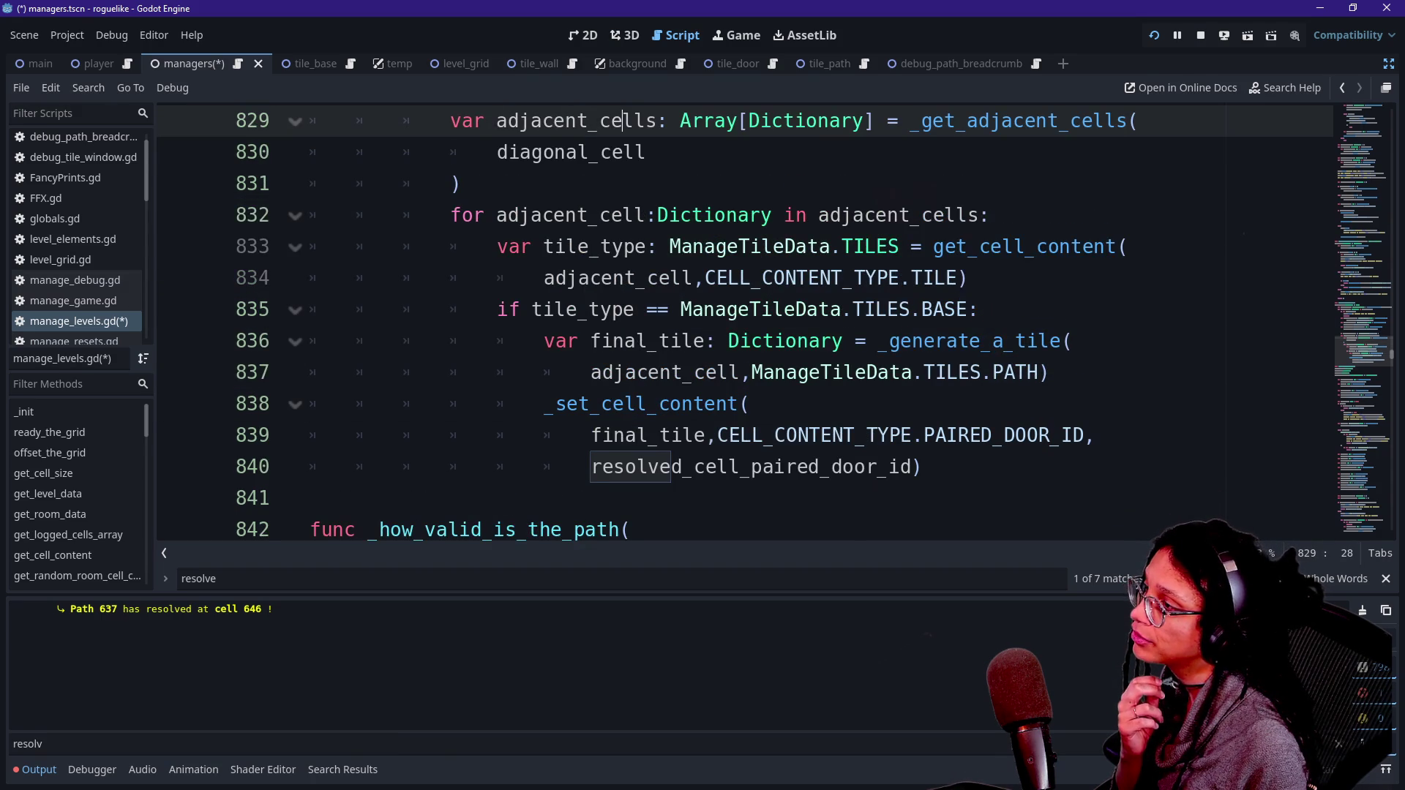
{"action": "key", "text": "Up"}
{"action": "key", "text": "Up"}
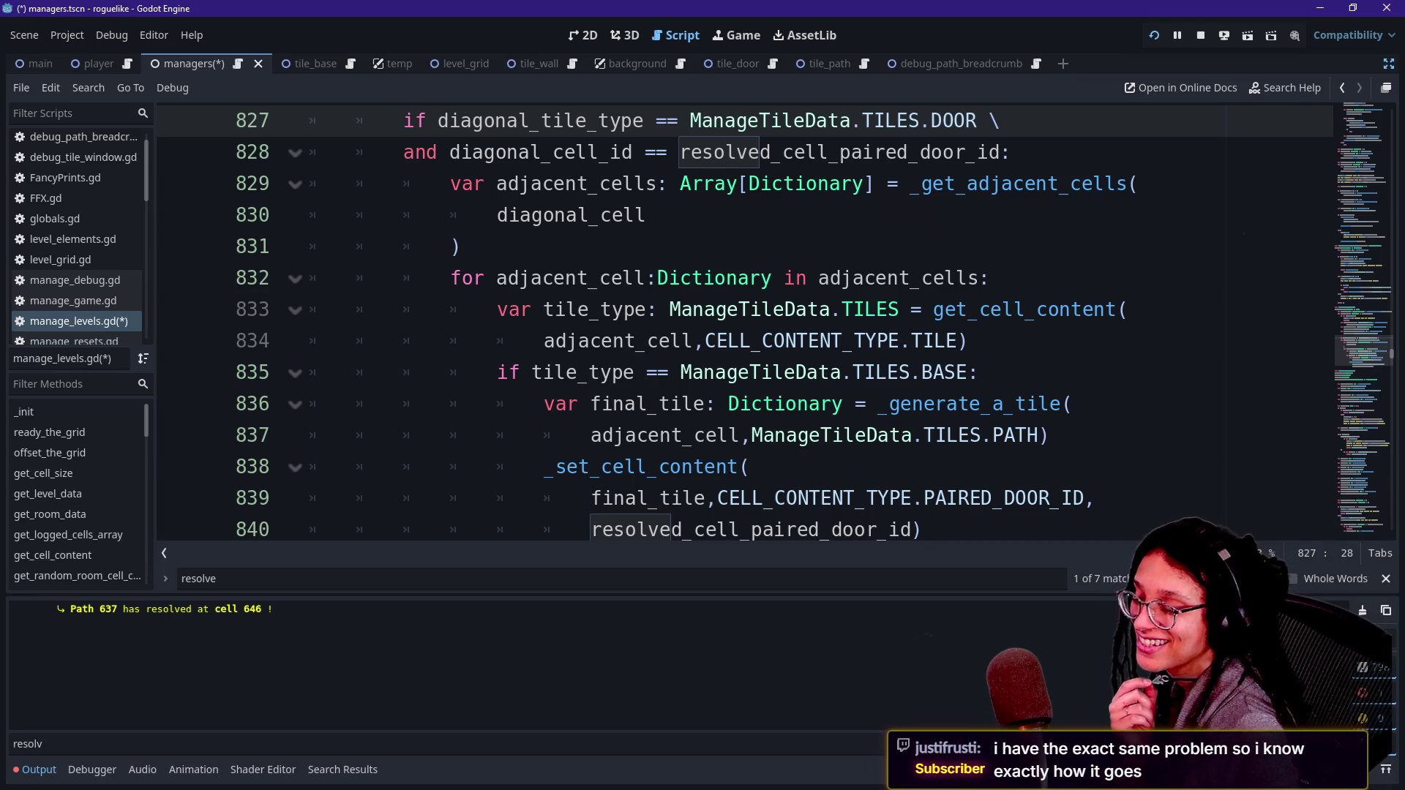
{"action": "left_click", "coordinate": [577, 373]}
{"action": "key", "text": "Down"}
{"action": "key", "text": "Down"}
{"action": "key", "text": "Down"}
{"action": "key", "text": "Down"}
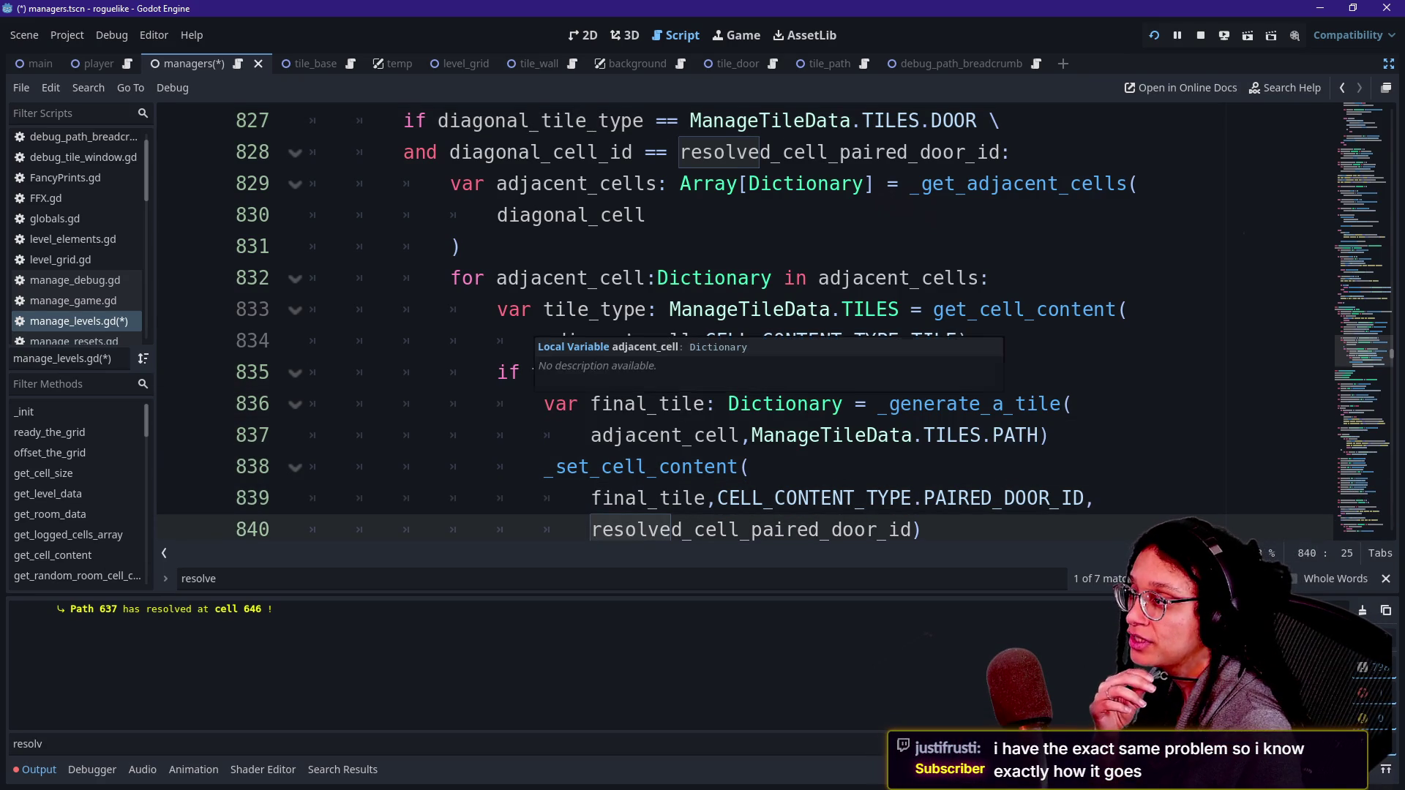
{"action": "key", "text": "ctrl+z"}
{"action": "key", "text": "ctrl+z"}
{"action": "key", "text": "ctrl+z"}
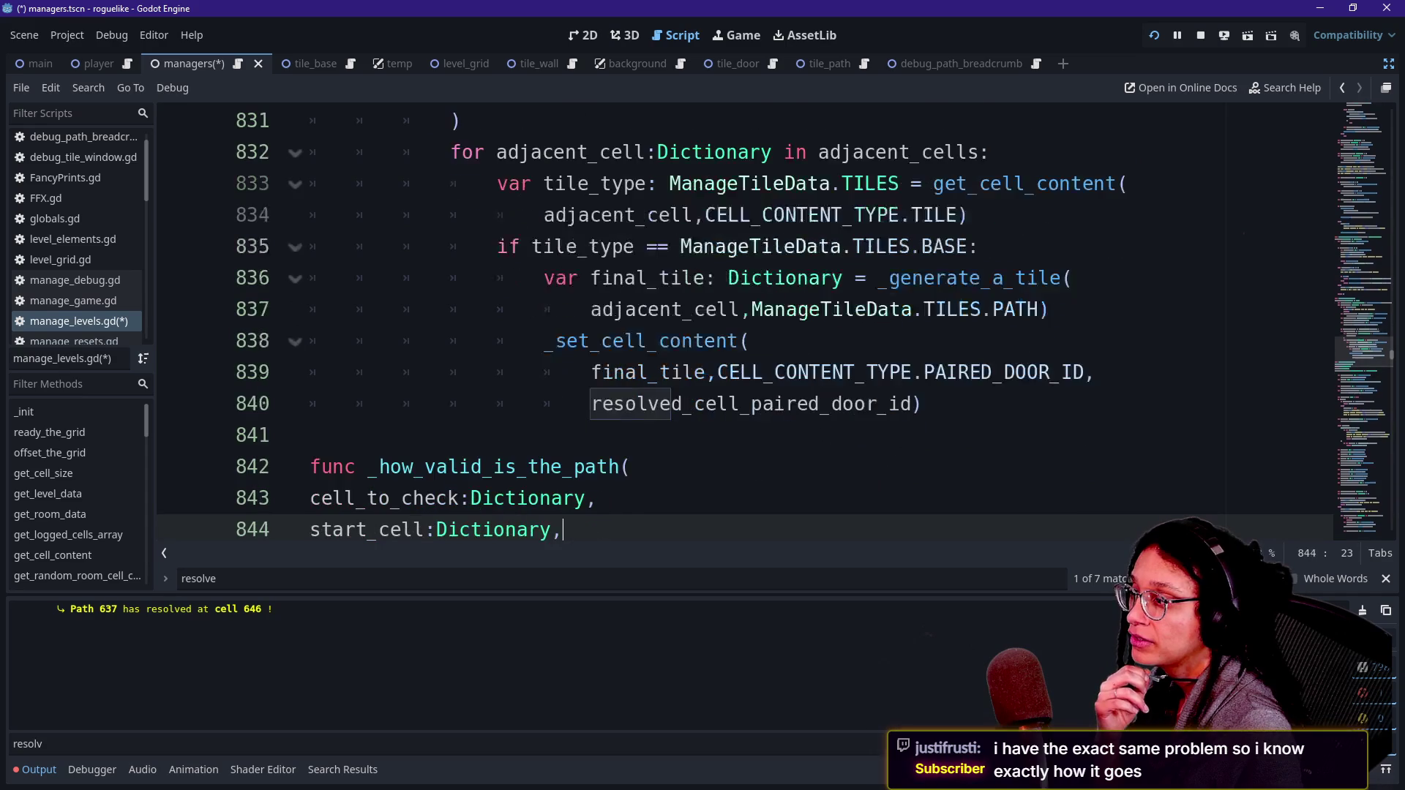
{"action": "key", "text": "ctrl+z"}
{"action": "key", "text": "ctrl+z"}
{"action": "key", "text": "ctrl+z"}
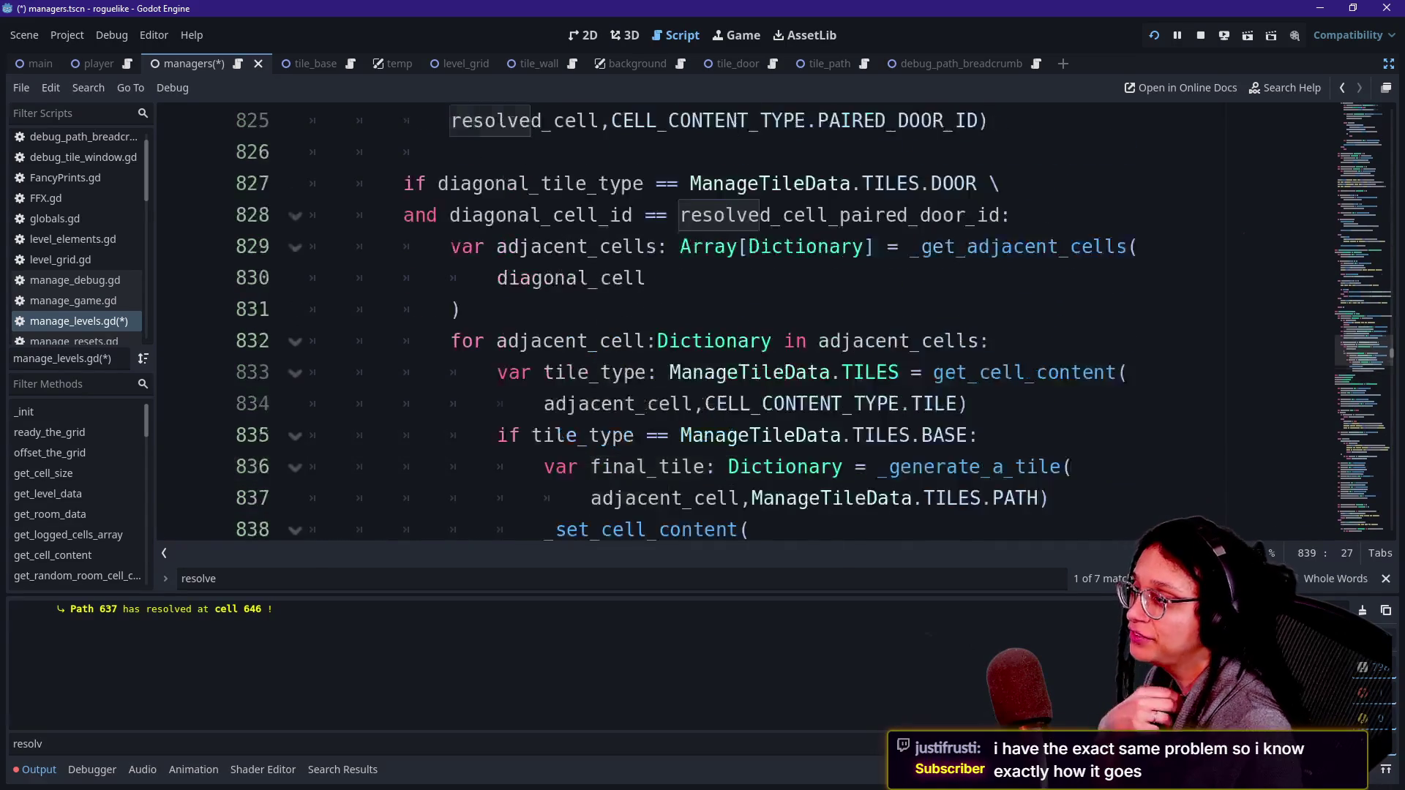
Step: Search manage_levels.gd for '_place_' and step through its matches
{"action": "scroll", "coordinate": [732, 322], "scroll_direction": "up", "scroll_amount": 4}
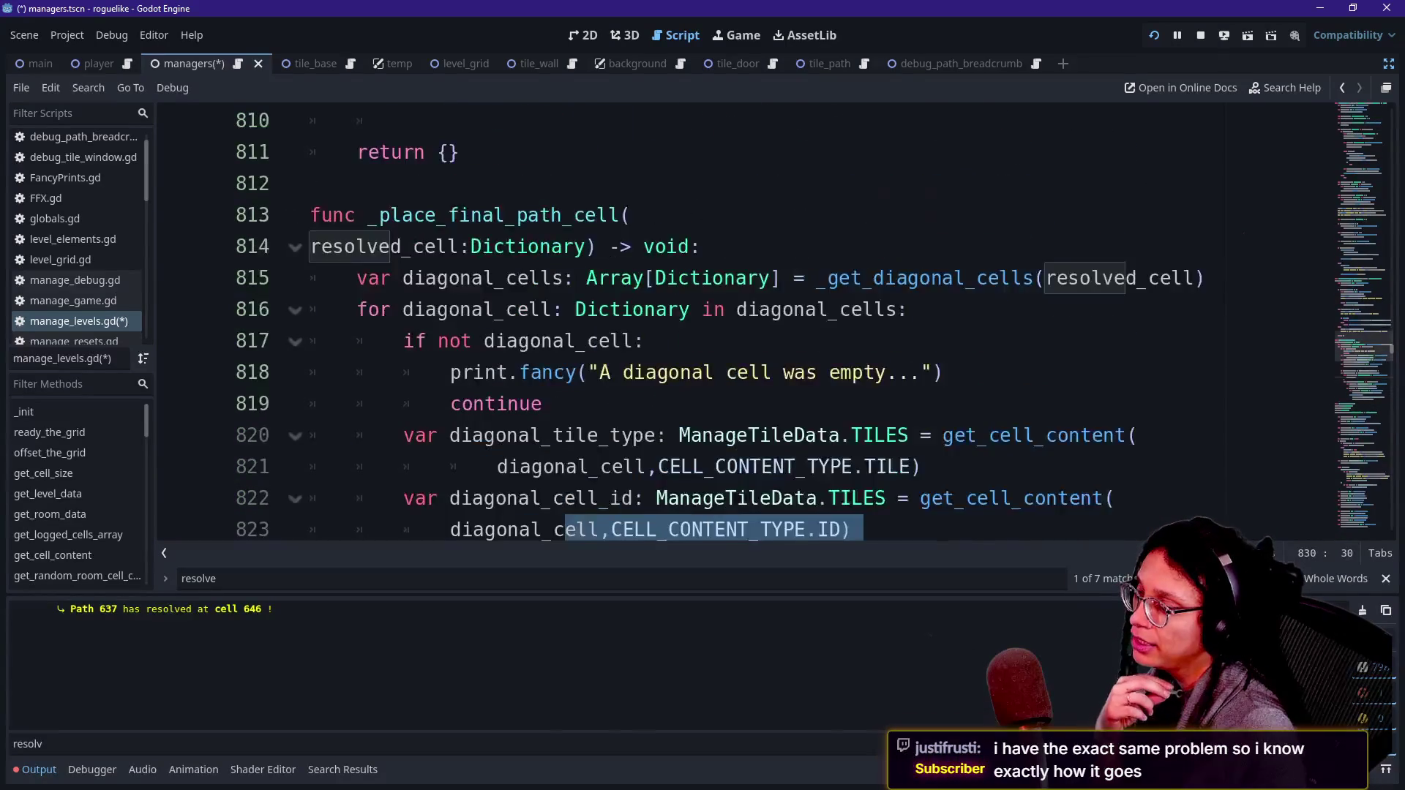
{"action": "left_click", "coordinate": [543, 404]}
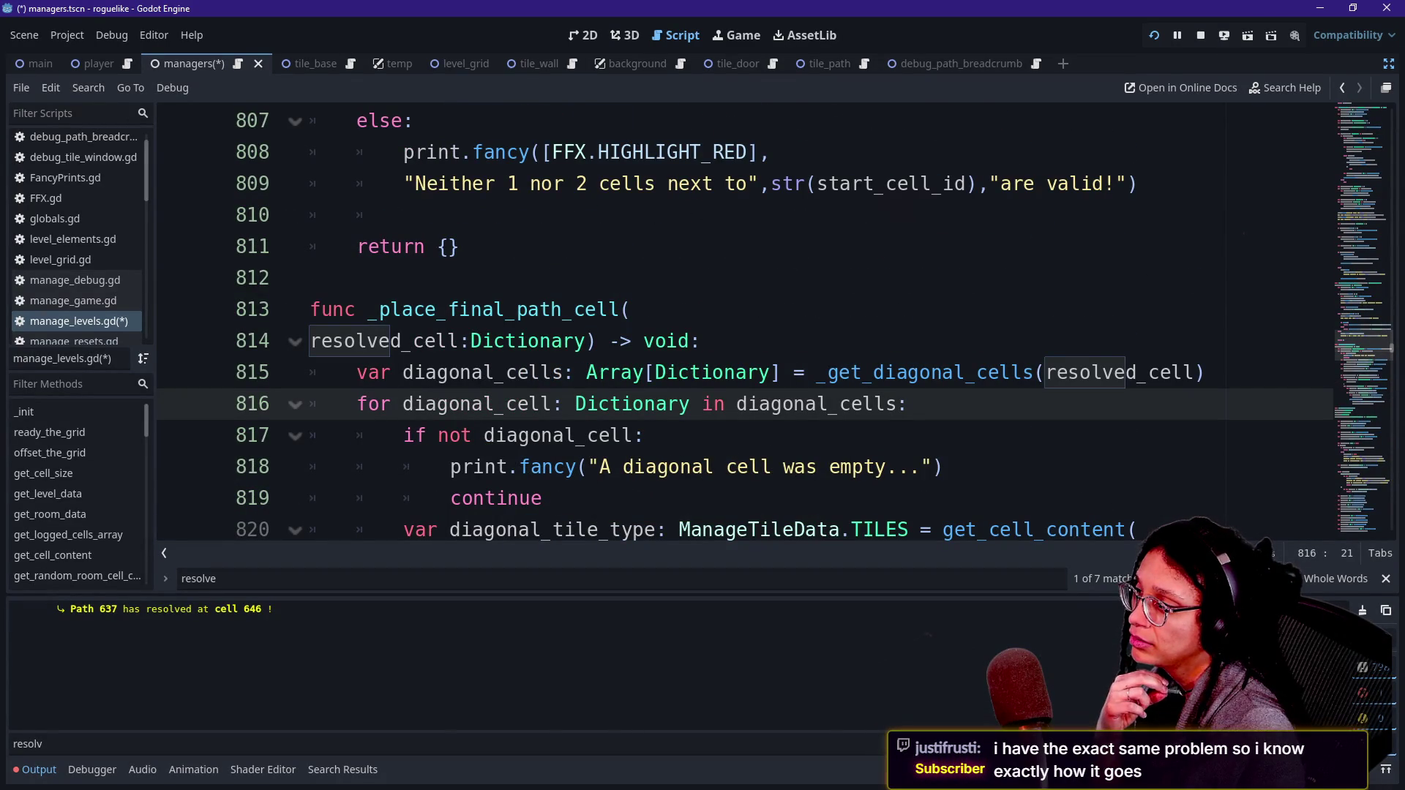
{"action": "scroll", "coordinate": [543, 404], "scroll_direction": "up", "scroll_amount": 1}
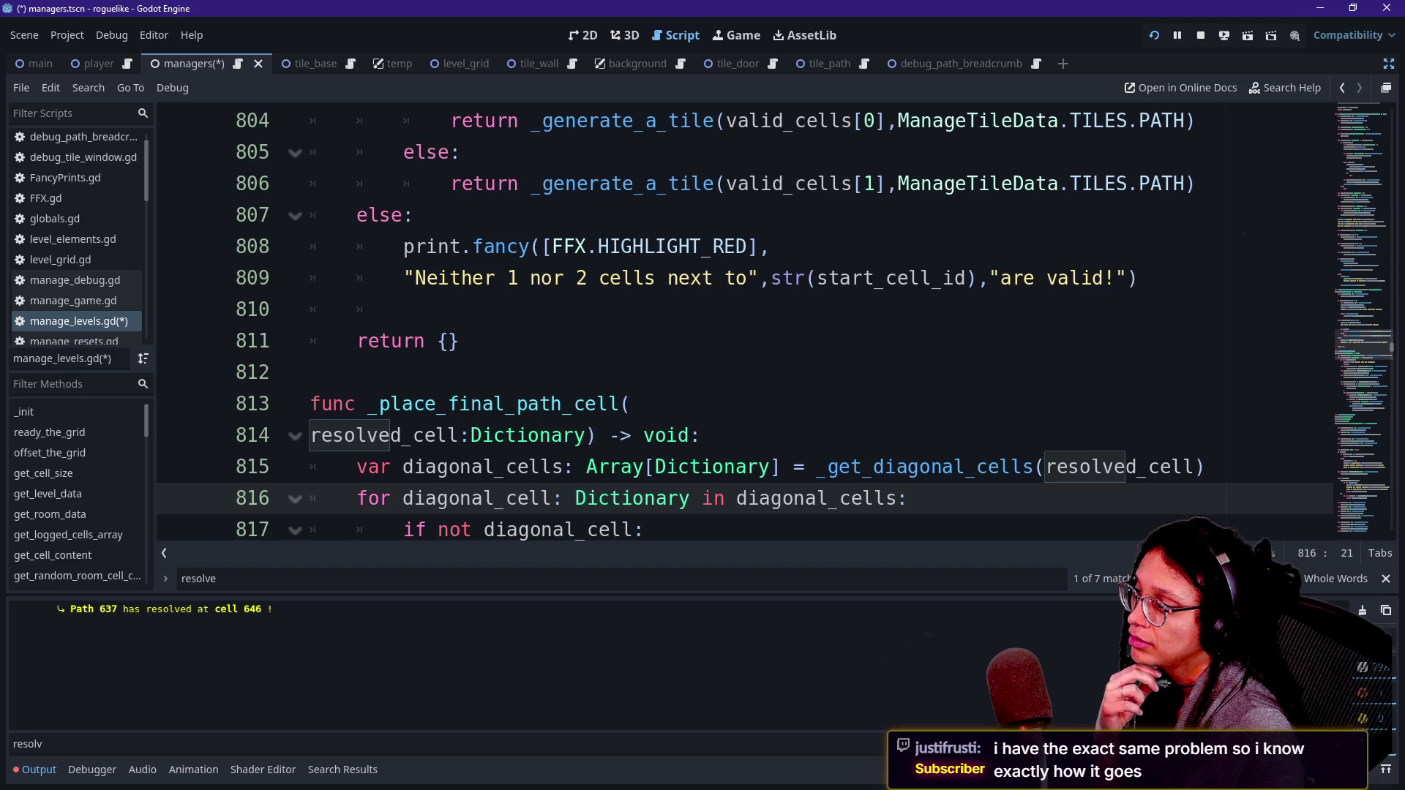
{"action": "triple_click", "coordinate": [275, 579]}
{"action": "type", "text": "_"}
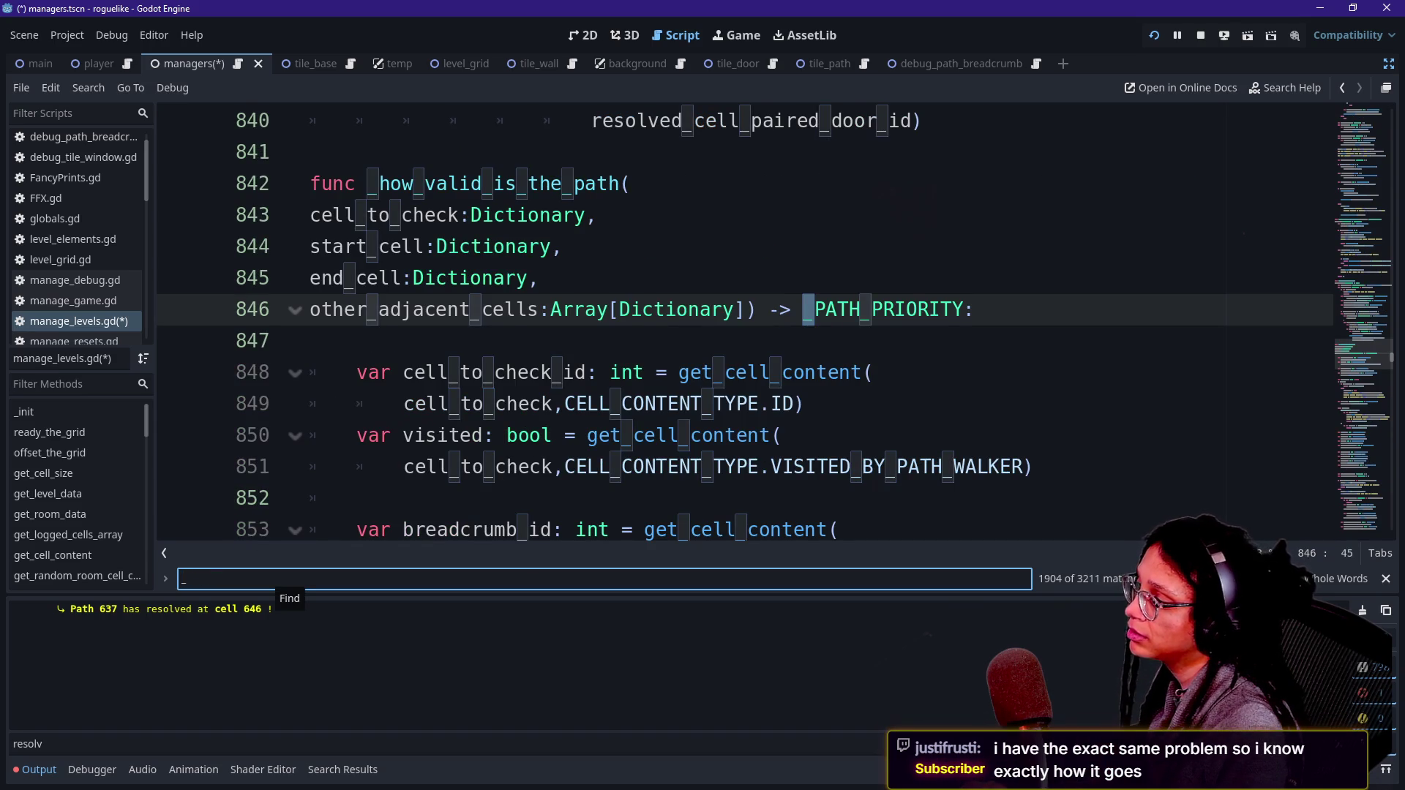
{"action": "type", "text": "place_"}
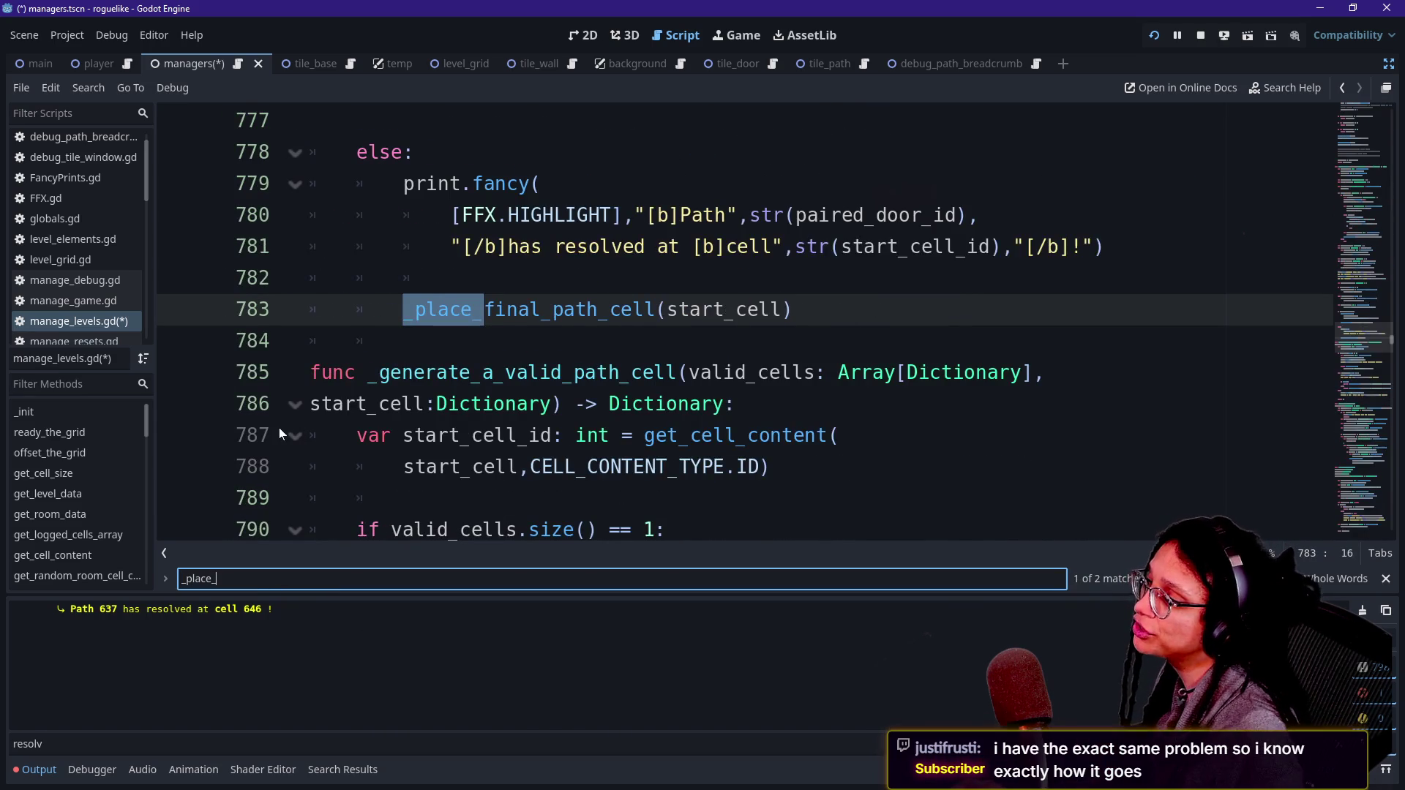
{"action": "key", "text": "Return"}
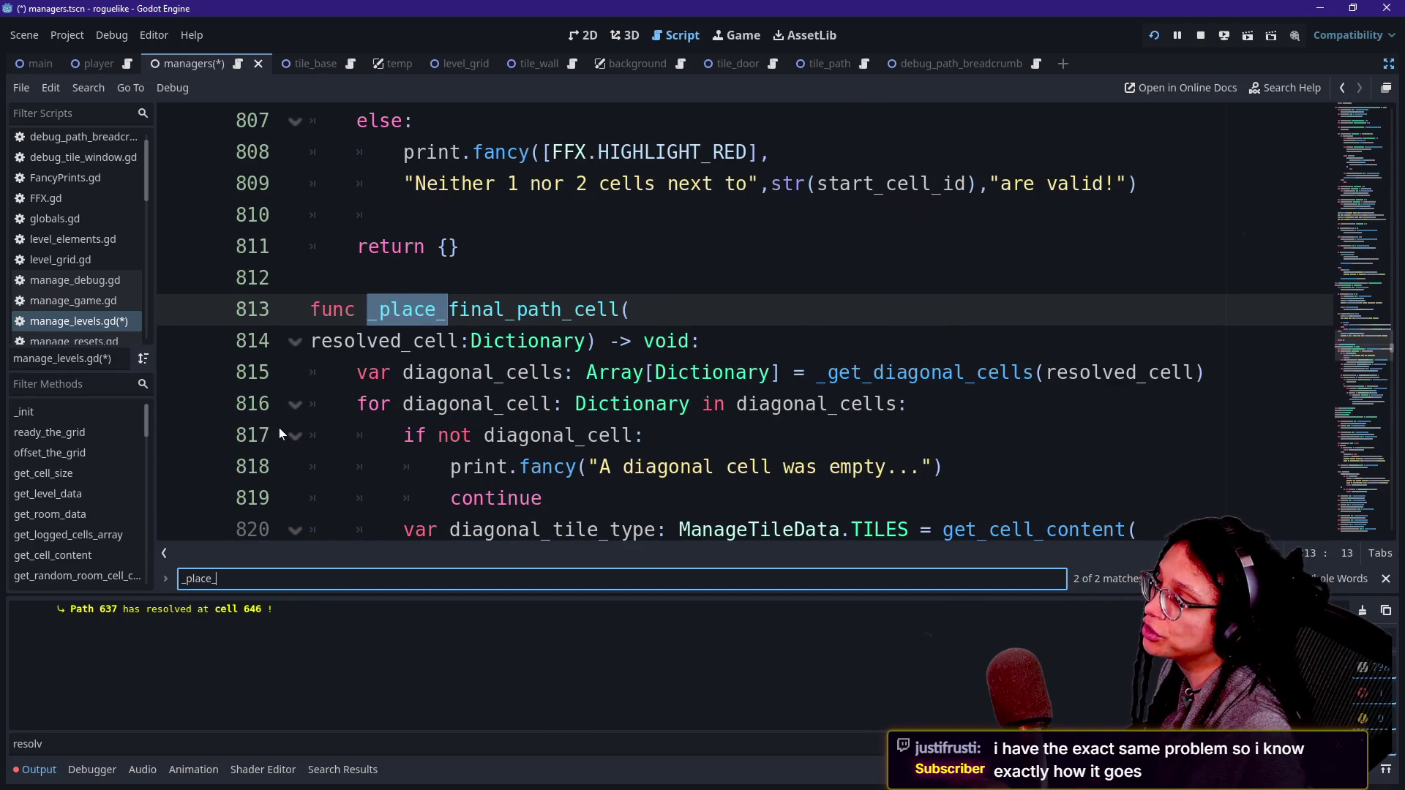
{"action": "key", "text": "Return"}
Step: Return to the _place_final_path_cell call on line 783 and collapse the Output panel
{"action": "scroll", "coordinate": [744, 322], "scroll_direction": "up", "scroll_amount": 1}
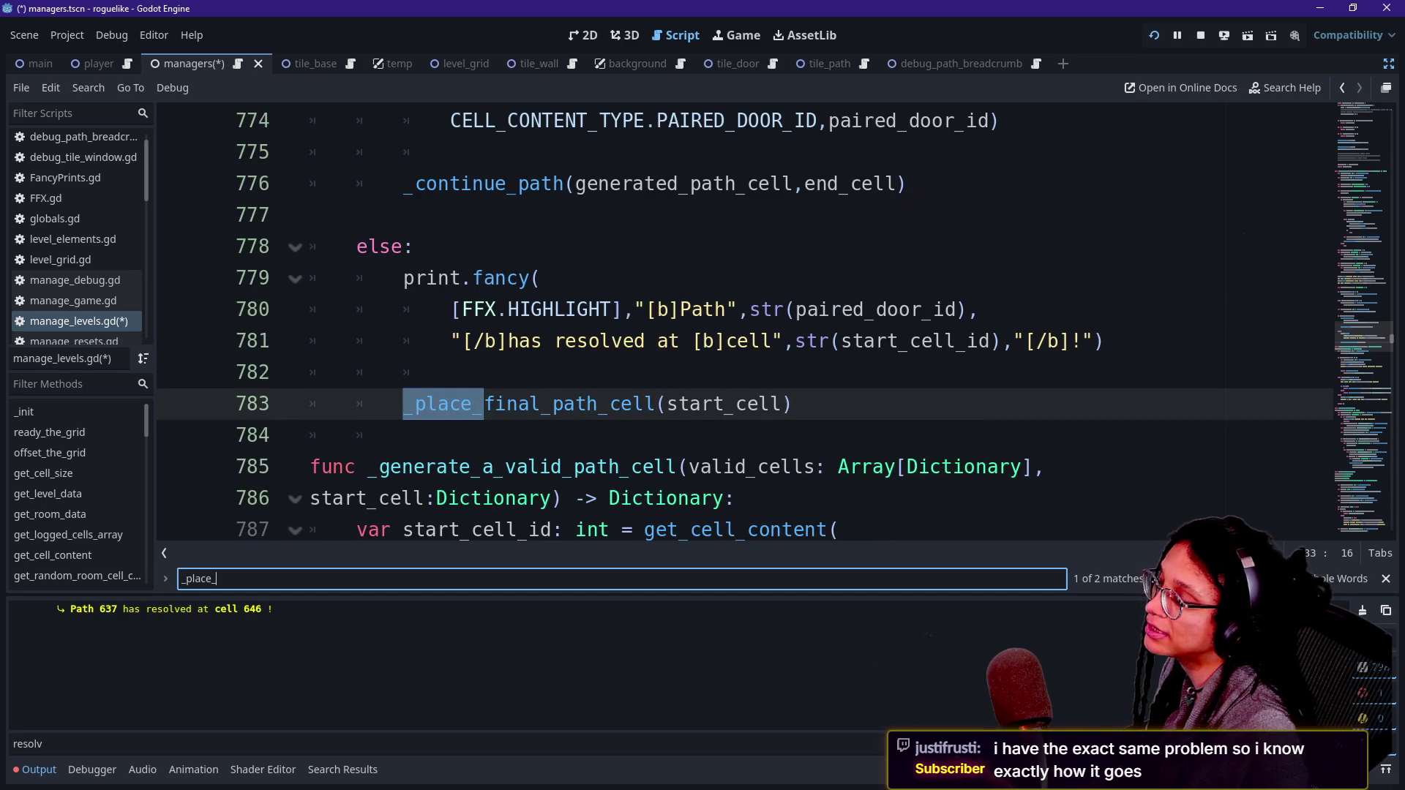
{"action": "left_click", "coordinate": [792, 404]}
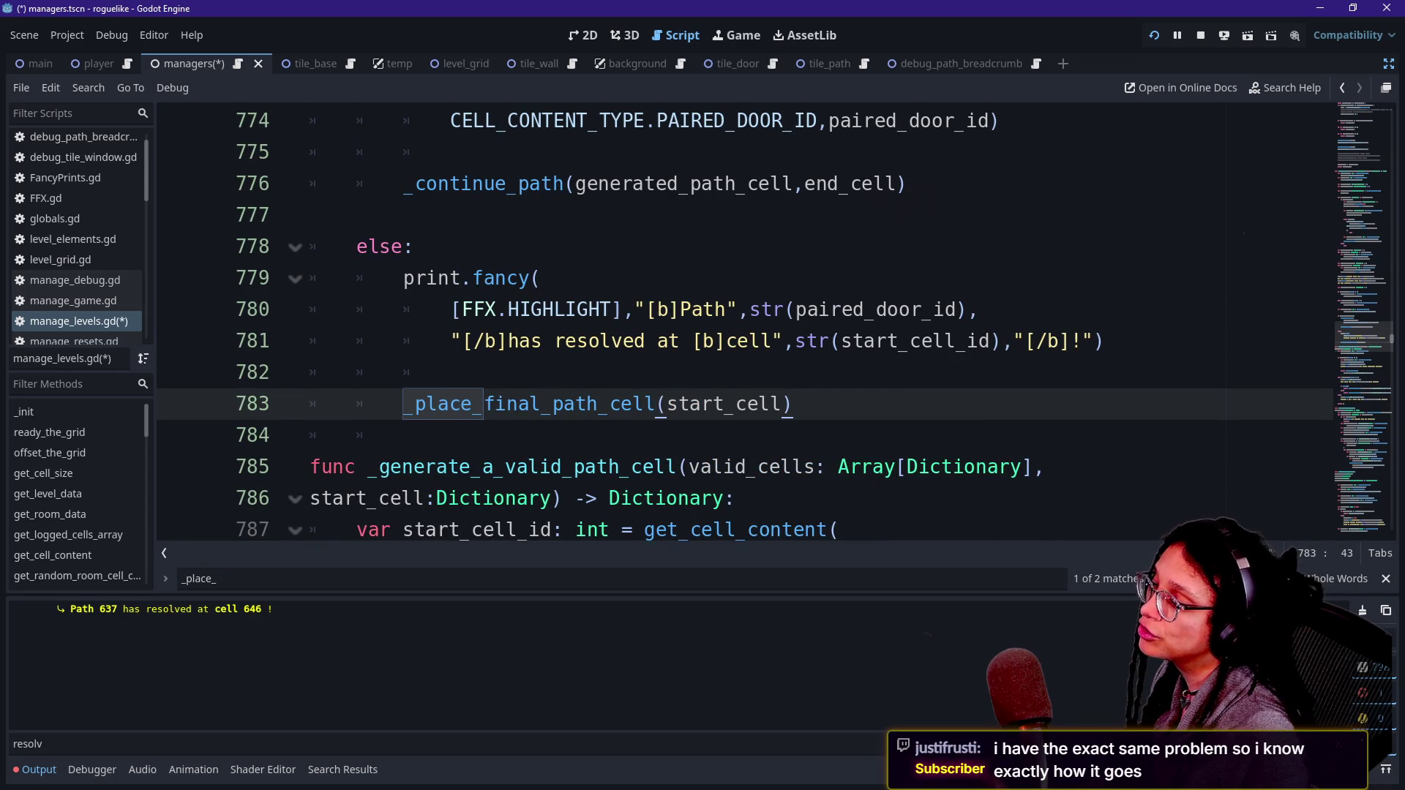
{"action": "left_click", "coordinate": [586, 408], "text": "ctrl"}
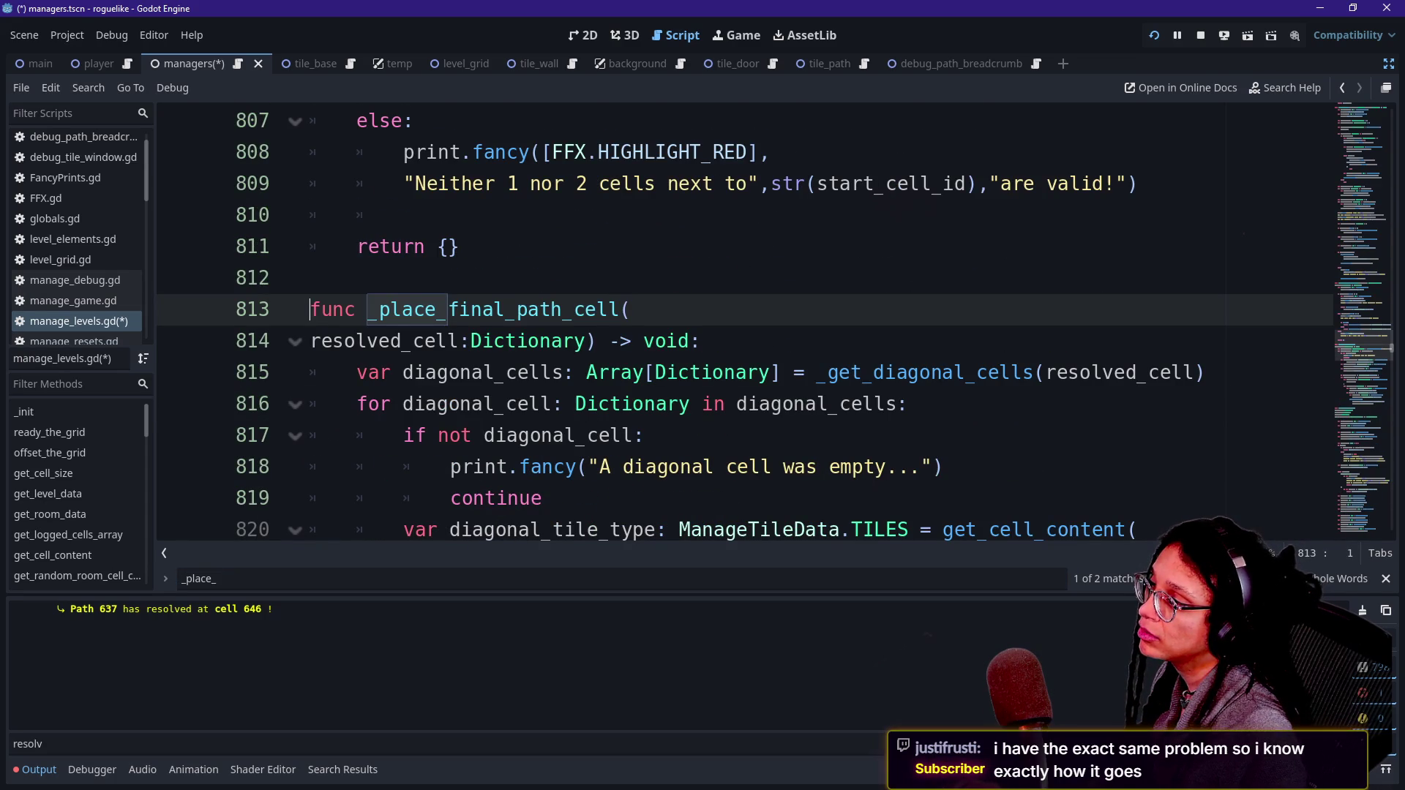
{"action": "left_click", "coordinate": [401, 341]}
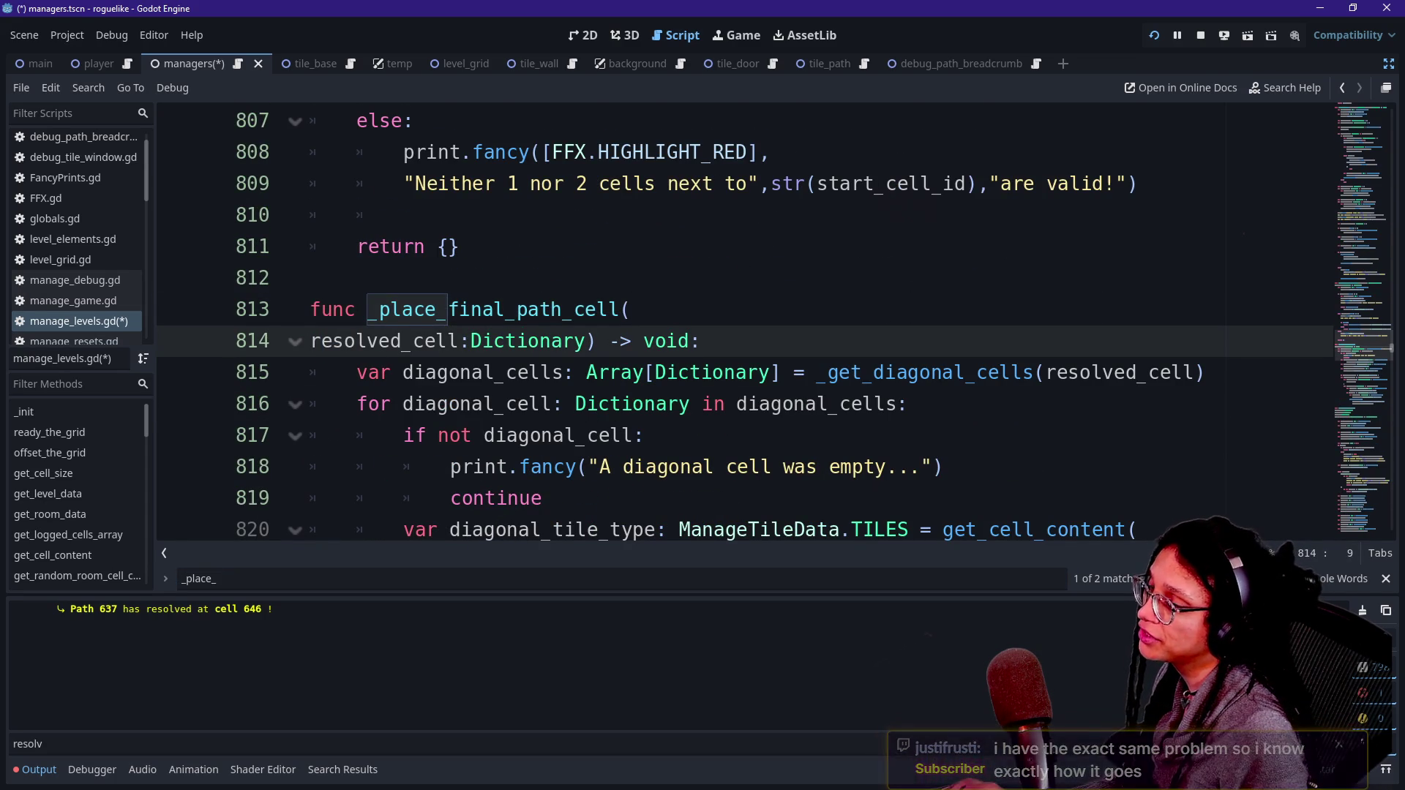
{"action": "key", "text": "ctrl+f"}
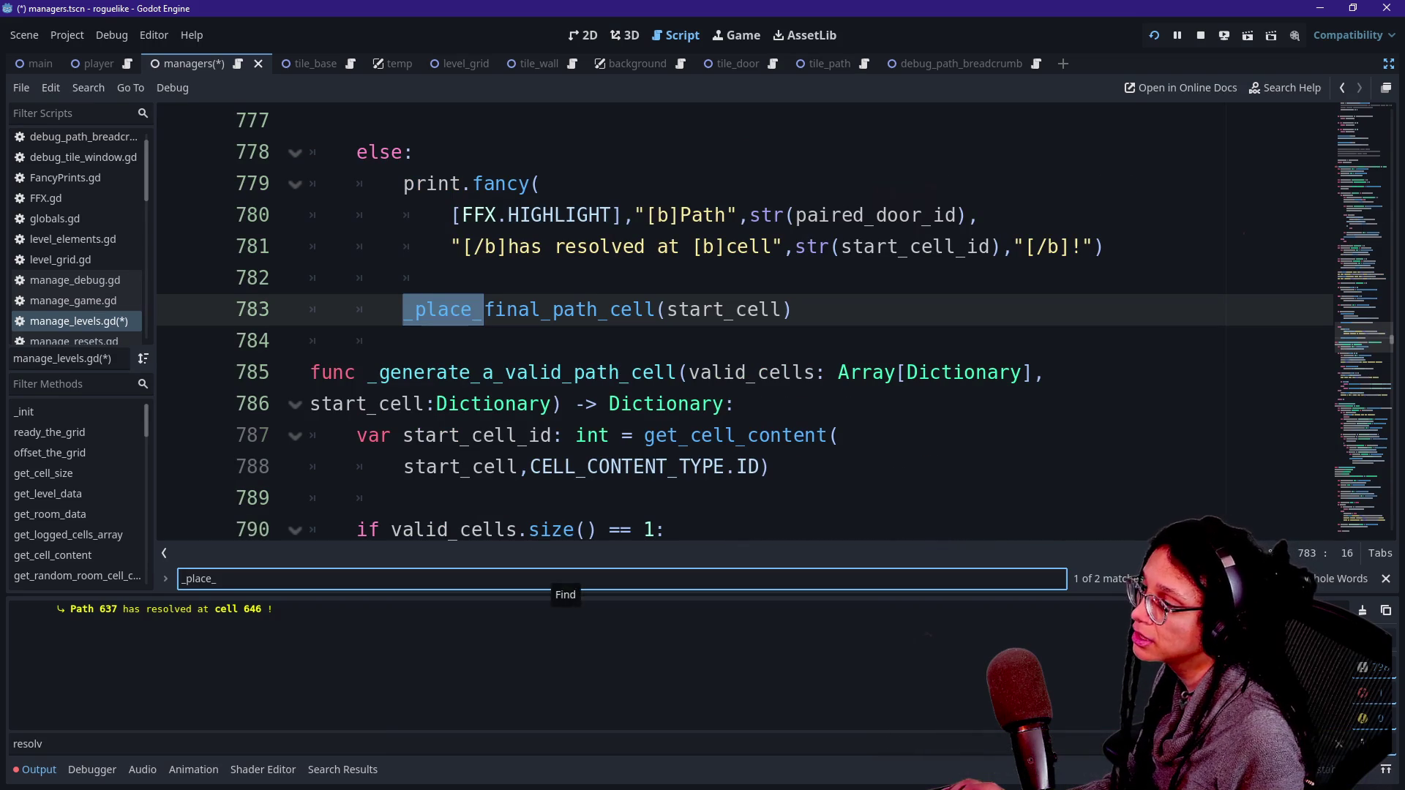
{"action": "scroll", "coordinate": [659, 330], "scroll_direction": "up", "scroll_amount": 1}
{"action": "left_click", "coordinate": [681, 308]}
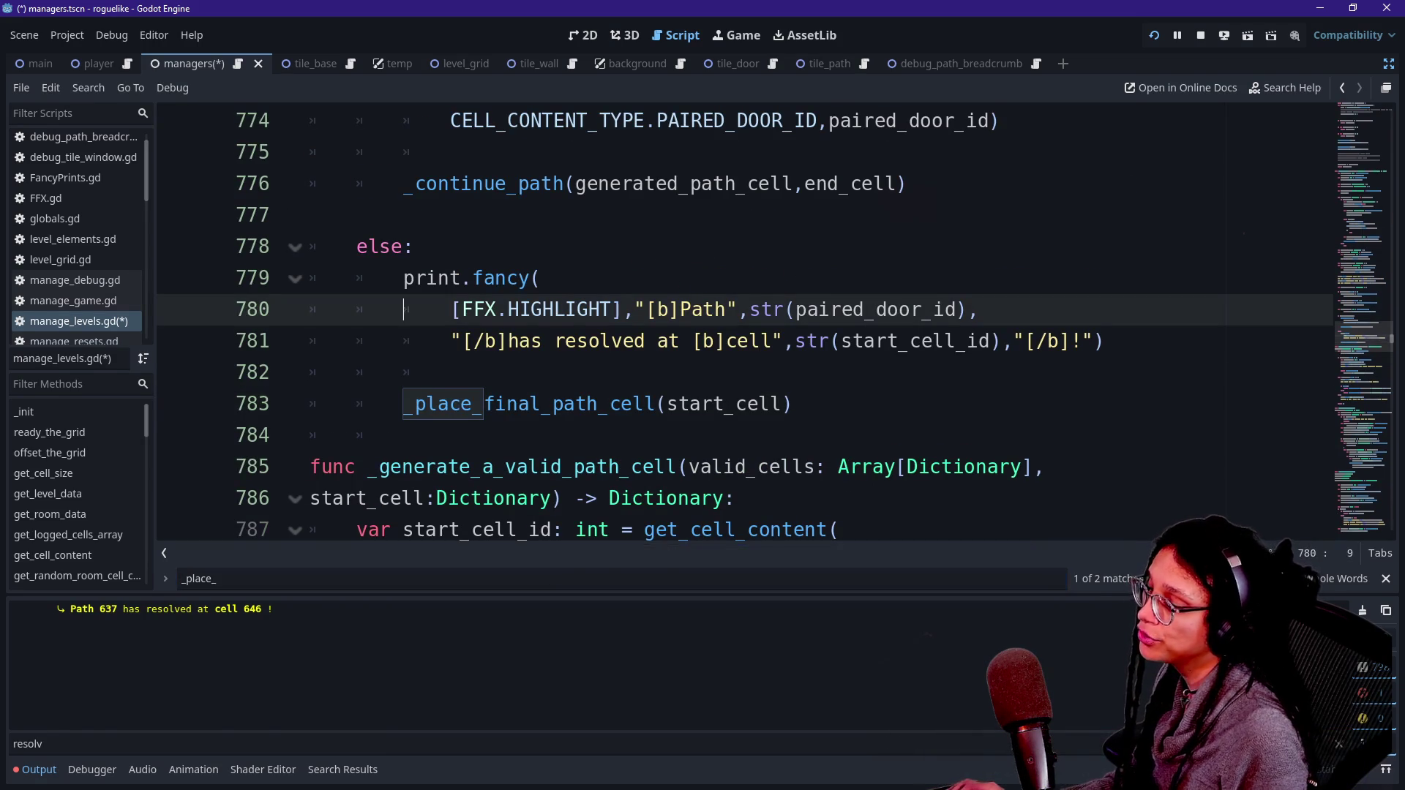
{"action": "left_click", "coordinate": [35, 770]}
{"action": "scroll", "coordinate": [658, 403], "scroll_direction": "up", "scroll_amount": 5}
{"action": "scroll", "coordinate": [659, 403], "scroll_direction": "down", "scroll_amount": 1}
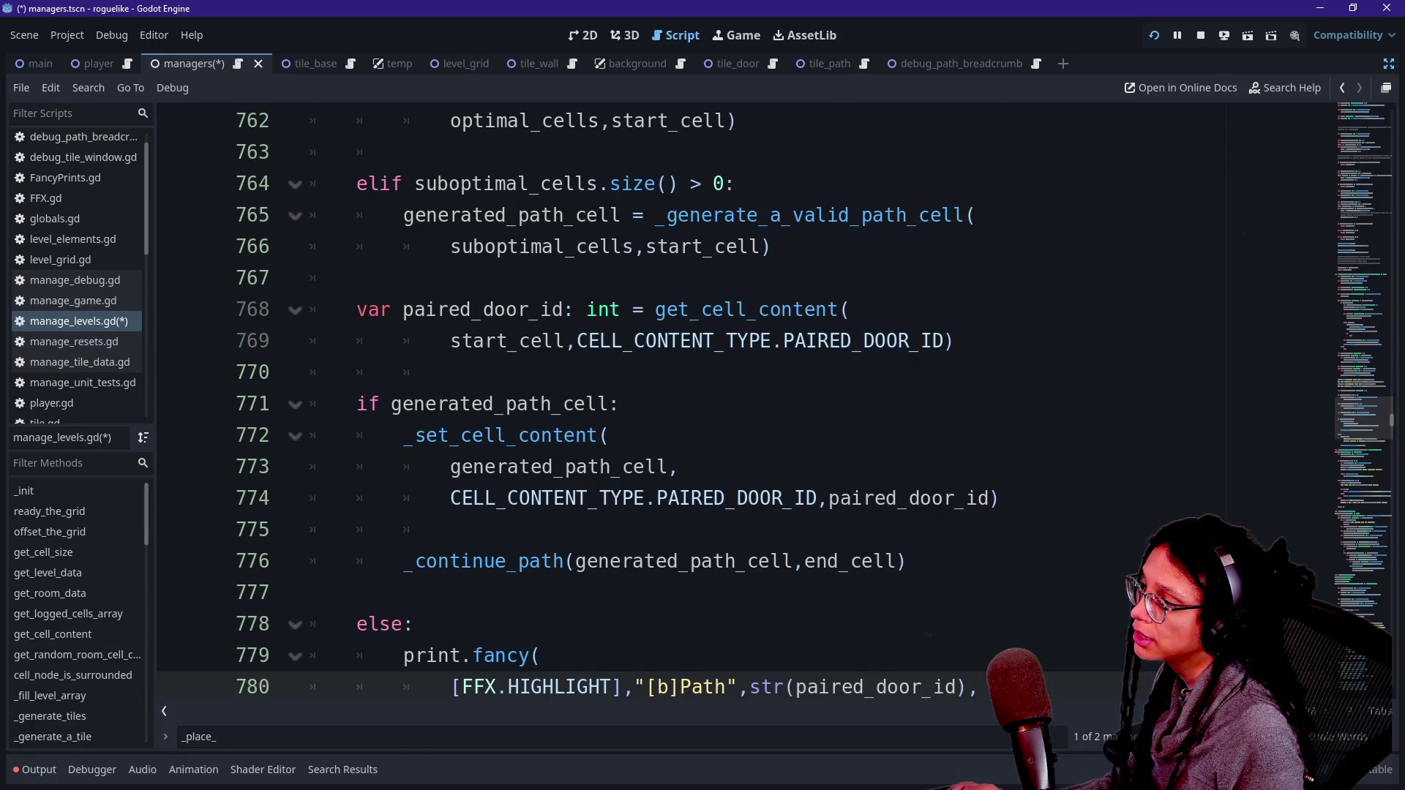
{"action": "left_click_drag", "start_coordinate": [366, 404], "coordinate": [746, 340]}
{"action": "left_click", "coordinate": [951, 341]}
{"action": "left_click_drag", "start_coordinate": [409, 184], "coordinate": [453, 436]}
{"action": "left_click", "coordinate": [500, 436]}
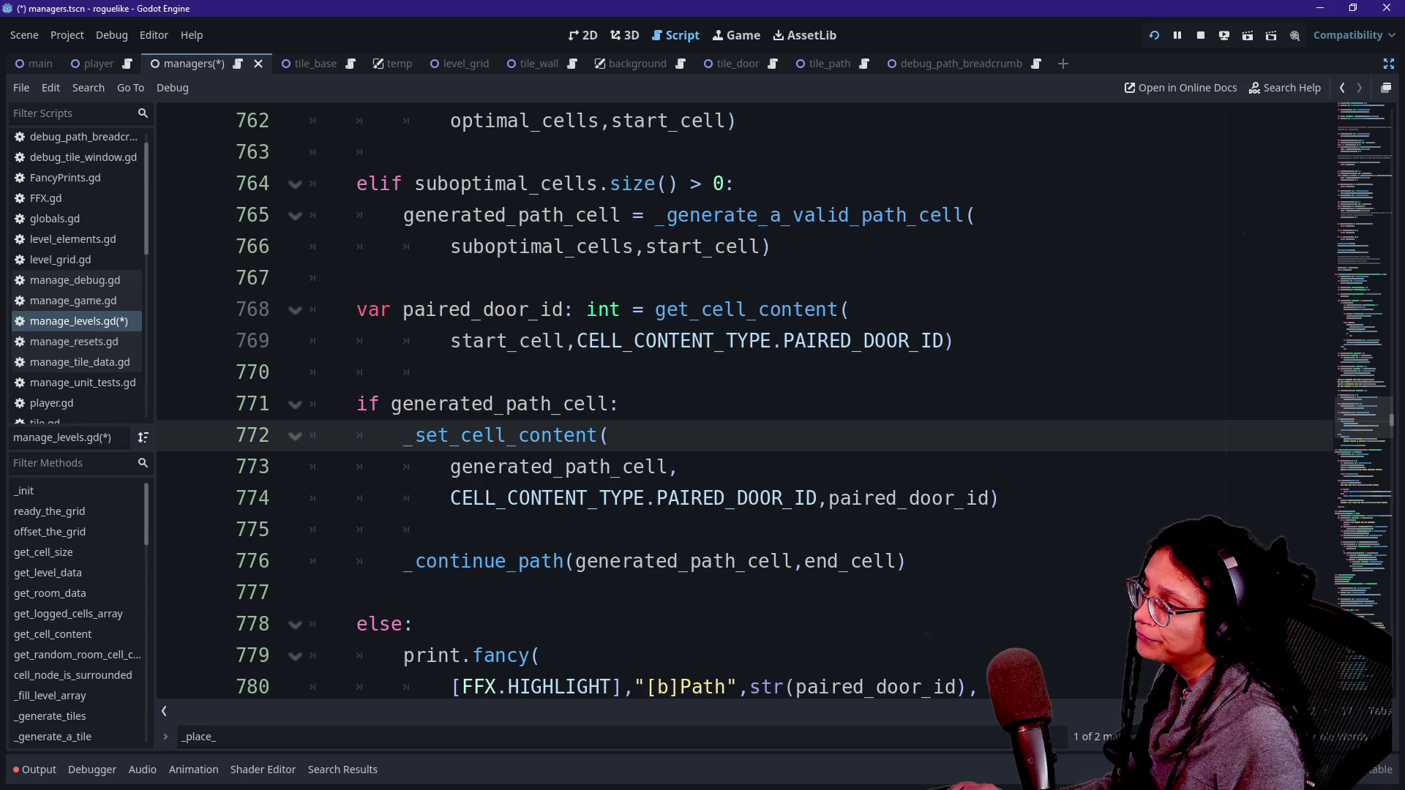
{"action": "left_click", "coordinate": [358, 404]}
{"action": "key", "text": "shift+End"}
{"action": "key", "text": "End"}
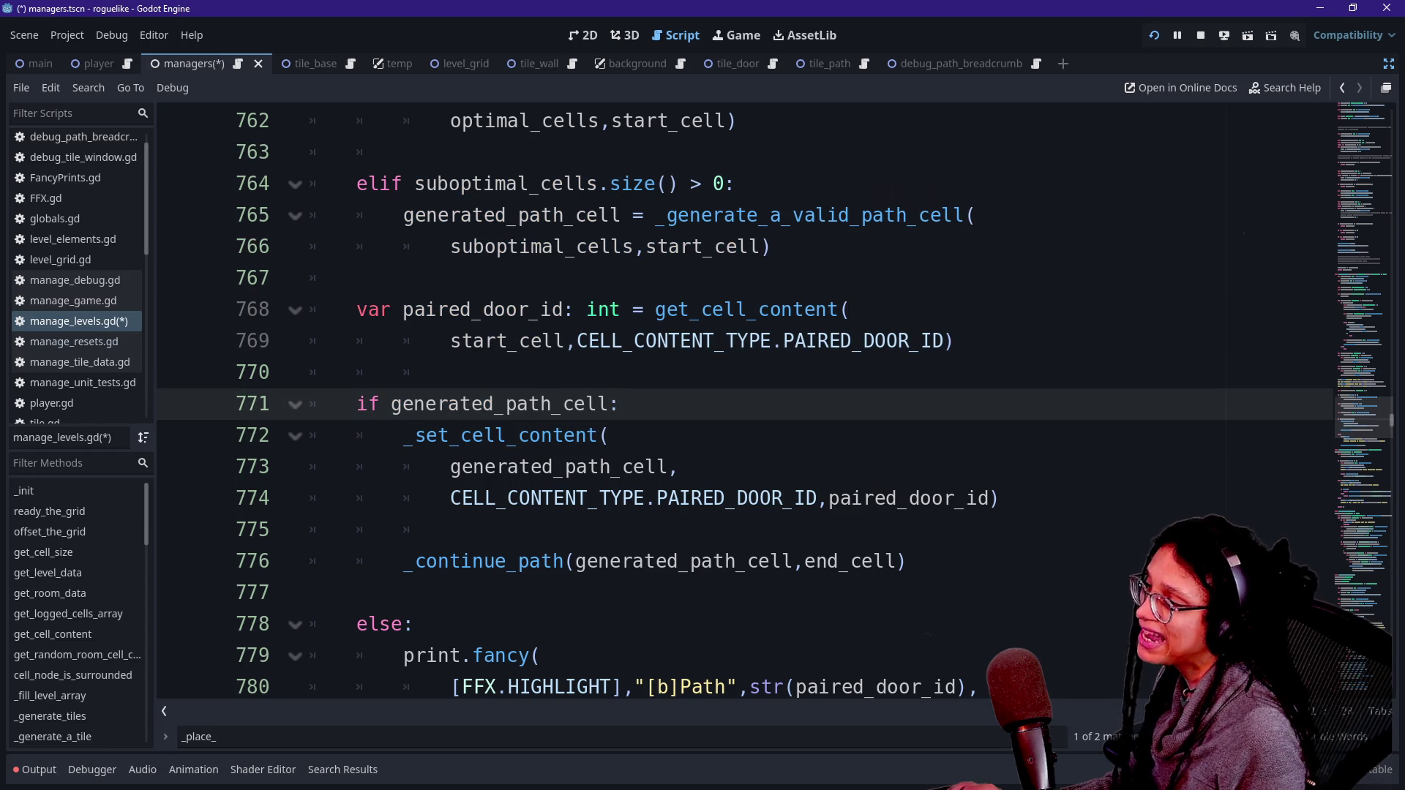
{"action": "scroll", "coordinate": [545, 439], "scroll_direction": "down", "scroll_amount": 1}
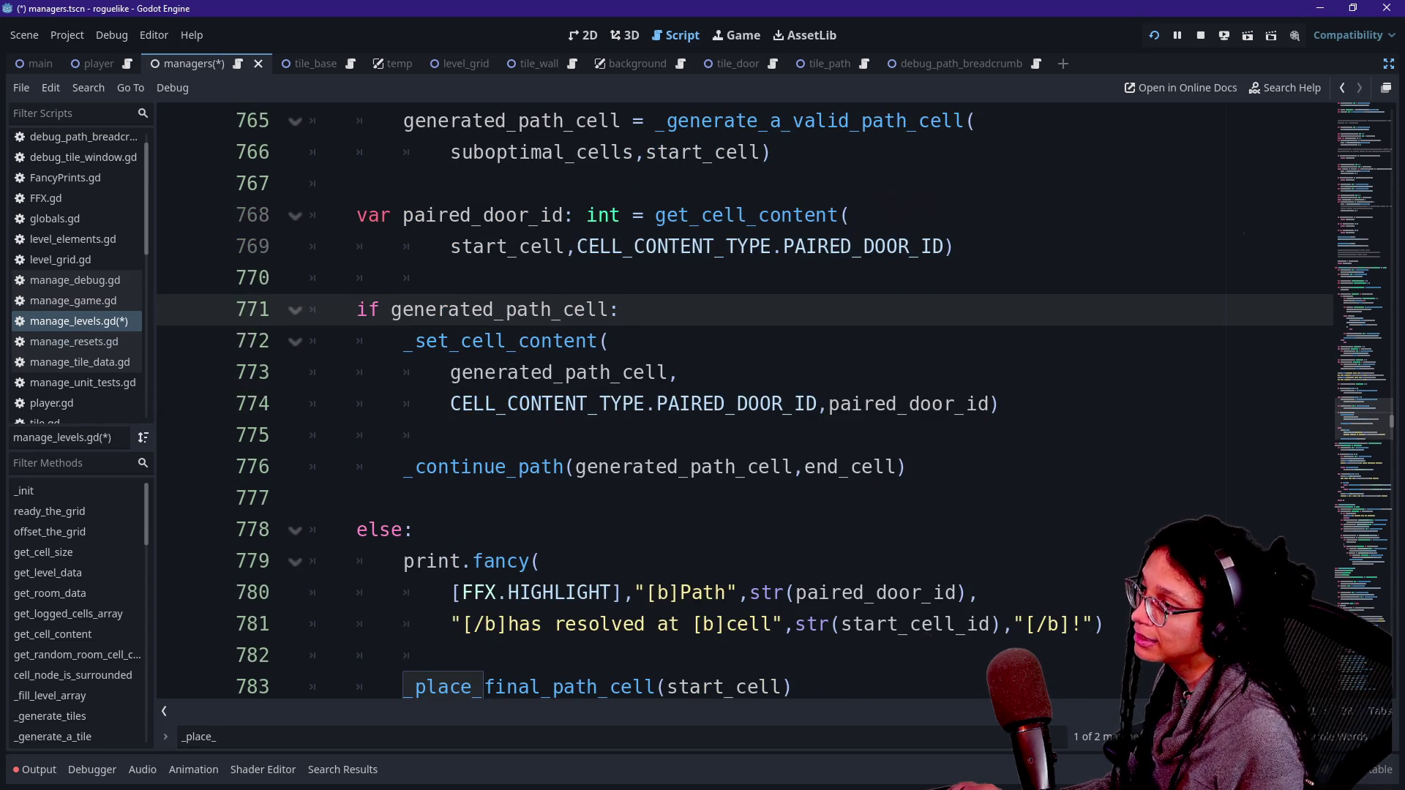
{"action": "scroll", "coordinate": [744, 402], "scroll_direction": "up", "scroll_amount": 3}
{"action": "scroll", "coordinate": [744, 402], "scroll_direction": "up", "scroll_amount": 1}
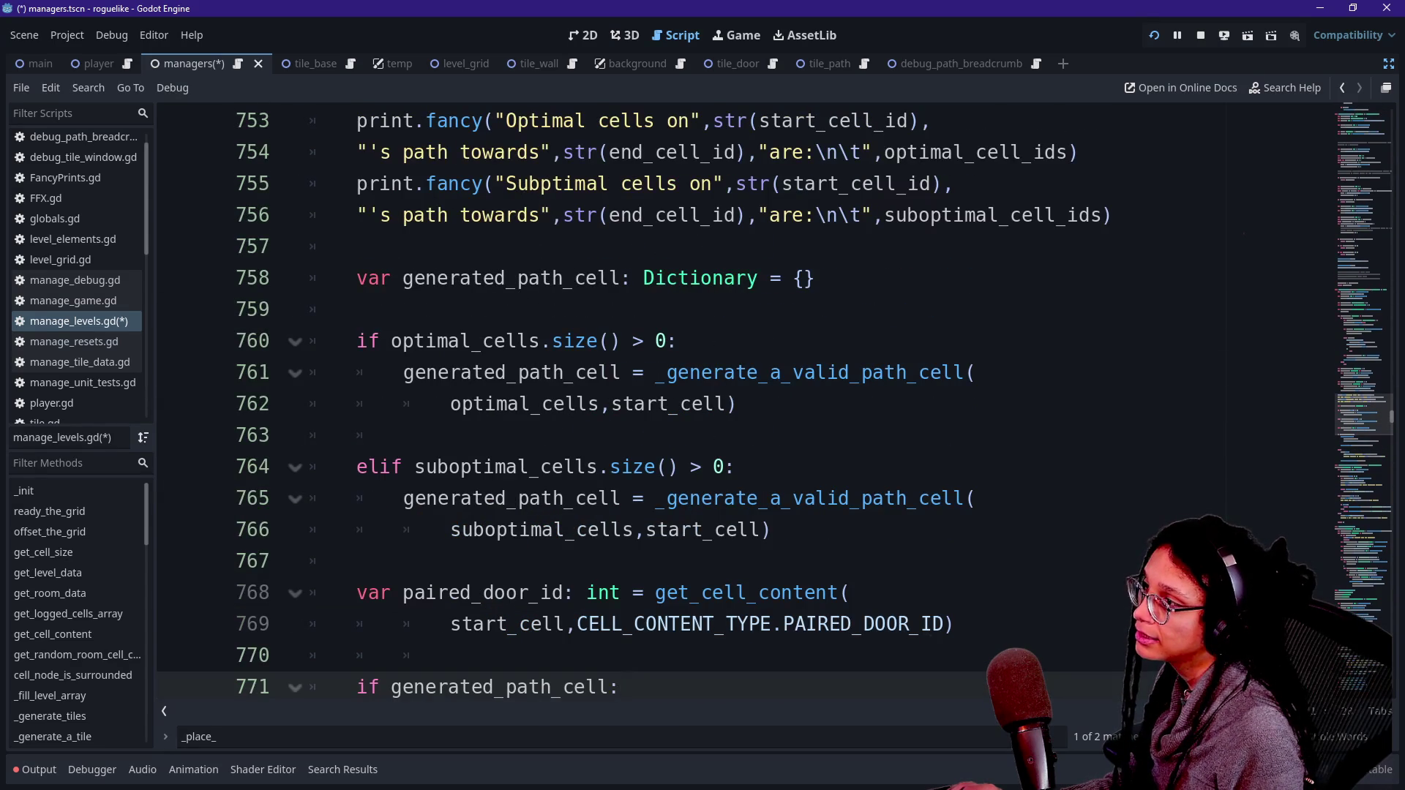
{"action": "left_click_drag", "start_coordinate": [404, 372], "coordinate": [637, 372]}
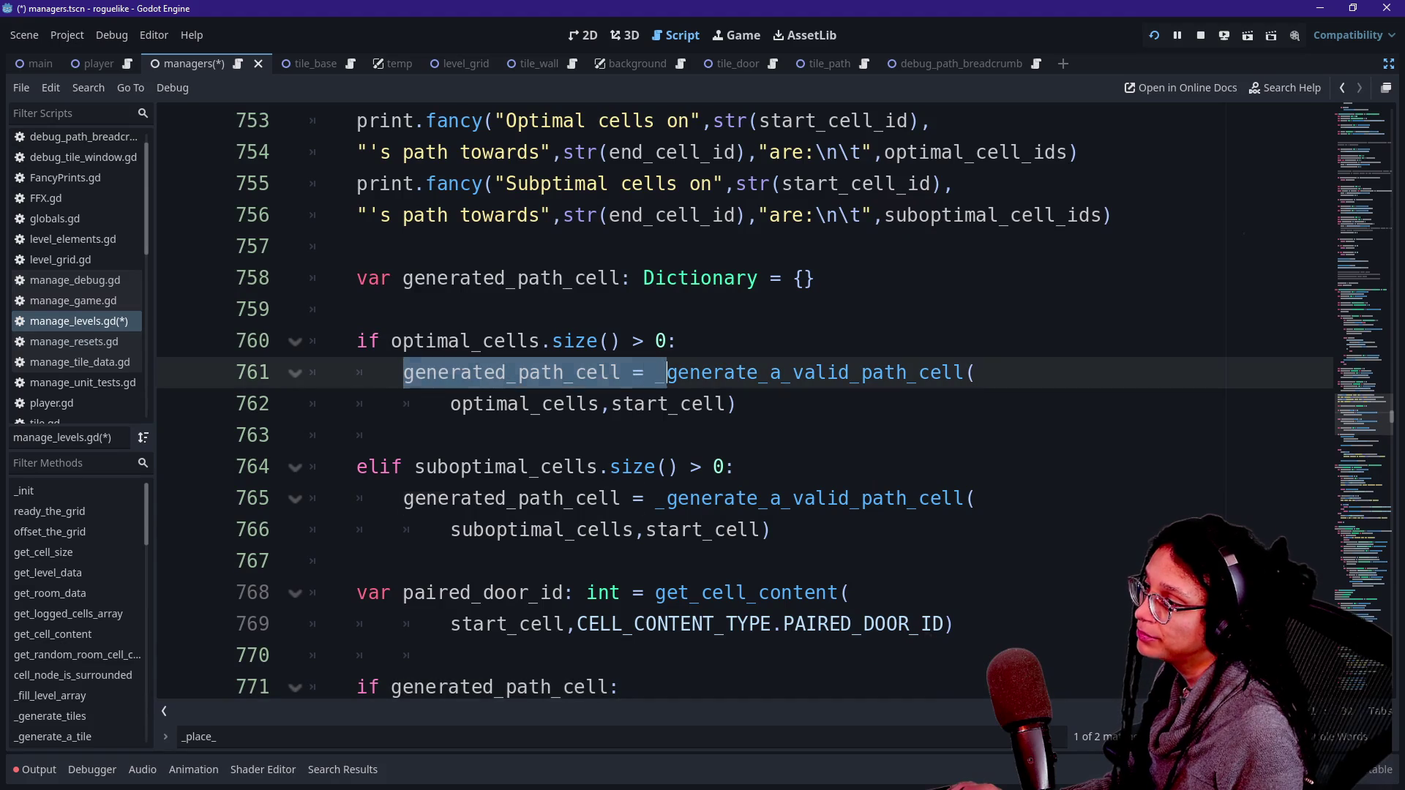
{"action": "left_click_drag", "start_coordinate": [415, 499], "coordinate": [633, 498]}
{"action": "left_click_drag", "start_coordinate": [404, 278], "coordinate": [586, 278]}
{"action": "left_click_drag", "start_coordinate": [427, 373], "coordinate": [472, 373]}
{"action": "scroll", "coordinate": [472, 373], "scroll_direction": "up", "scroll_amount": 2}
{"action": "scroll", "coordinate": [744, 402], "scroll_direction": "down", "scroll_amount": 3}
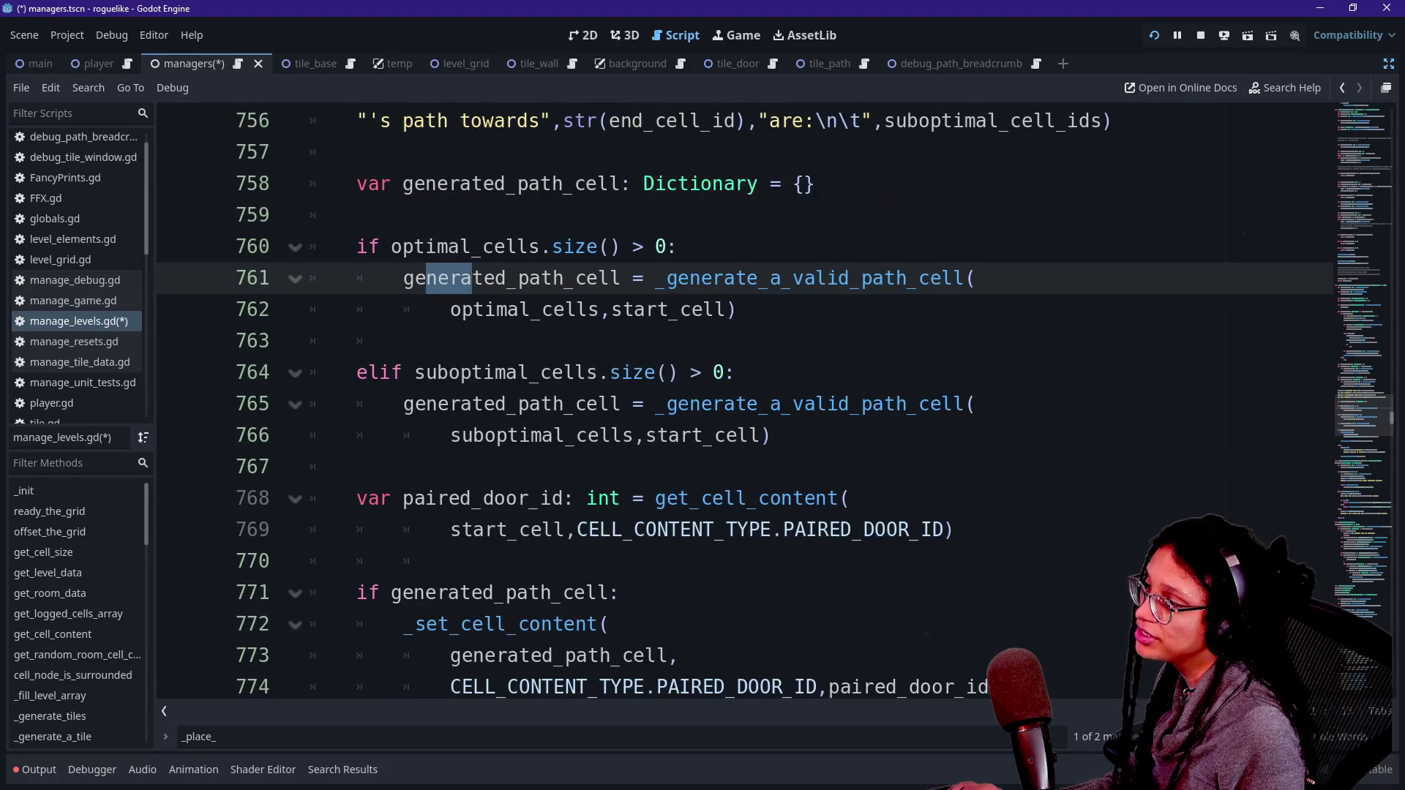
{"action": "left_click", "coordinate": [370, 372]}
{"action": "left_click", "coordinate": [578, 404]}
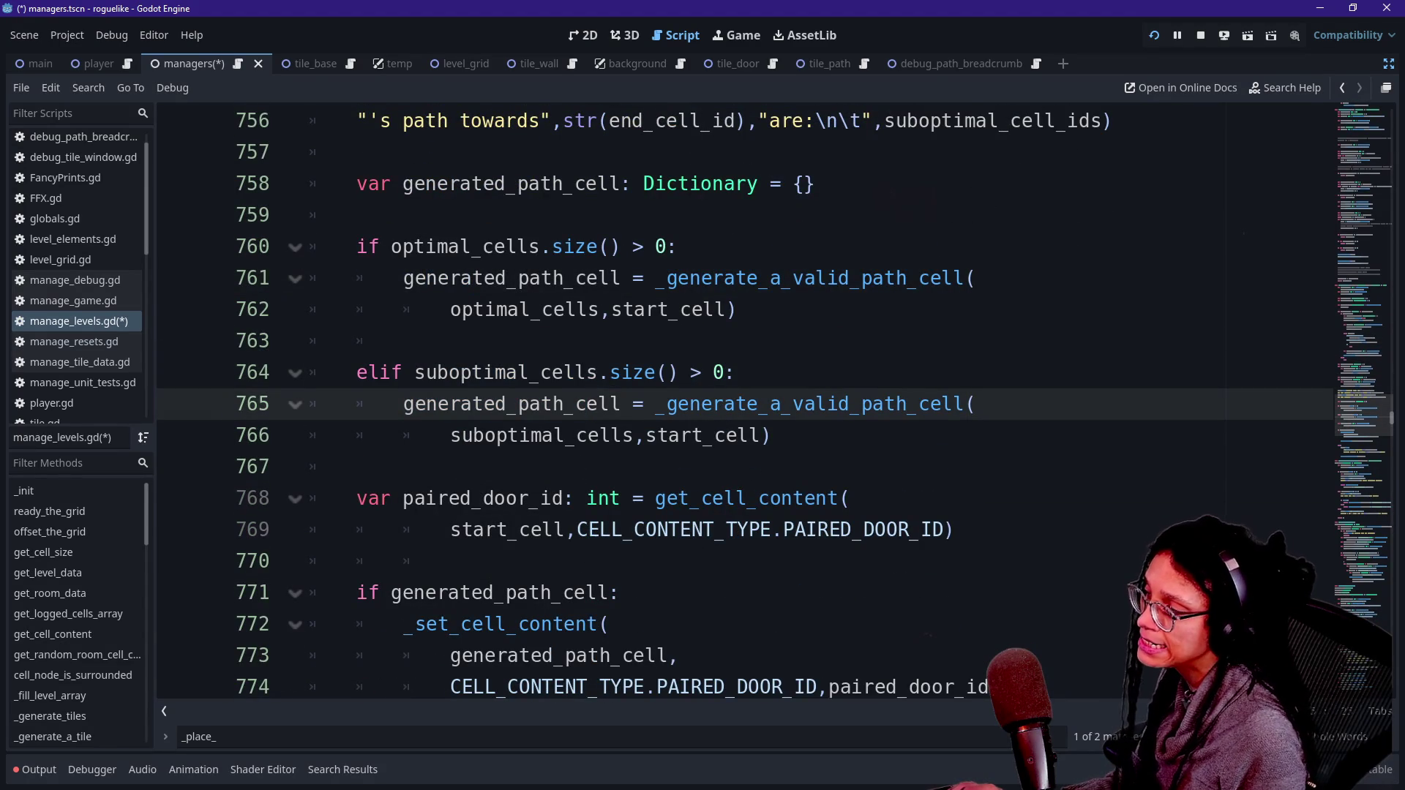
{"action": "left_click_drag", "start_coordinate": [404, 372], "coordinate": [554, 403]}
{"action": "left_click", "coordinate": [486, 435]}
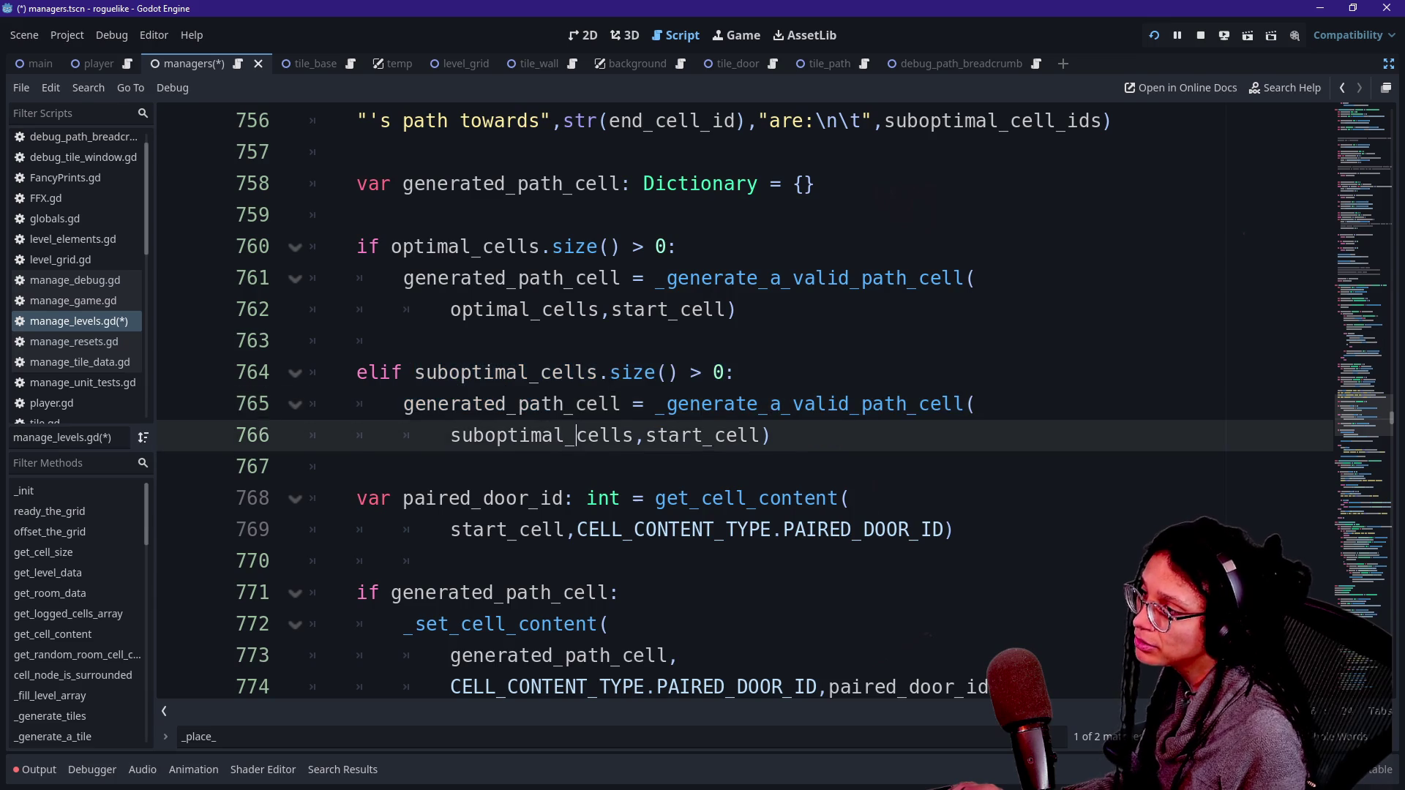
{"action": "scroll", "coordinate": [486, 435], "scroll_direction": "down", "scroll_amount": 1}
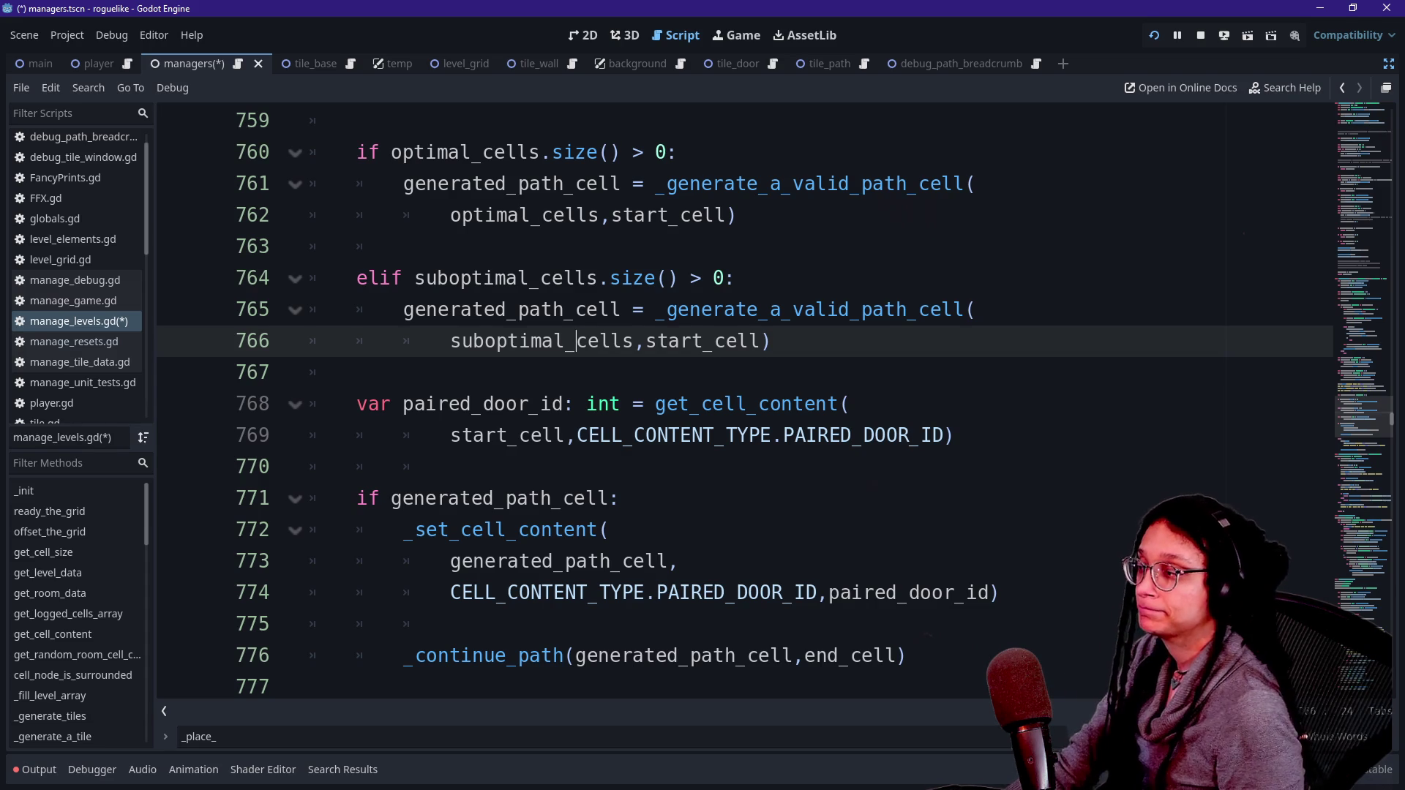
Step: Step through lines 766–783 down to the _place_final_path_cell call
{"action": "key", "text": "Down"}
{"action": "key", "text": "Down"}
{"action": "key", "text": "Down"}
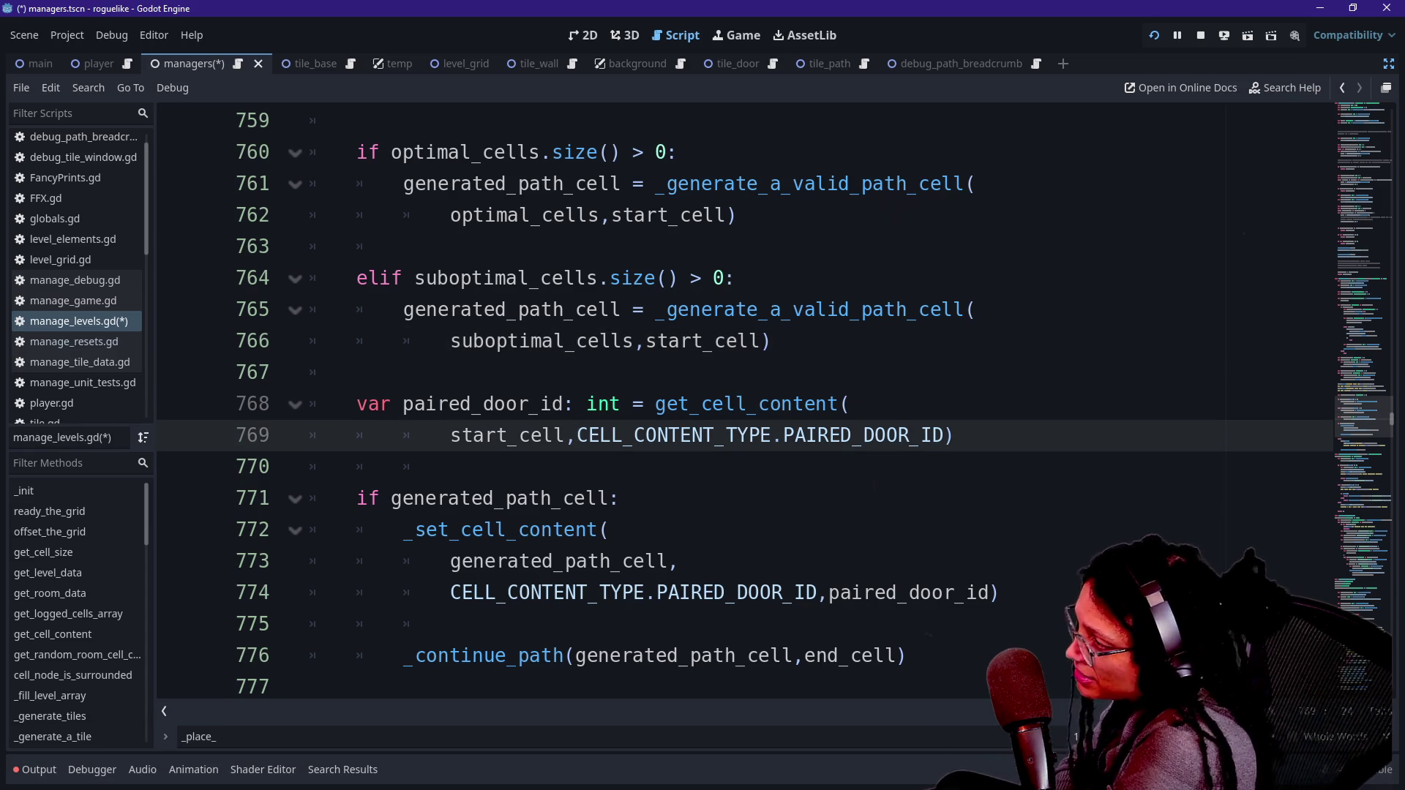
{"action": "key", "text": "ctrl+z"}
{"action": "key", "text": "Right"}
{"action": "key", "text": "Down"}
{"action": "key", "text": "Down"}
{"action": "key", "text": "Down"}
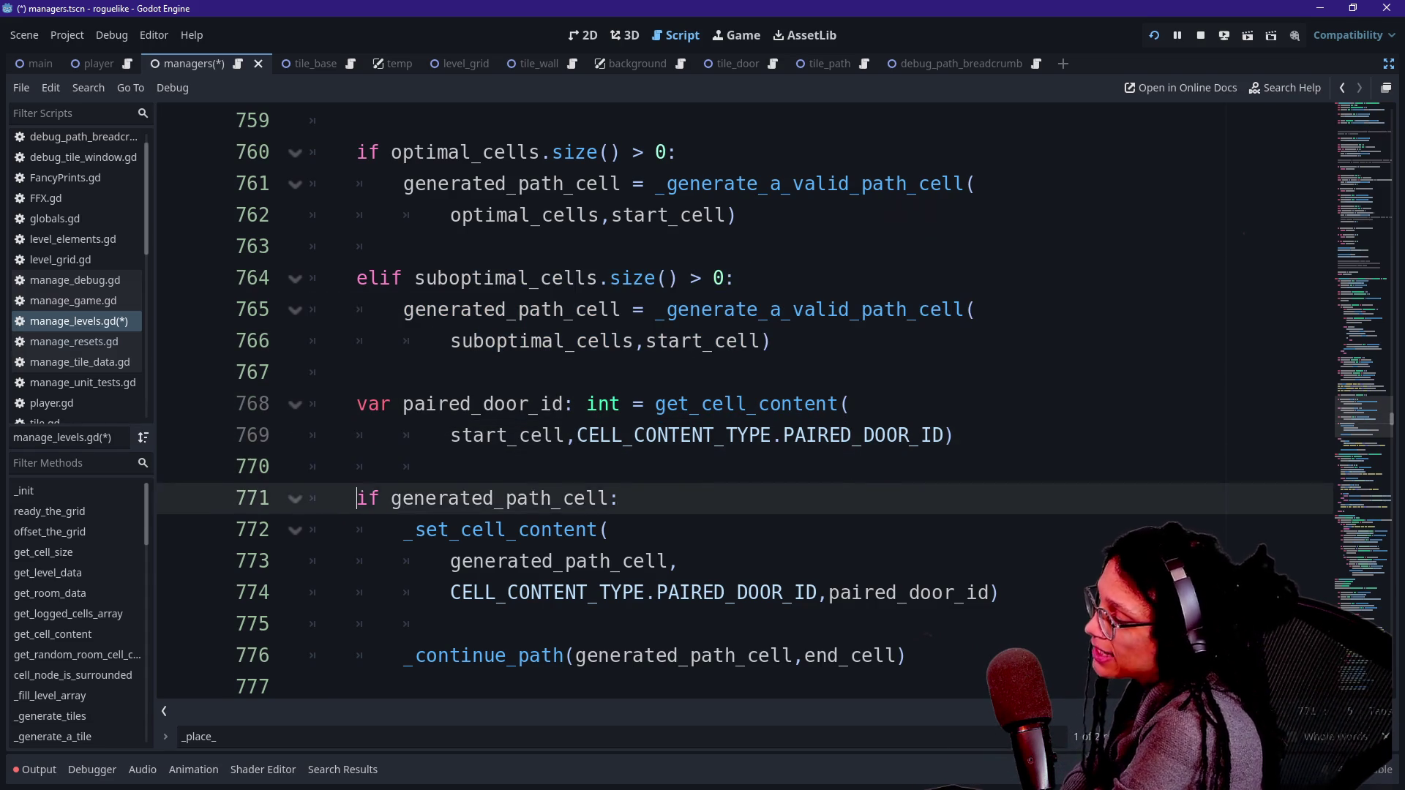
{"action": "left_click", "coordinate": [403, 562]}
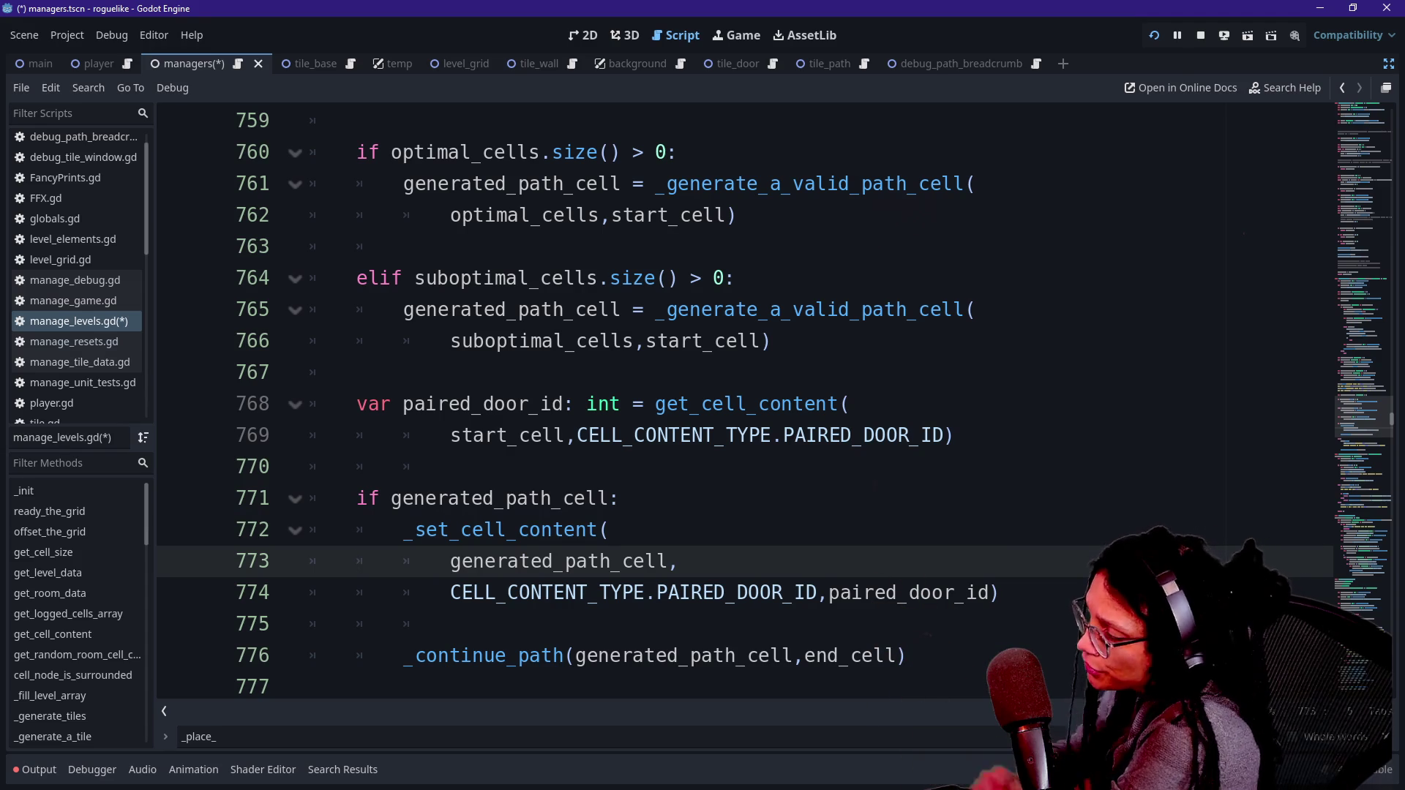
{"action": "key", "text": "Down"}
{"action": "key", "text": "Down"}
{"action": "key", "text": "Down"}
{"action": "key", "text": "Down"}
{"action": "key", "text": "Down"}
{"action": "key", "text": "Down"}
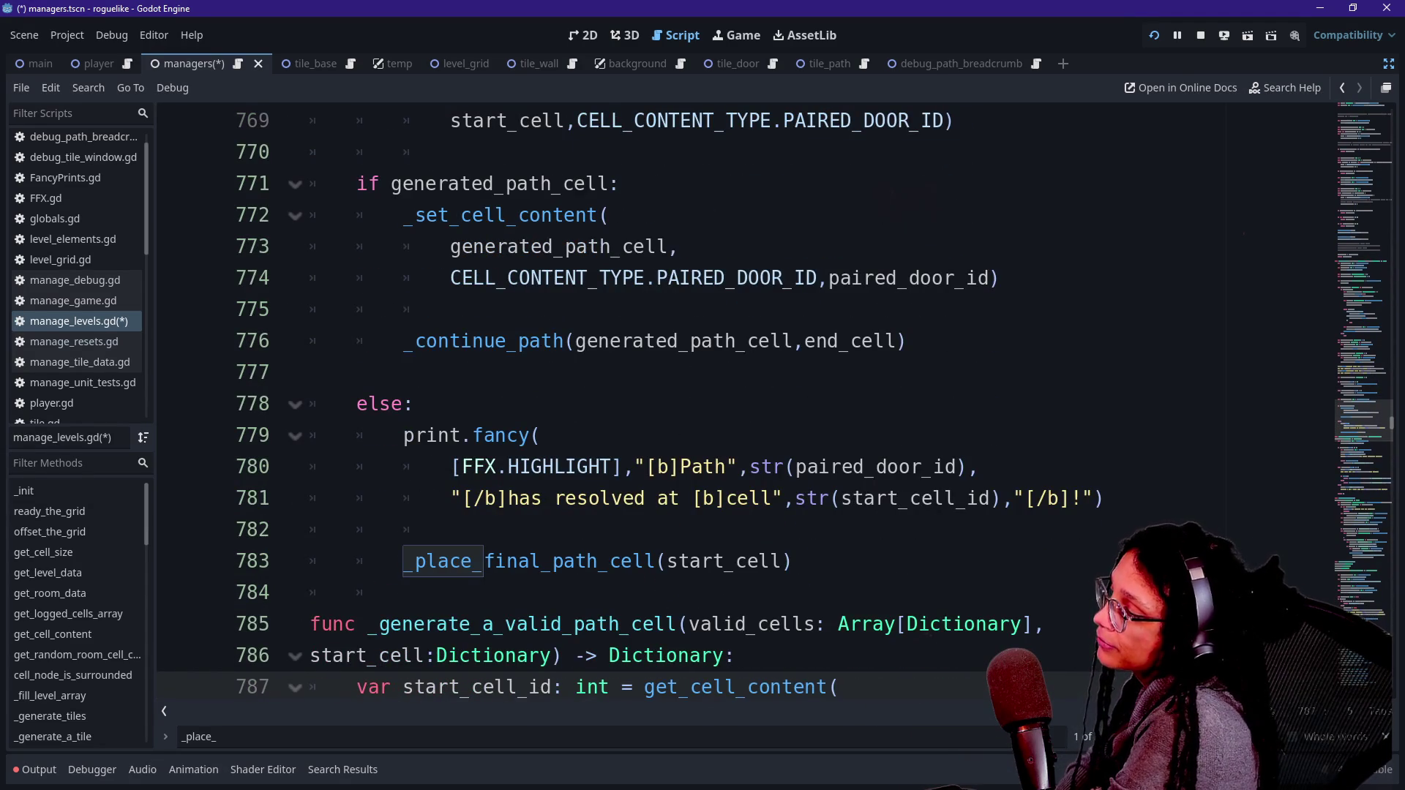
{"action": "left_click", "coordinate": [450, 529]}
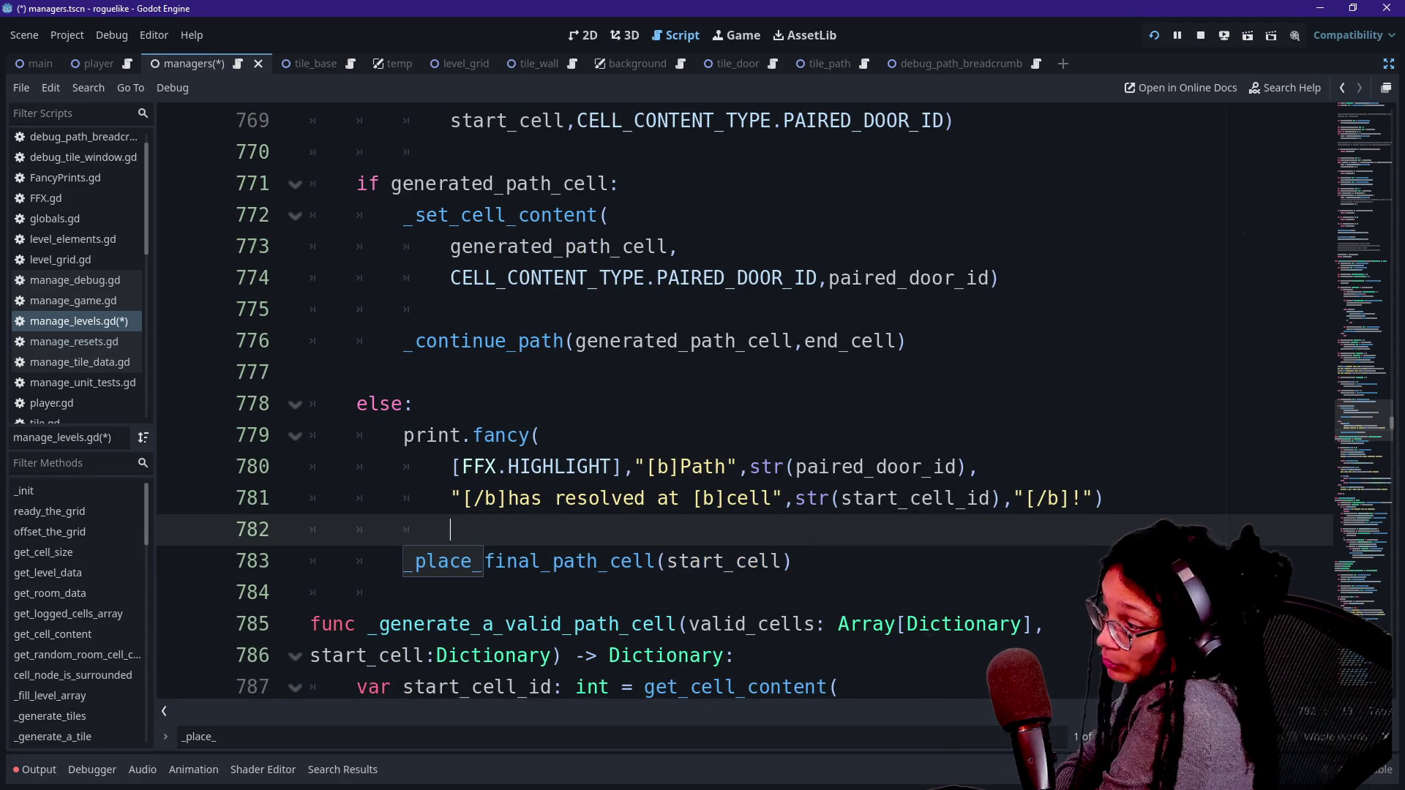
{"action": "triple_click", "coordinate": [427, 561]}
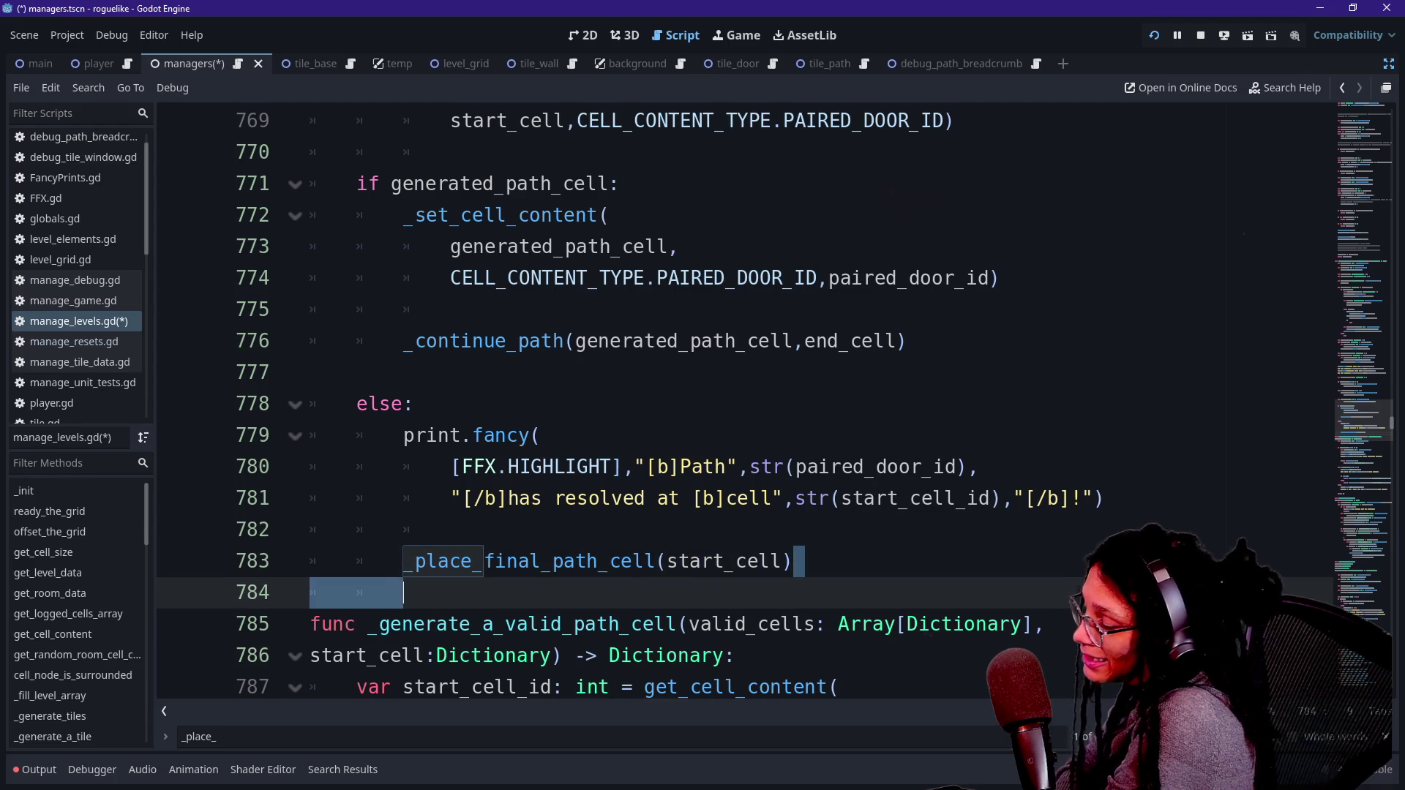
{"action": "left_click", "coordinate": [427, 561]}
Step: Use the '_place_' search to reach func _place_final_path_cell on line 813
{"action": "scroll", "coordinate": [427, 561], "scroll_direction": "down", "scroll_amount": 2}
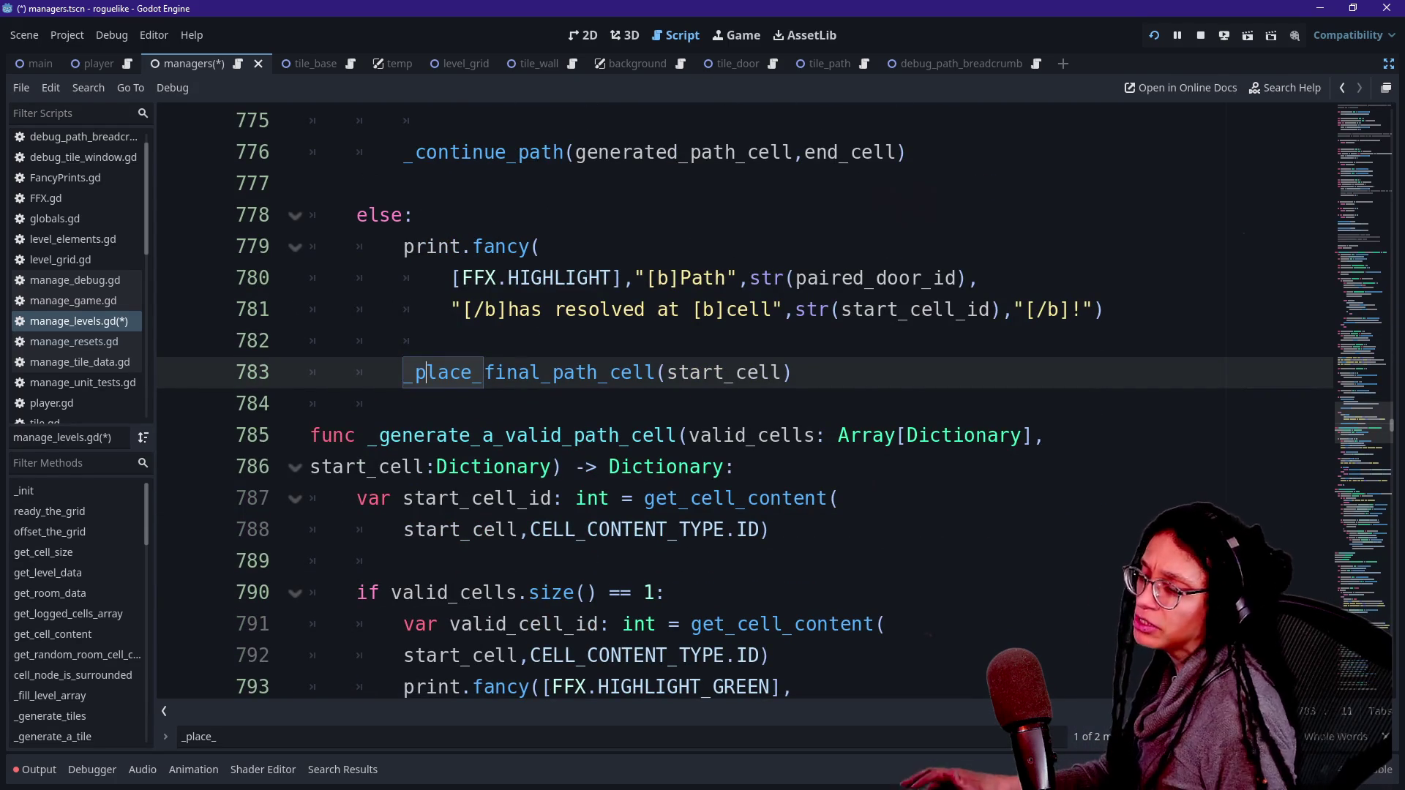
{"action": "scroll", "coordinate": [489, 445], "scroll_direction": "down", "scroll_amount": 5}
{"action": "key", "text": "Return"}
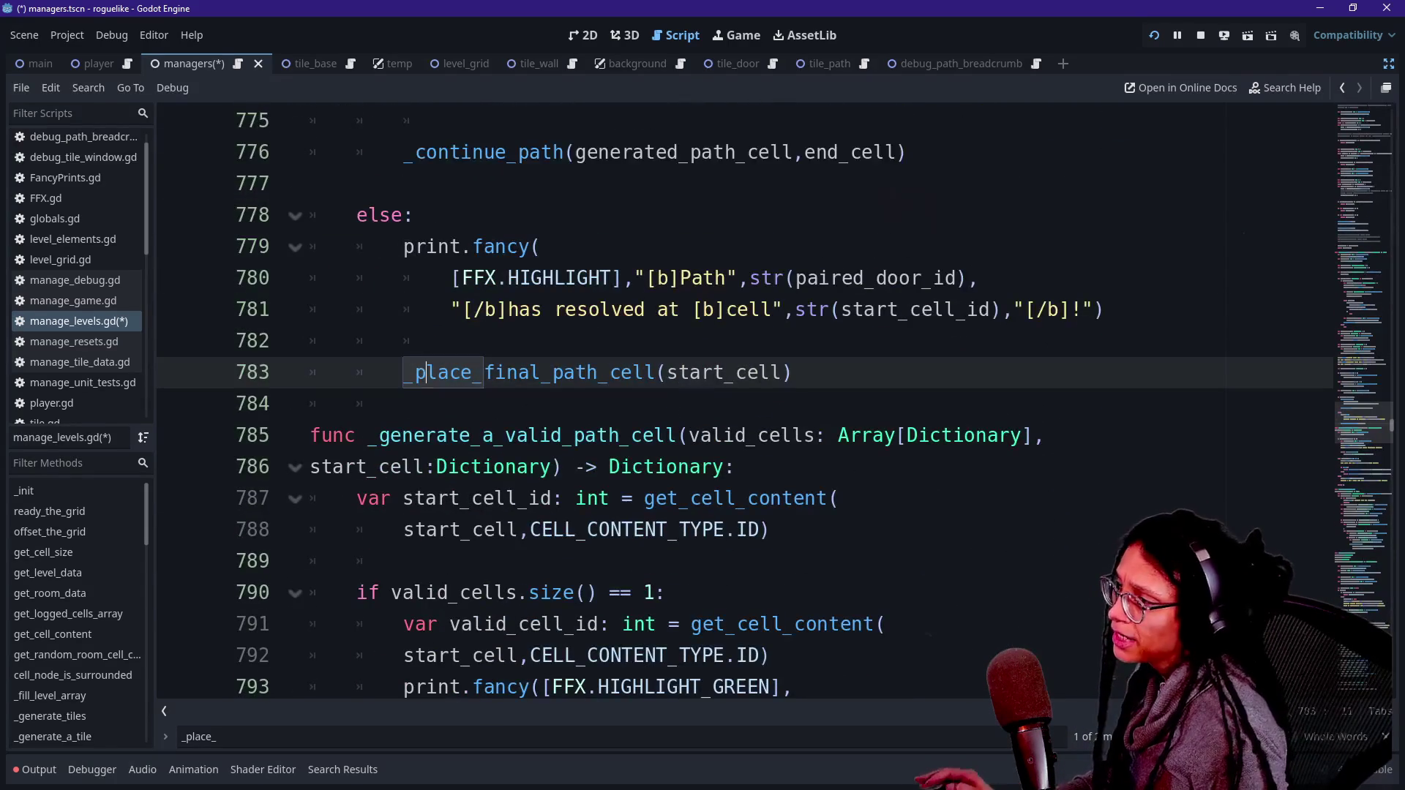
{"action": "key", "text": "Return"}
{"action": "scroll", "coordinate": [732, 403], "scroll_direction": "down", "scroll_amount": 9}
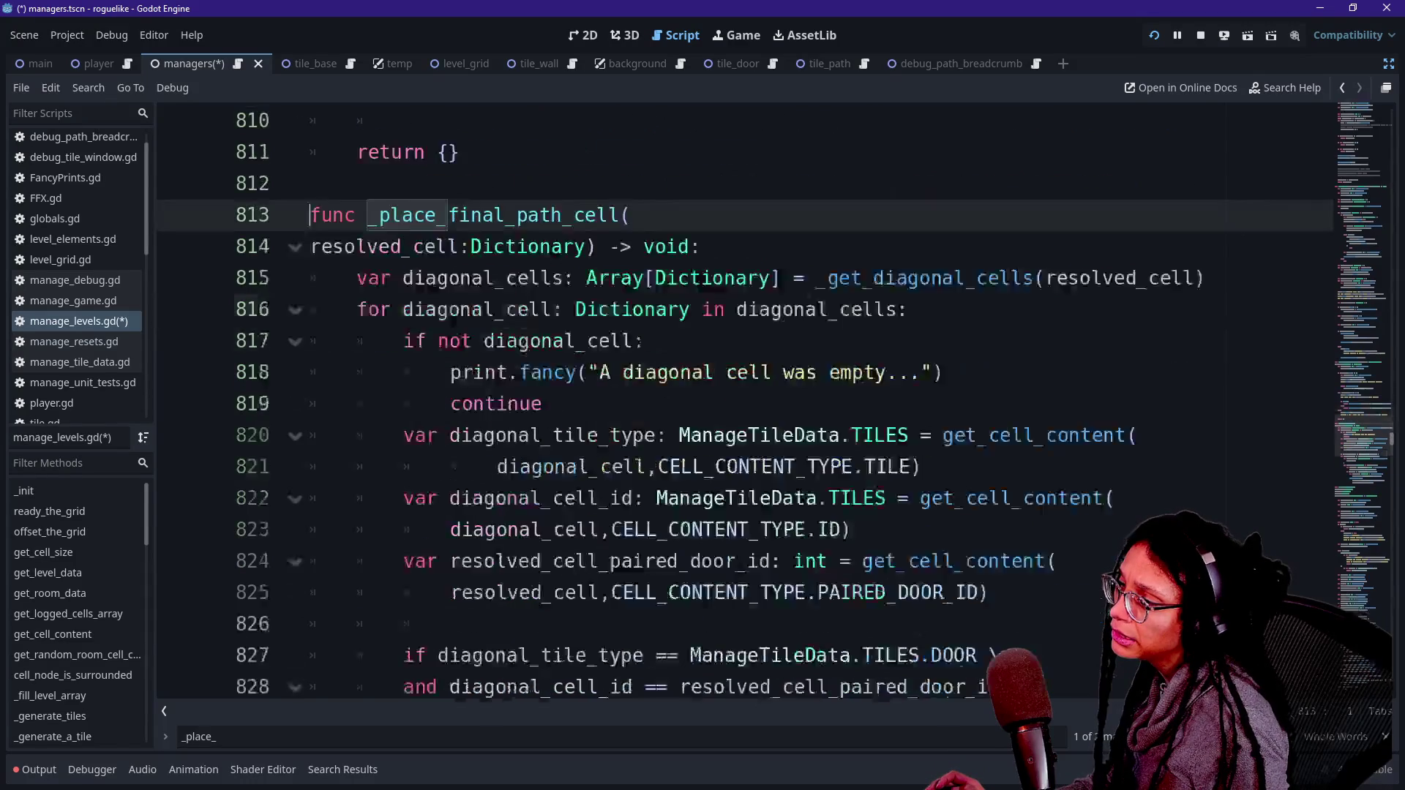
{"action": "scroll", "coordinate": [745, 406], "scroll_direction": "up", "scroll_amount": 5}
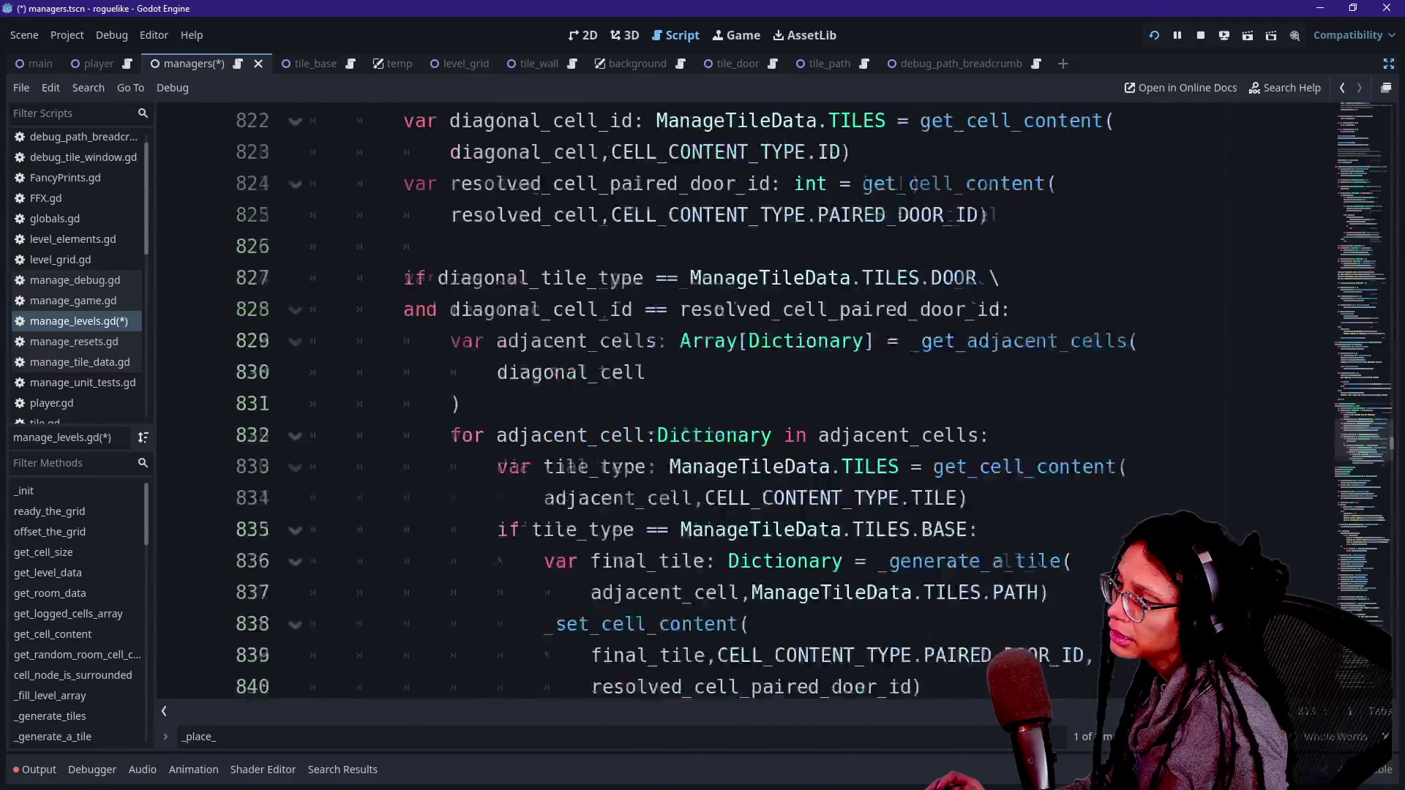
{"action": "scroll", "coordinate": [745, 406], "scroll_direction": "up", "scroll_amount": 2}
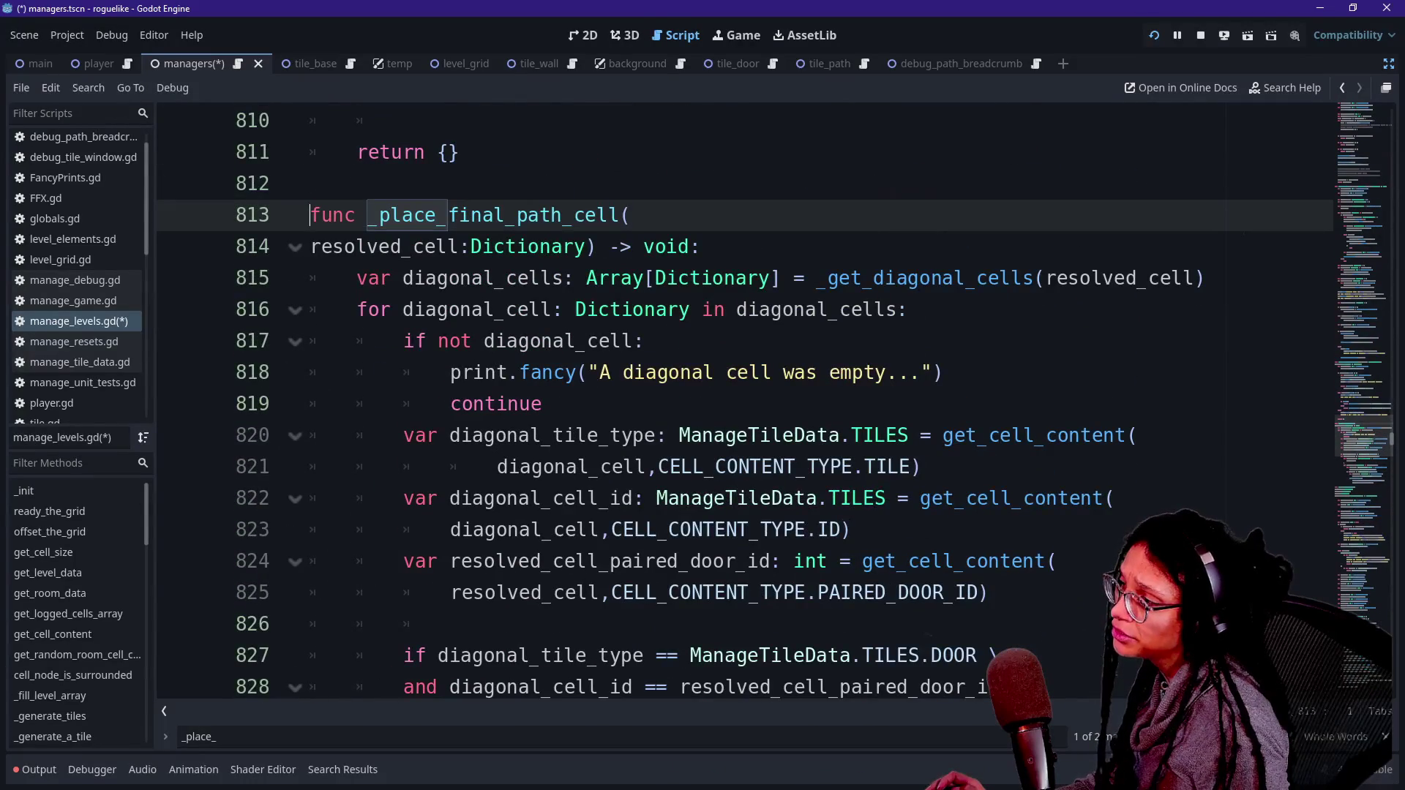
Step: Change _place_final_path_cell's return type from void to bool
{"action": "mouse_move", "coordinate": [582, 469]}
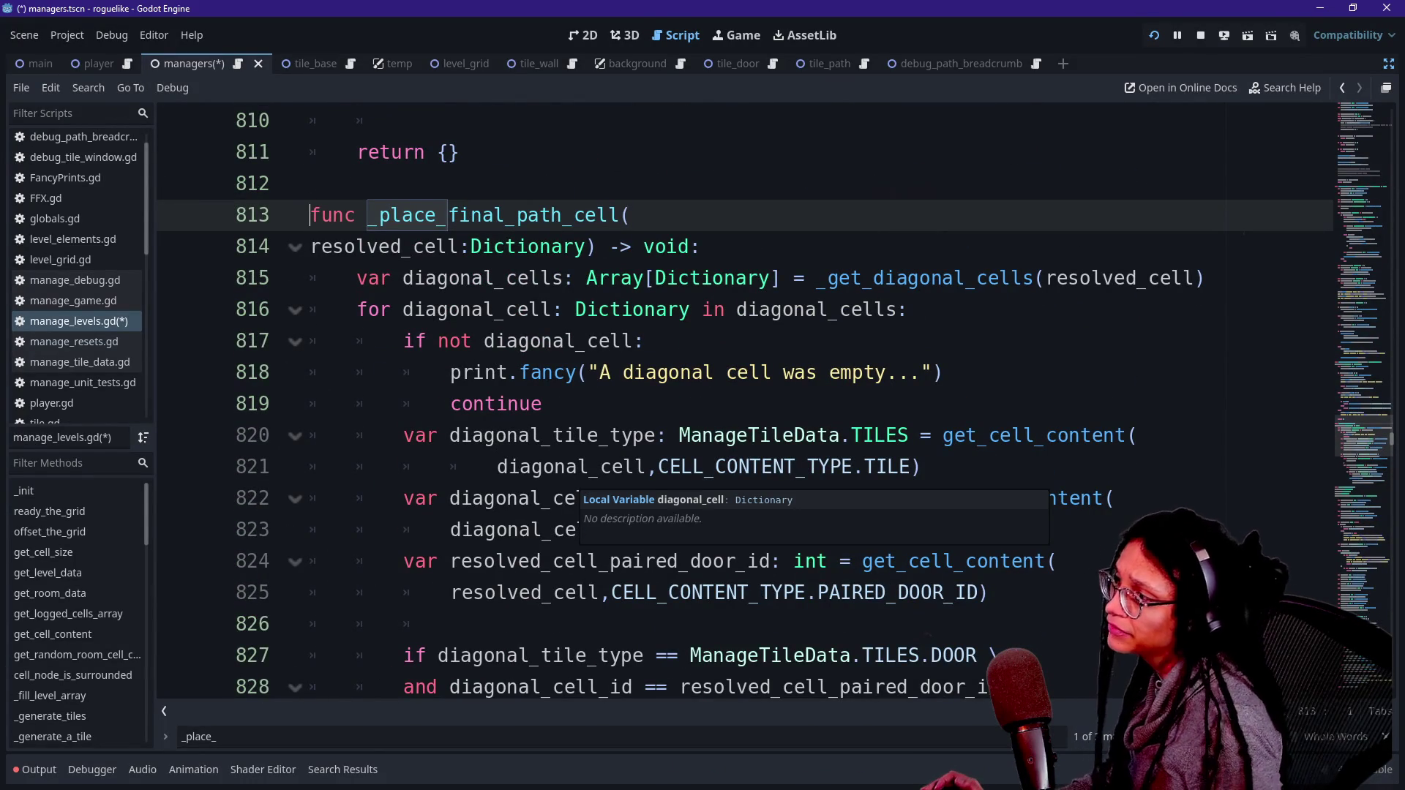
{"action": "left_click", "coordinate": [485, 404]}
{"action": "left_click", "coordinate": [485, 436]}
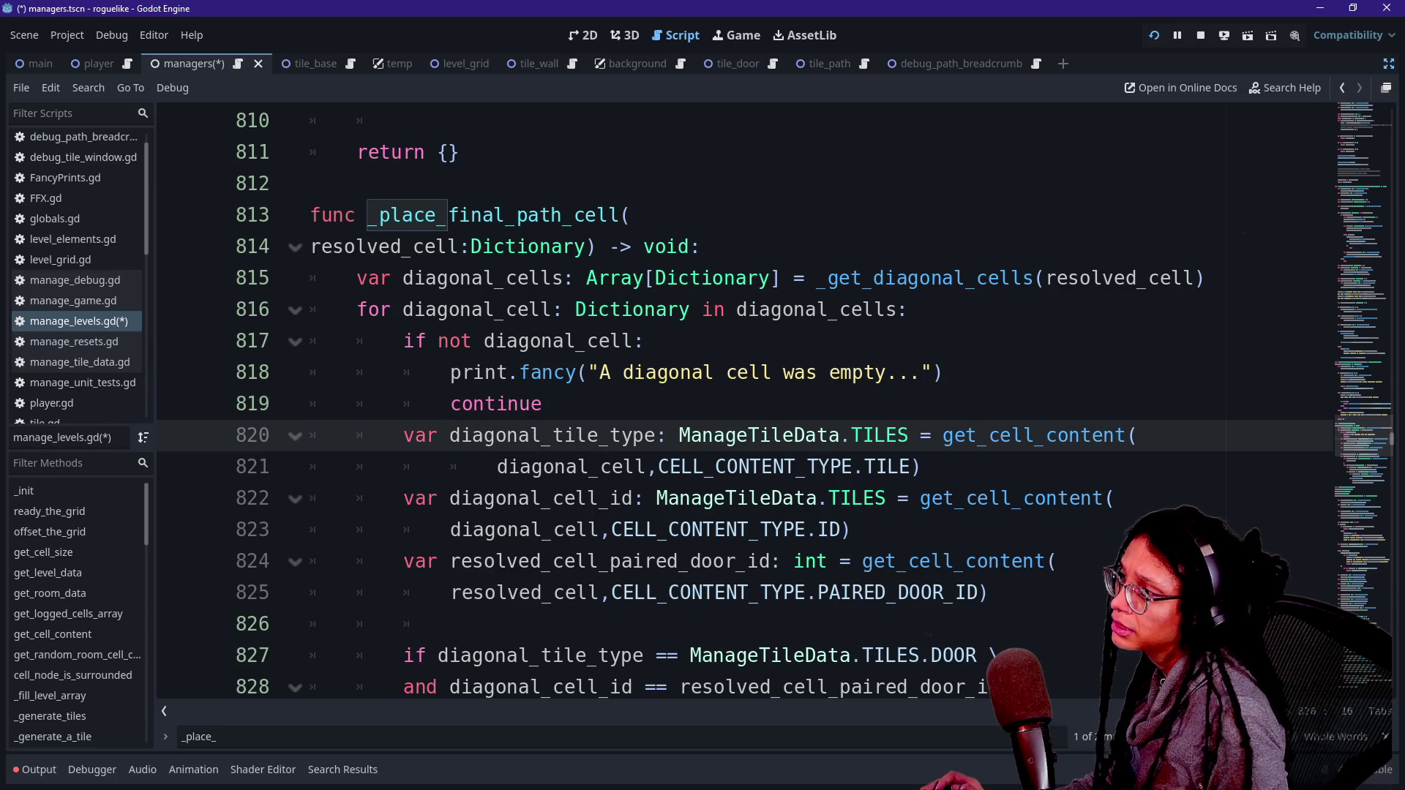
{"action": "double_click", "coordinate": [668, 247]}
{"action": "type", "text": "bool"}
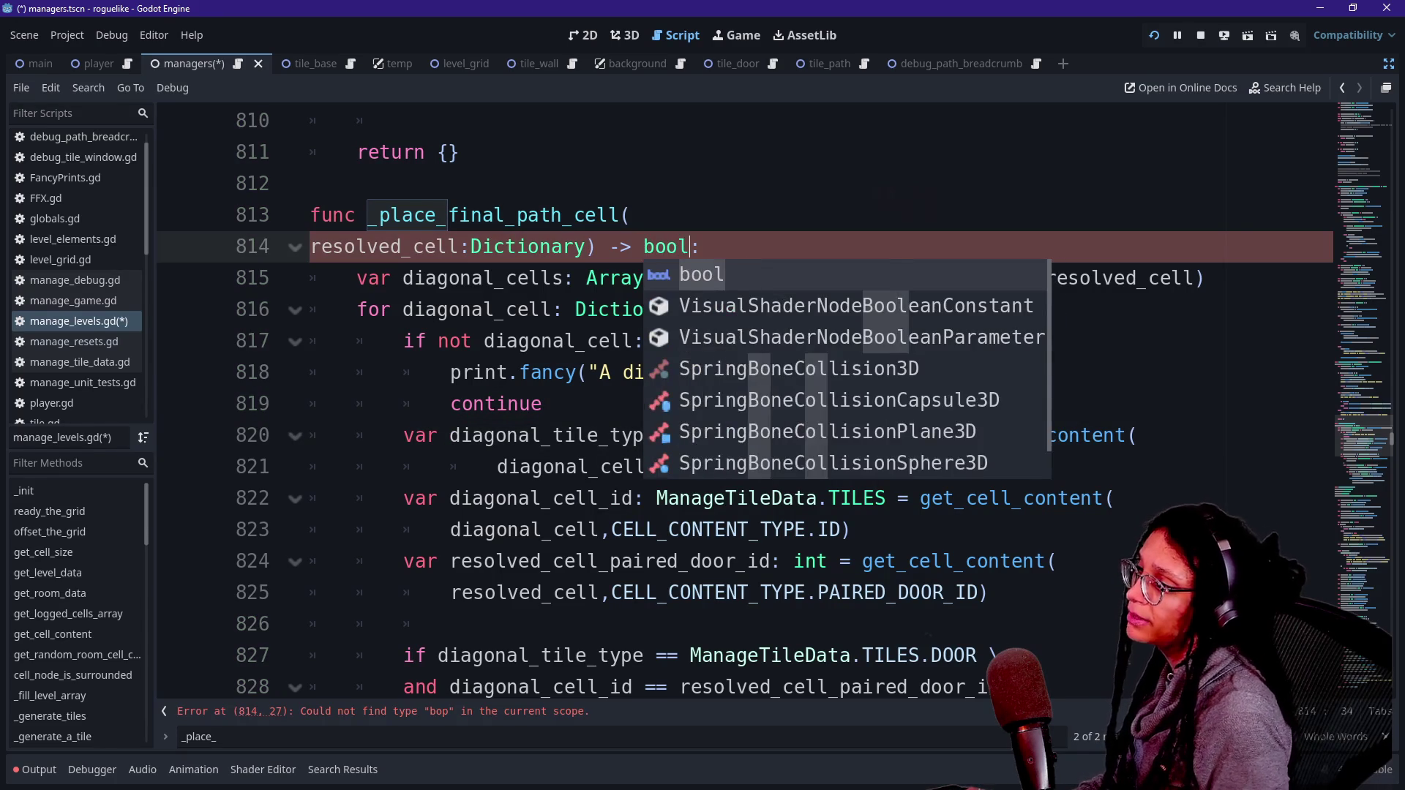
{"action": "left_click", "coordinate": [426, 310]}
Step: Add 'return true' after the final _set_cell_content call and 'return false' at the function's end
{"action": "scroll", "coordinate": [732, 402], "scroll_direction": "down", "scroll_amount": 2}
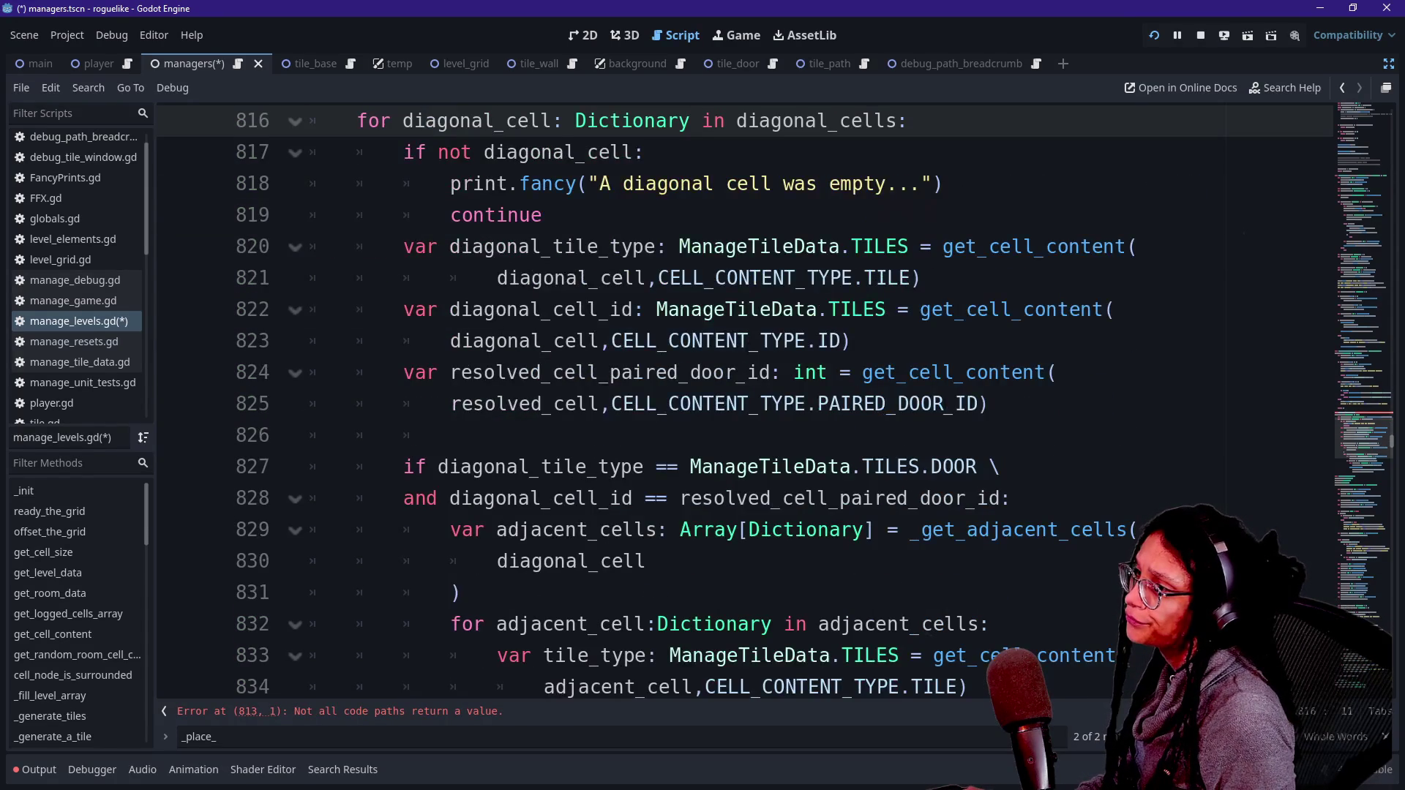
{"action": "scroll", "coordinate": [732, 402], "scroll_direction": "down", "scroll_amount": 3}
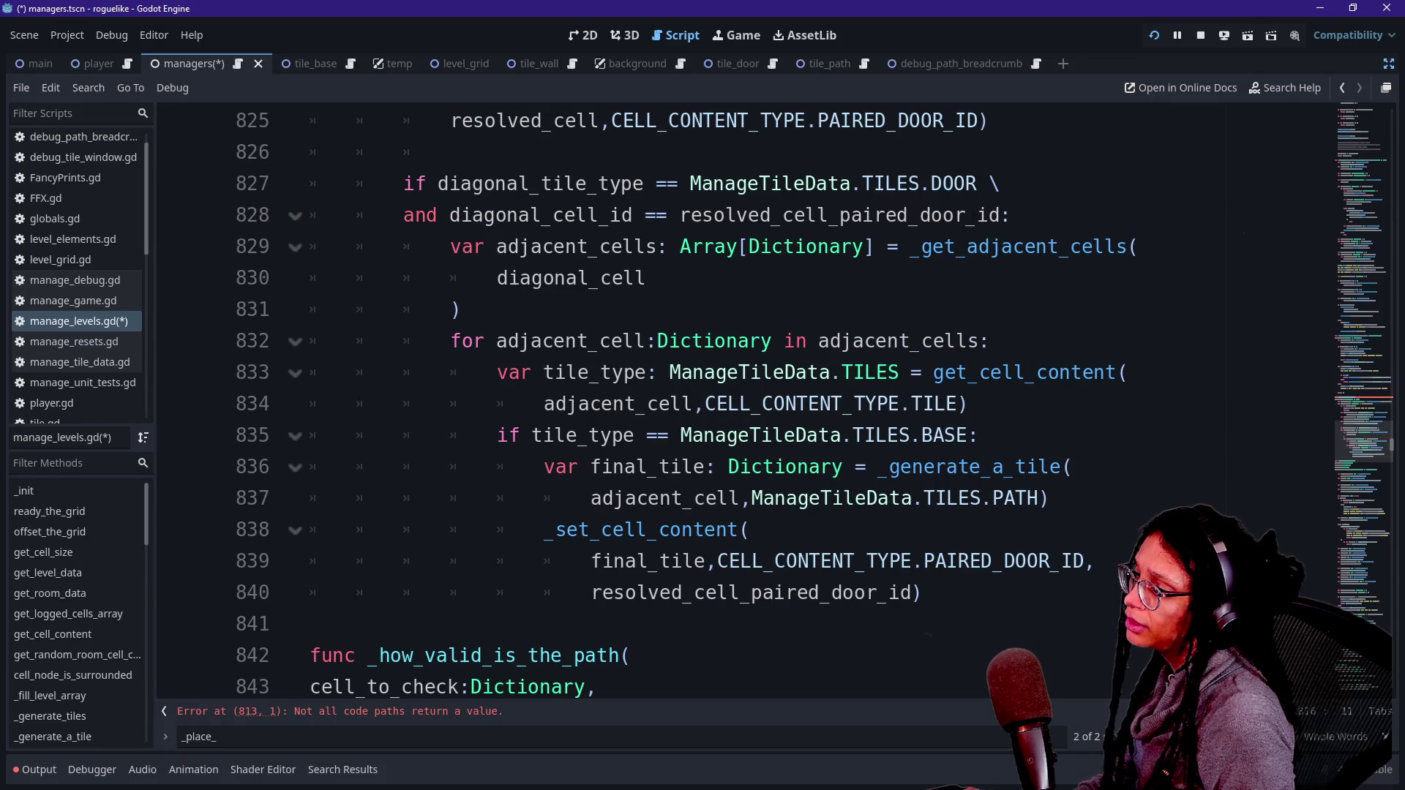
{"action": "left_click", "coordinate": [923, 593]}
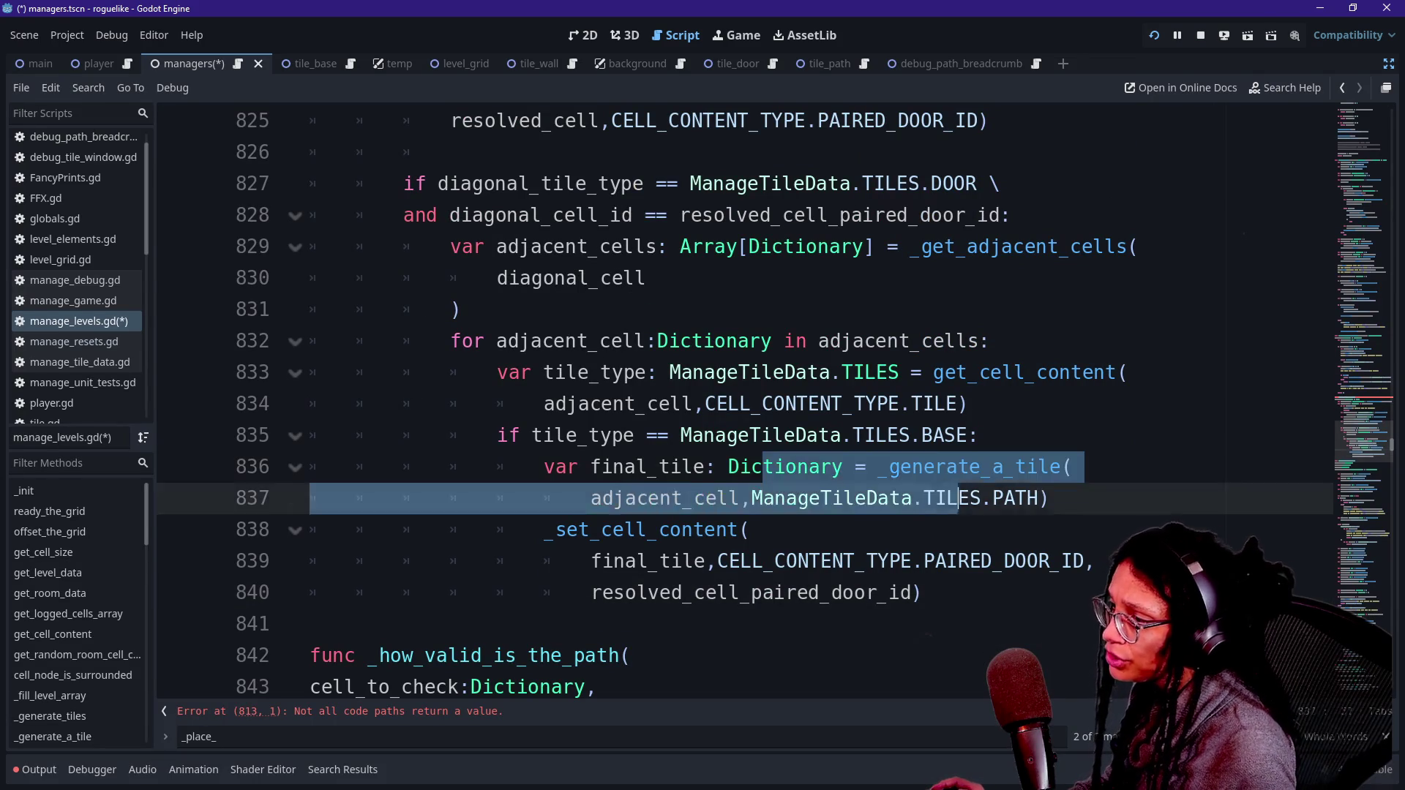
{"action": "key", "text": "Return"}
{"action": "type", "text": "return true"}
{"action": "key", "text": "Return"}
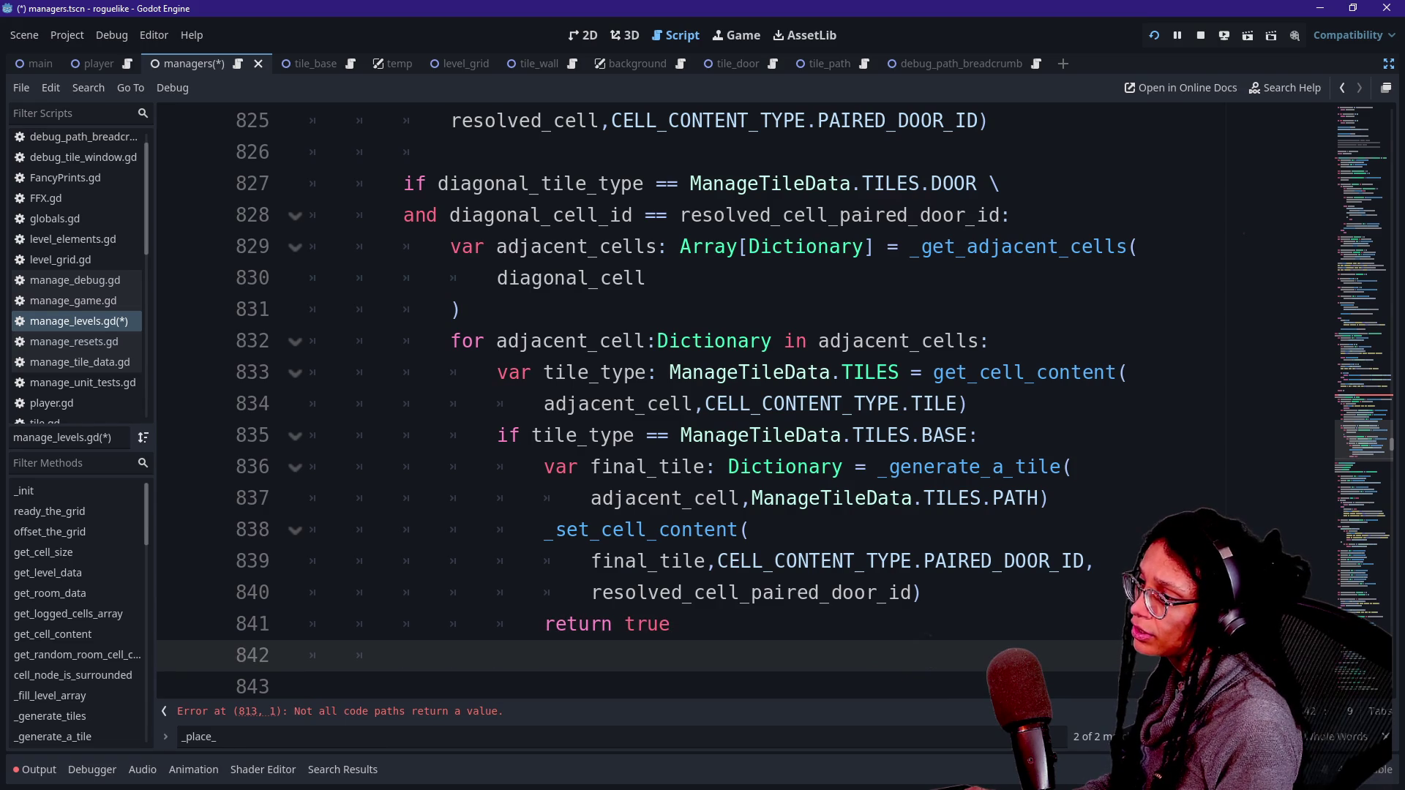
{"action": "scroll", "coordinate": [732, 403], "scroll_direction": "up", "scroll_amount": 4}
{"action": "scroll", "coordinate": [732, 402], "scroll_direction": "down", "scroll_amount": 5}
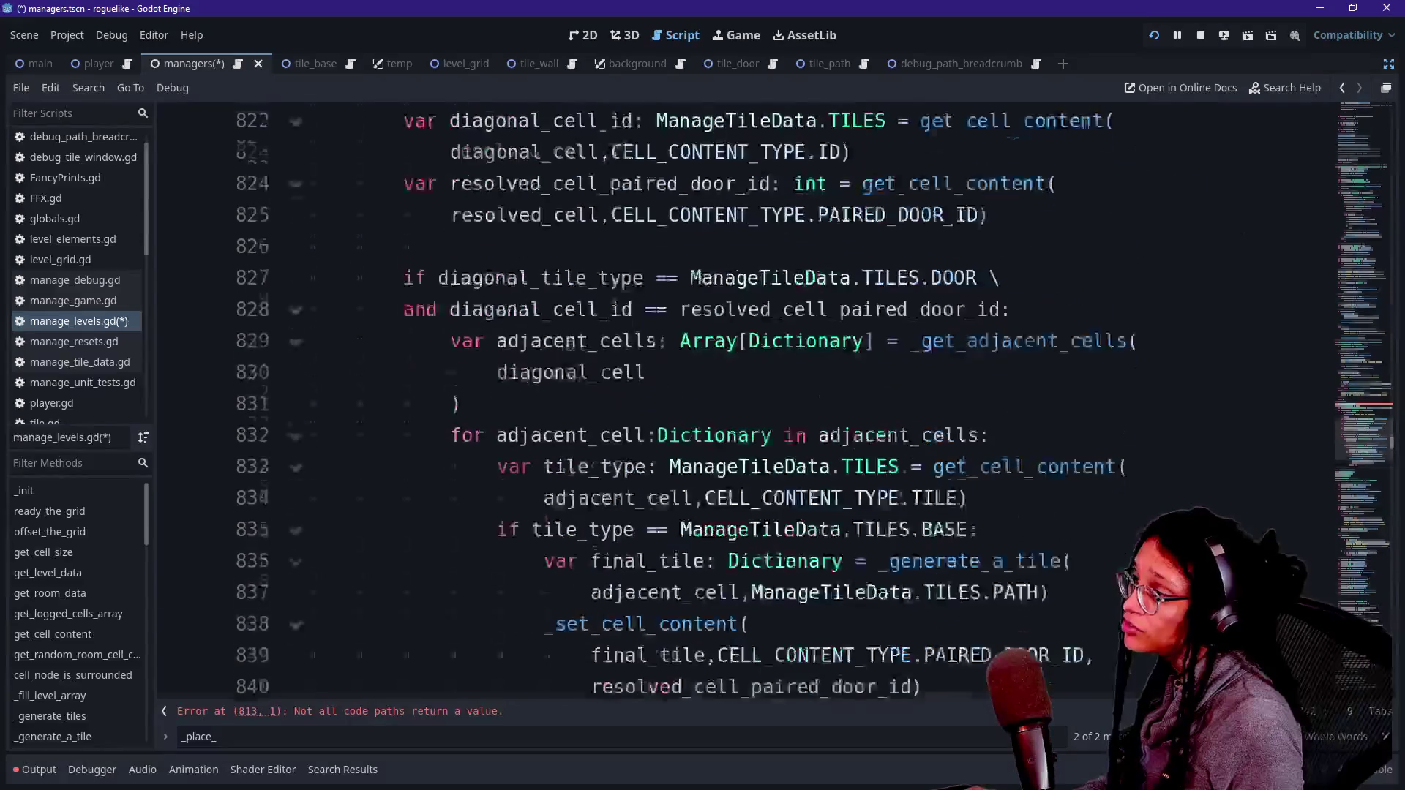
{"action": "type", "text": "return false"}
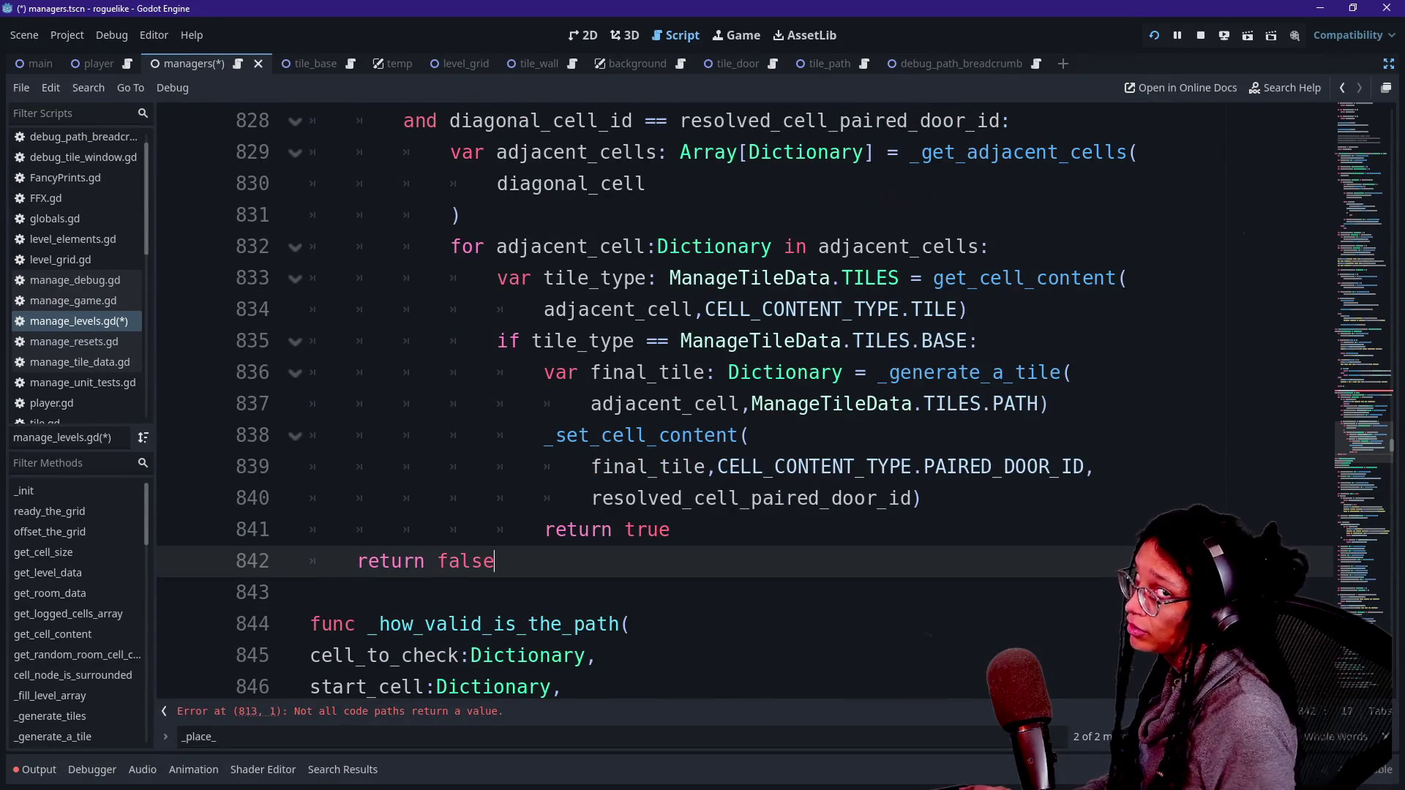
{"action": "scroll", "coordinate": [732, 402], "scroll_direction": "up", "scroll_amount": 10}
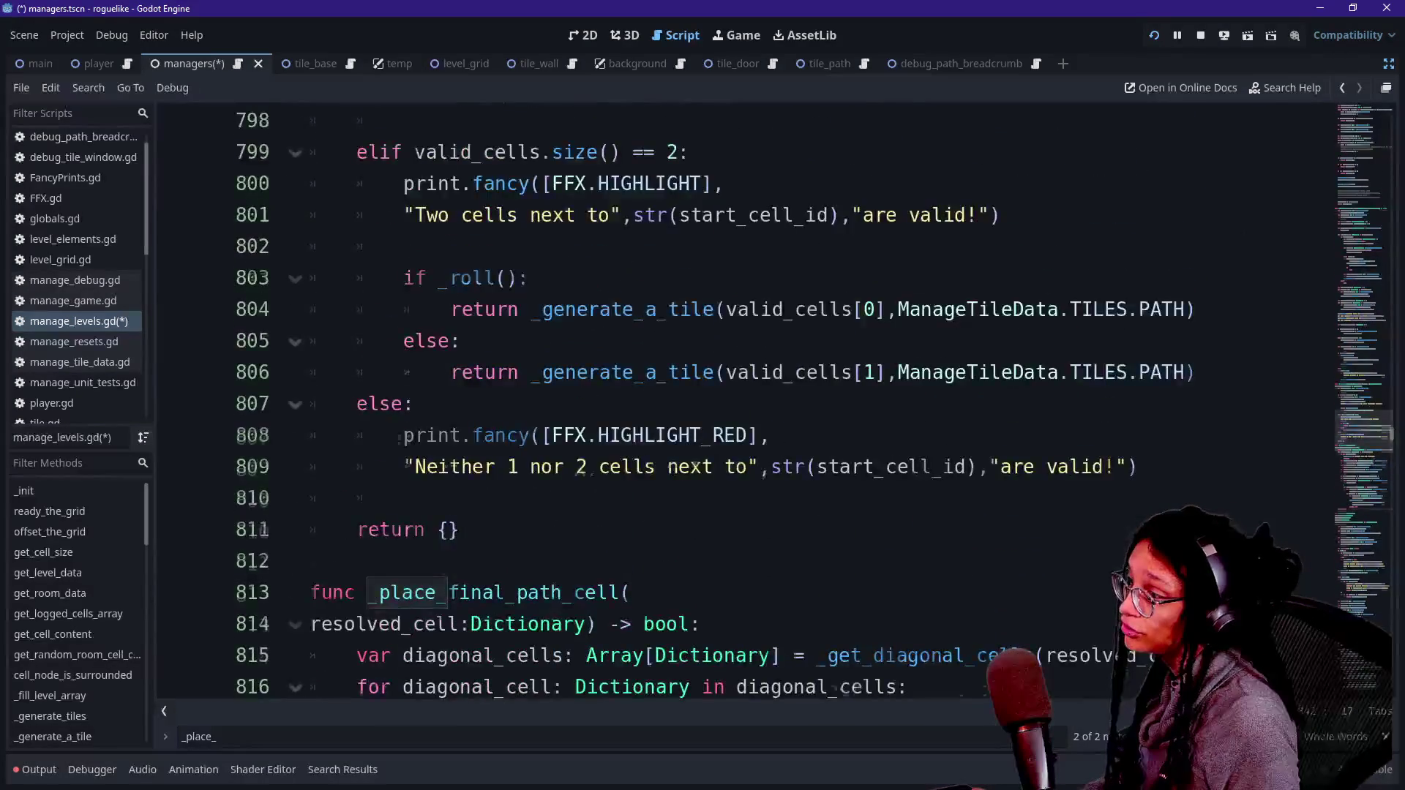
{"action": "scroll", "coordinate": [732, 402], "scroll_direction": "up", "scroll_amount": 5}
Step: Cut the standalone _place_final_path_cell(start_cell) call and paste it into a new elif after the optimal-cells branch
{"action": "left_click_drag", "start_coordinate": [793, 497], "coordinate": [356, 498]}
{"action": "key", "text": "ctrl+c"}
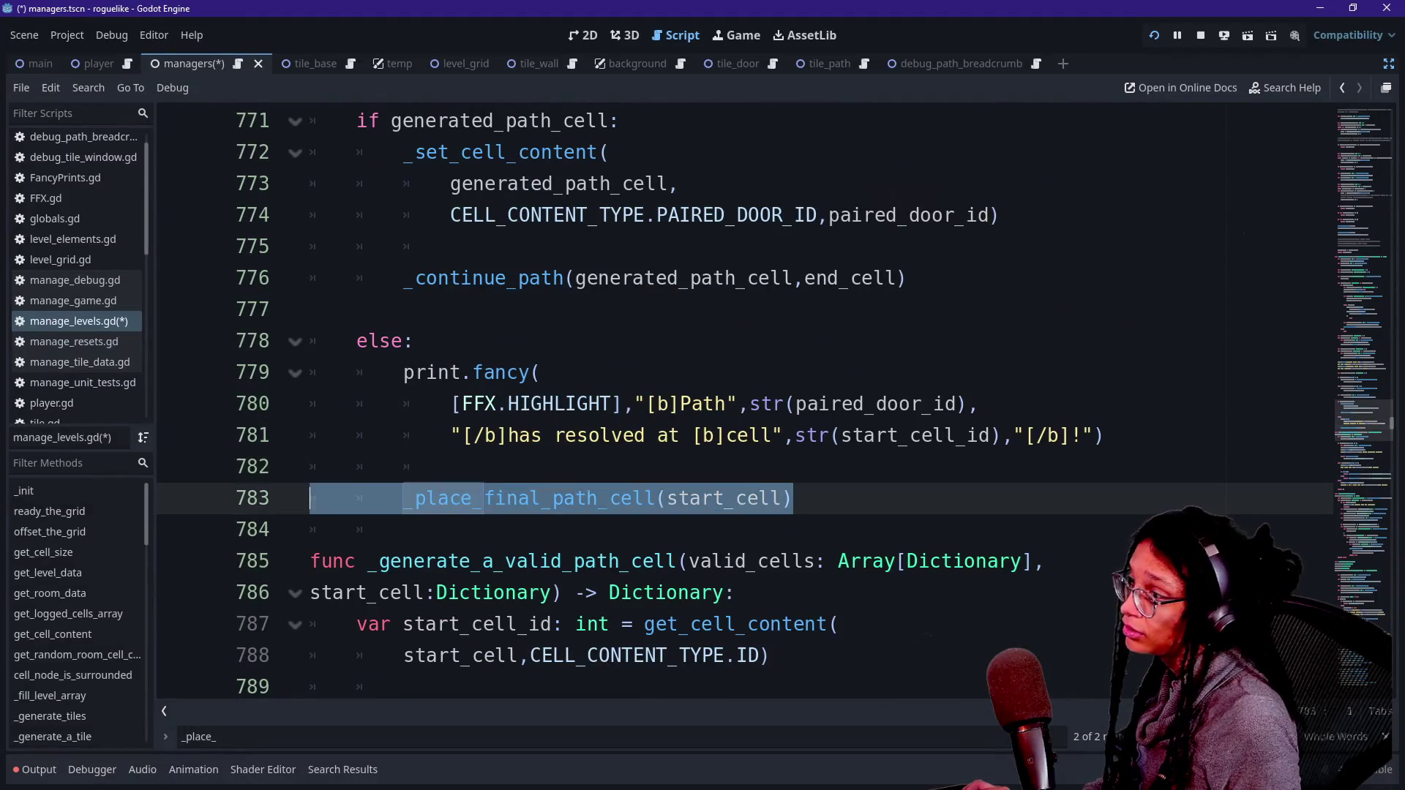
{"action": "key", "text": "BackSpace"}
{"action": "key", "text": "BackSpace"}
{"action": "key", "text": "BackSpace"}
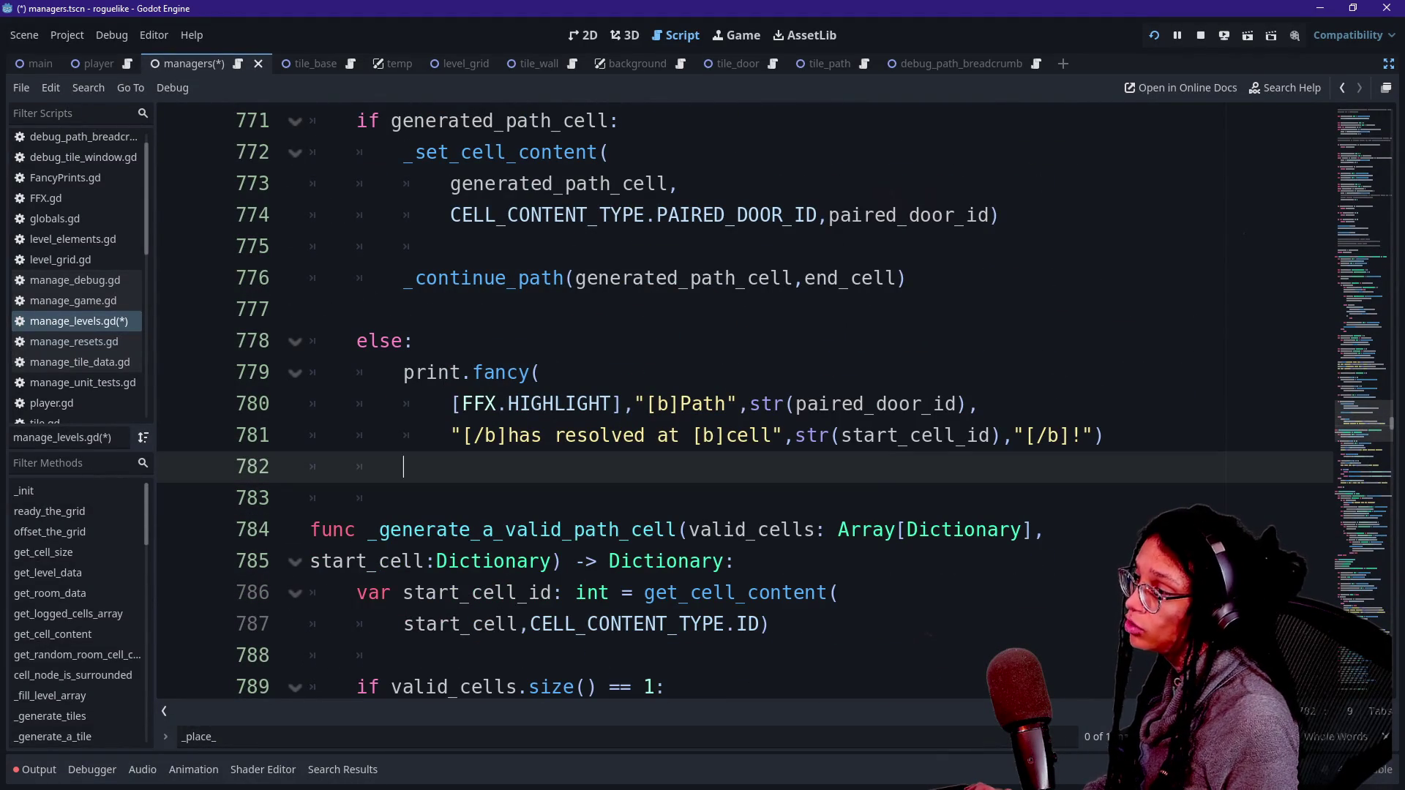
{"action": "key", "text": "BackSpace"}
{"action": "scroll", "coordinate": [732, 403], "scroll_direction": "up", "scroll_amount": 5}
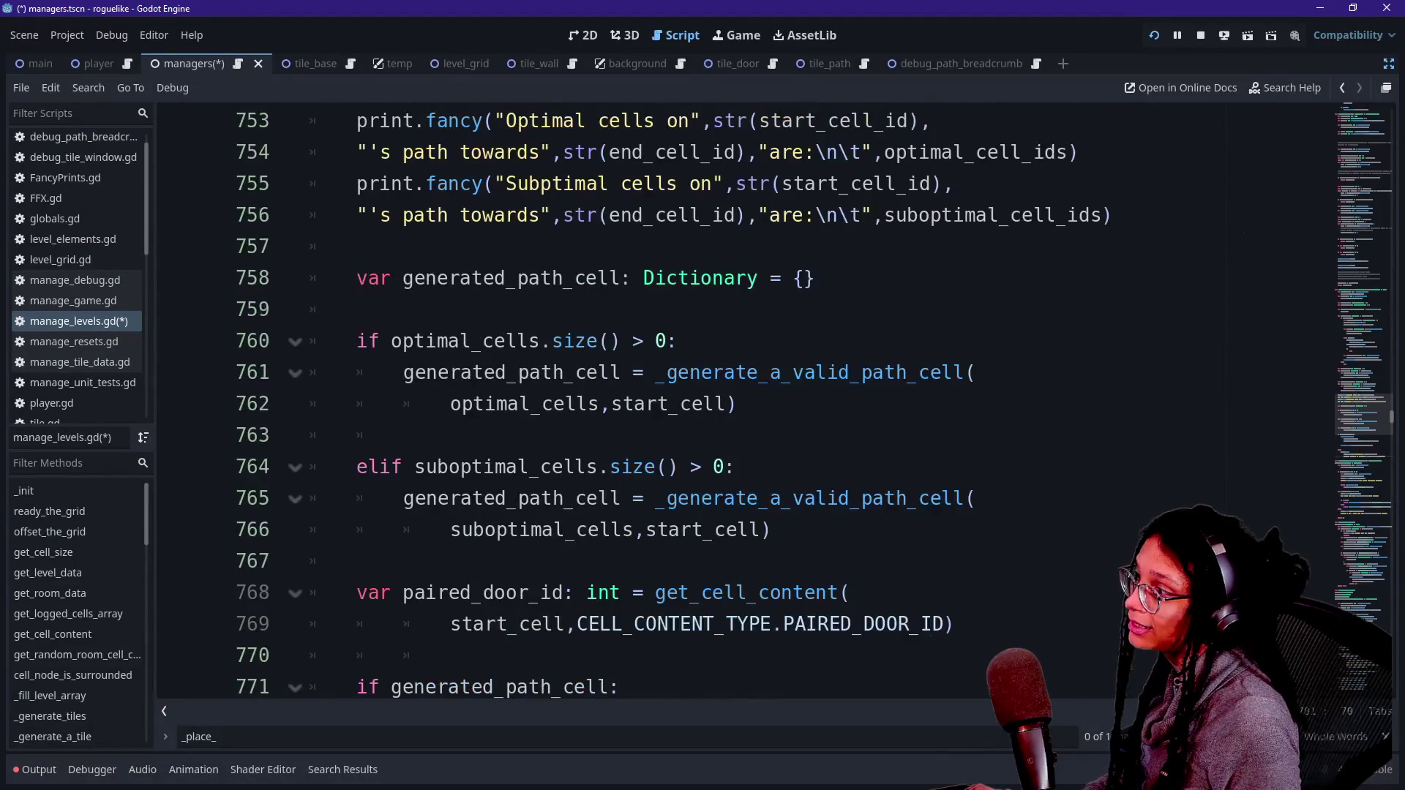
{"action": "left_click", "coordinate": [976, 373]}
{"action": "key", "text": "Down"}
{"action": "key", "text": "Return"}
{"action": "key", "text": "Return"}
{"action": "key", "text": "BackSpace"}
{"action": "type", "text": "elif"}
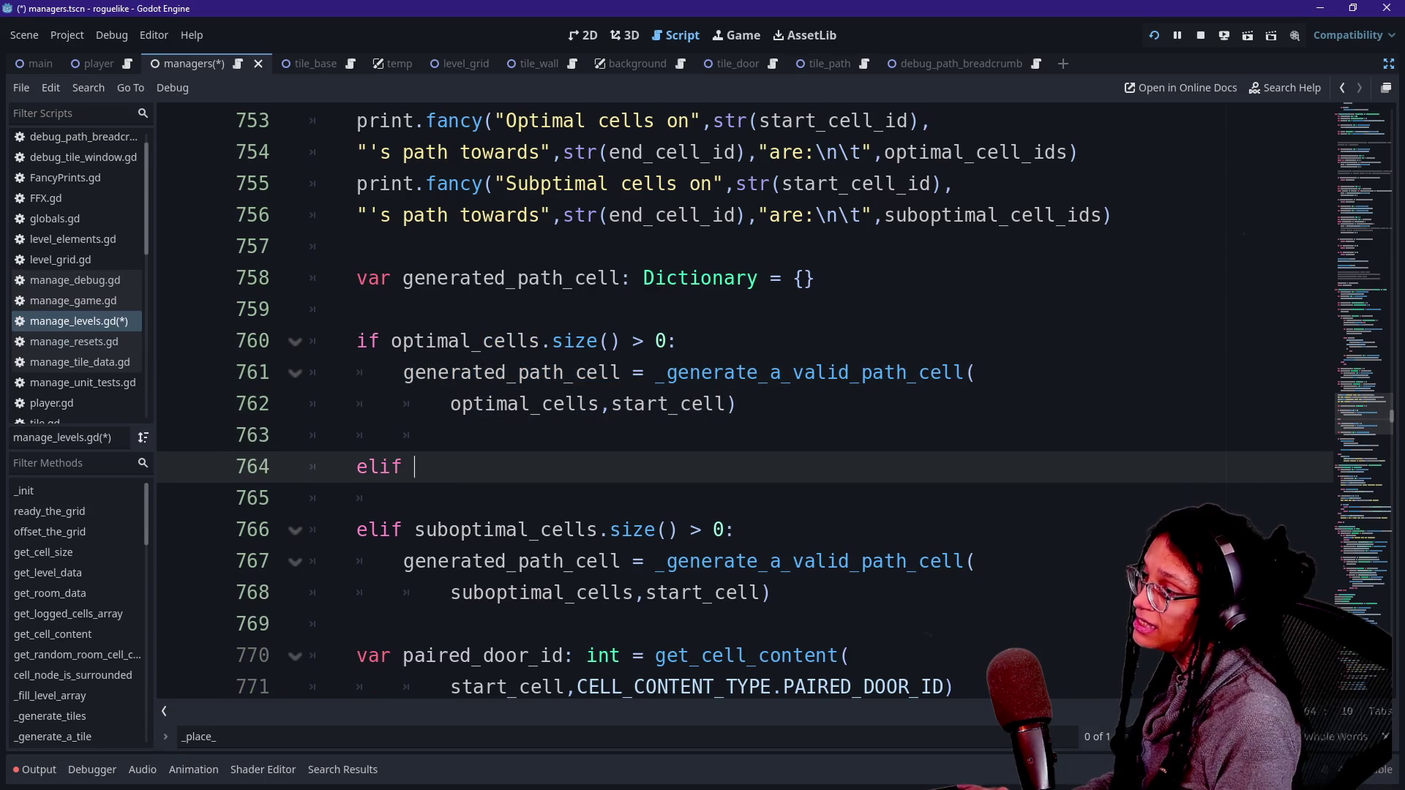
{"action": "key", "text": "ctrl+v"}
Step: Complete 'elif _place_final_path_cell(start_cell):' with a 'pass' body
{"action": "double_click", "coordinate": [432, 467]}
{"action": "key", "text": "BackSpace"}
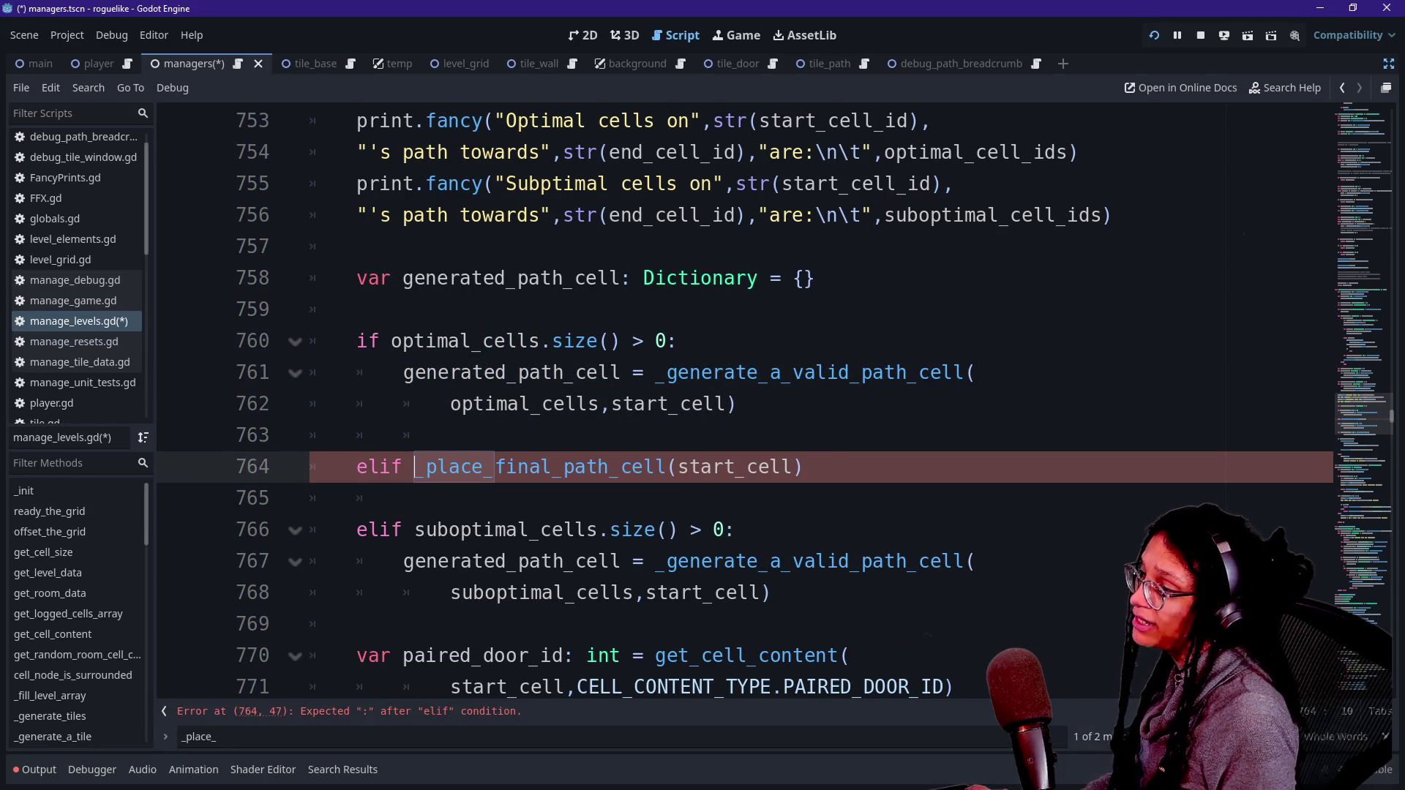
{"action": "key", "text": "Up"}
{"action": "key", "text": "Down"}
{"action": "key", "text": "End"}
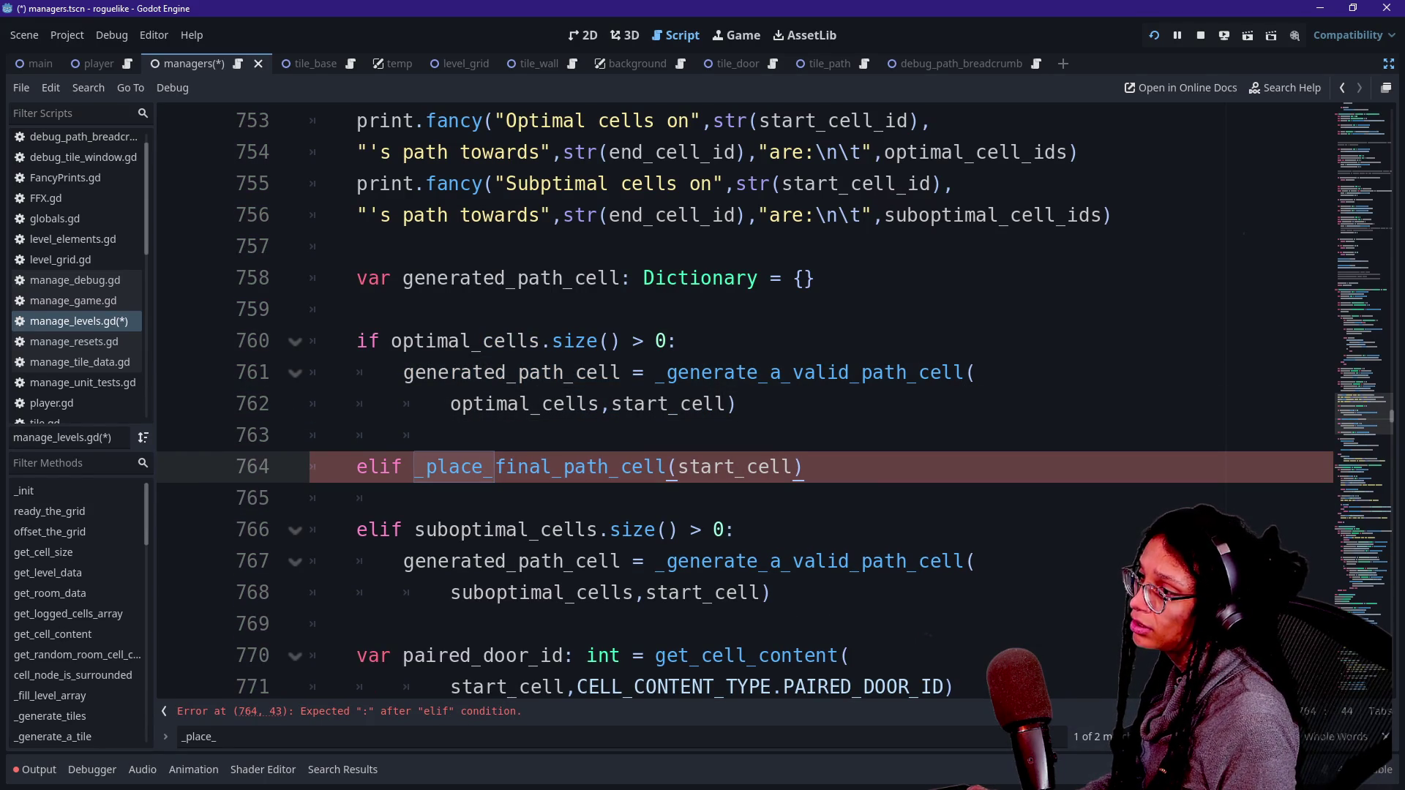
{"action": "type", "text": ":"}
{"action": "key", "text": "Return"}
{"action": "type", "text": "pass"}
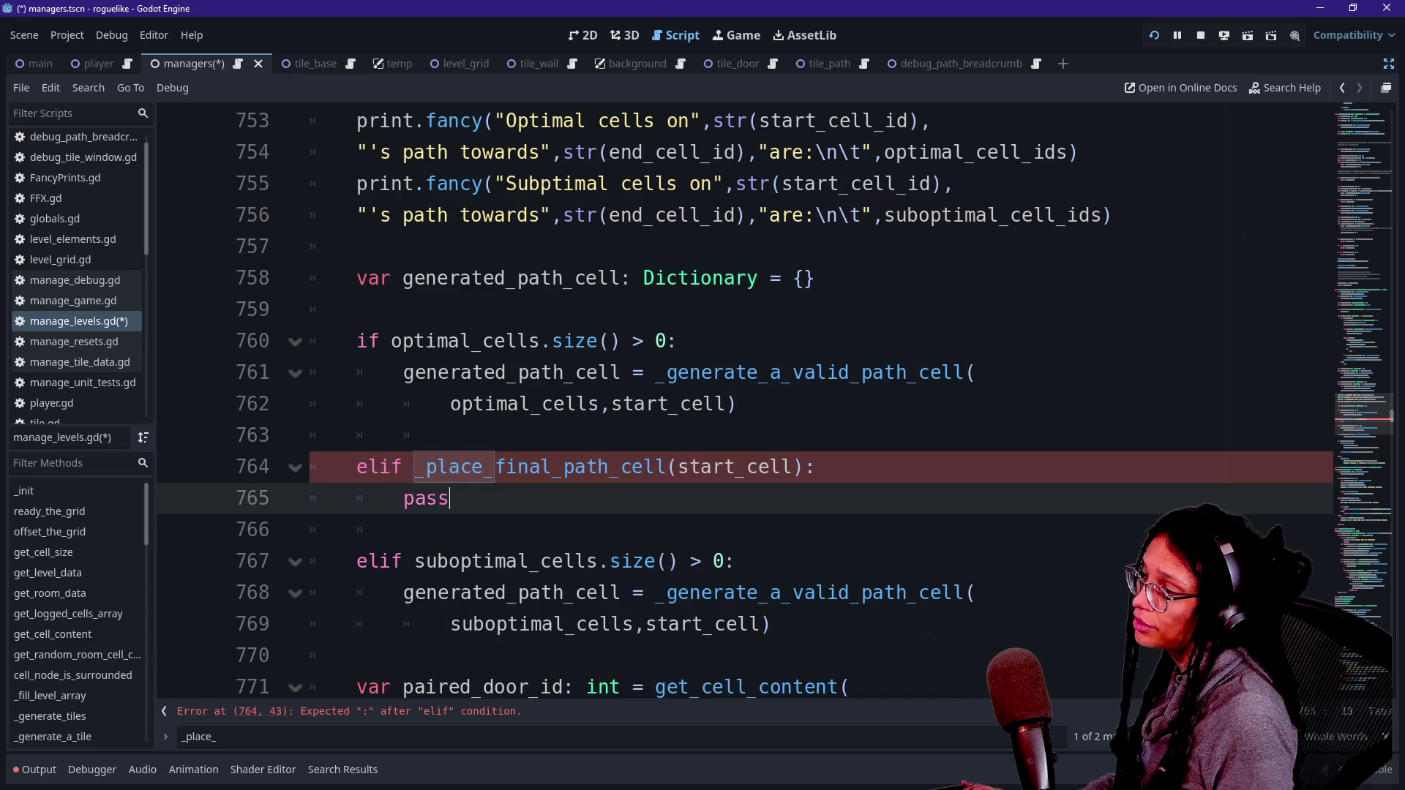
Step: Save manage_levels.gd and restart the game
{"action": "left_click", "coordinate": [486, 404]}
{"action": "left_click", "coordinate": [357, 467]}
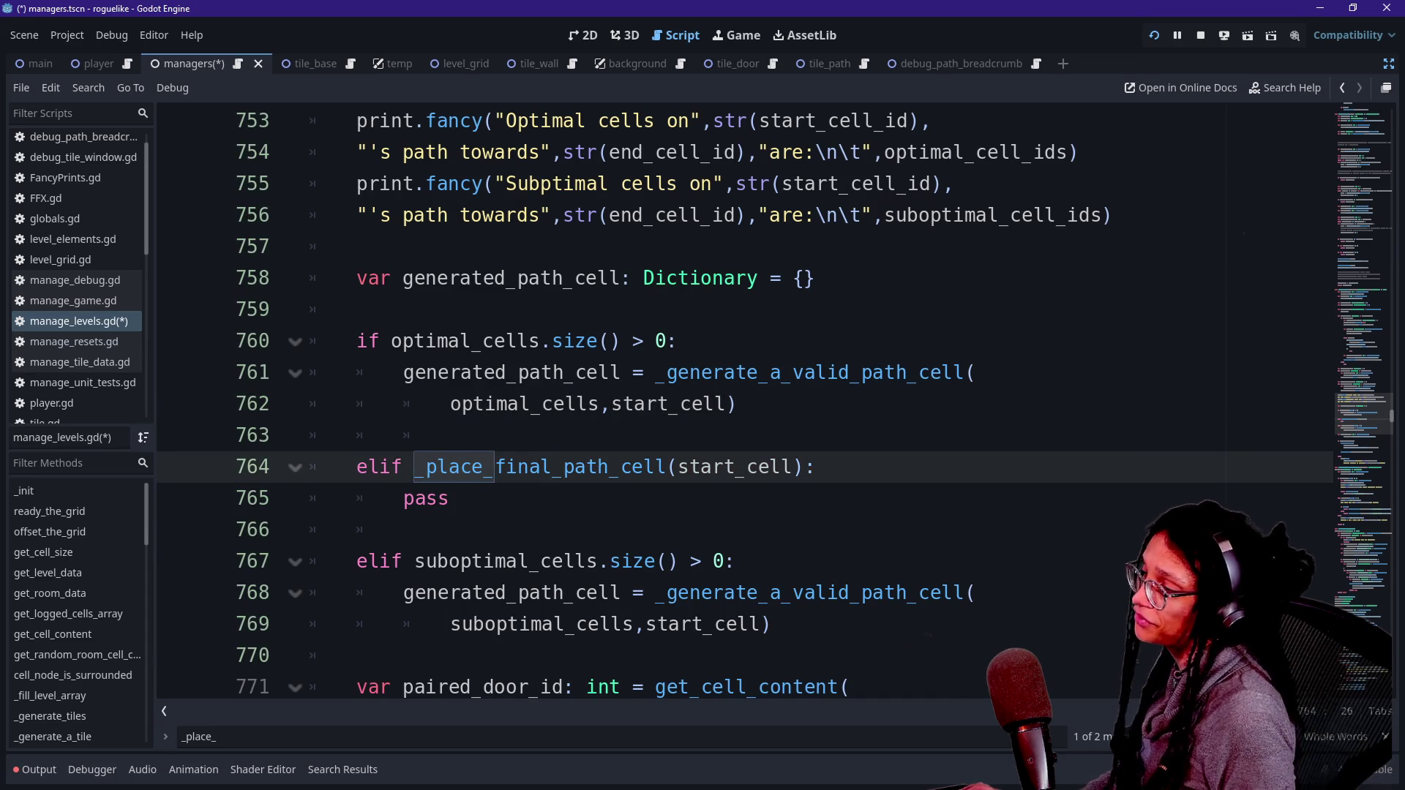
{"action": "left_click", "coordinate": [410, 529]}
{"action": "key", "text": "ctrl+s"}
{"action": "scroll", "coordinate": [732, 402], "scroll_direction": "down", "scroll_amount": 1}
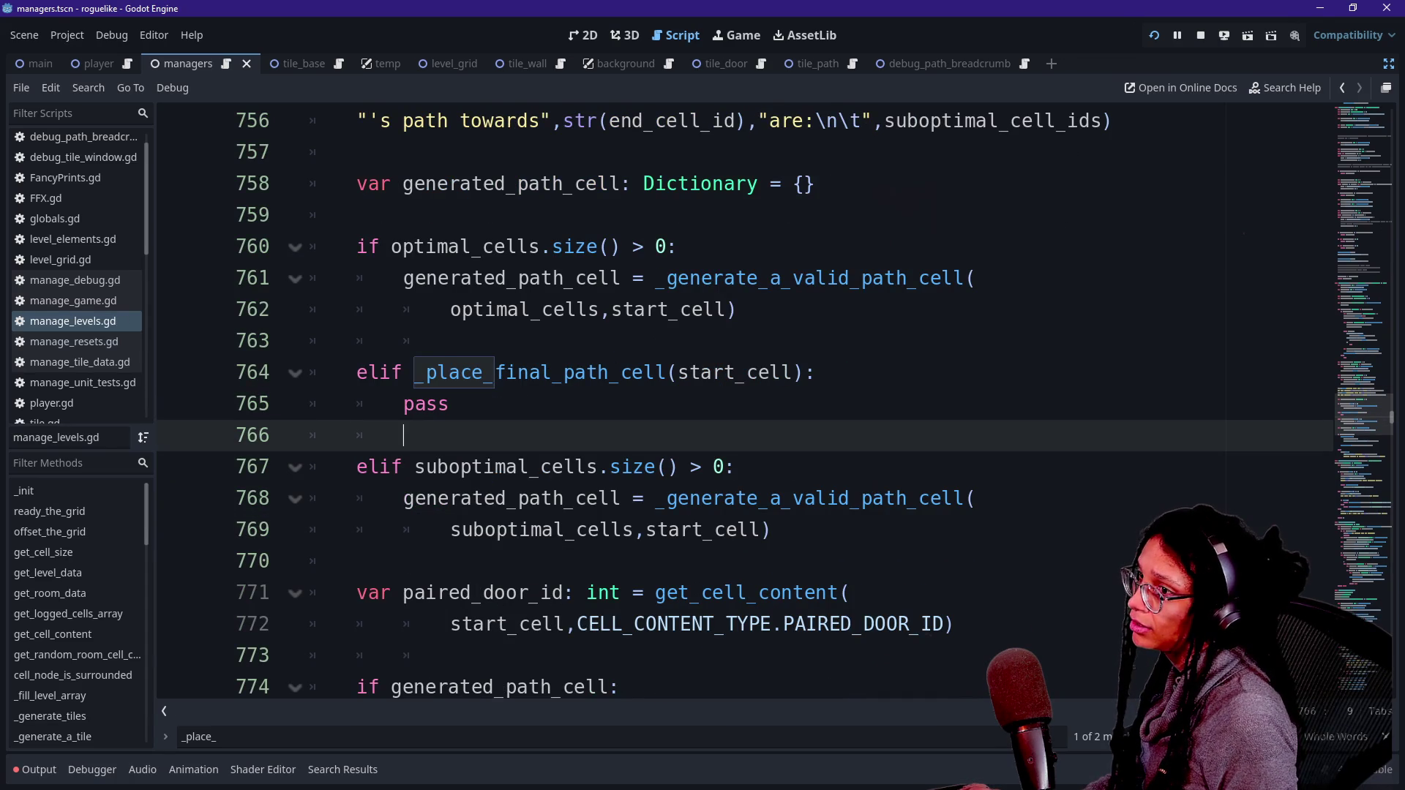
{"action": "left_click", "coordinate": [1156, 37]}
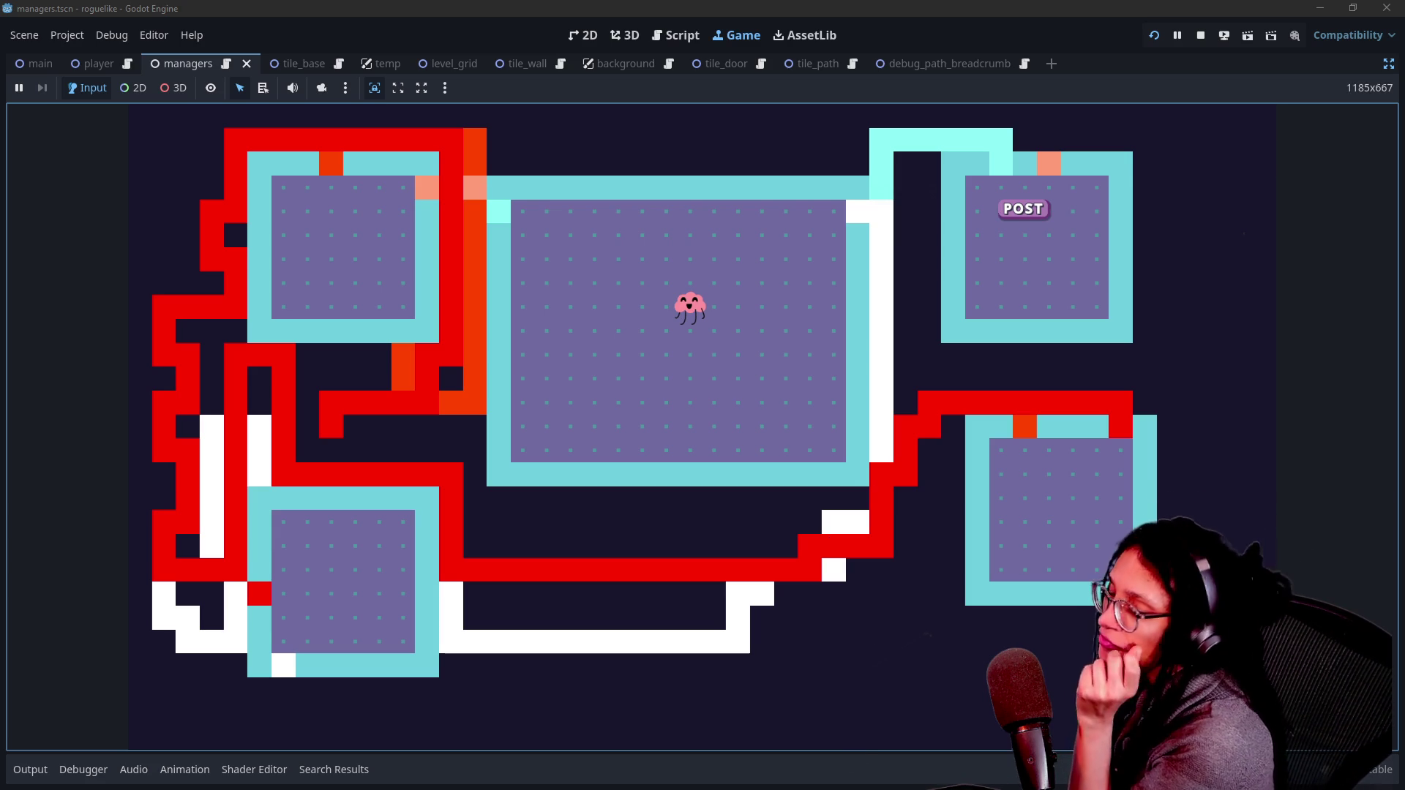
Step: Regenerate the dungeon into a five-room level with yellow, green, blue, magenta and red corridors
{"action": "key", "text": "r"}
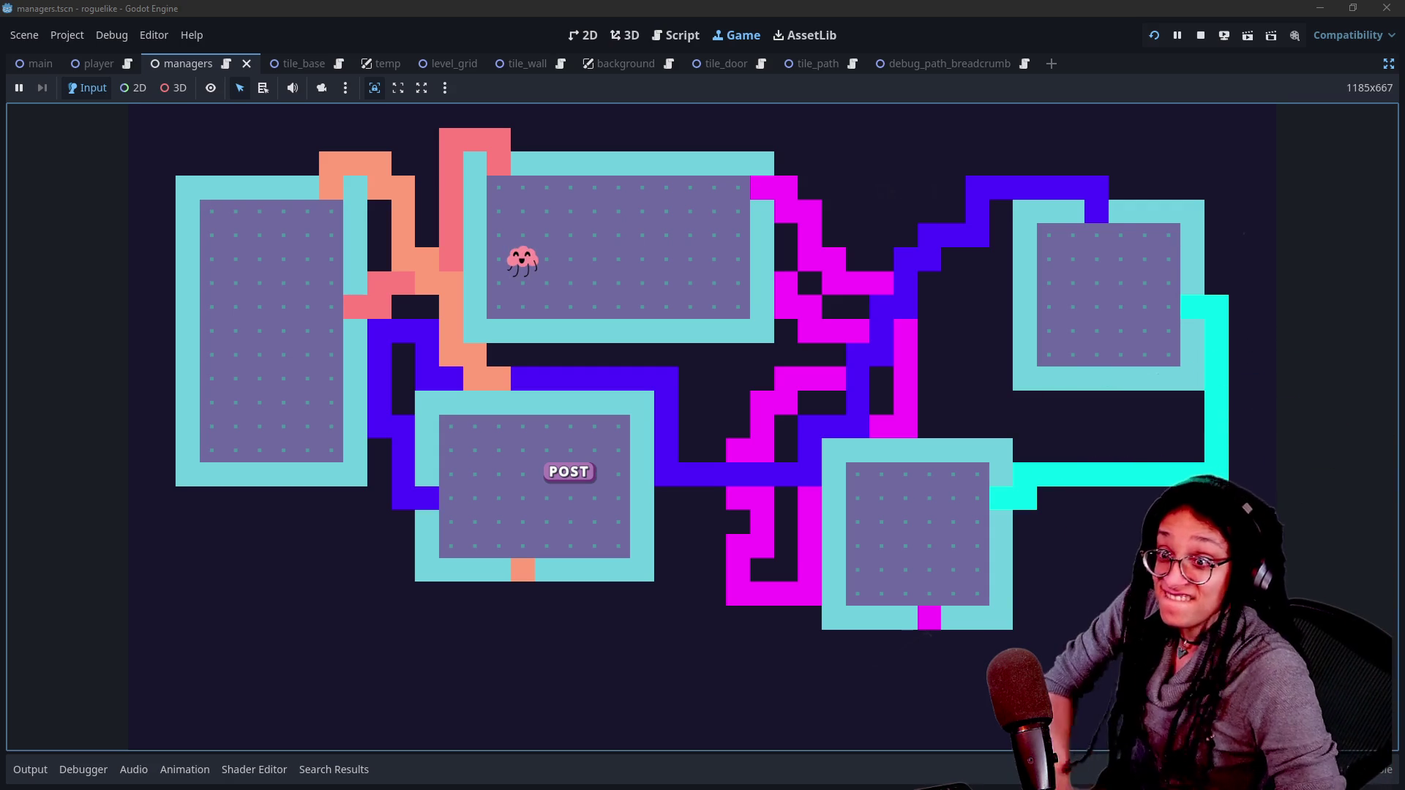
{"action": "left_click", "coordinate": [1005, 427]}
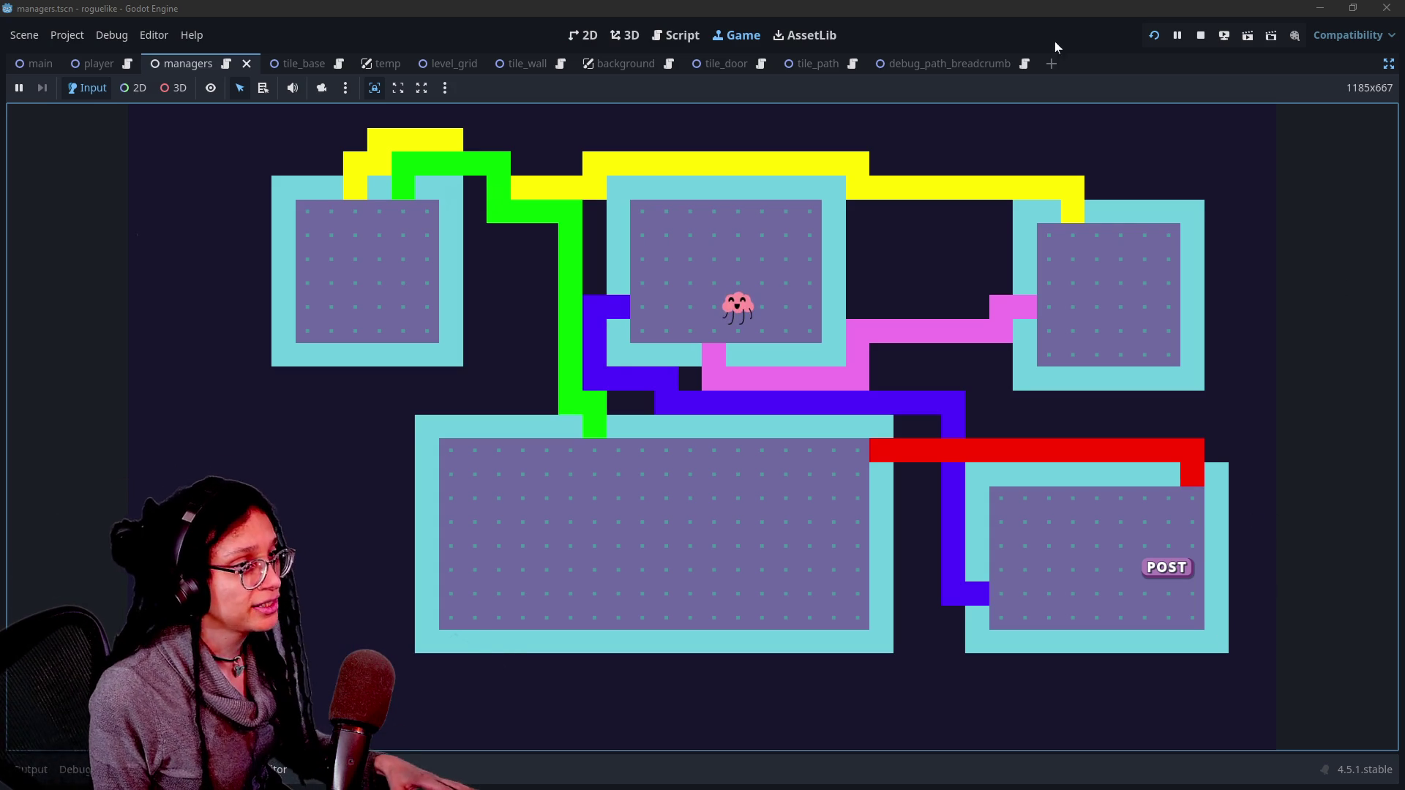
Step: Start a screen capture of the generated five-room level
{"action": "key", "text": "ctrl+Print"}
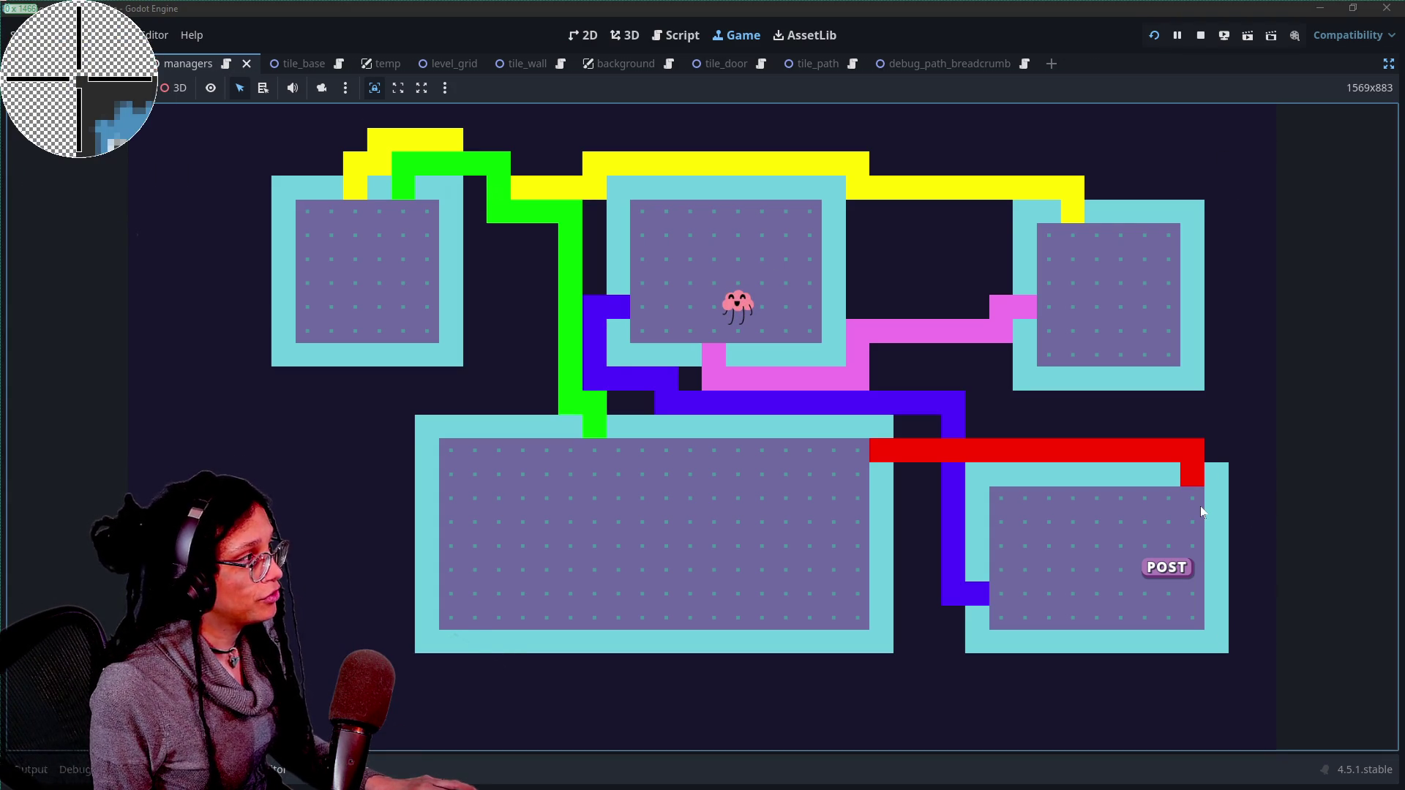
Step: Capture the full screen, then switch to the YouTube video page and show its subscriptions list
{"action": "mouse_move", "coordinate": [0, 0]}
{"action": "left_mouse_down"}
{"action": "mouse_move", "coordinate": [663, 406]}
{"action": "mouse_move", "coordinate": [1126, 789]}
{"action": "mouse_move", "coordinate": [1404, 789]}
{"action": "left_mouse_up"}
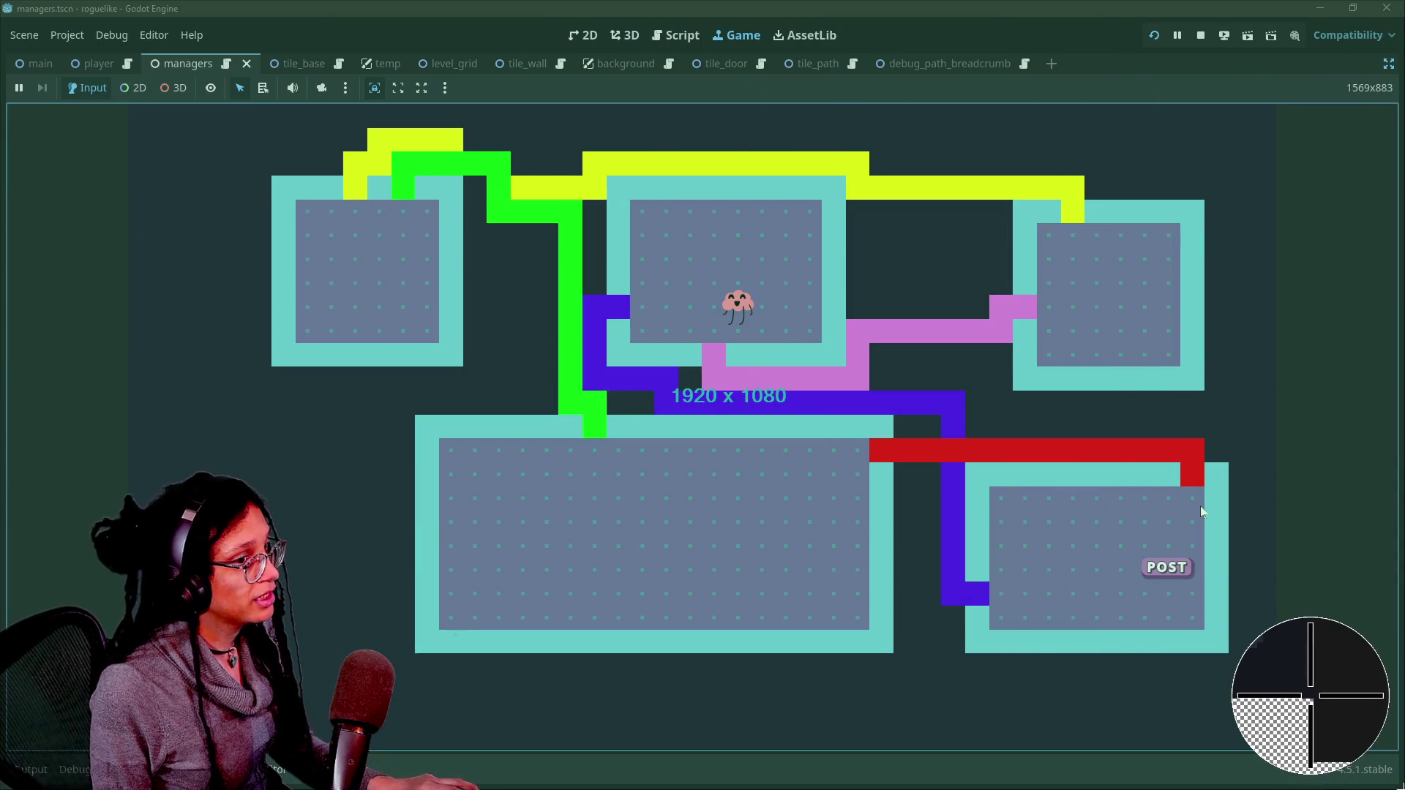
{"action": "key", "text": "Return"}
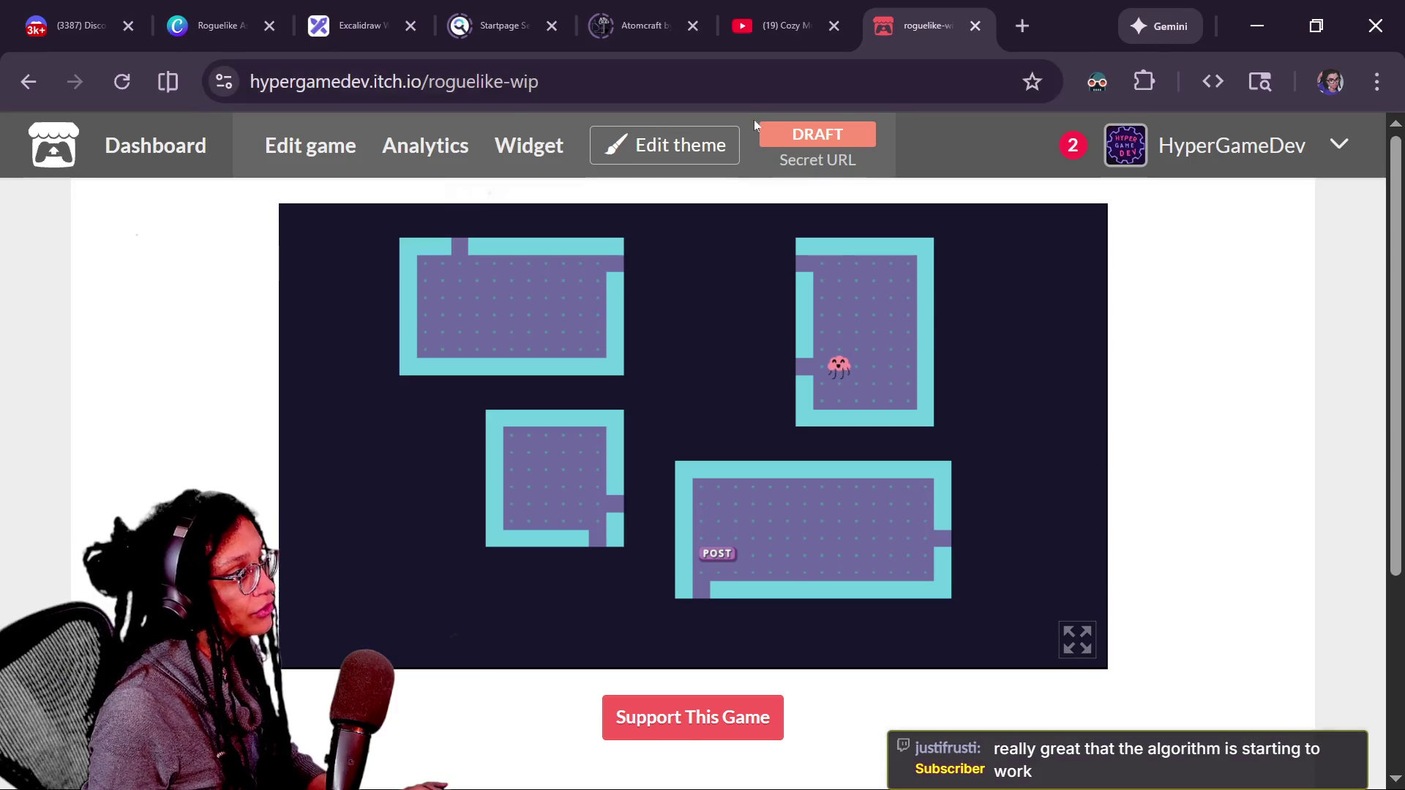
{"action": "left_click", "coordinate": [762, 41]}
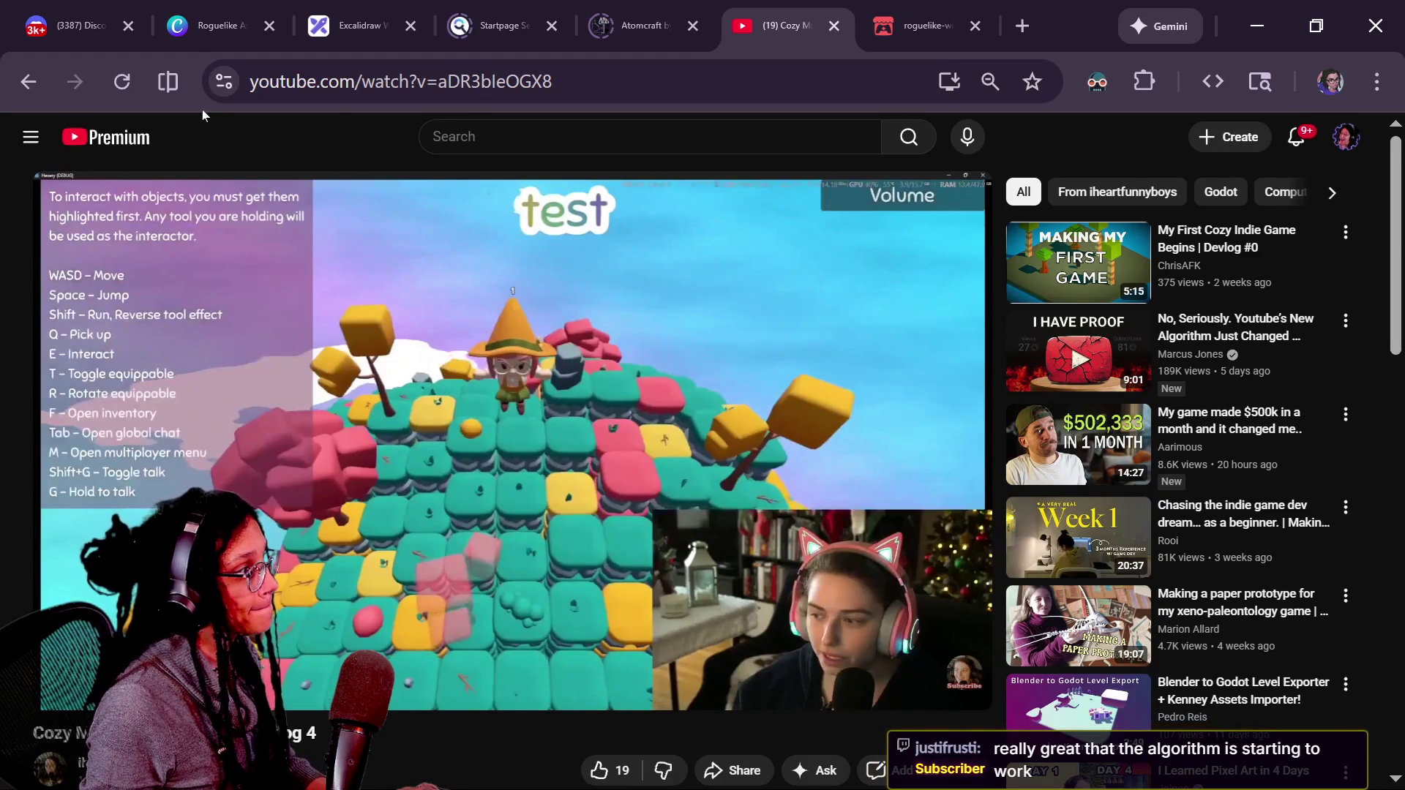
{"action": "left_click", "coordinate": [30, 139]}
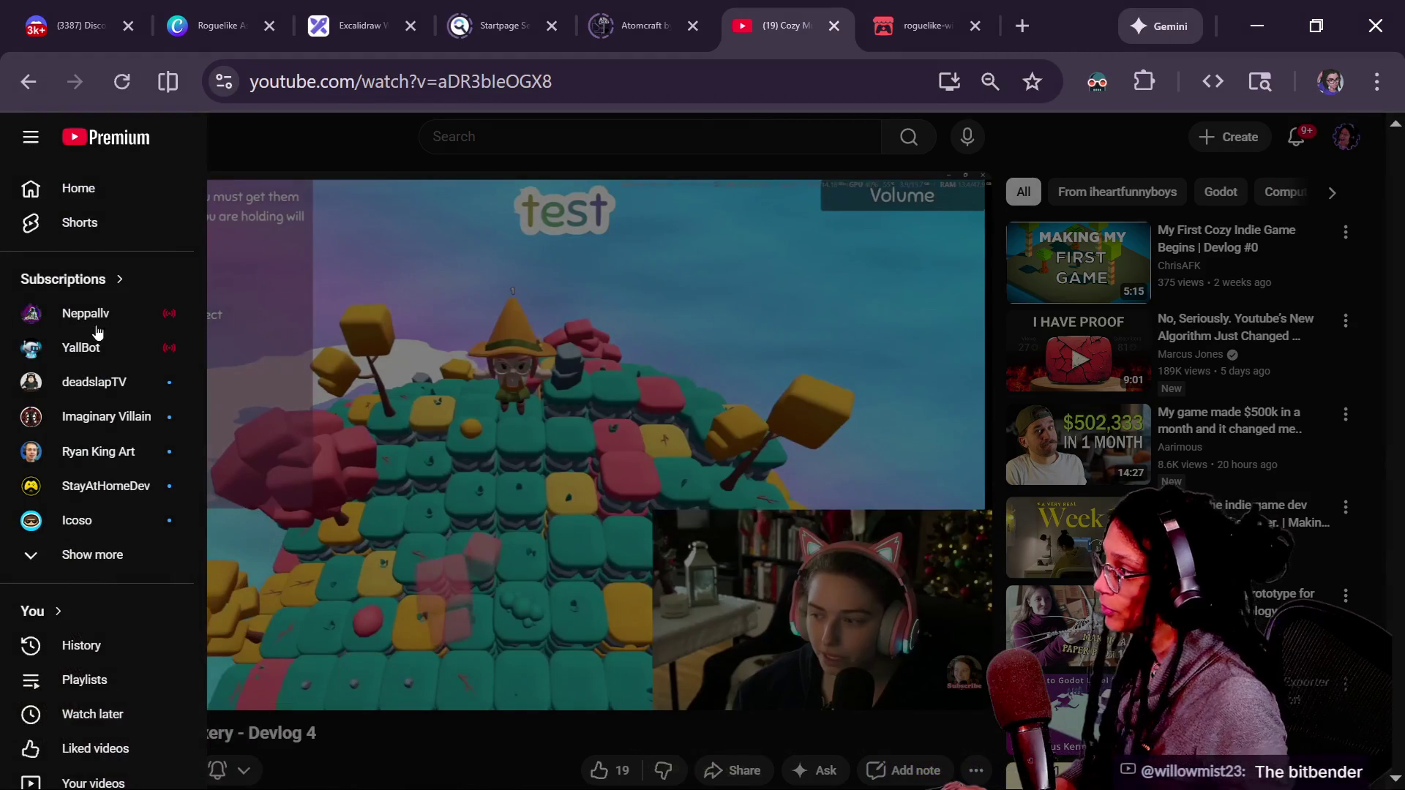
Step: Open a live subscribed channel, reload it, then open another channel's live stream
{"action": "left_click", "coordinate": [147, 314]}
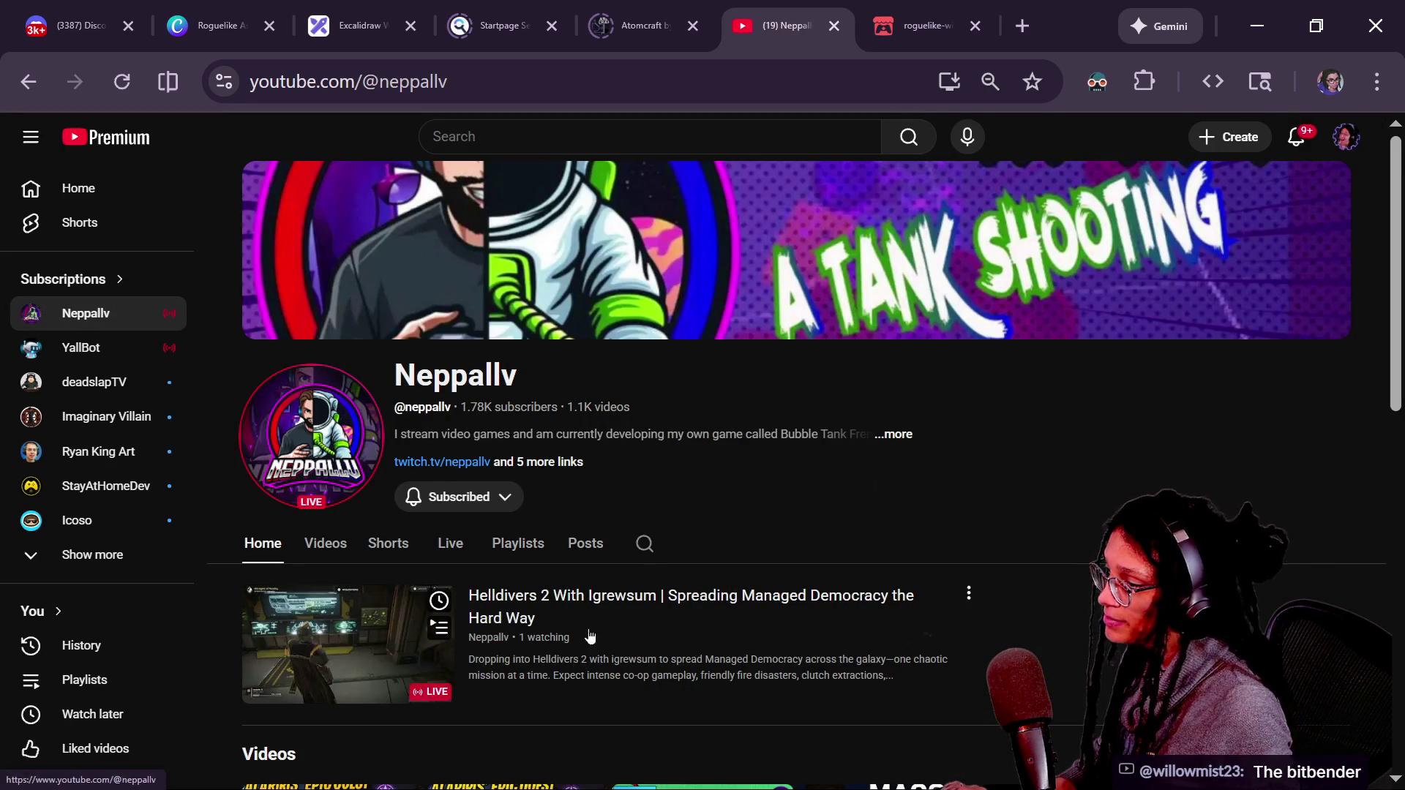
{"action": "key", "text": "F5"}
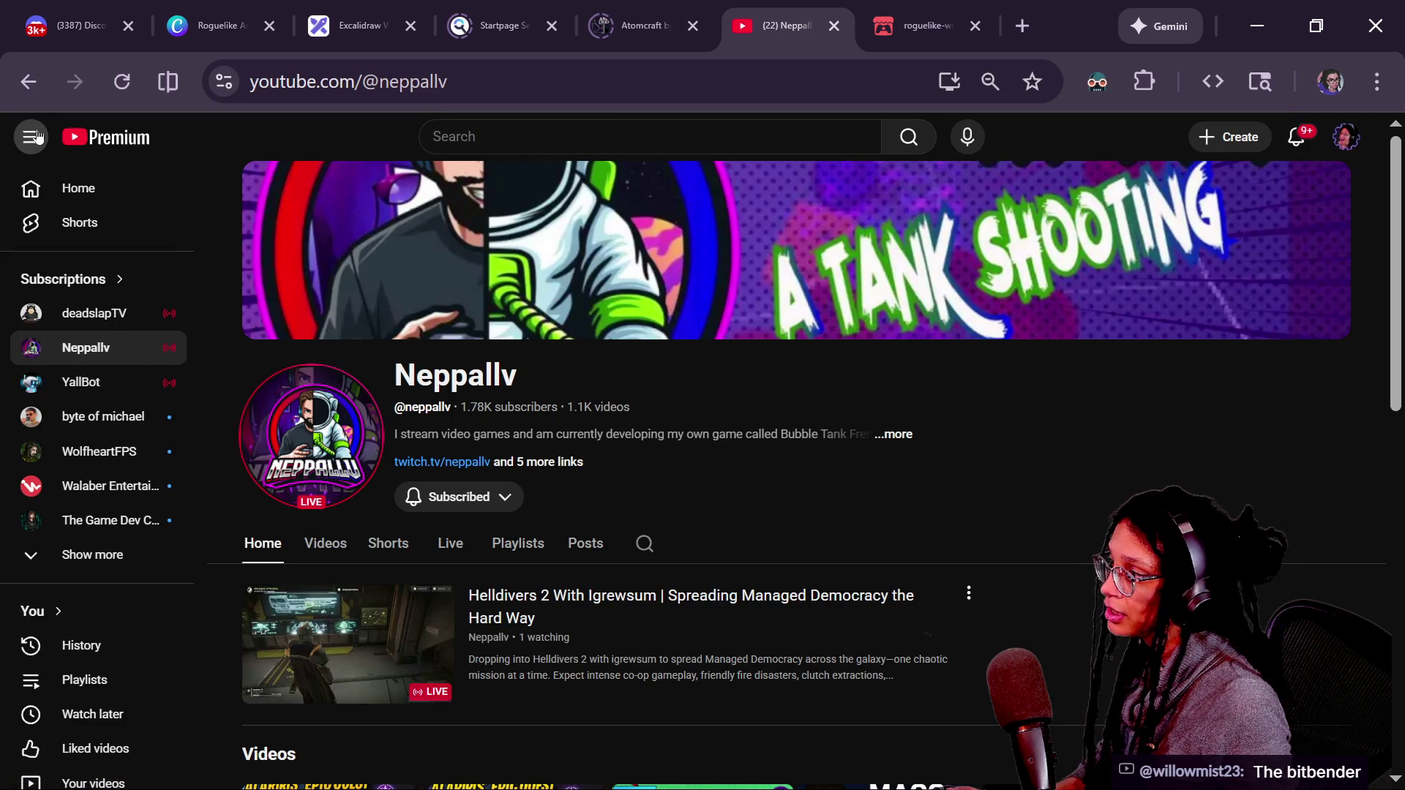
{"action": "left_click", "coordinate": [126, 320]}
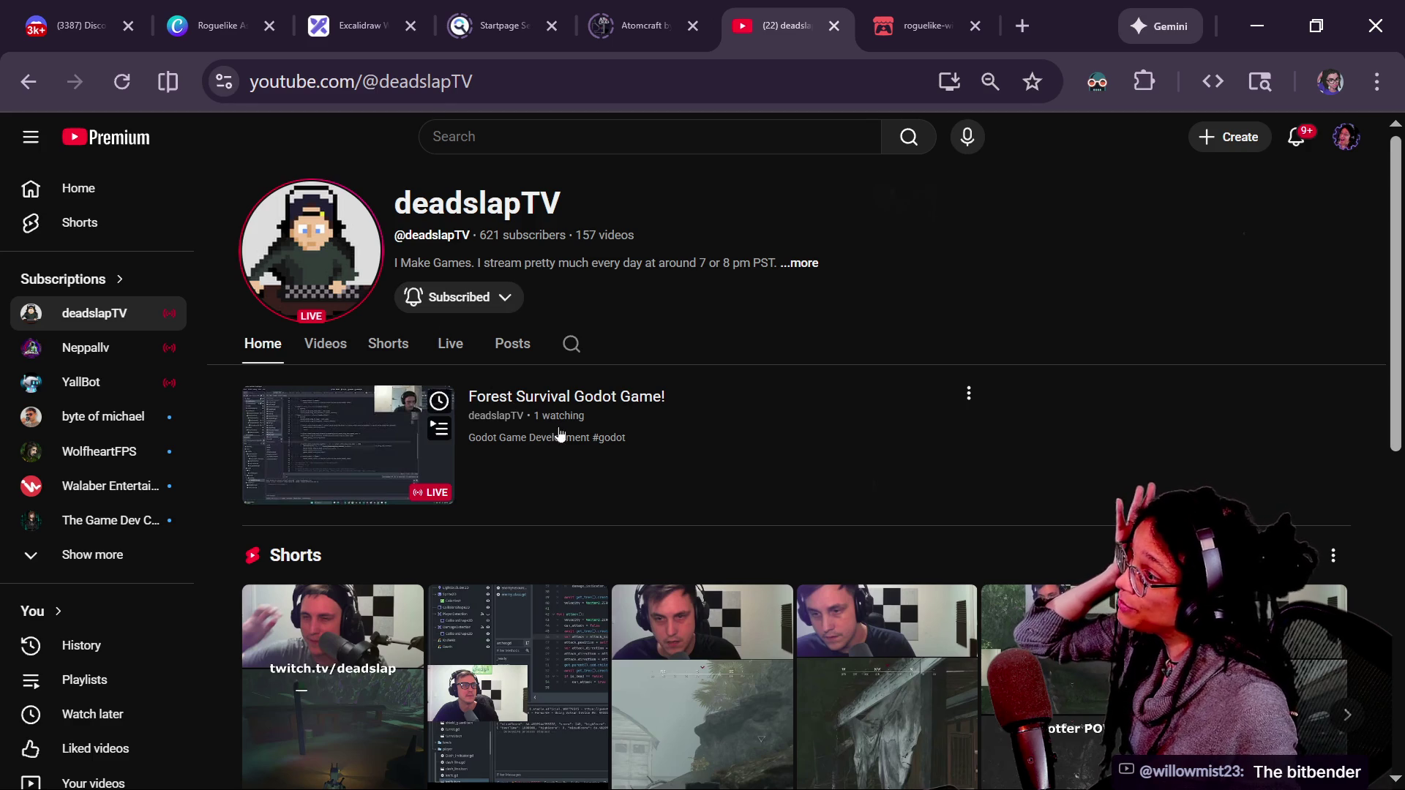
{"action": "left_click", "coordinate": [560, 401]}
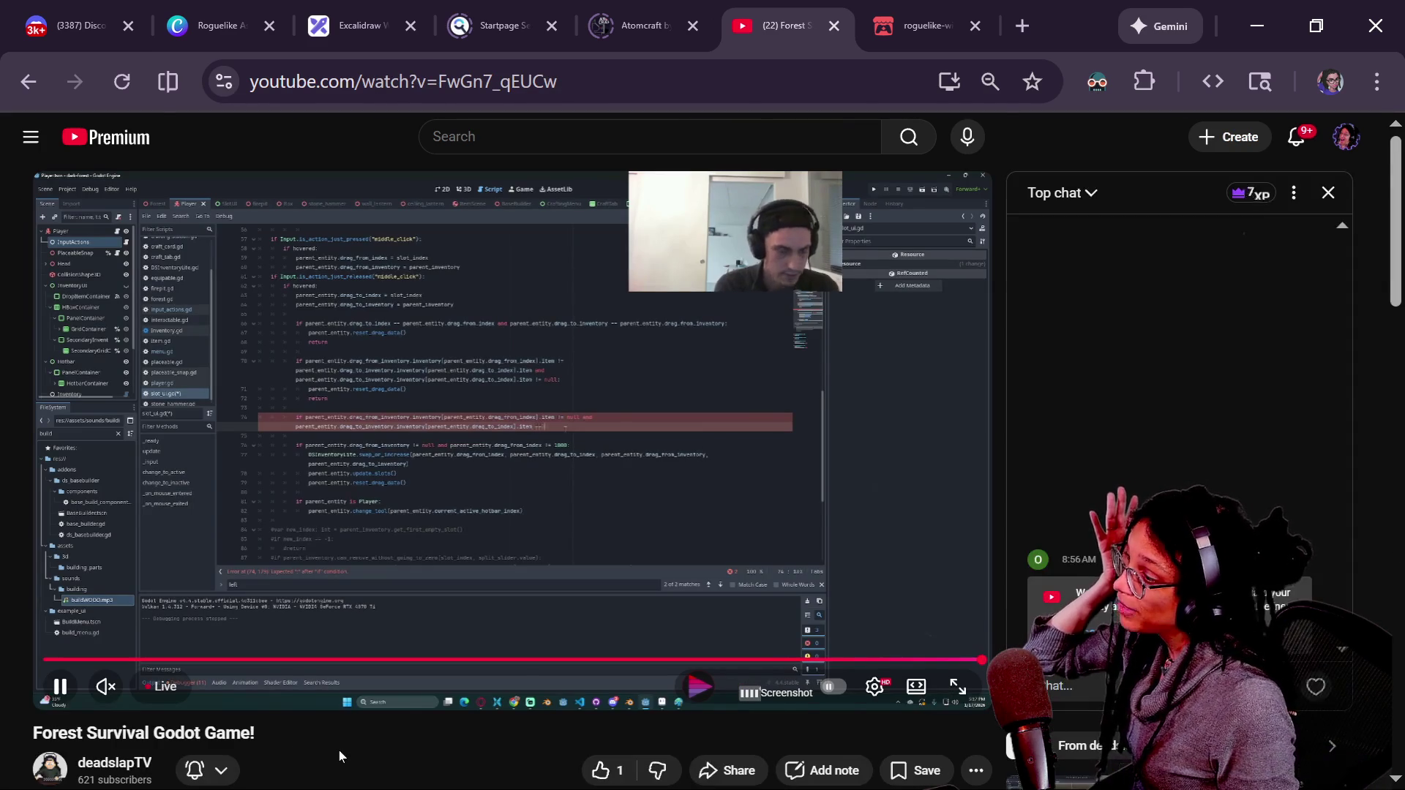
Step: Select the 'Forest Survival Godot Game!' stream's URL in the address bar
{"action": "scroll", "coordinate": [340, 749], "scroll_direction": "down", "scroll_amount": 3}
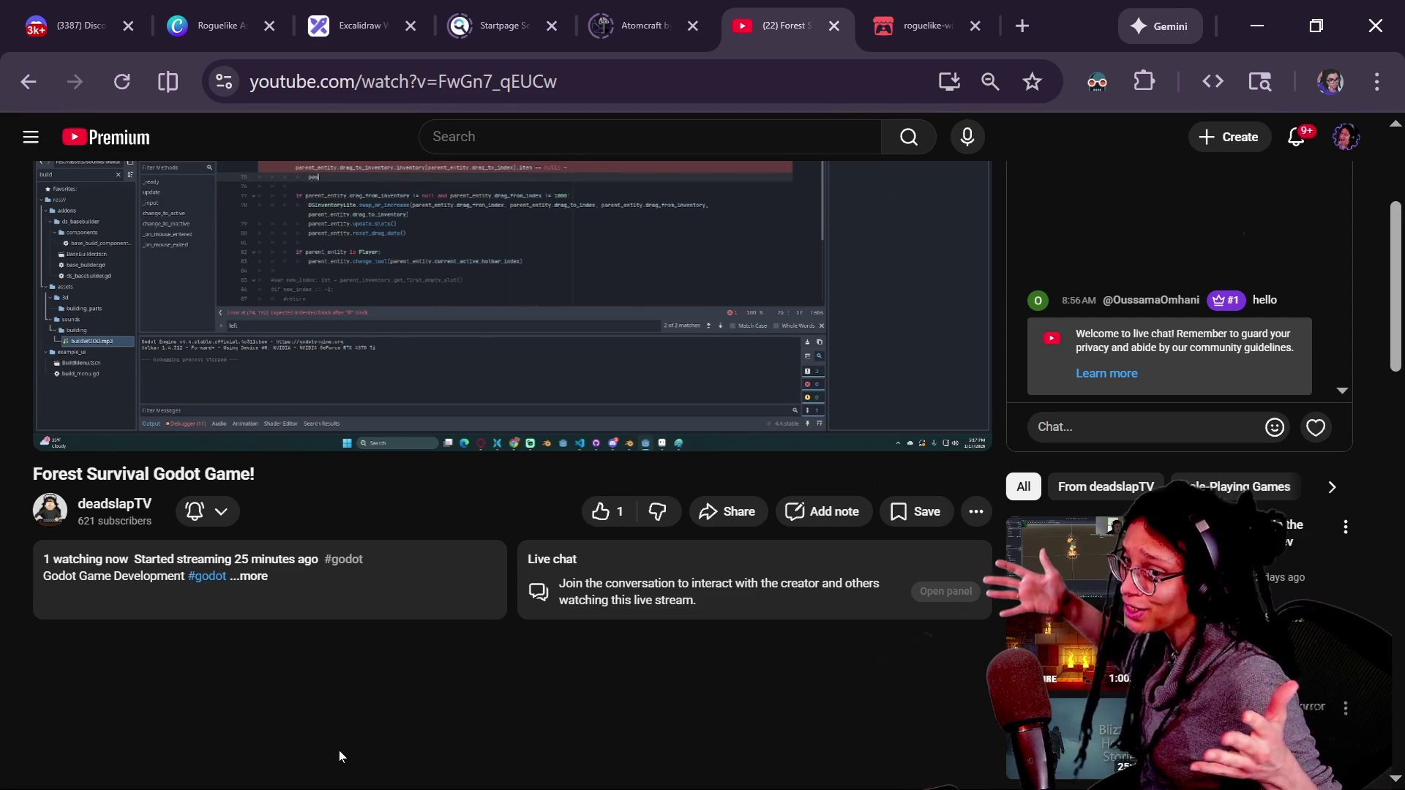
{"action": "scroll", "coordinate": [340, 750], "scroll_direction": "up", "scroll_amount": 3}
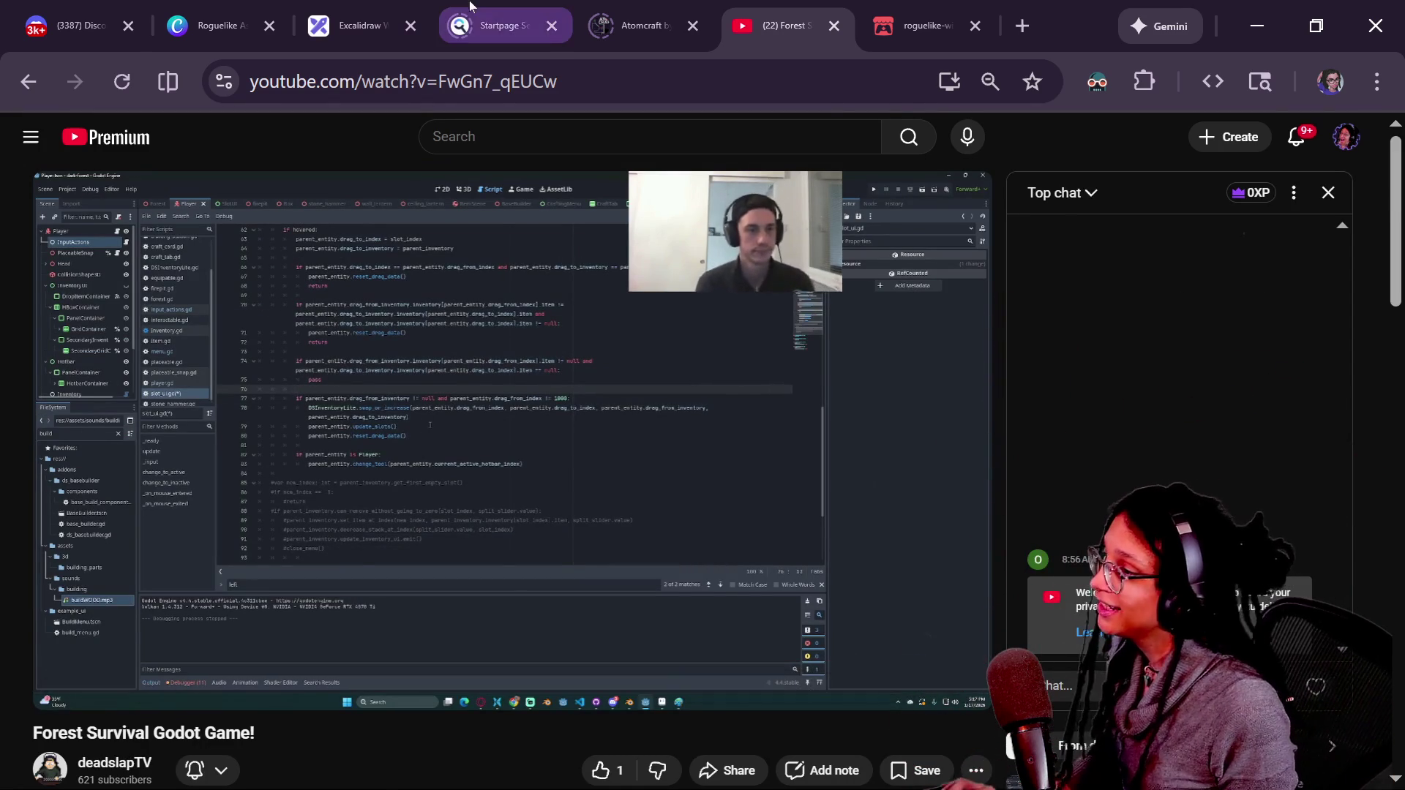
{"action": "key", "text": "ctrl+l"}
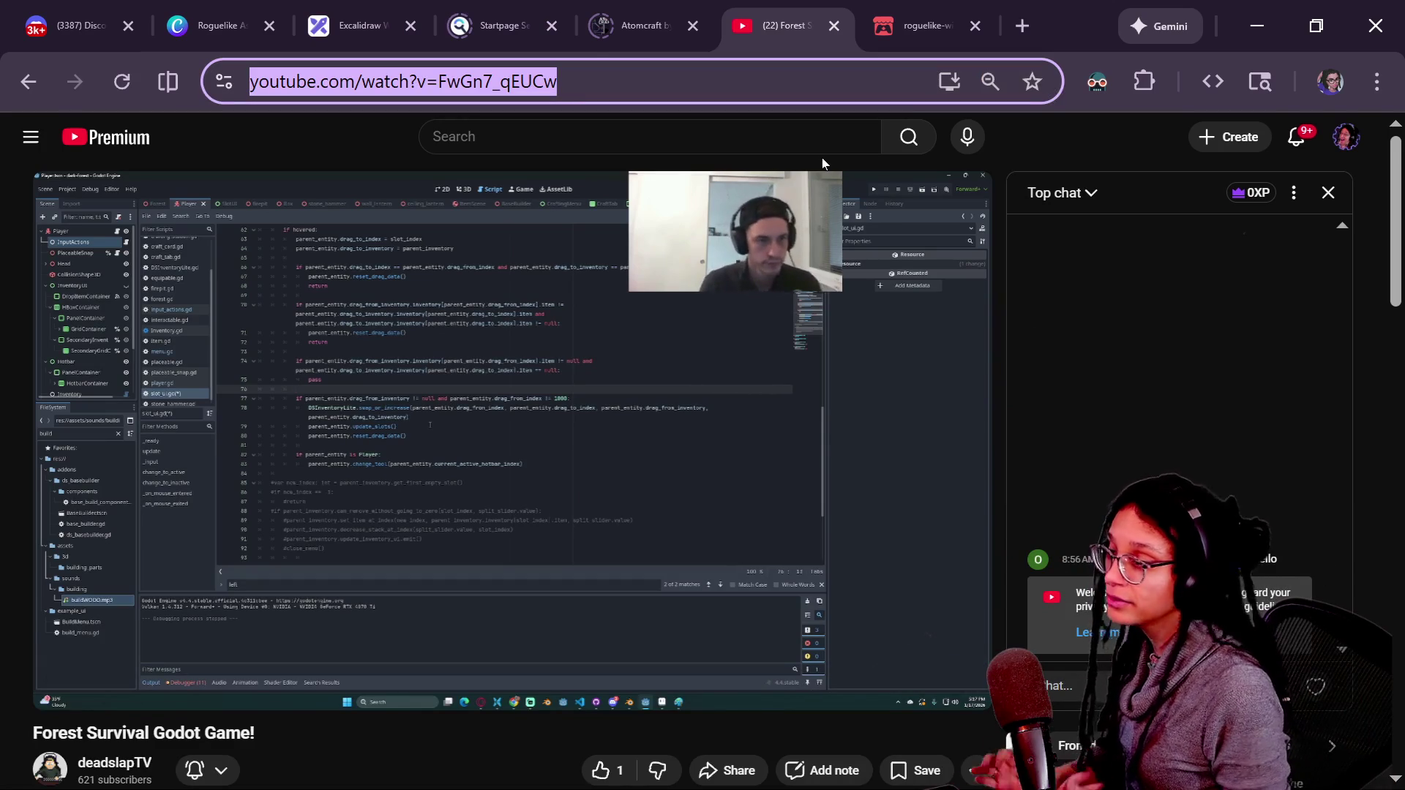